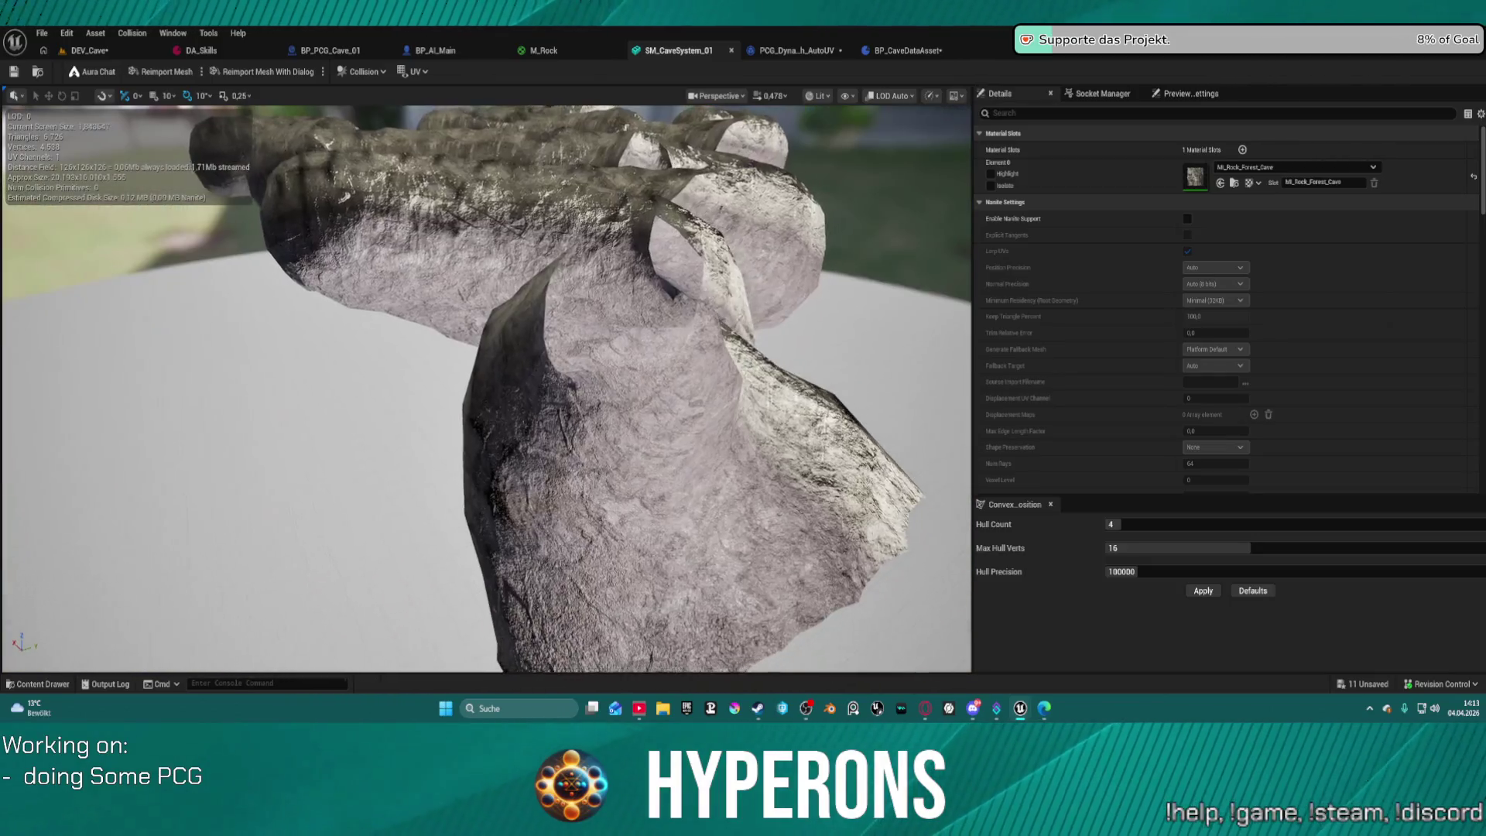
Look over the rock mesh and the DEV_Cave level's cave interior.
mouse_move(488, 387)
mouse_down()
mouse_move(511, 472)
mouse_move(584, 592)
mouse_up()
click(89, 51)
drag(495, 387, 558, 387)
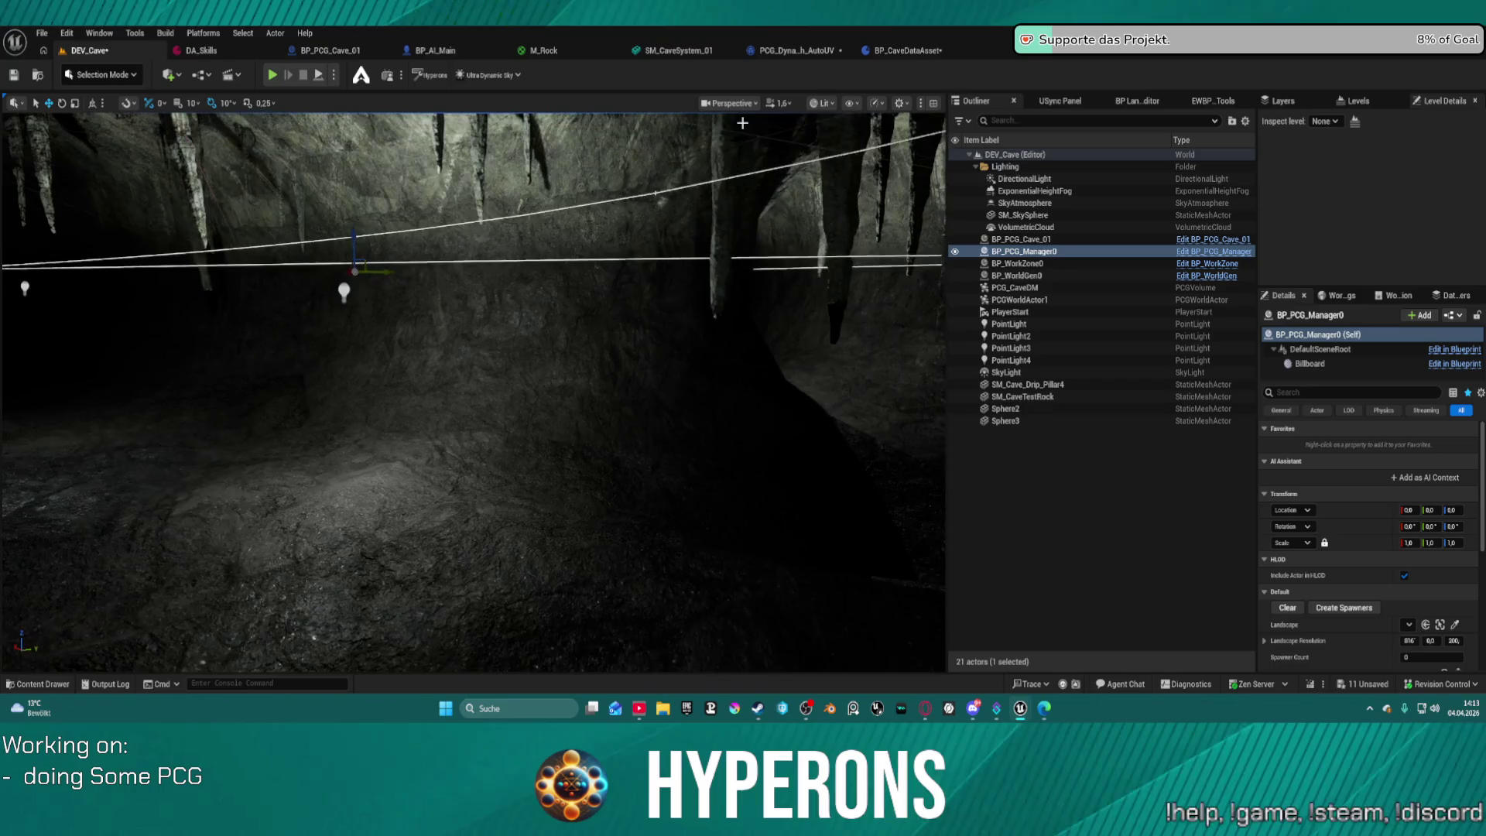
click(679, 50)
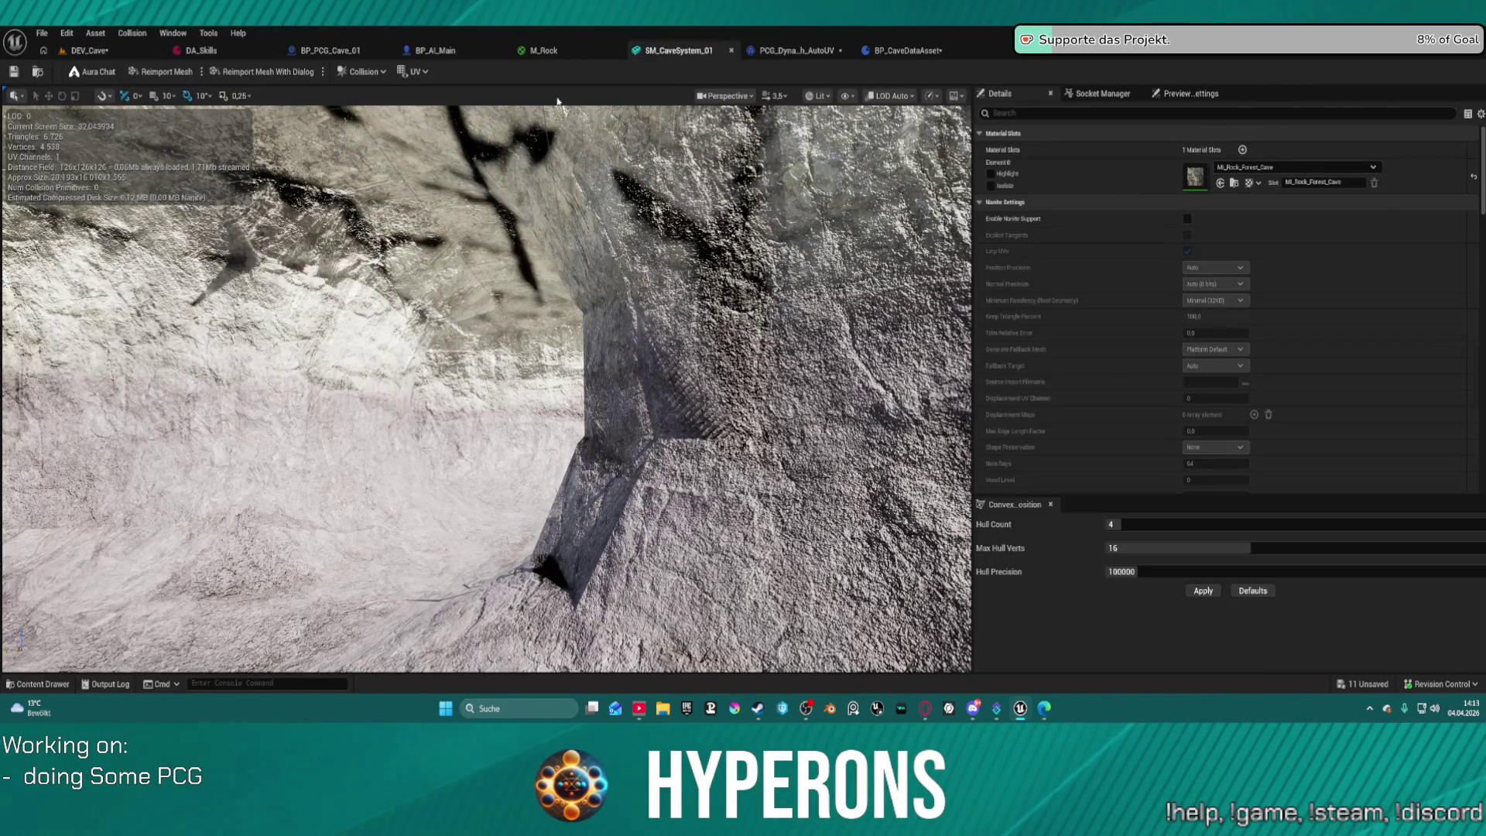
Review the TopControl variable and the 4-element TopMeshes array in BP_CaveDataAsset.
click(905, 50)
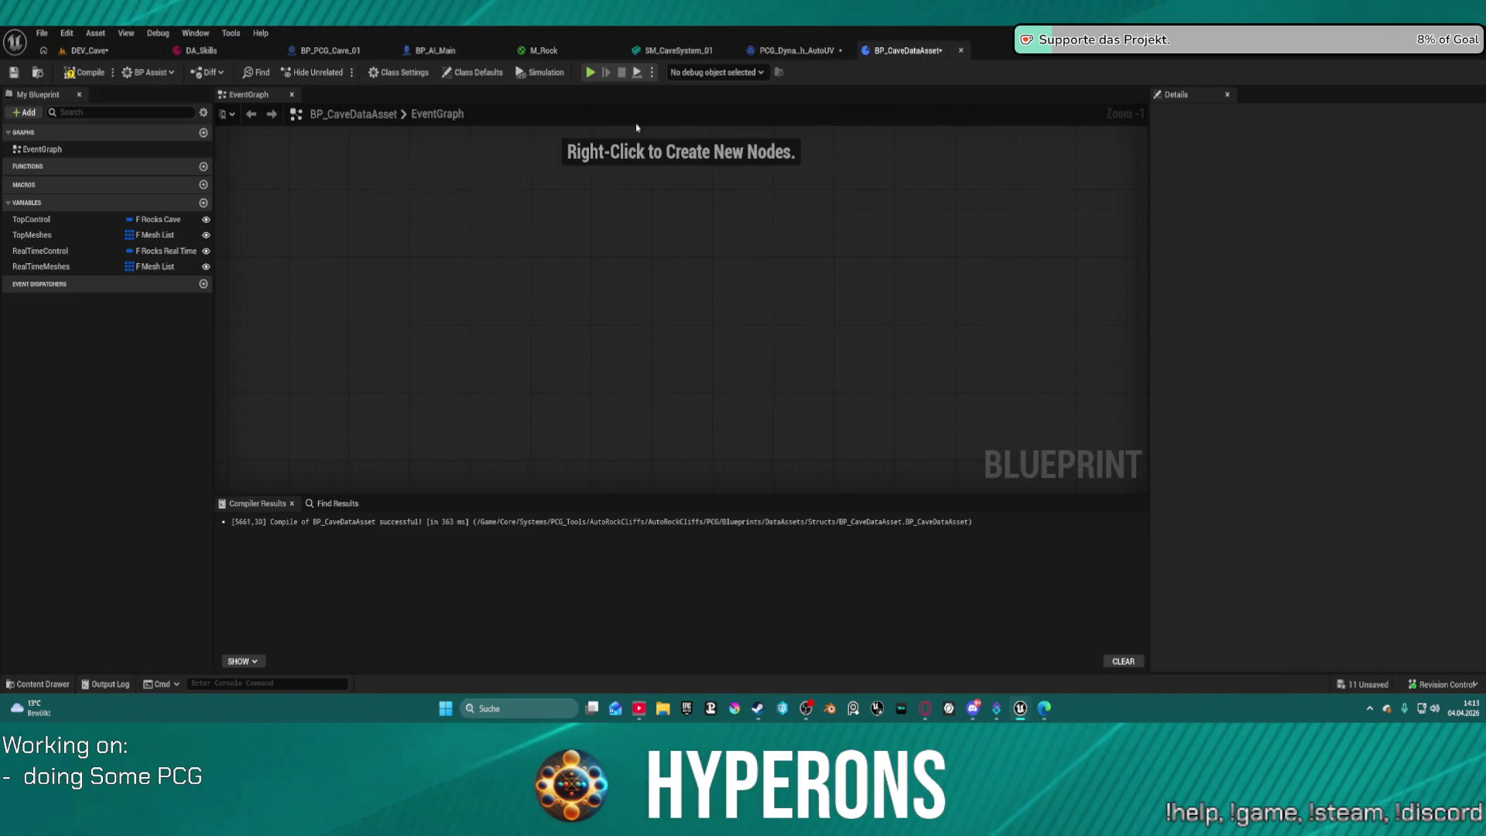
click(86, 219)
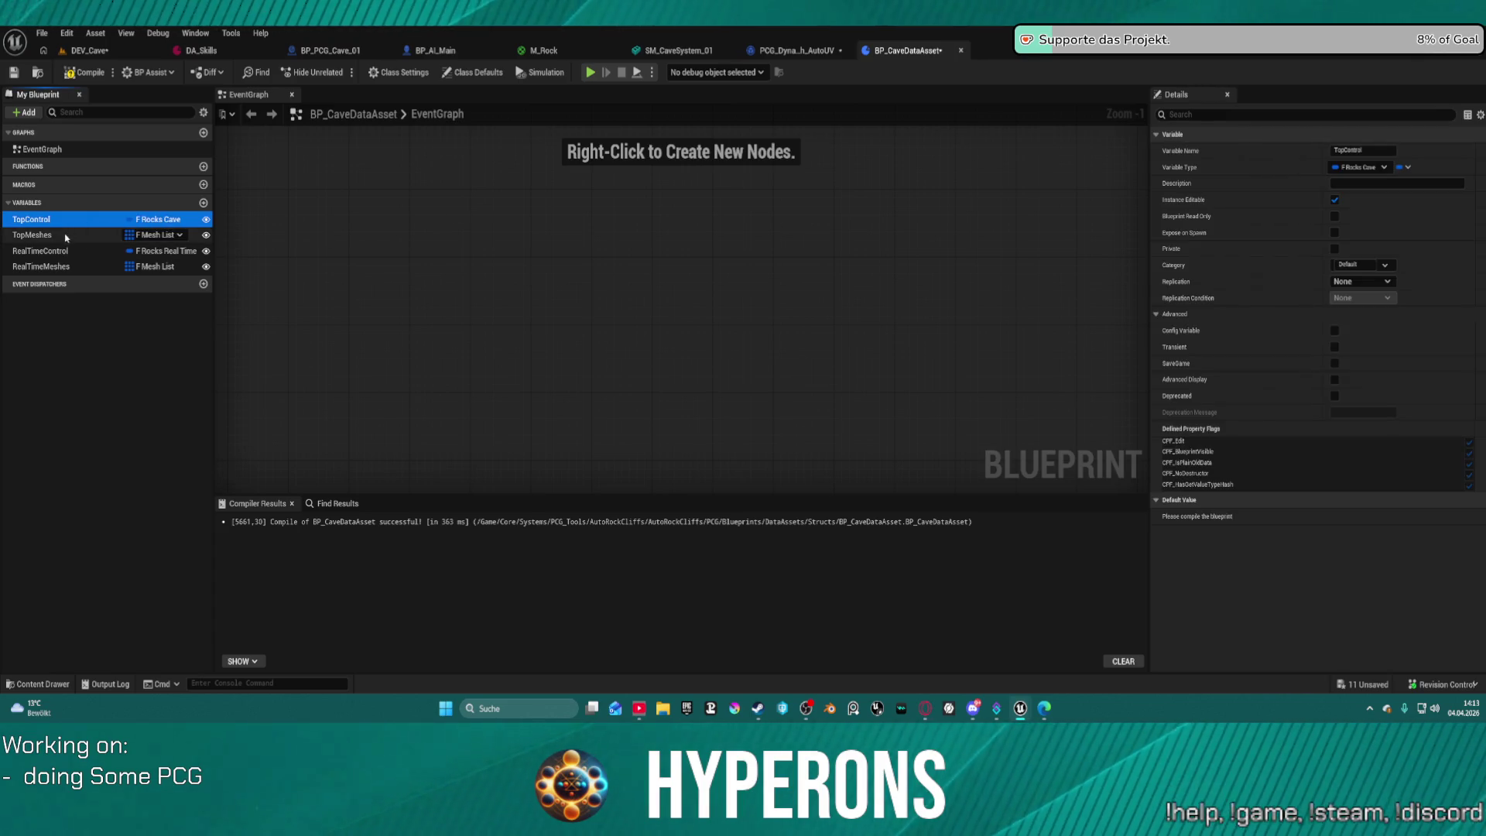
click(66, 235)
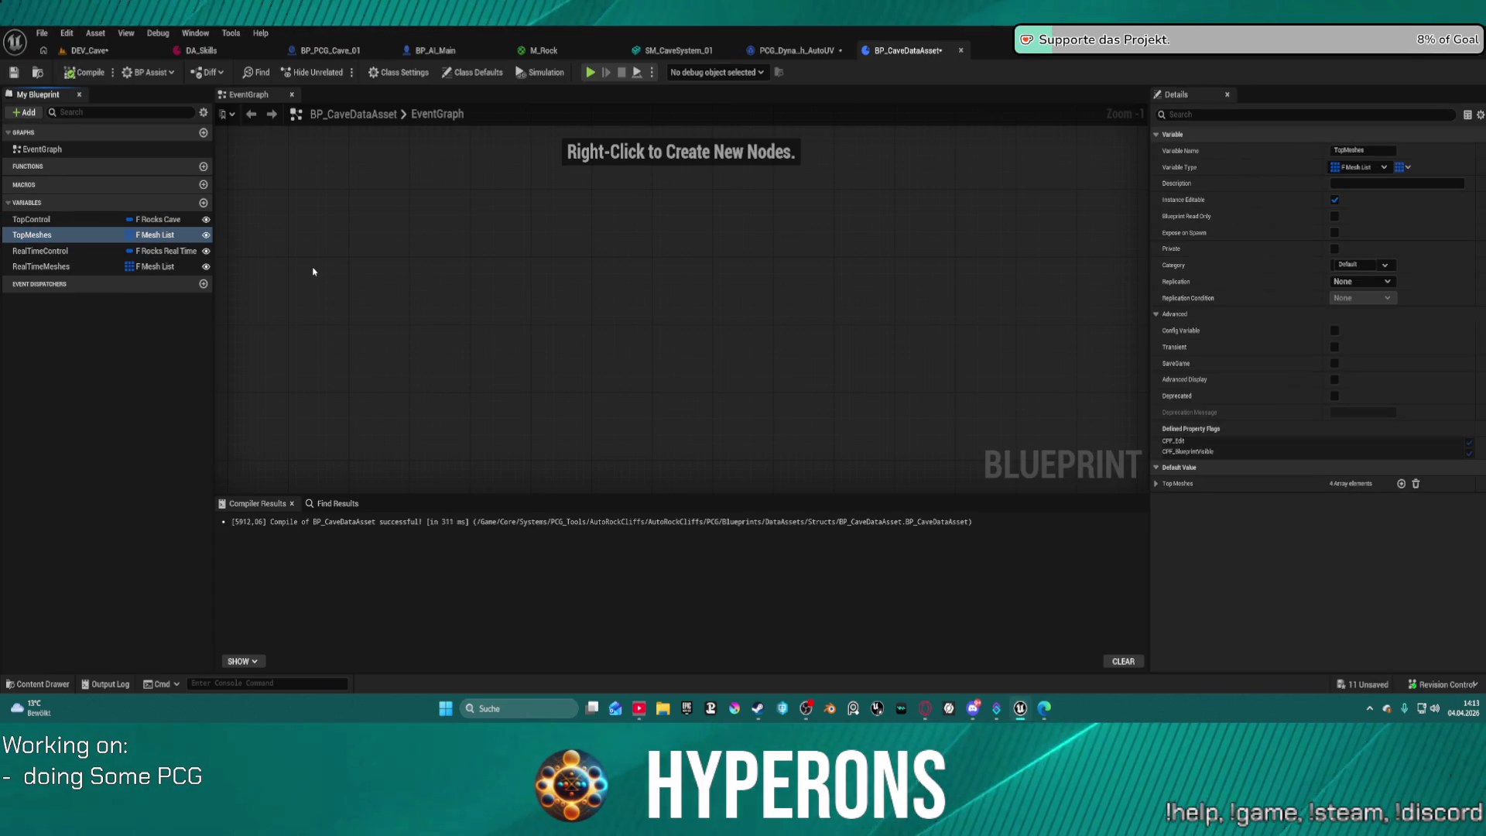
click(55, 219)
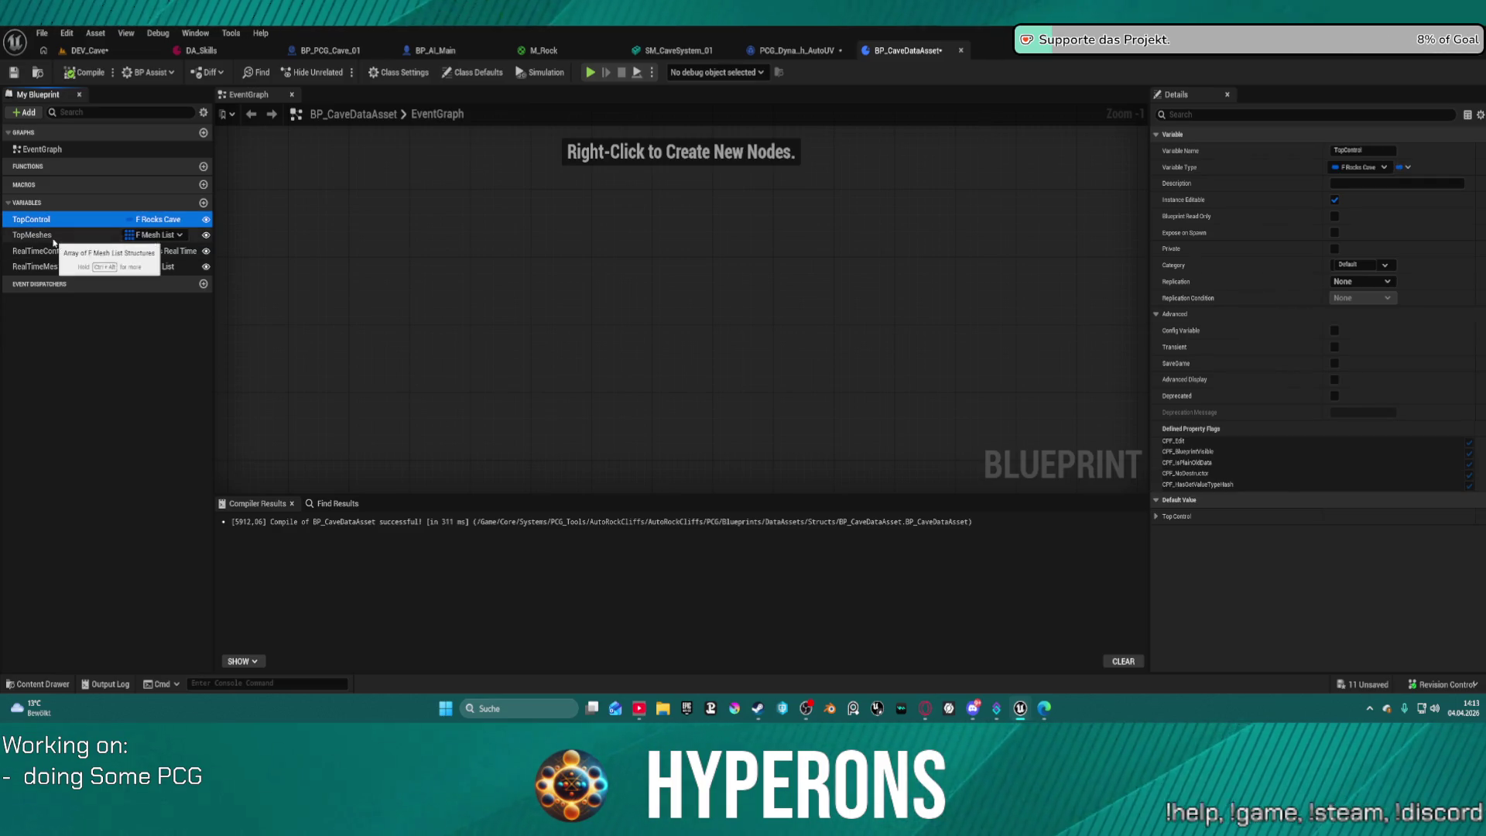
click(48, 234)
click(45, 221)
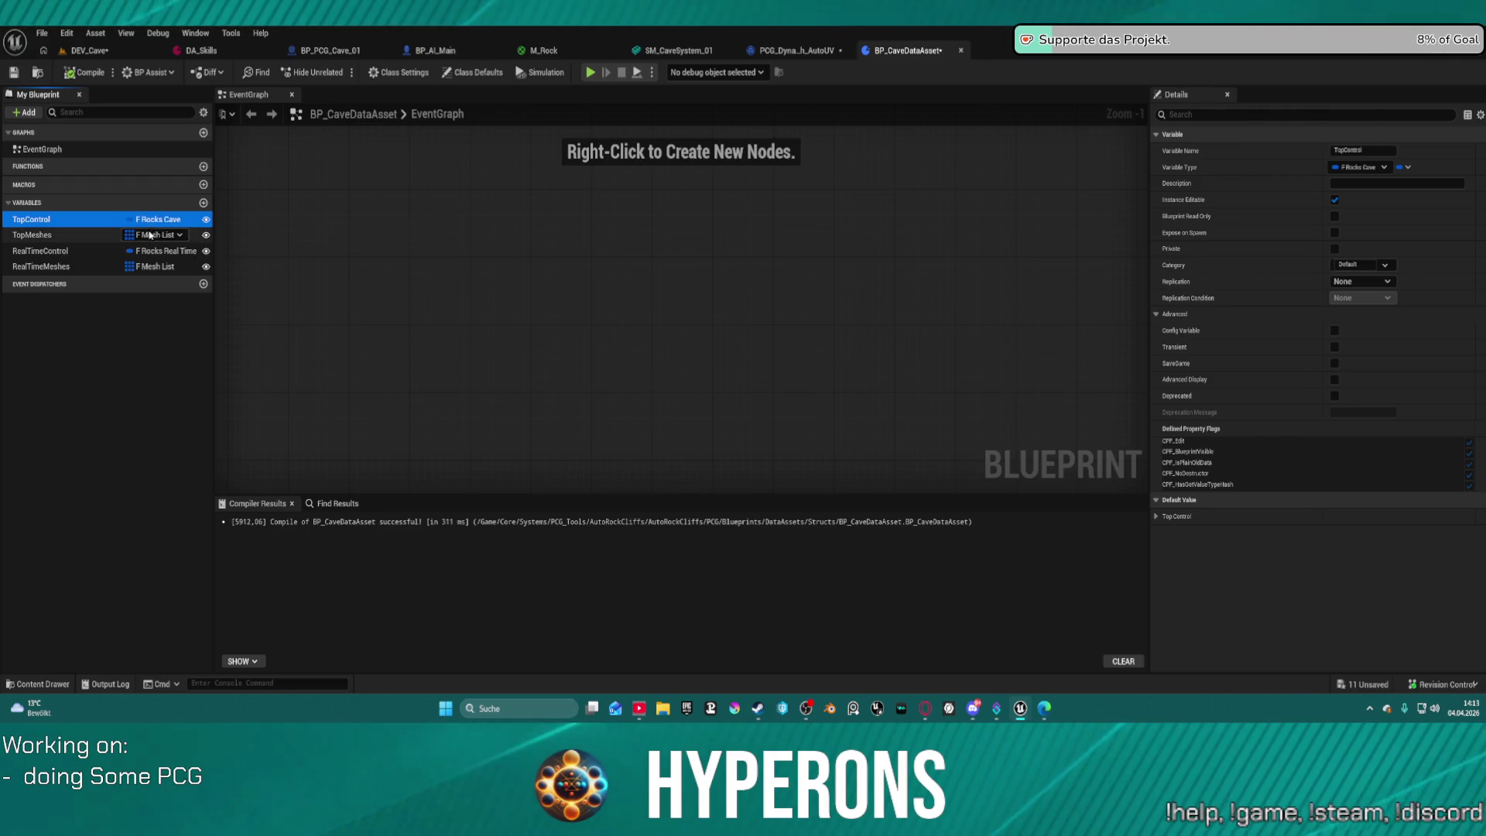
click(35, 234)
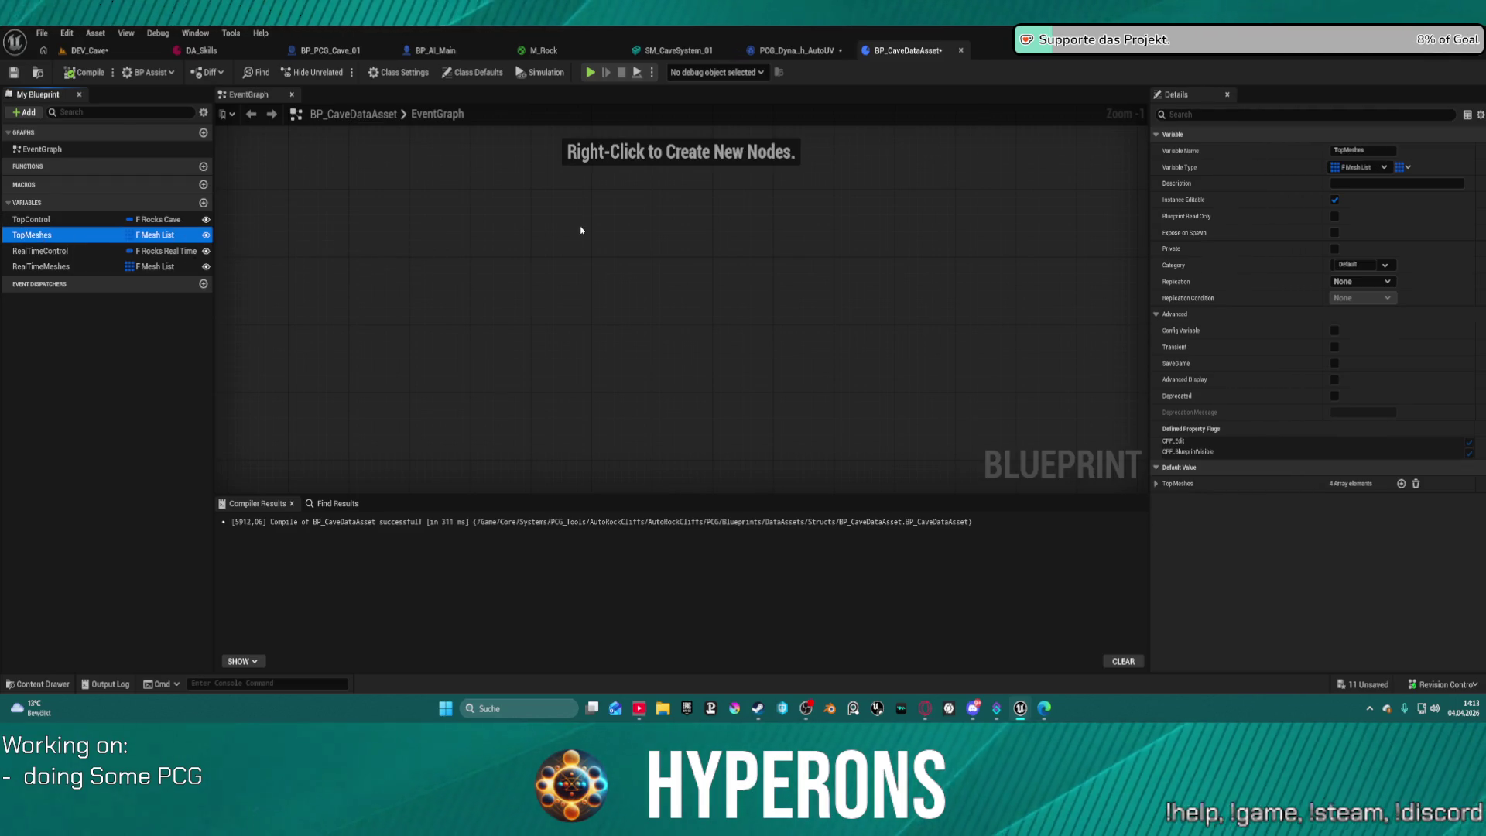
Go through the SM_CaveSystem_01 and M_Rock tabs to reach the PCG_CaveDM graph.
click(673, 50)
click(531, 51)
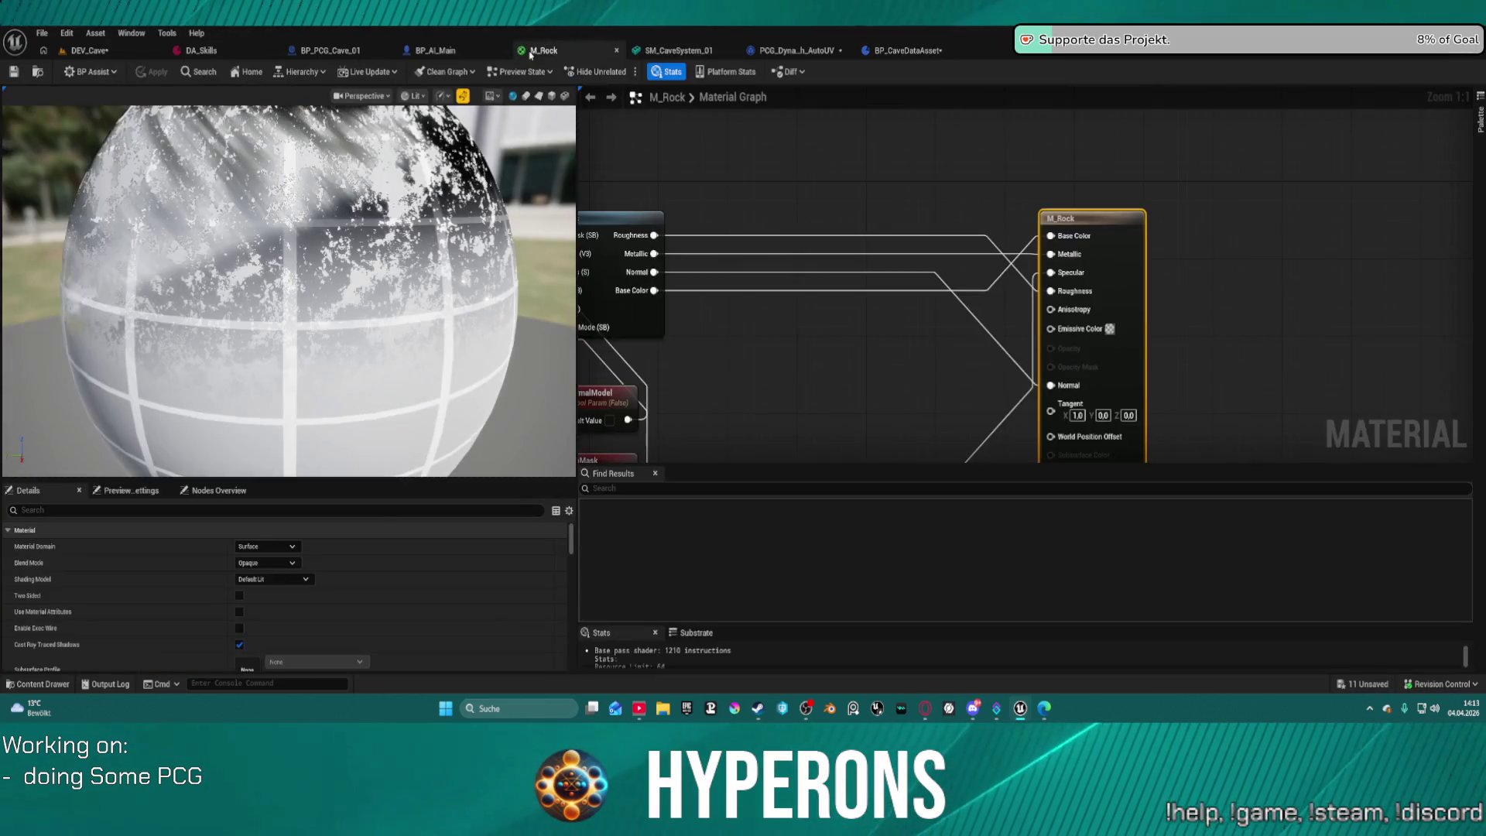
click(670, 51)
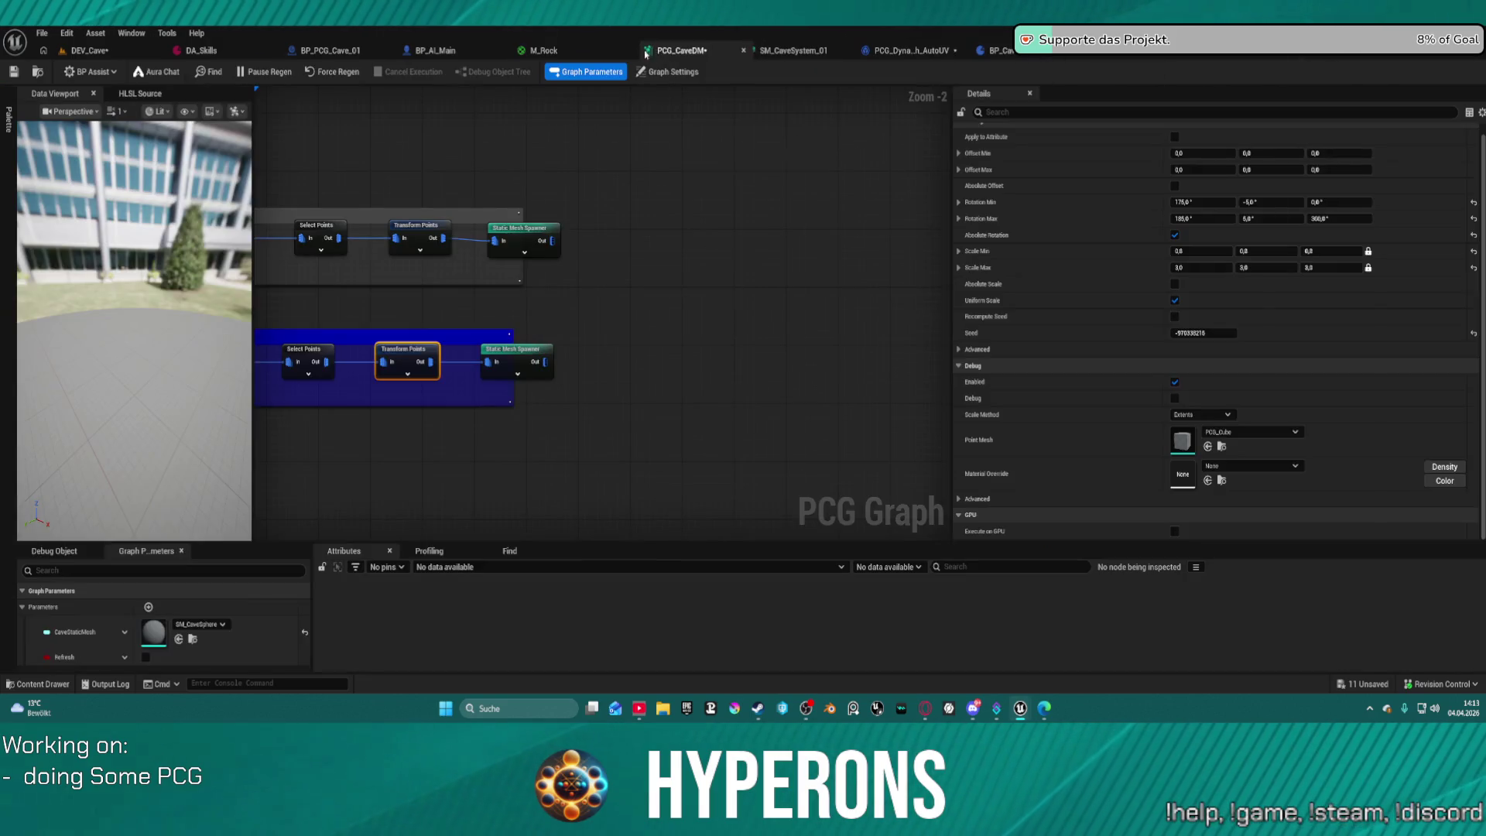
Browse the project's assets and show the PCG graph's overall settings.
scroll(845, 250, down, 3)
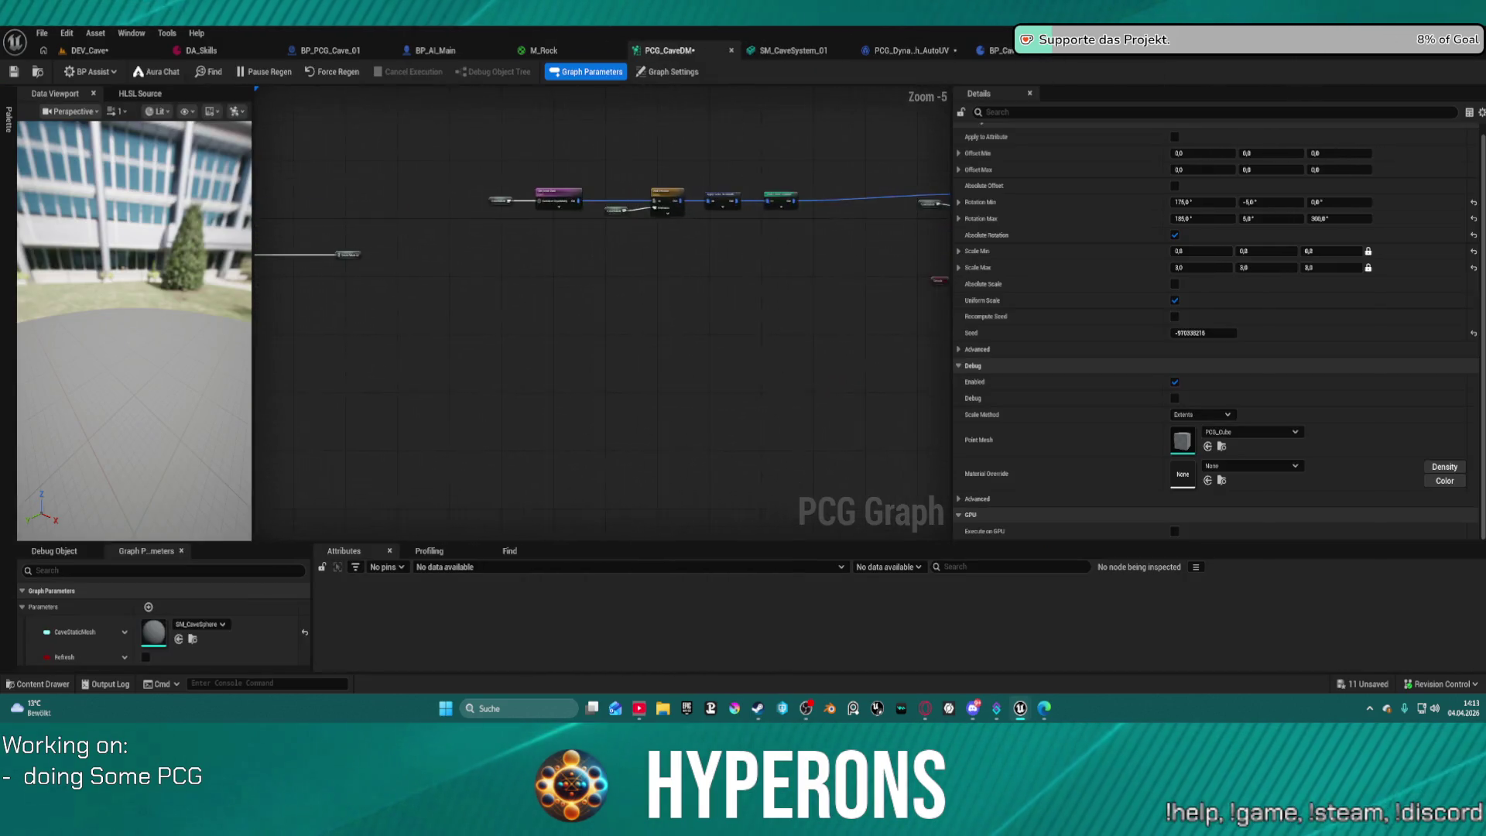
key(ctrl+space)
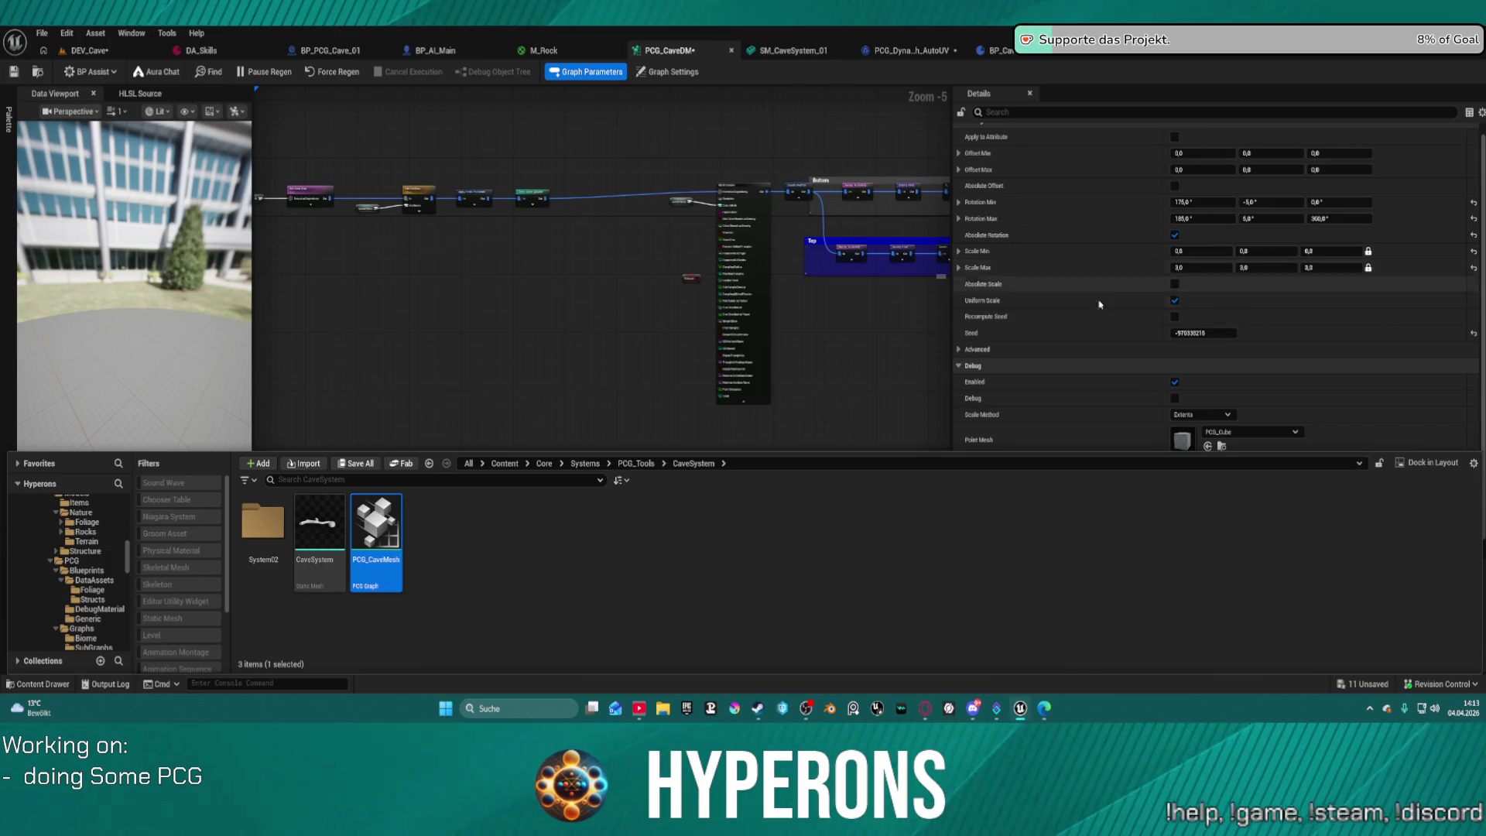
scroll(746, 378, down, 3)
scroll(76, 600, down, 1)
scroll(77, 601, down, 2)
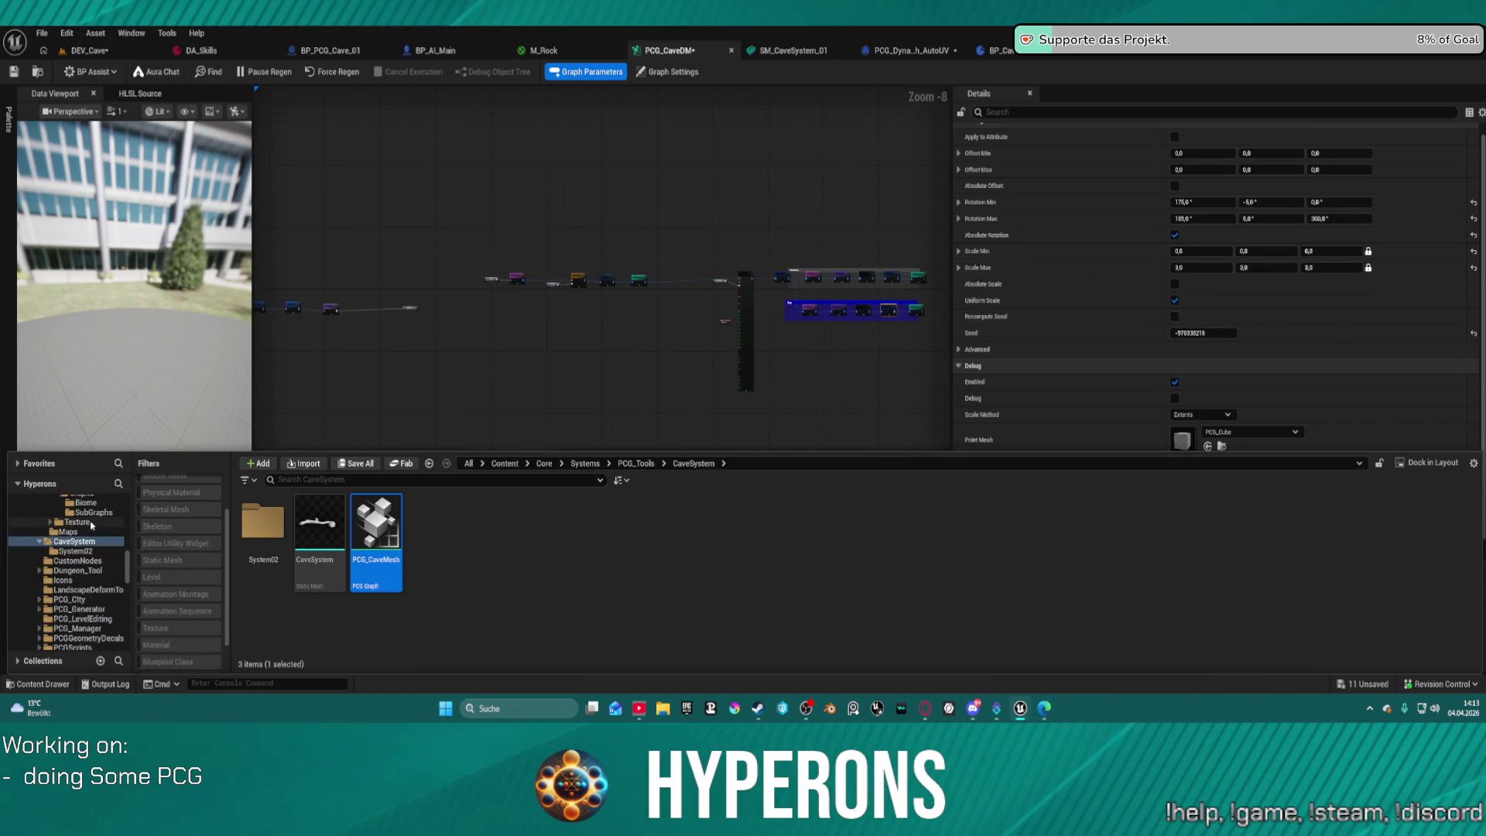
click(384, 415)
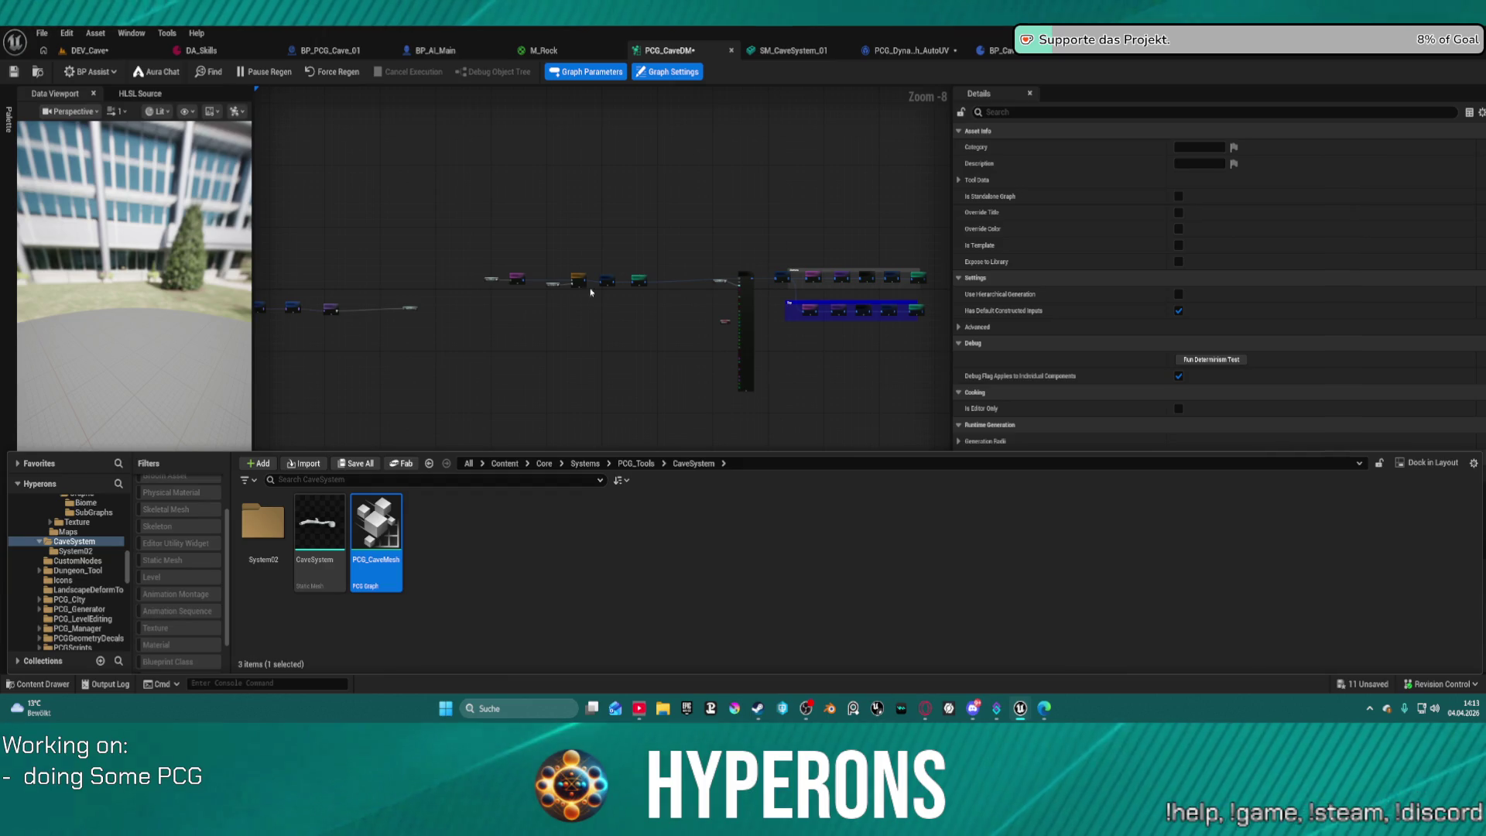
Enlarge the Graph Parameters area and add a new NewProperty parameter.
click(372, 182)
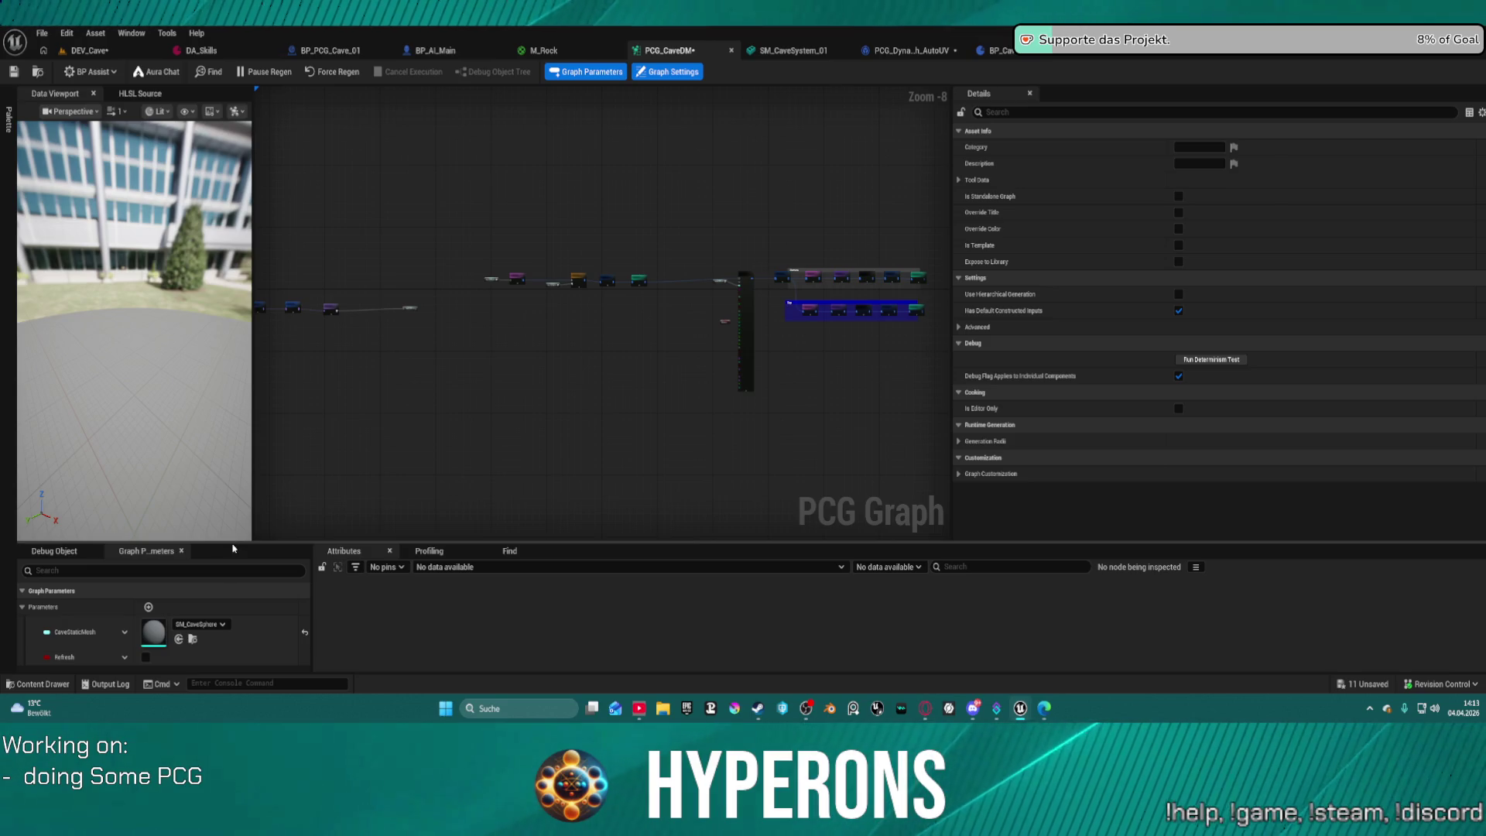
drag(226, 541, 226, 366)
click(149, 433)
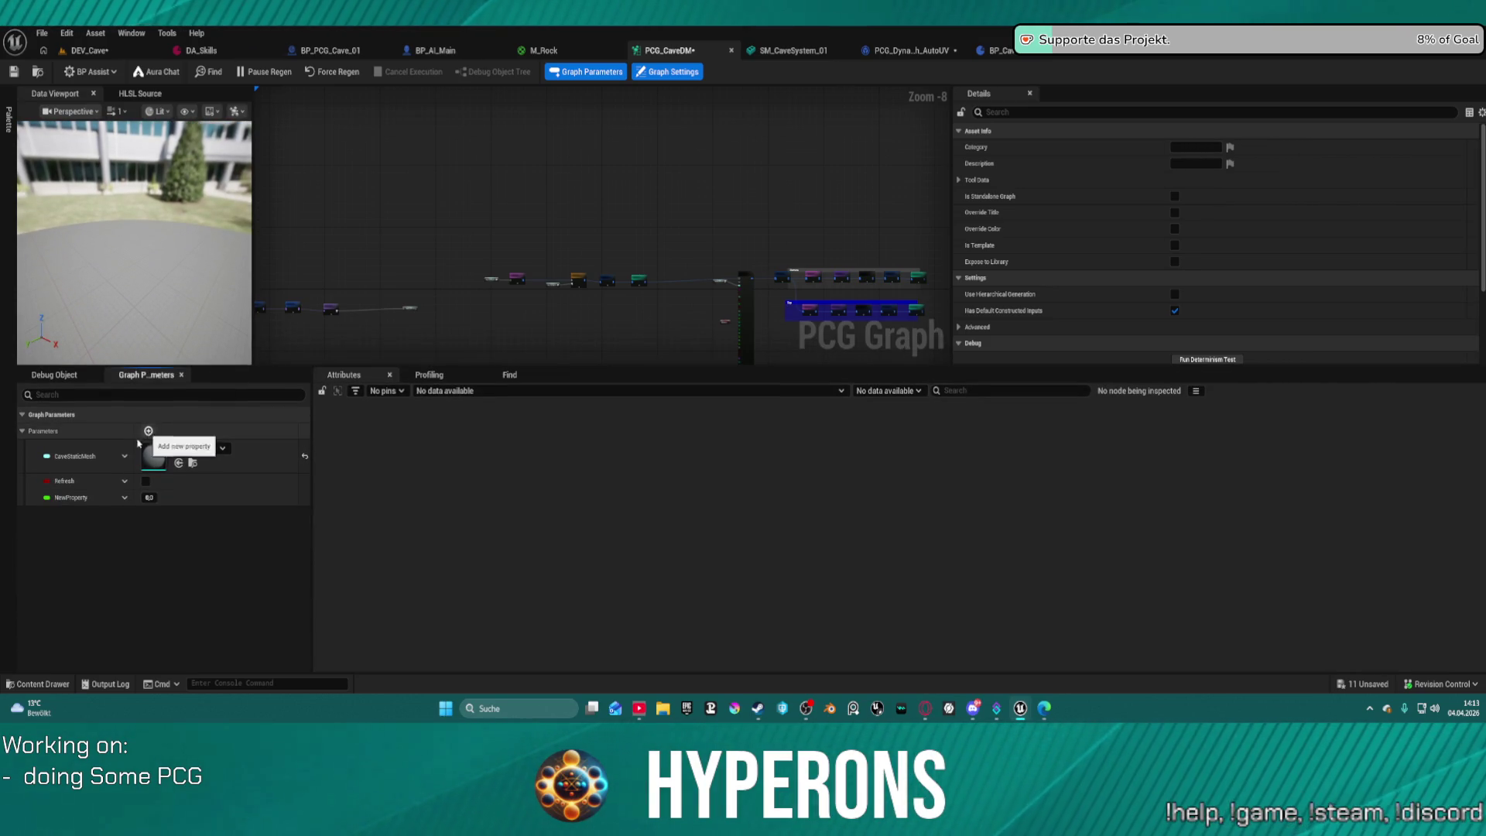
Make the new parameter a PCGData Asset object reference and save the graph.
click(125, 498)
click(161, 316)
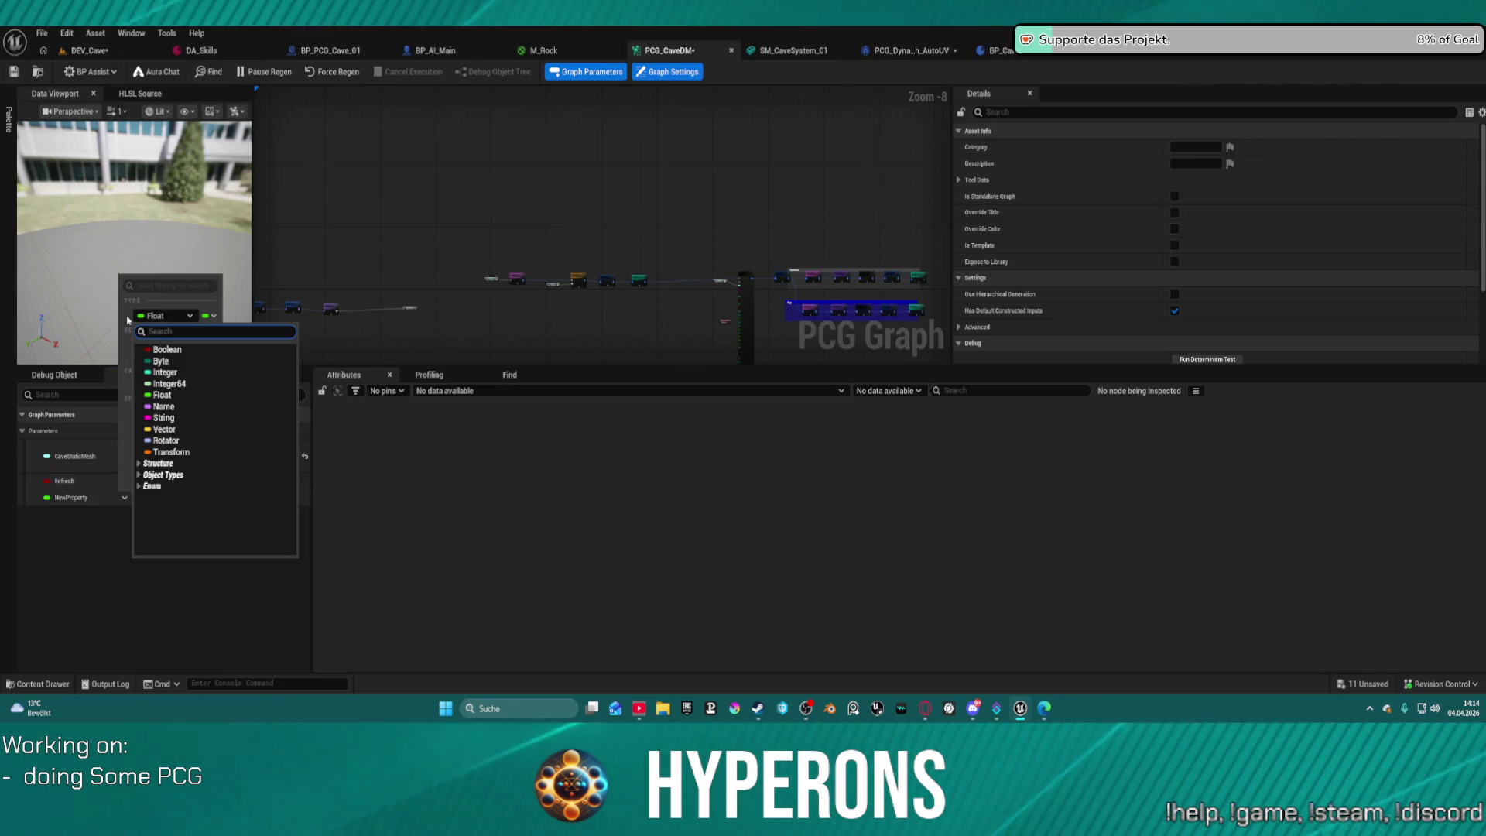
text(data)
key(BackSpace)
text(q)
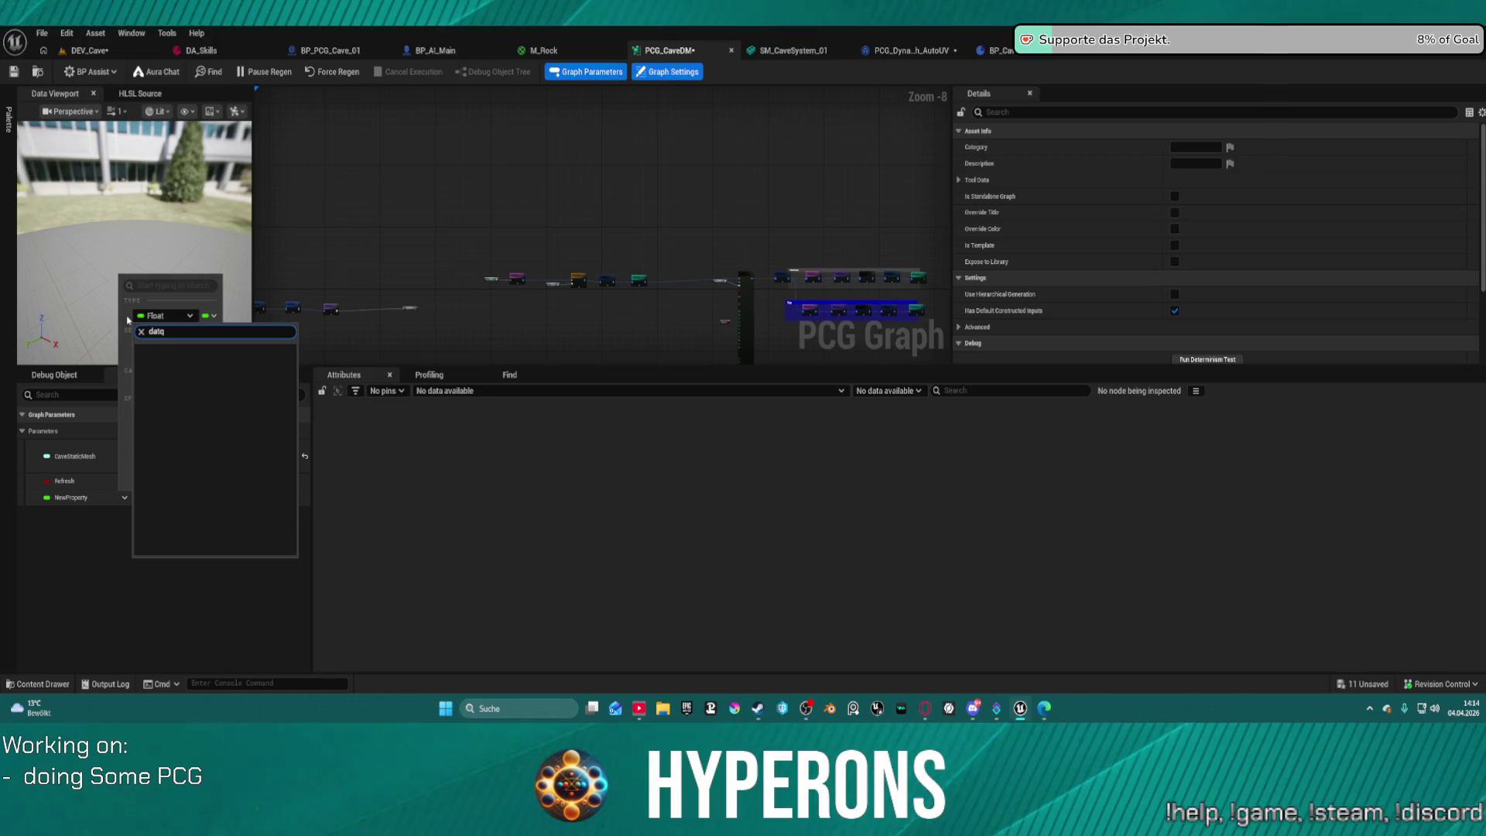
key(BackSpace)
text(a)
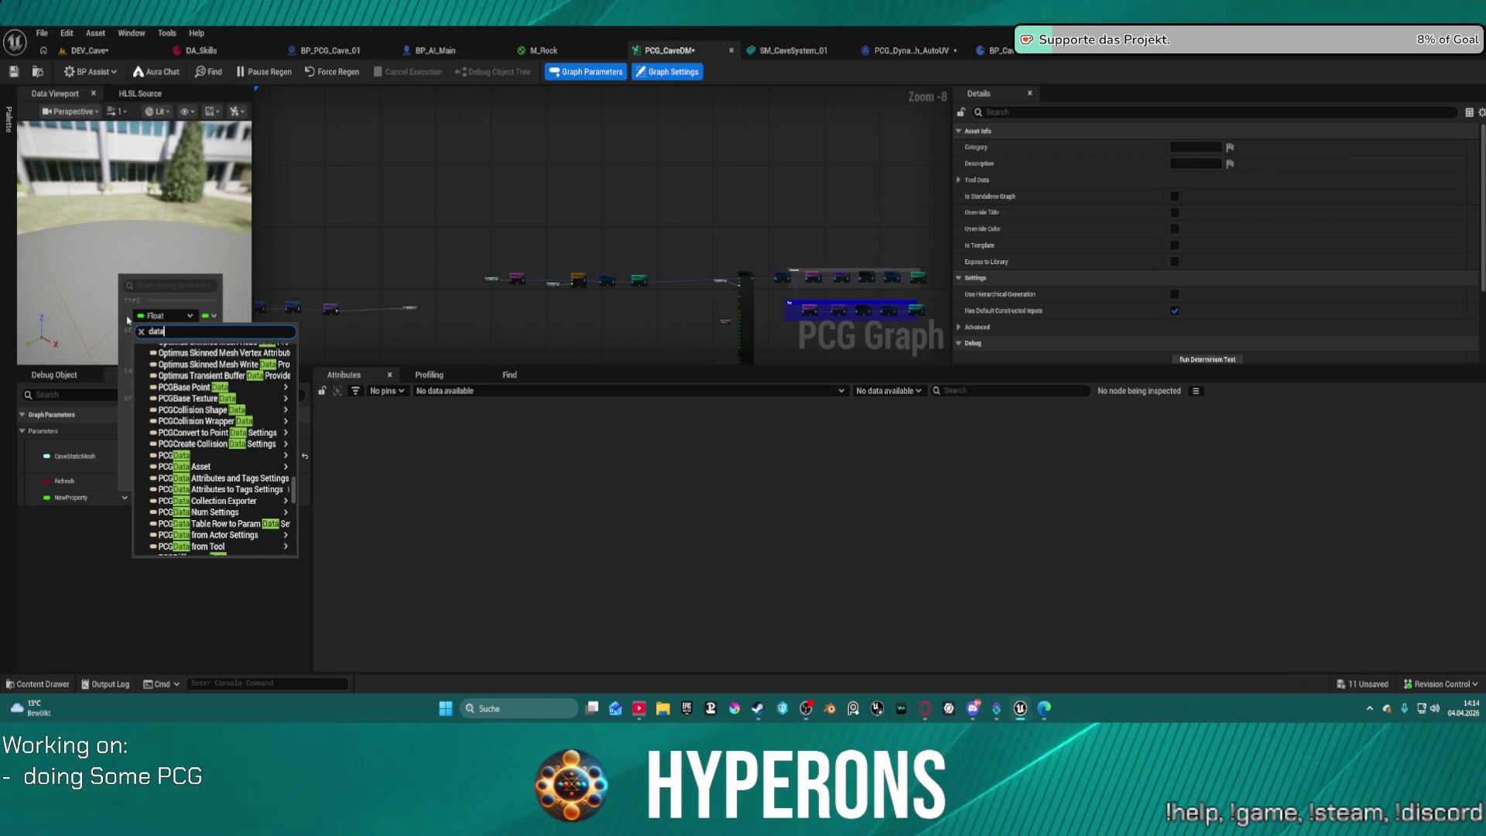
mouse_move(232, 467)
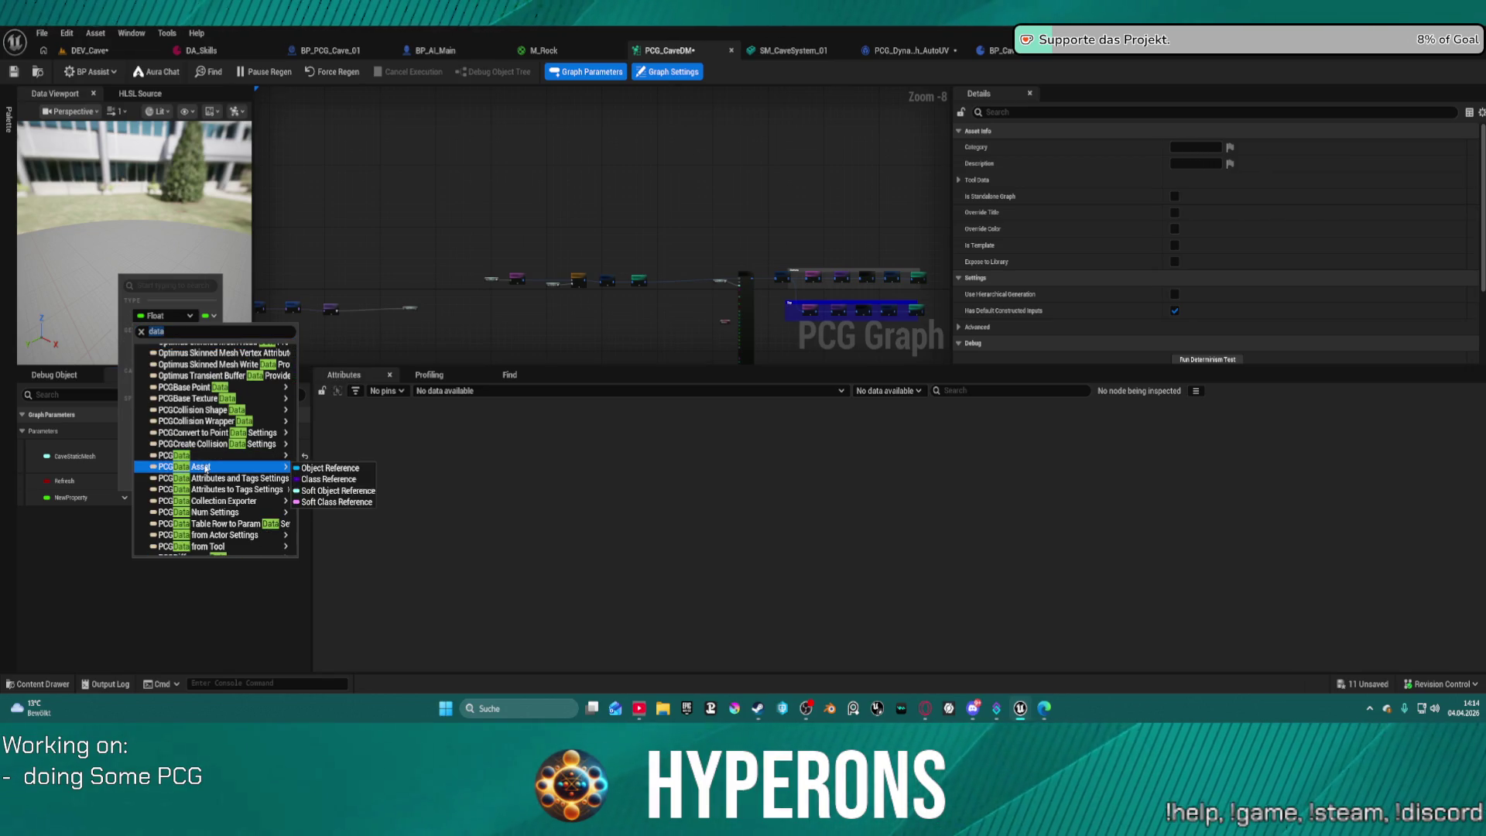
click(328, 469)
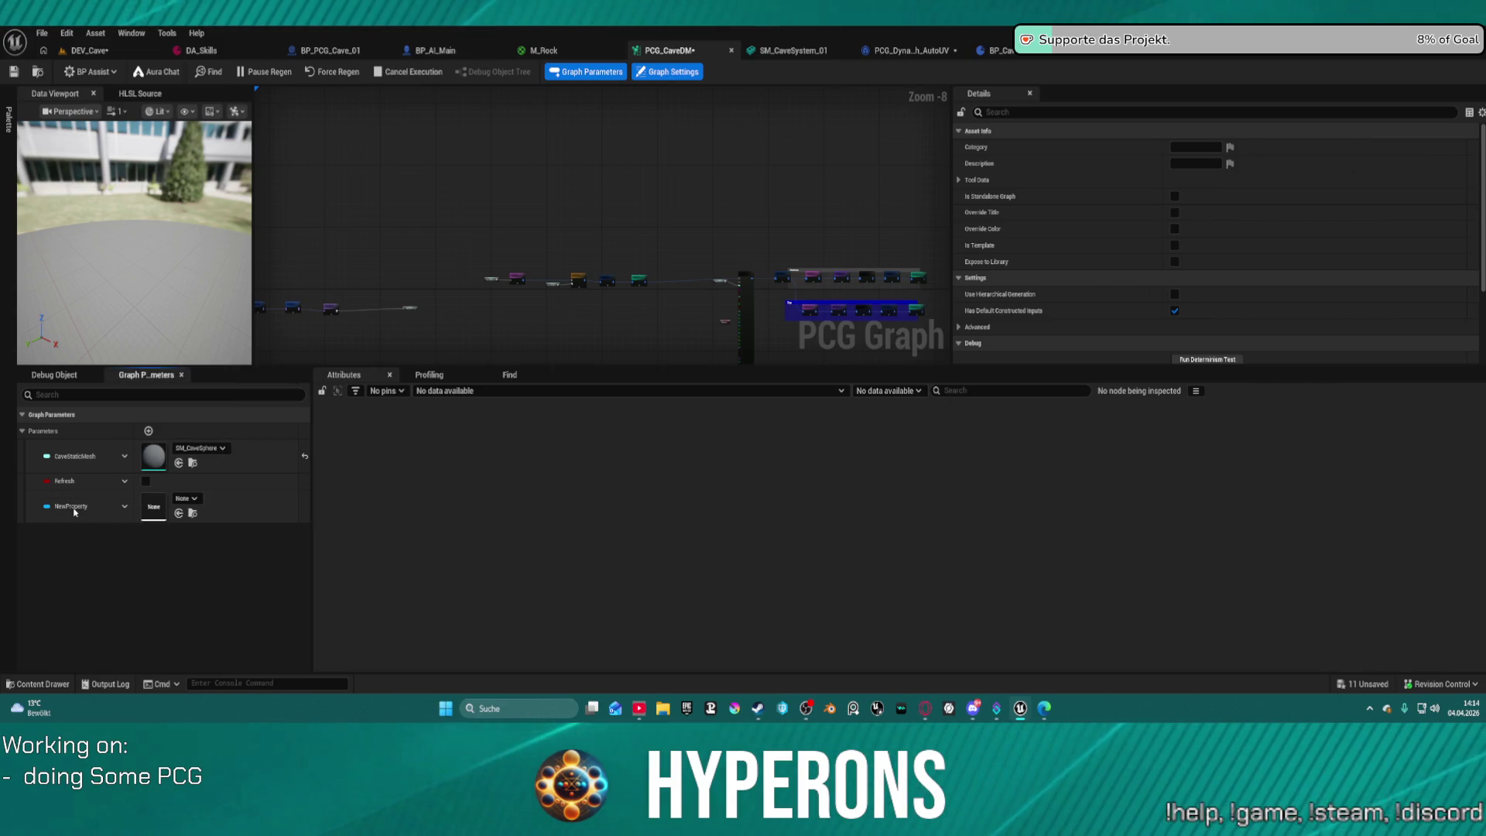
key(ctrl+s)
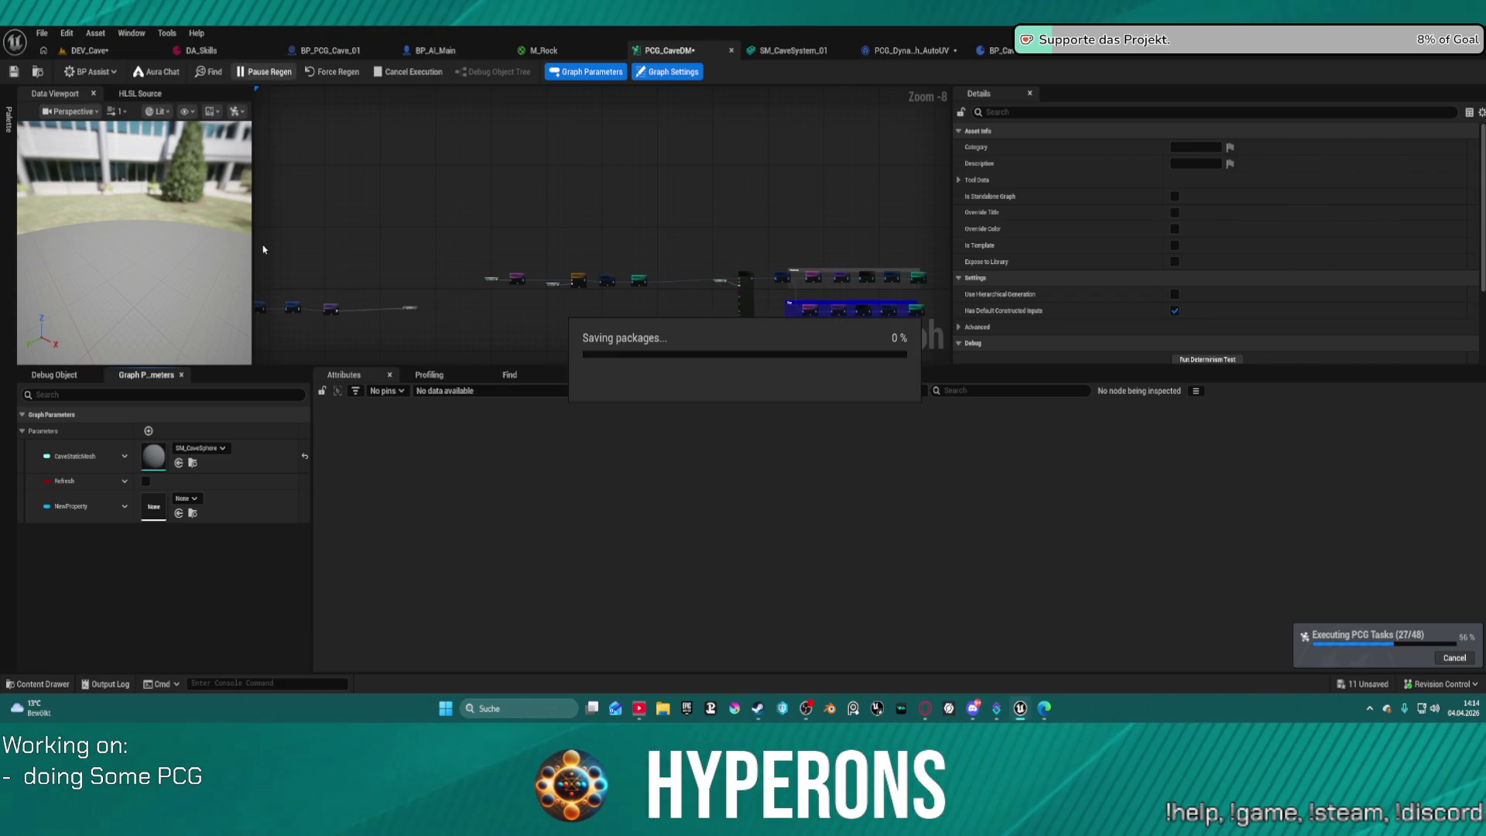
Rename the parameter to RockDA.
double_click(76, 506)
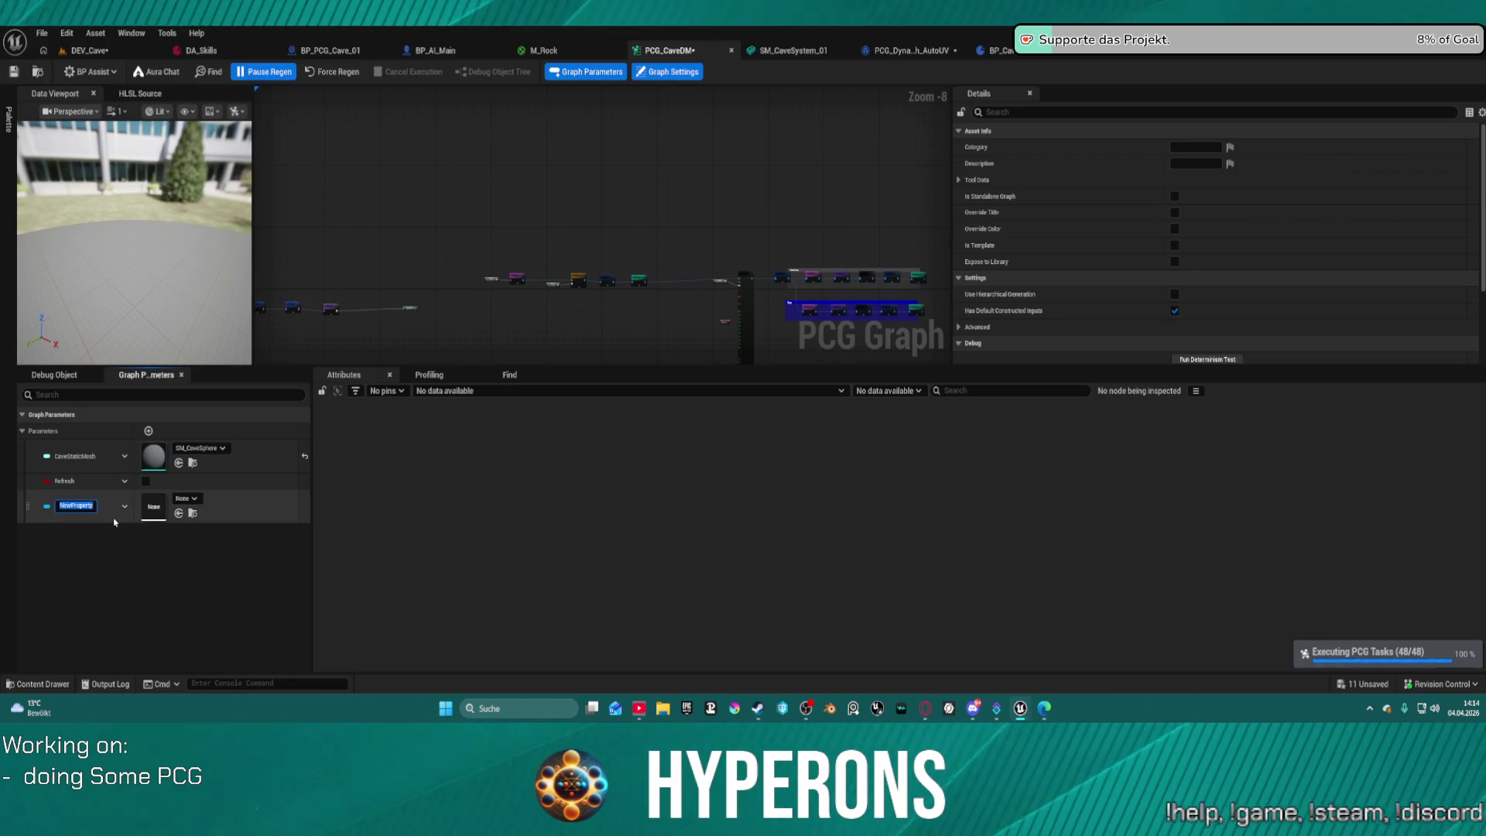
text(Rock)
text(DAtaAsset)
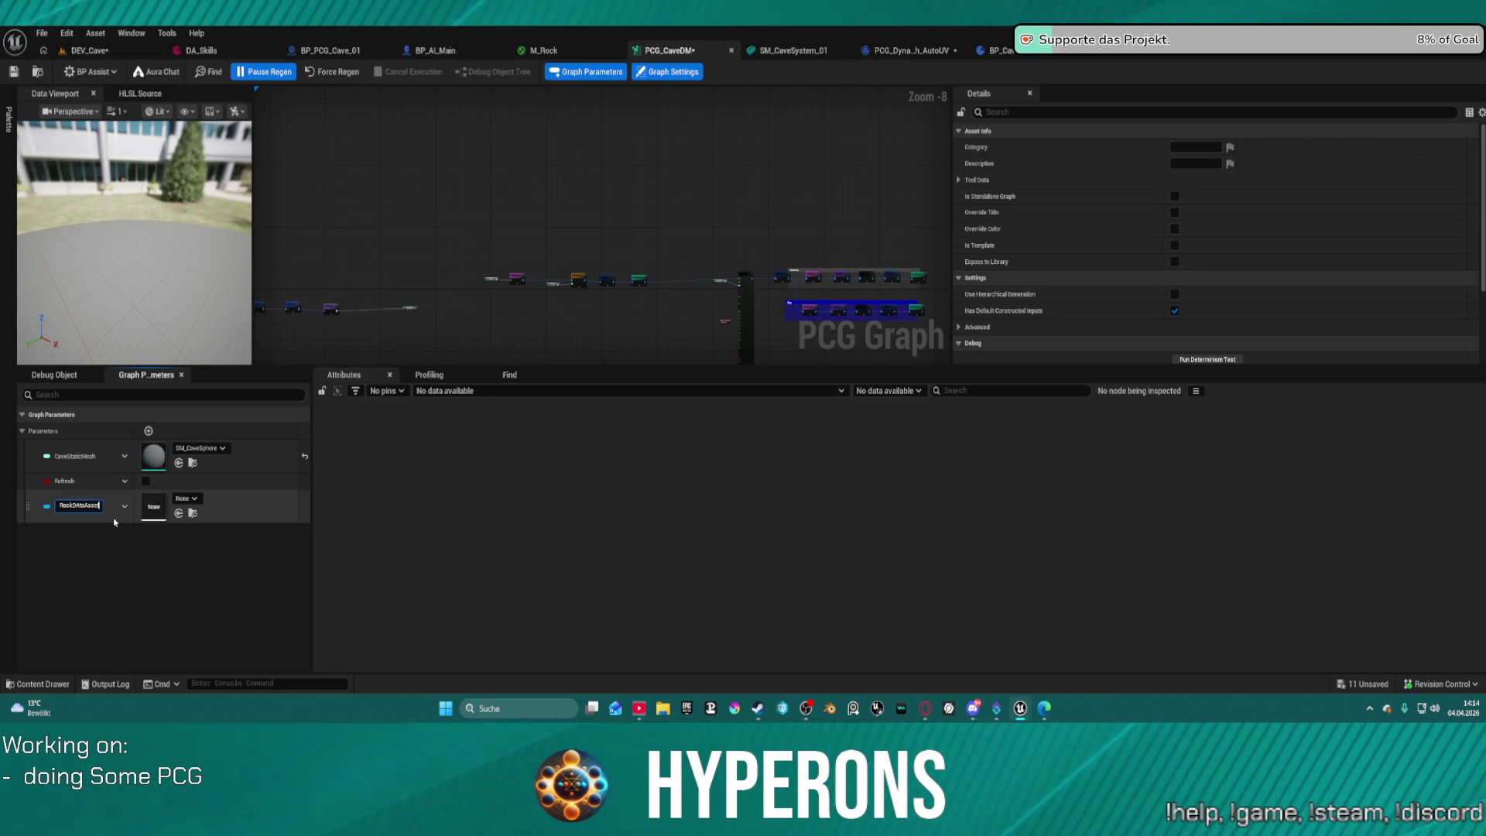
key(Return)
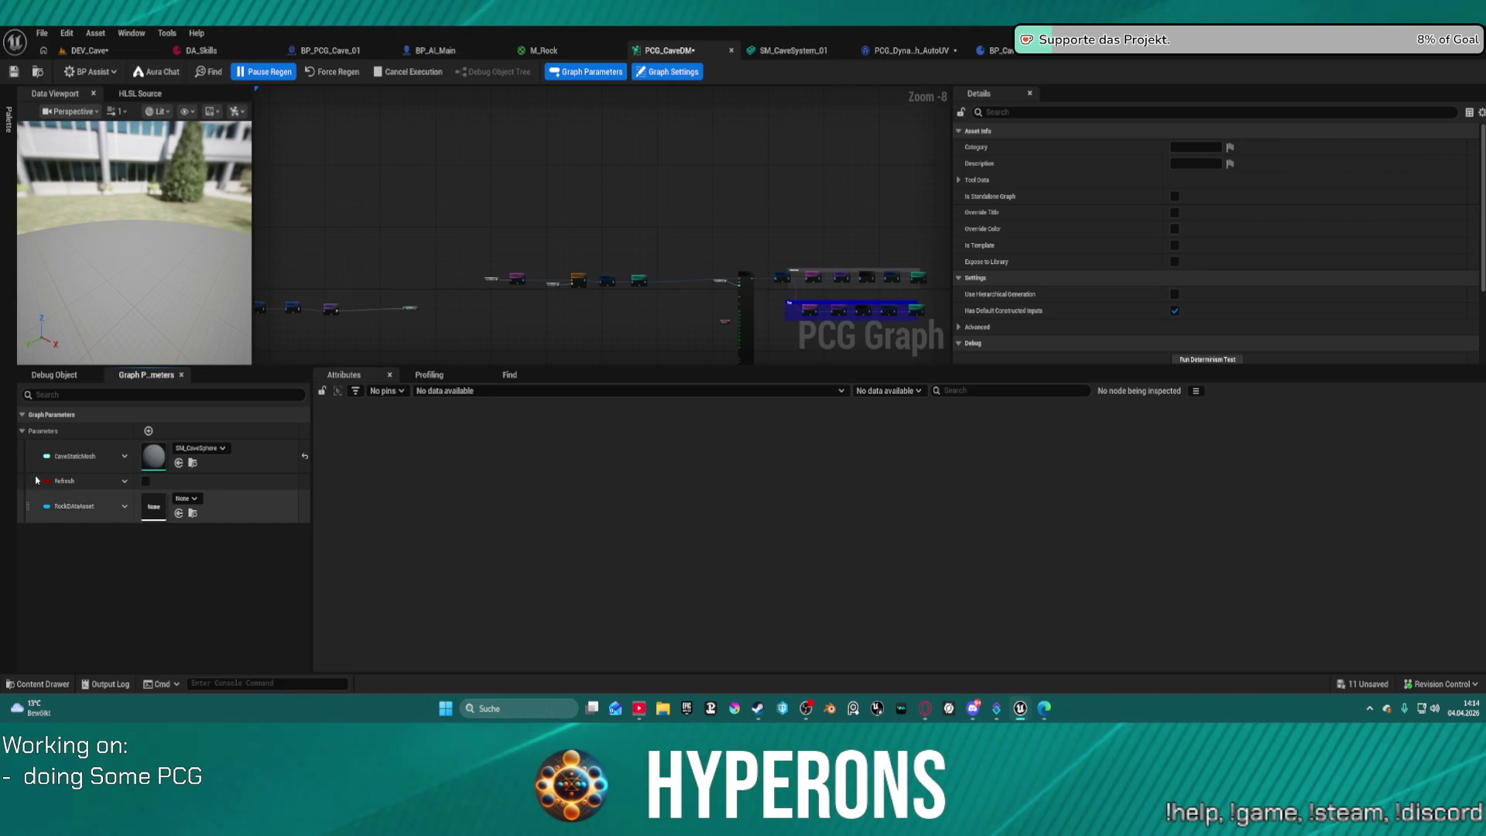
double_click(85, 508)
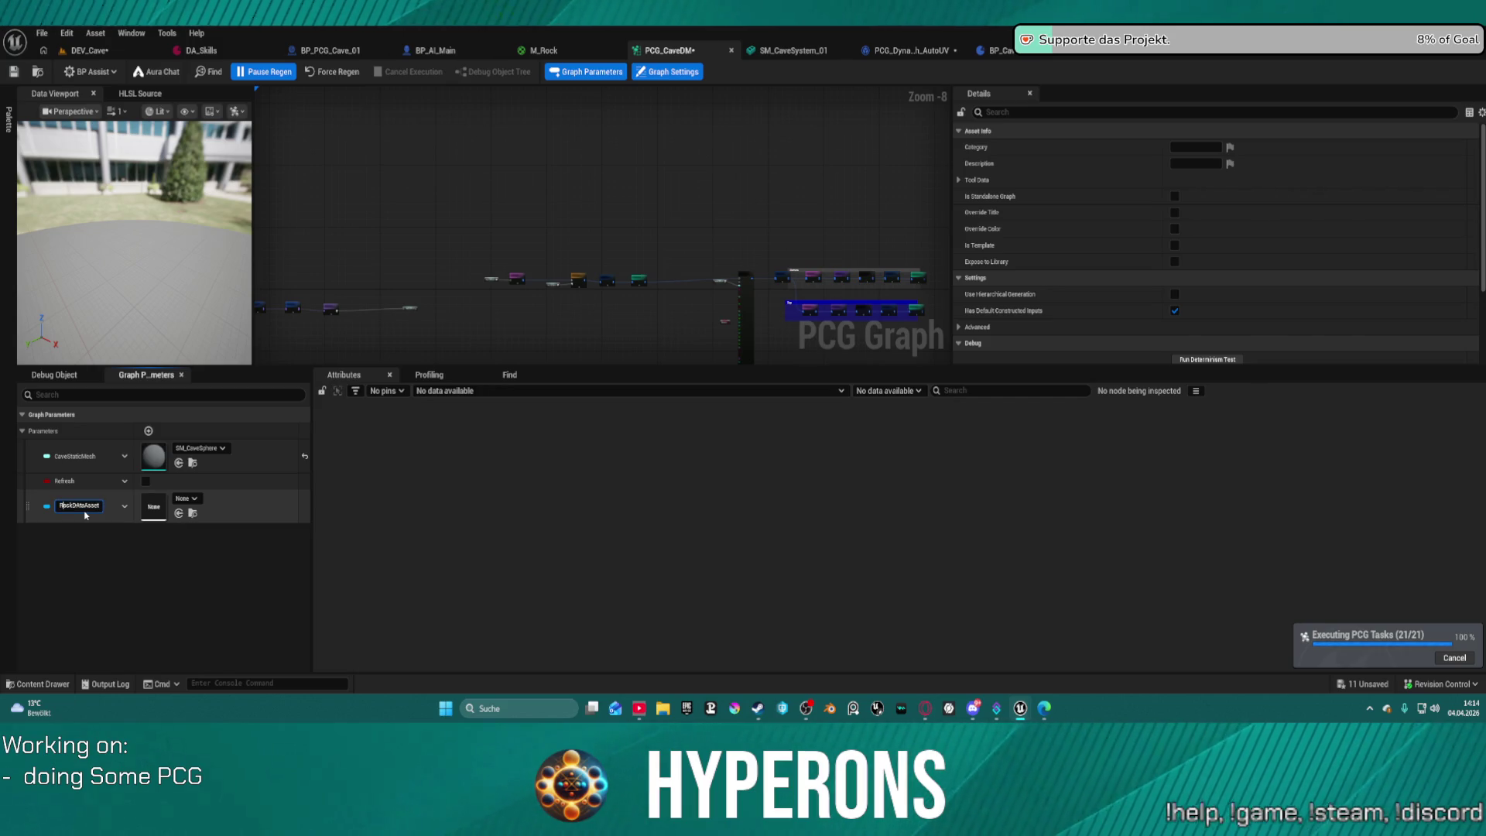
key(BackSpace)
key(BackSpace)
key(BackSpace)
key(Return)
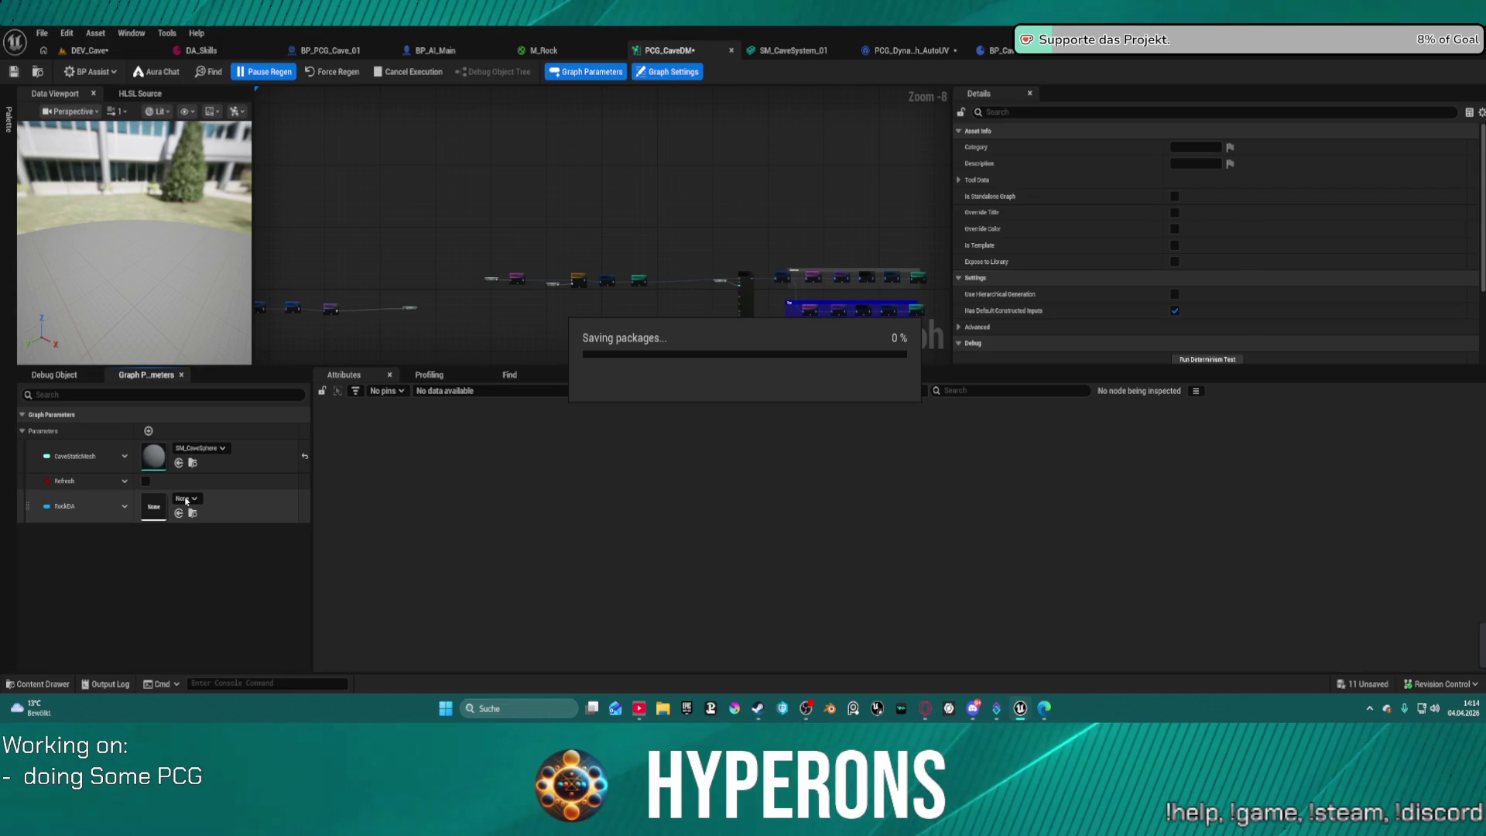
Browse RockDA's asset list and close it without choosing, leaving None.
click(186, 499)
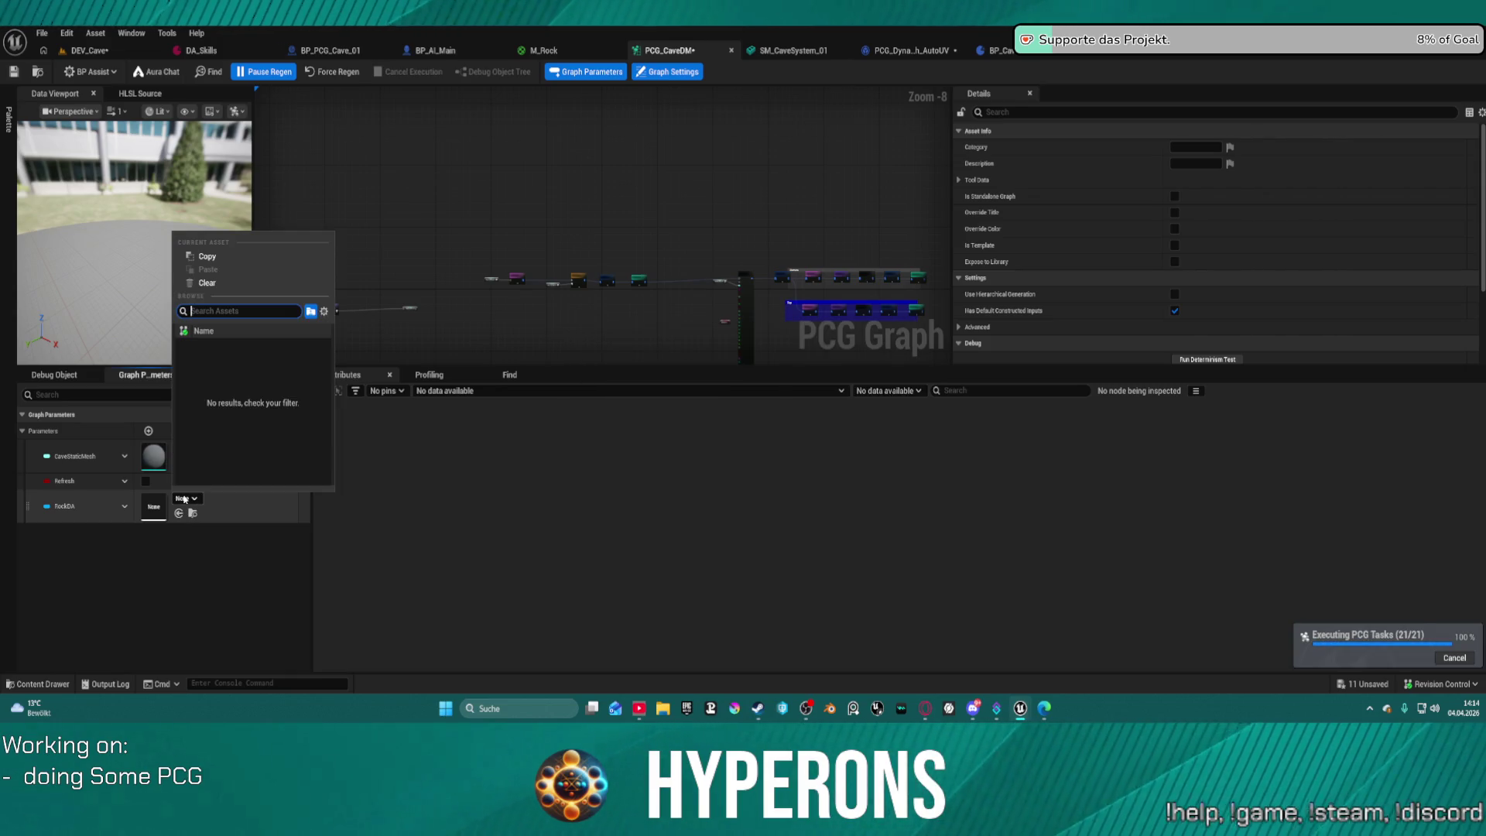
click(186, 499)
right_click(186, 499)
key(Escape)
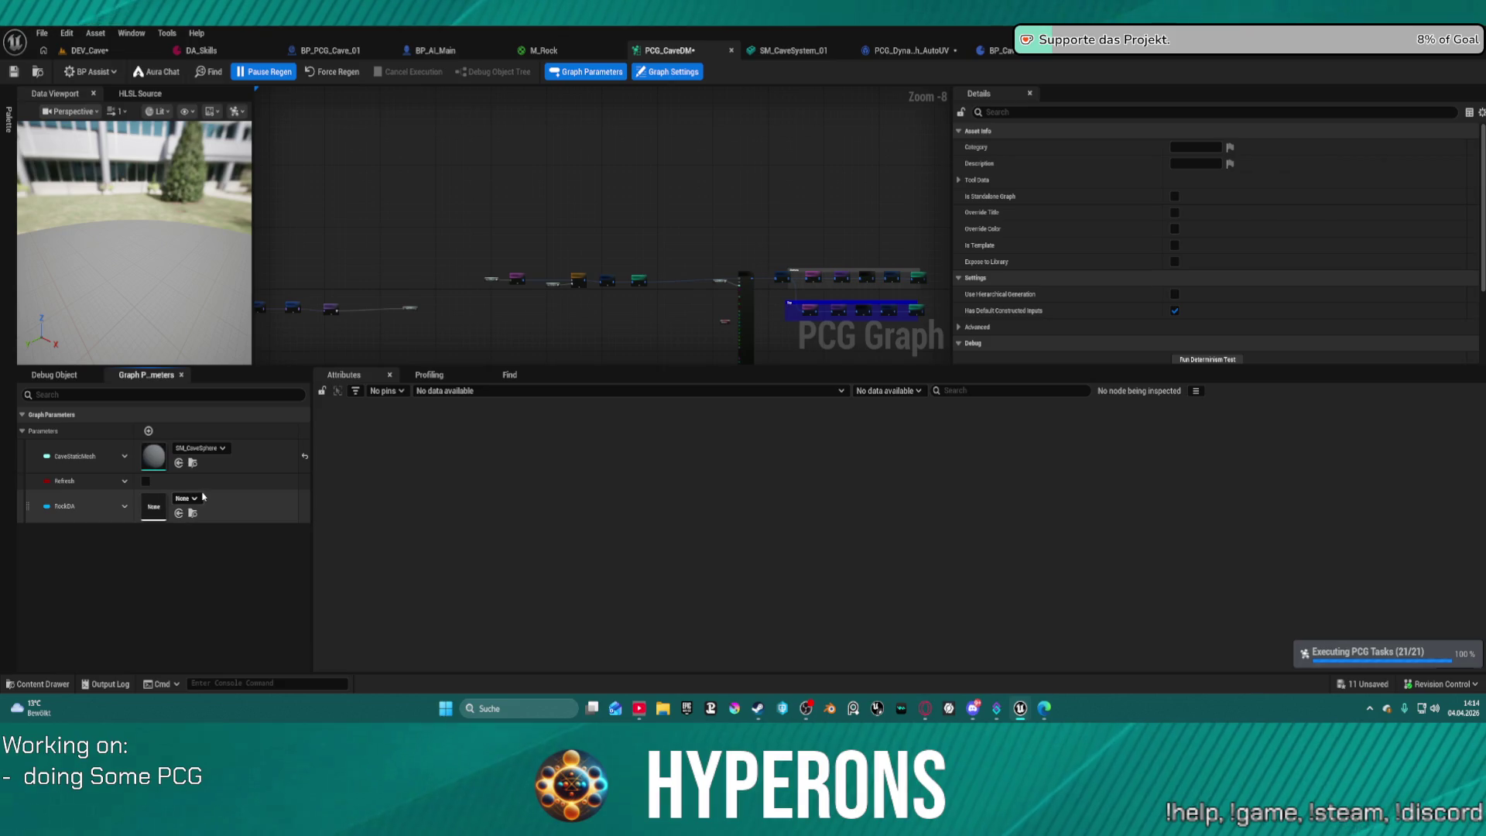
click(204, 497)
click(206, 535)
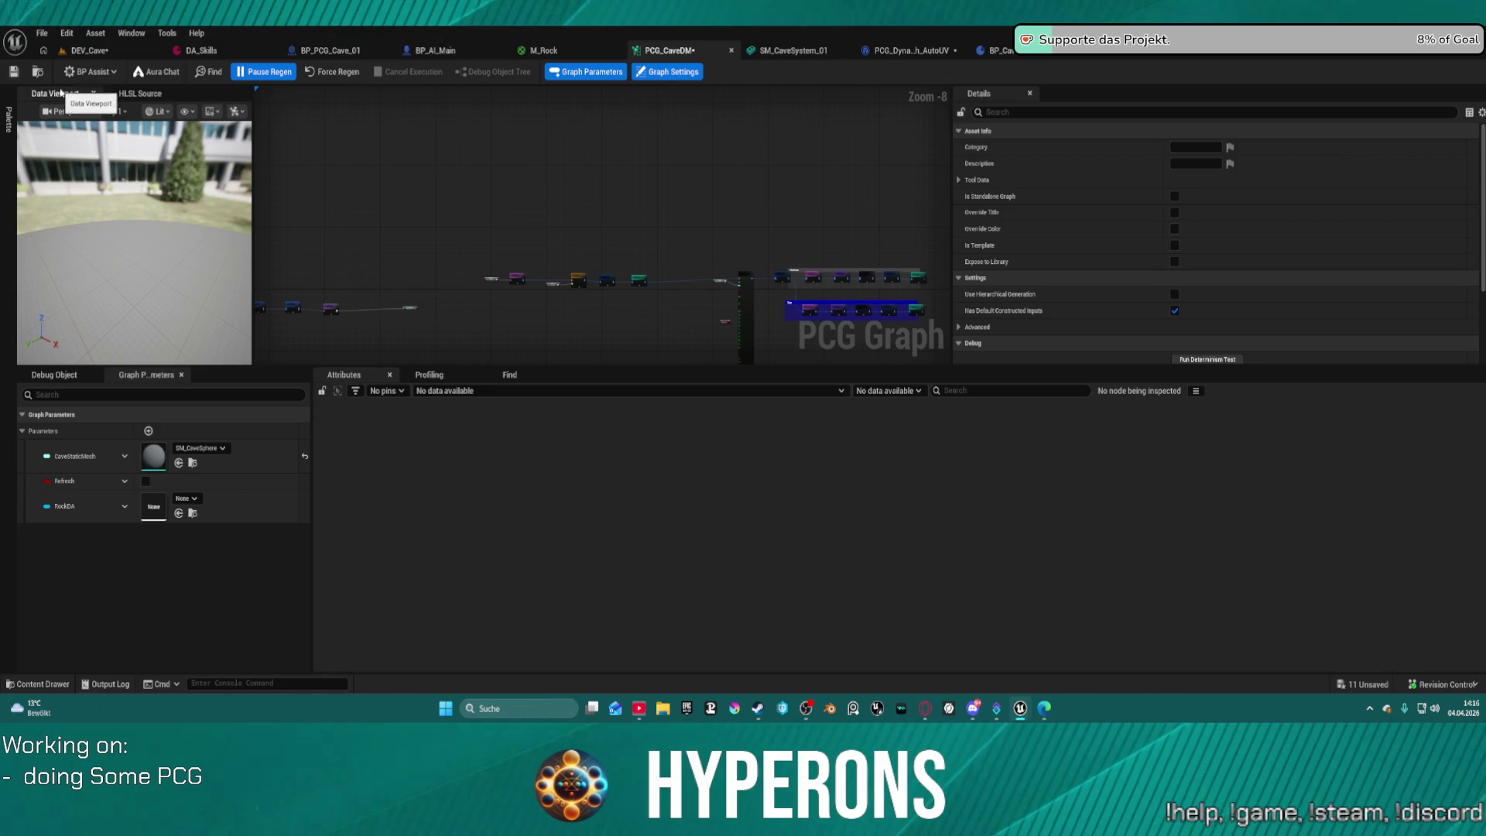
Return to the DEV_Cave level editor.
click(89, 50)
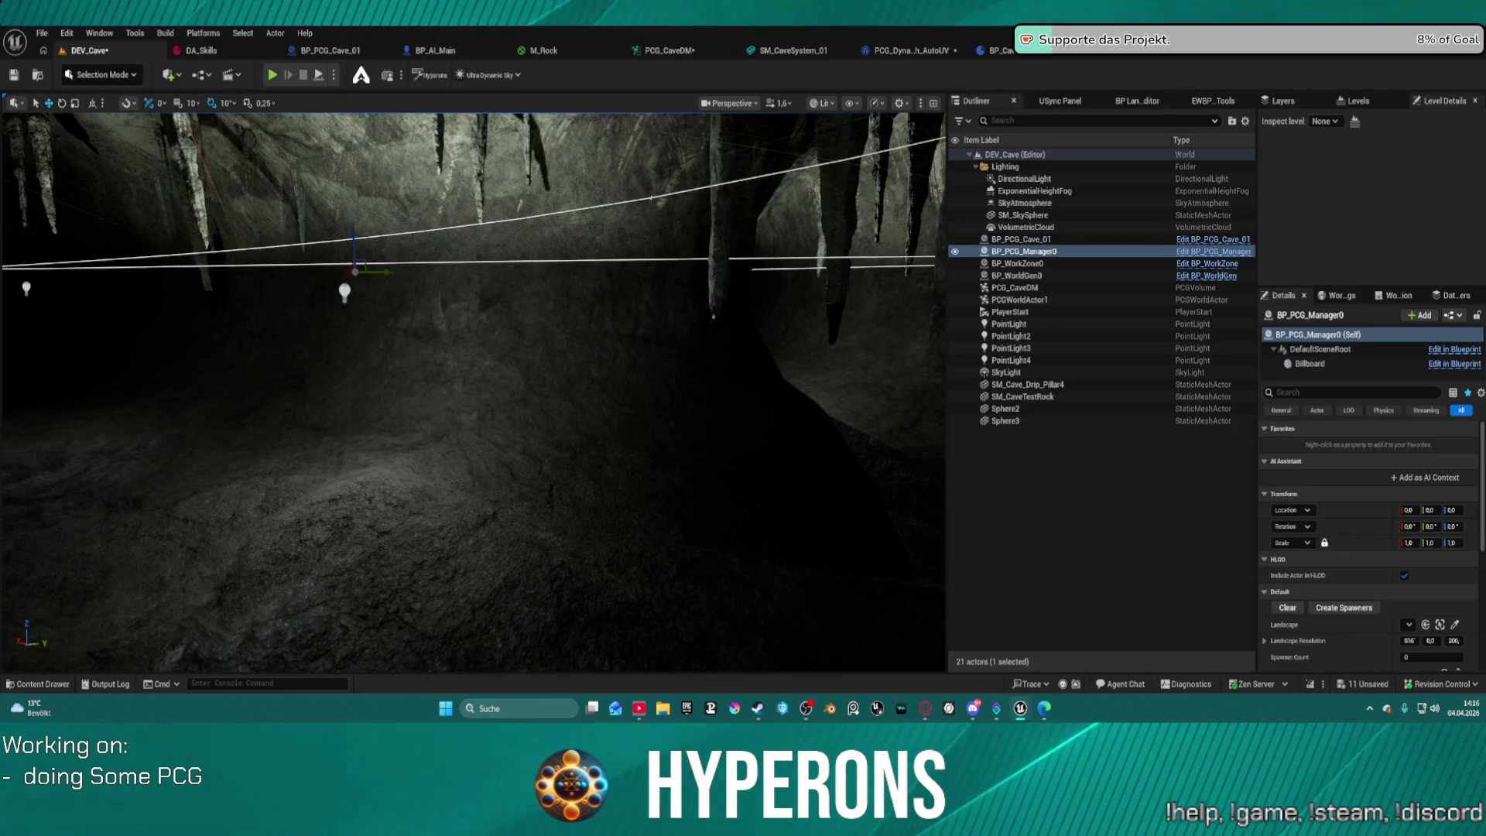
Frame BP_PCG_Manager0, set Spawner Count to 1 and create the spawners.
double_click(1063, 248)
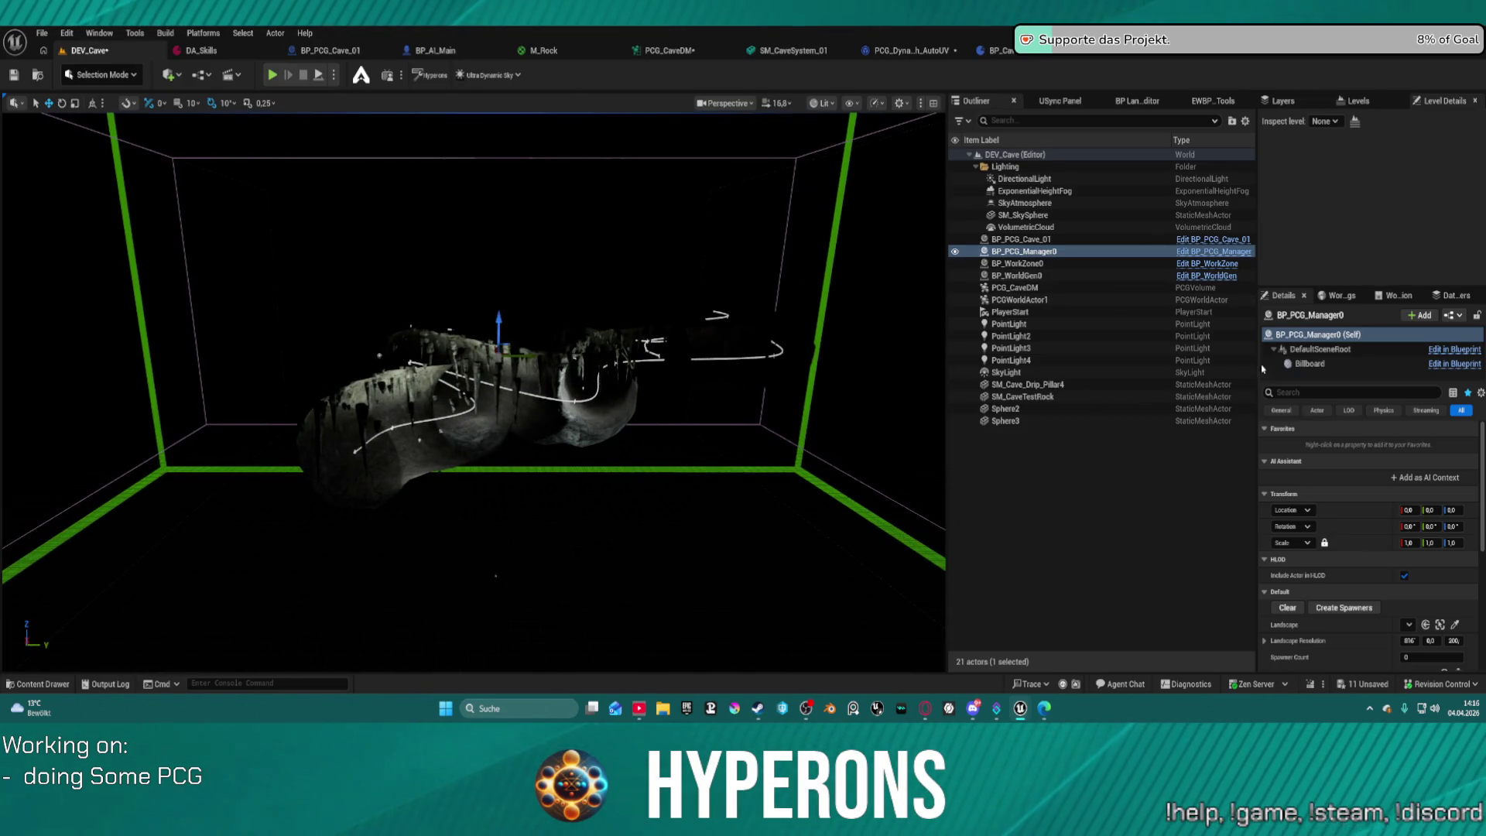
click(1429, 658)
text(1)
key(Return)
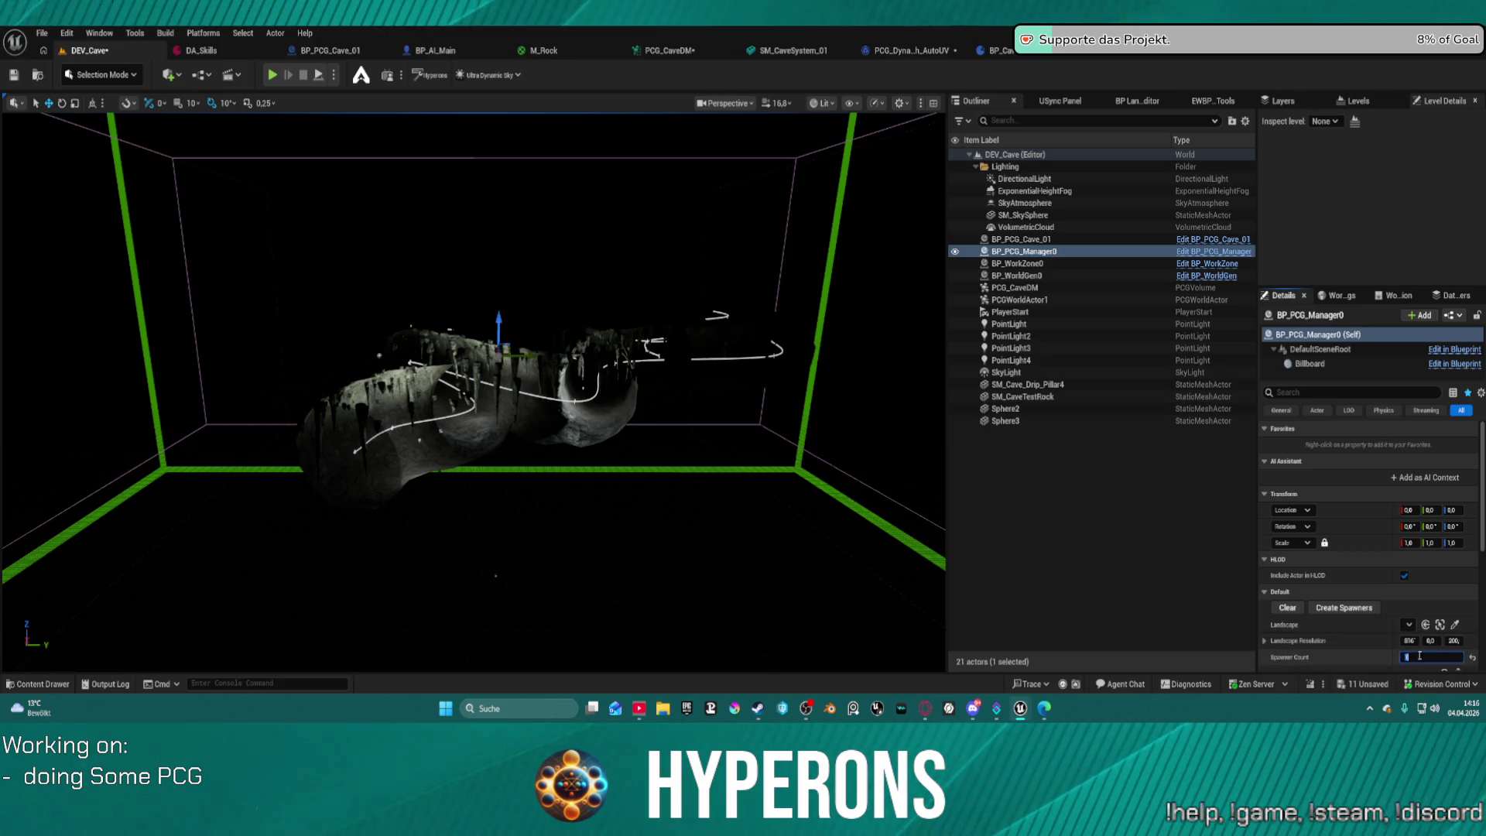
click(1319, 607)
Select BP_PCG_Biome0 and inspect its Offline component's PCG graph asset.
click(1026, 263)
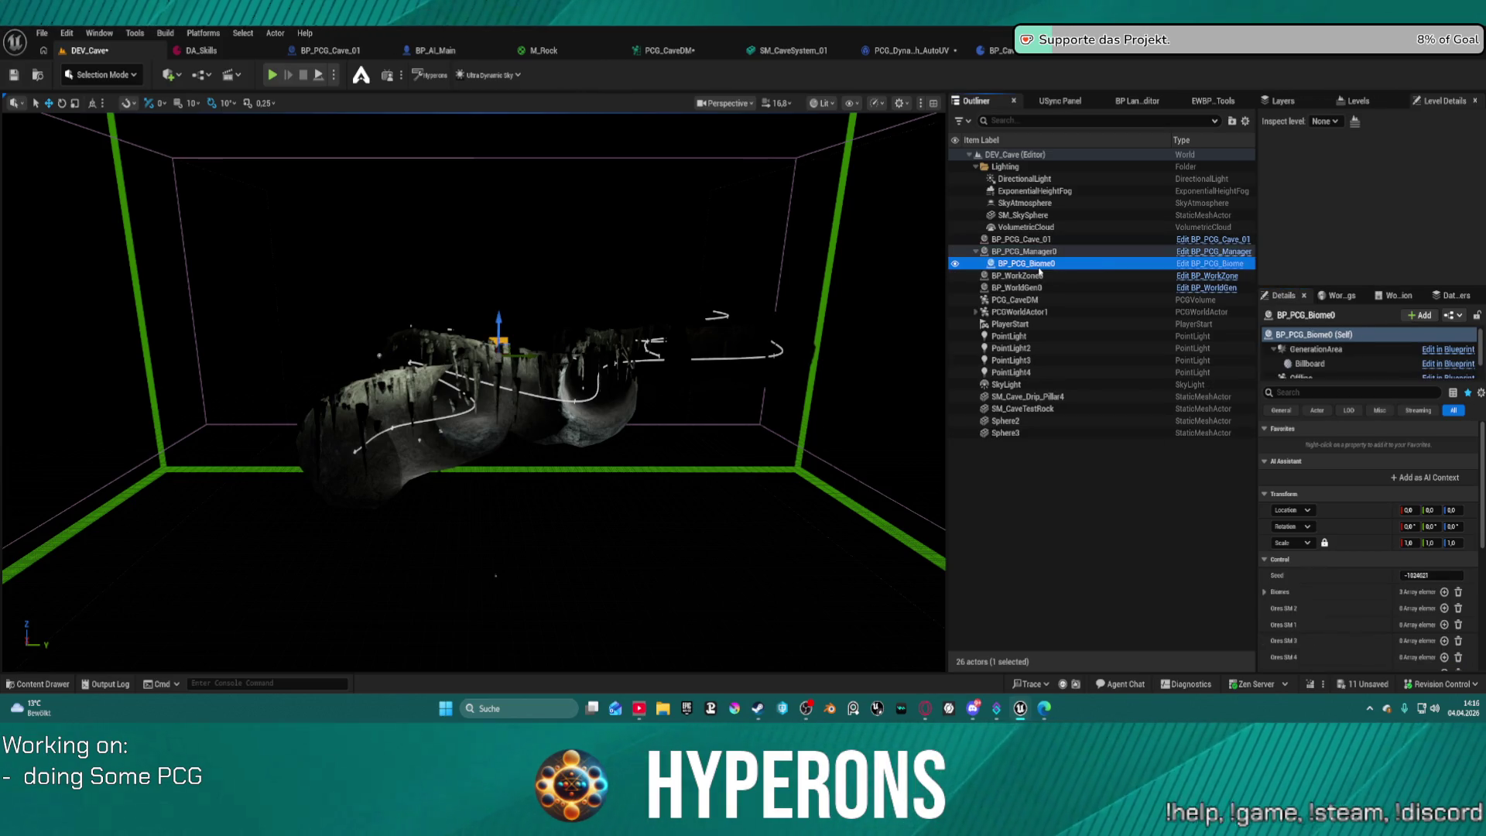
scroll(1438, 598, down, 3)
scroll(1319, 364, down, 2)
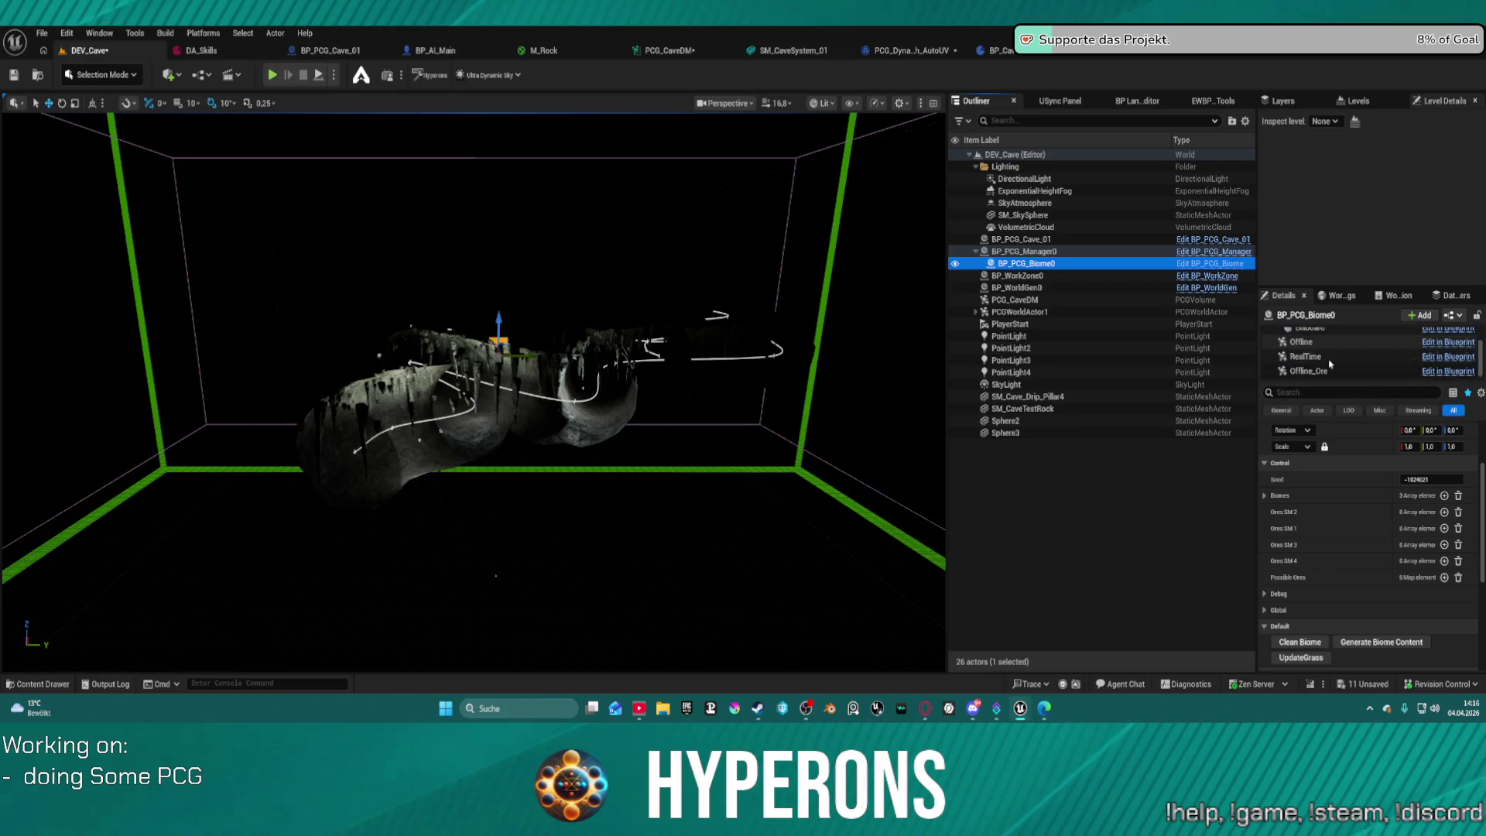
click(1303, 343)
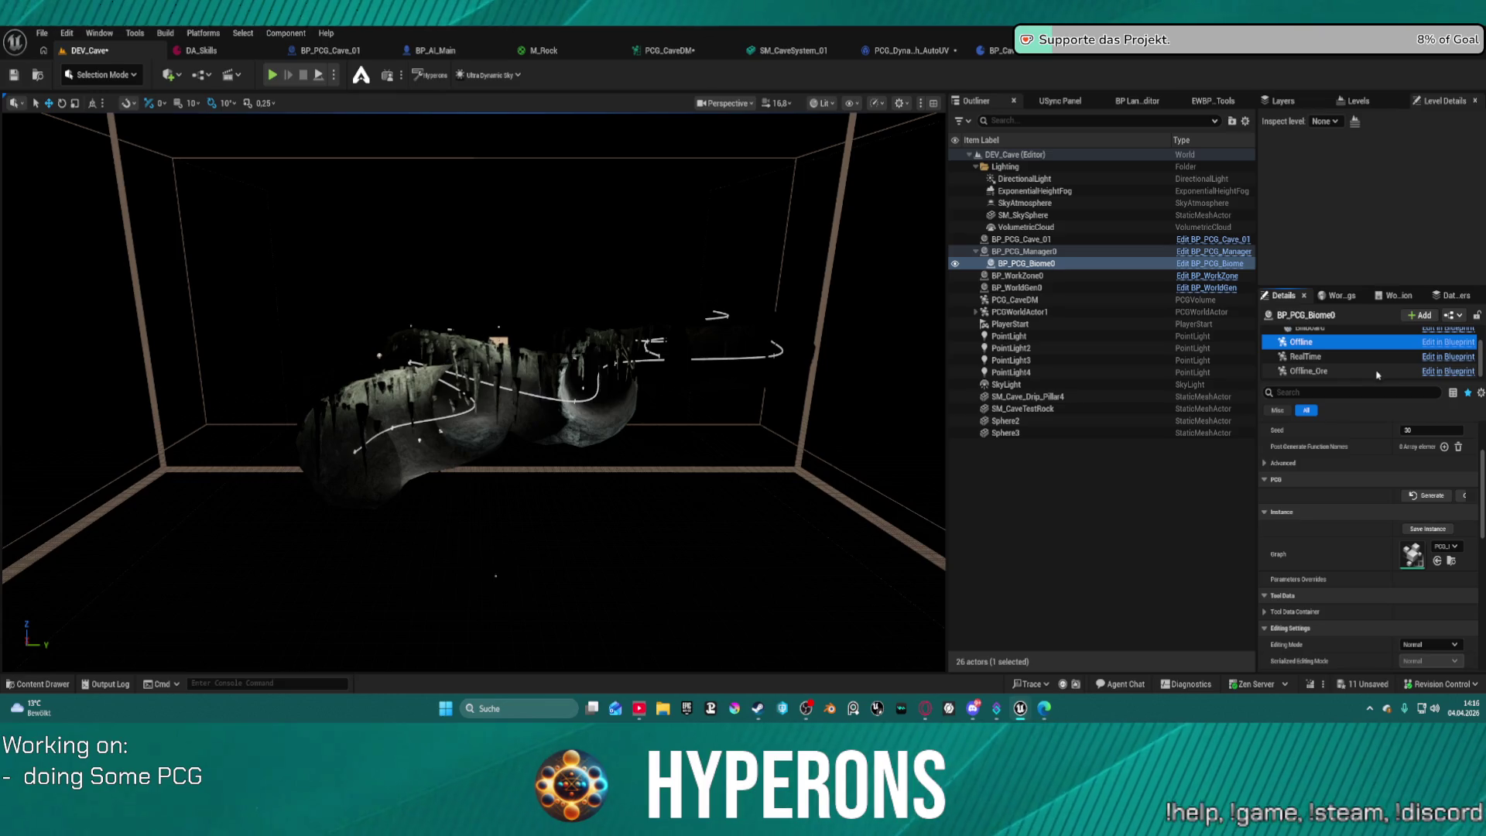
click(1451, 560)
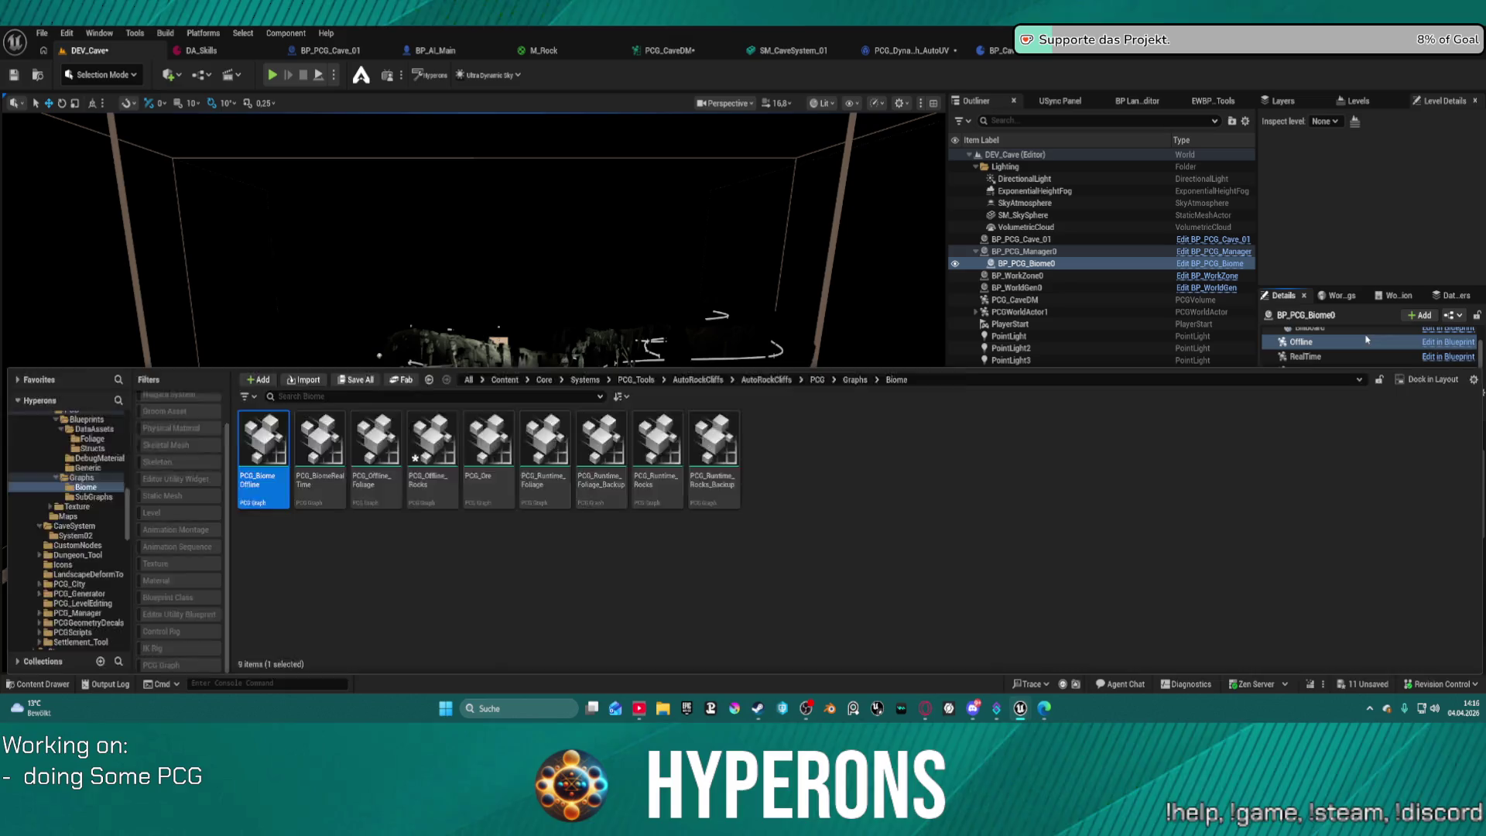
click(1395, 390)
Expand the three Biomes entries in BP_PCG_Biome0's actor properties.
scroll(1316, 352, up, 3)
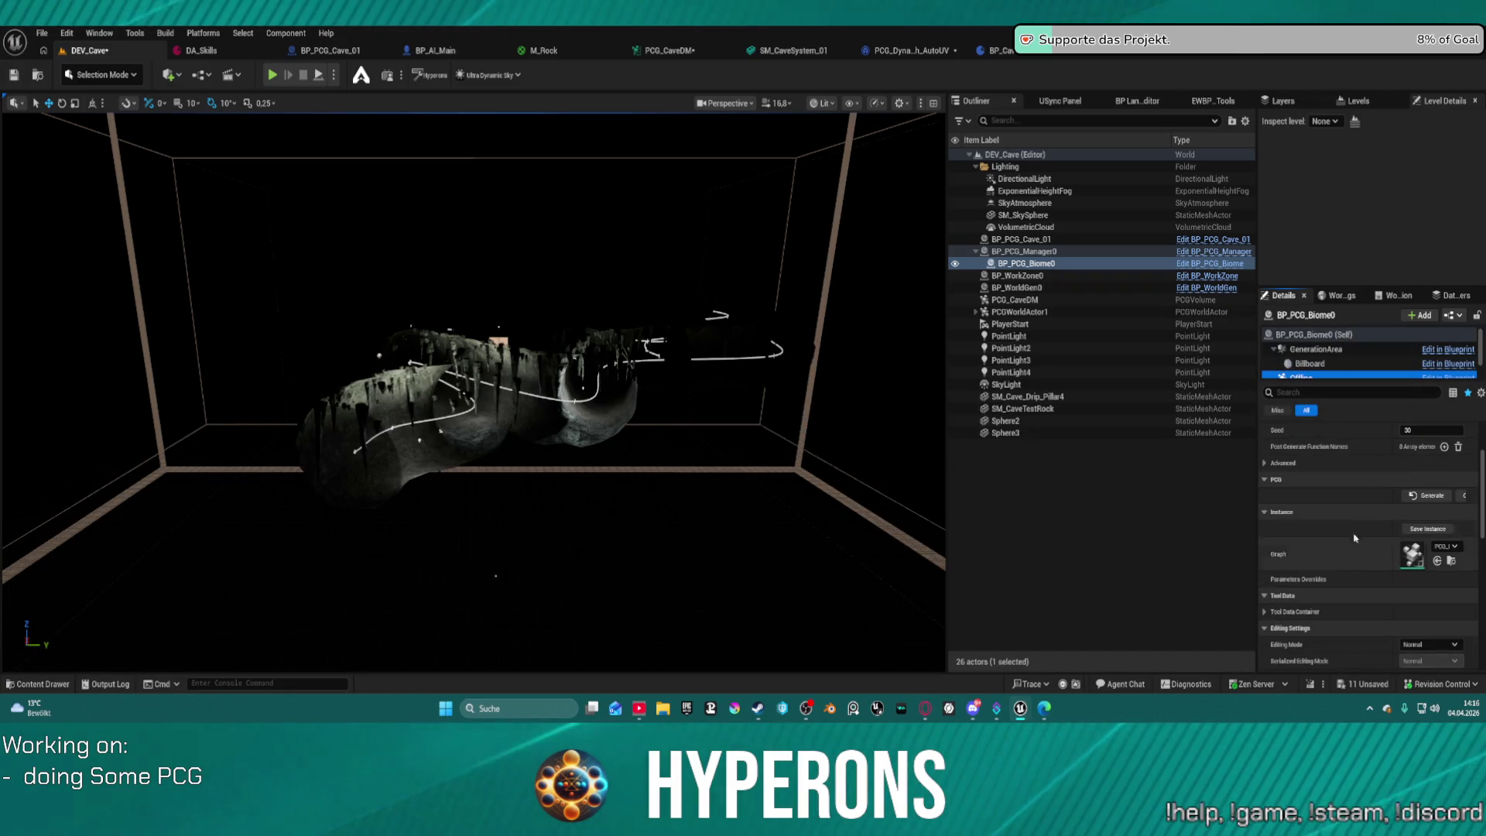
click(1300, 334)
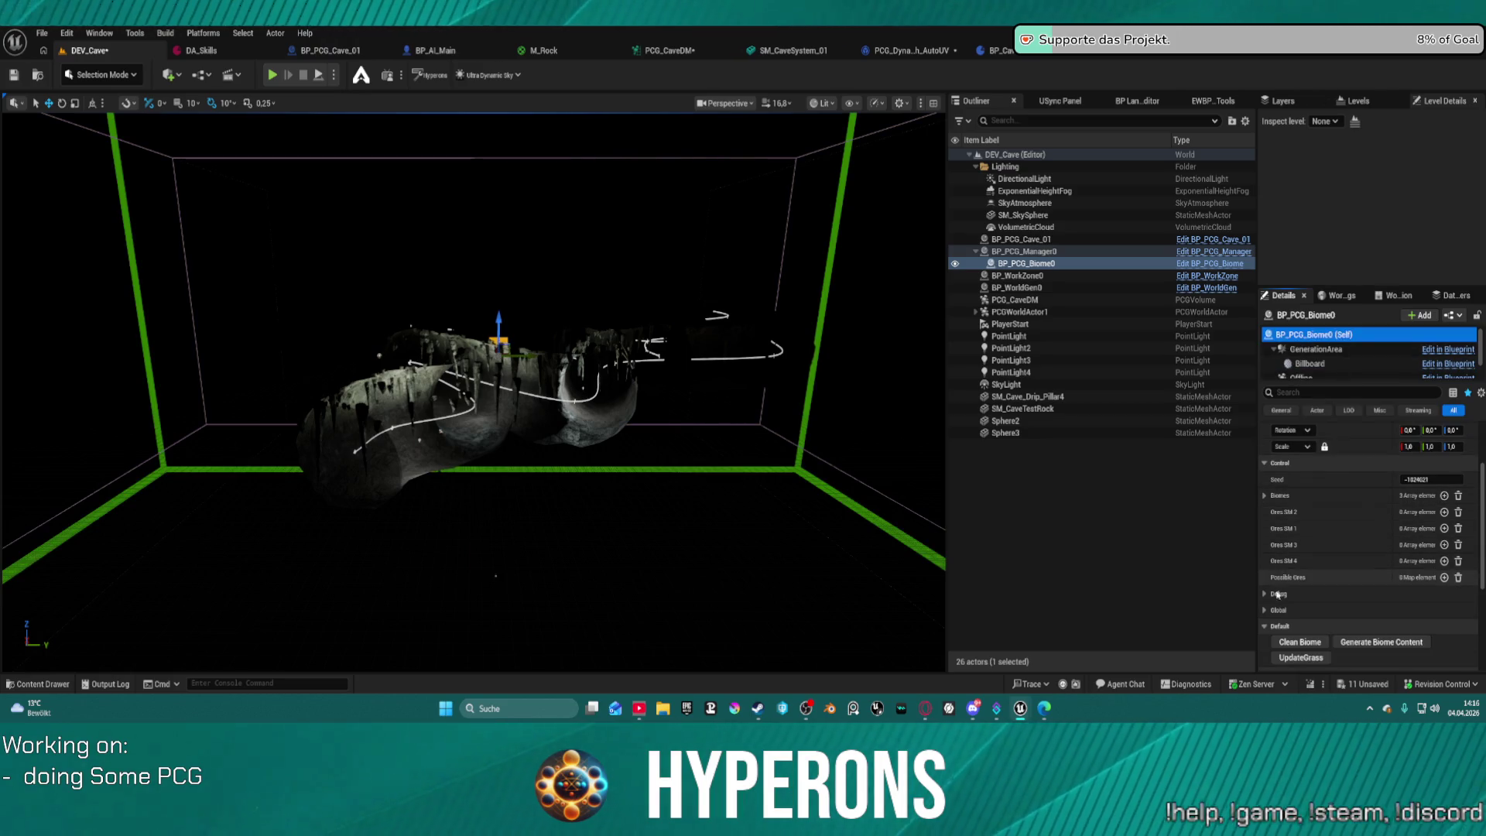
click(1265, 496)
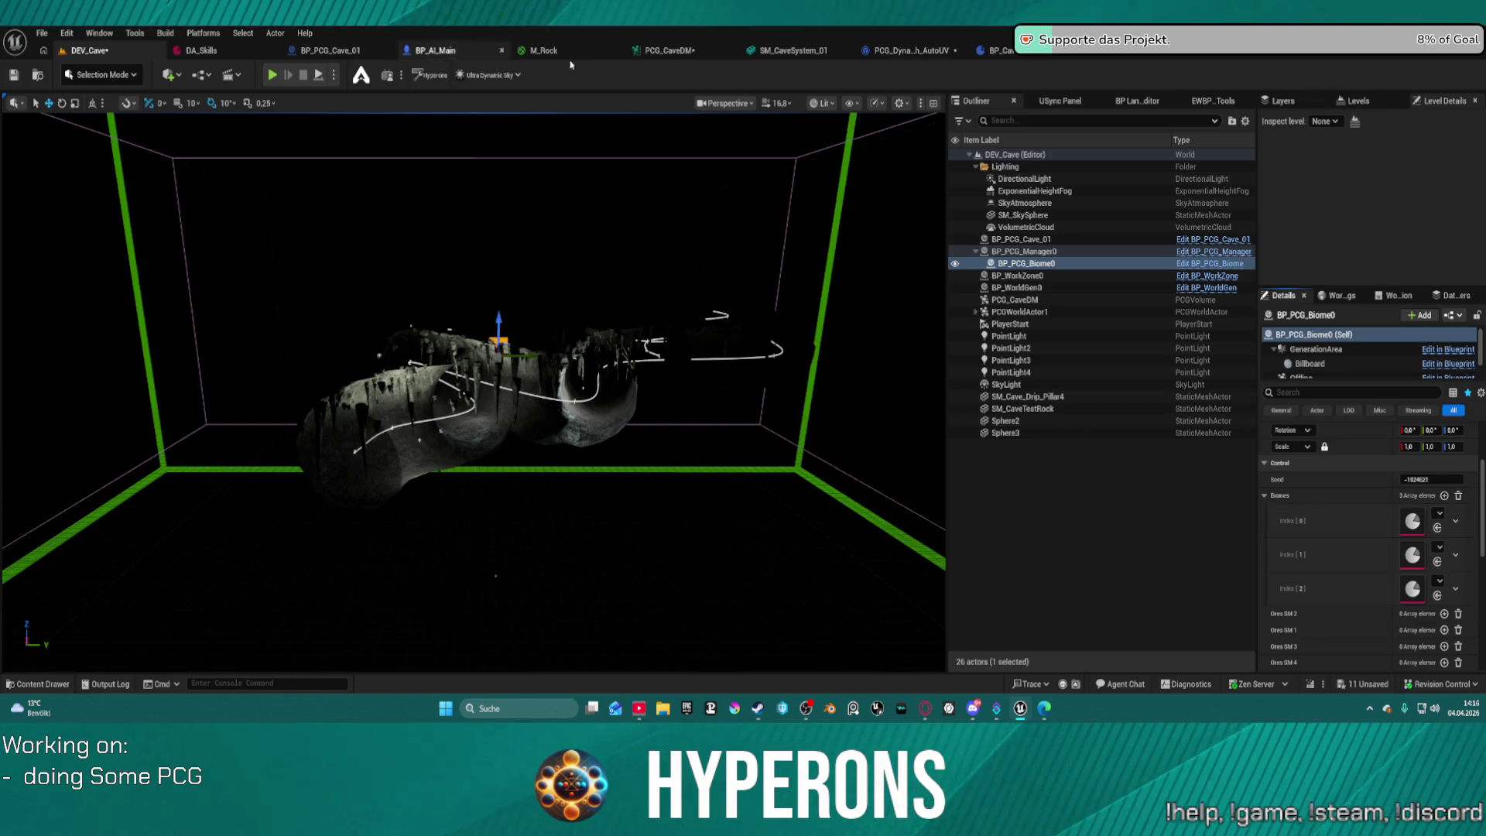
click(320, 51)
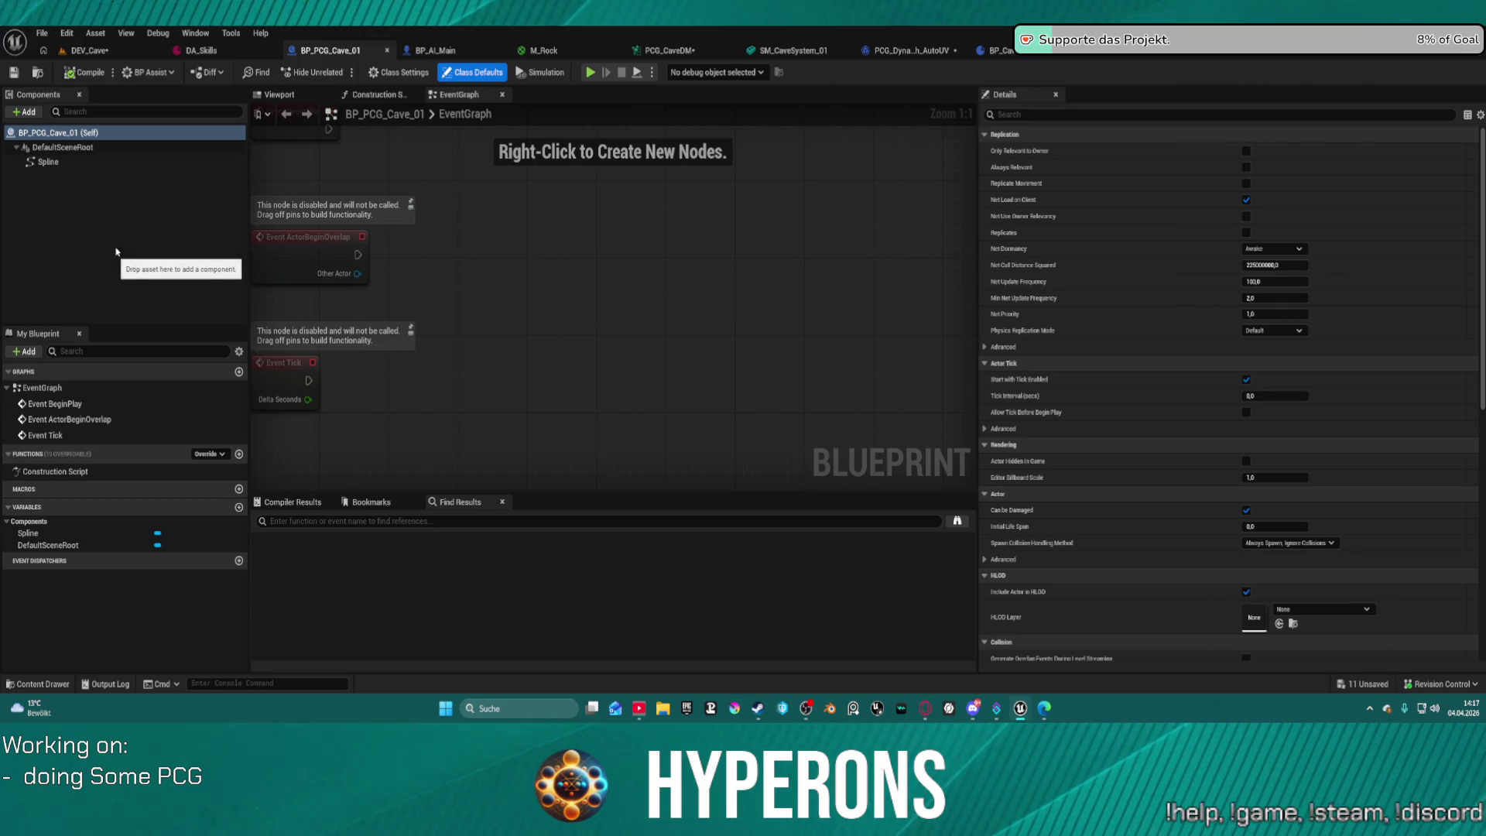
Add and save a Boolean NewVar in BP_PCG_Cave_01, then bring up RockDA's options in PCG_CaveDM.
click(24, 111)
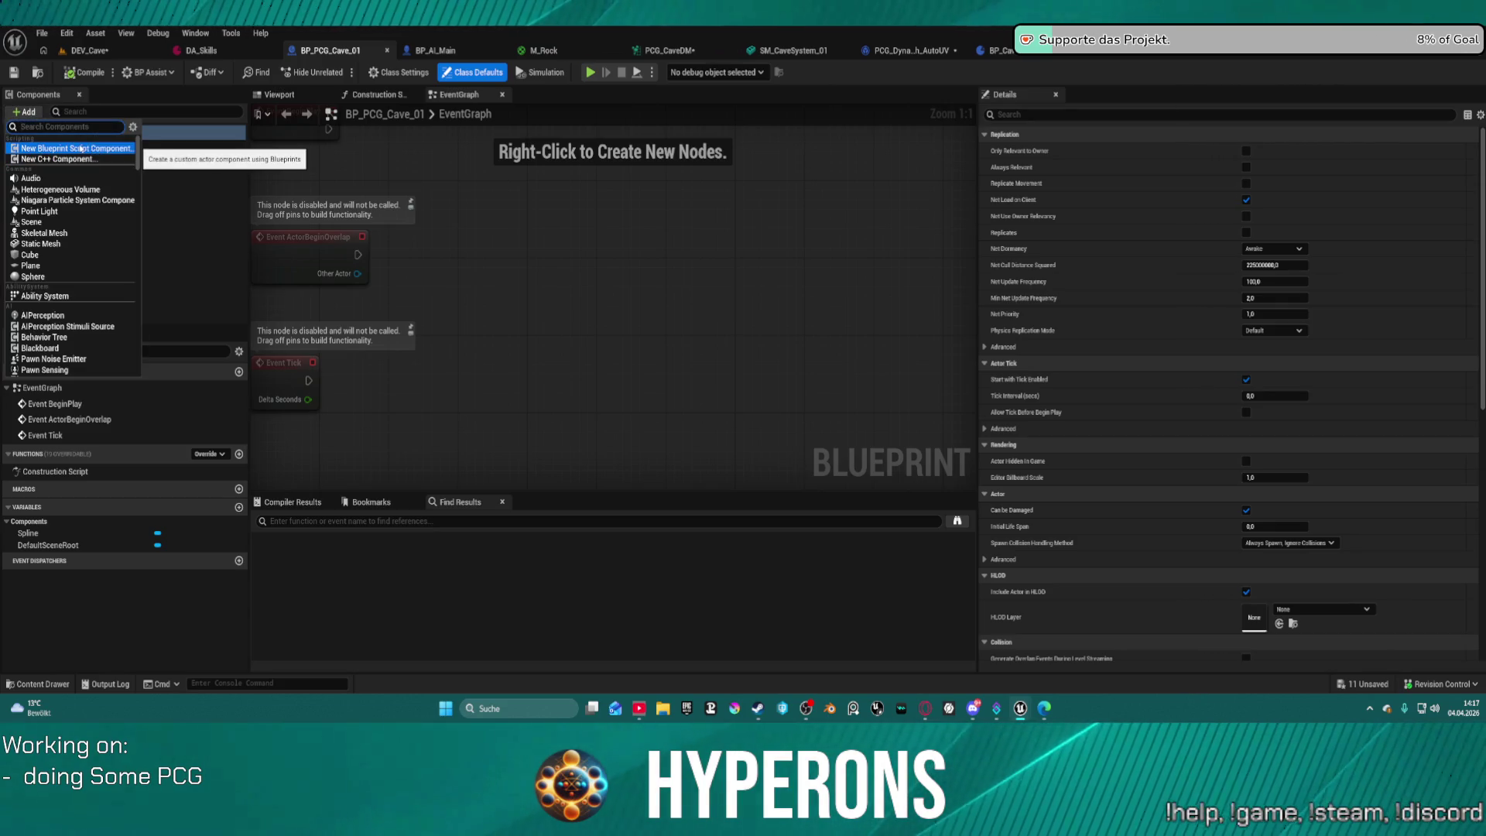
click(47, 435)
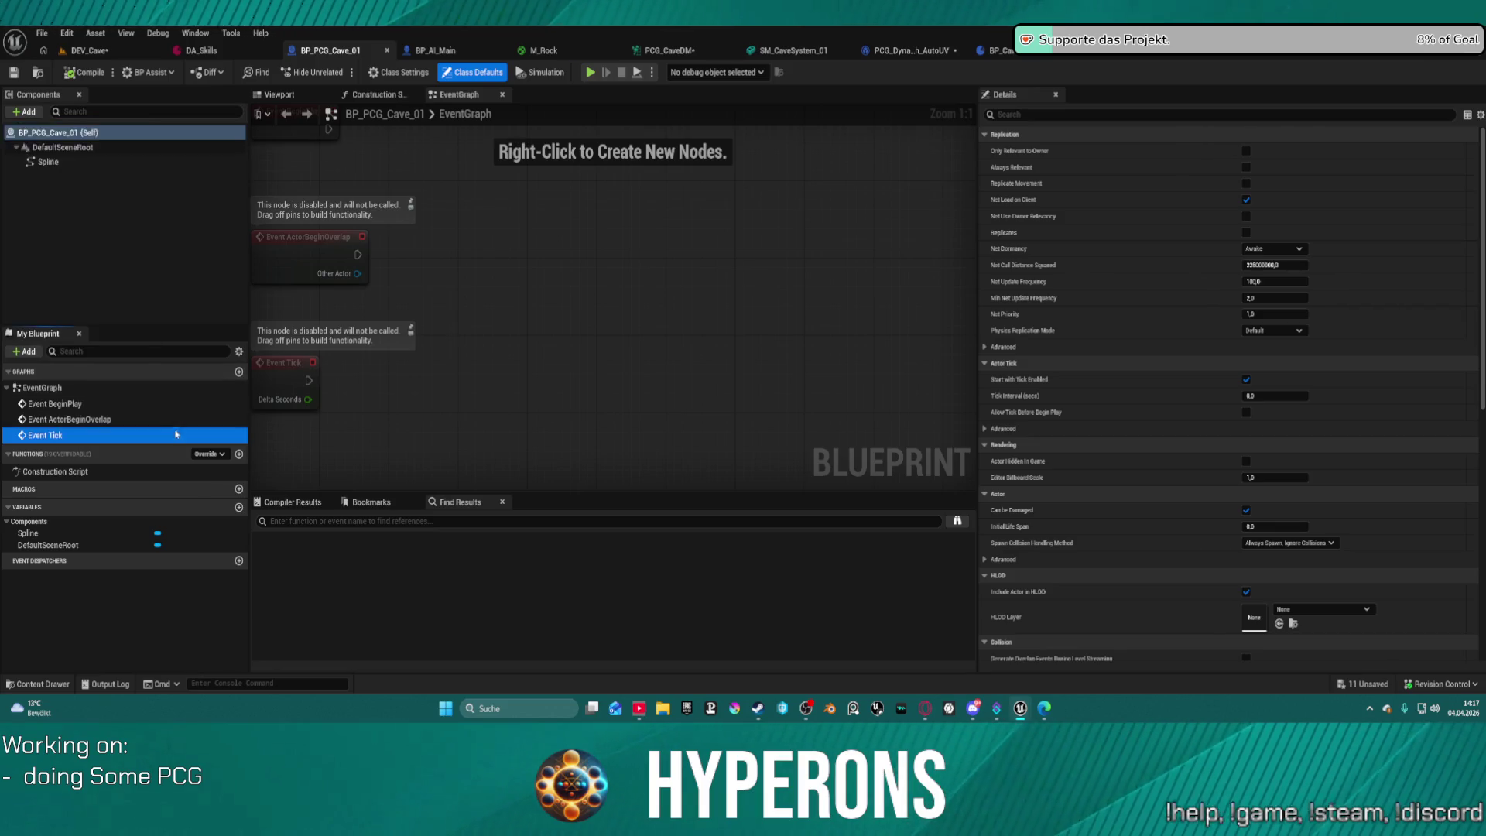
click(239, 508)
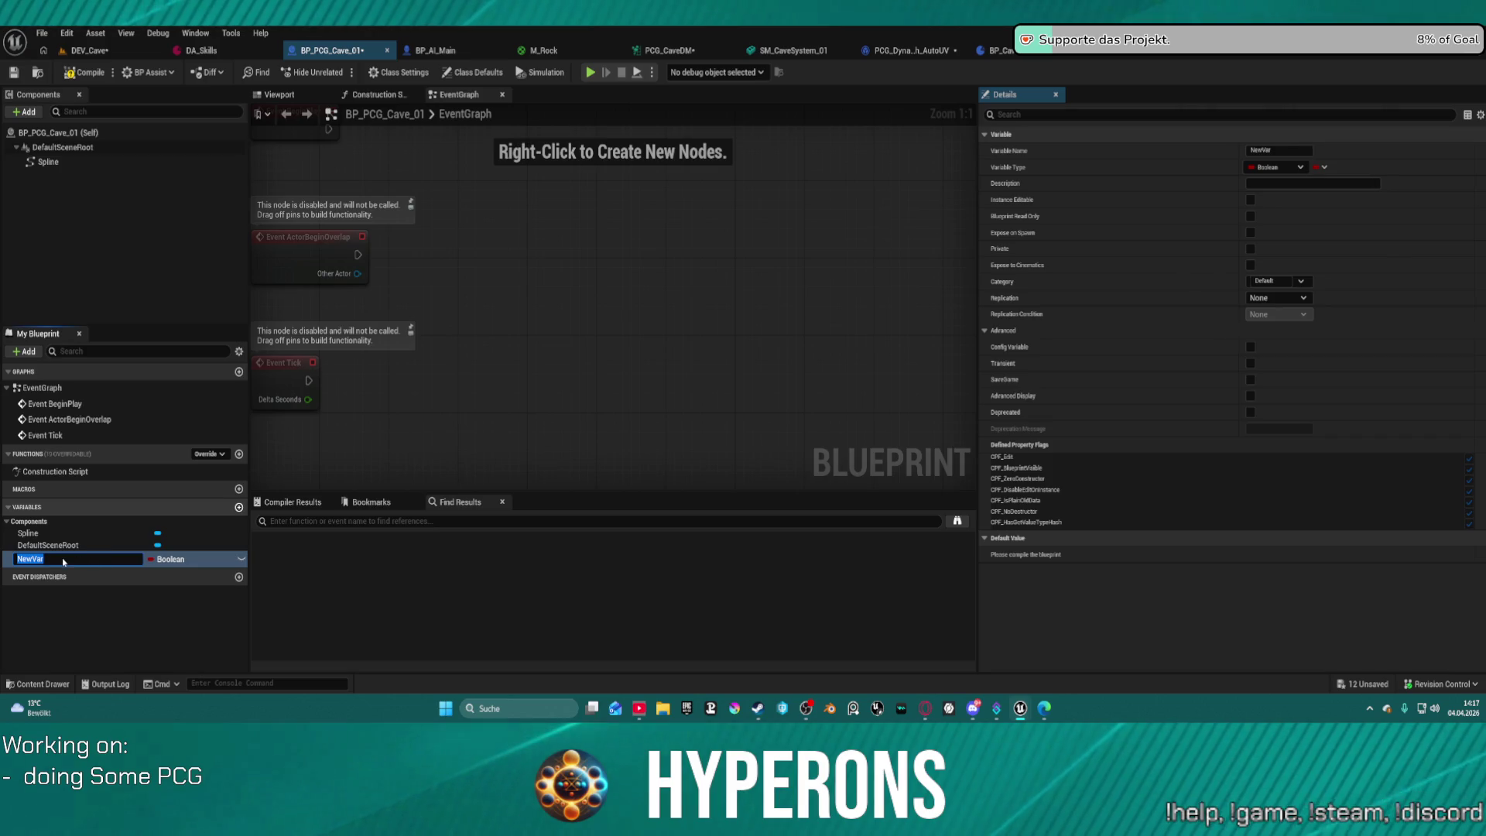
key(ctrl+s)
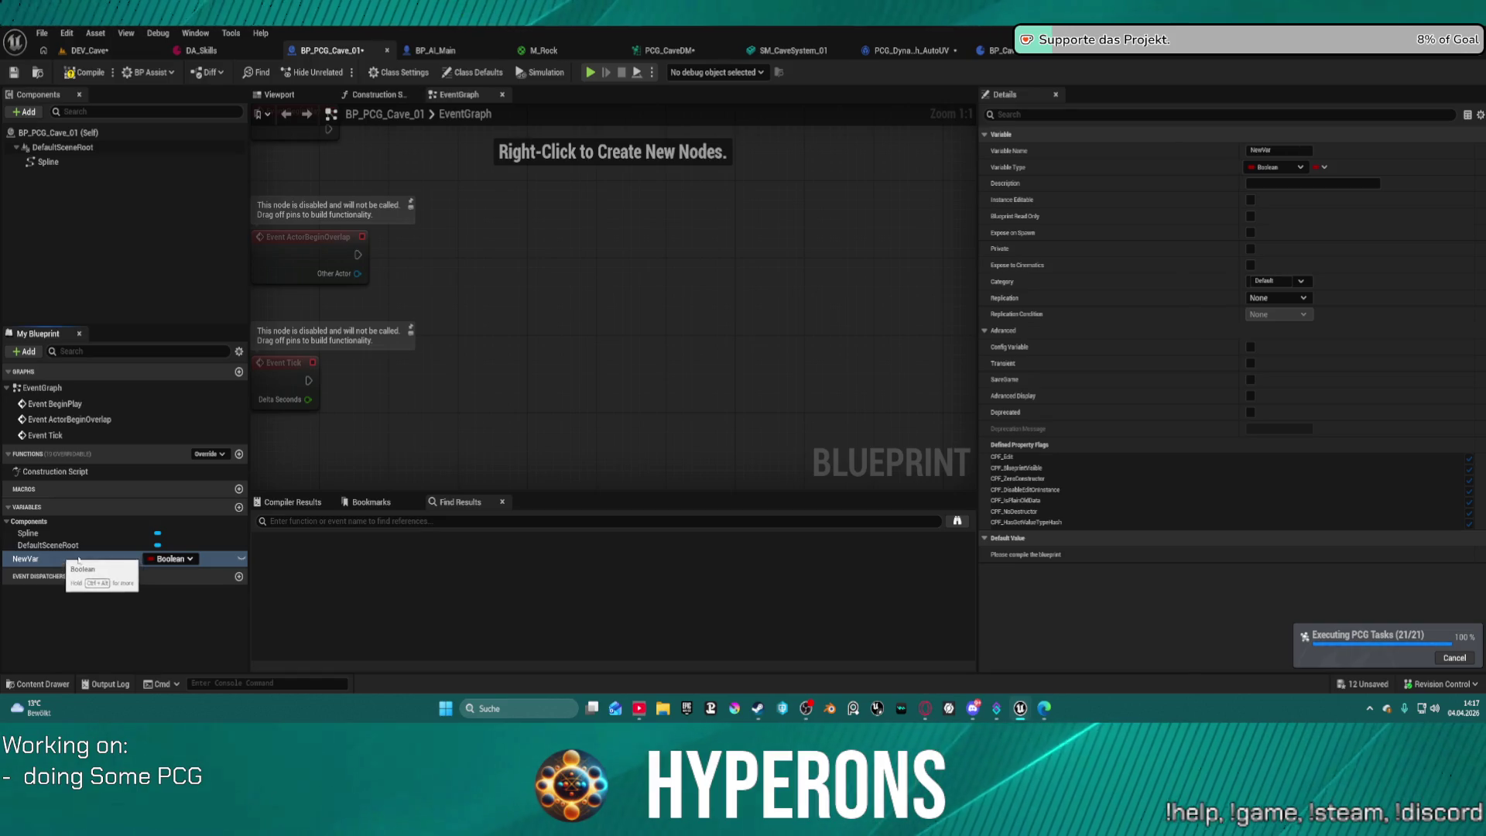
click(670, 51)
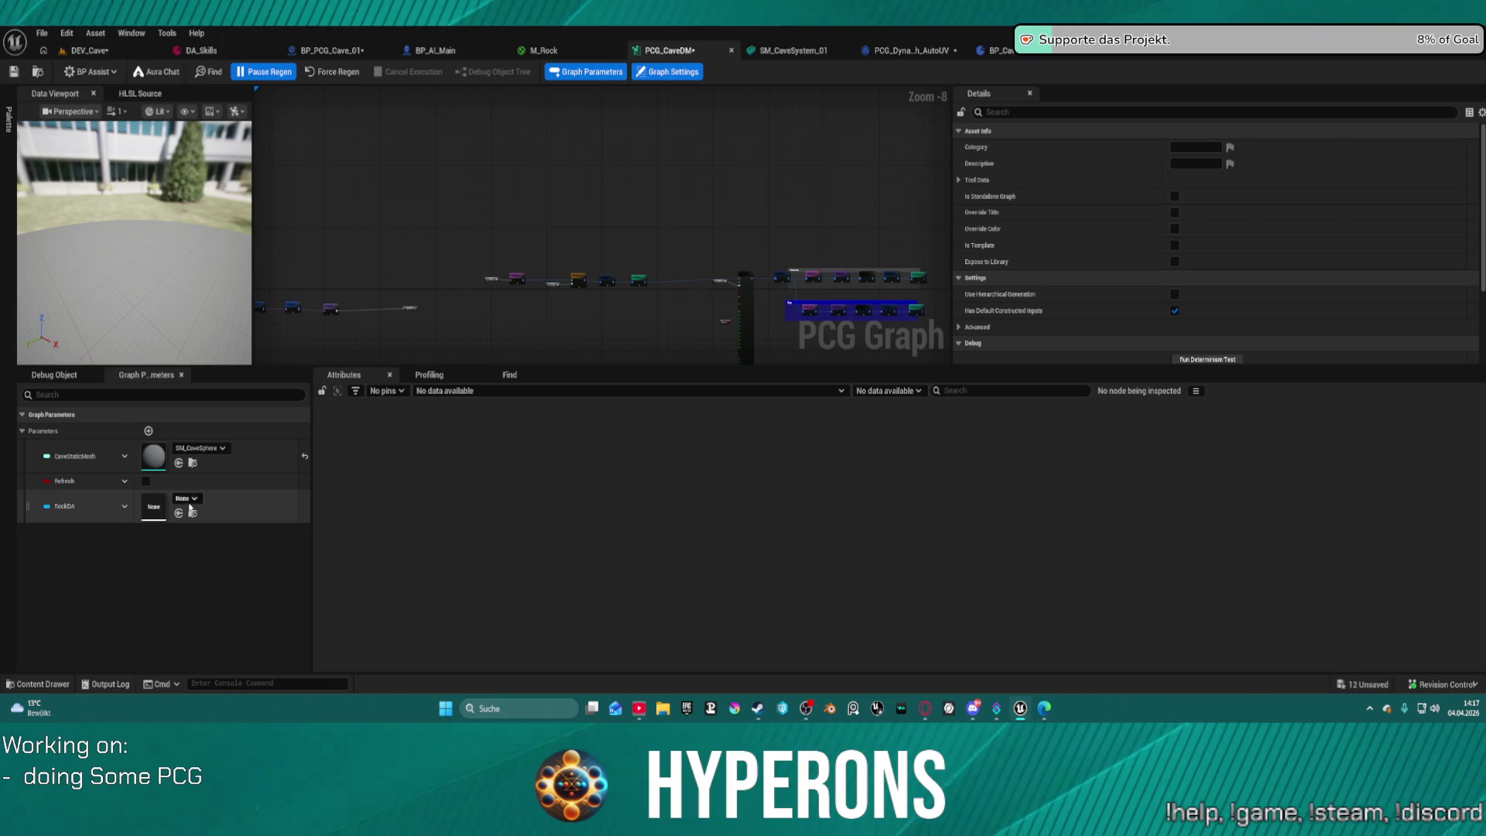
click(125, 508)
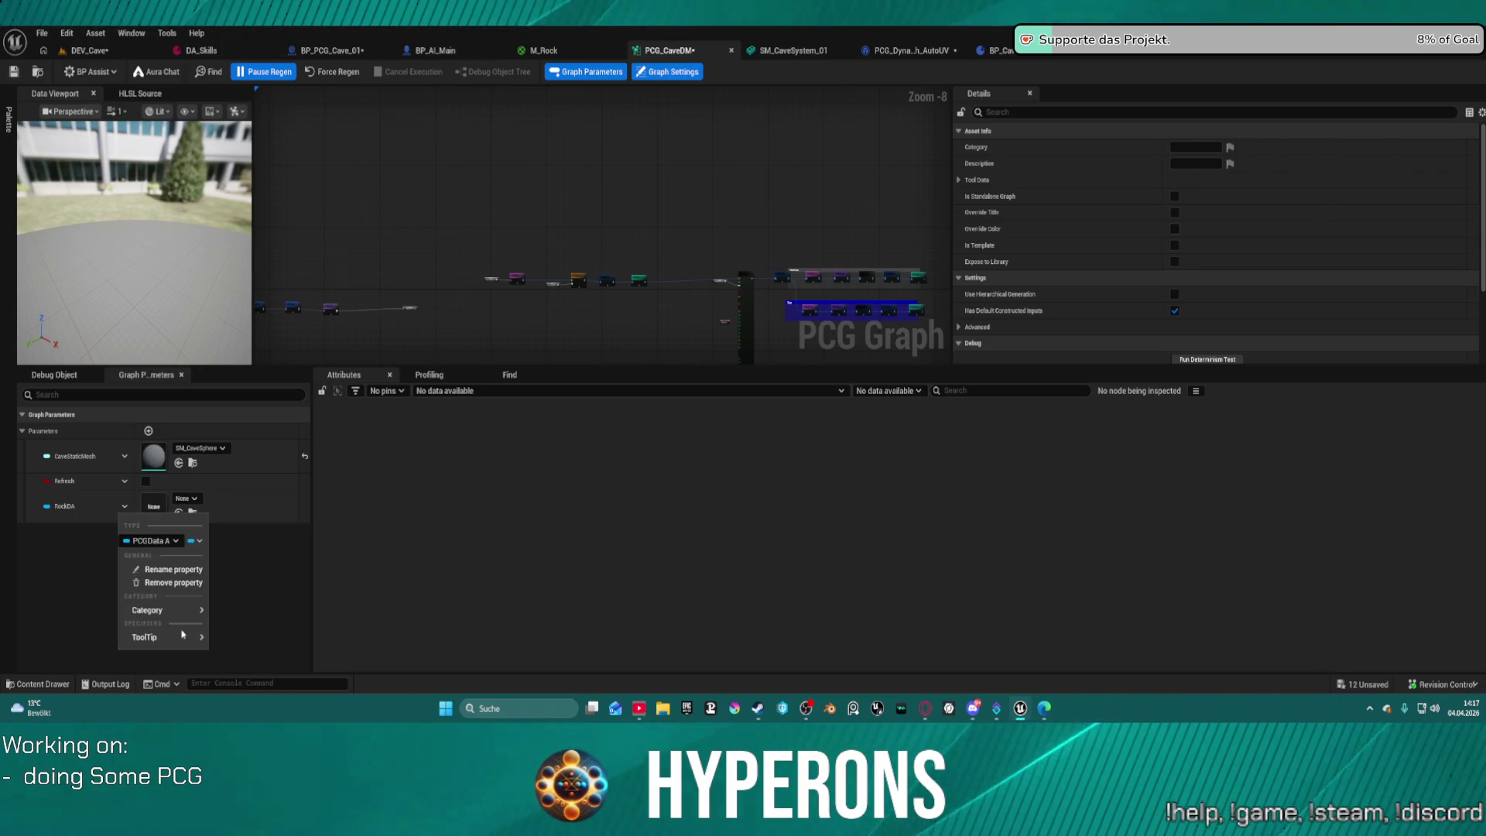
Remove the RockDA parameter from PCG_CaveDM and select NewVar in BP_PCG_Cave_01.
click(178, 584)
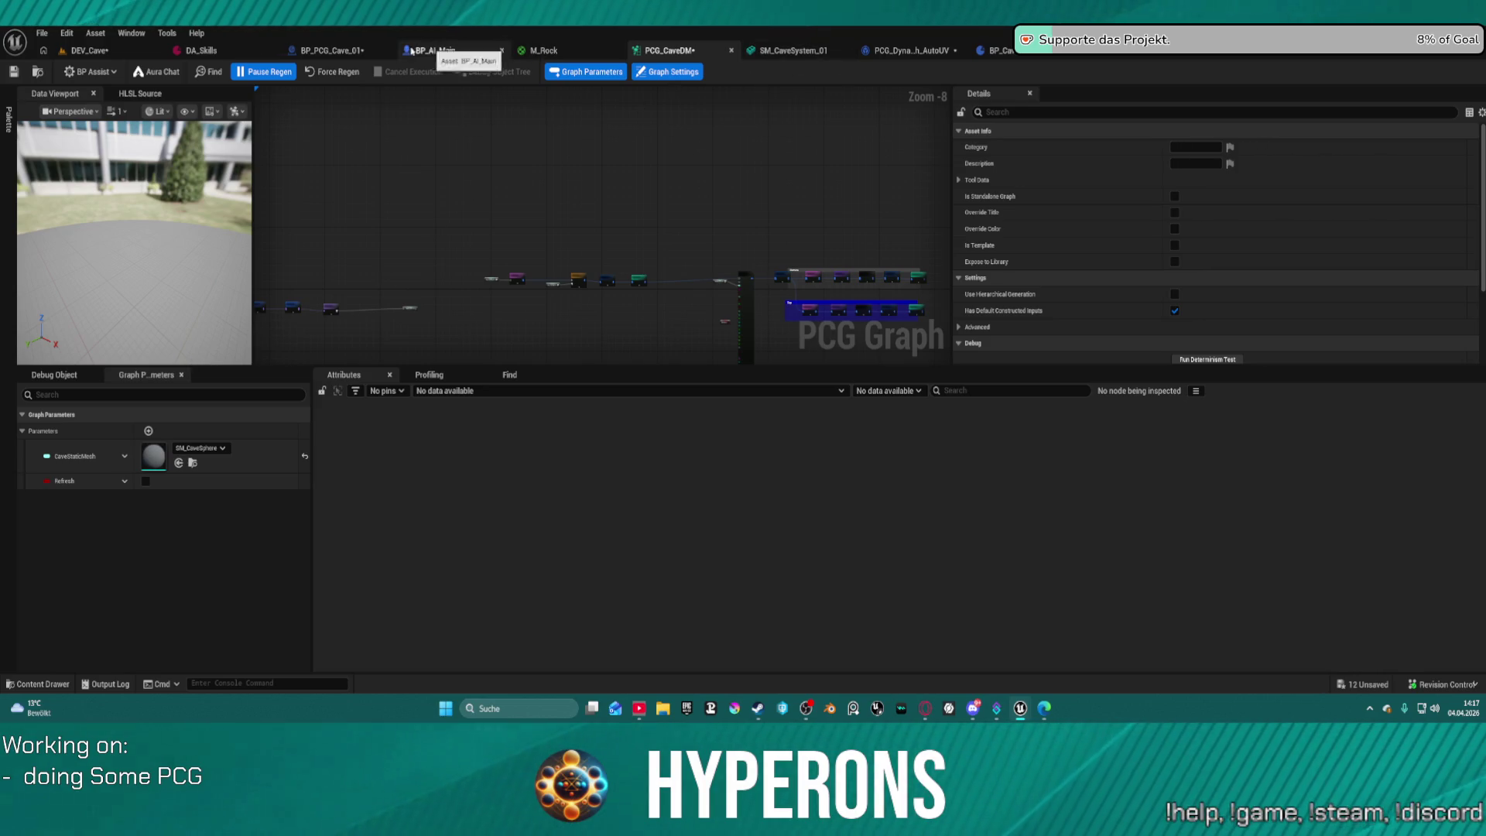
click(332, 51)
click(238, 507)
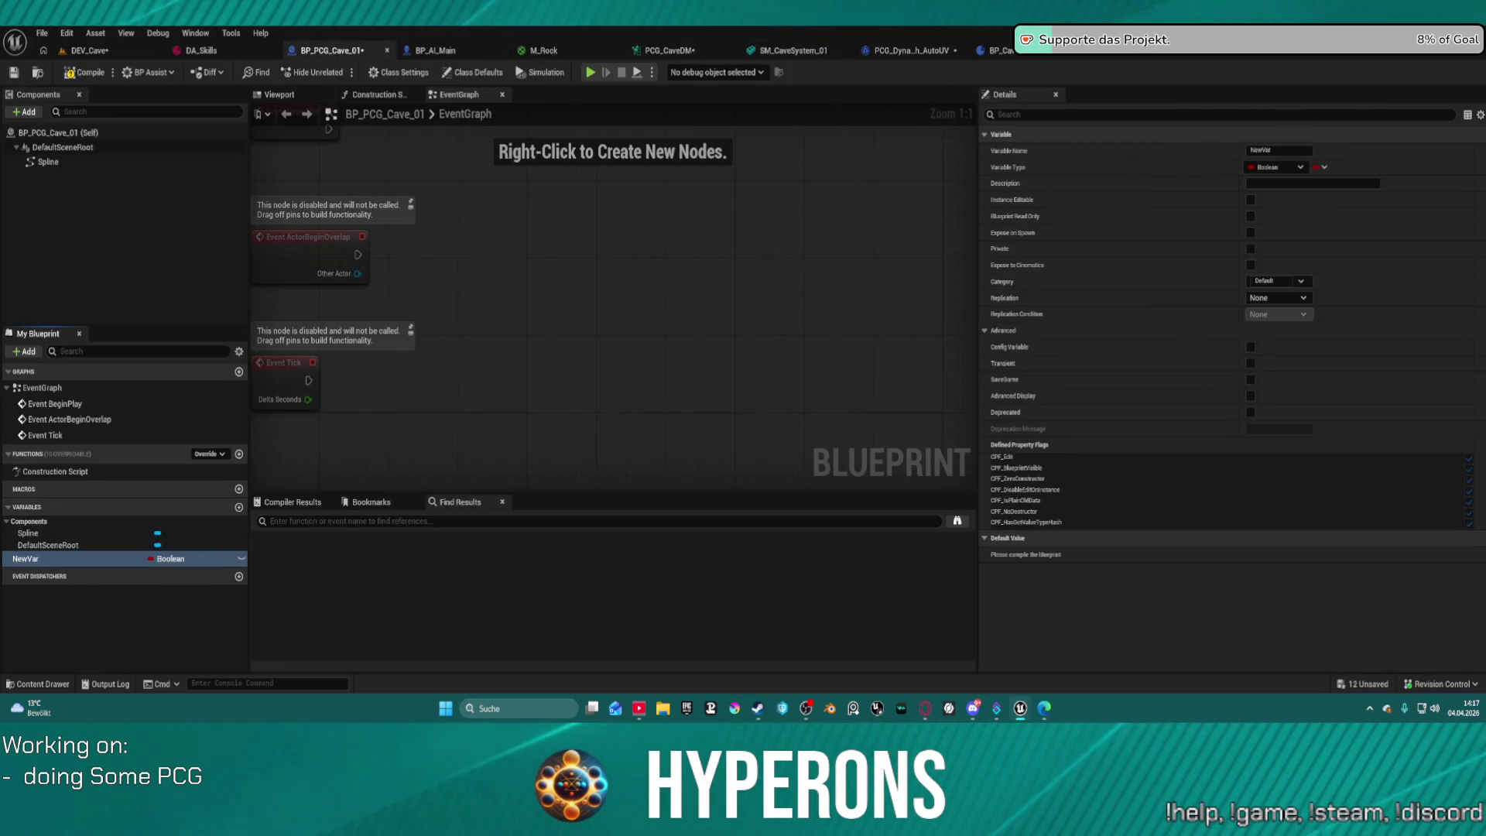
Change NewVar's type to BP Cave Data Asset Object Reference.
click(1273, 167)
text(Da)
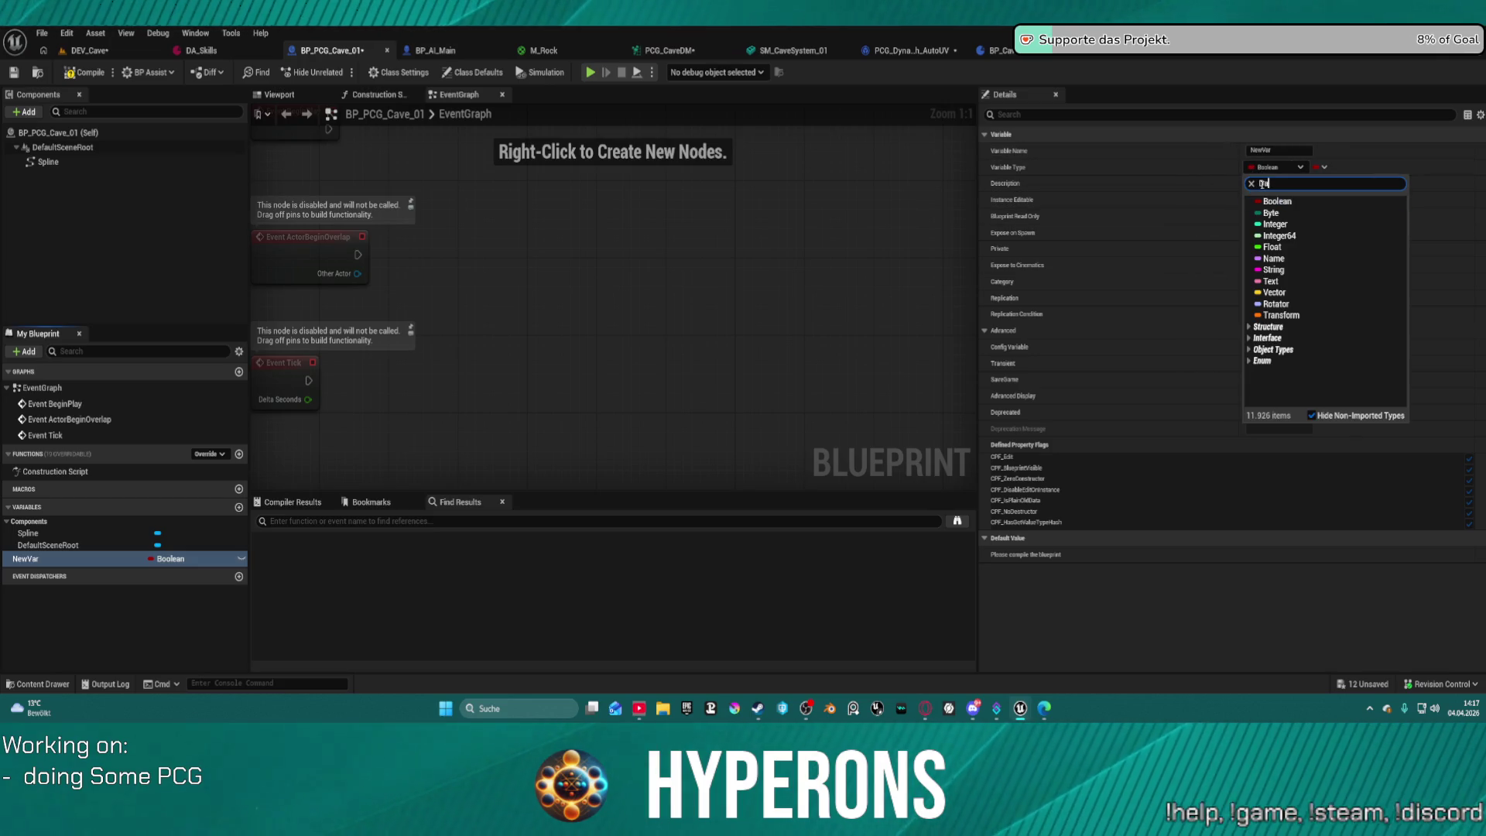
text(ta ass)
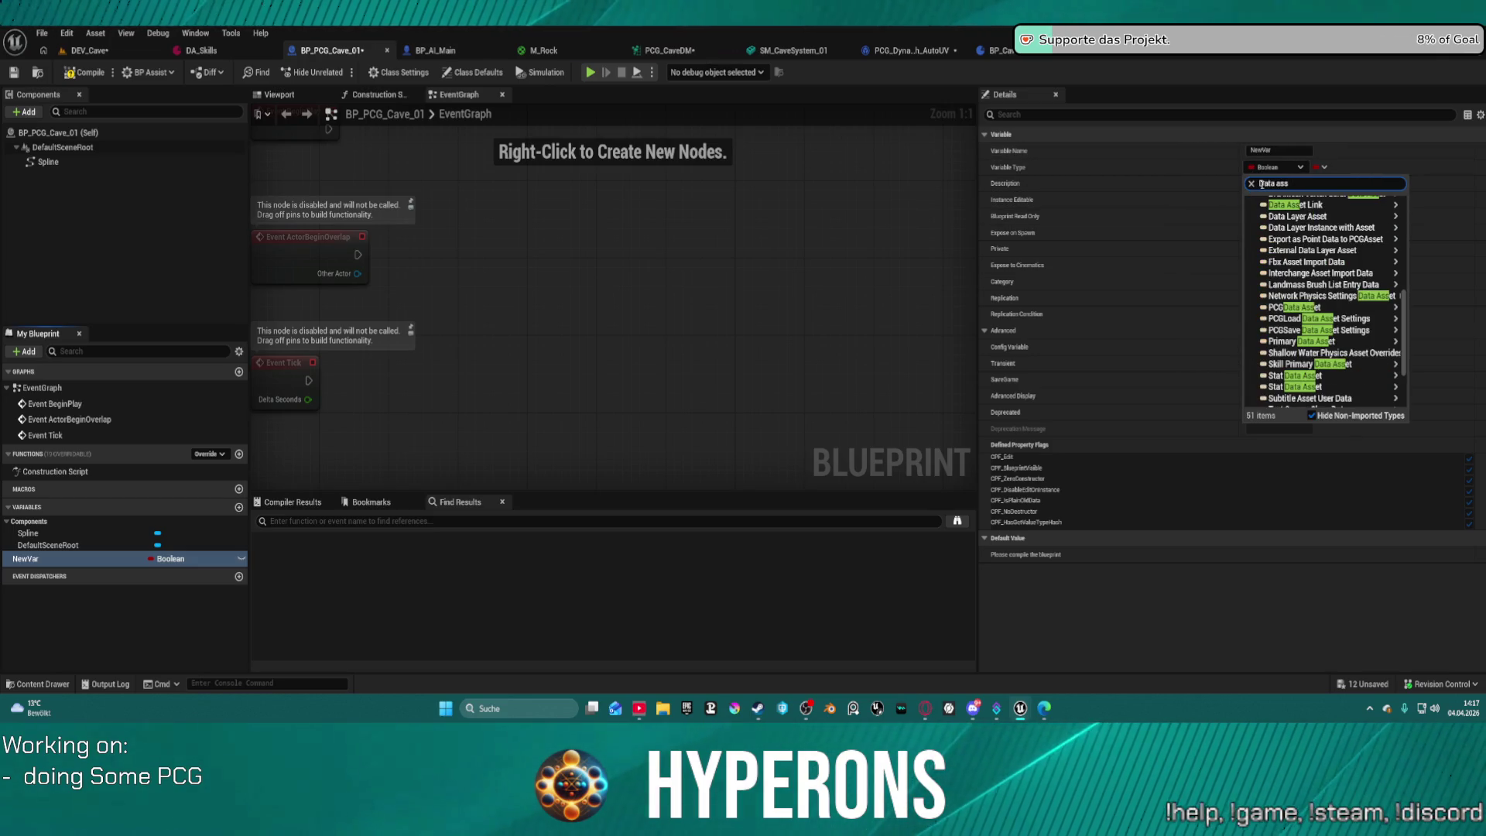
text(tet)
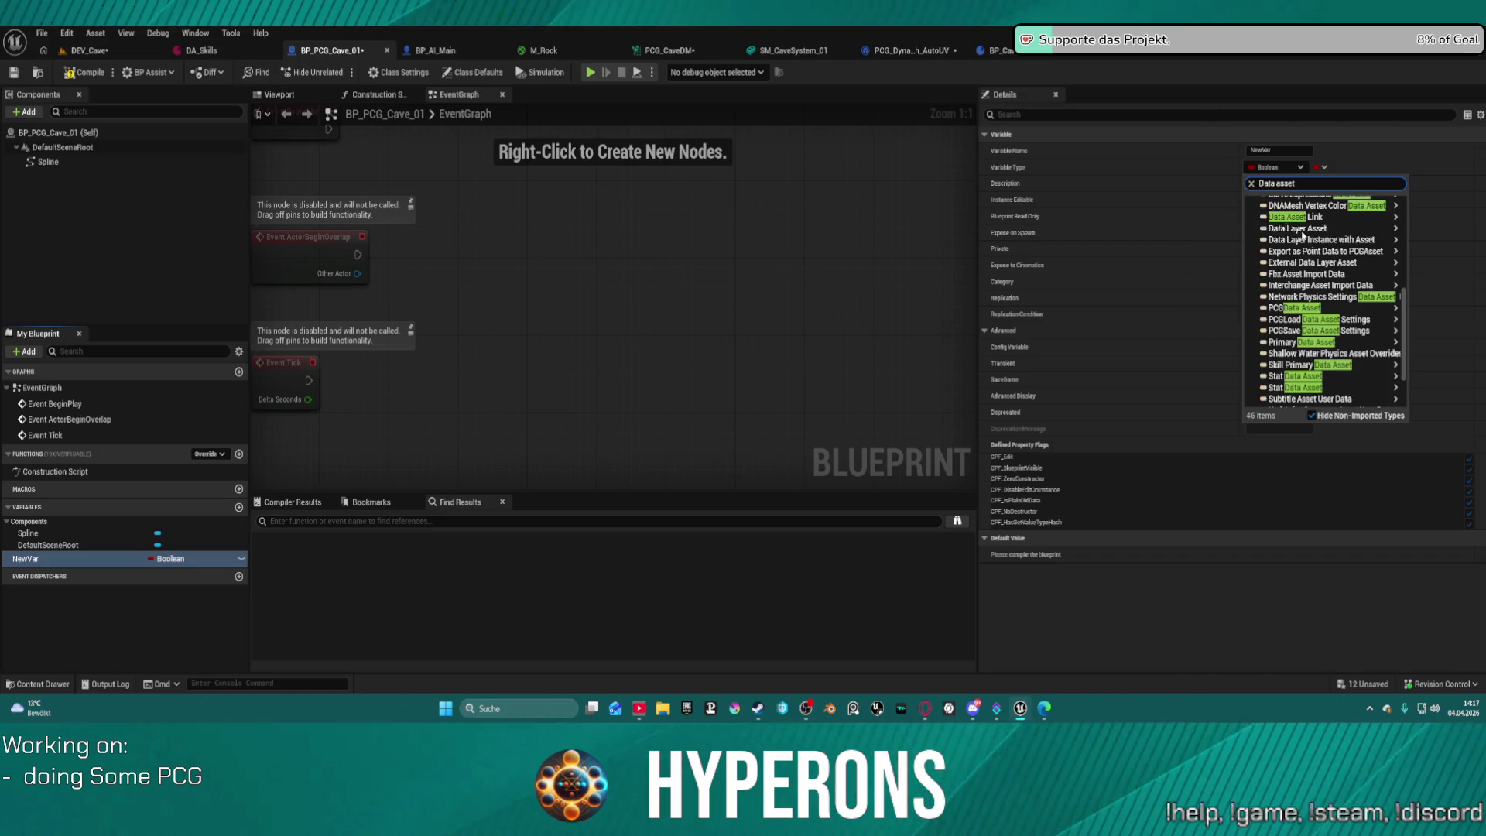
mouse_move(1316, 230)
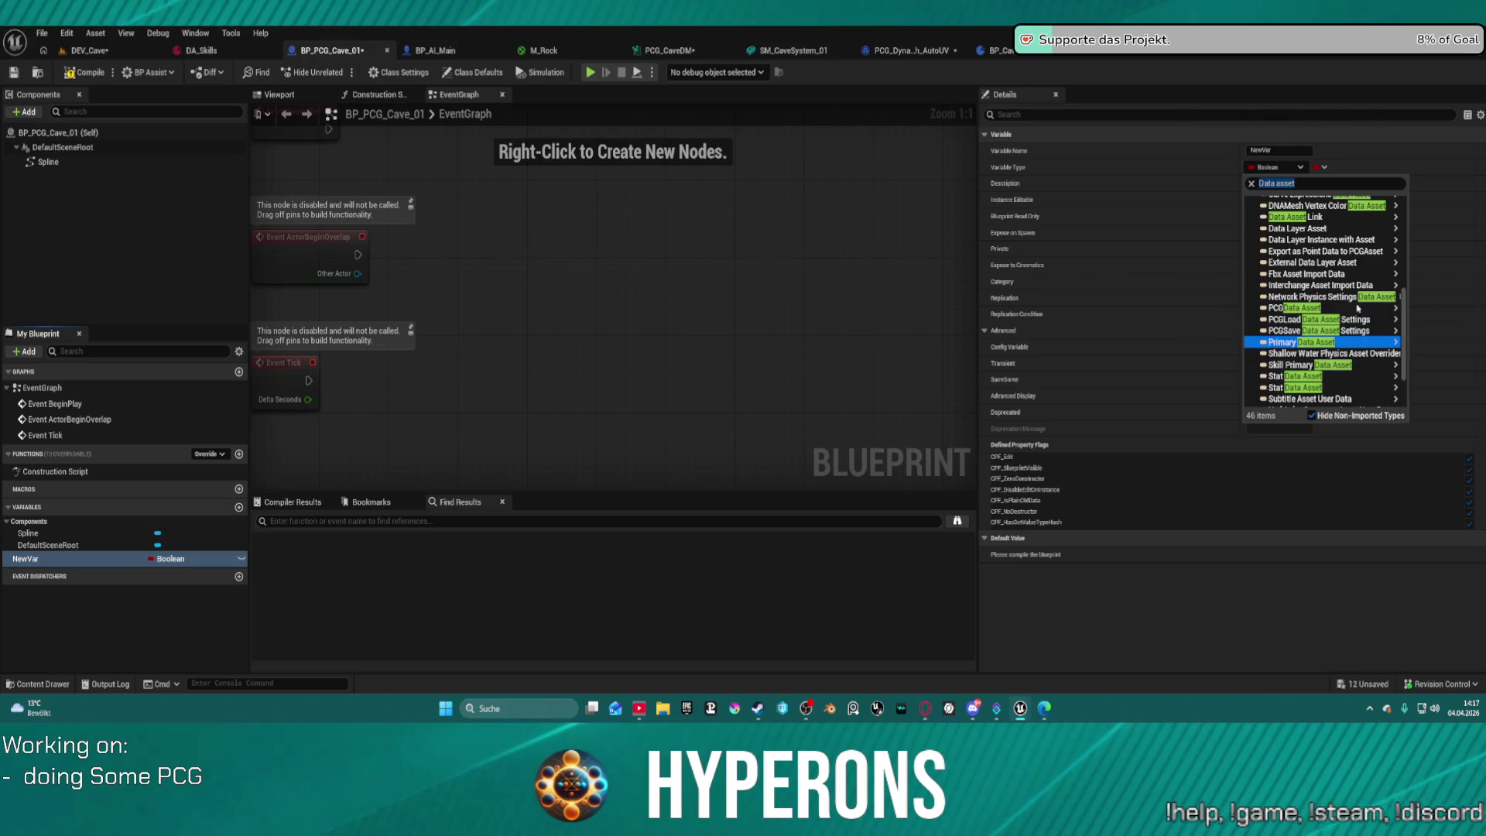
mouse_move(1332, 308)
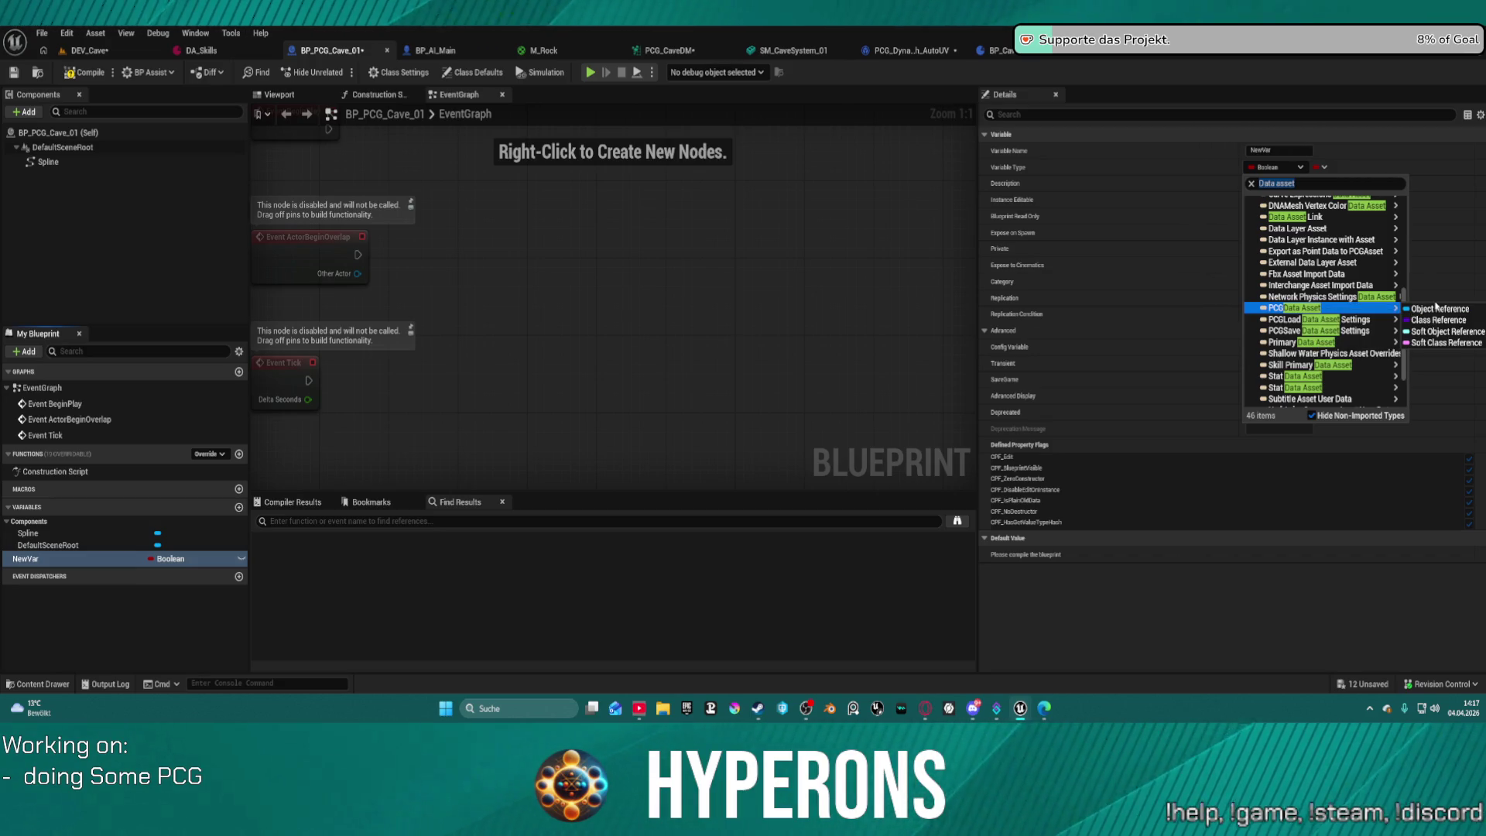
scroll(1380, 234, up, 3)
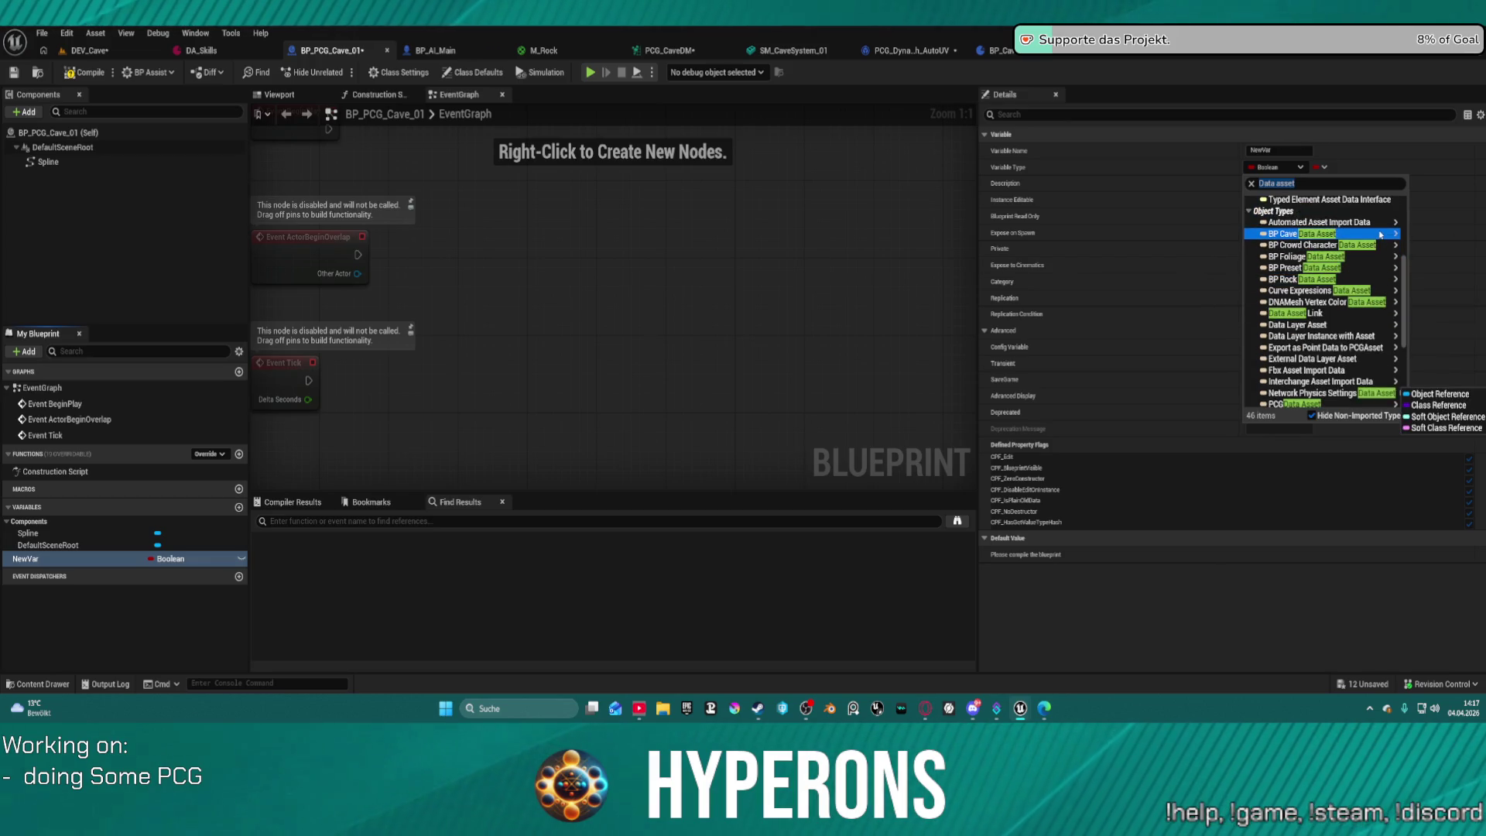
scroll(1380, 234, up, 5)
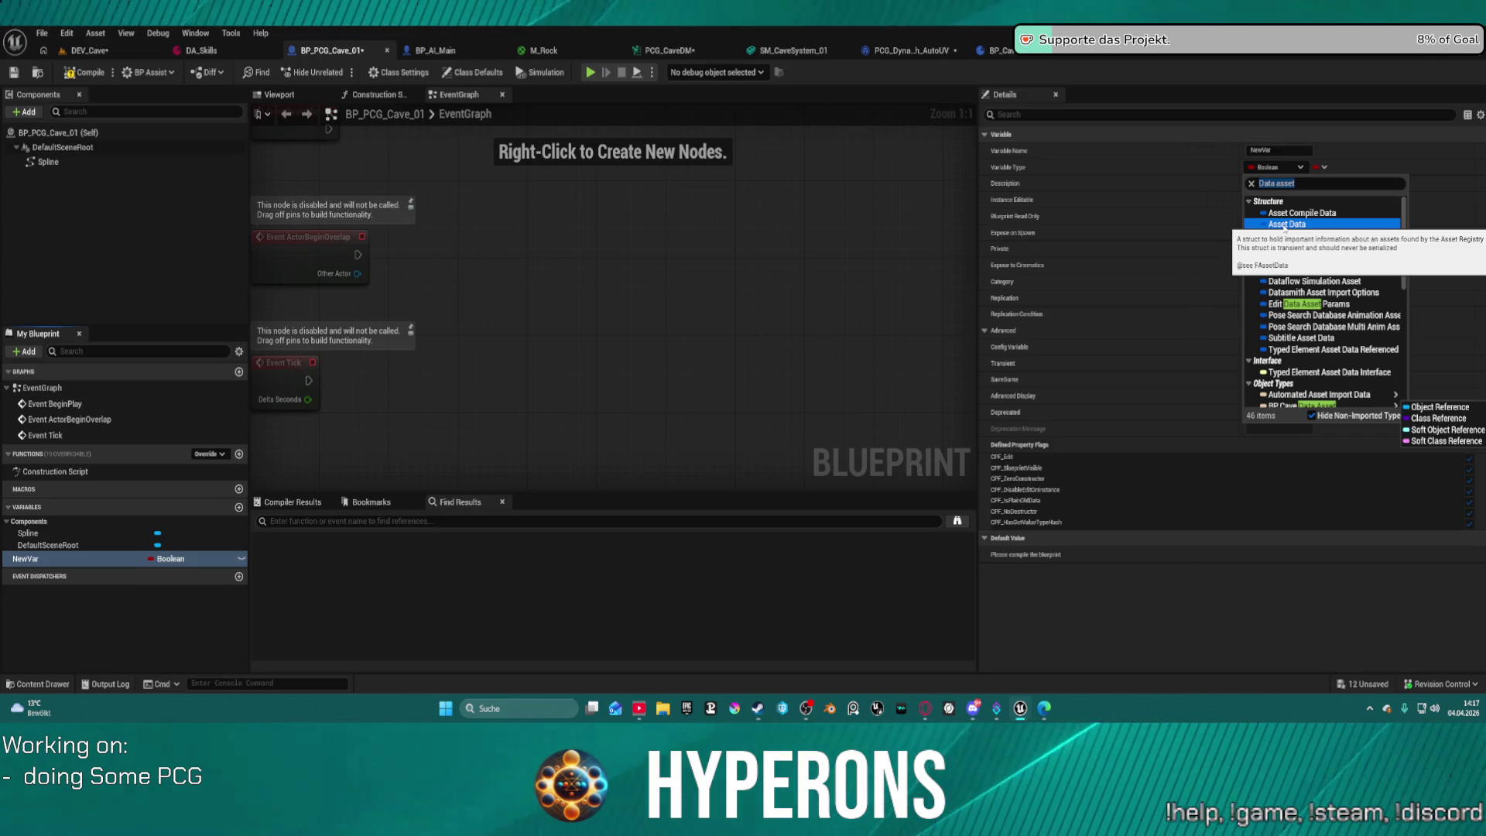
scroll(1308, 311, down, 2)
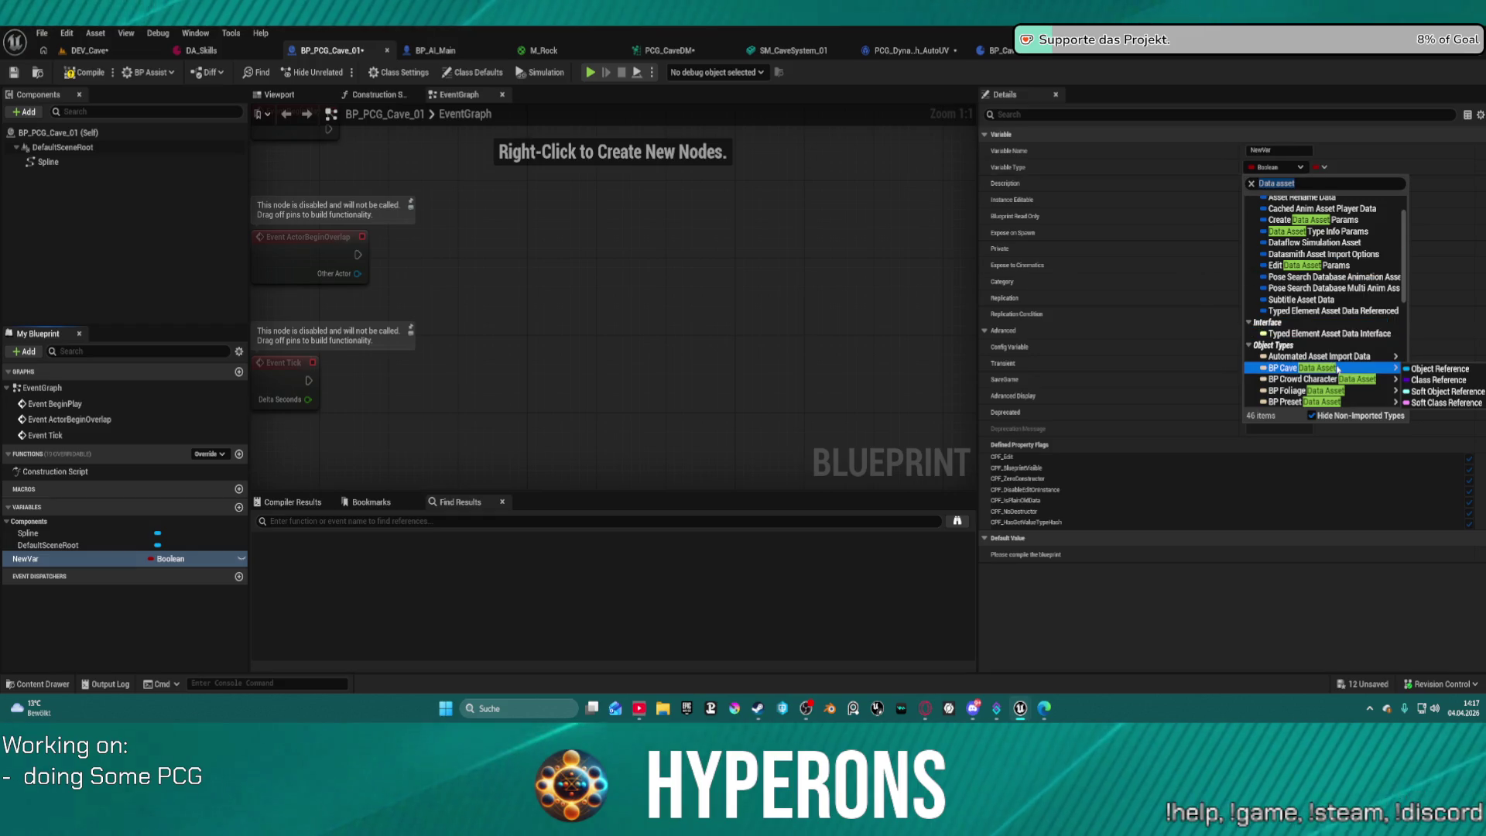
click(1438, 369)
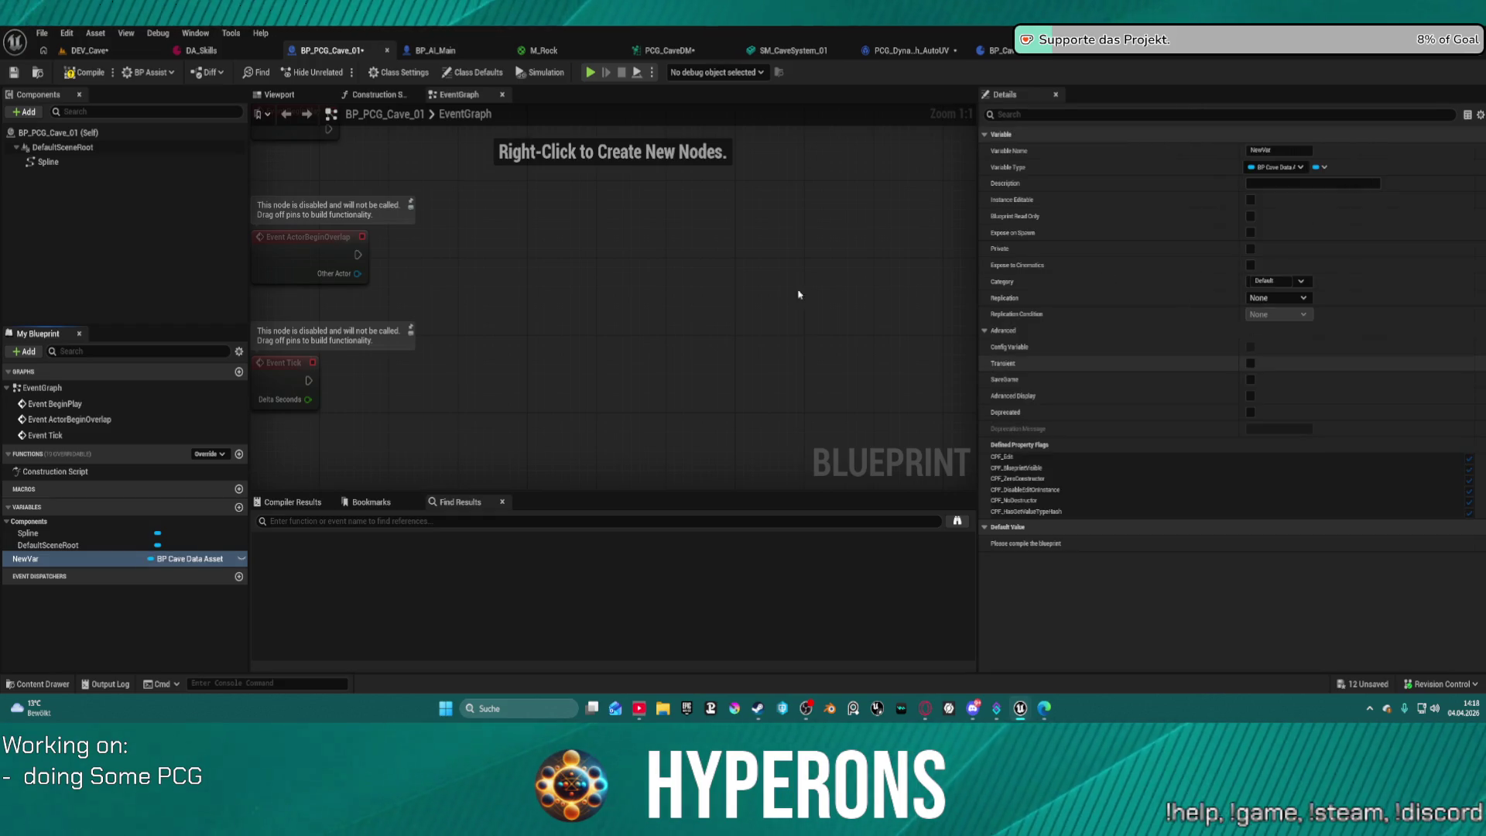
Make NewVar instance editable and save the blueprint.
key(ctrl+s)
click(241, 560)
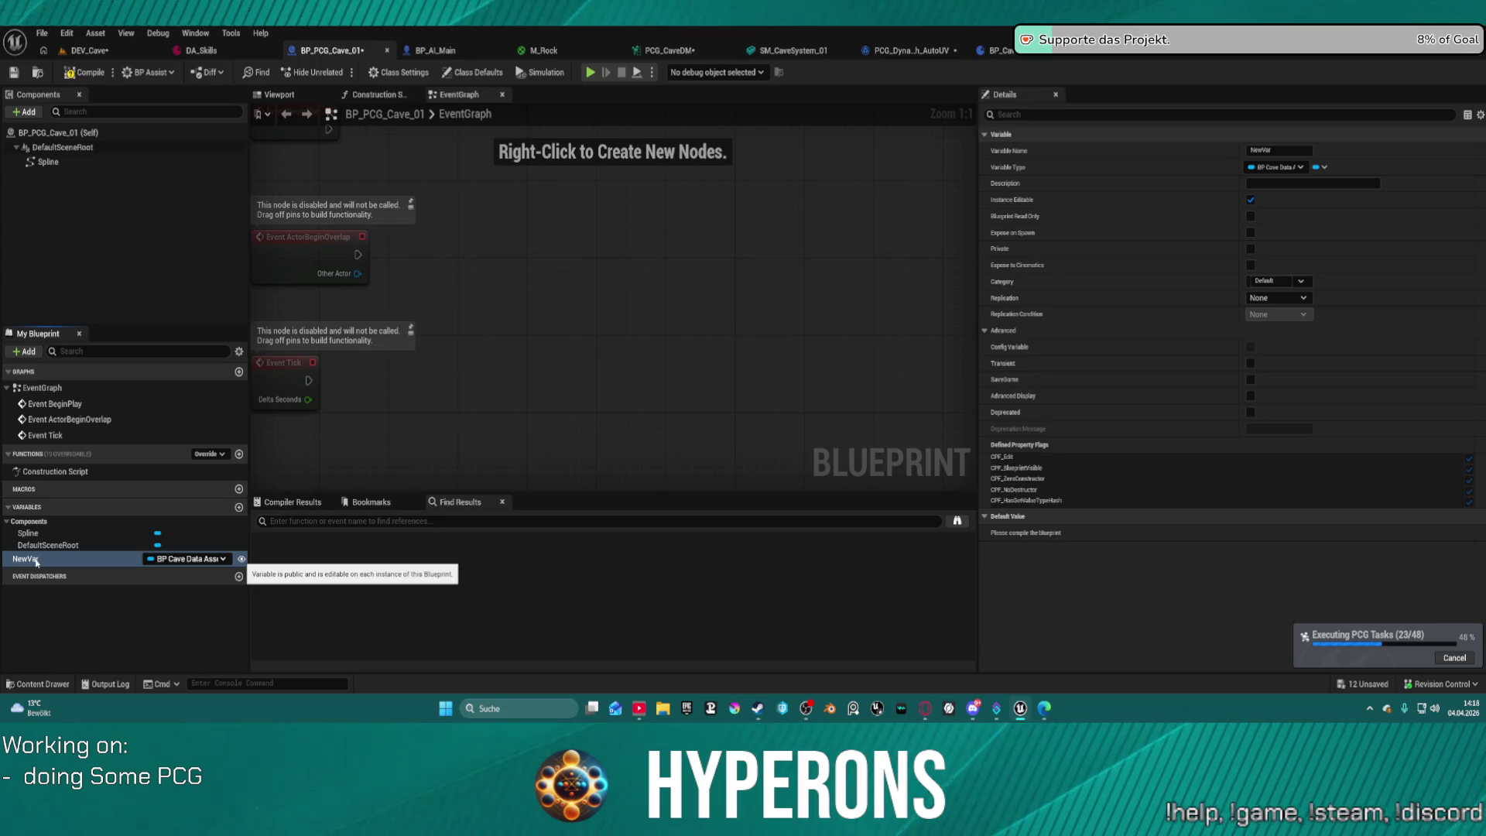
key(ctrl+s)
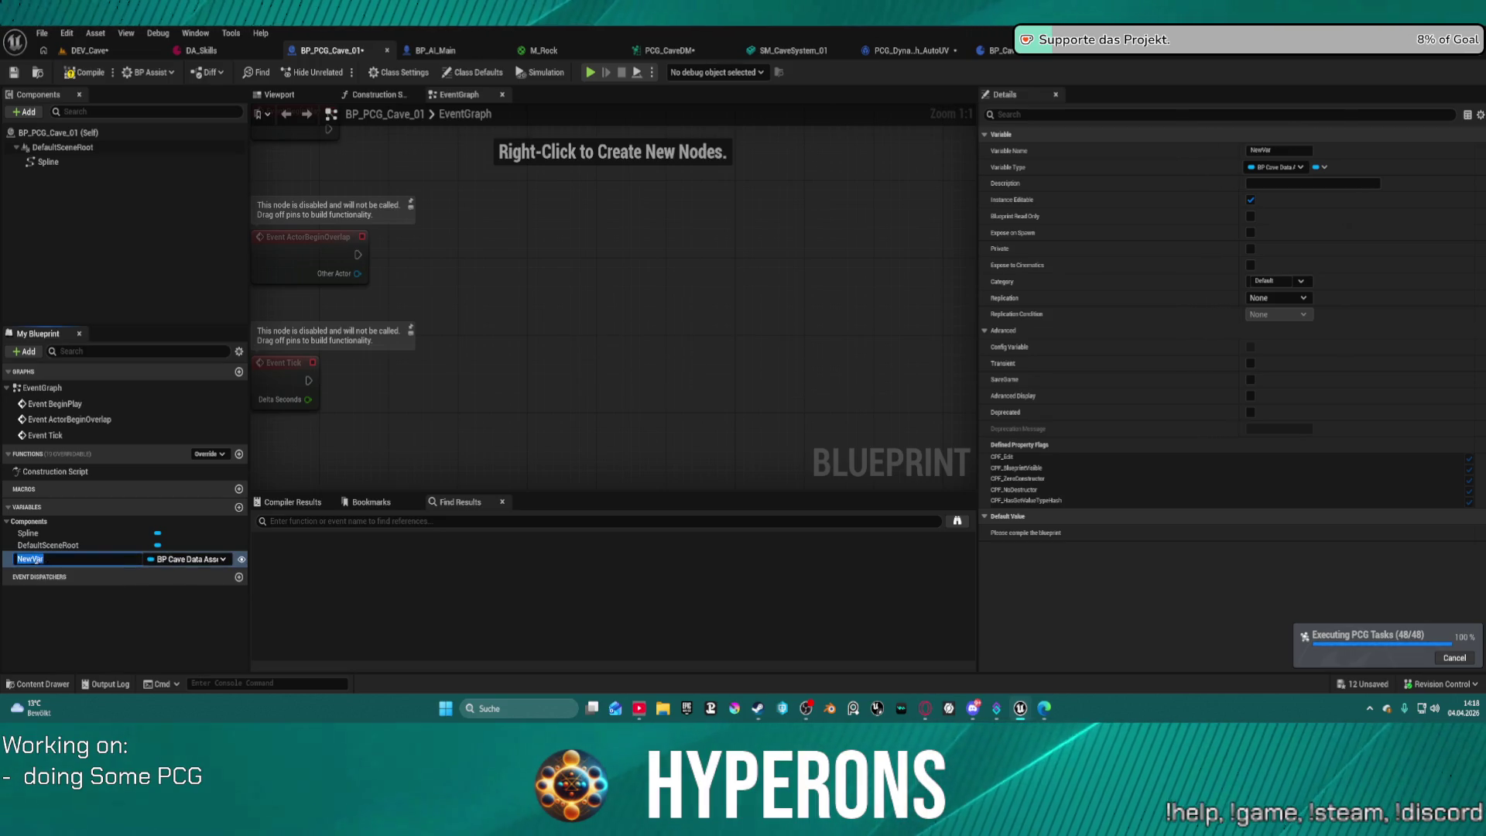
Rename NewVar to RockDA, then compile and save BP_PCG_Cave_01.
key(F2)
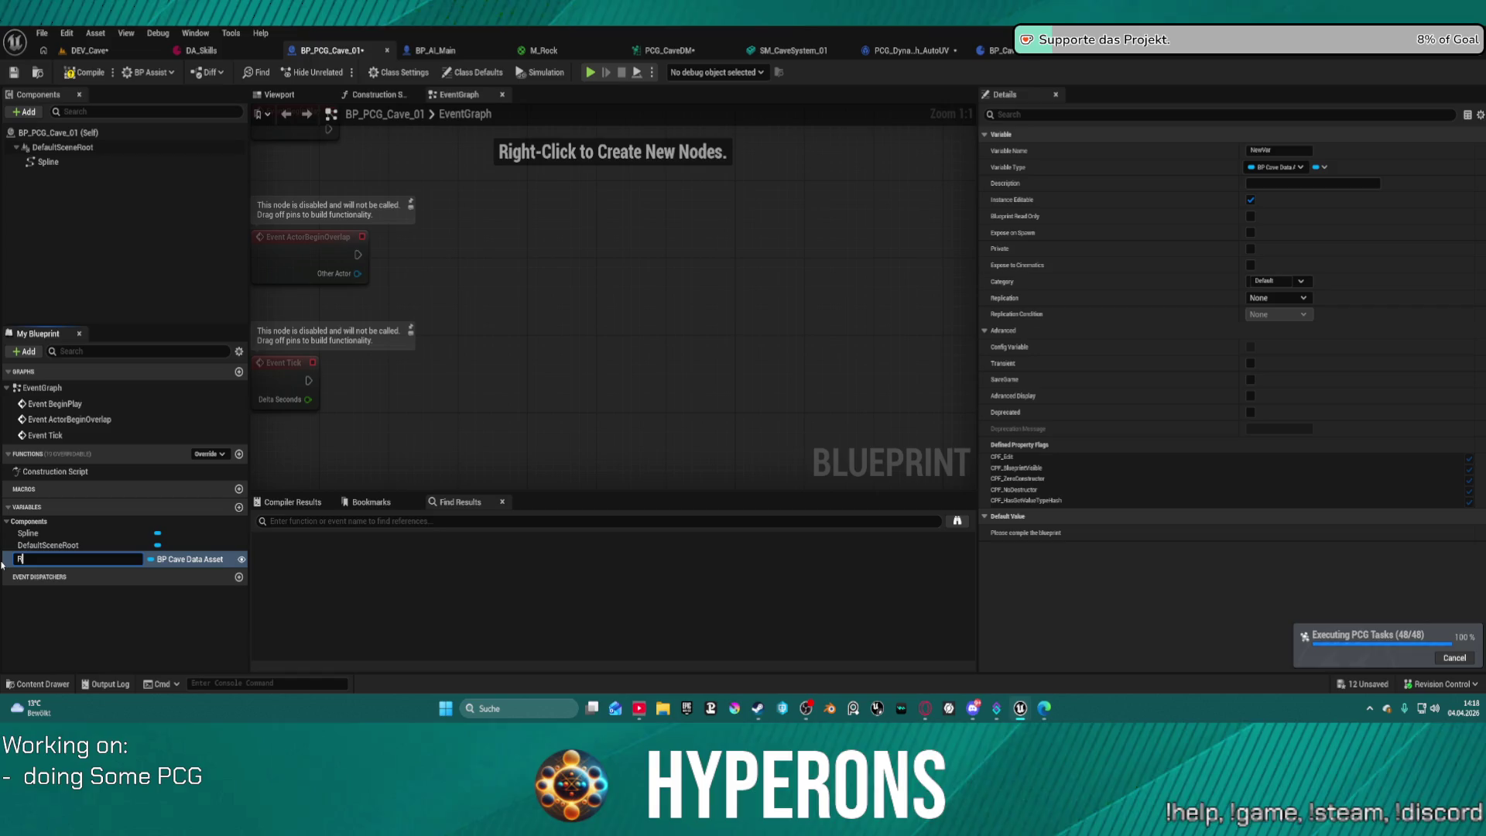
text(ockDa)
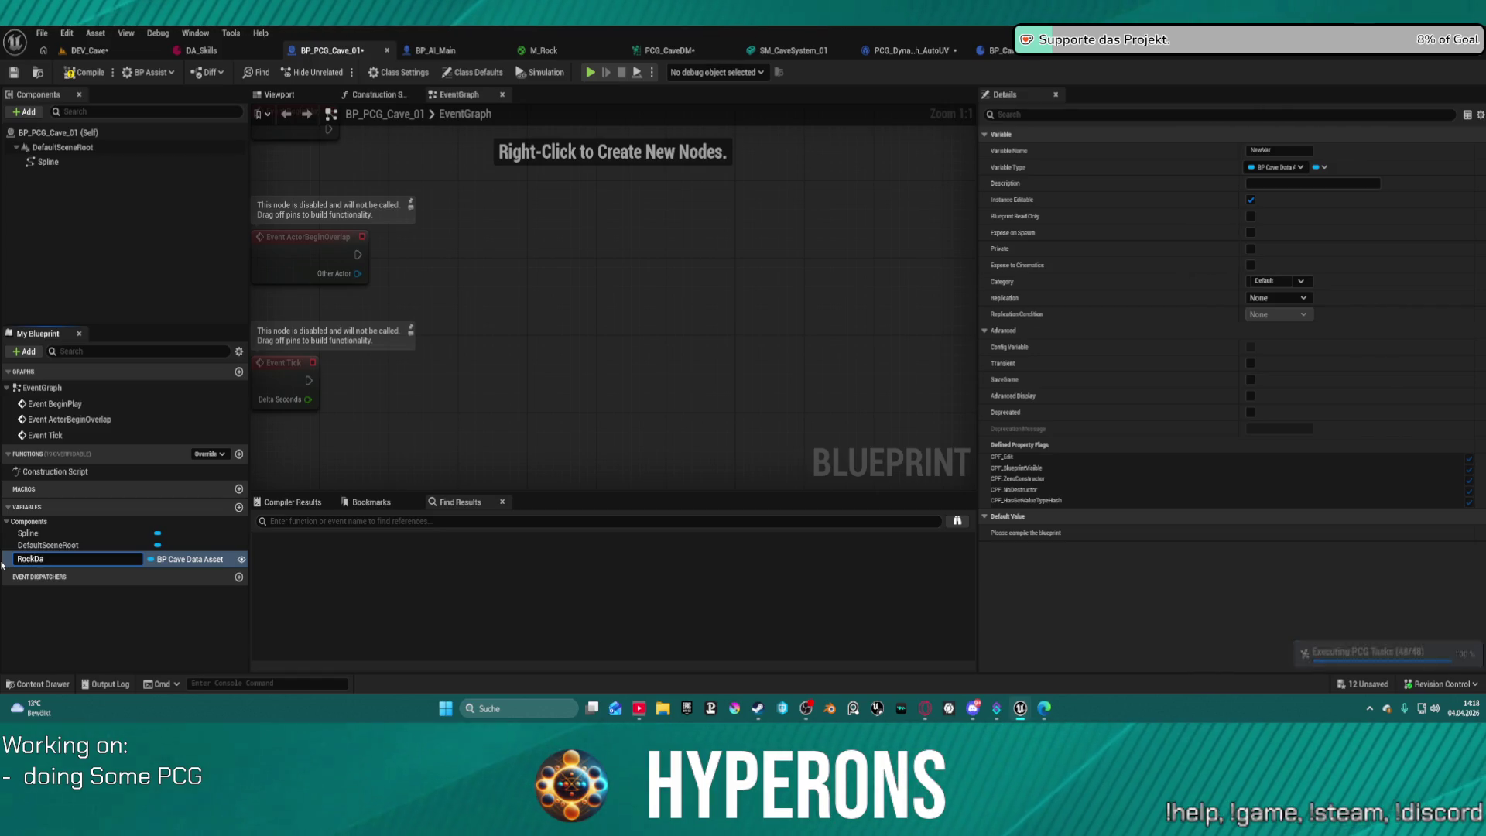
text(DA)
key(Return)
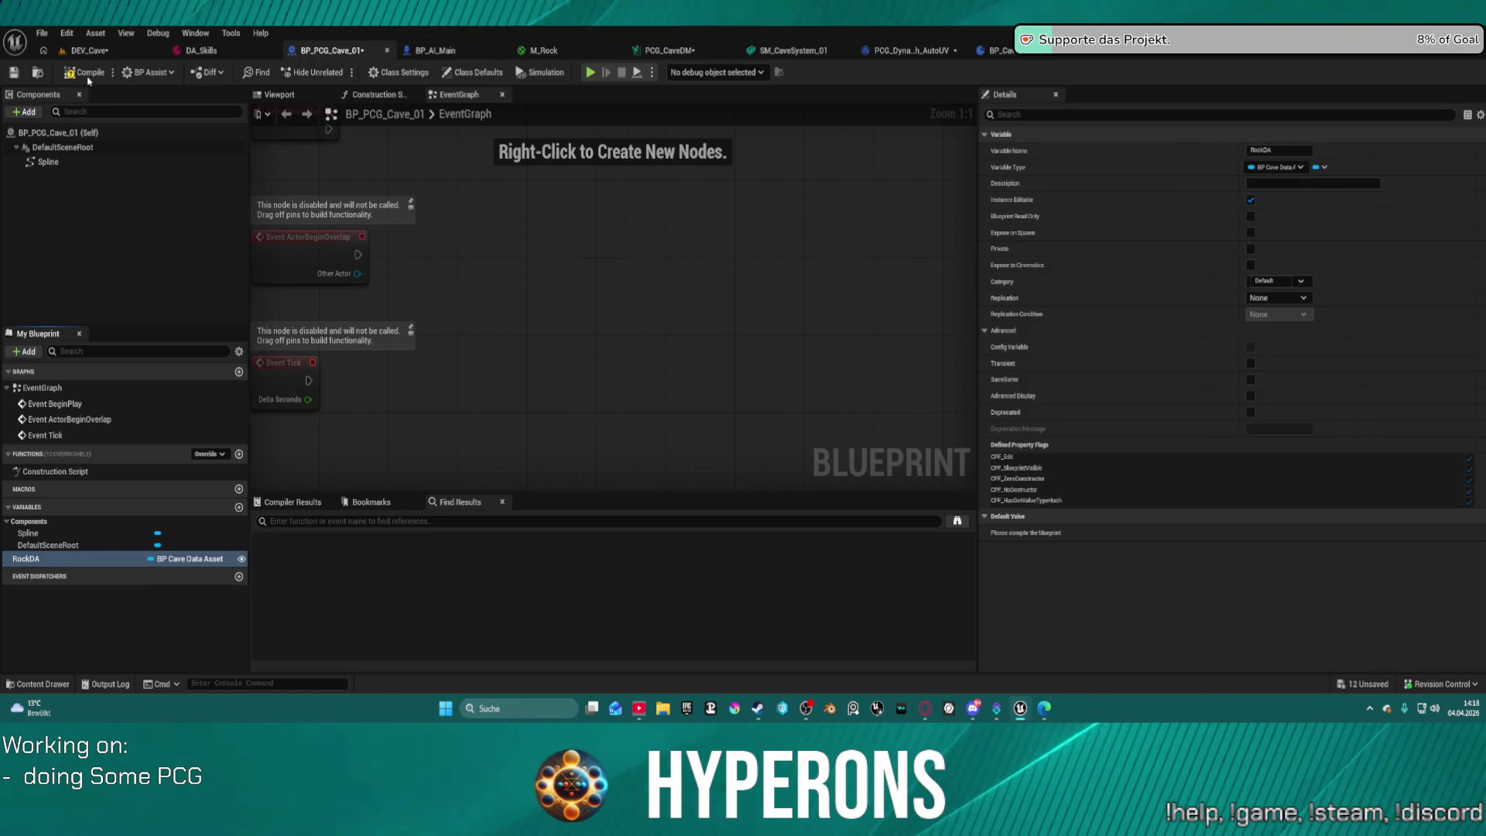
key(ctrl+s)
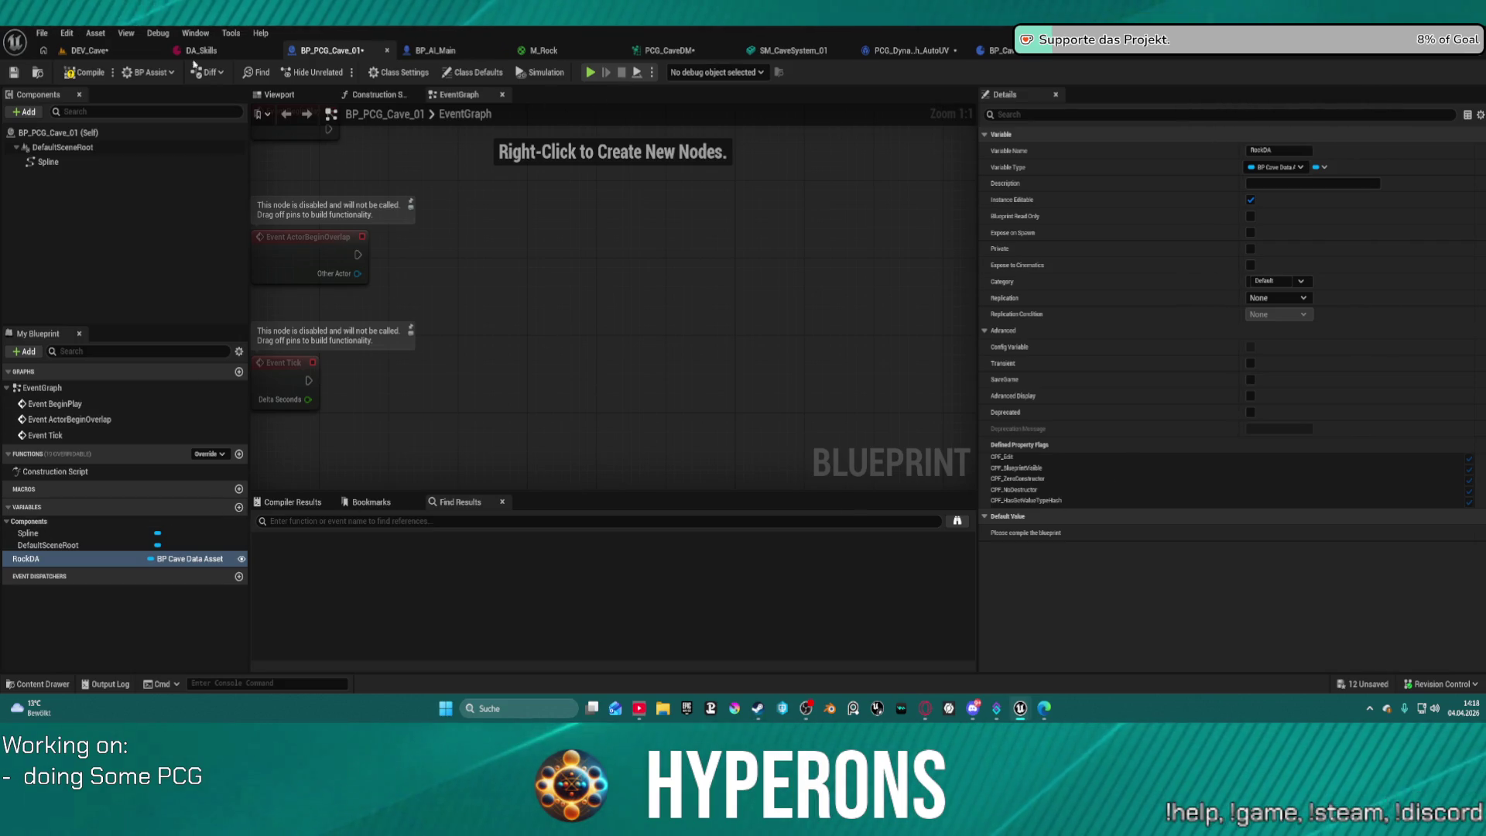
click(84, 73)
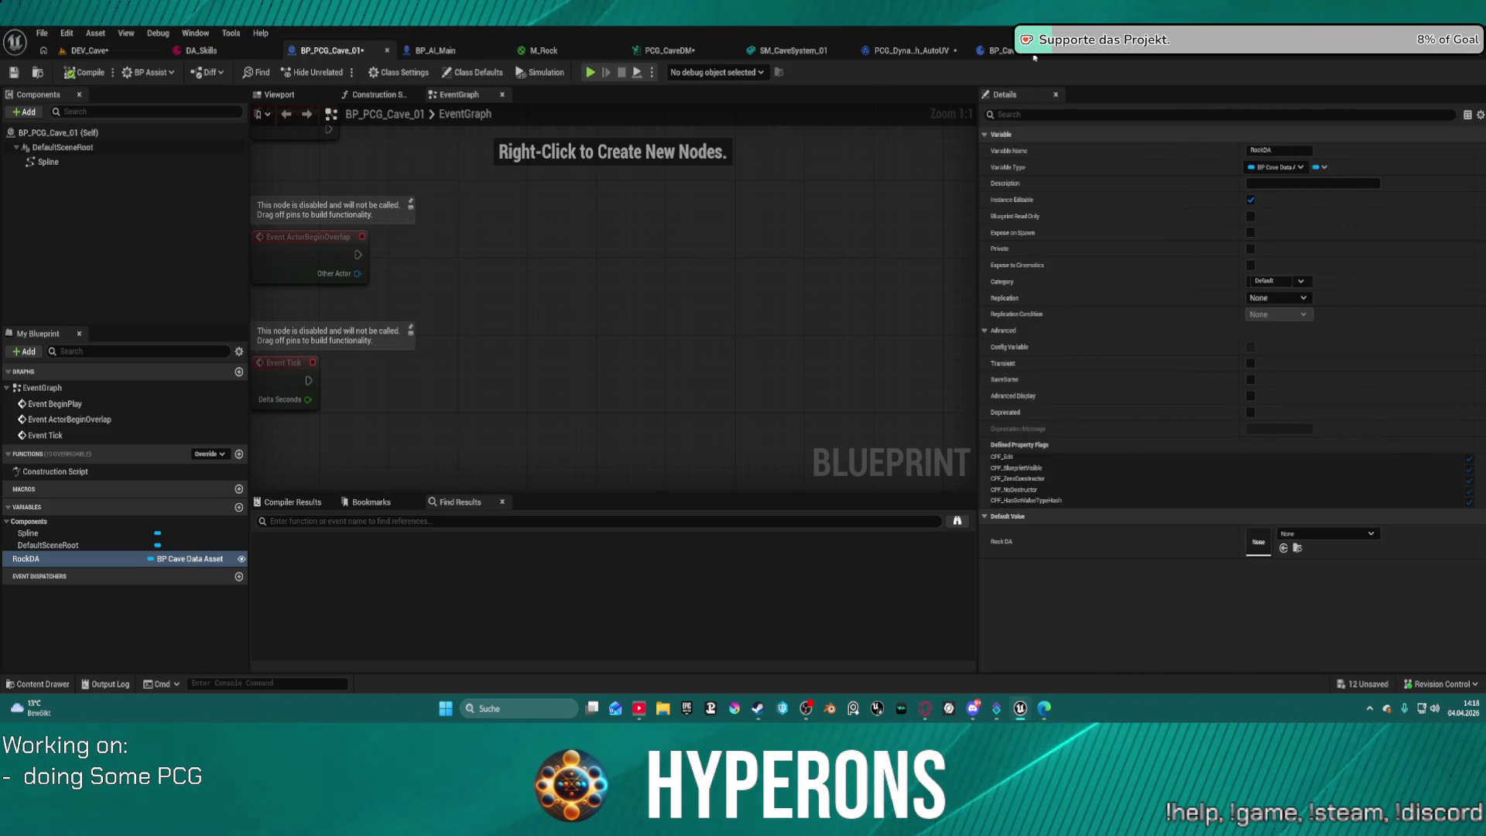
key(ctrl+s)
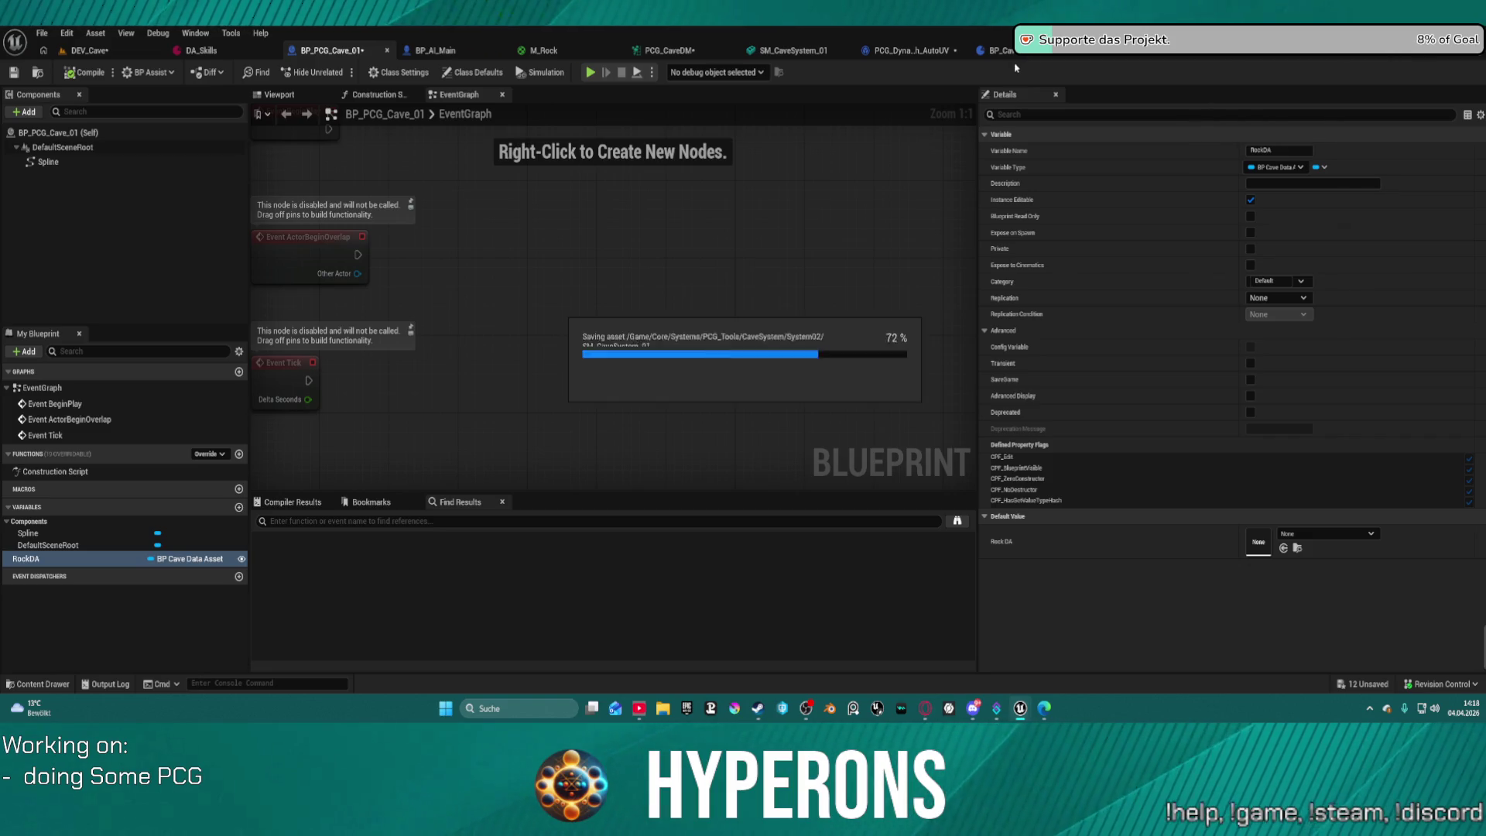
Pick the DA_RocksCave data asset in the DataAssets folder.
click(998, 50)
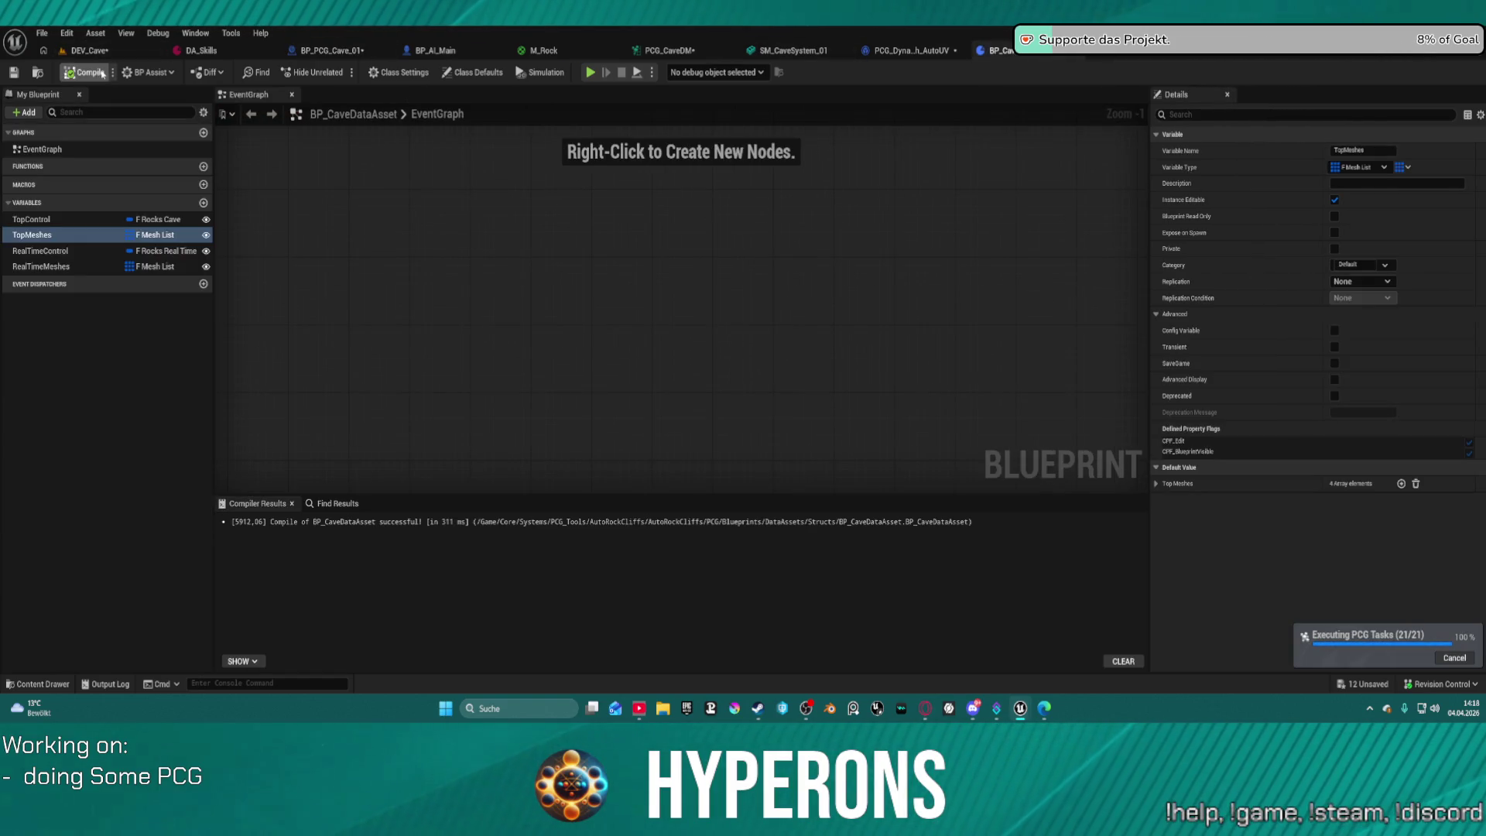
click(37, 73)
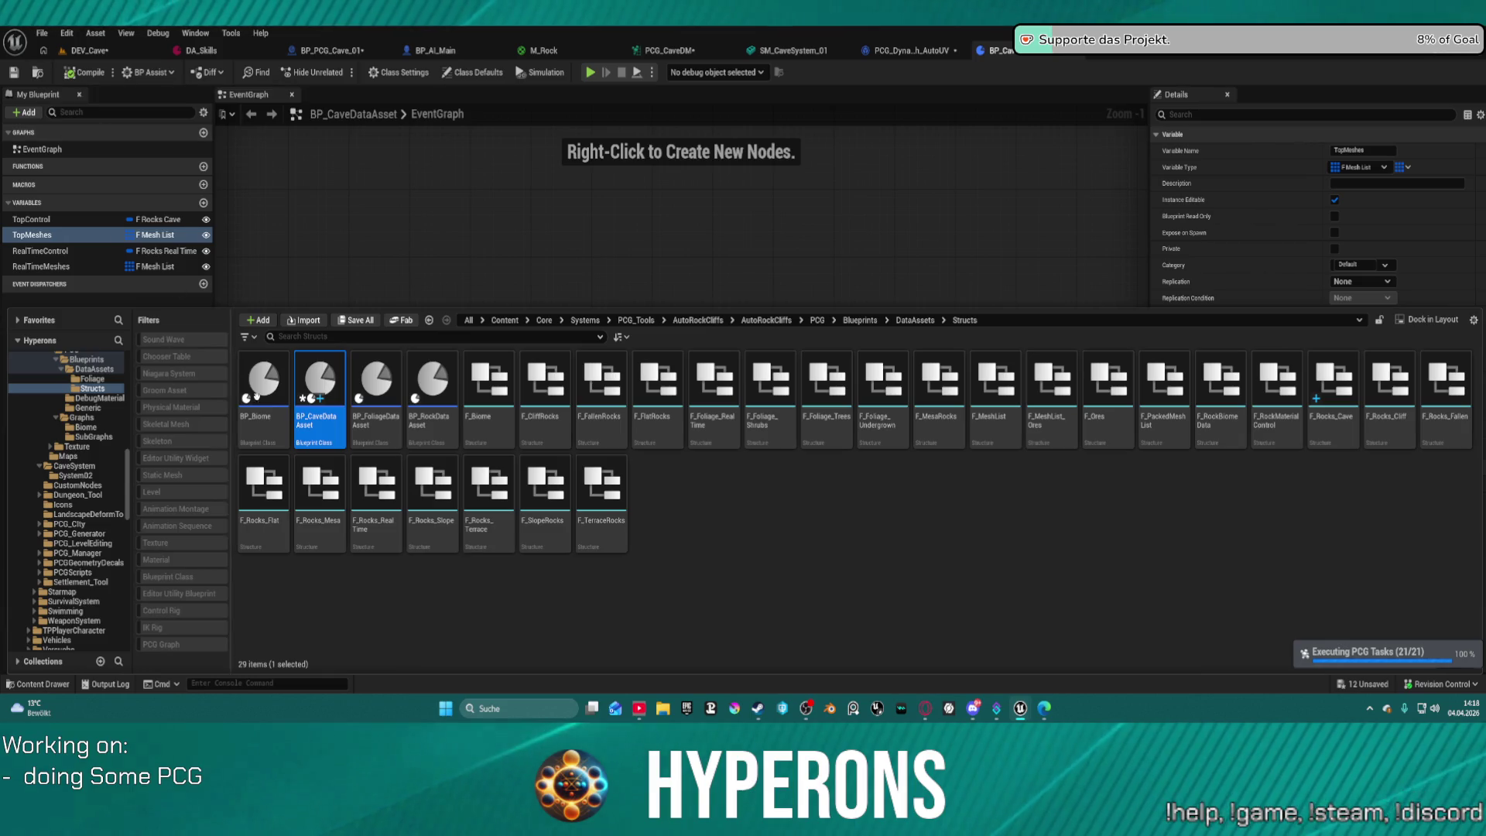
click(92, 369)
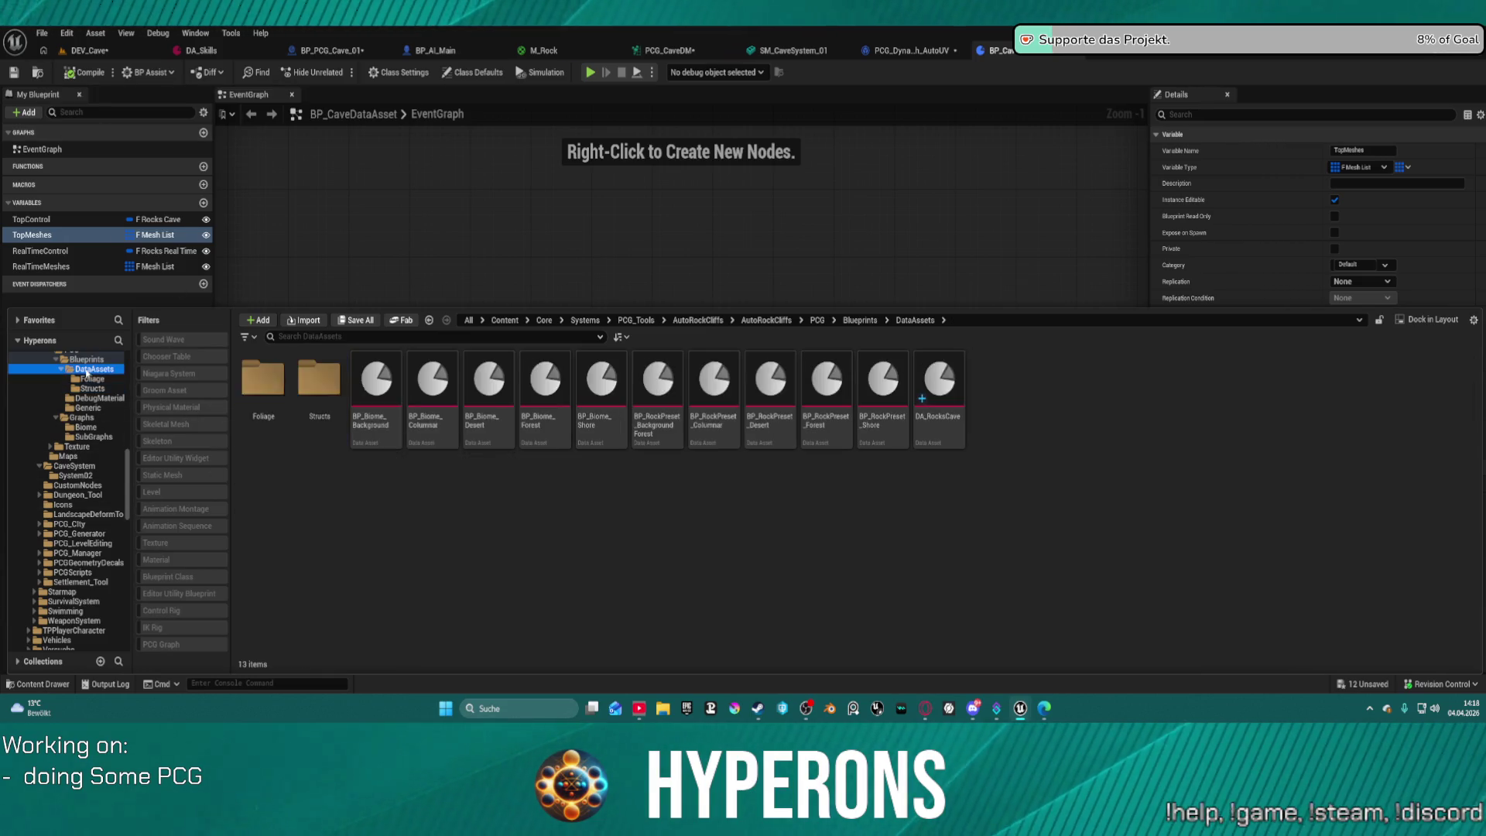
click(949, 412)
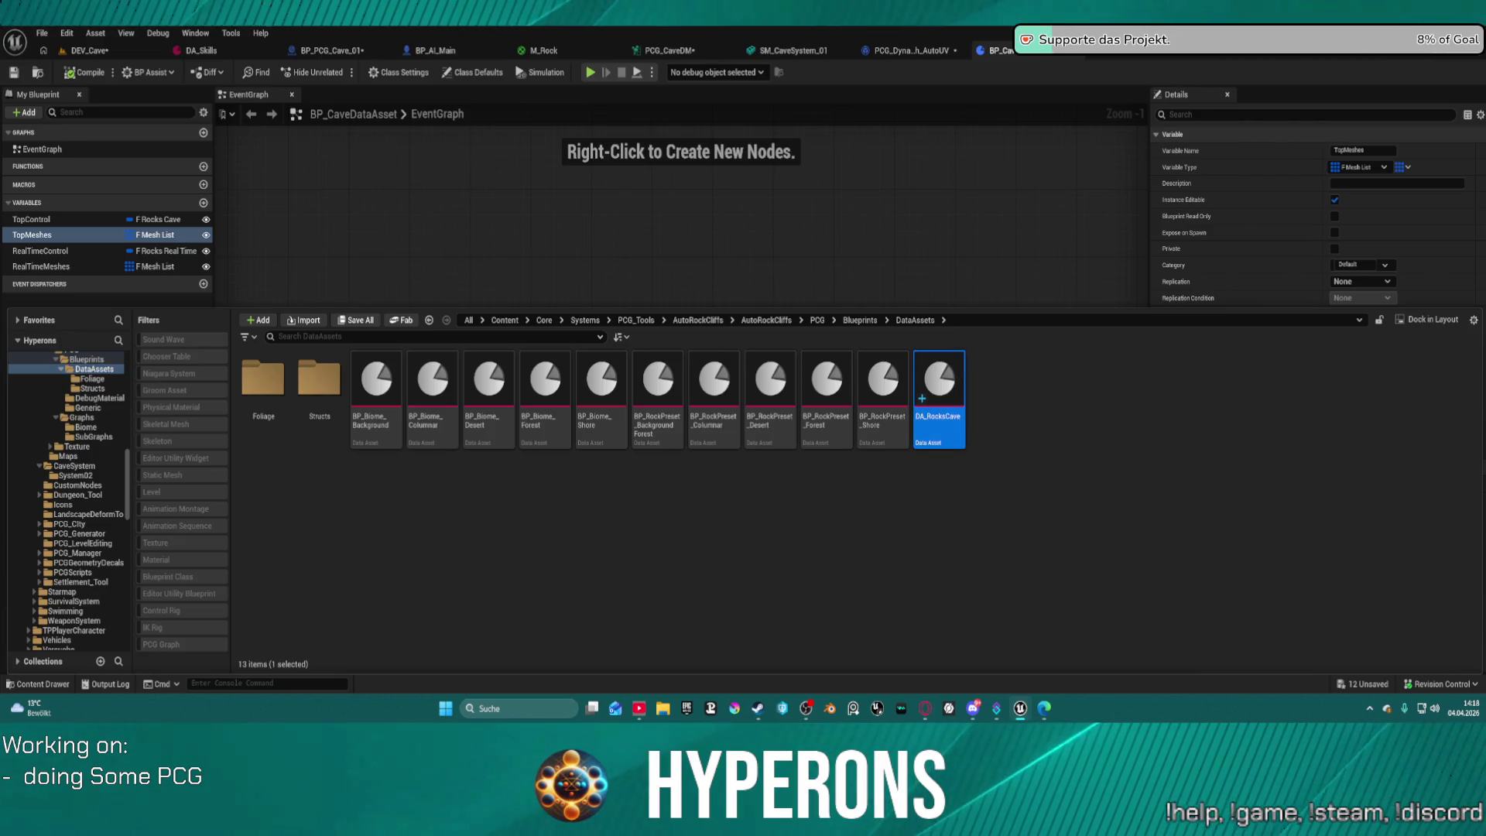
click(422, 193)
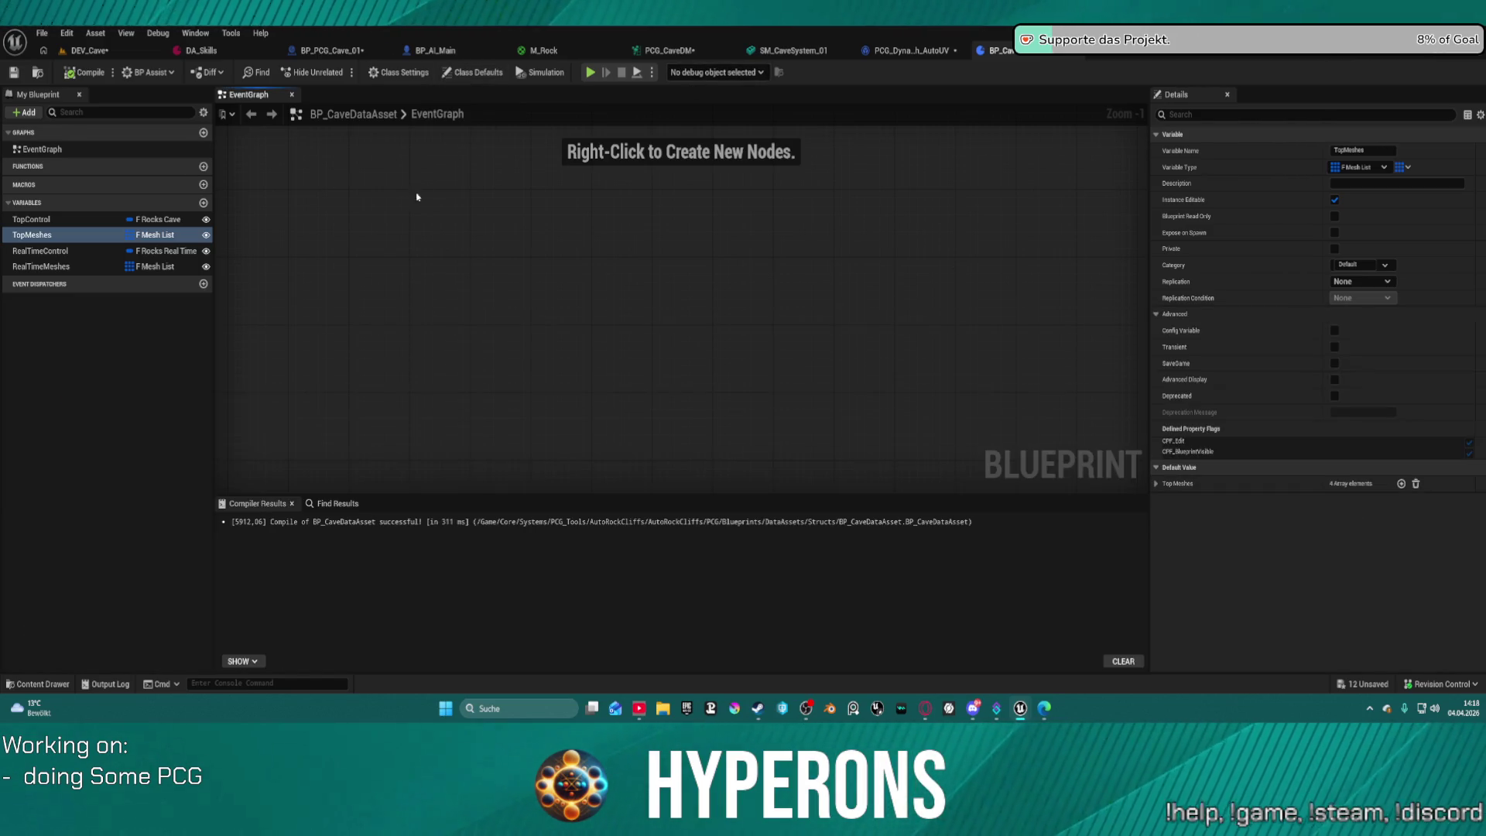
Set RockDA's default to DA_RocksCave and save all, checking out PCG_Offline_Rocks.
click(295, 52)
click(1284, 548)
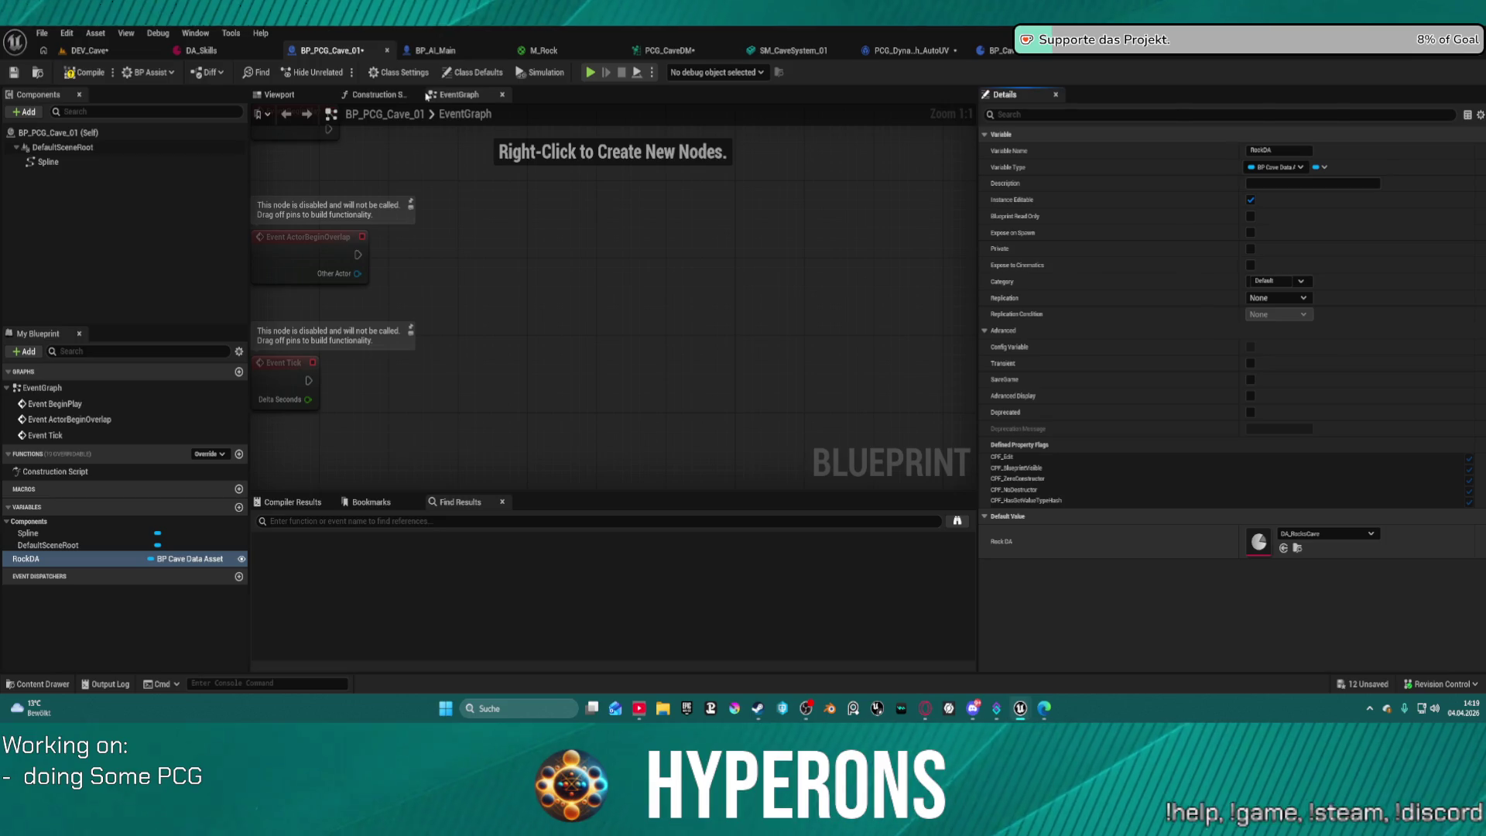
key(ctrl+s)
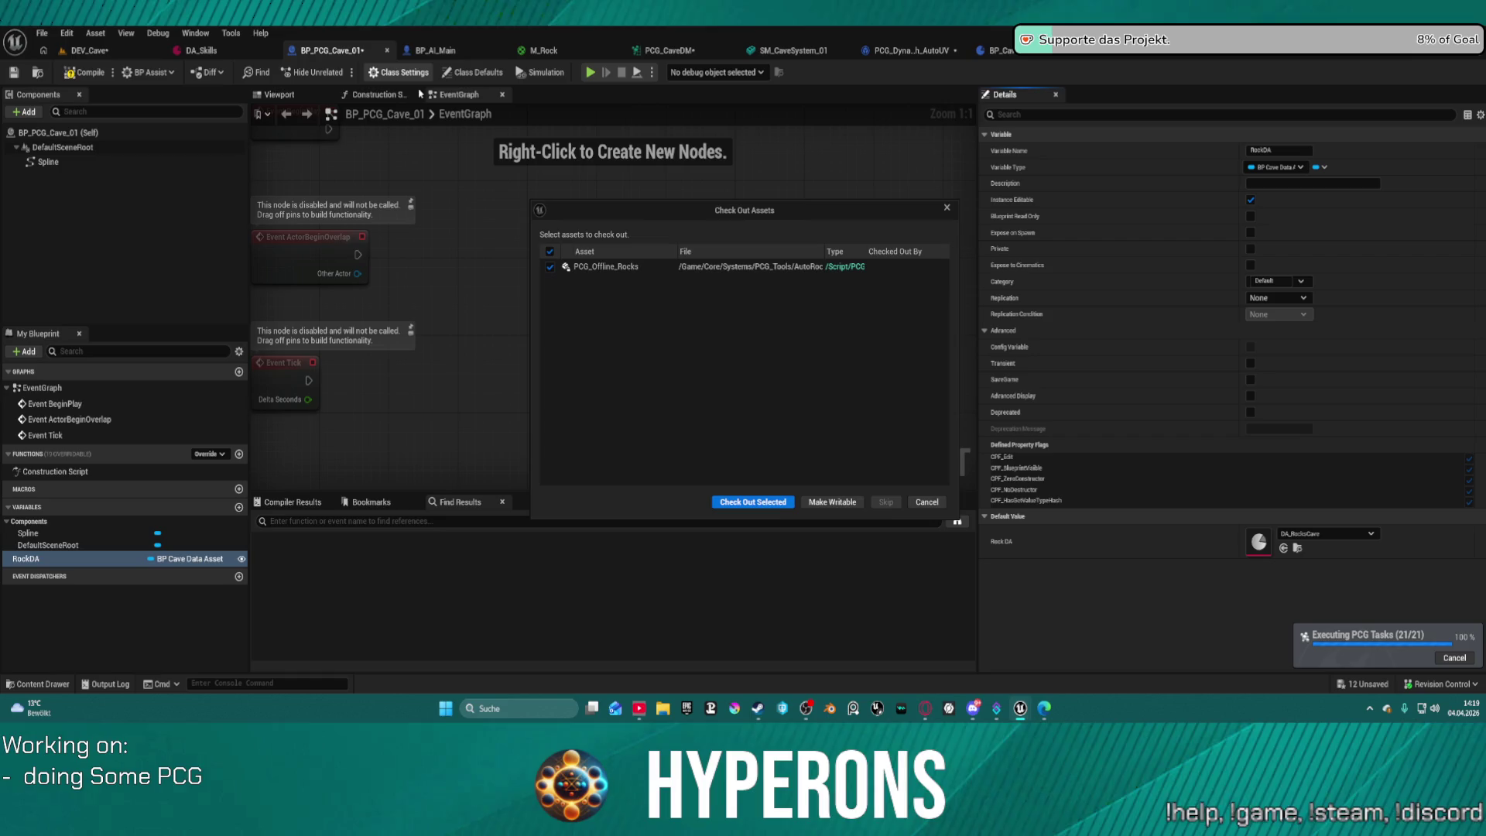
click(752, 502)
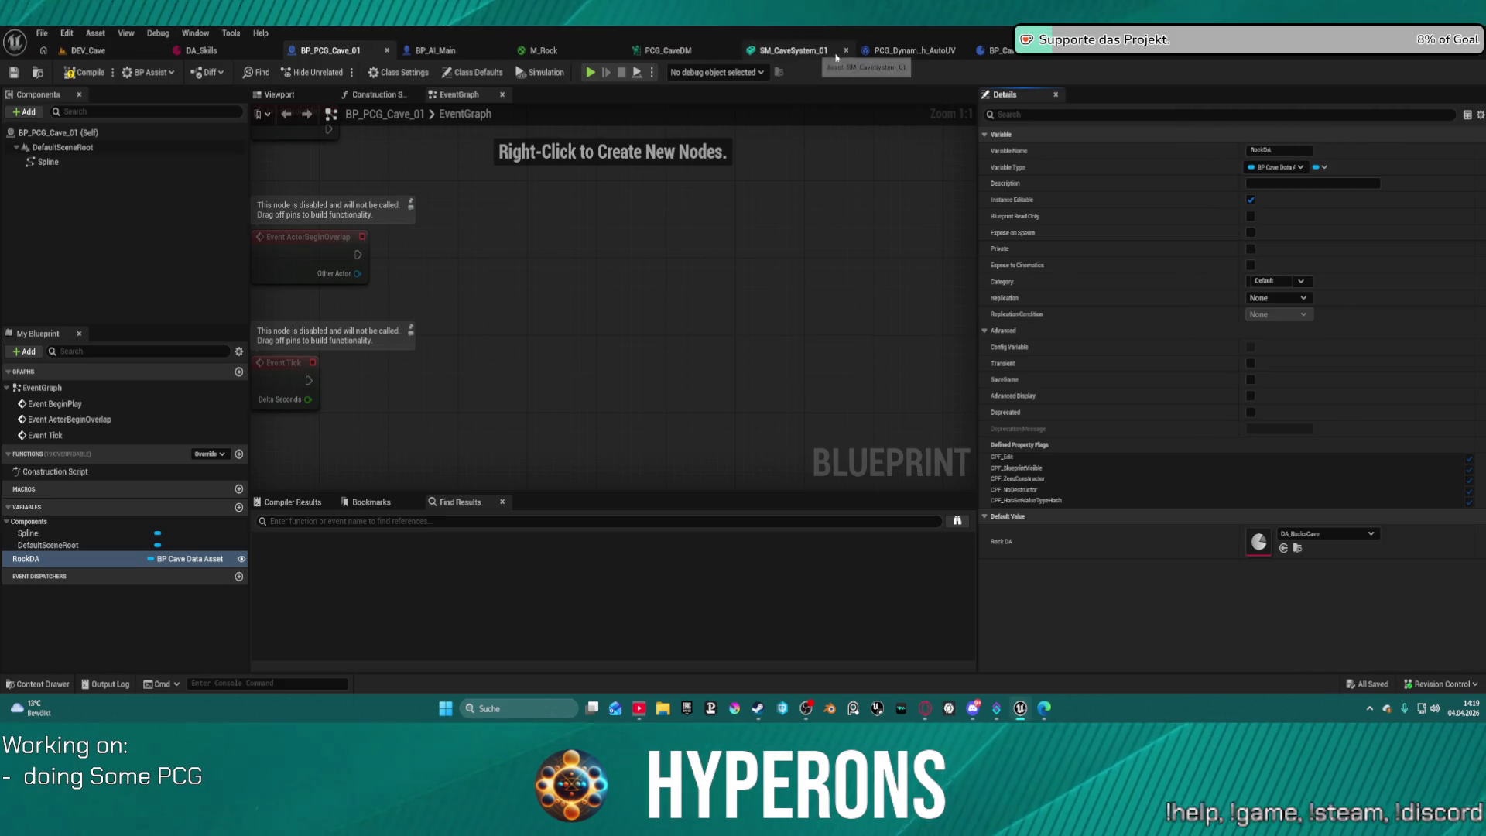
click(670, 46)
Add a Get Actor Property node to PCG_CaveDM, keeping its Actor Filter at Self.
mouse_move(541, 222)
mouse_down()
mouse_move(898, 114)
mouse_move(830, 117)
mouse_up()
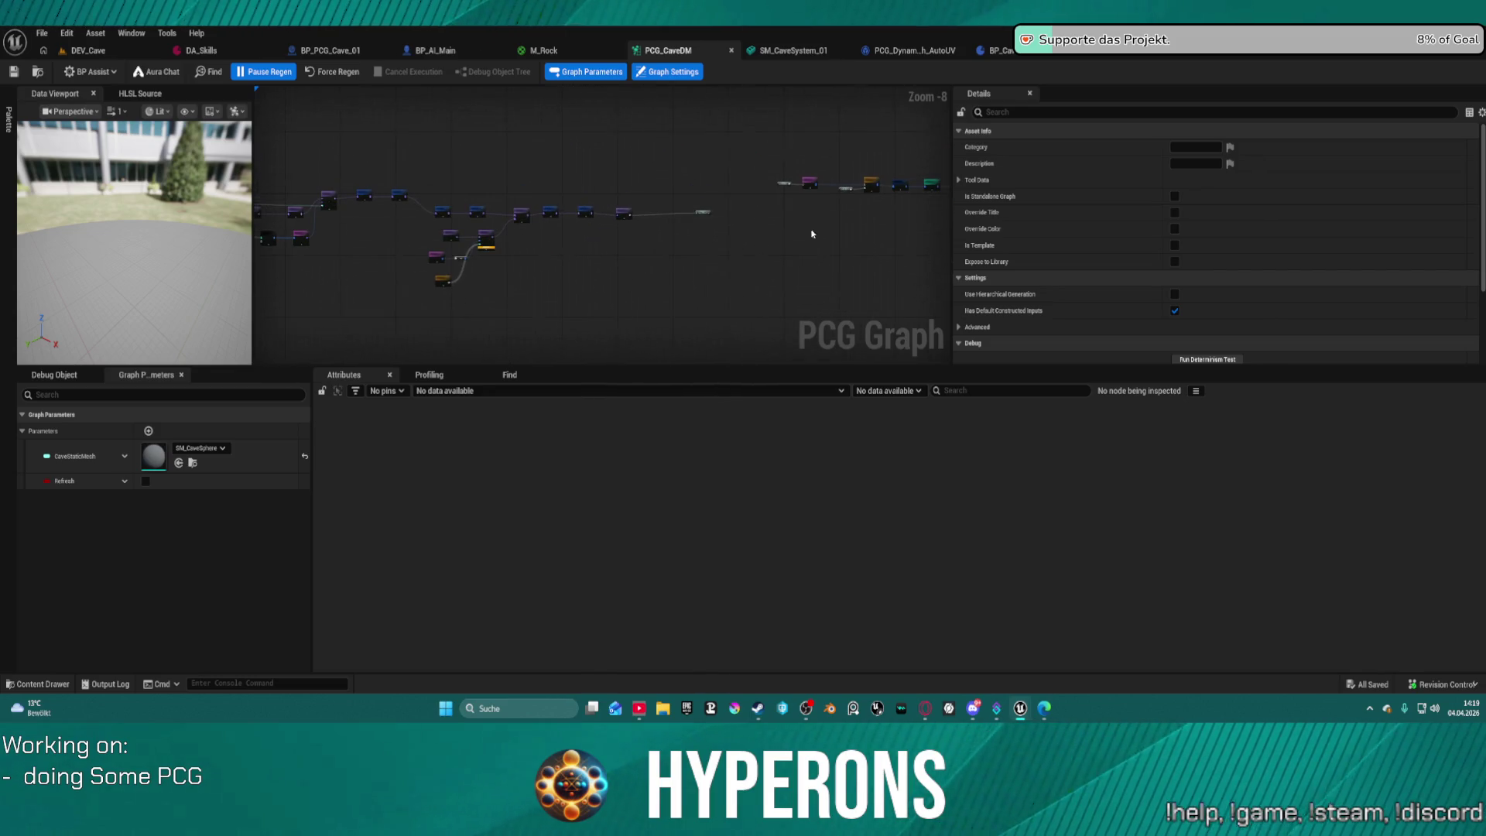
right_click(716, 245)
text(Get actort)
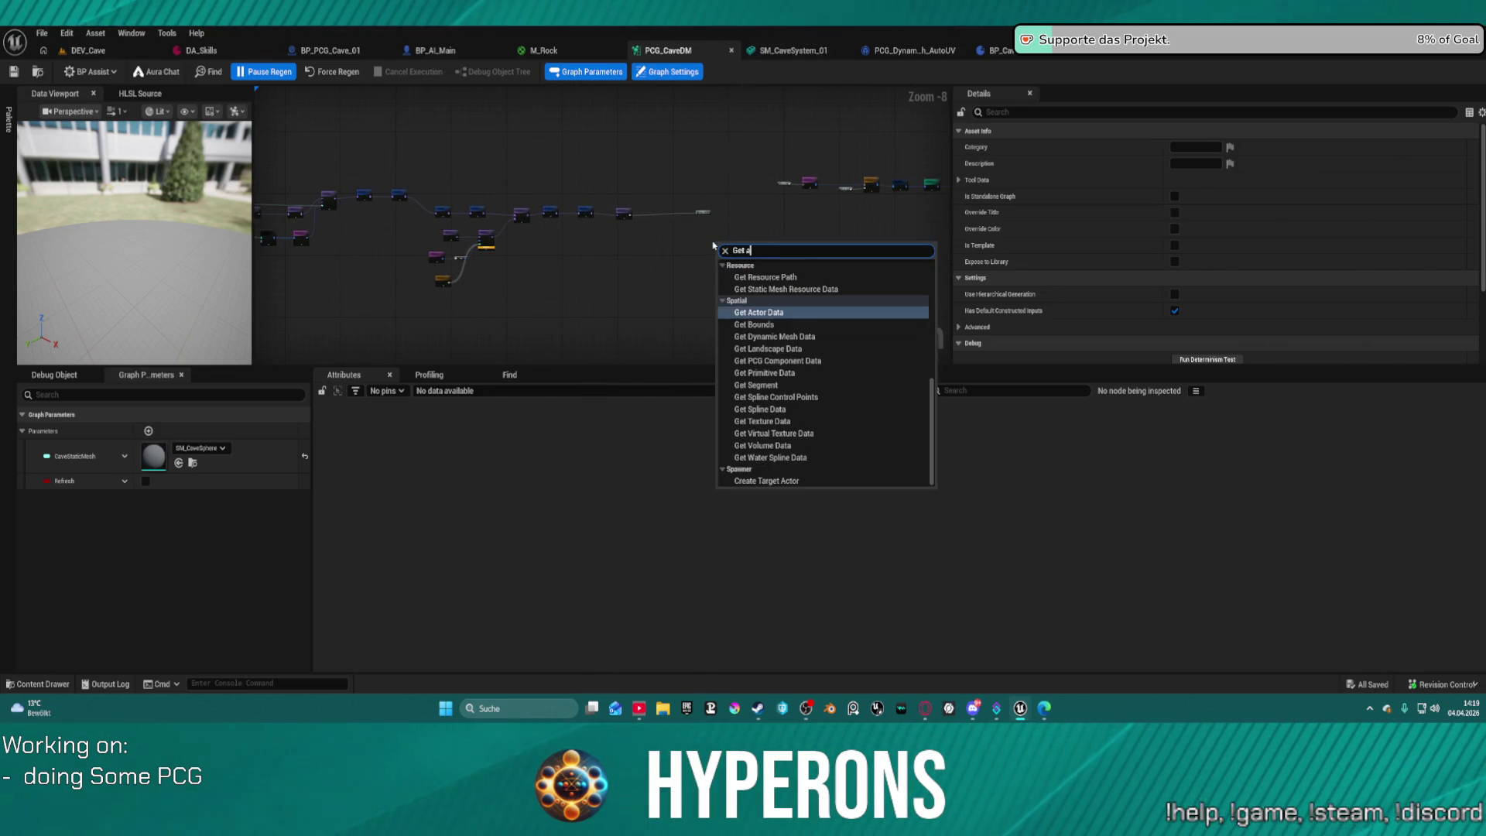
key(BackSpace)
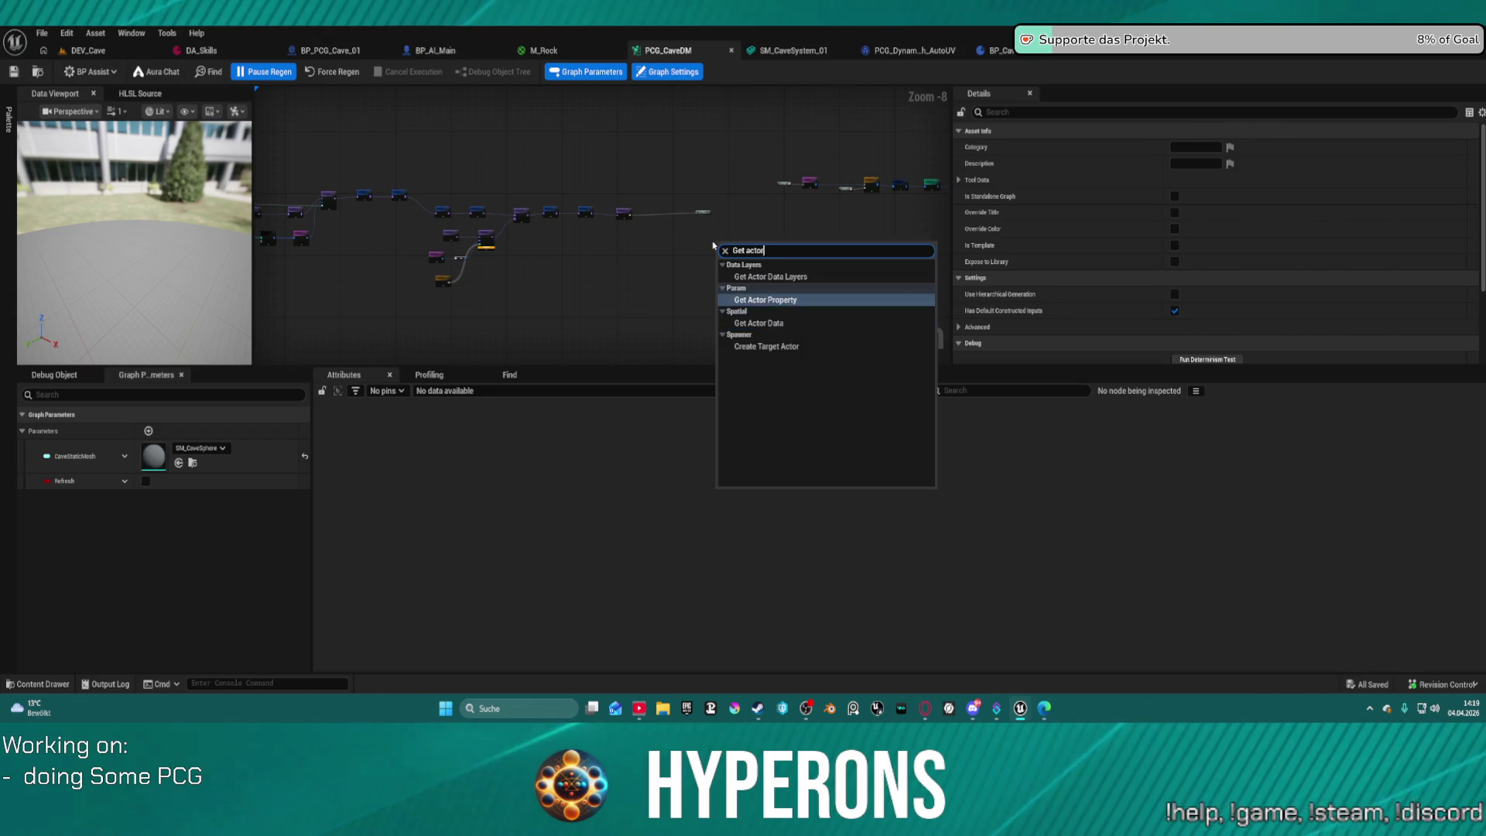
key(Return)
scroll(735, 265, up, 8)
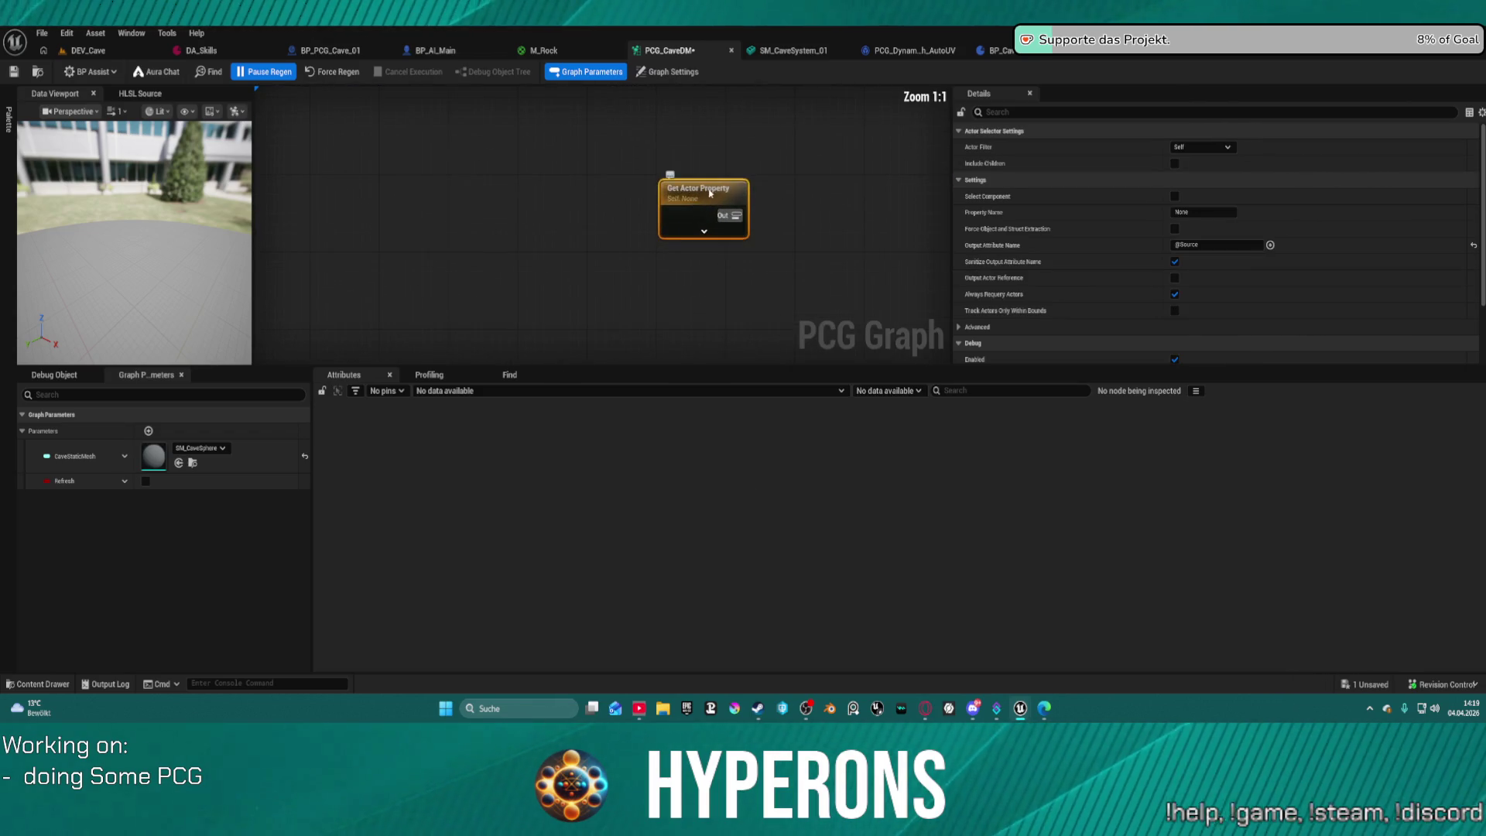
drag(742, 220, 813, 242)
key(Escape)
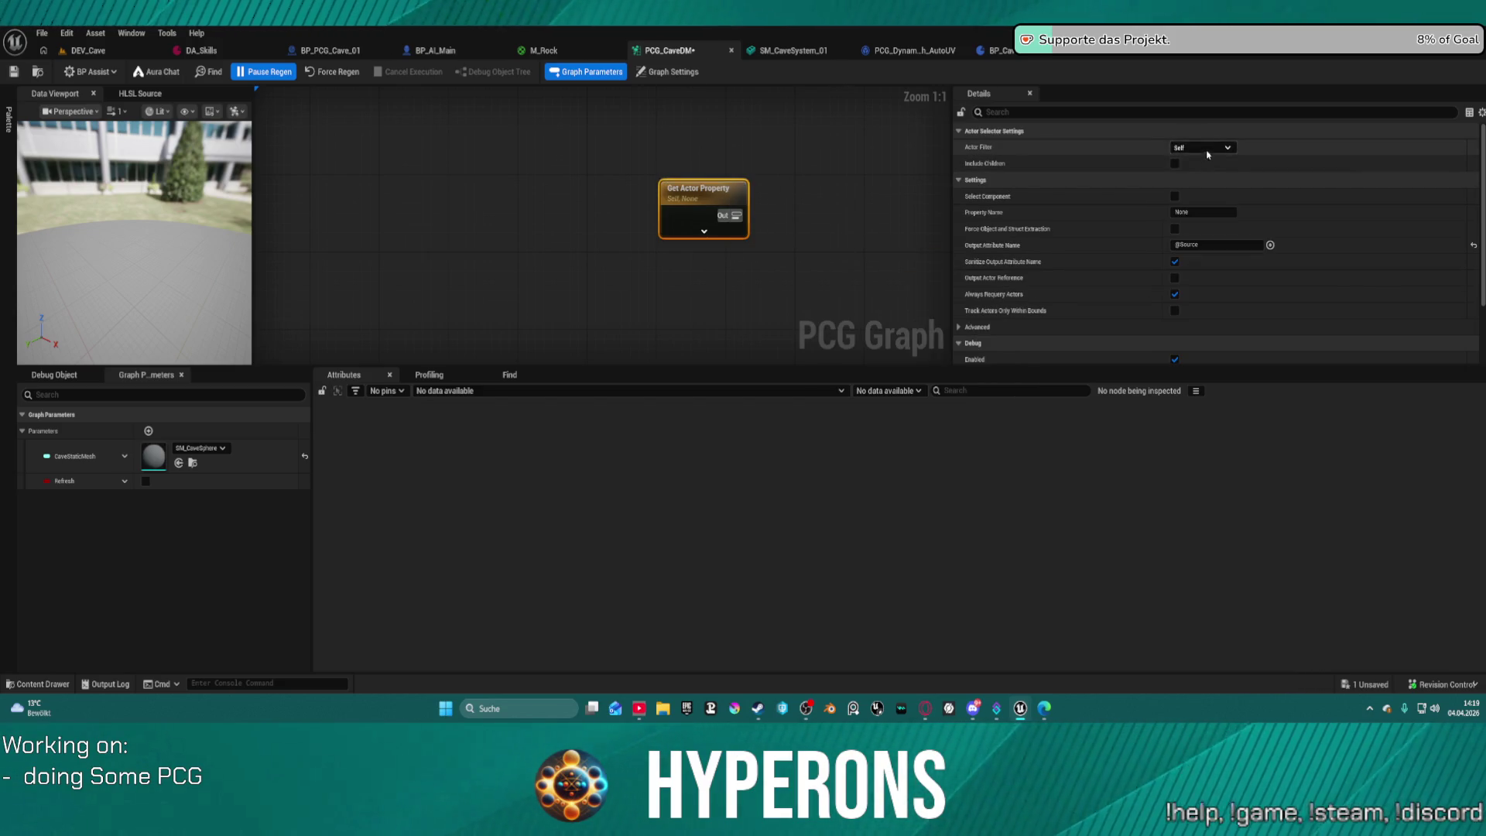
click(1202, 147)
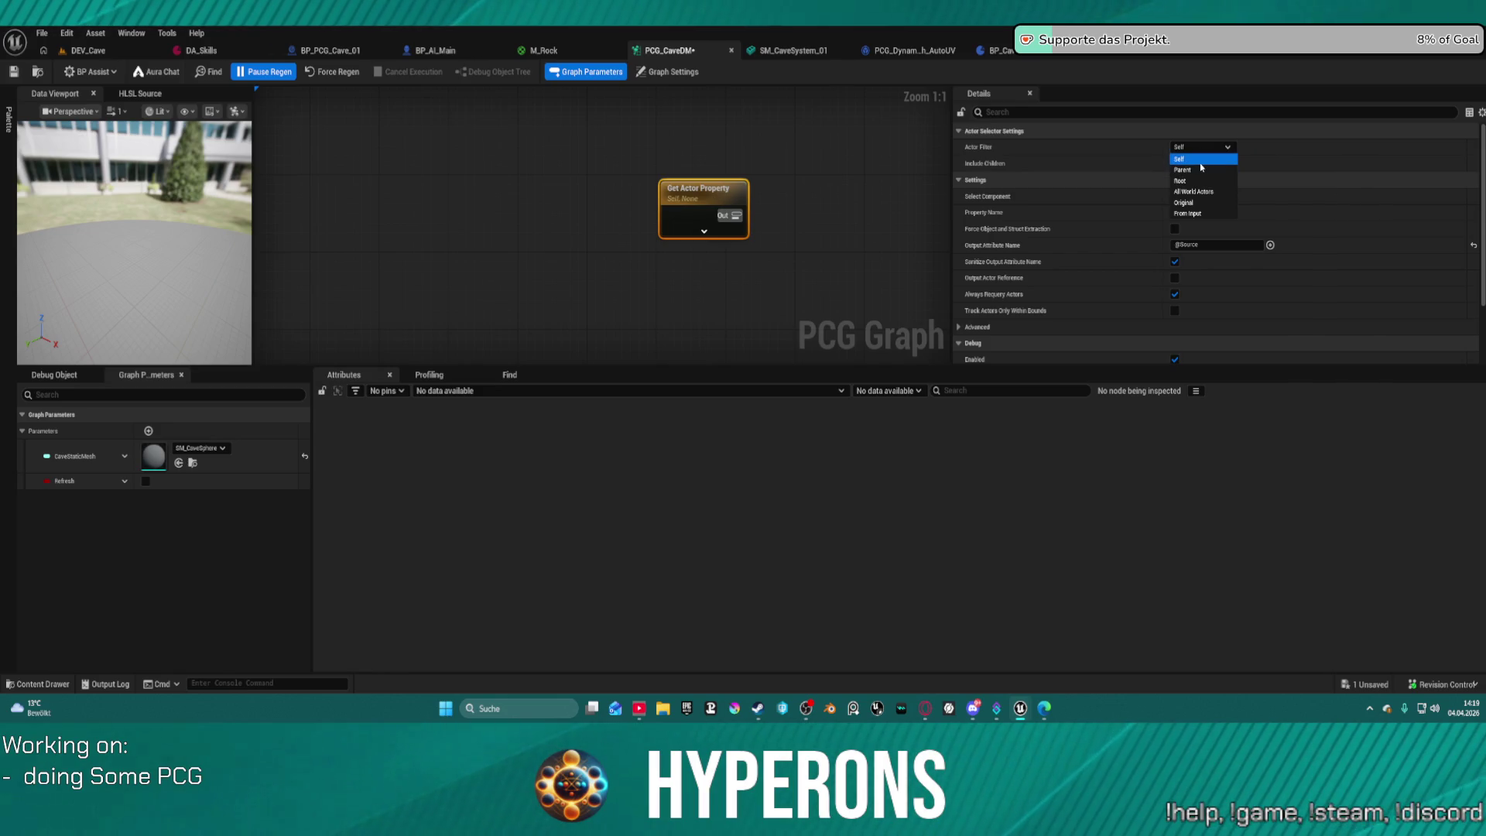
key(Escape)
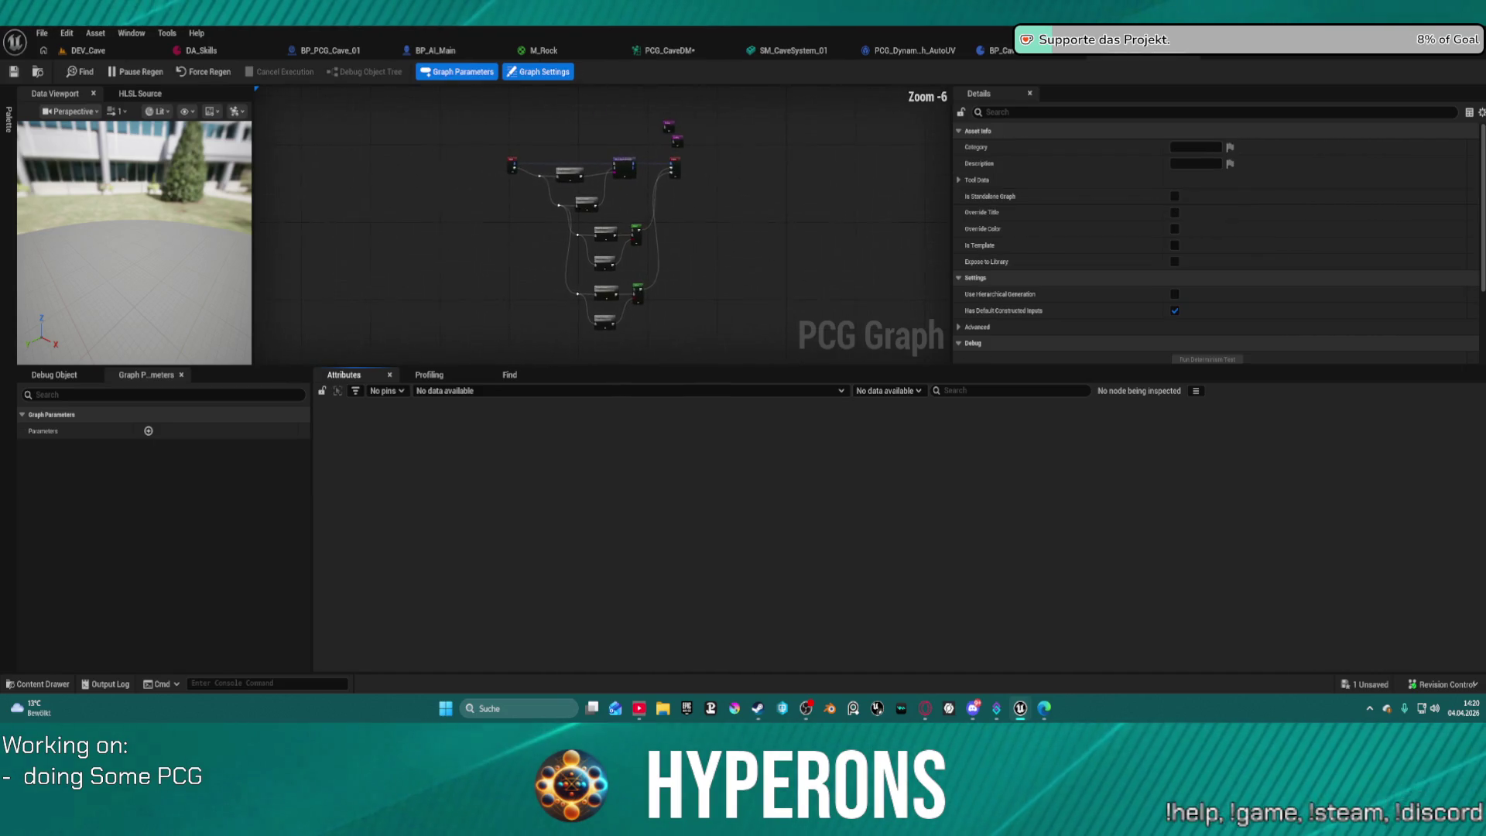
Pan and zoom across the larger PCG graph to review its Select, Delete Attributes, Input and Filter nodes.
scroll(556, 108, up, 4)
scroll(556, 108, up, 2)
mouse_move(607, 156)
mouse_down()
mouse_move(647, 332)
mouse_move(442, 307)
mouse_move(430, 256)
mouse_up()
scroll(430, 256, down, 1)
mouse_move(424, 341)
mouse_down()
mouse_move(429, 201)
mouse_move(505, 288)
mouse_move(578, 335)
mouse_move(599, 296)
mouse_up()
mouse_move(741, 159)
mouse_down()
mouse_move(781, 321)
mouse_move(559, 298)
mouse_move(563, 284)
mouse_up()
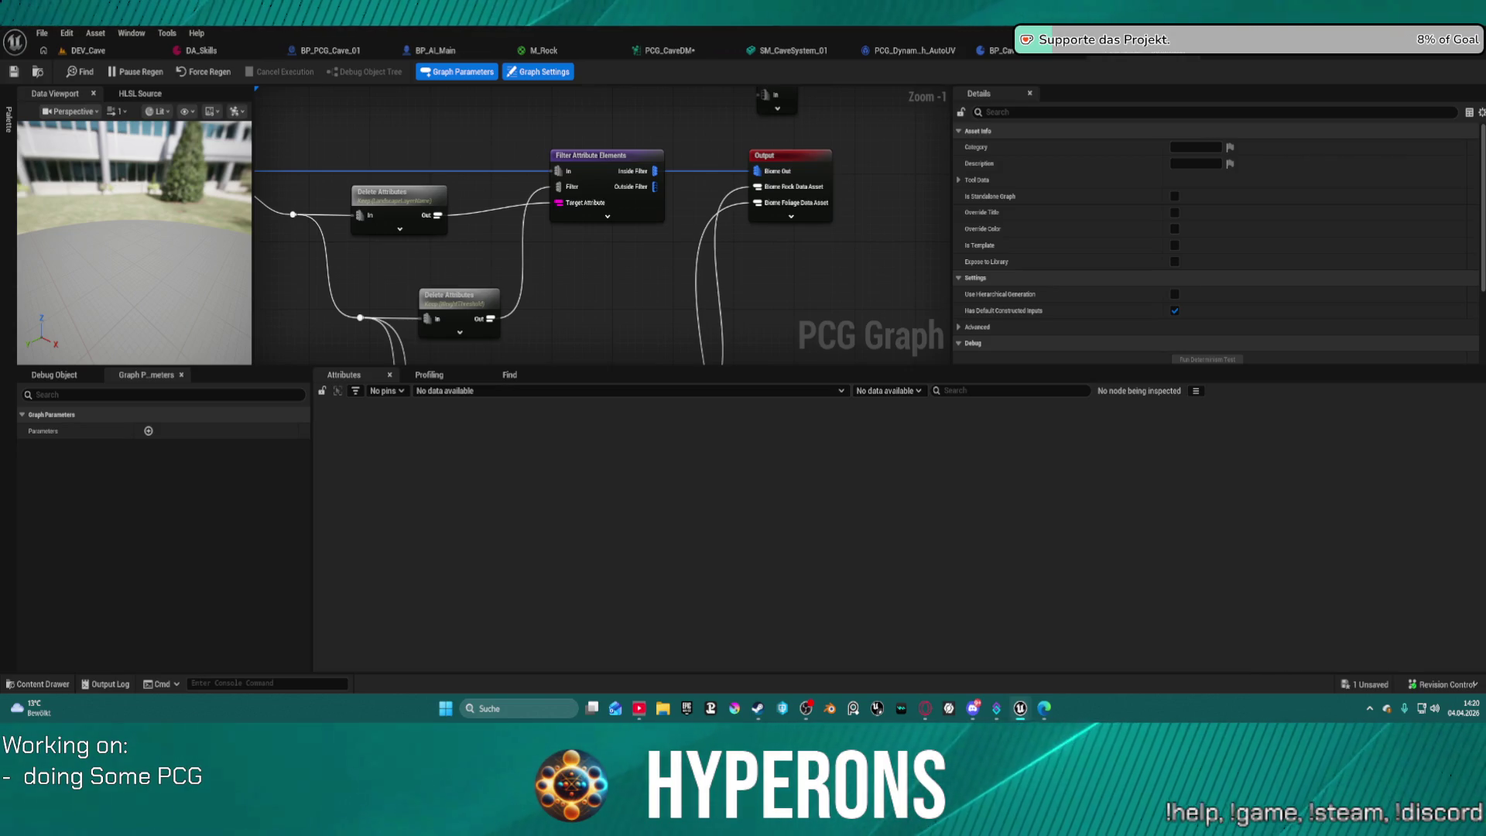
Glance at the SM_CaveSystem_01 mesh, then return to the PCG_CaveDM graph.
scroll(615, 341, down, 3)
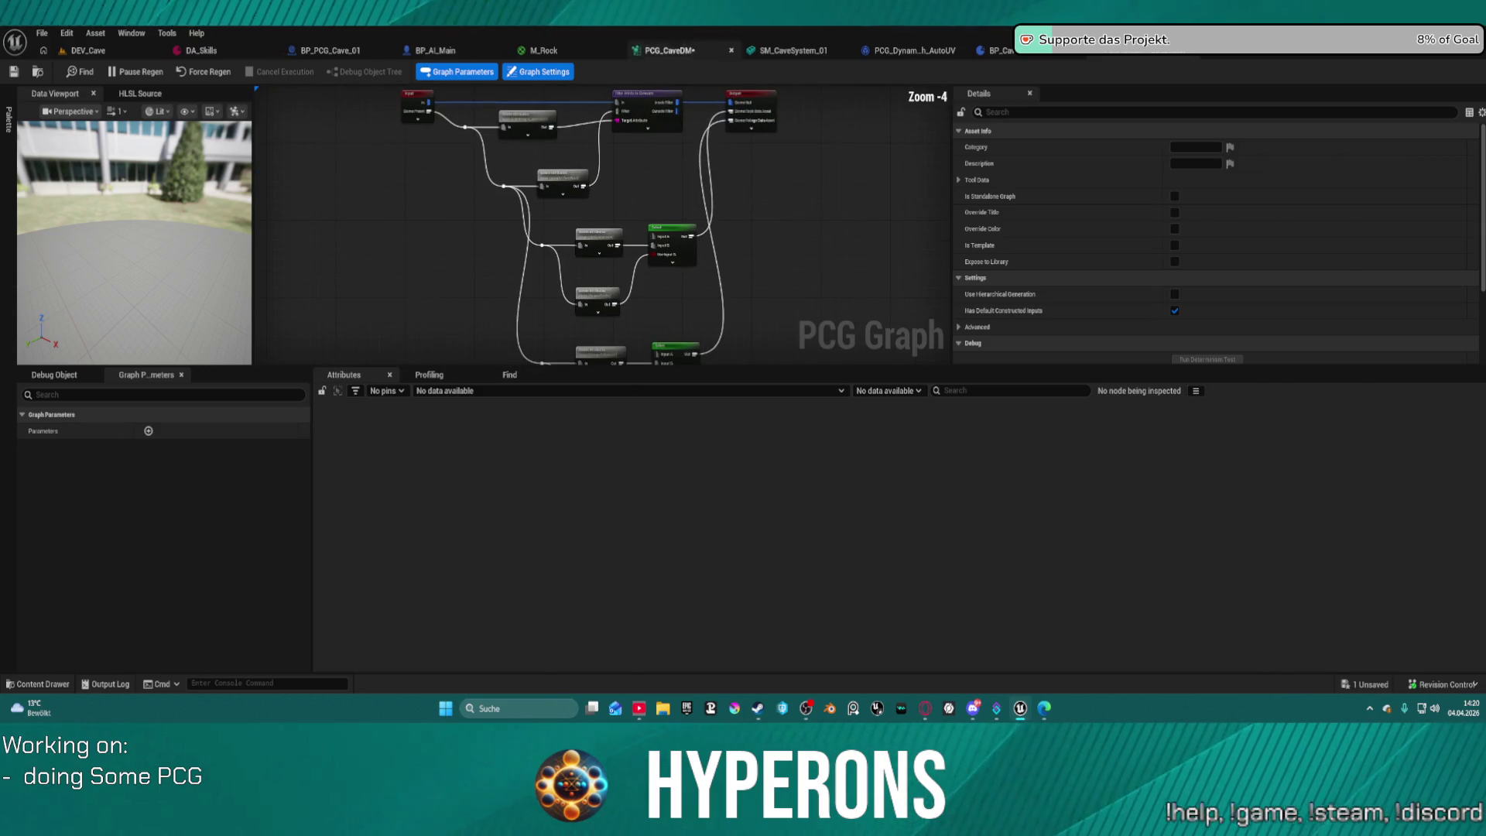
click(794, 50)
click(670, 50)
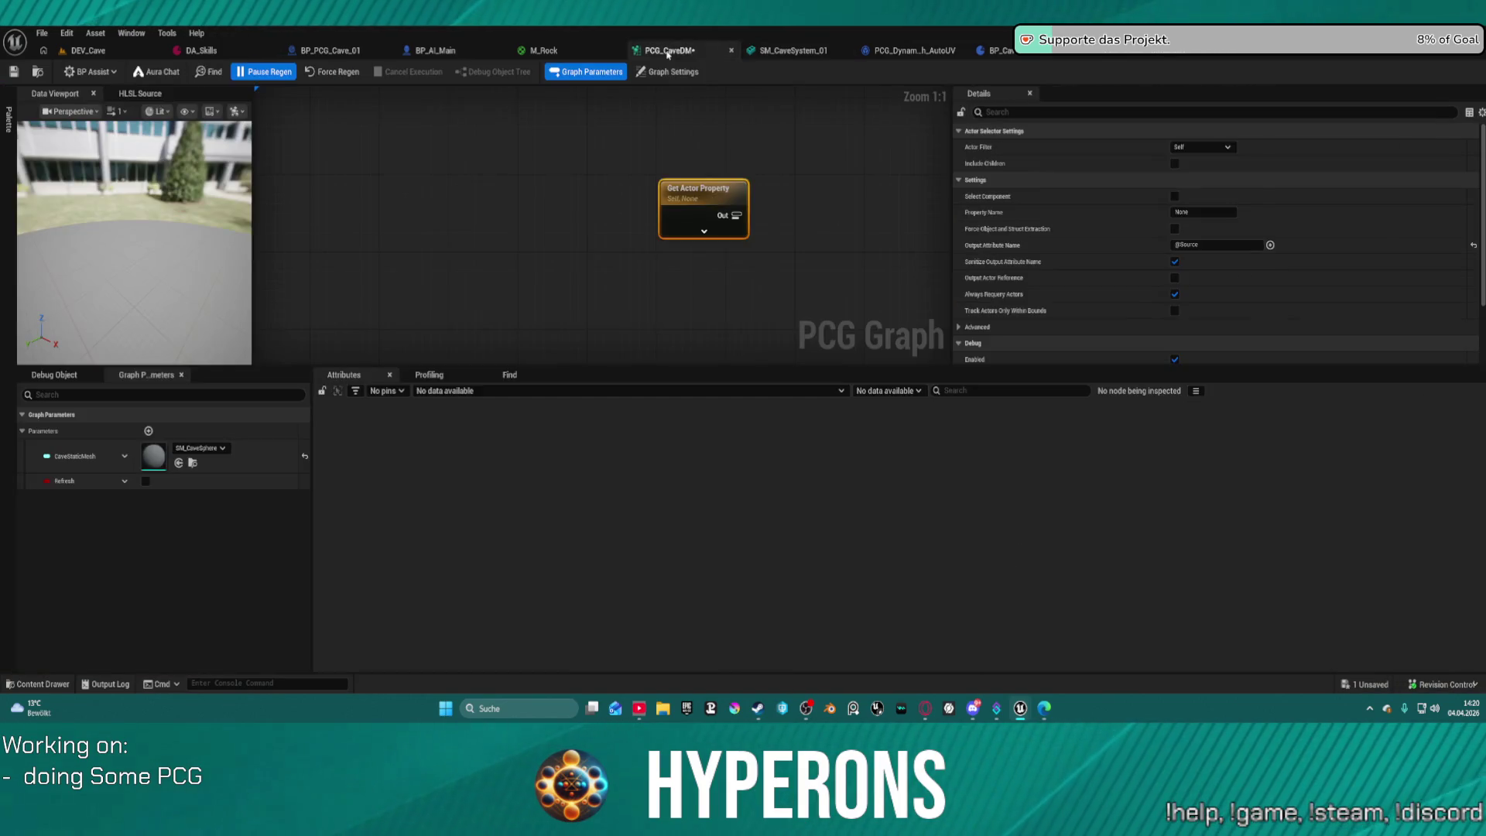
Add a Get Property From Object Path node and start editing its Property Name.
right_click(551, 223)
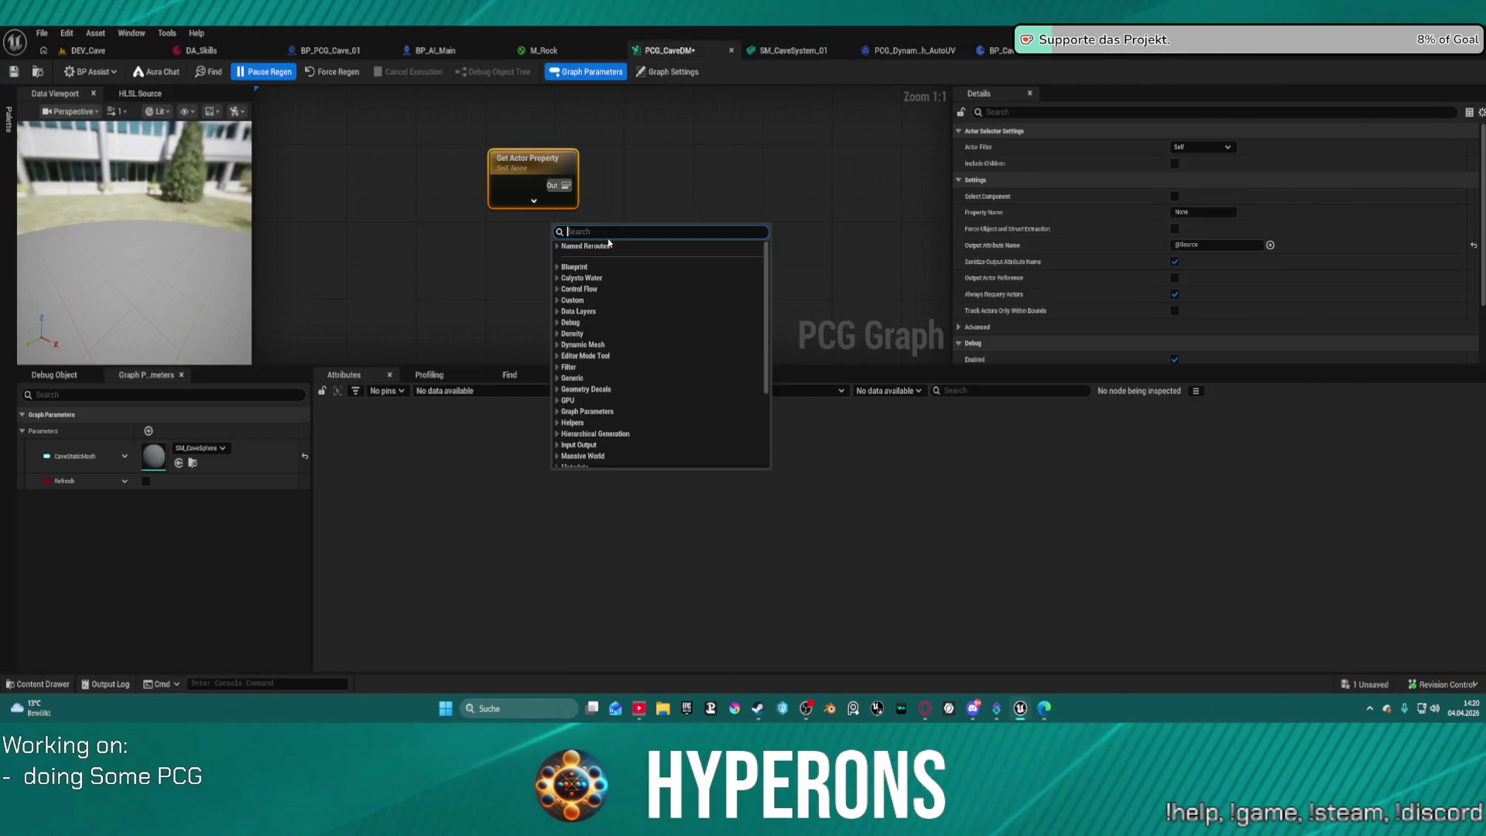
text(get p)
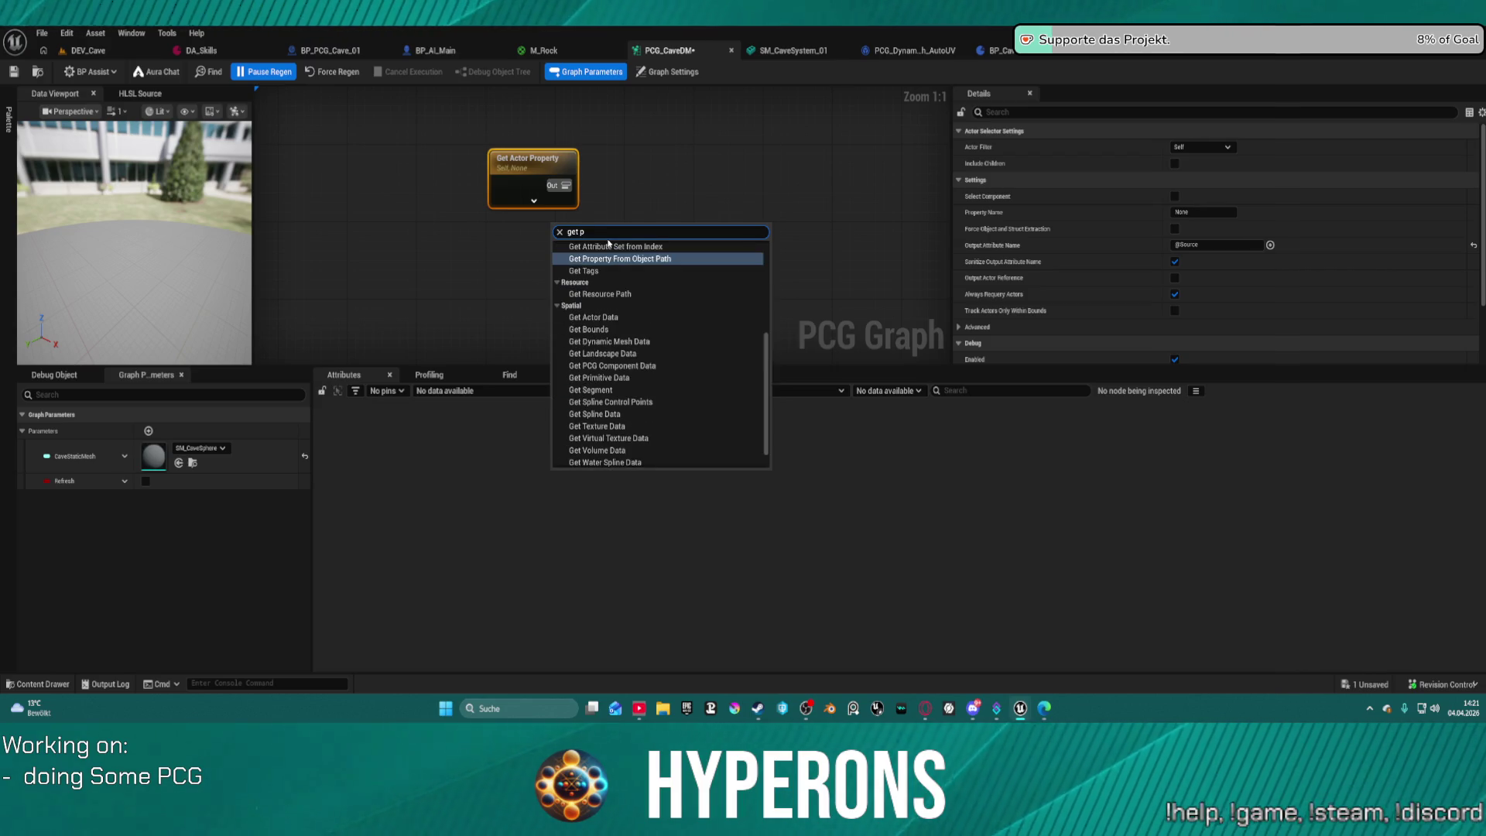
key(Return)
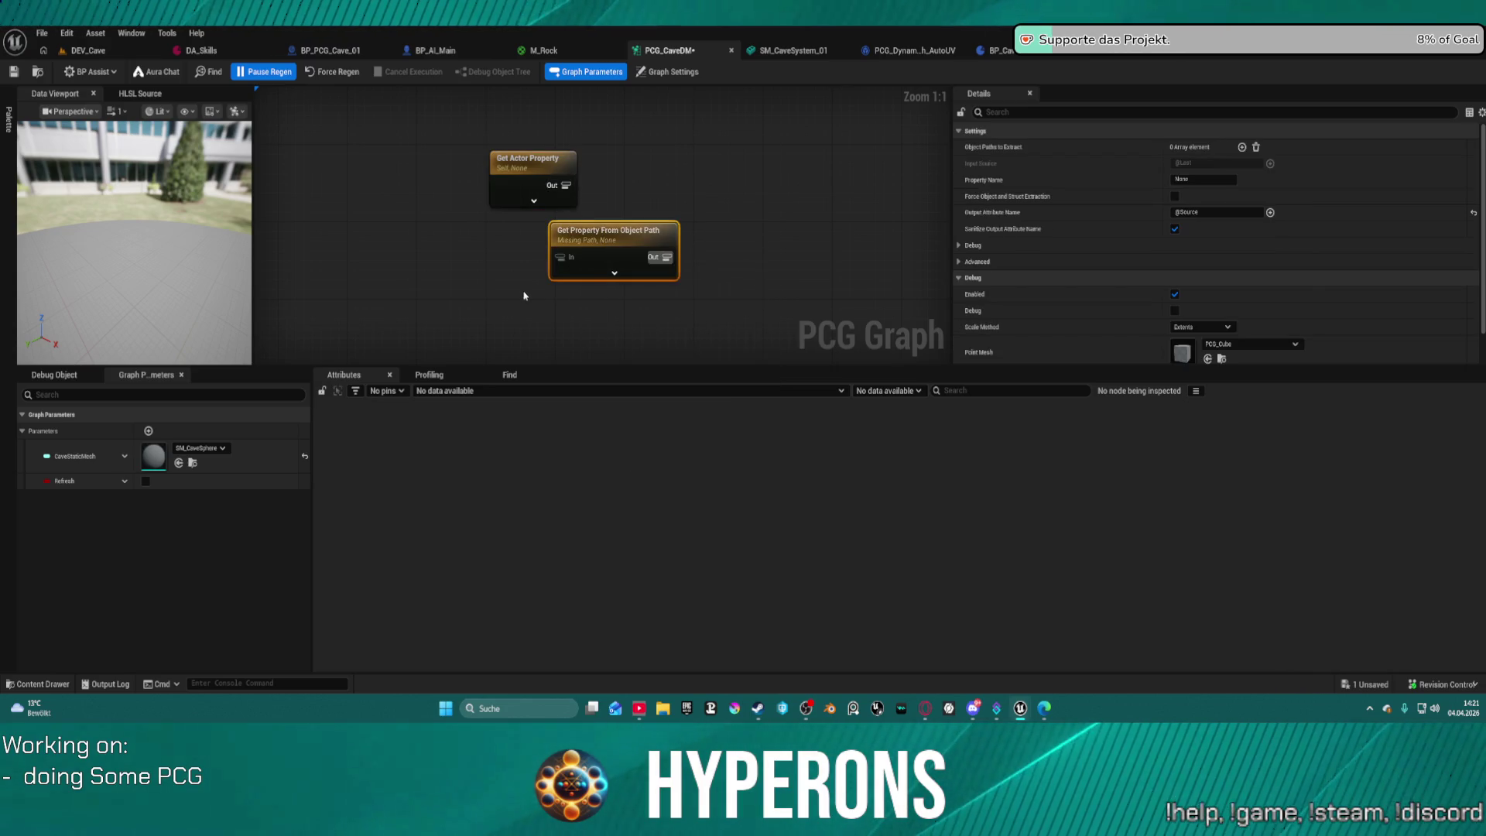
click(1209, 180)
text(RockDir)
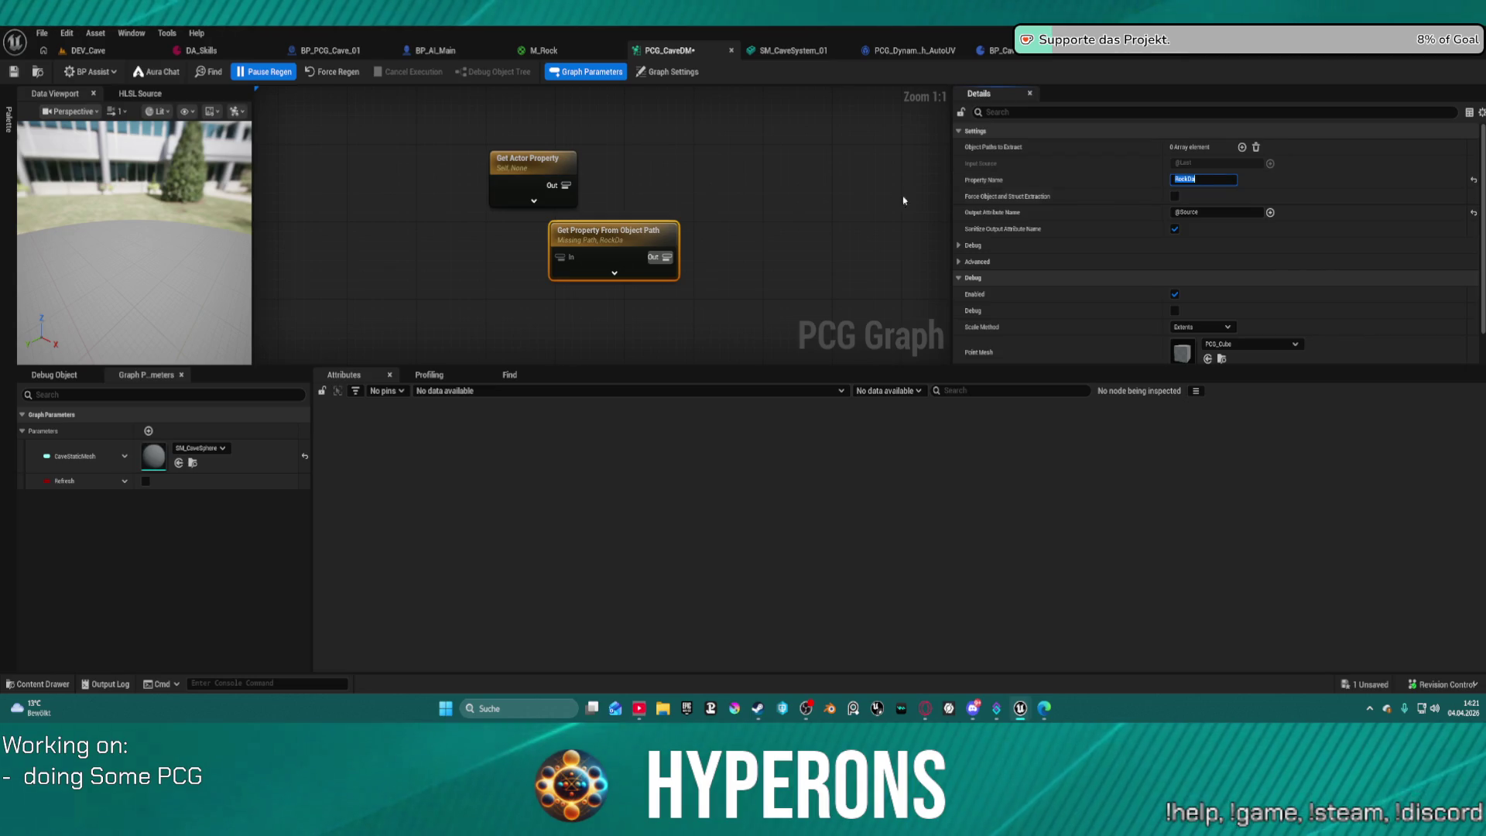
Pan and zoom around the cave graph to bring the Cave Static Mesh nodes into view.
mouse_move(598, 242)
mouse_down()
mouse_move(408, 115)
mouse_move(520, 147)
mouse_up()
scroll(774, 259, down, 12)
mouse_move(788, 263)
mouse_down()
mouse_move(774, 100)
mouse_move(654, 140)
mouse_move(627, 212)
mouse_up()
scroll(766, 212, down, 1)
mouse_move(766, 211)
mouse_down()
mouse_move(862, 216)
mouse_move(822, 222)
mouse_up()
scroll(805, 224, up, 10)
right_click(806, 225)
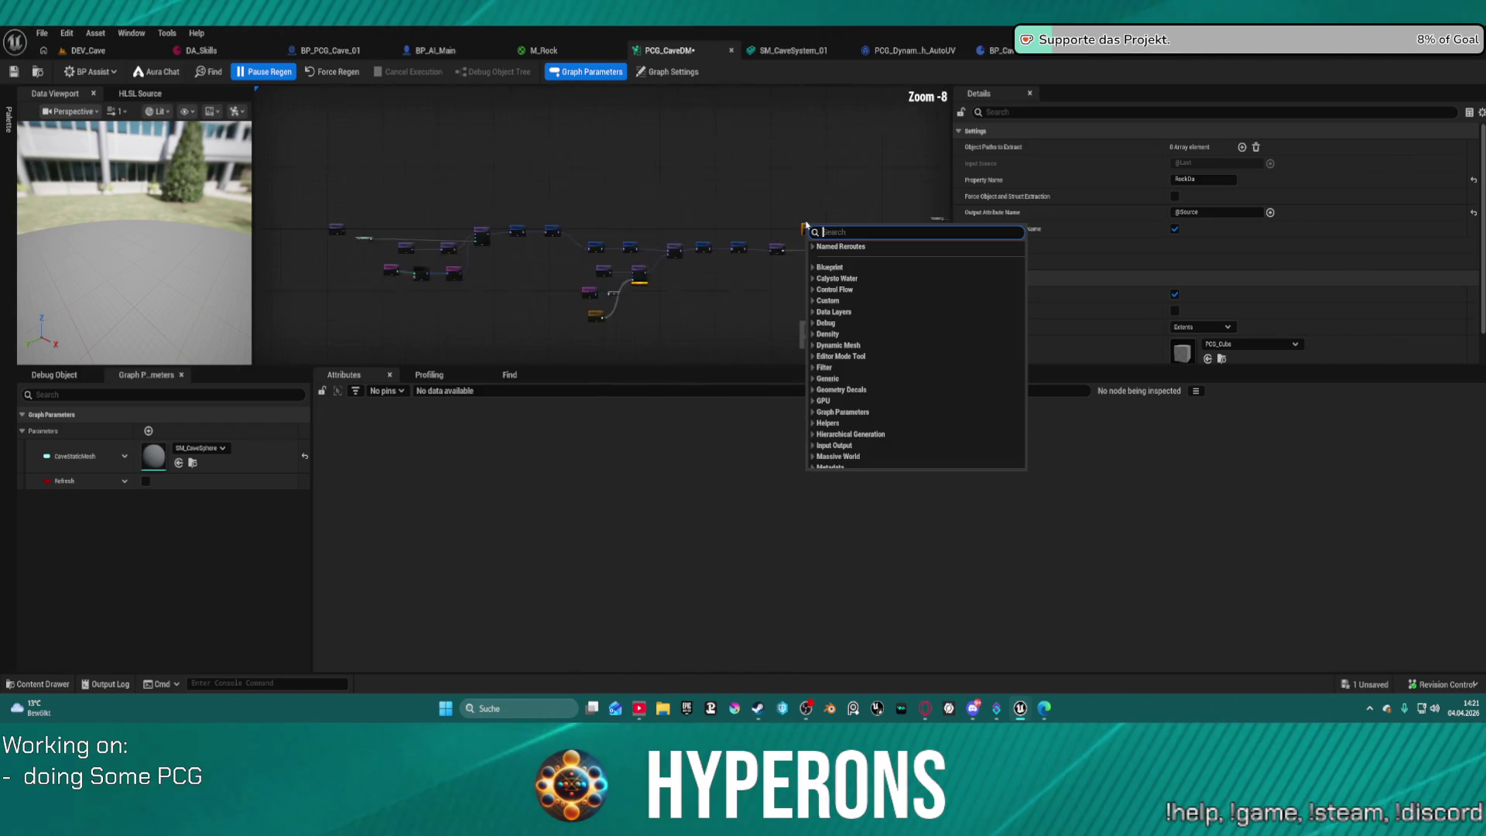
key(Escape)
mouse_move(508, 169)
mouse_down()
mouse_move(1, 127)
mouse_move(542, 151)
mouse_move(656, 207)
mouse_move(937, 193)
mouse_move(774, 170)
mouse_move(697, 184)
mouse_up()
scroll(542, 150, down, 7)
scroll(697, 184, up, 10)
Delete Create Points Grid, Transform Points and Static Mesh Spawner, and move Input beside Get Property.
click(574, 225)
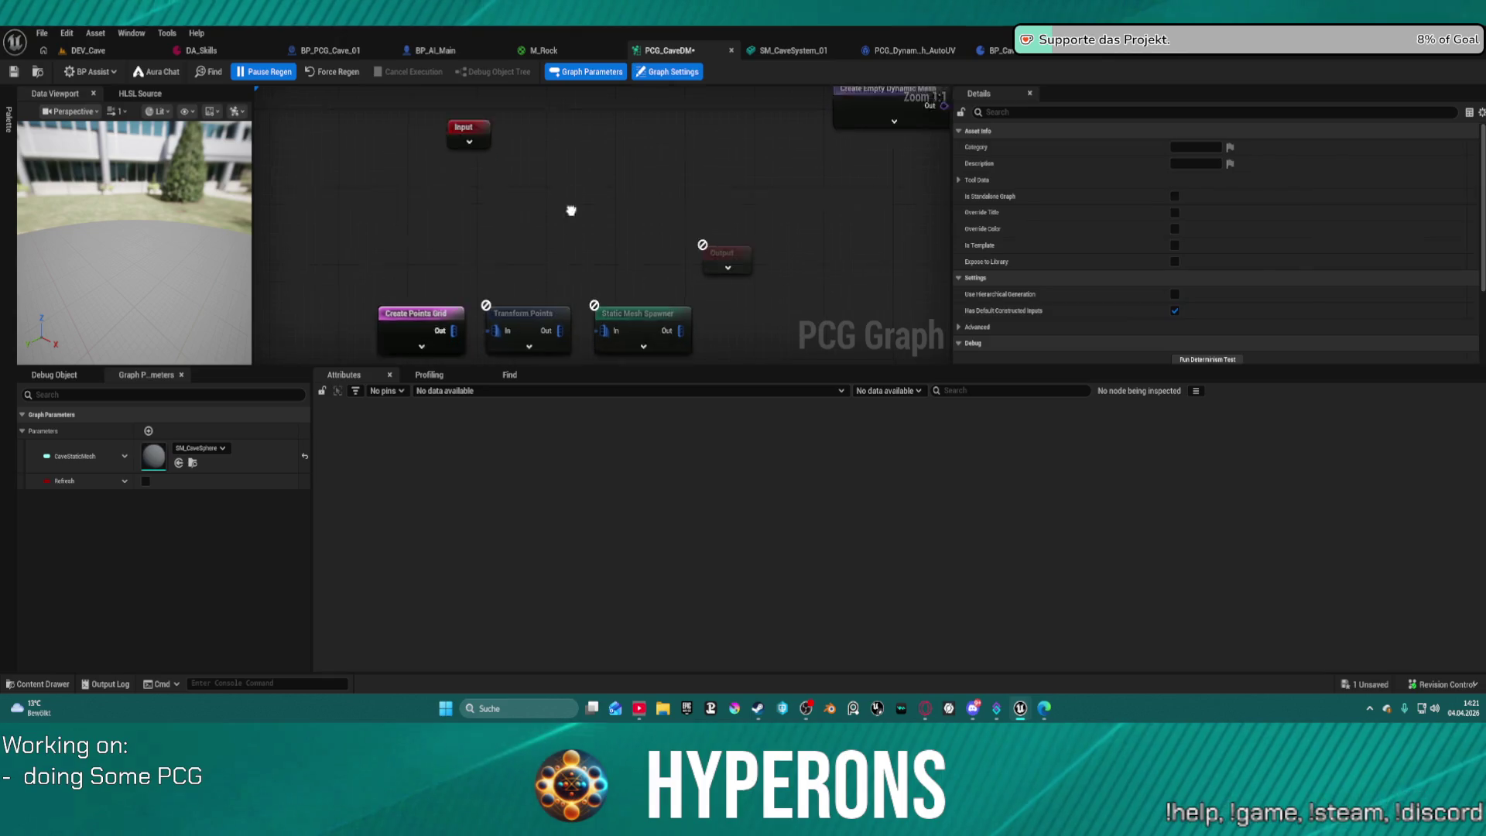
drag(437, 195, 708, 282)
key(Delete)
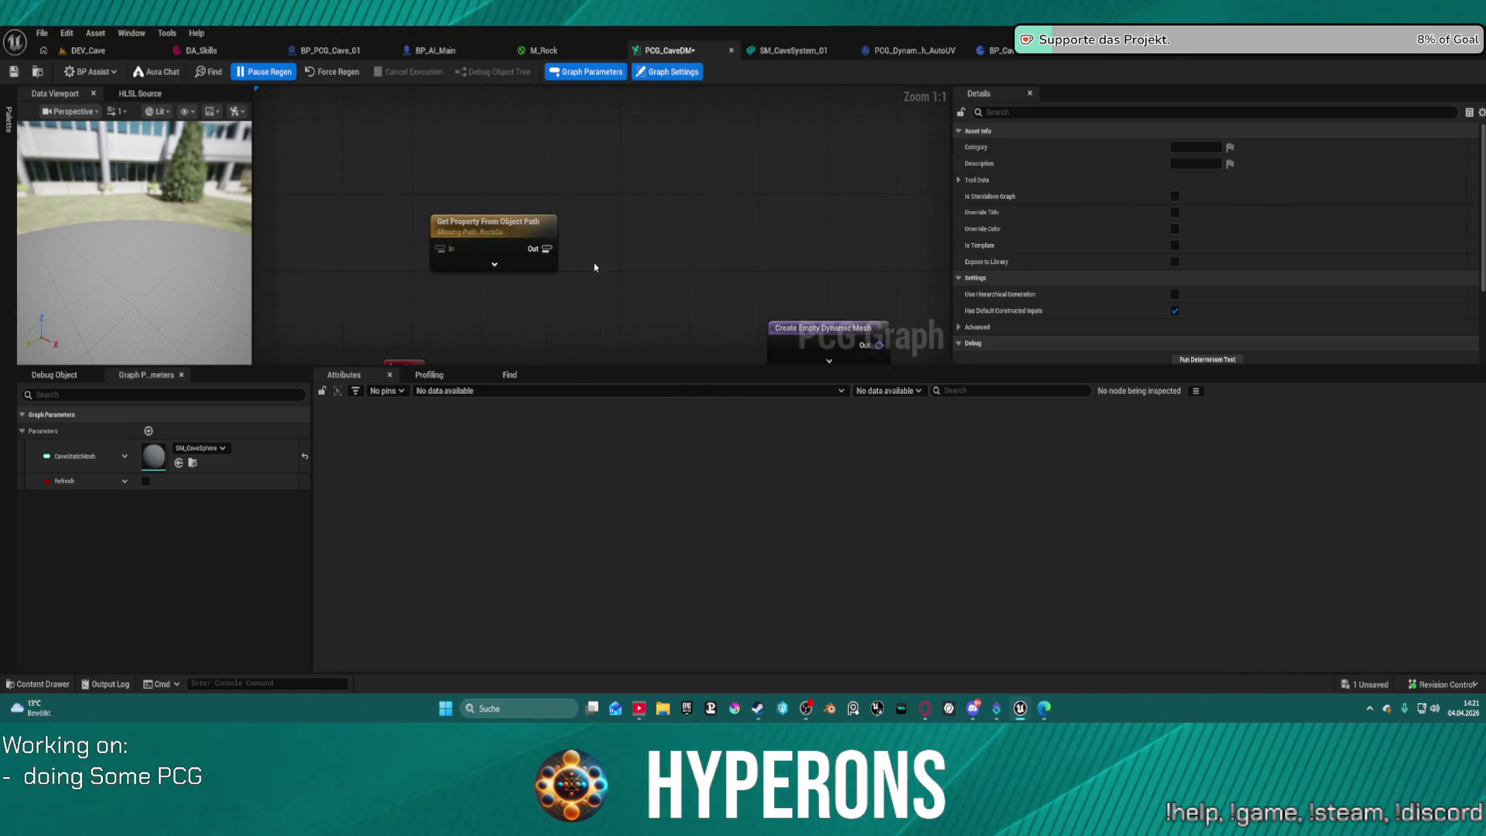
mouse_move(429, 307)
mouse_down()
mouse_move(391, 172)
mouse_move(546, 192)
mouse_move(406, 188)
mouse_up()
key(Escape)
click(474, 188)
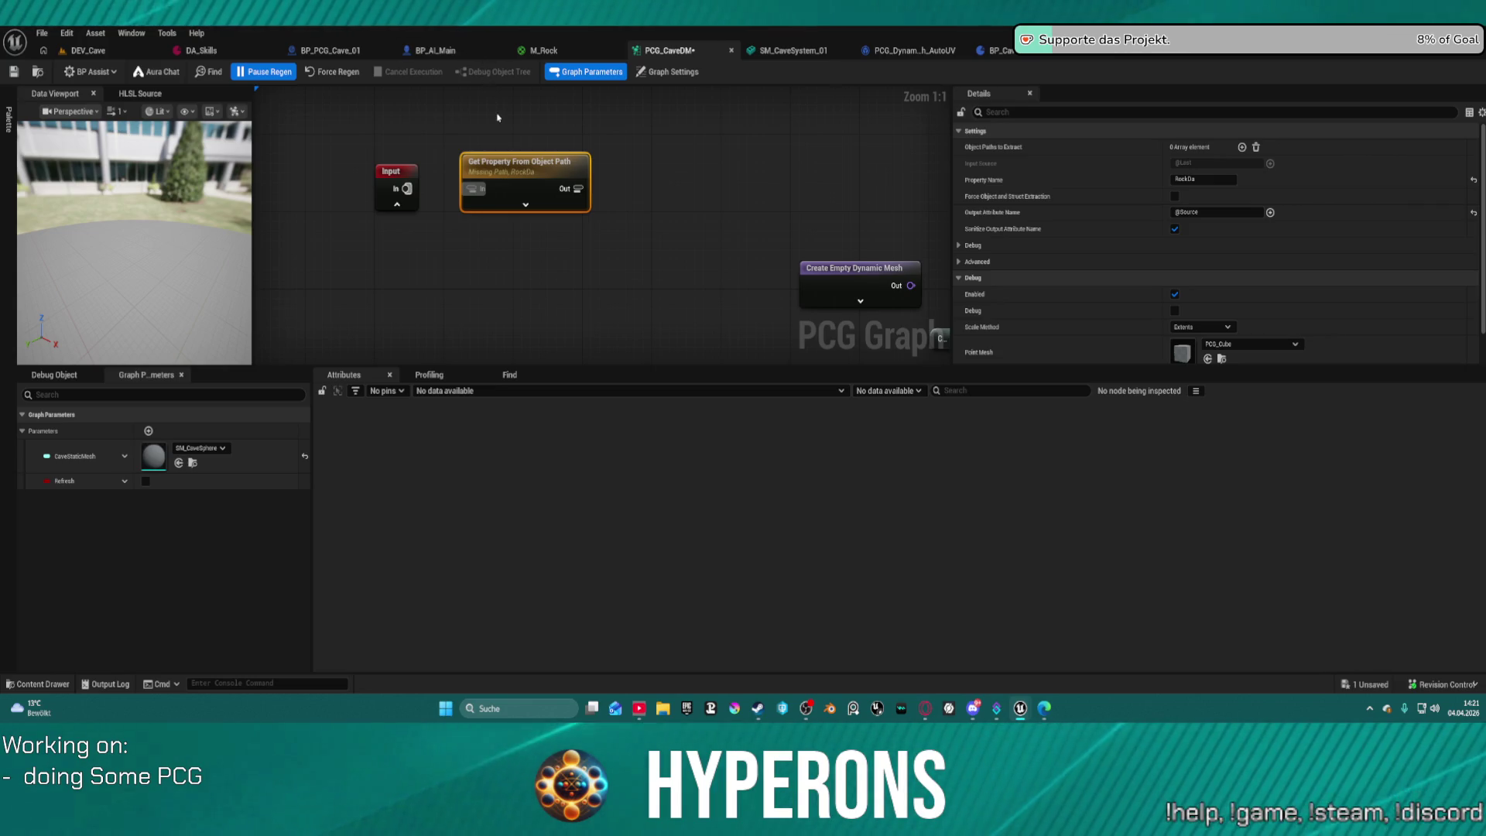
Move from BP_PCG_Cave_01 back through PCG_CaveDM to the biome PCG graph.
click(355, 50)
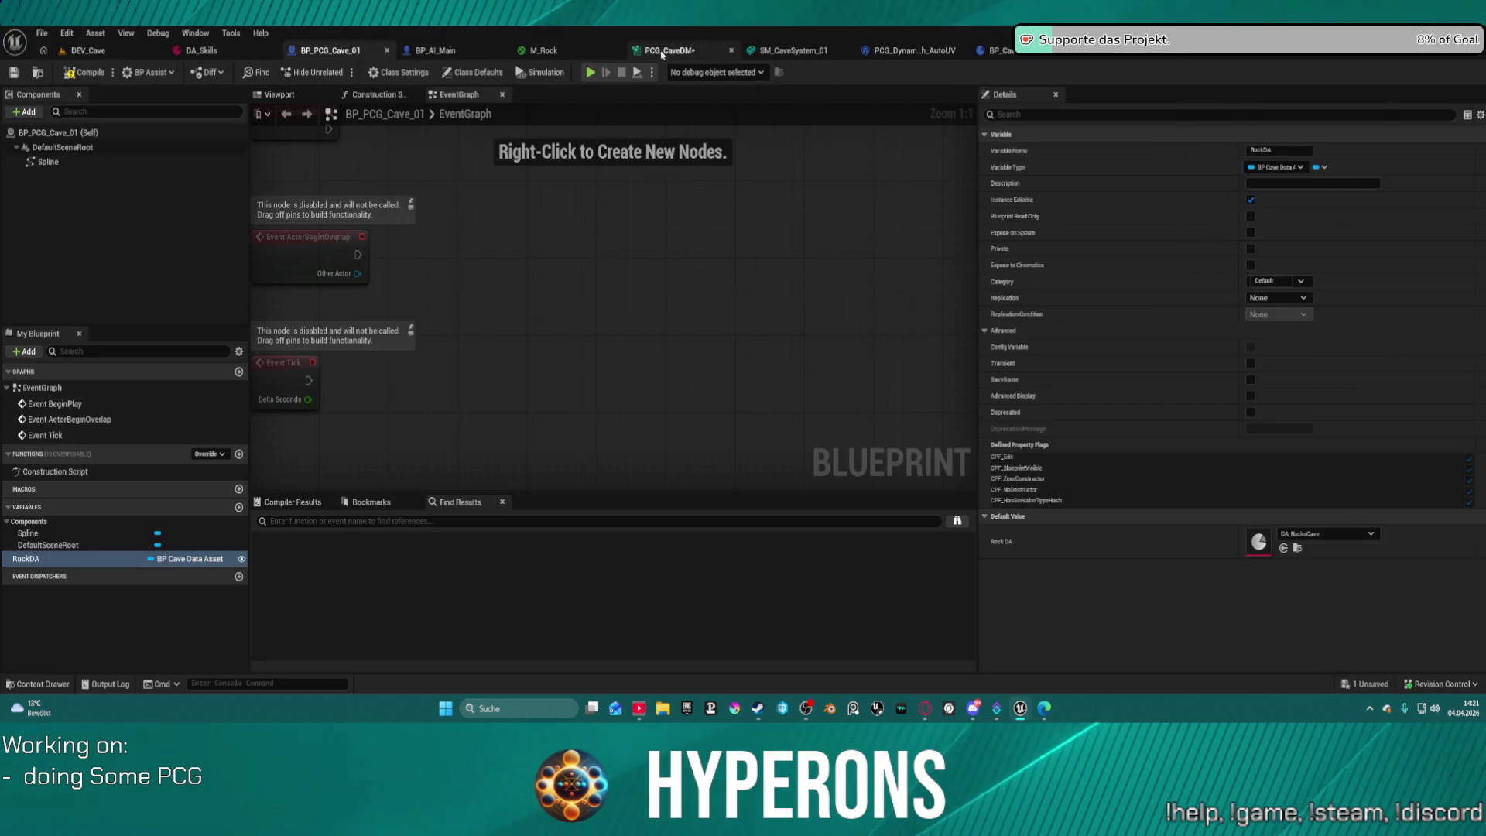
click(662, 52)
click(999, 51)
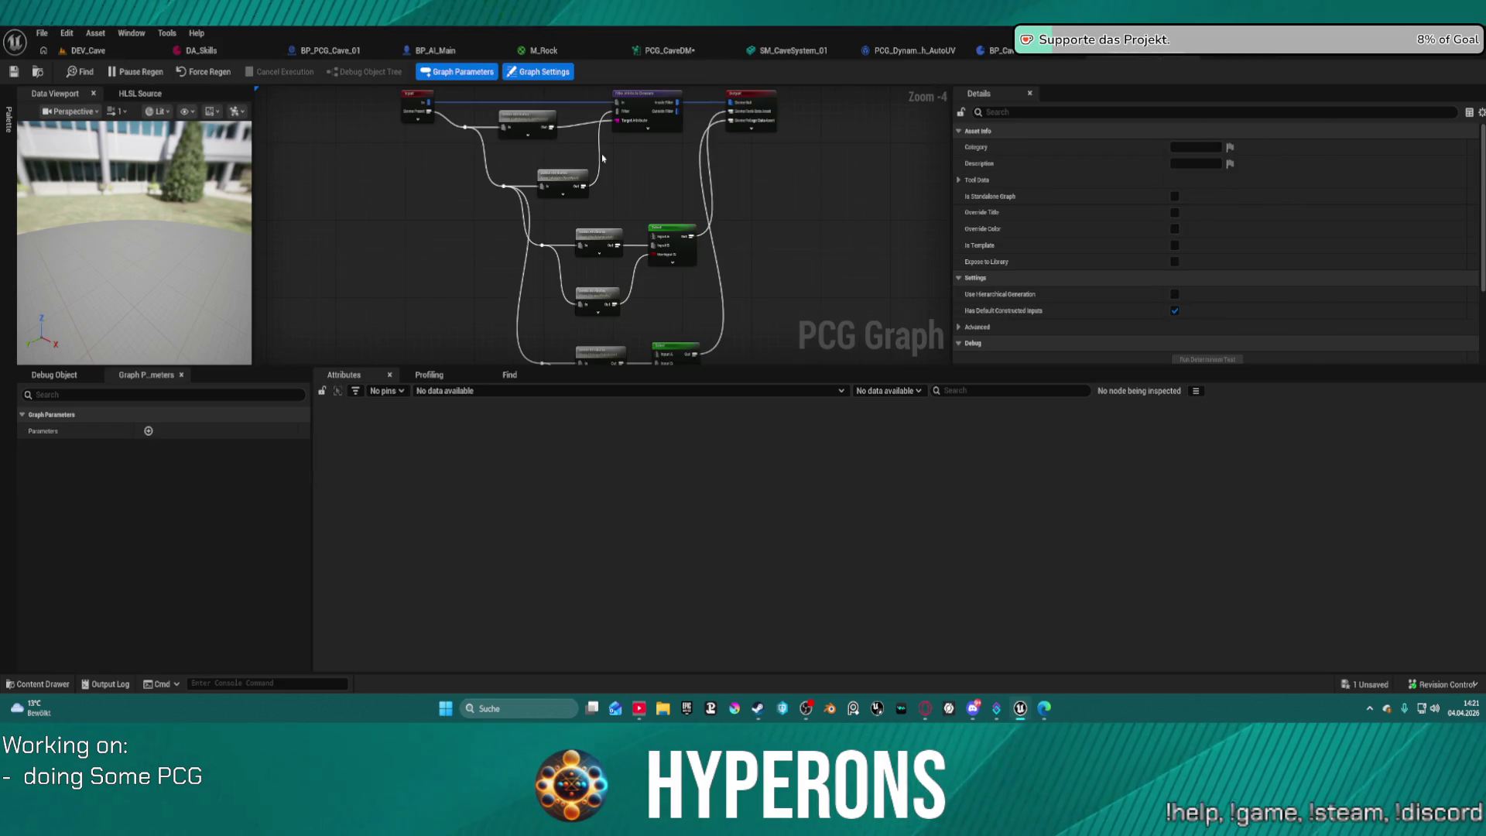
scroll(735, 174, up, 3)
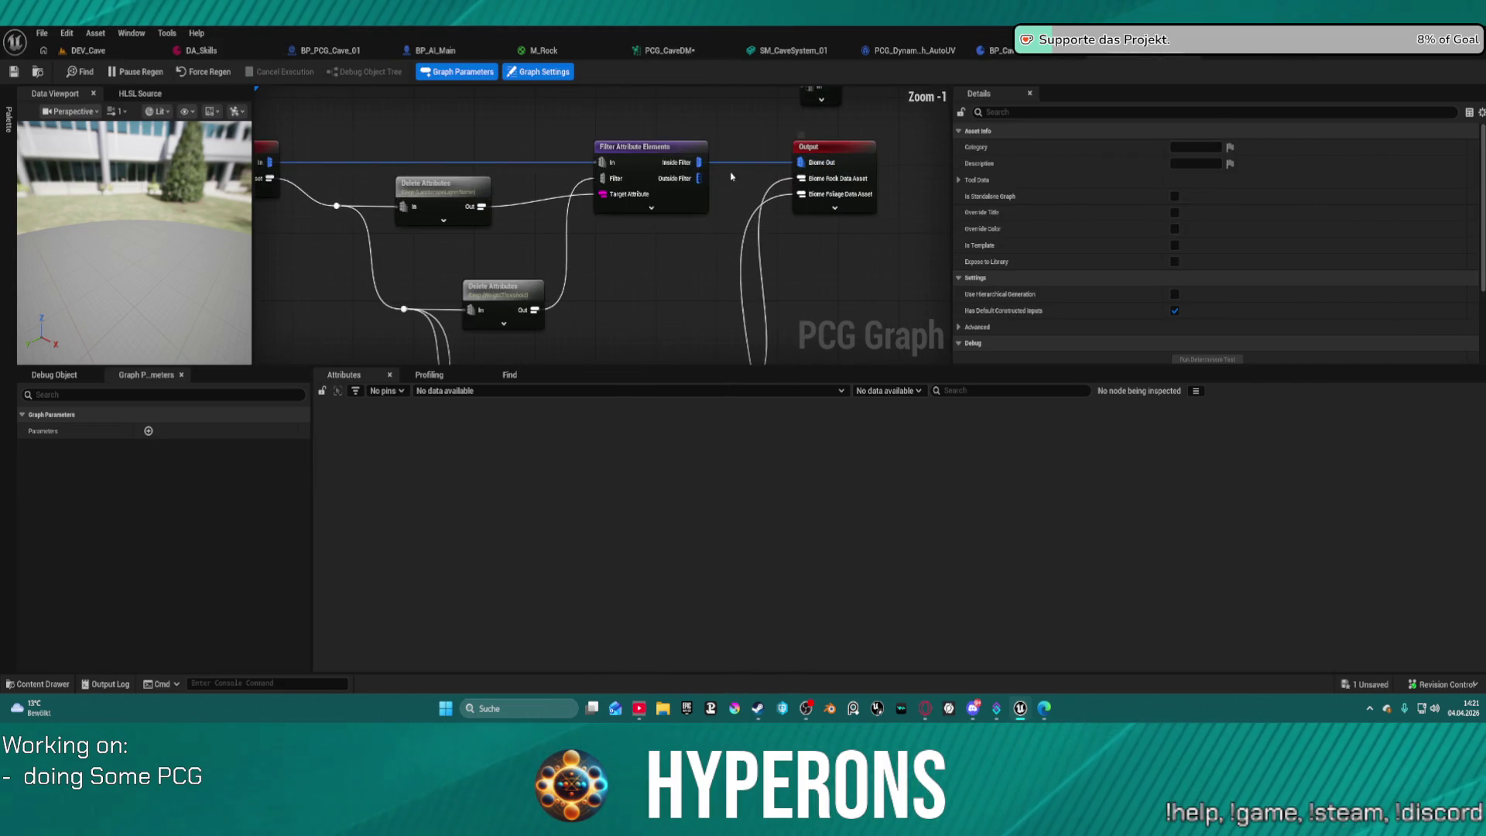
mouse_move(694, 236)
mouse_down()
mouse_move(700, 114)
mouse_move(810, 239)
mouse_move(780, 155)
mouse_move(772, 210)
mouse_up()
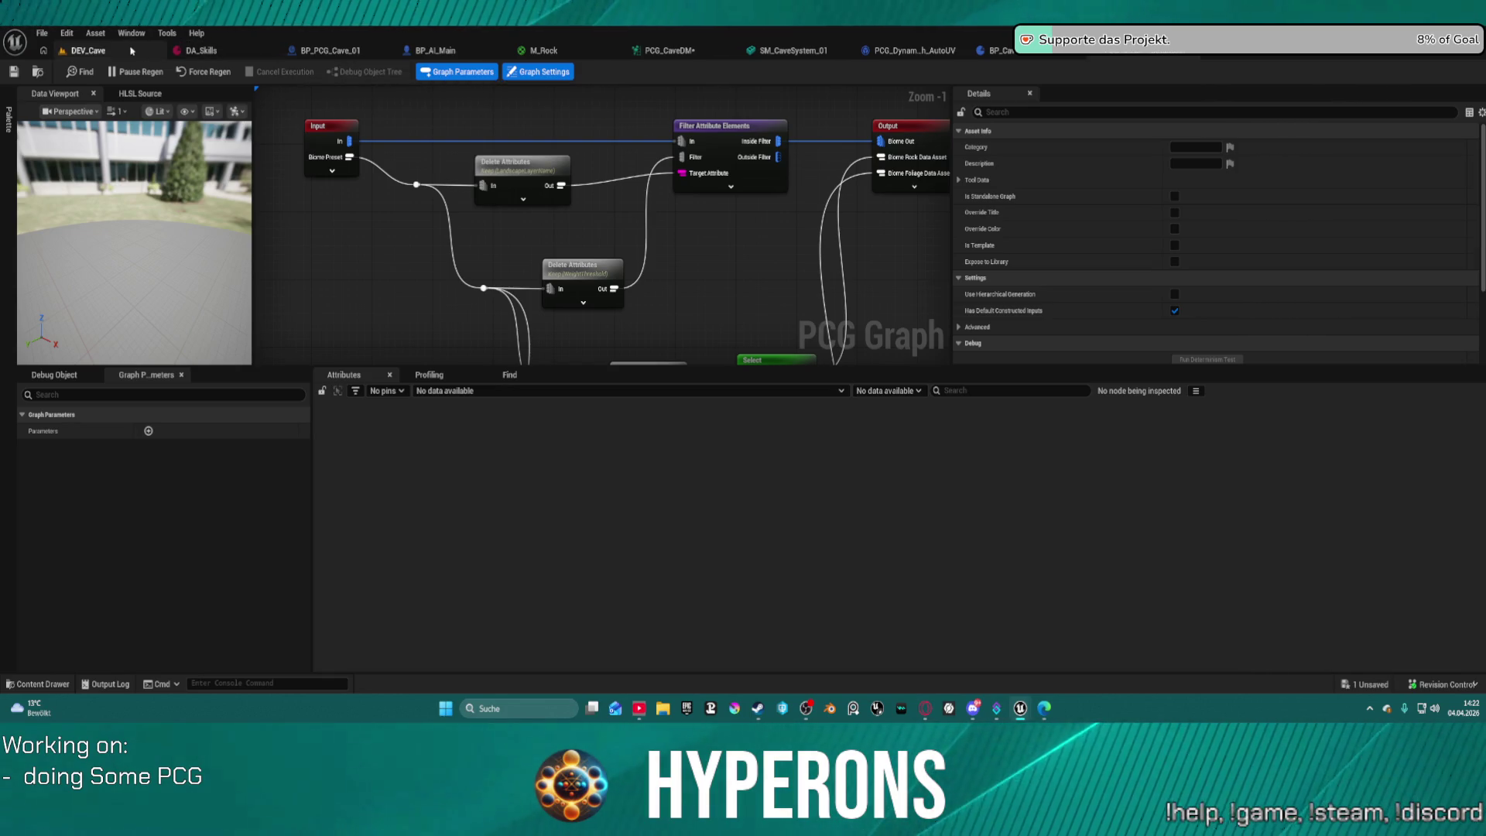
click(88, 50)
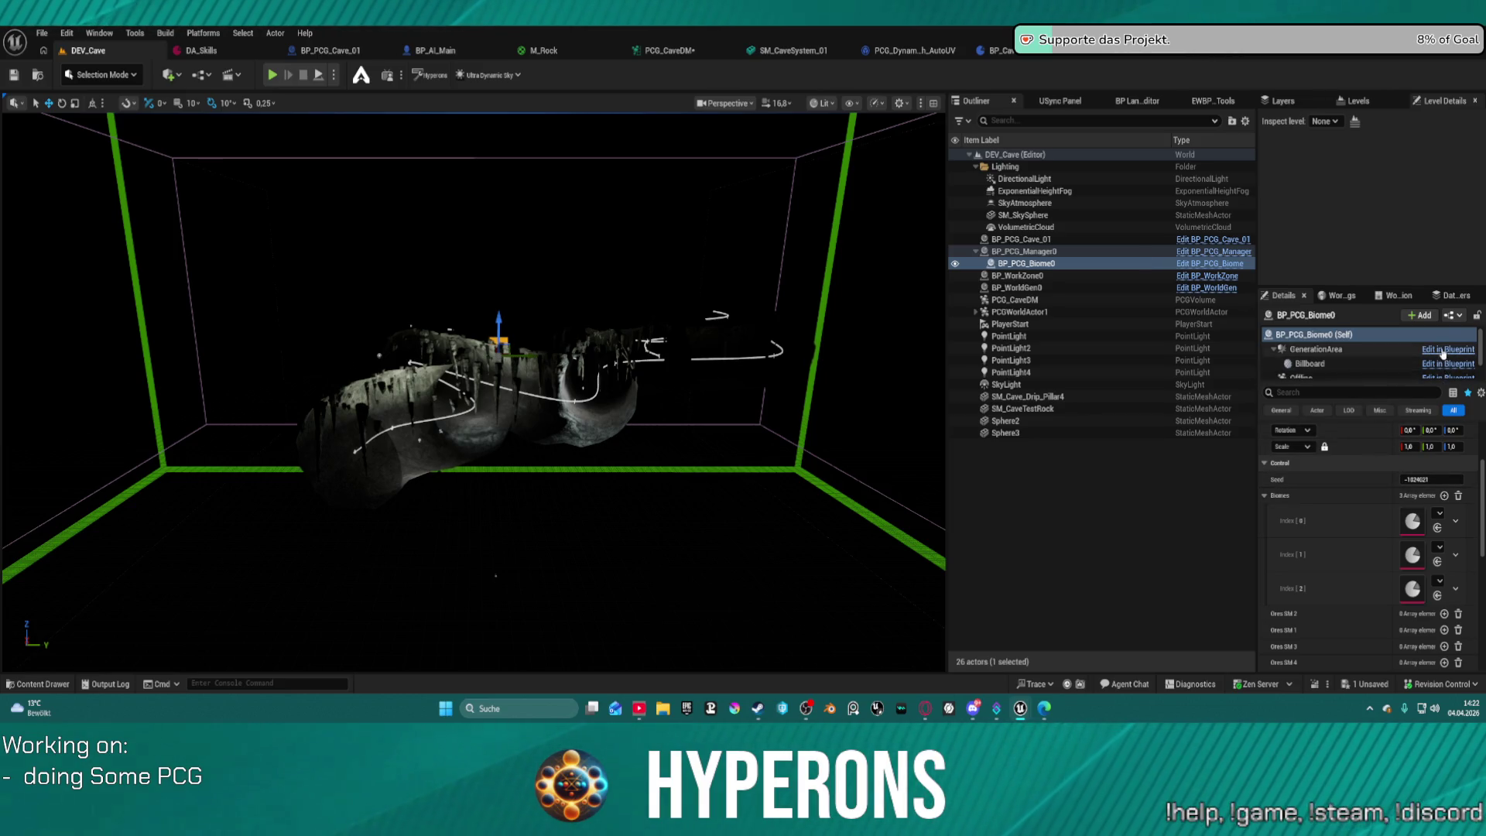
scroll(1444, 353, down, 2)
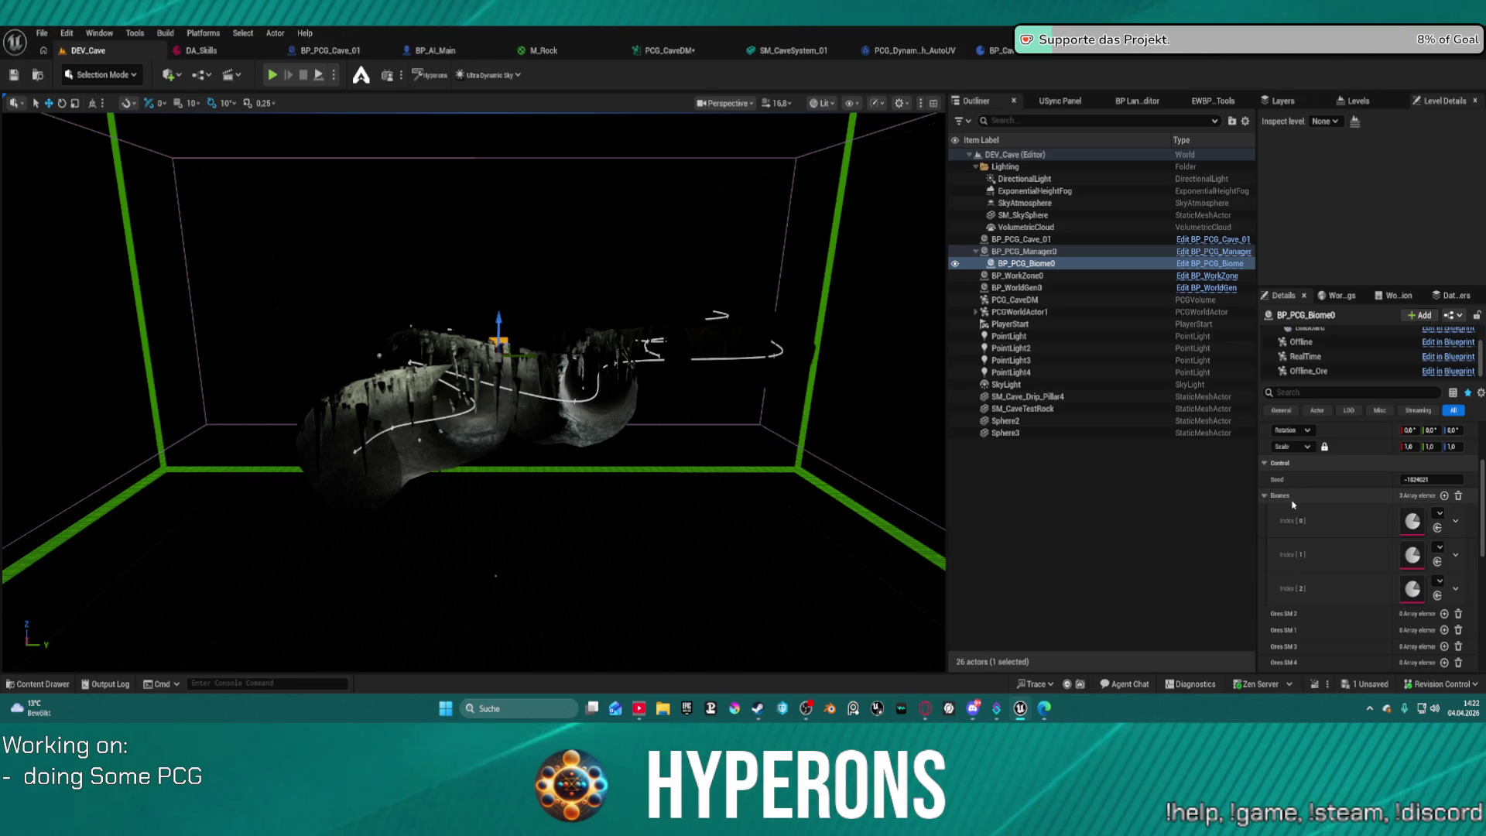
click(1161, 50)
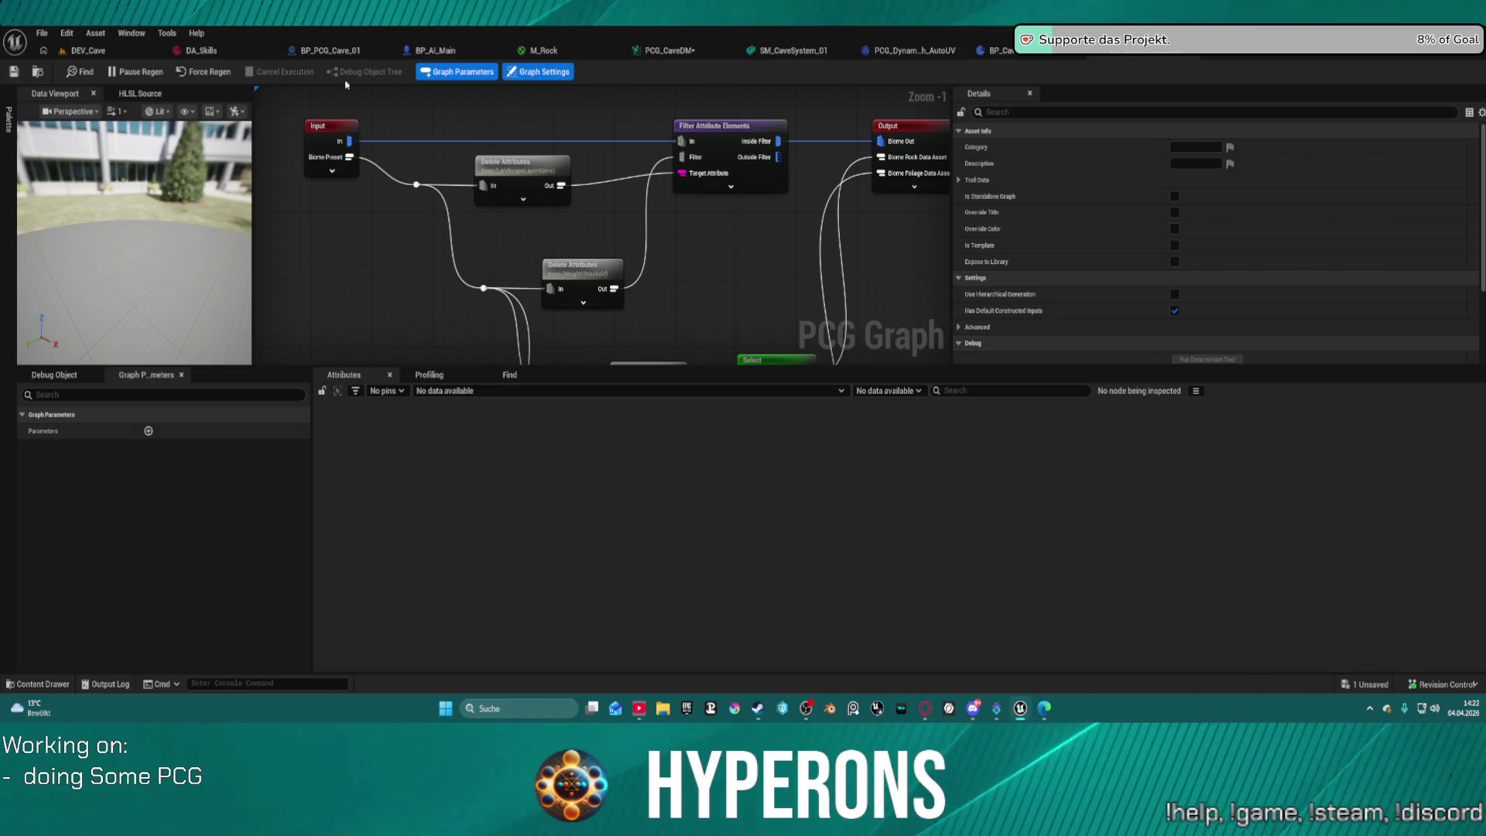
click(117, 50)
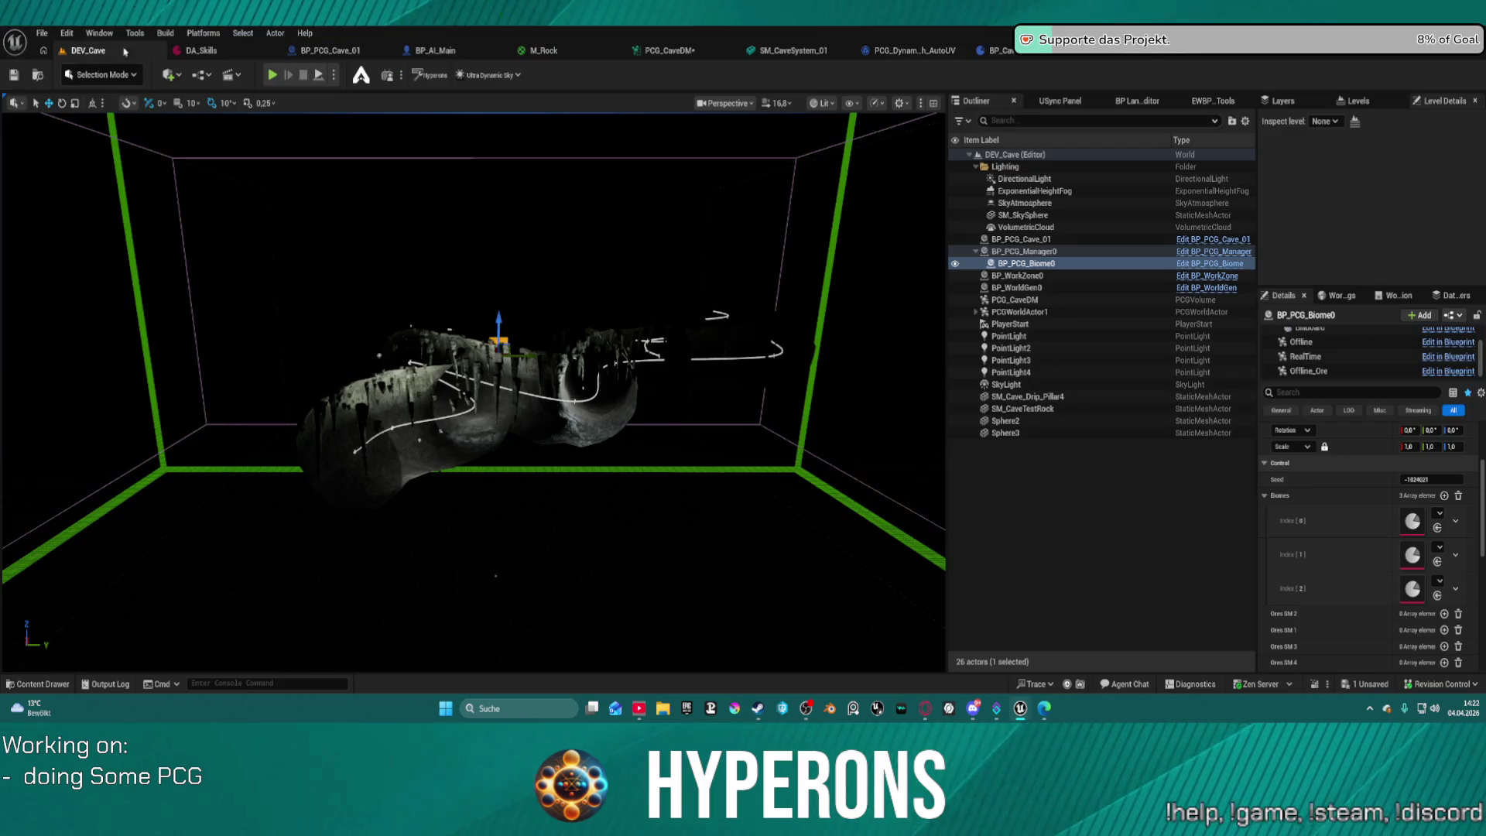
click(1182, 53)
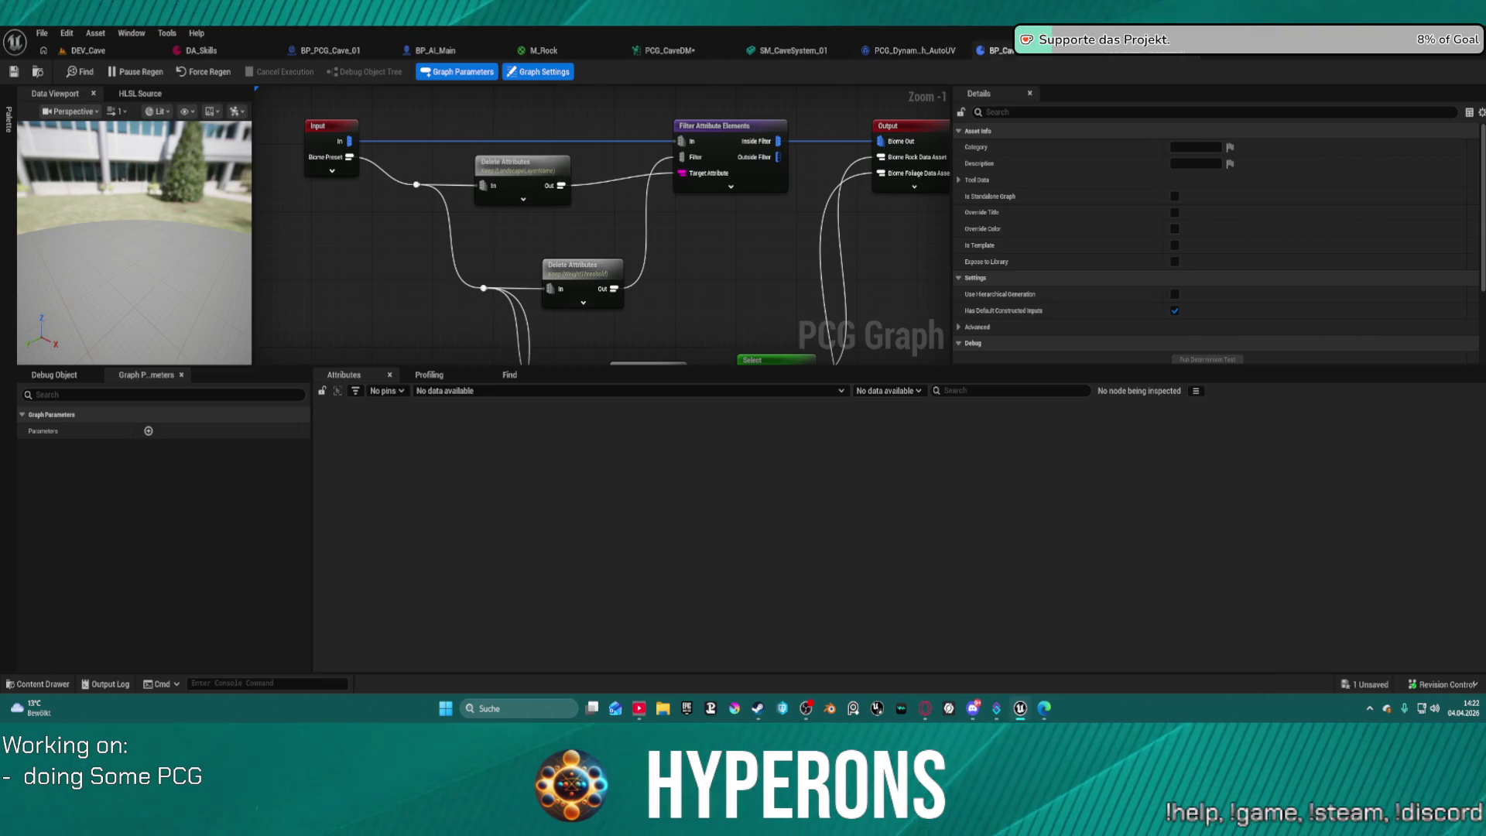
click(723, 127)
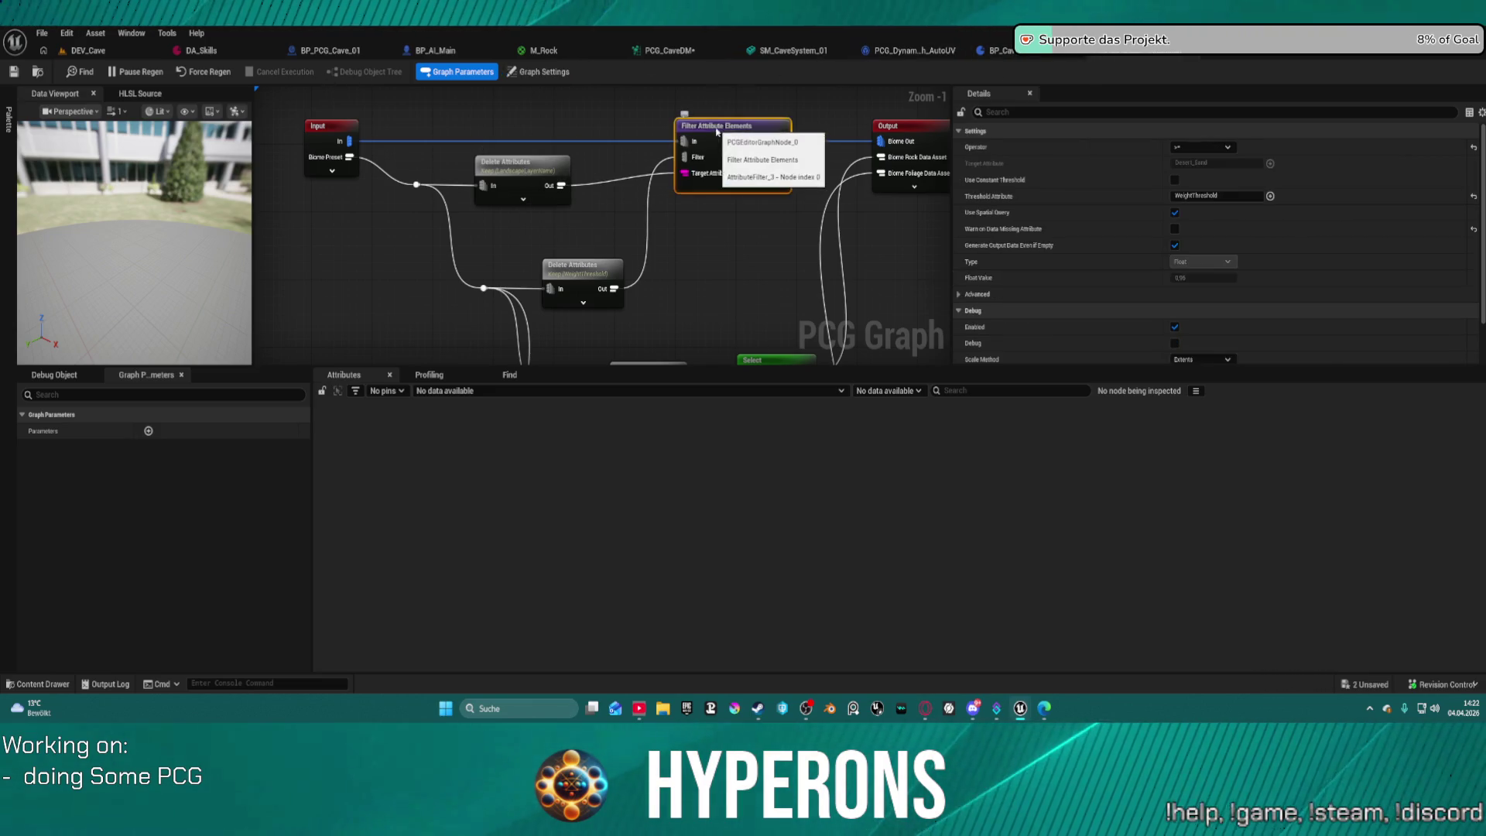
click(999, 51)
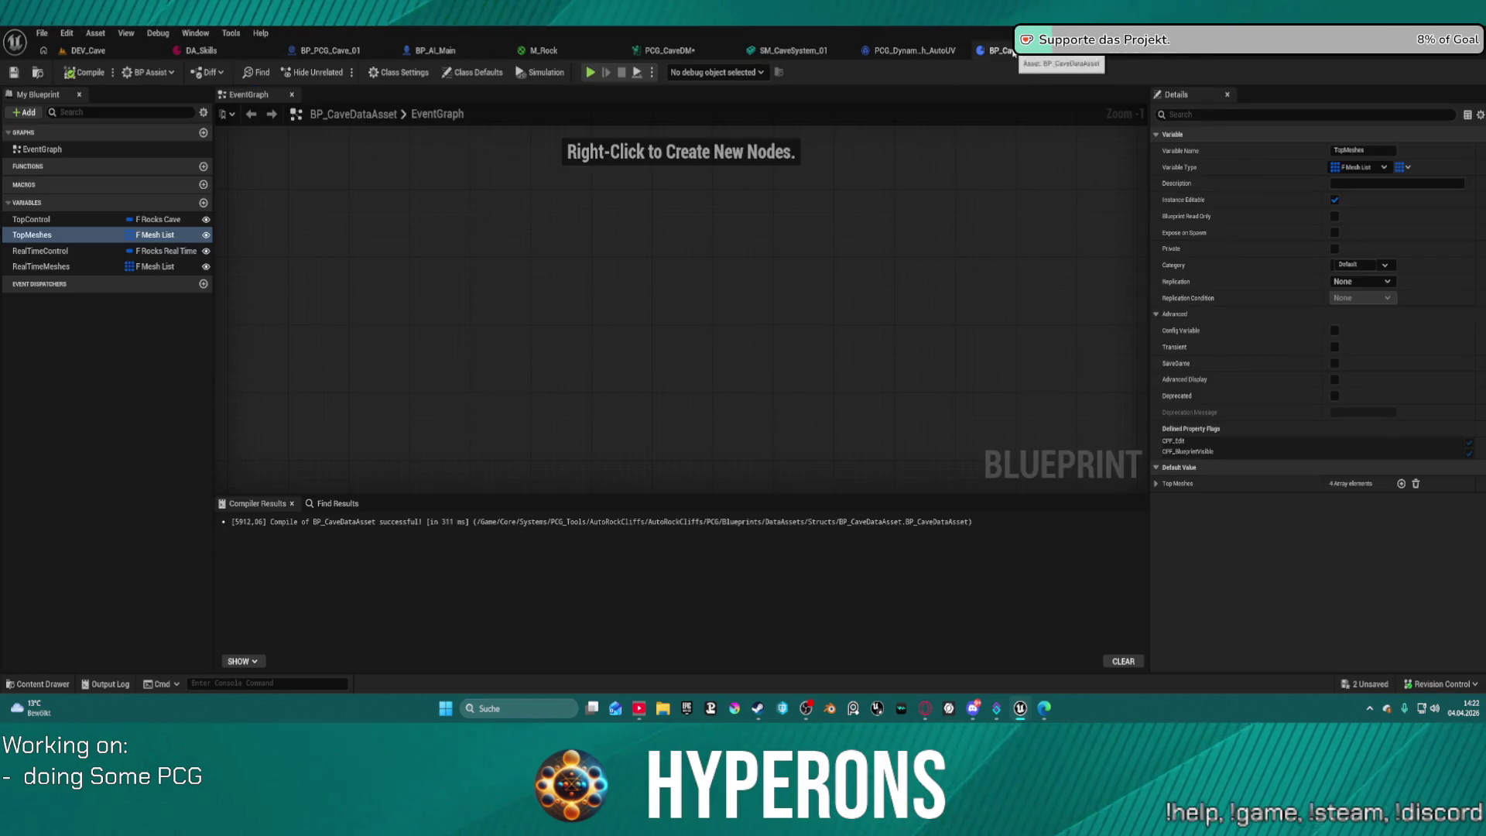
click(666, 51)
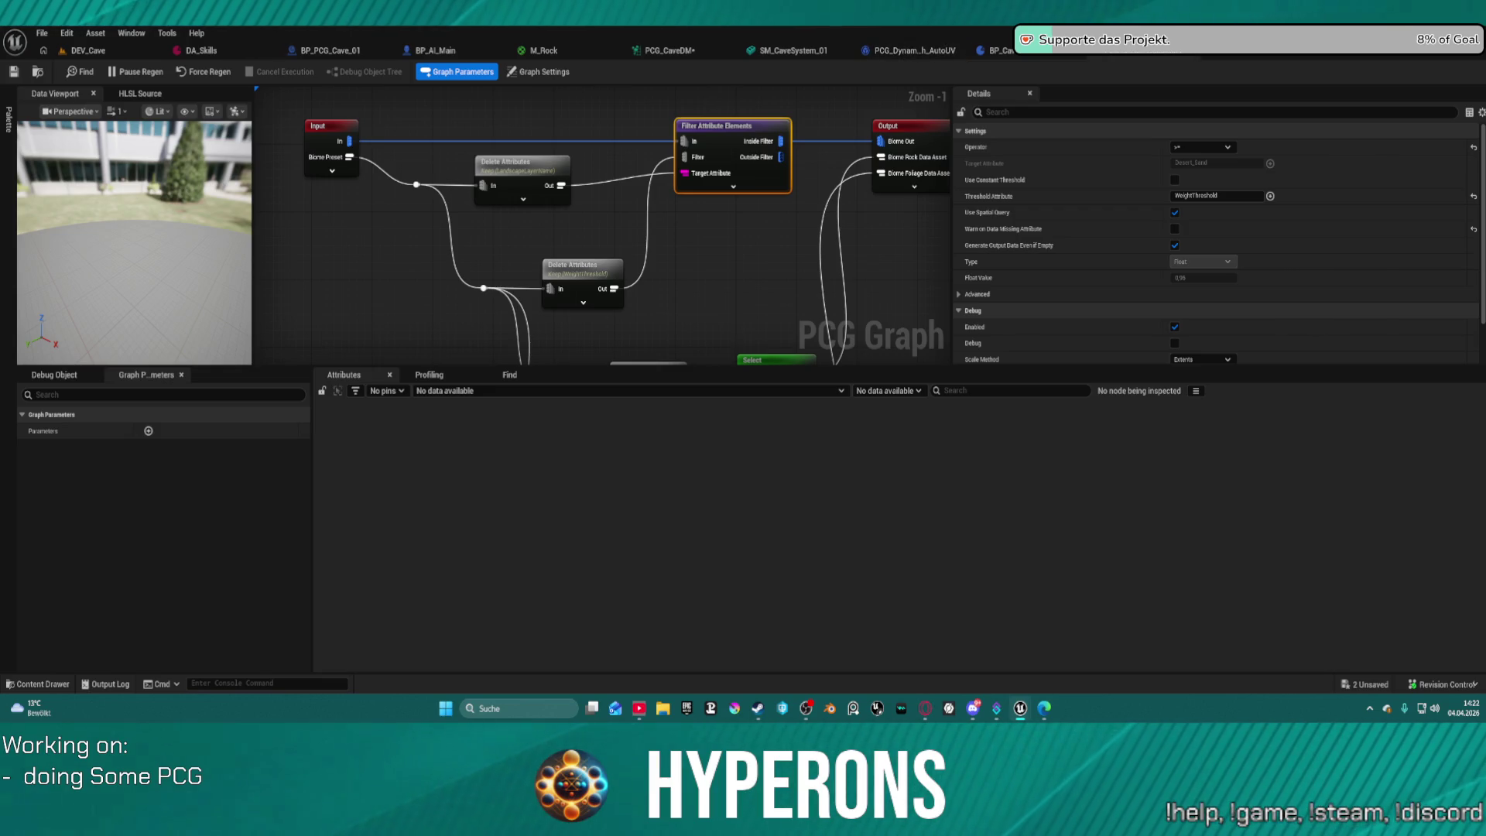
click(91, 51)
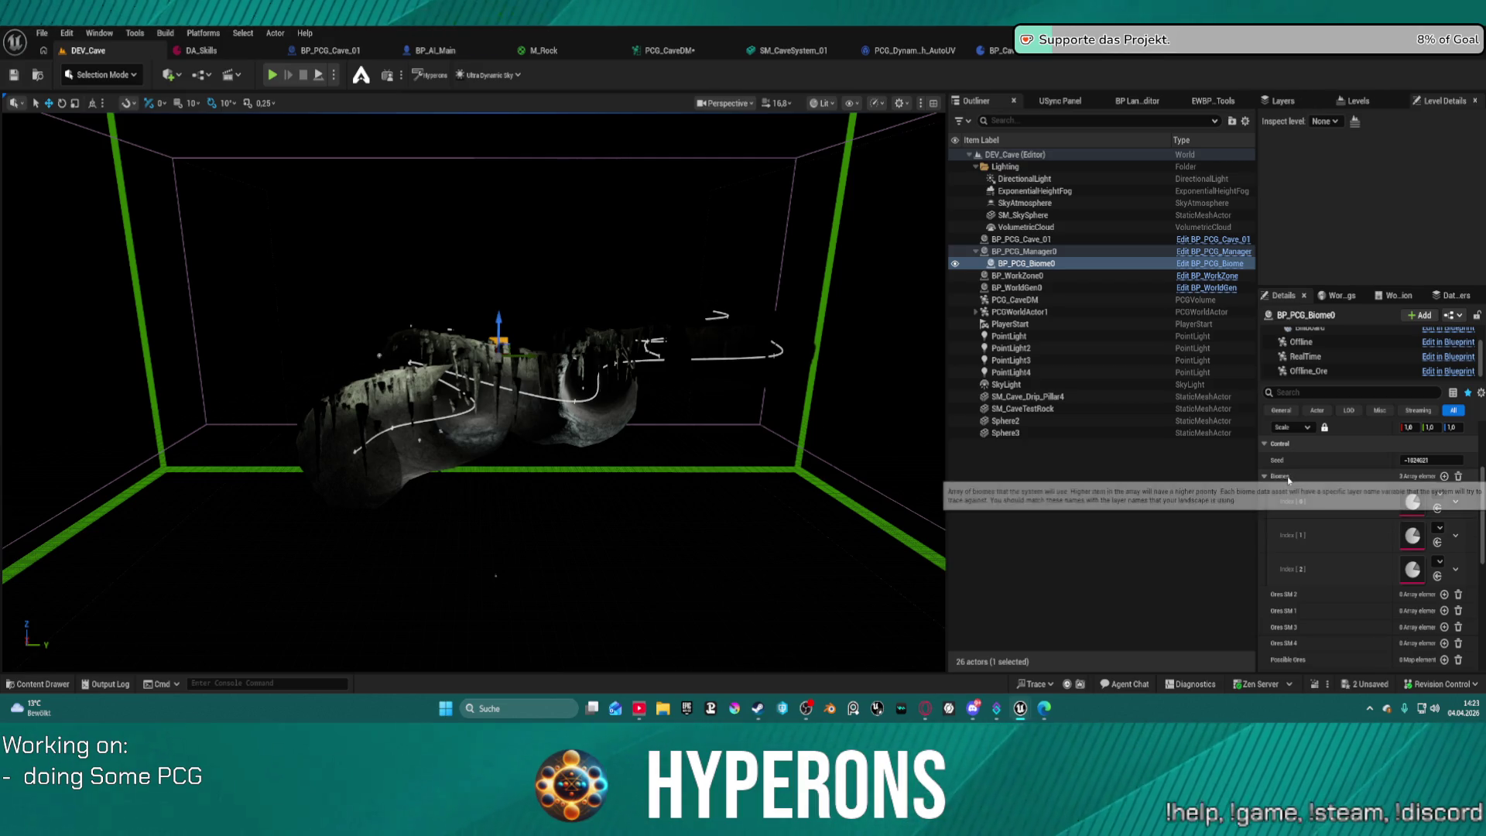
mouse_move(1288, 480)
scroll(1292, 496, down, 4)
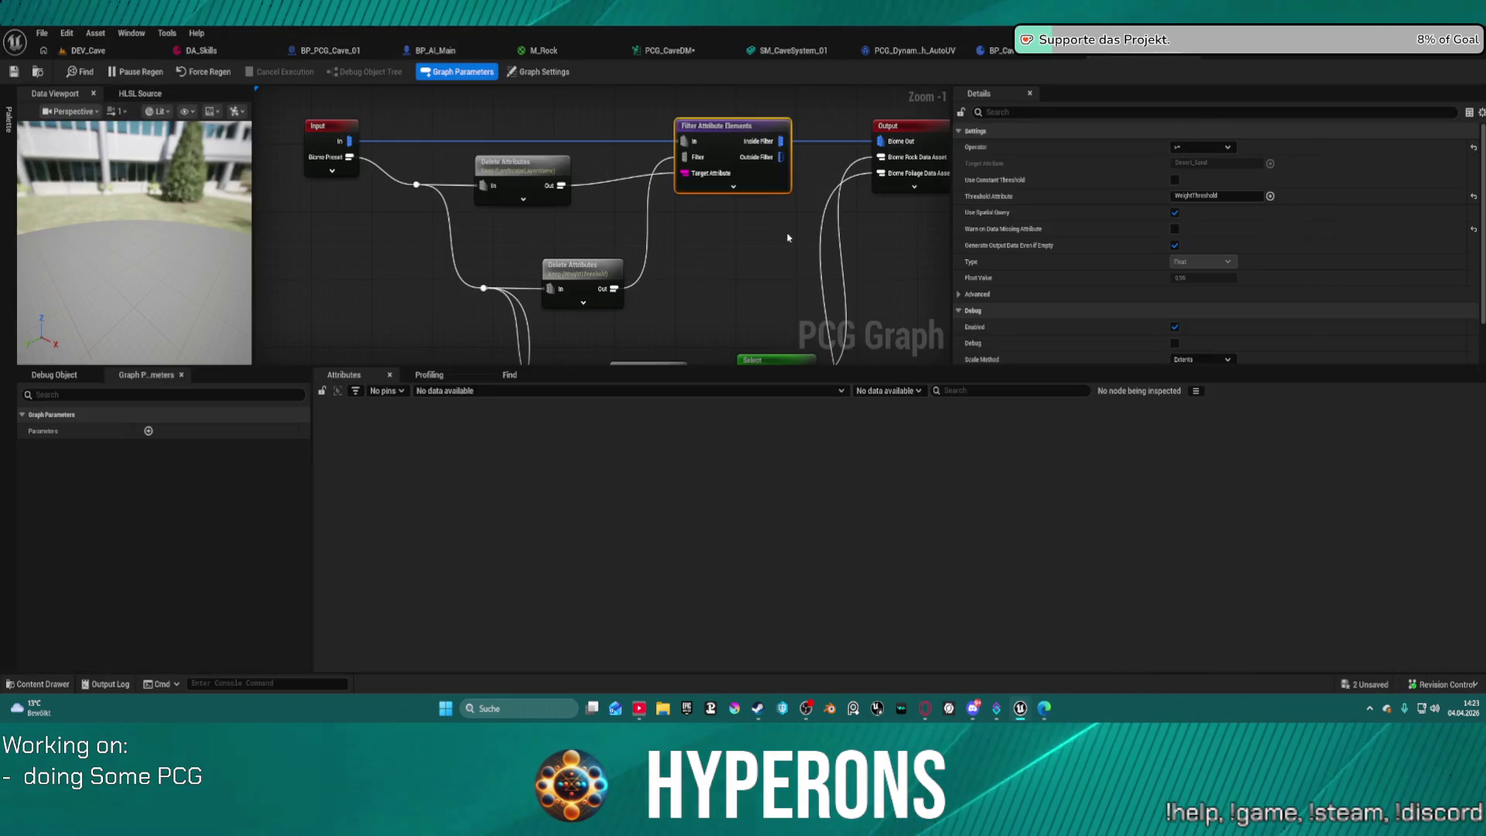
scroll(693, 145, down, 1)
mouse_move(693, 146)
mouse_down()
mouse_move(687, 305)
mouse_move(697, 223)
mouse_move(676, 199)
mouse_move(796, 56)
mouse_up()
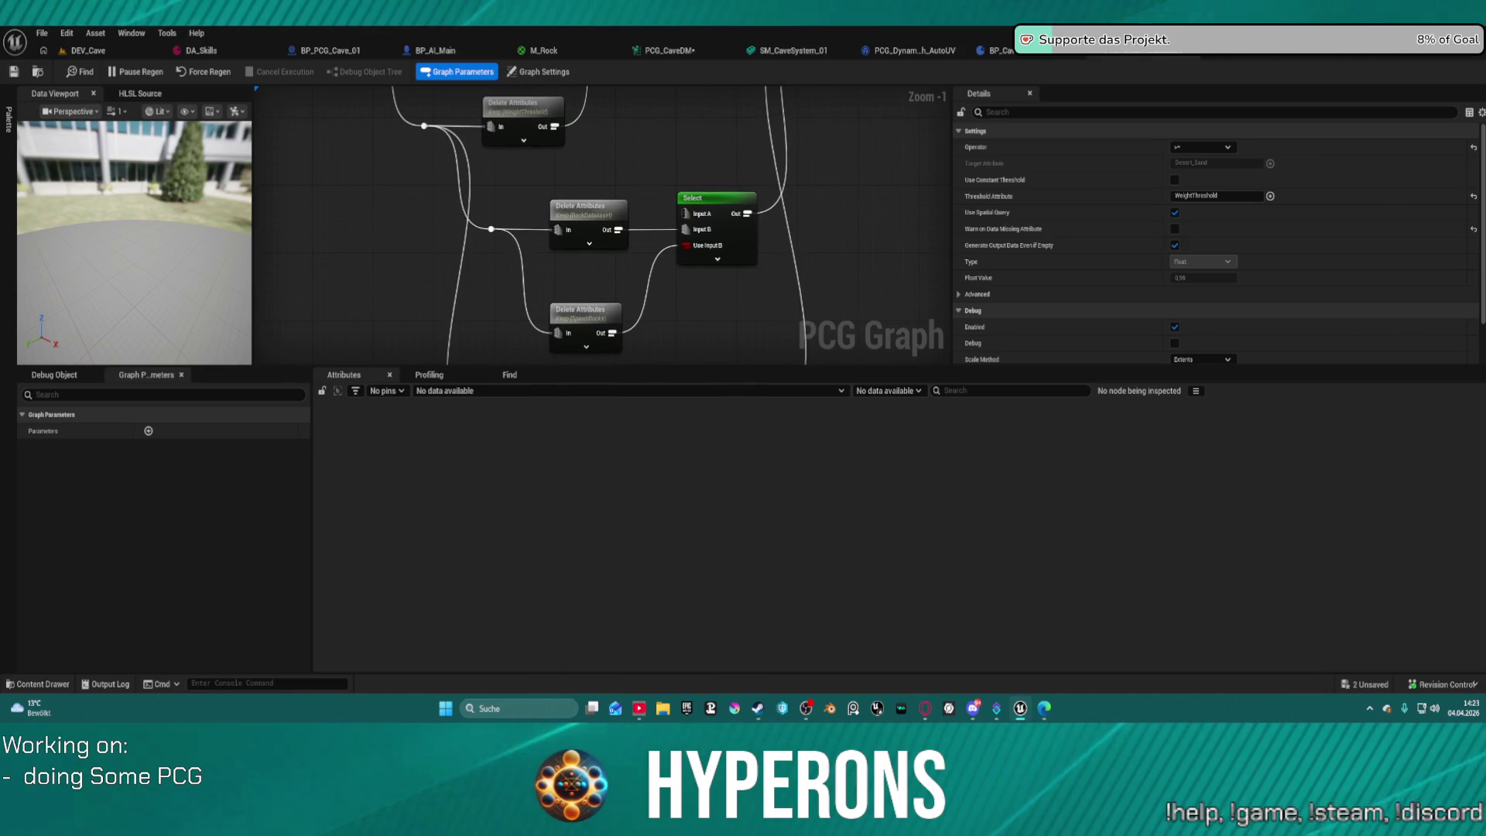
drag(763, 87, 733, 134)
mouse_move(542, 258)
mouse_down()
mouse_move(820, 346)
mouse_move(796, 348)
mouse_up()
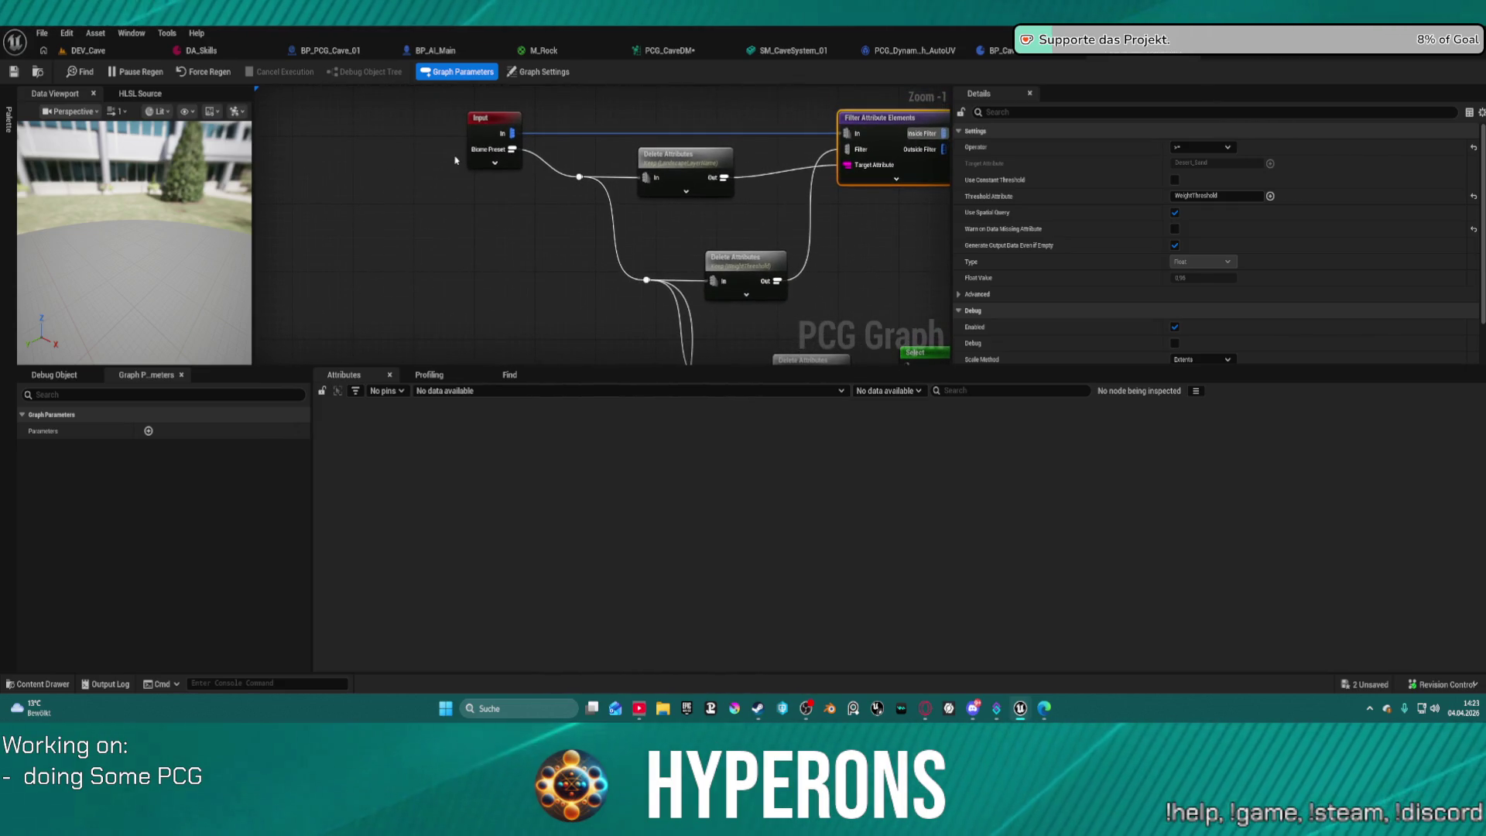
mouse_move(513, 128)
mouse_down()
mouse_move(550, 319)
mouse_move(510, 172)
mouse_up()
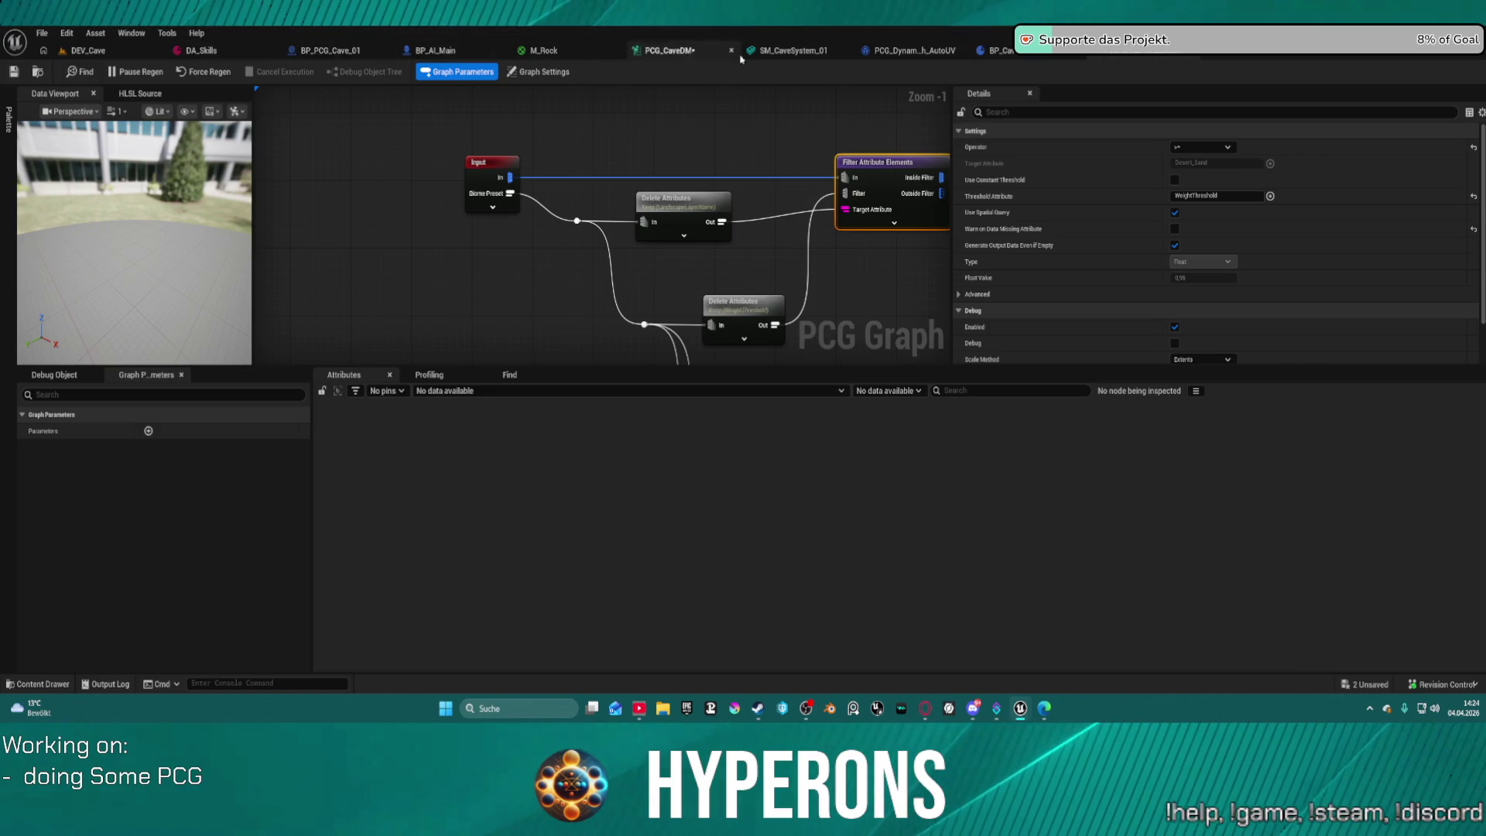
click(217, 51)
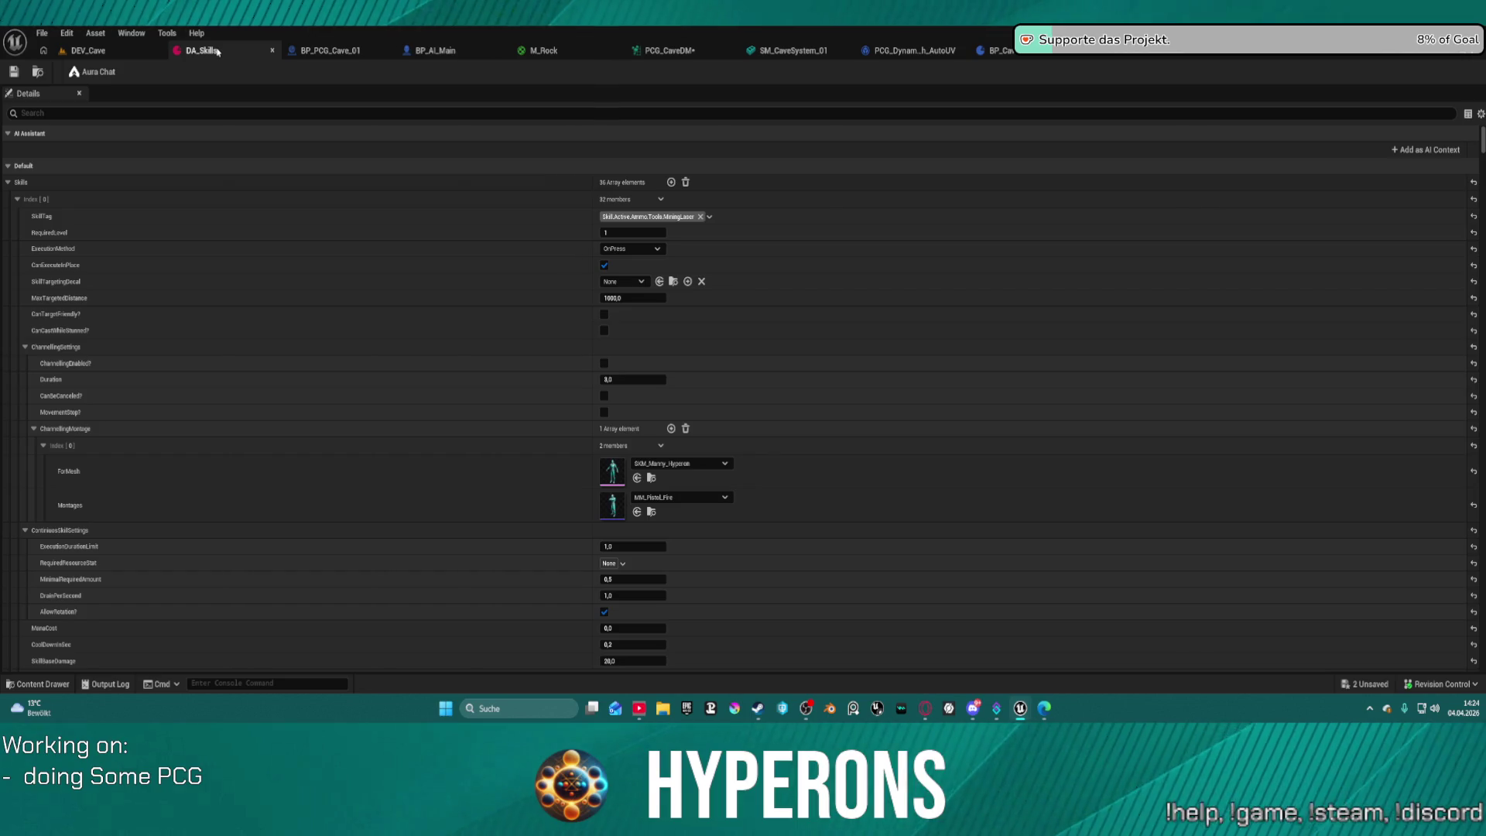
Give the Input node an Attribute Set pin labelled Rock DA, wired into Get Property's In pin.
click(667, 51)
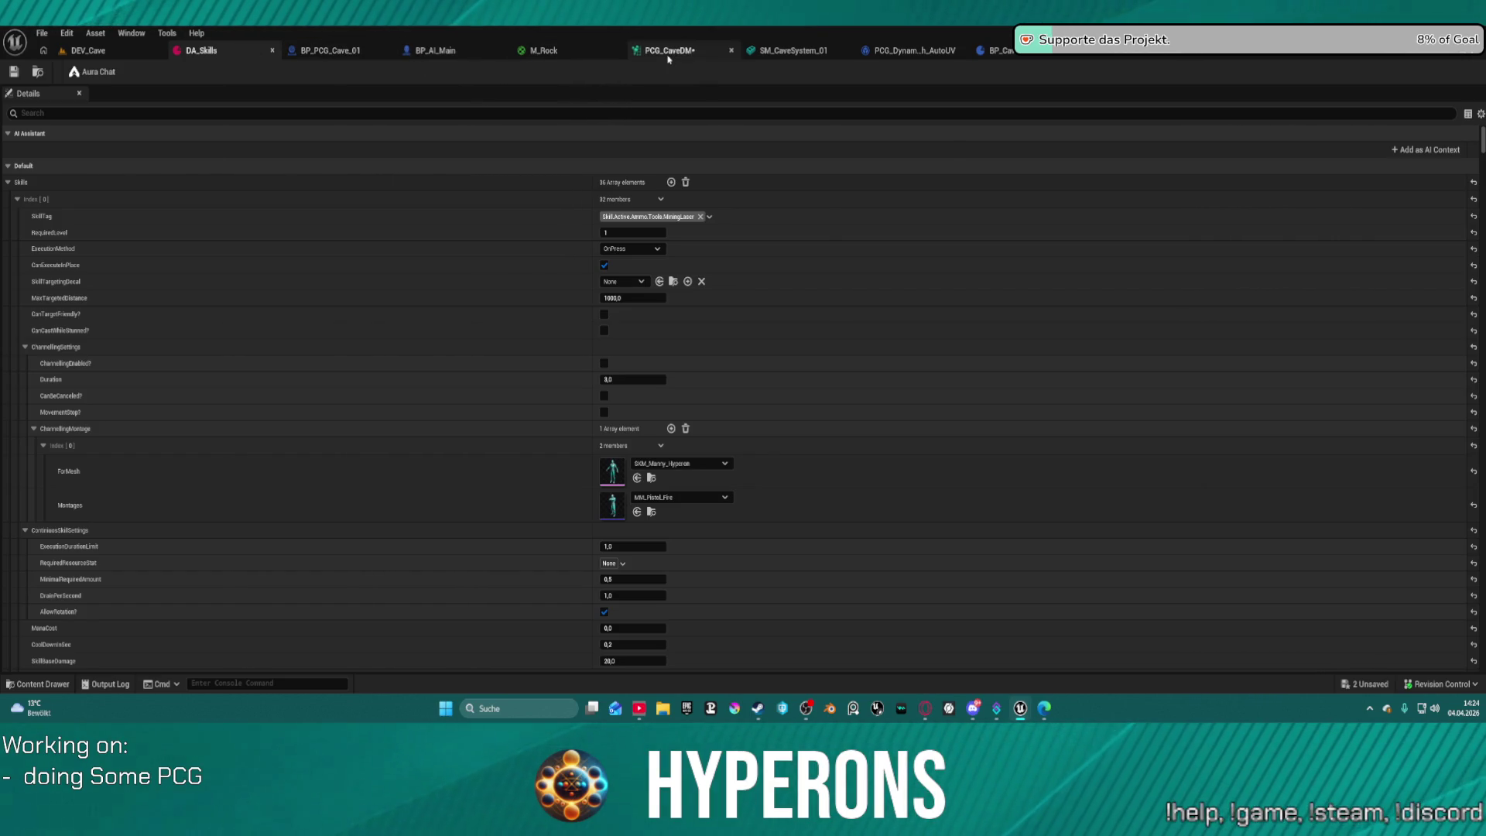
click(394, 179)
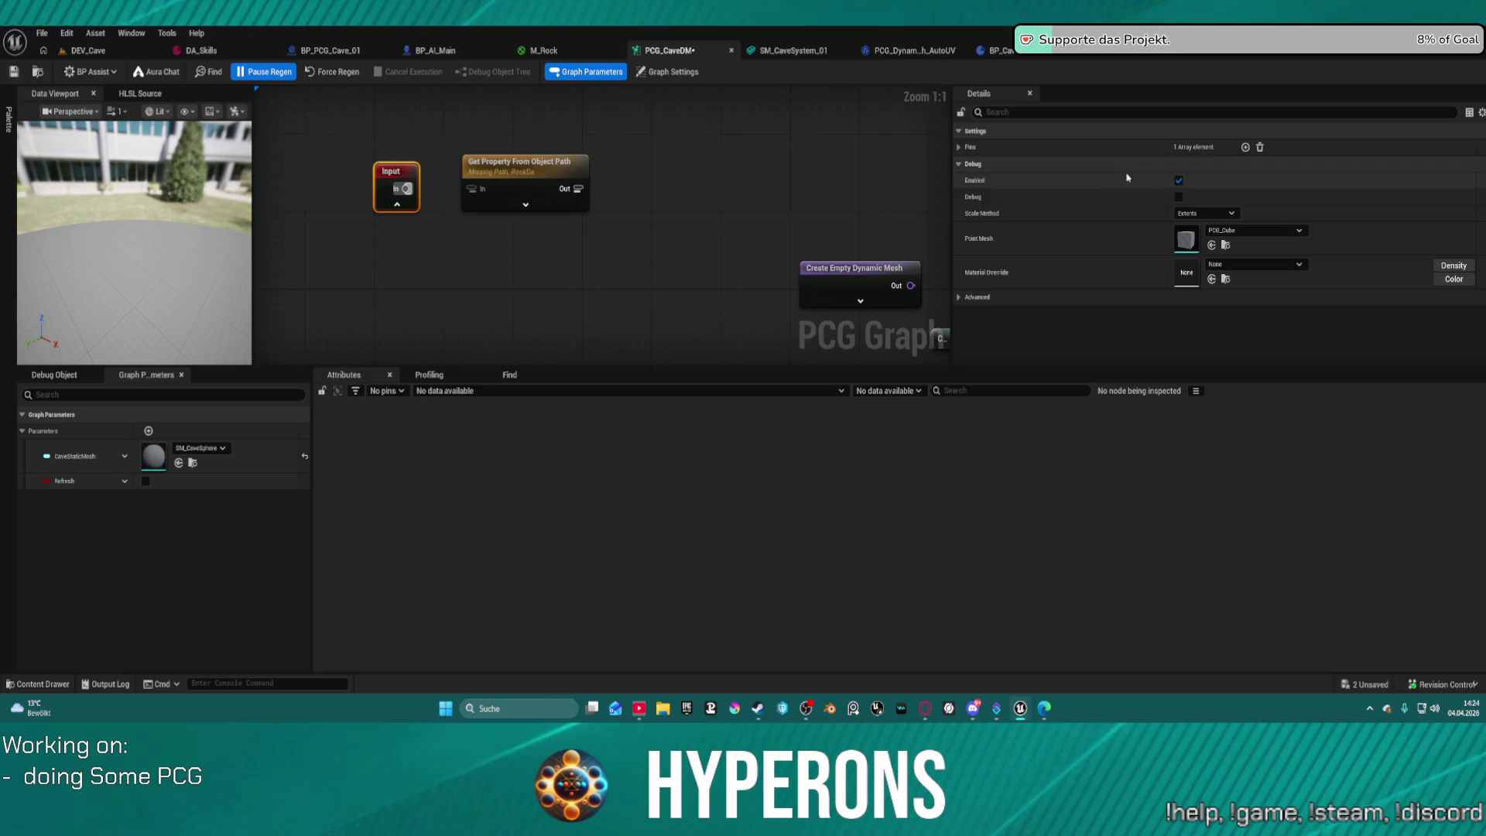
click(1246, 147)
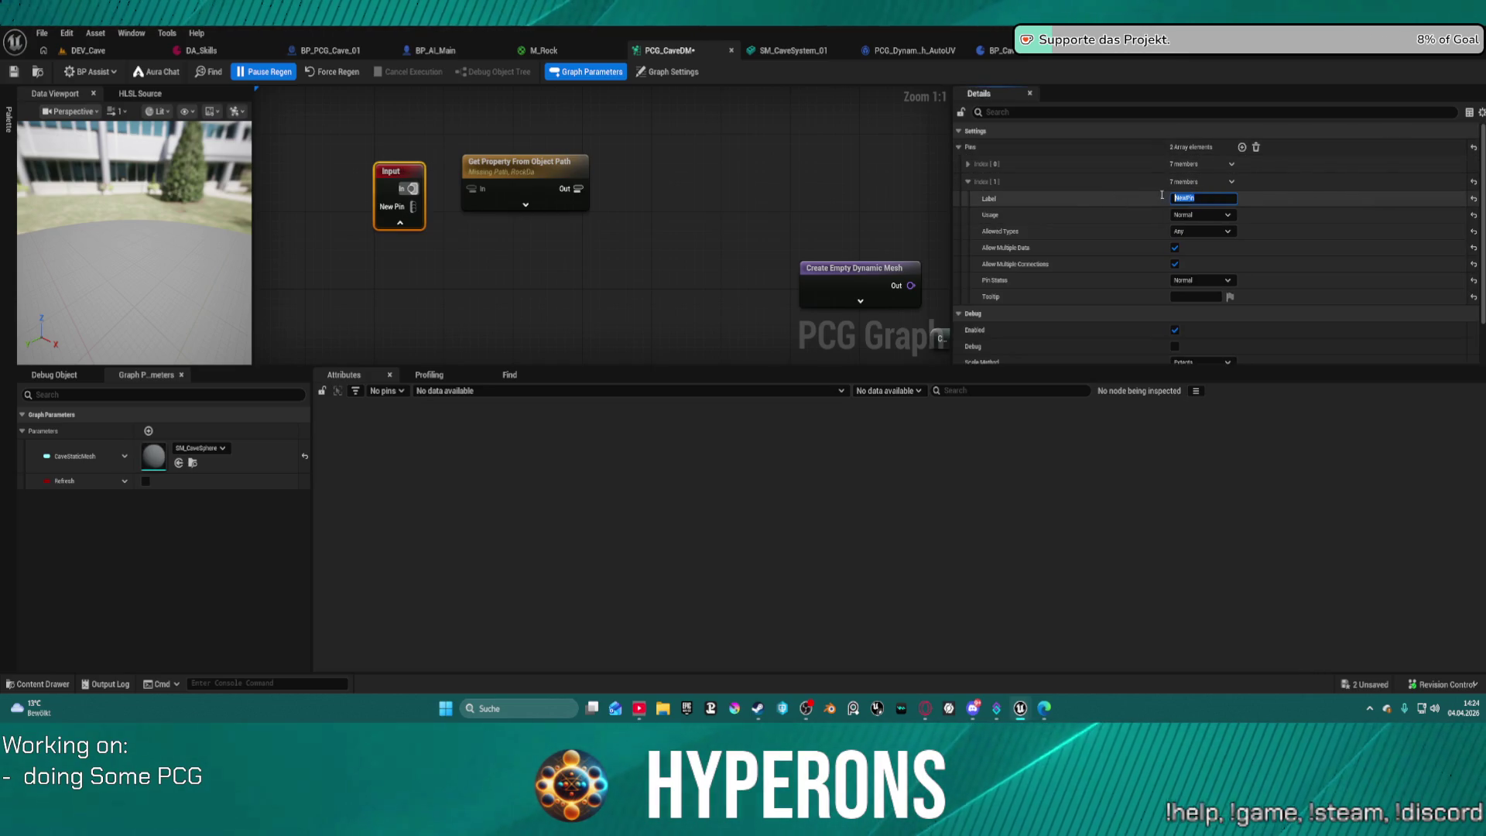
click(1207, 232)
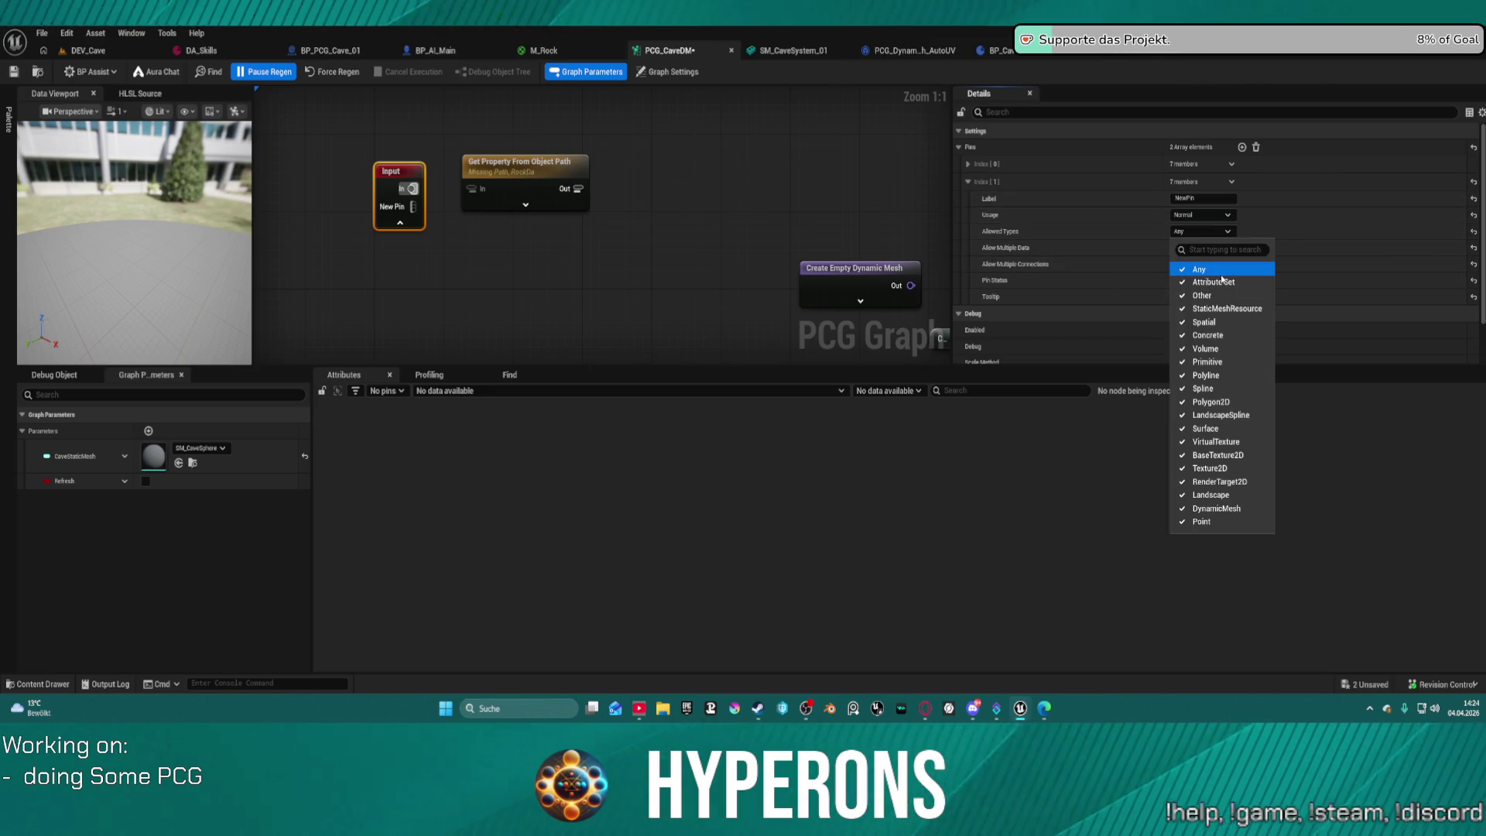
click(1212, 283)
click(1094, 228)
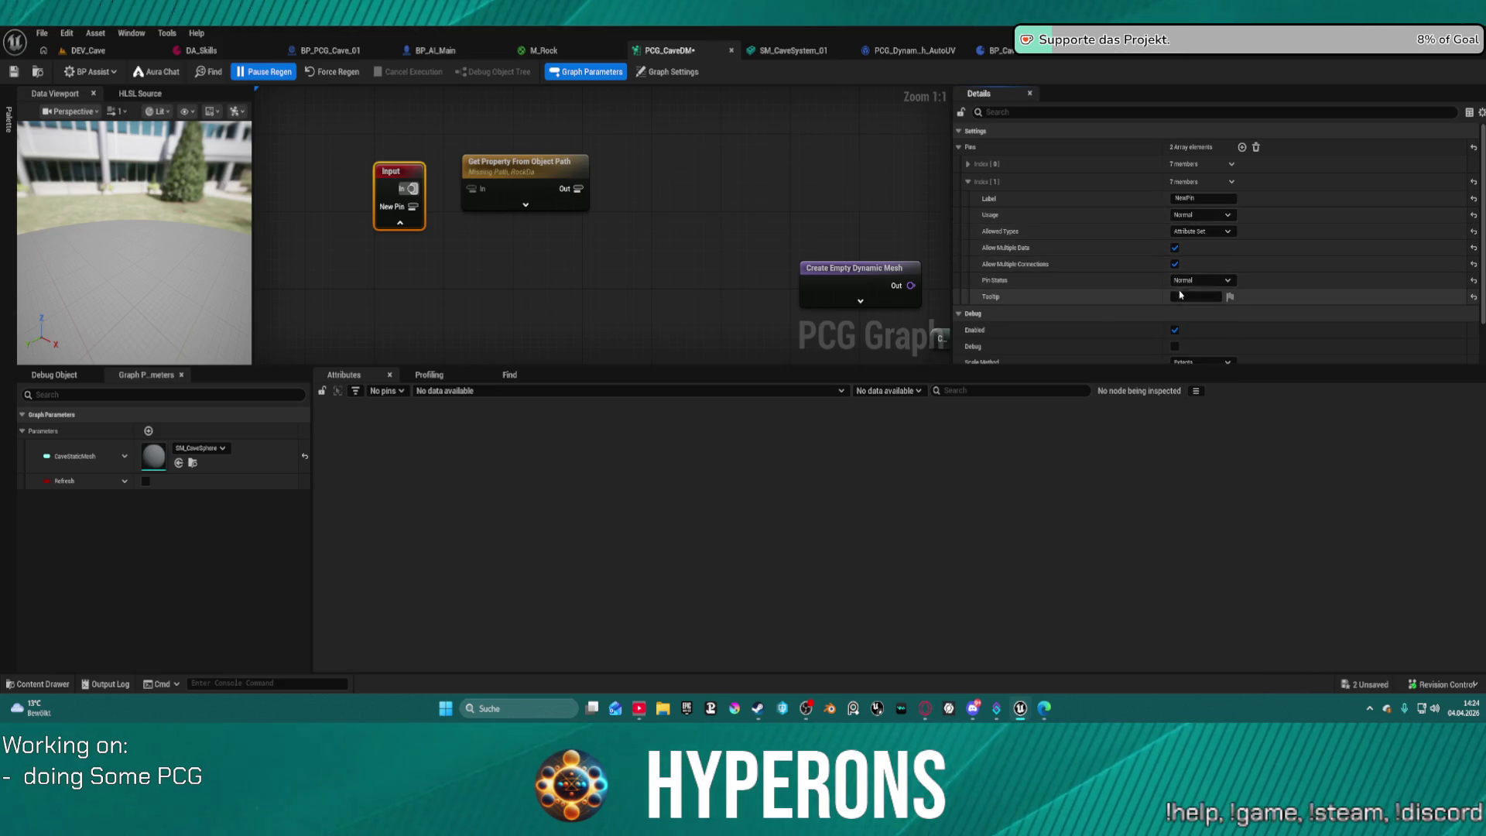
click(1184, 198)
text(NodeDa)
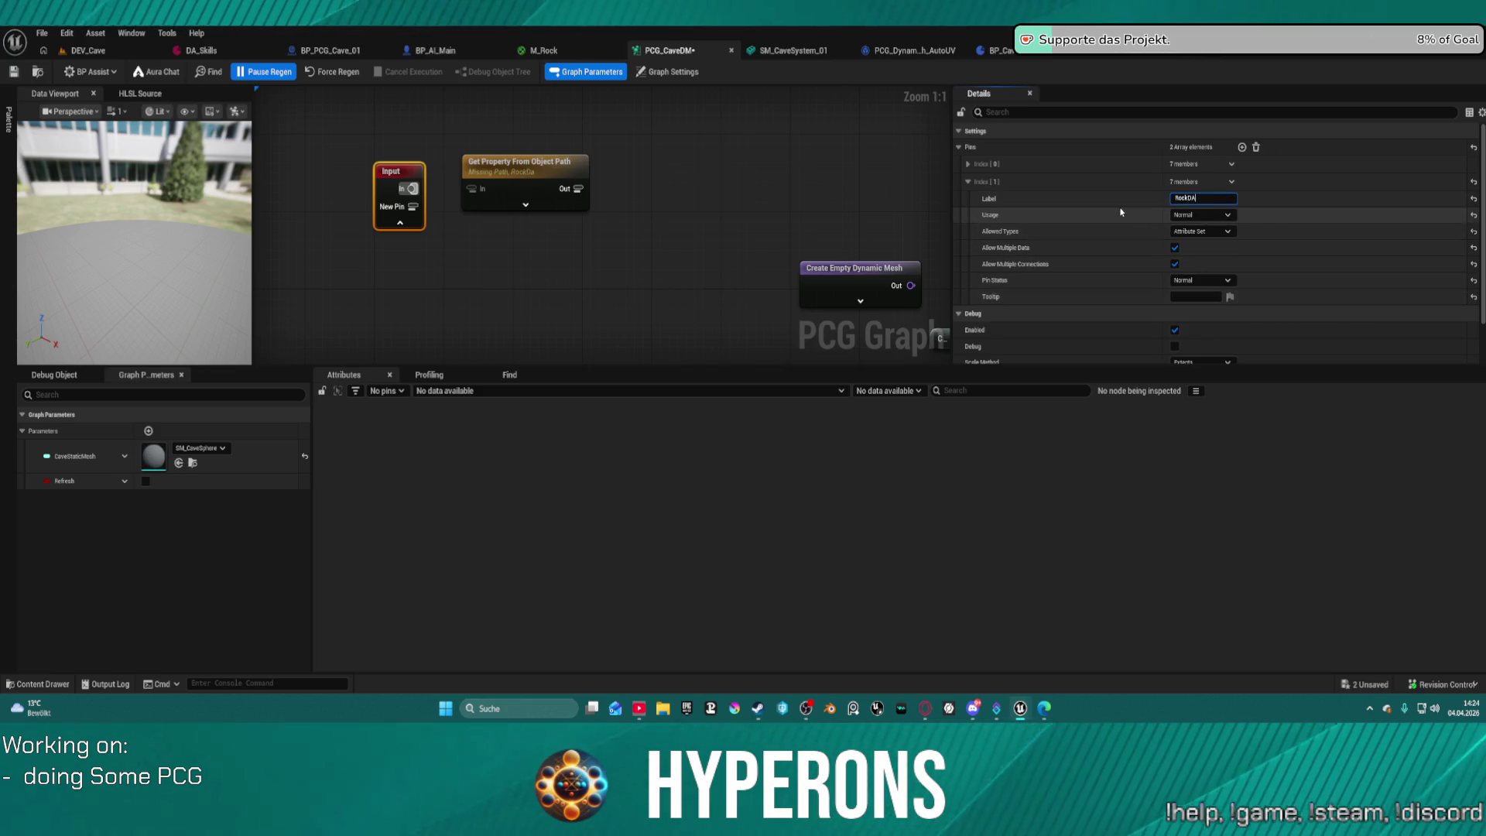
key(Return)
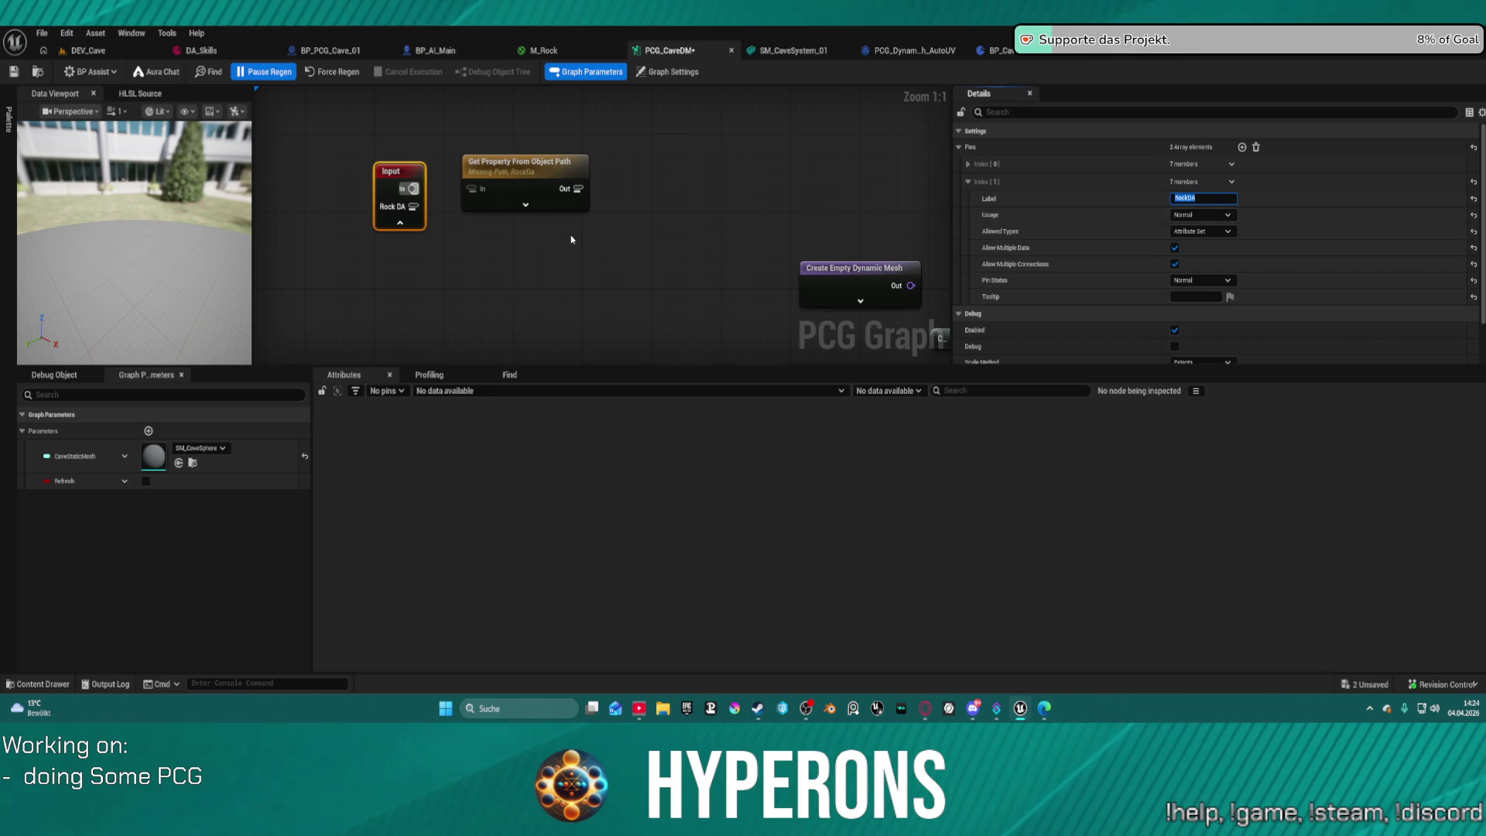
mouse_move(414, 207)
mouse_down()
mouse_move(472, 191)
mouse_move(520, 207)
mouse_up()
click(503, 190)
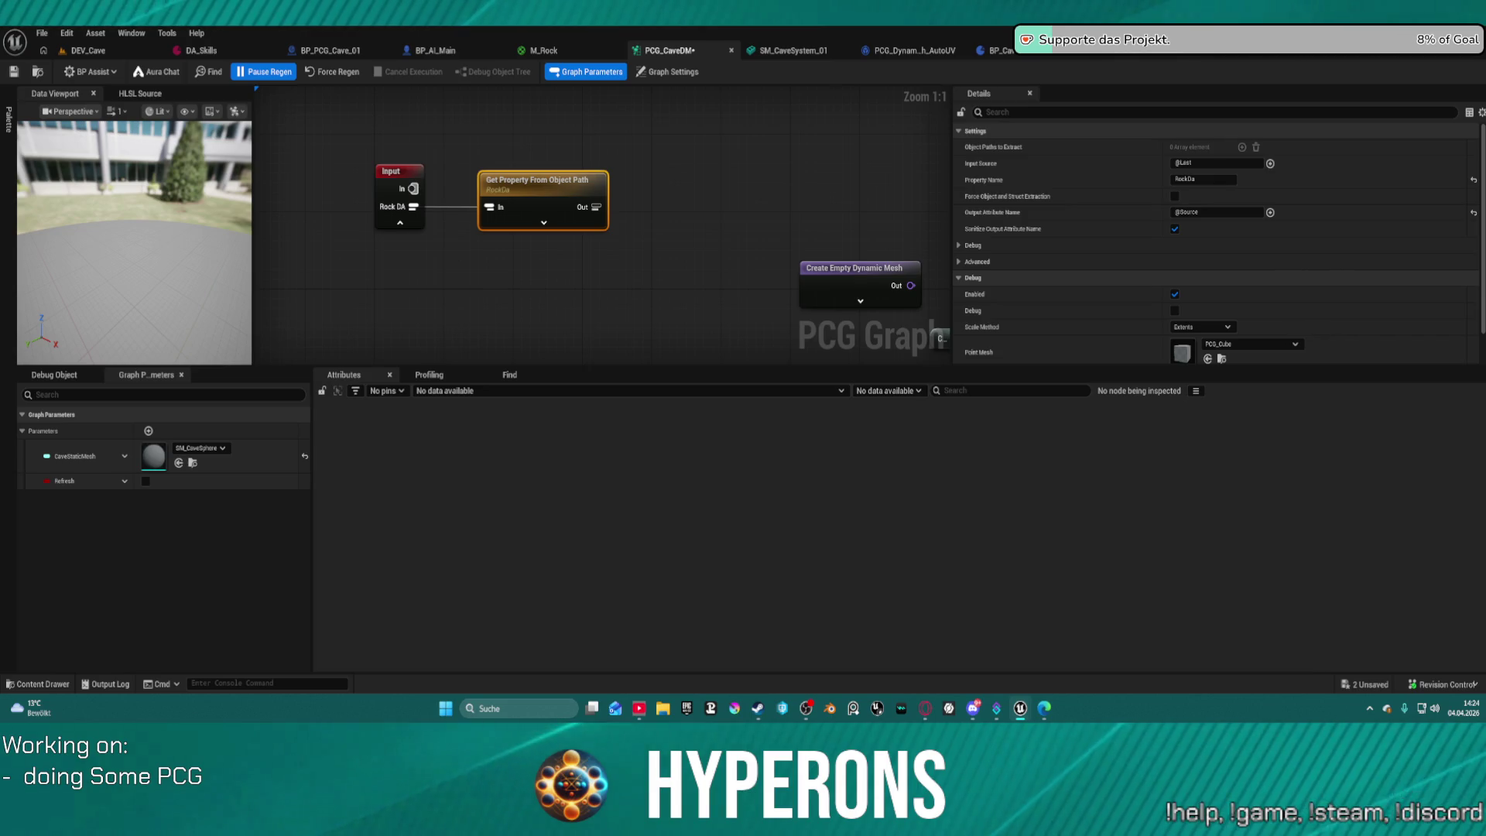
scroll(525, 143, down, 4)
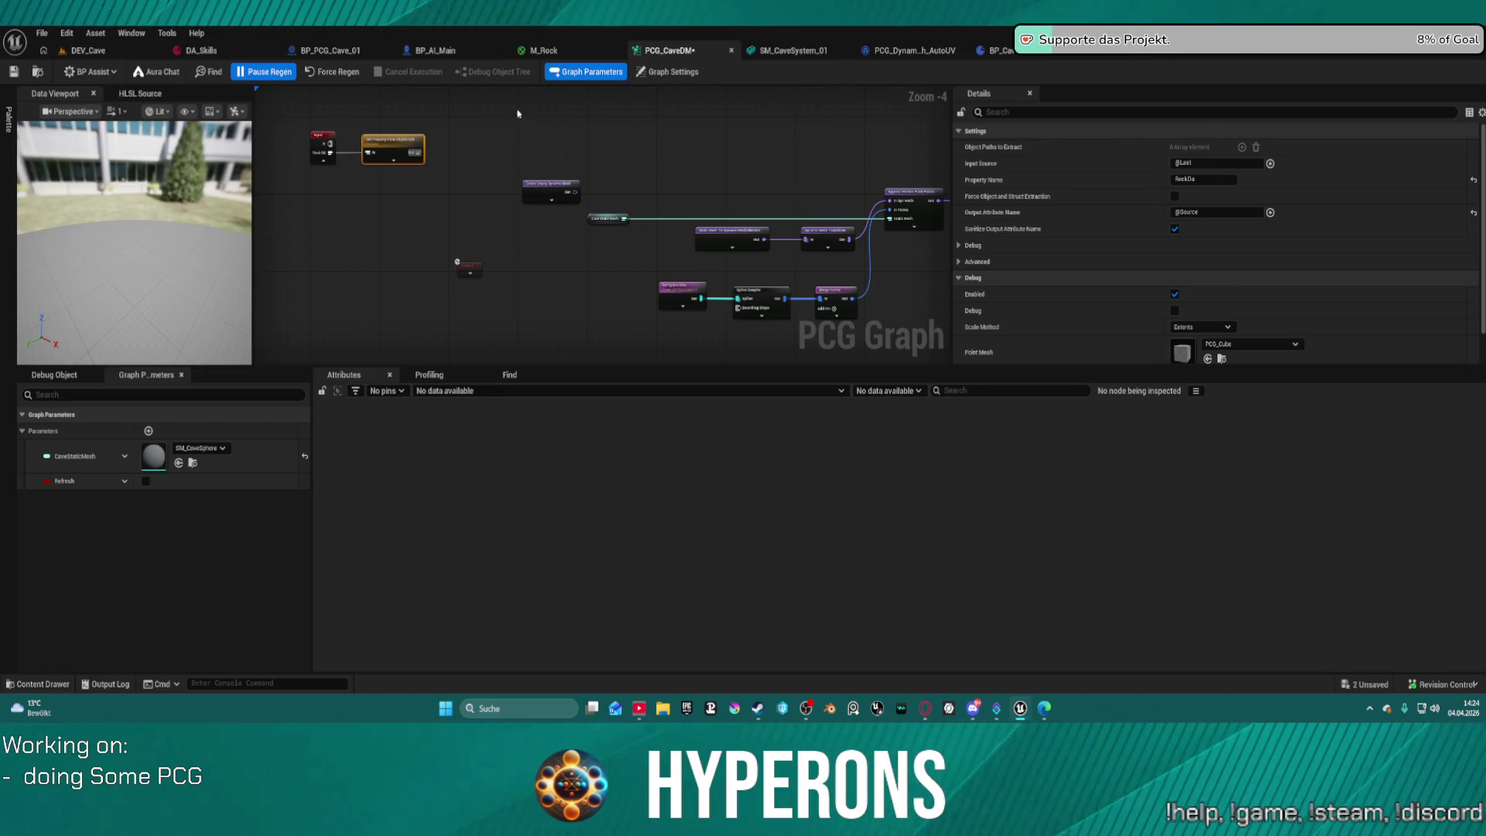
scroll(391, 151, up, 4)
drag(411, 147, 469, 133)
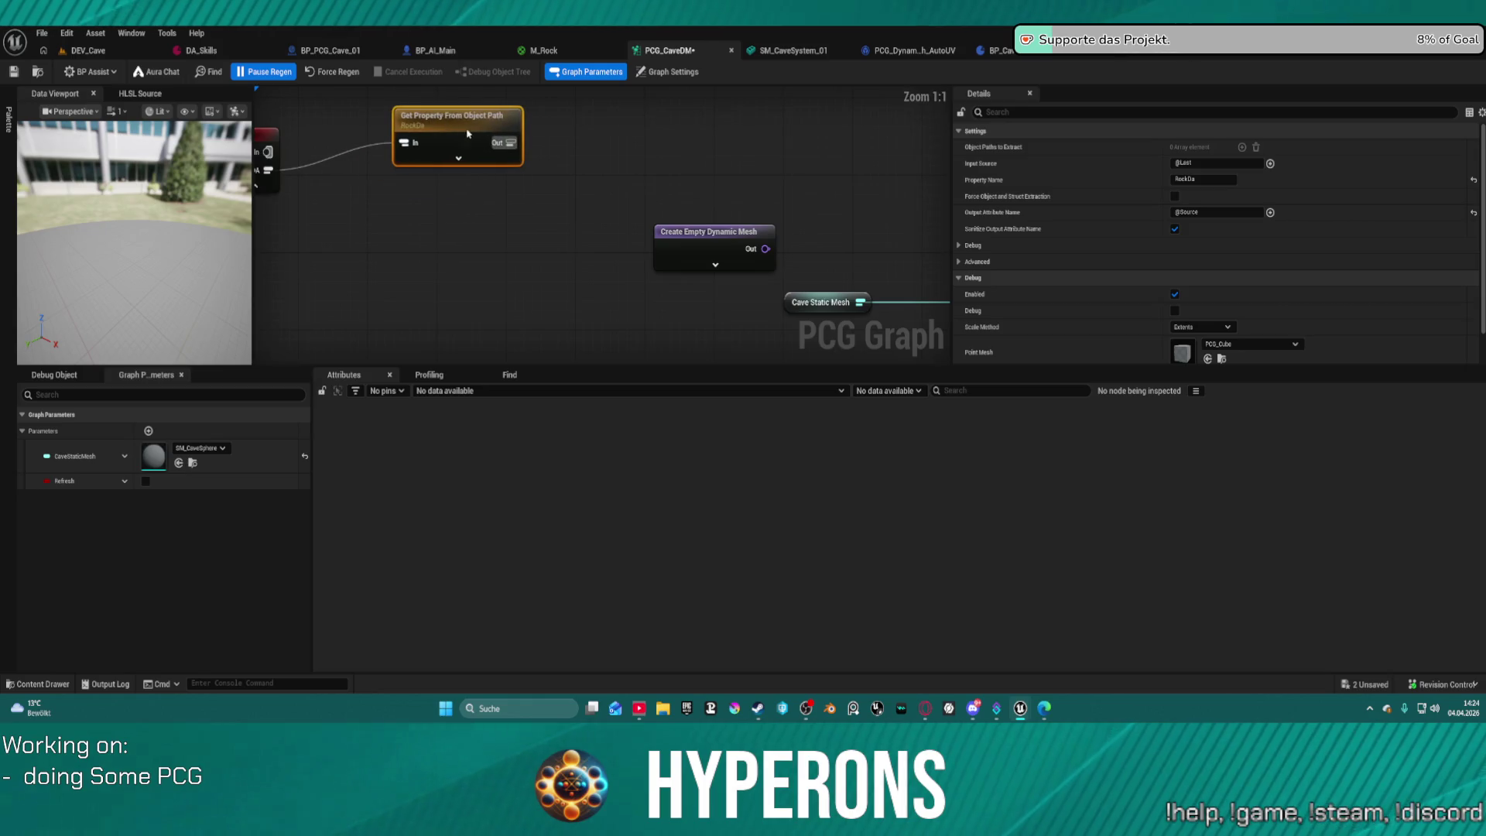
right_click(449, 203)
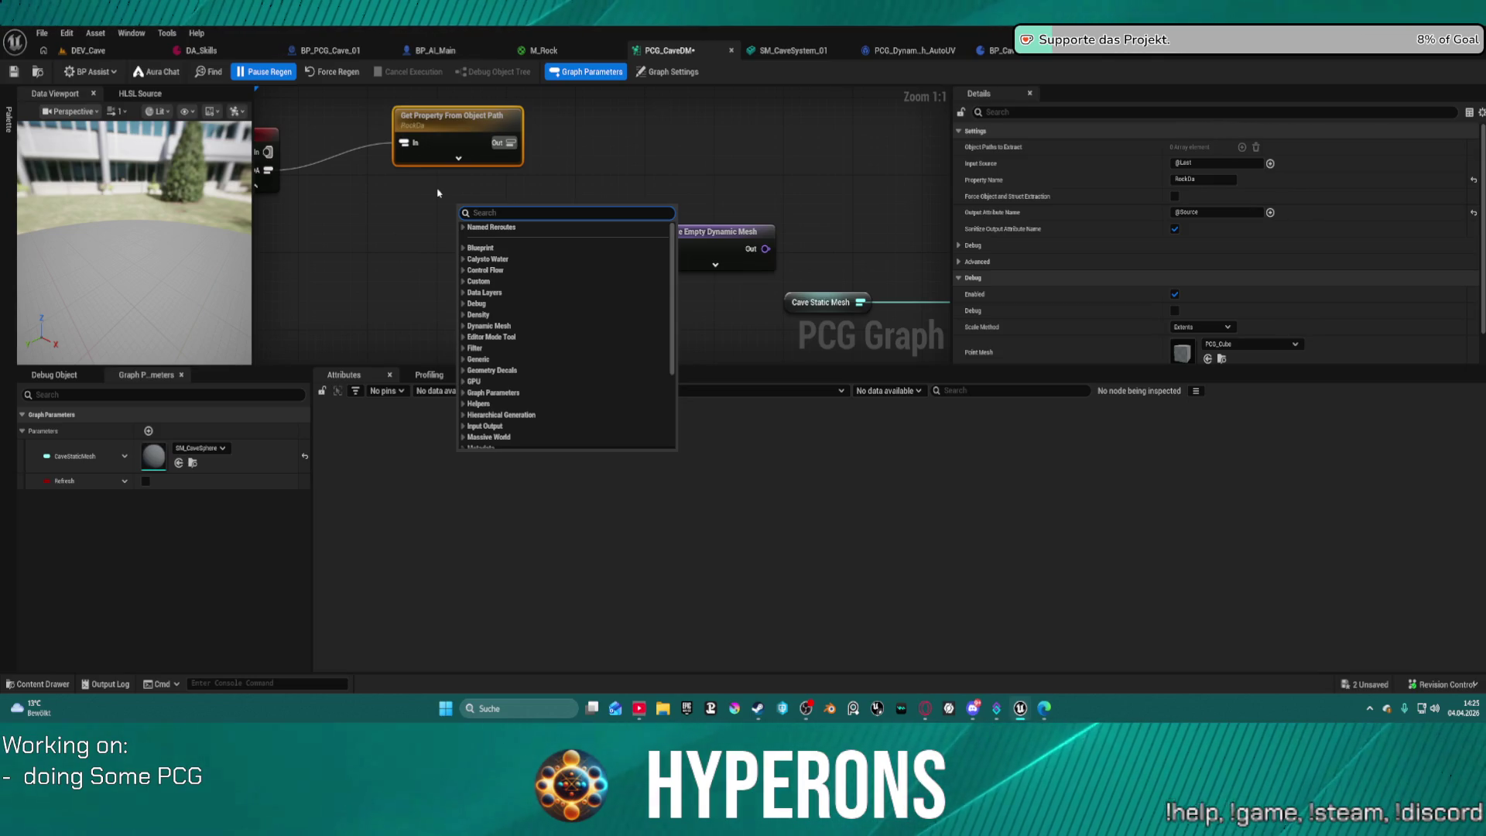
text(att)
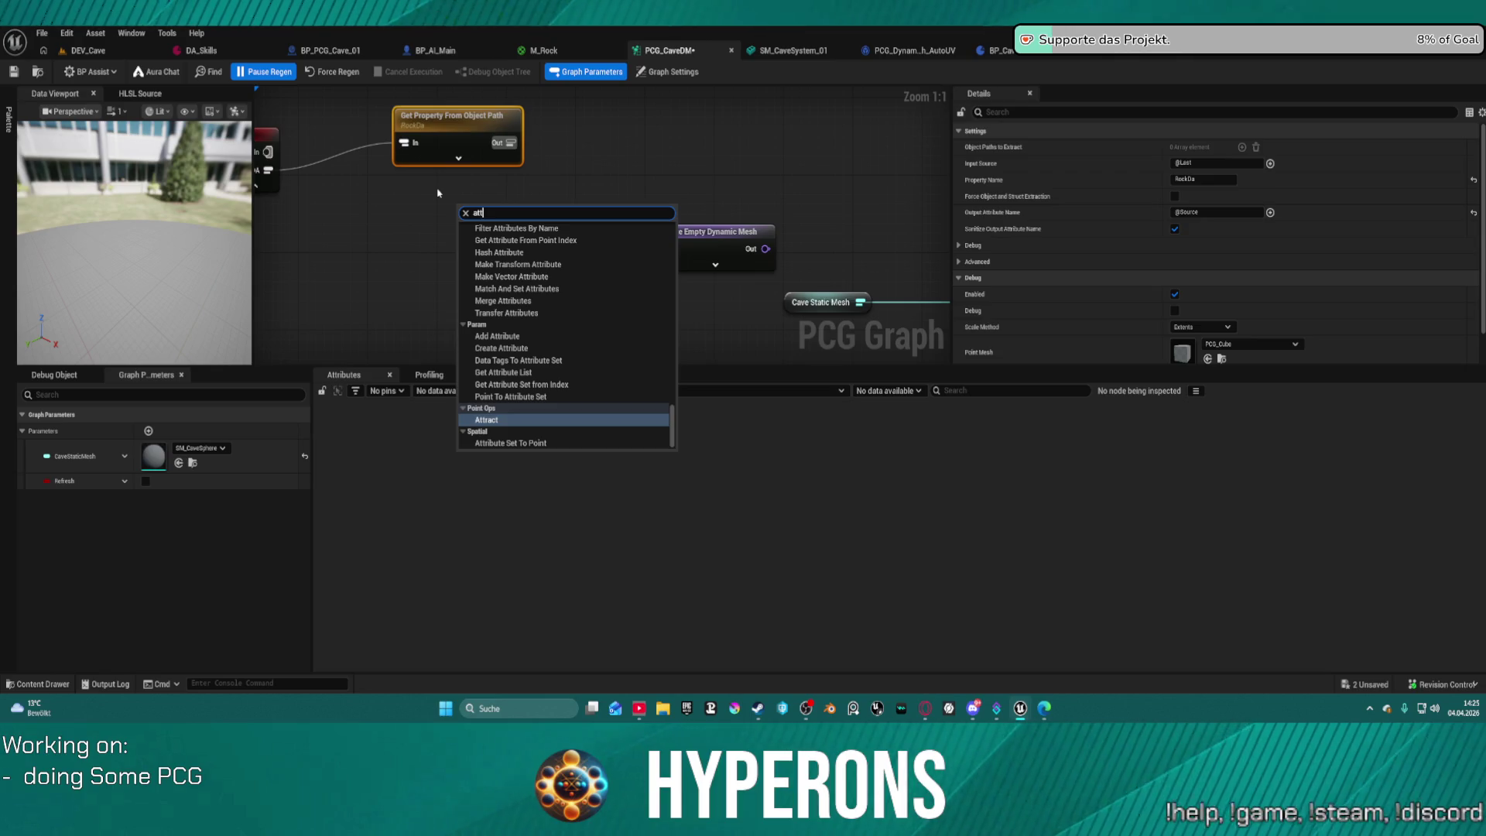
key(Up)
key(Up)
key(Up)
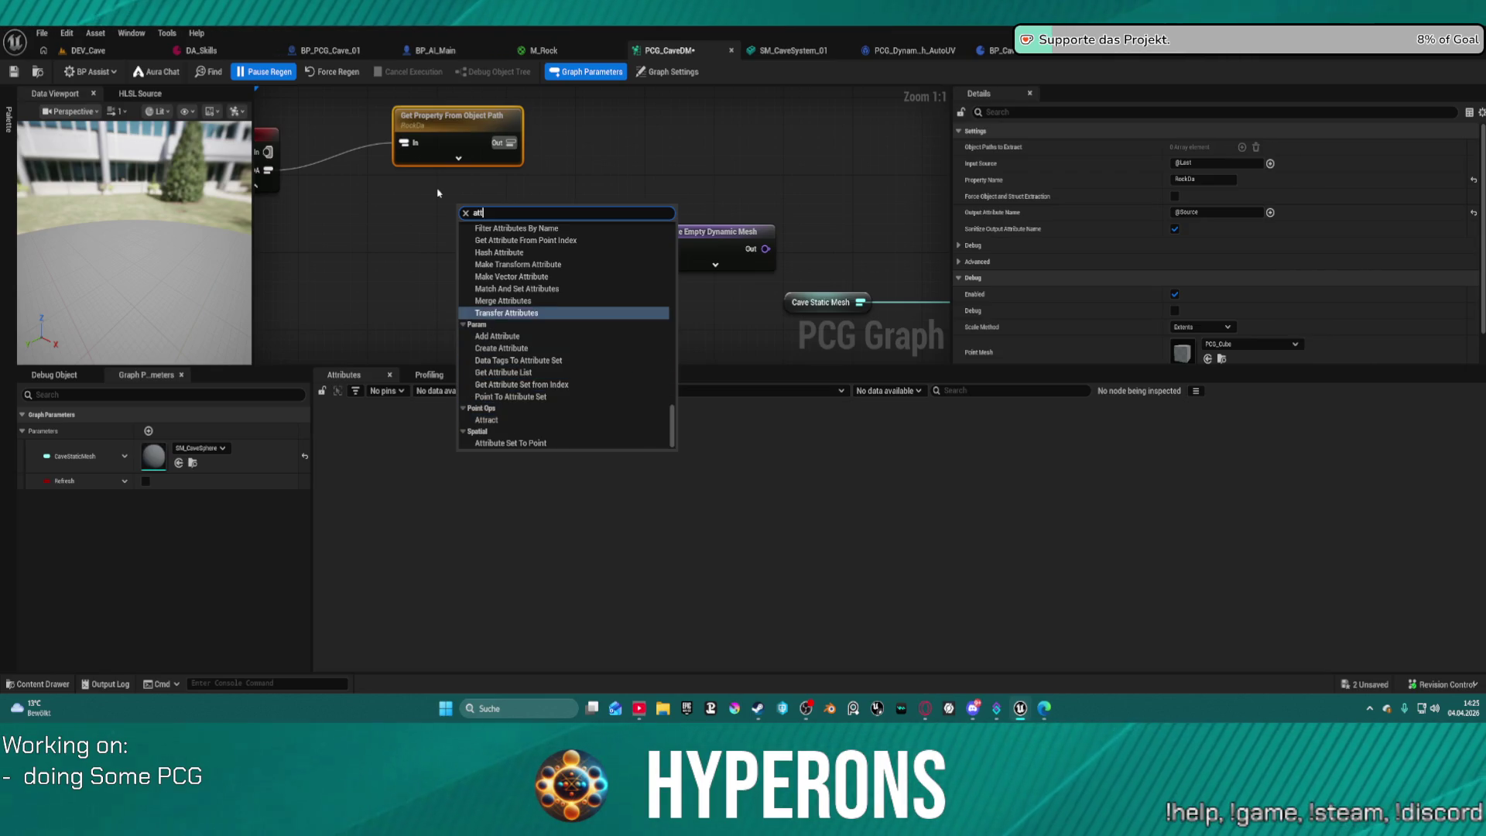
key(Up)
key(Up)
key(Up)
key(Up)
key(Up)
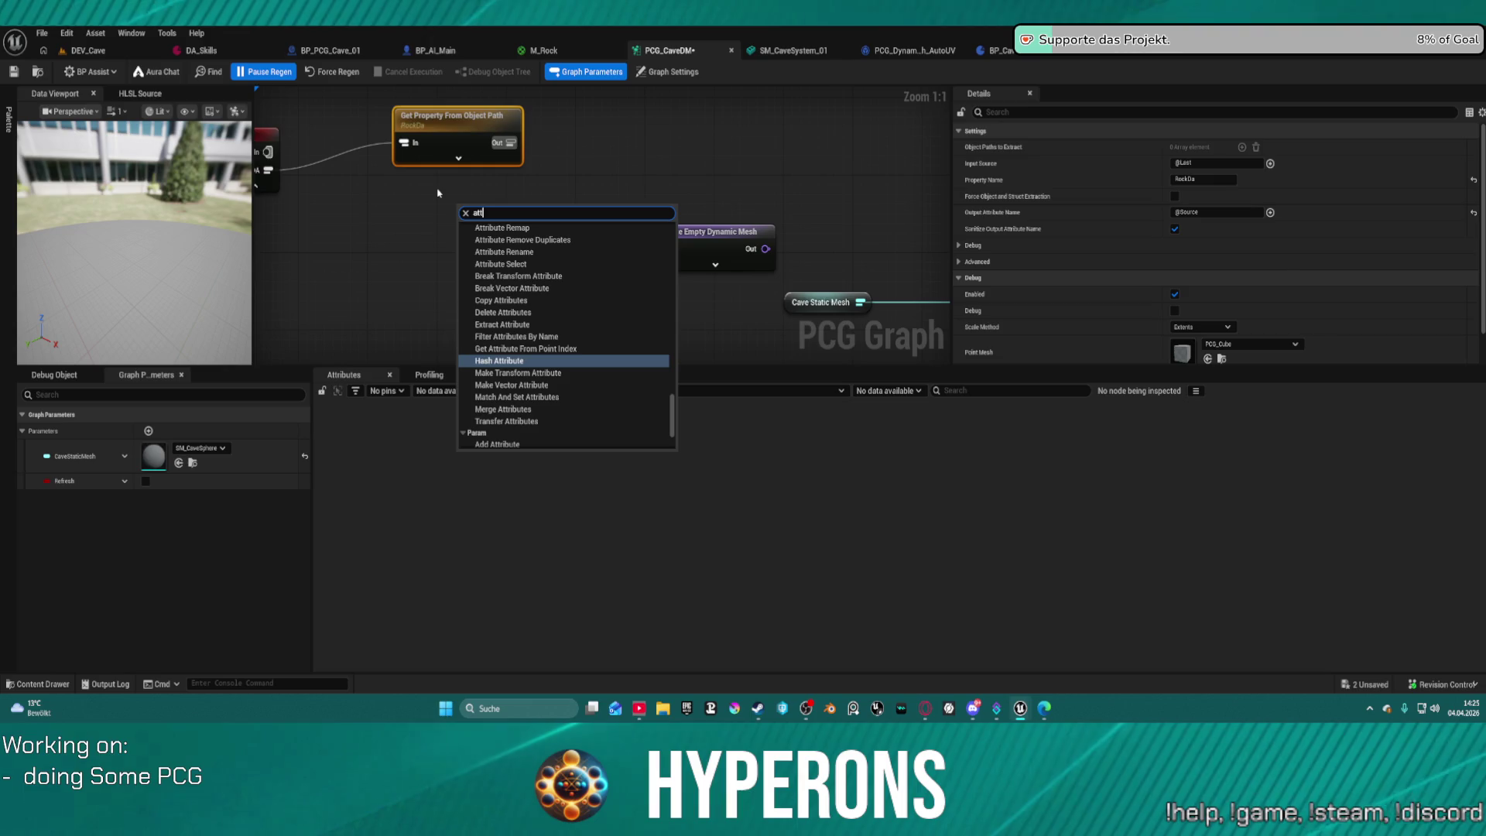
key(Up)
key(Up)
key(Up)
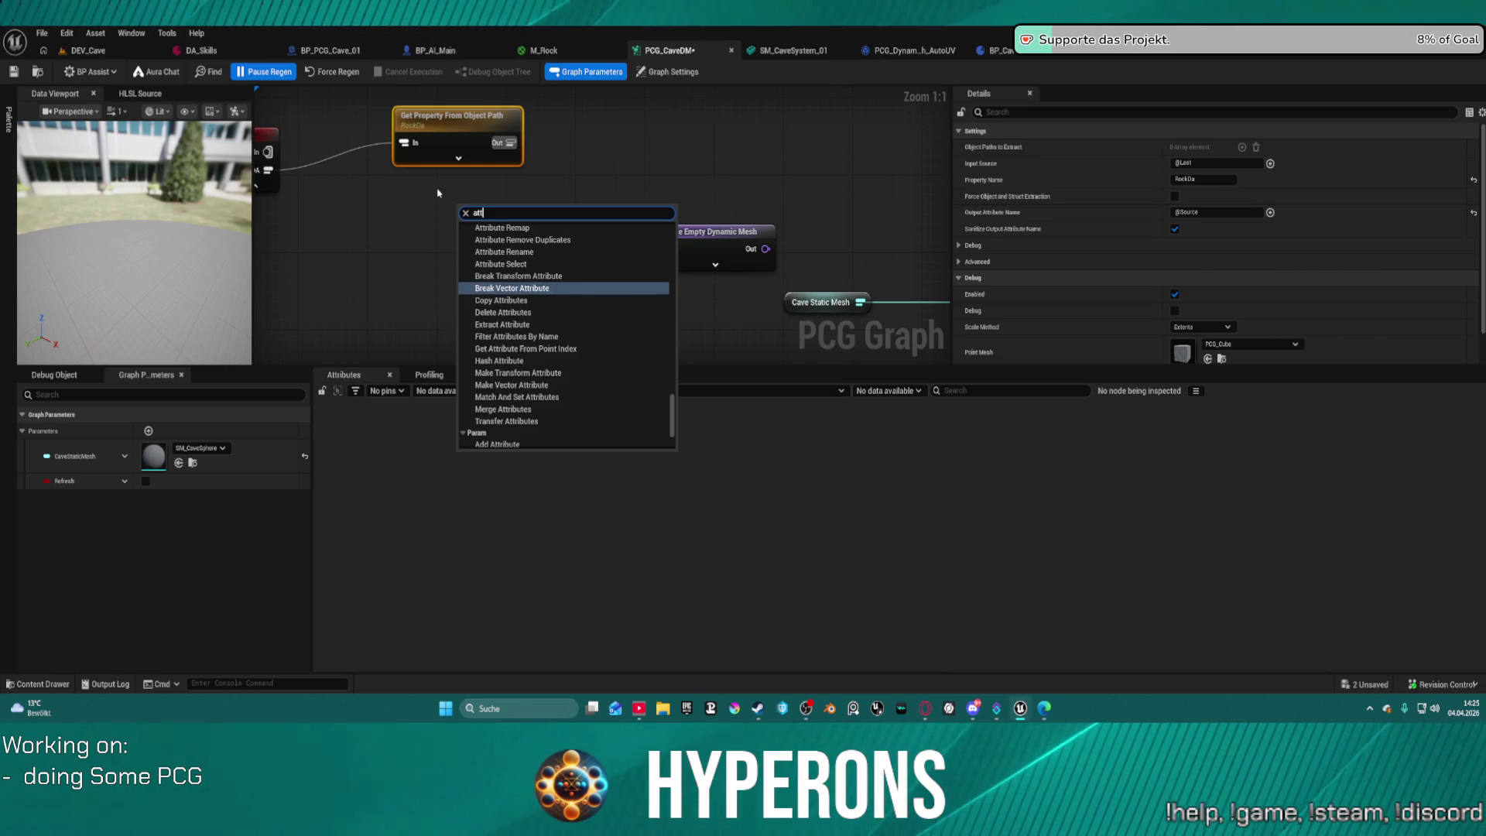
text(from)
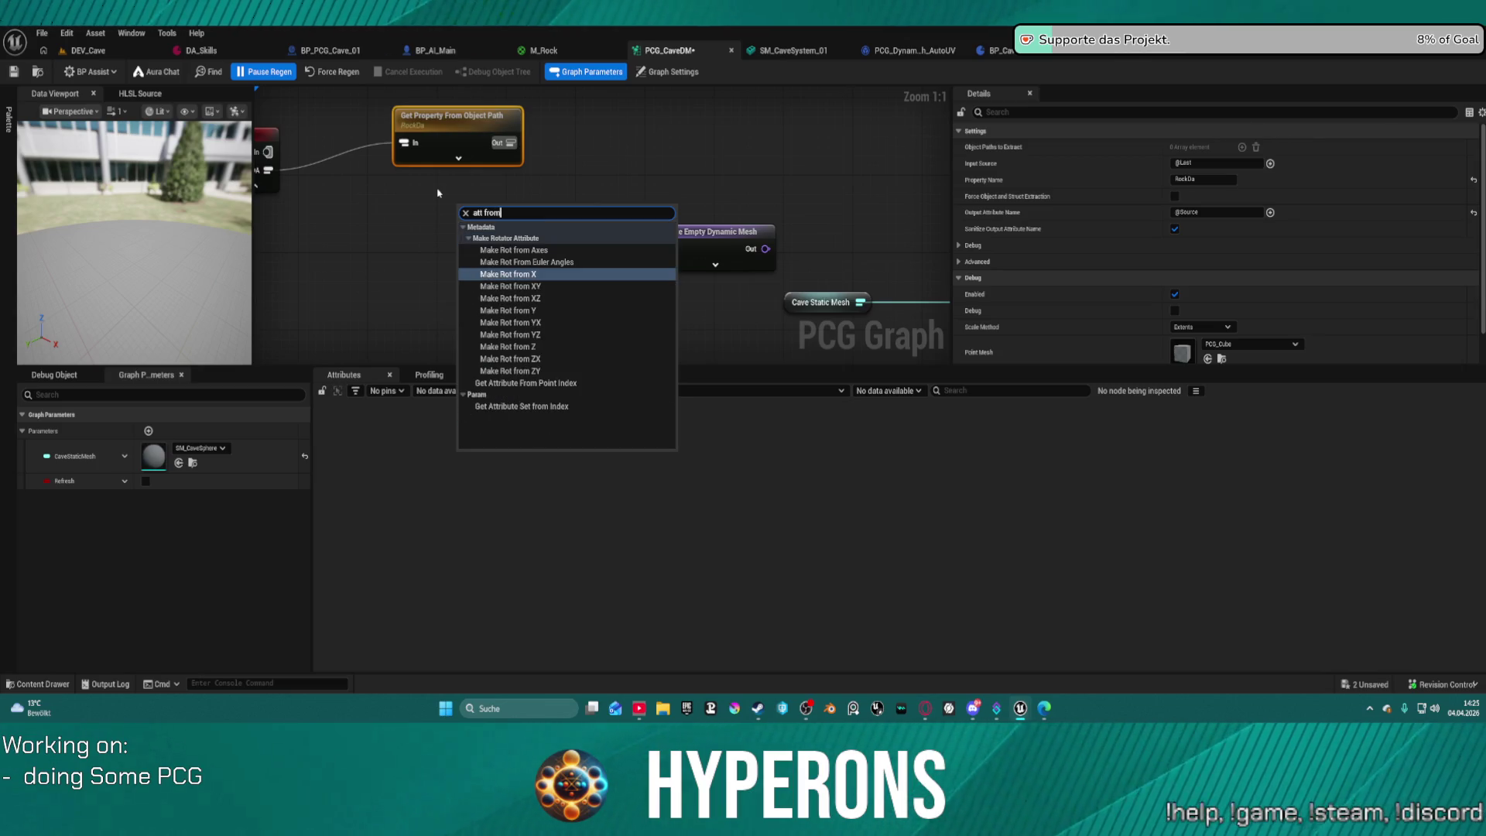
click(545, 408)
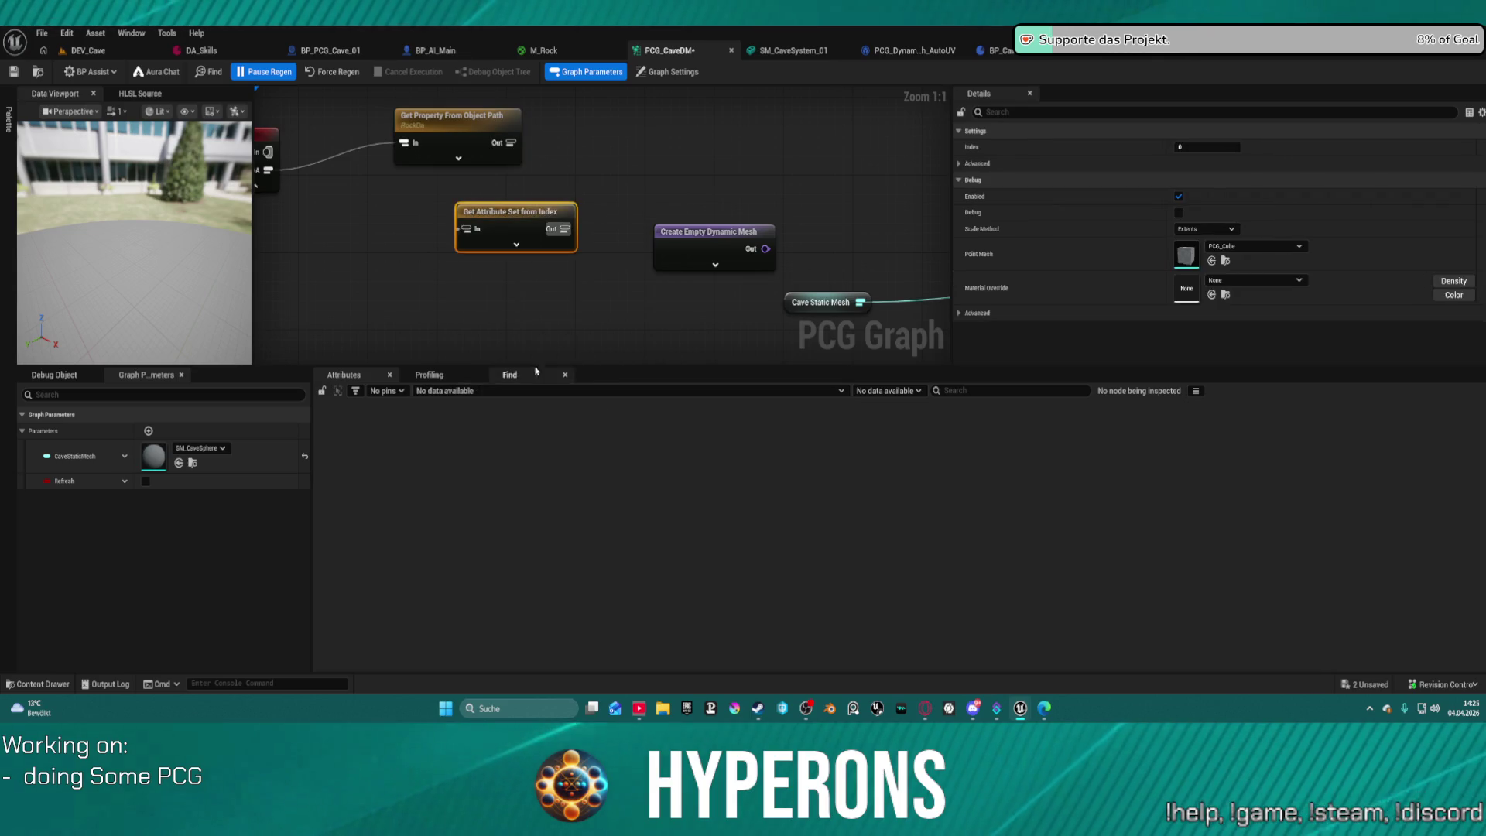
key(Delete)
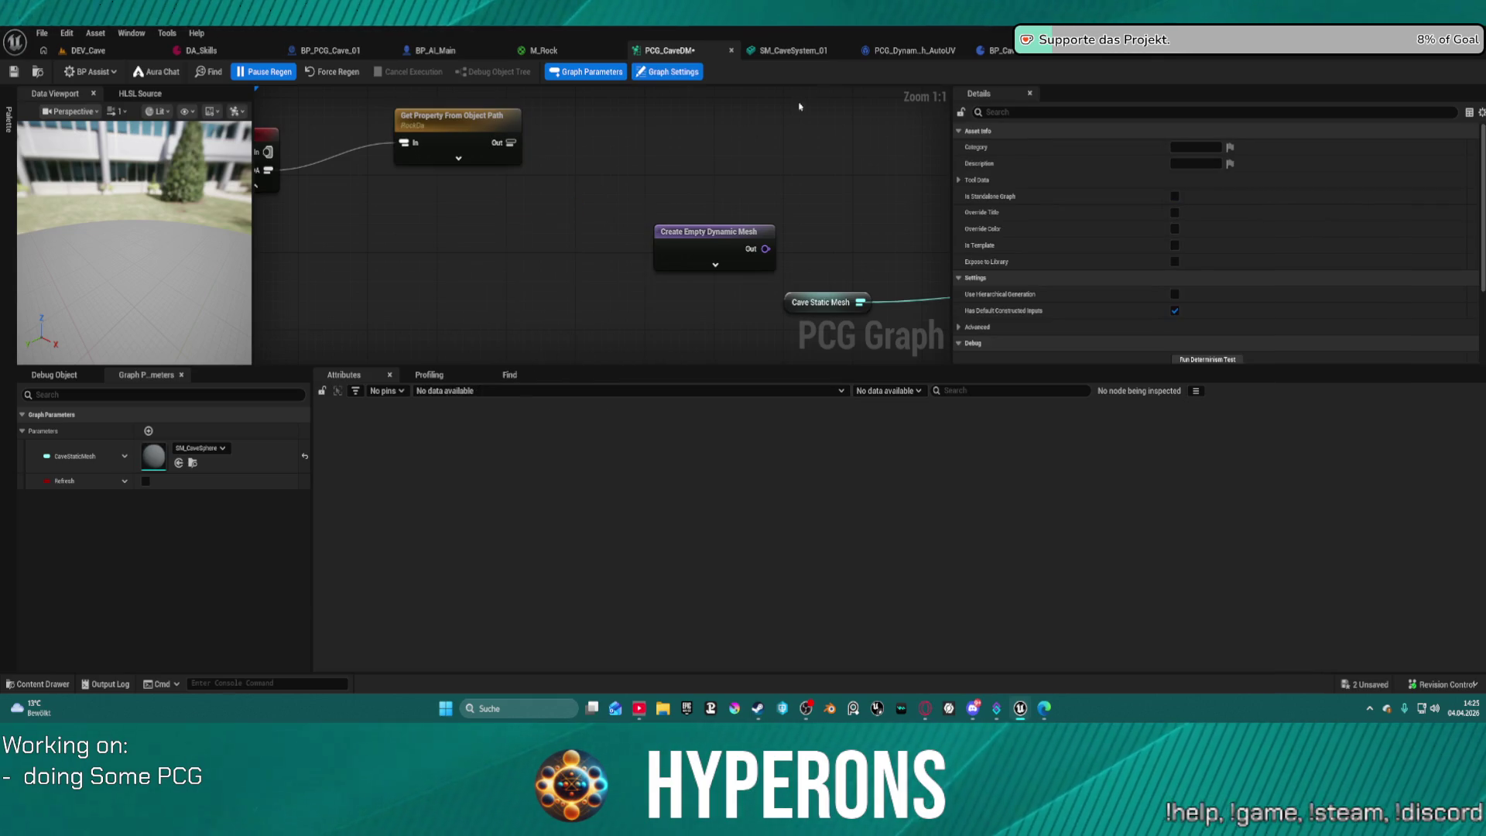
click(999, 51)
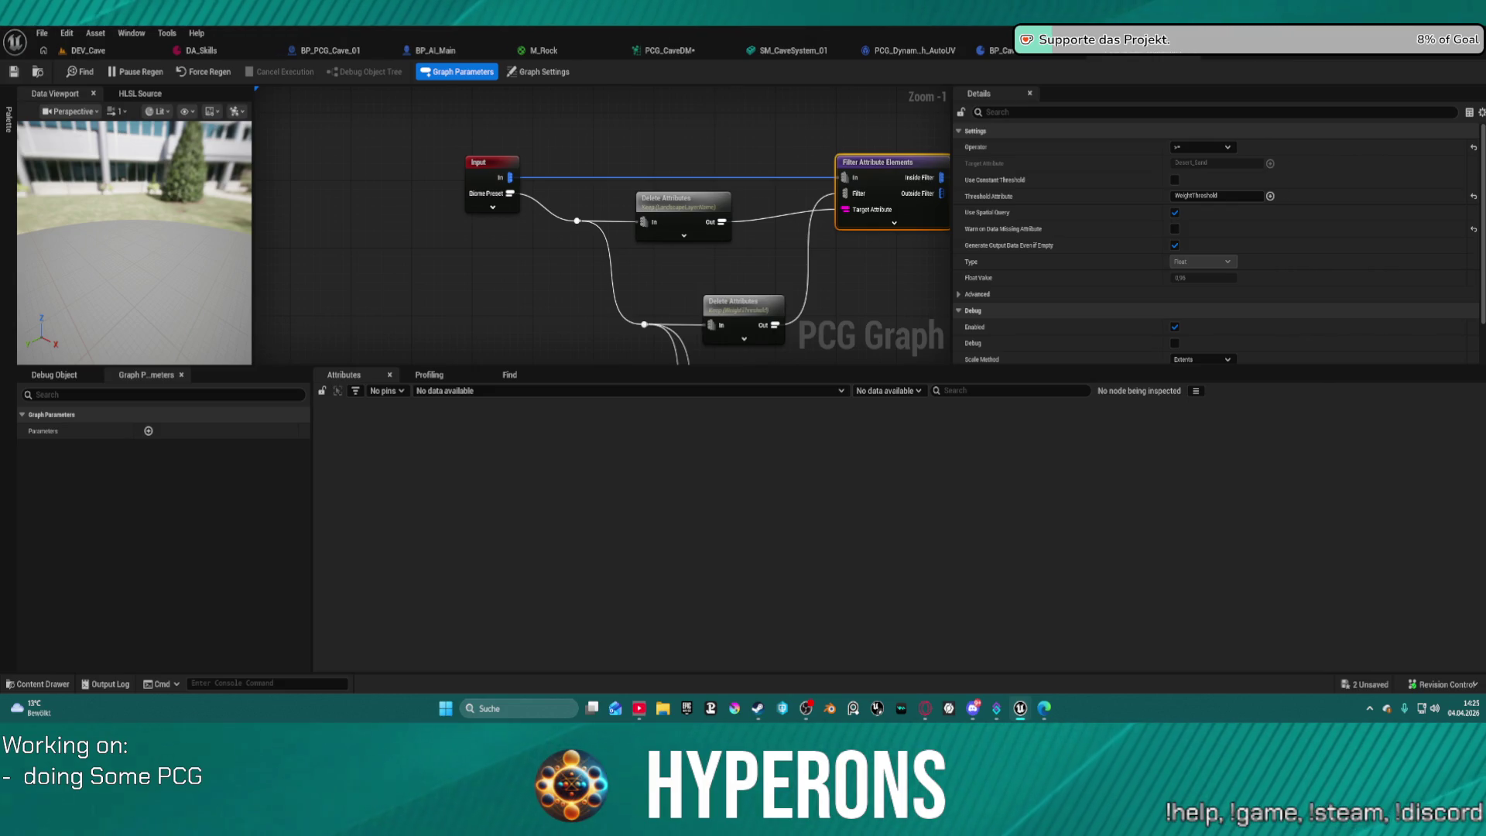
Glance at the cave static mesh asset, then return to PCG_CaveDM.
scroll(628, 169, down, 5)
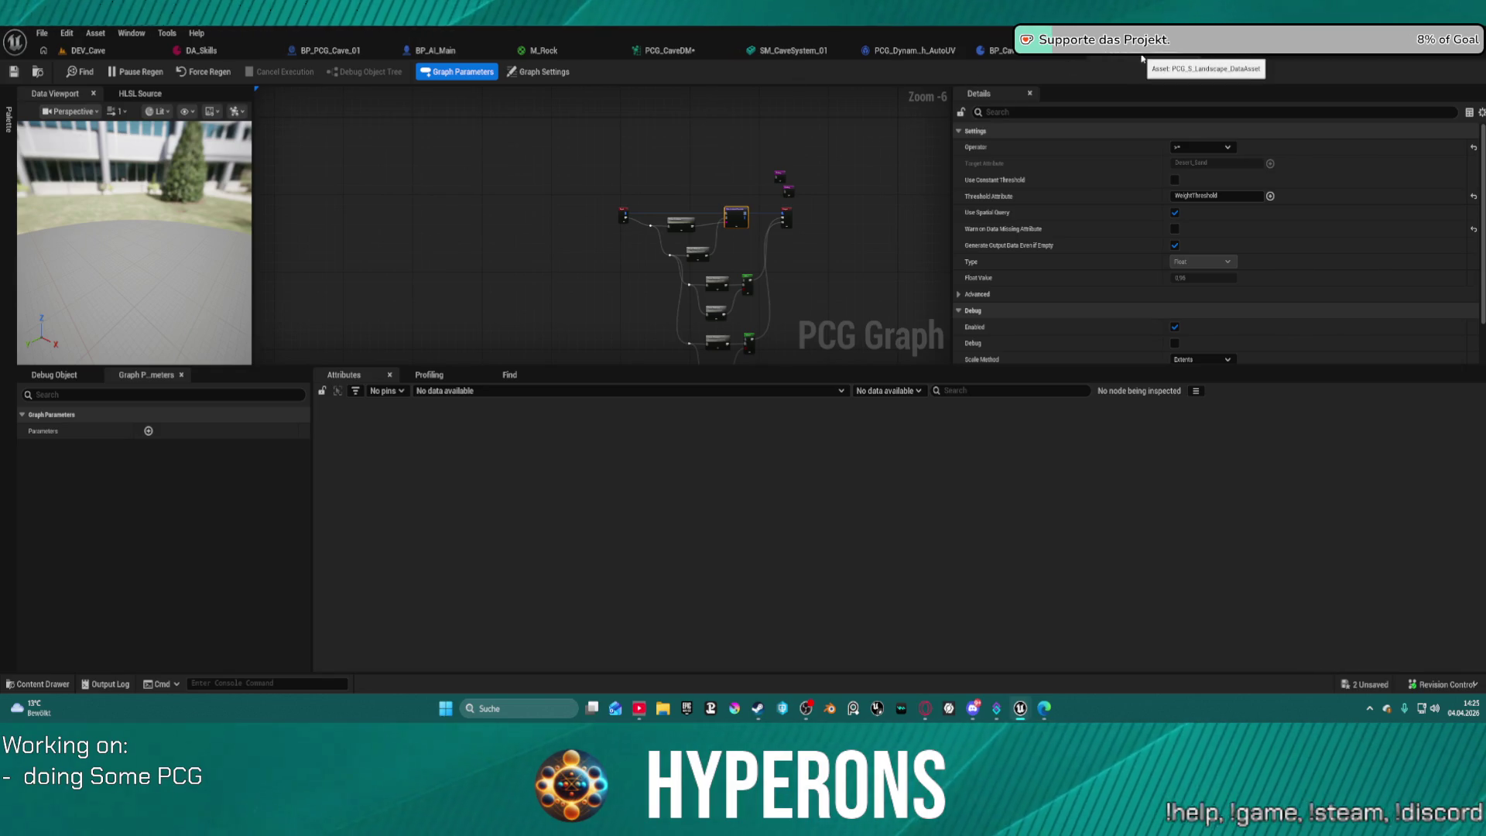
click(795, 51)
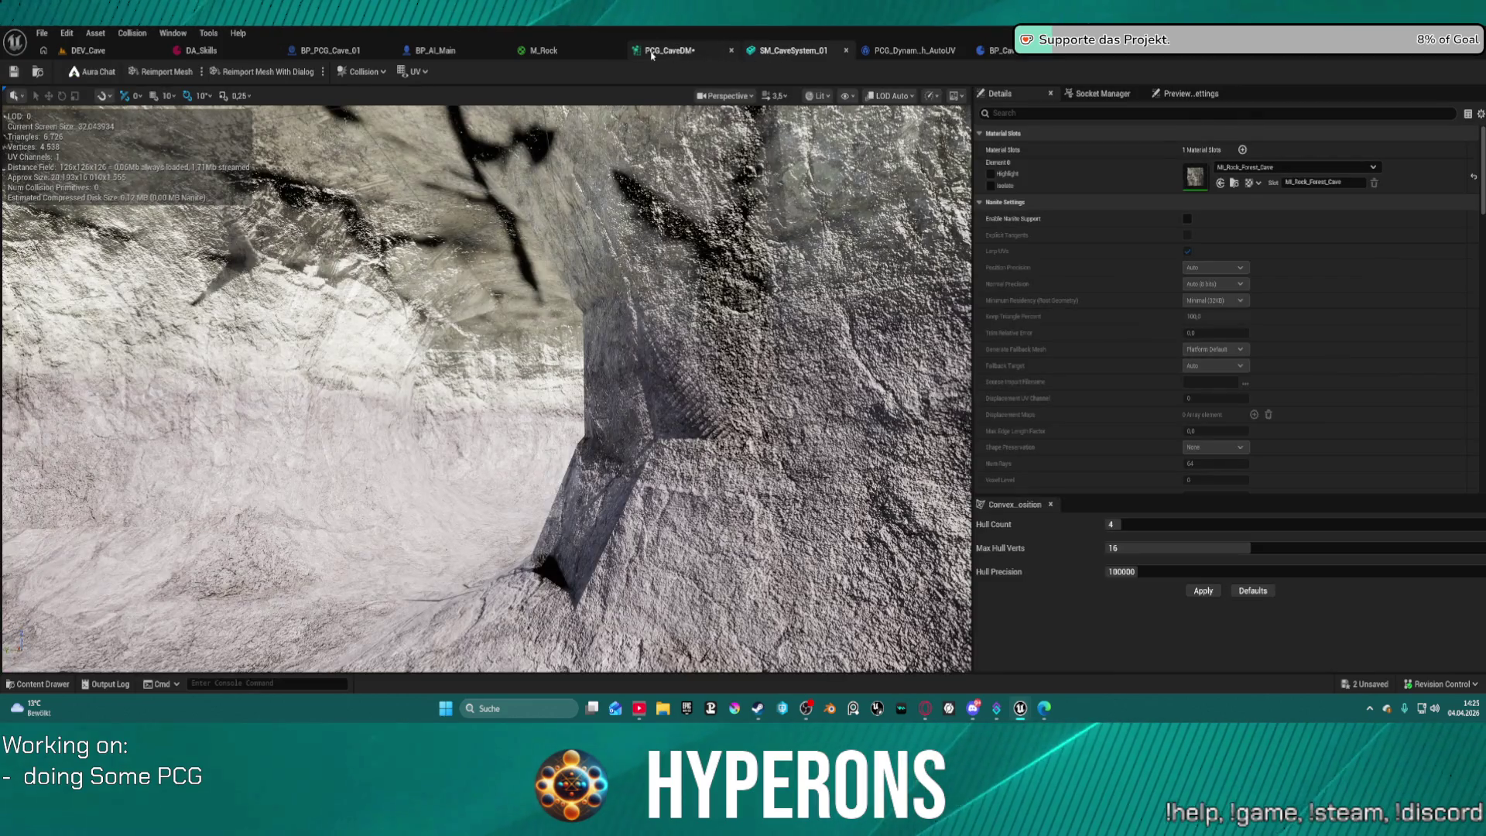
click(667, 51)
Reveal the Input node, turn off Pause Regen so the graph regenerates, and save.
right_click(406, 216)
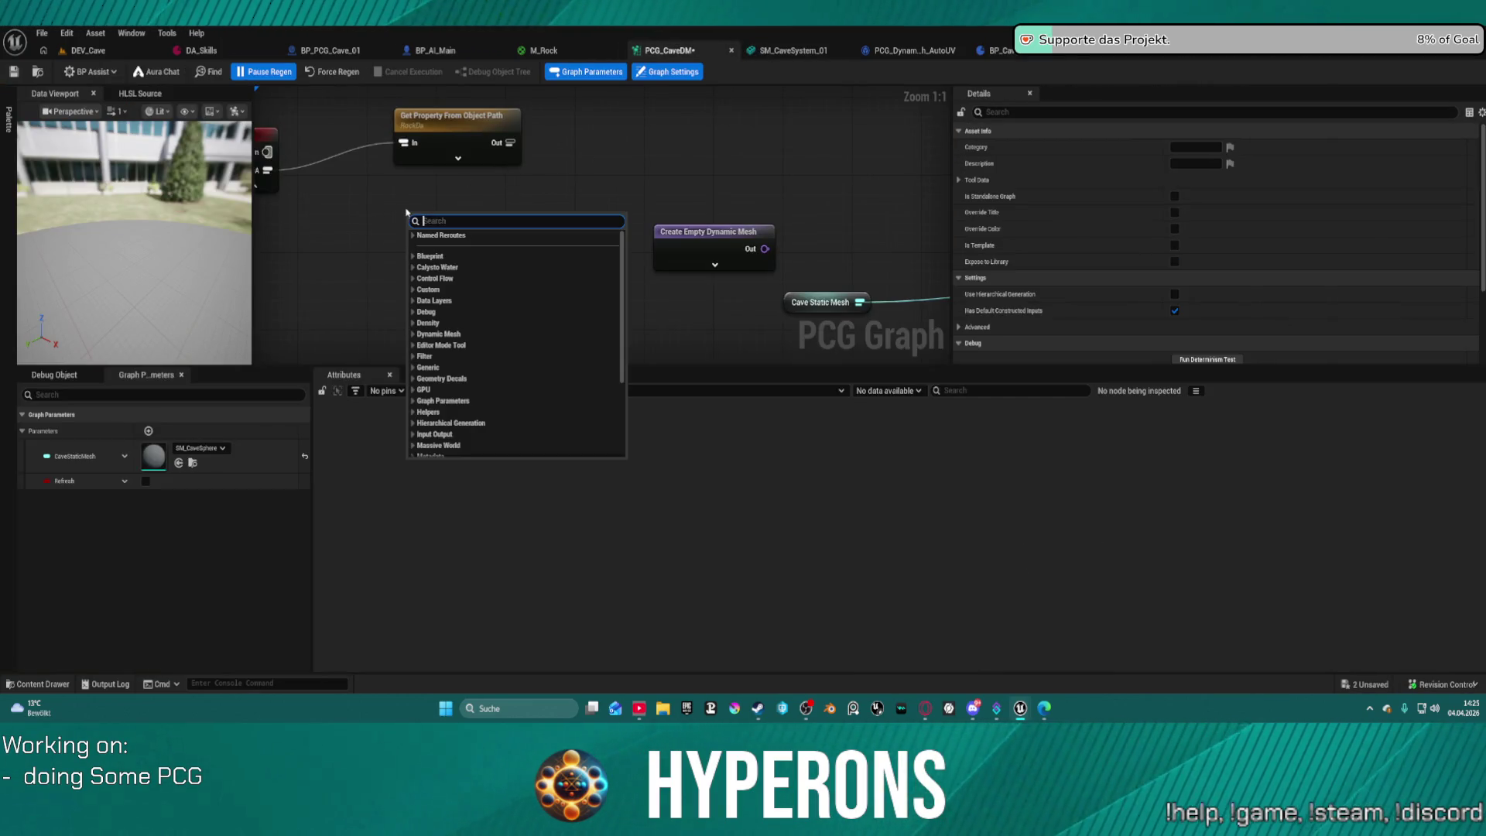
click(562, 158)
click(503, 143)
mouse_move(279, 136)
mouse_down()
mouse_move(400, 150)
mouse_move(387, 119)
mouse_move(389, 132)
mouse_up()
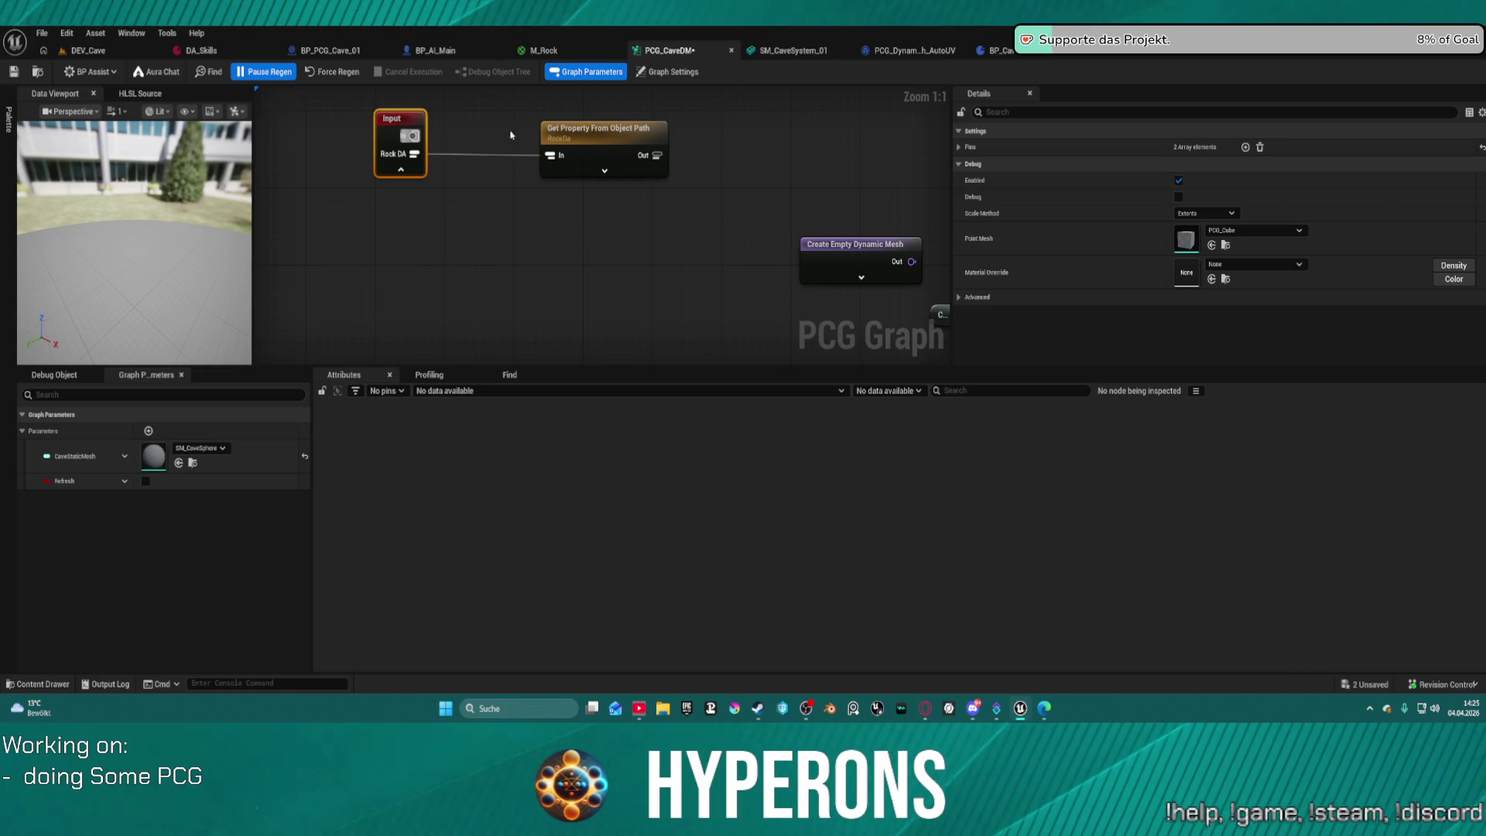
click(275, 72)
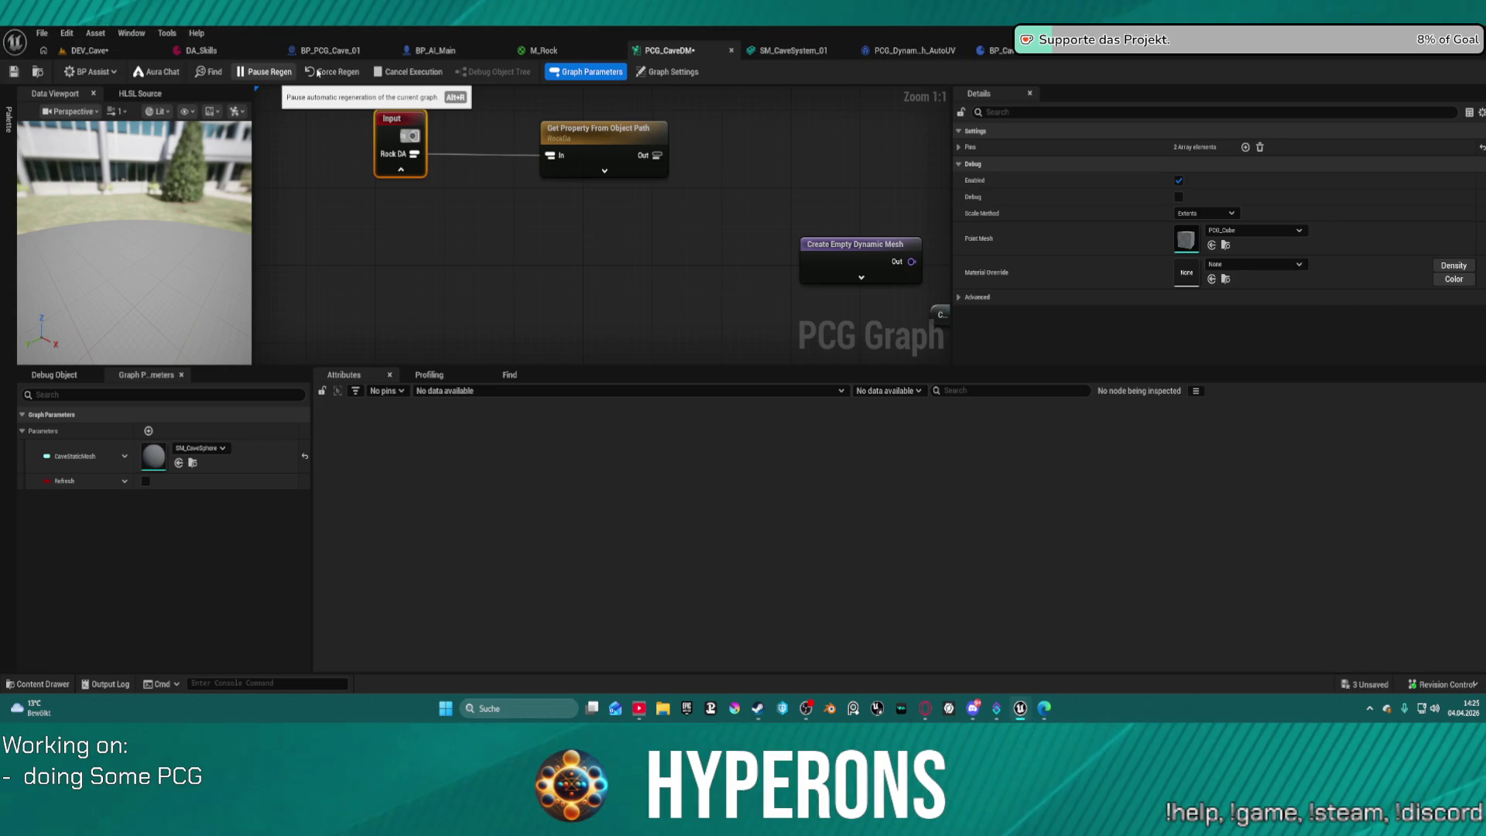
key(ctrl+s)
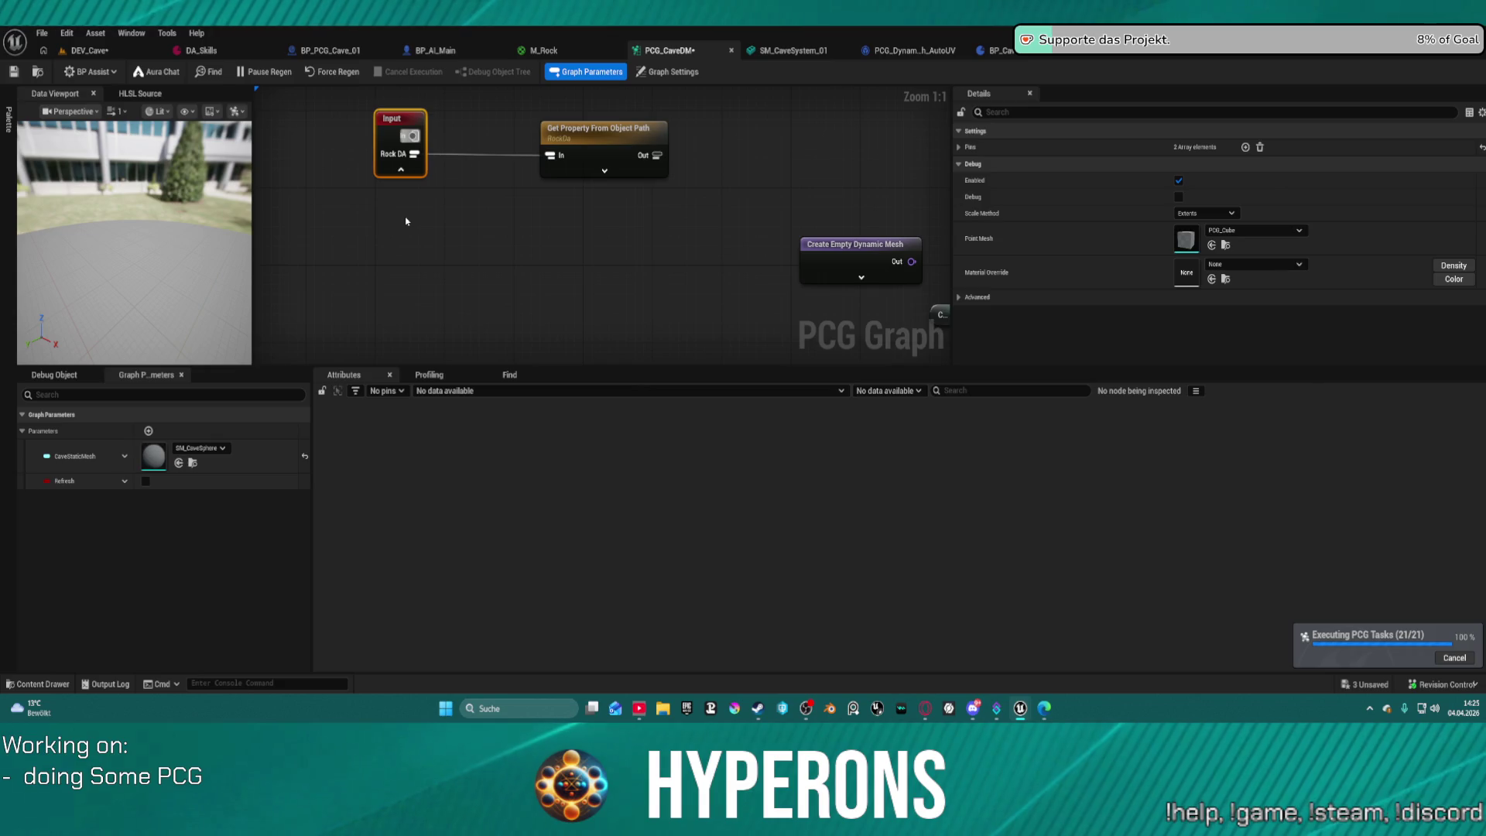
Add a Get Actor Property node with Property Name RockDA and save the graph.
right_click(406, 220)
text(get actor)
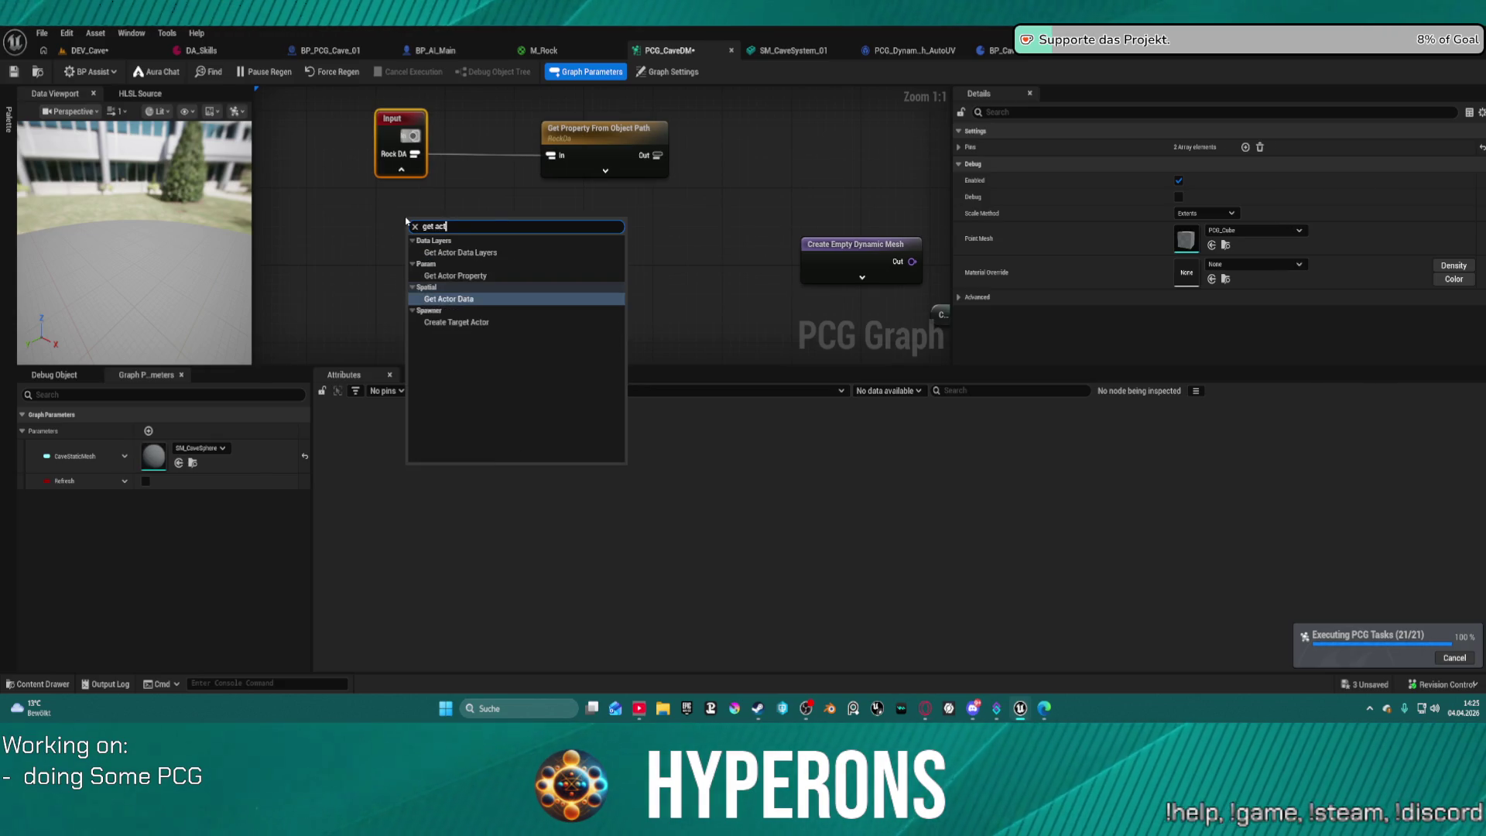
click(455, 276)
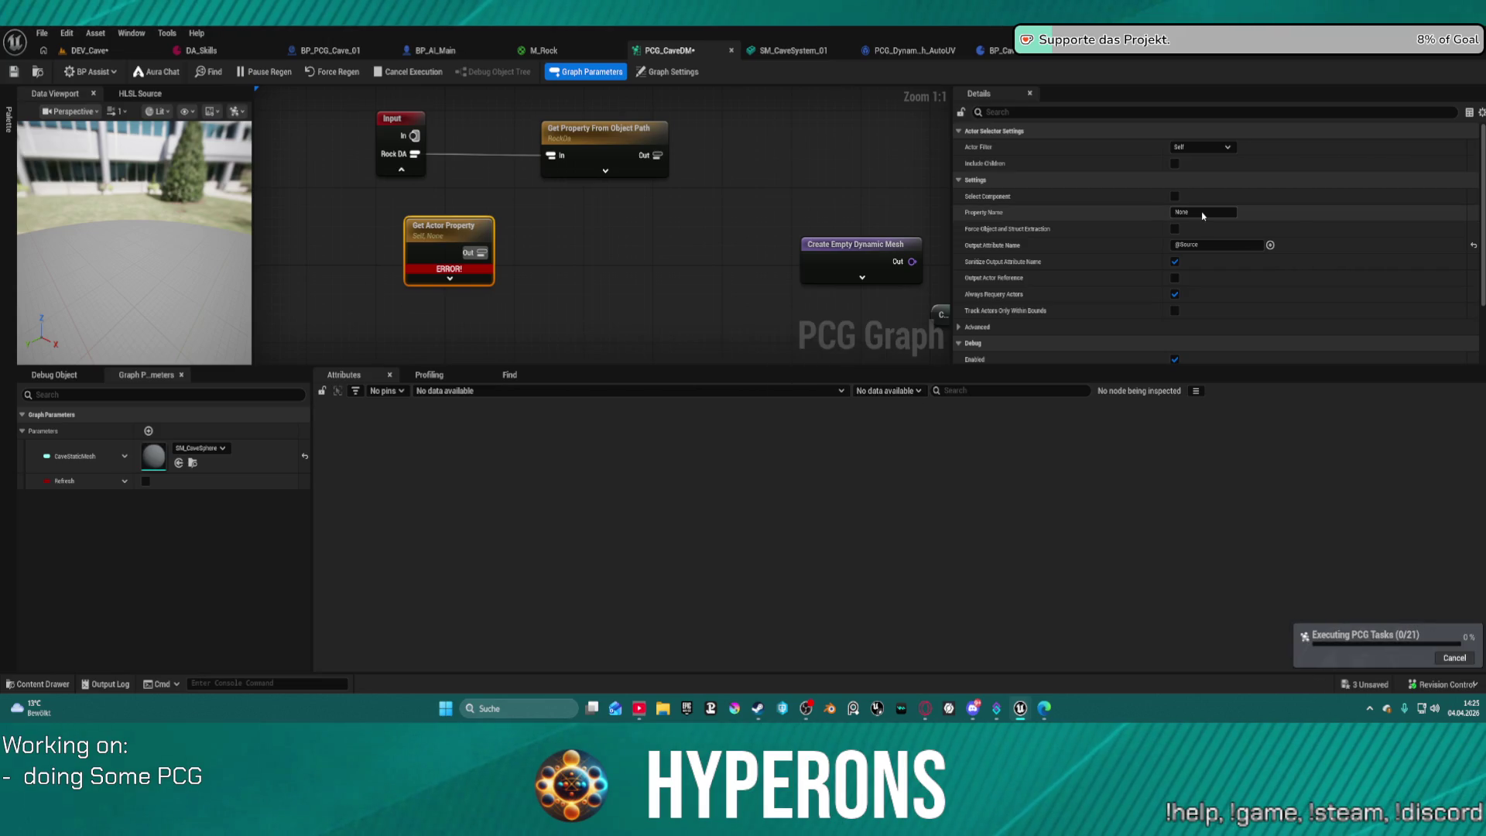
click(1210, 212)
text(Roc)
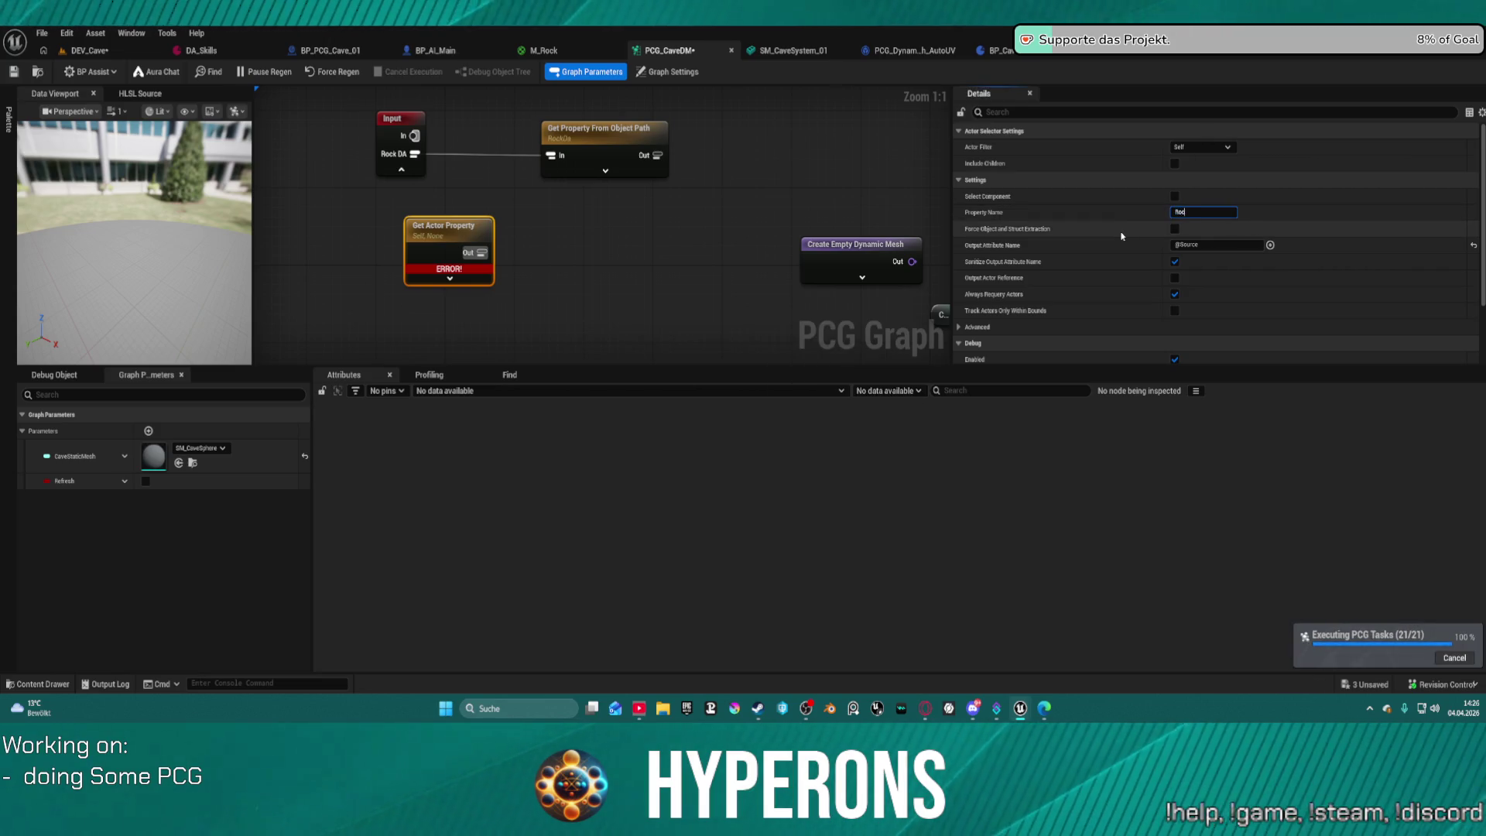
text(kDA)
key(Return)
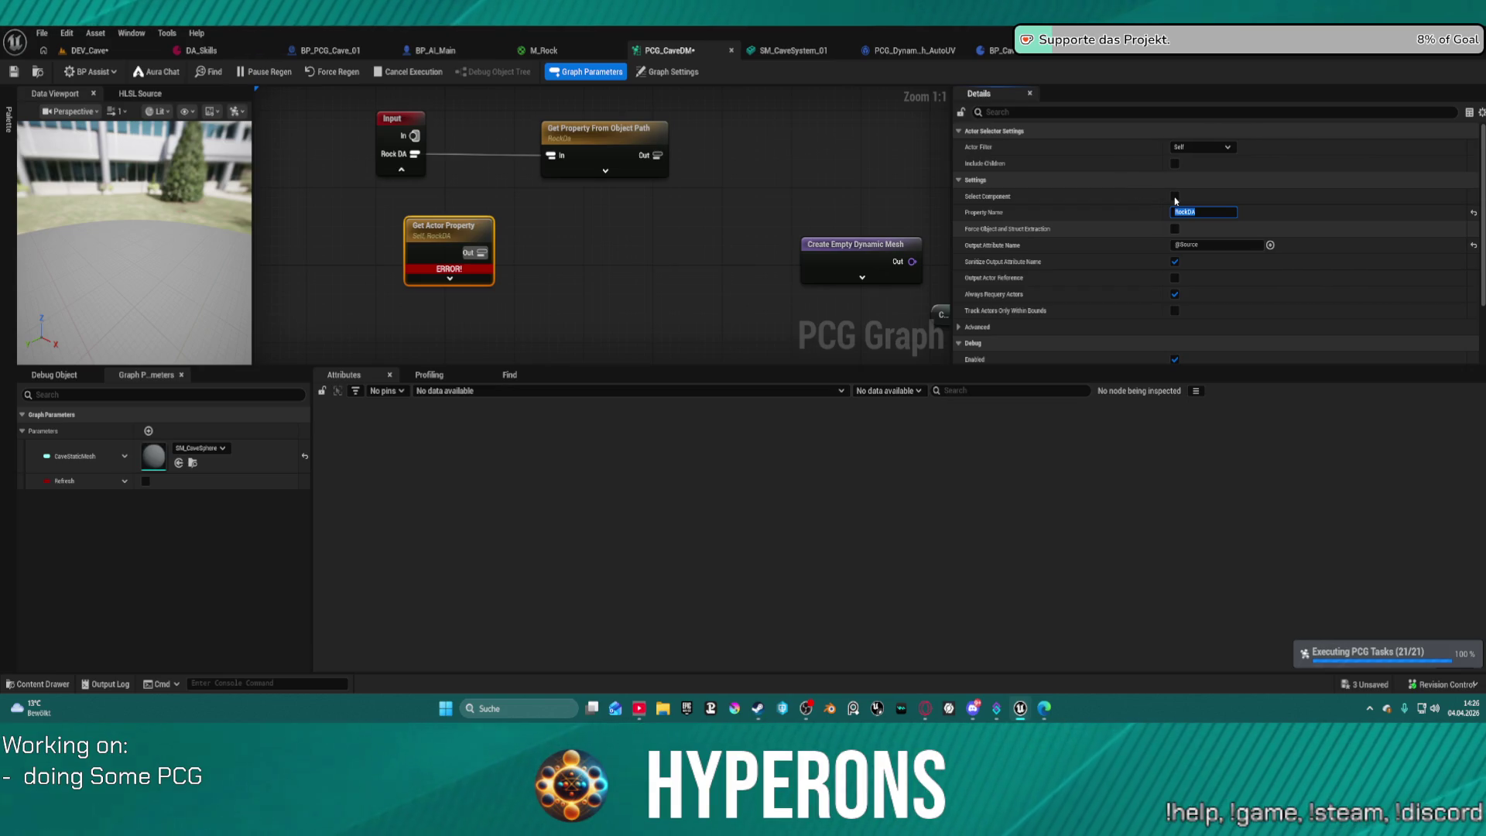
key(ctrl+s)
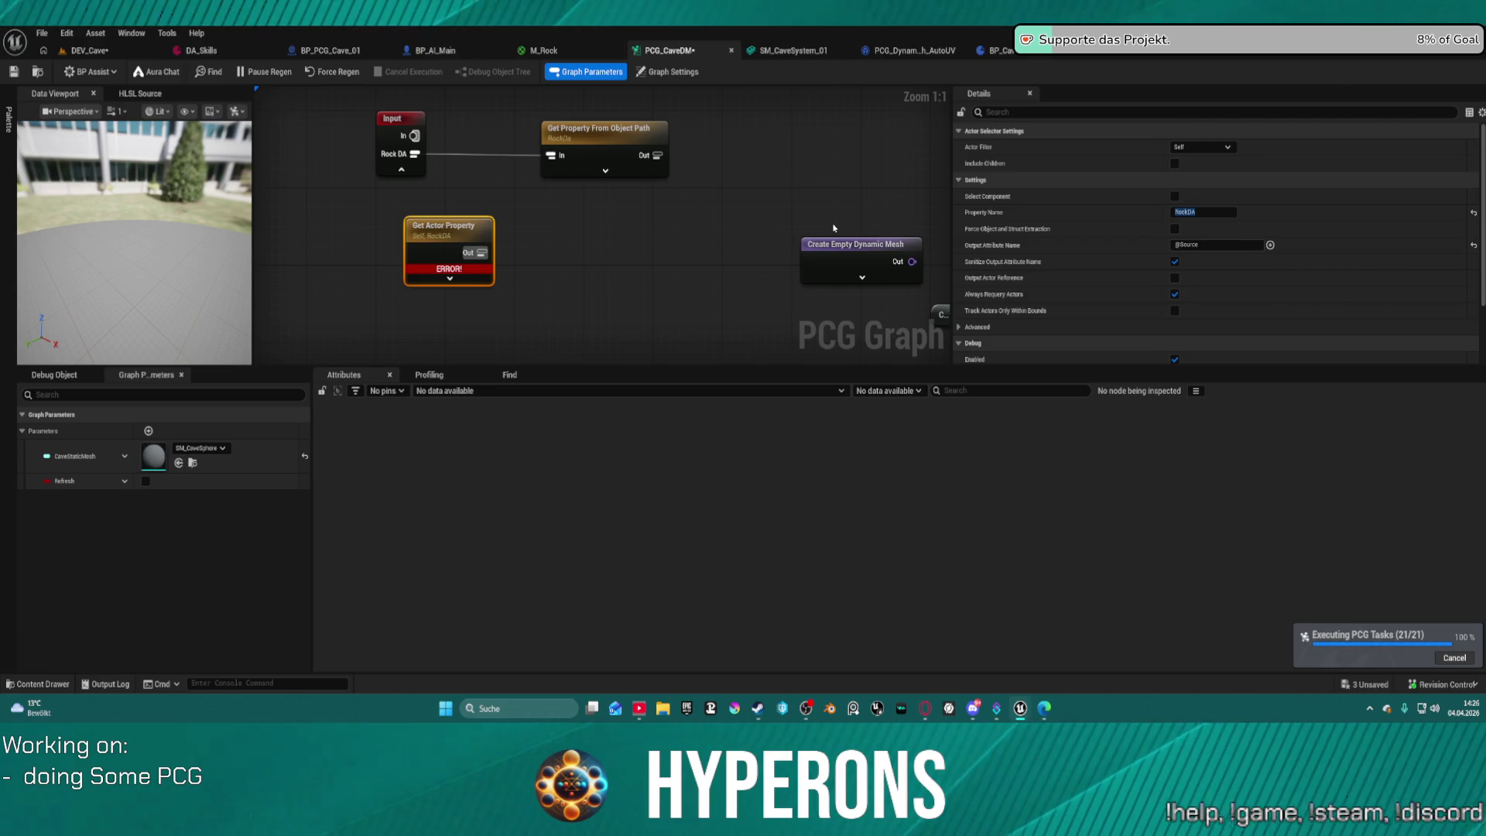
click(331, 51)
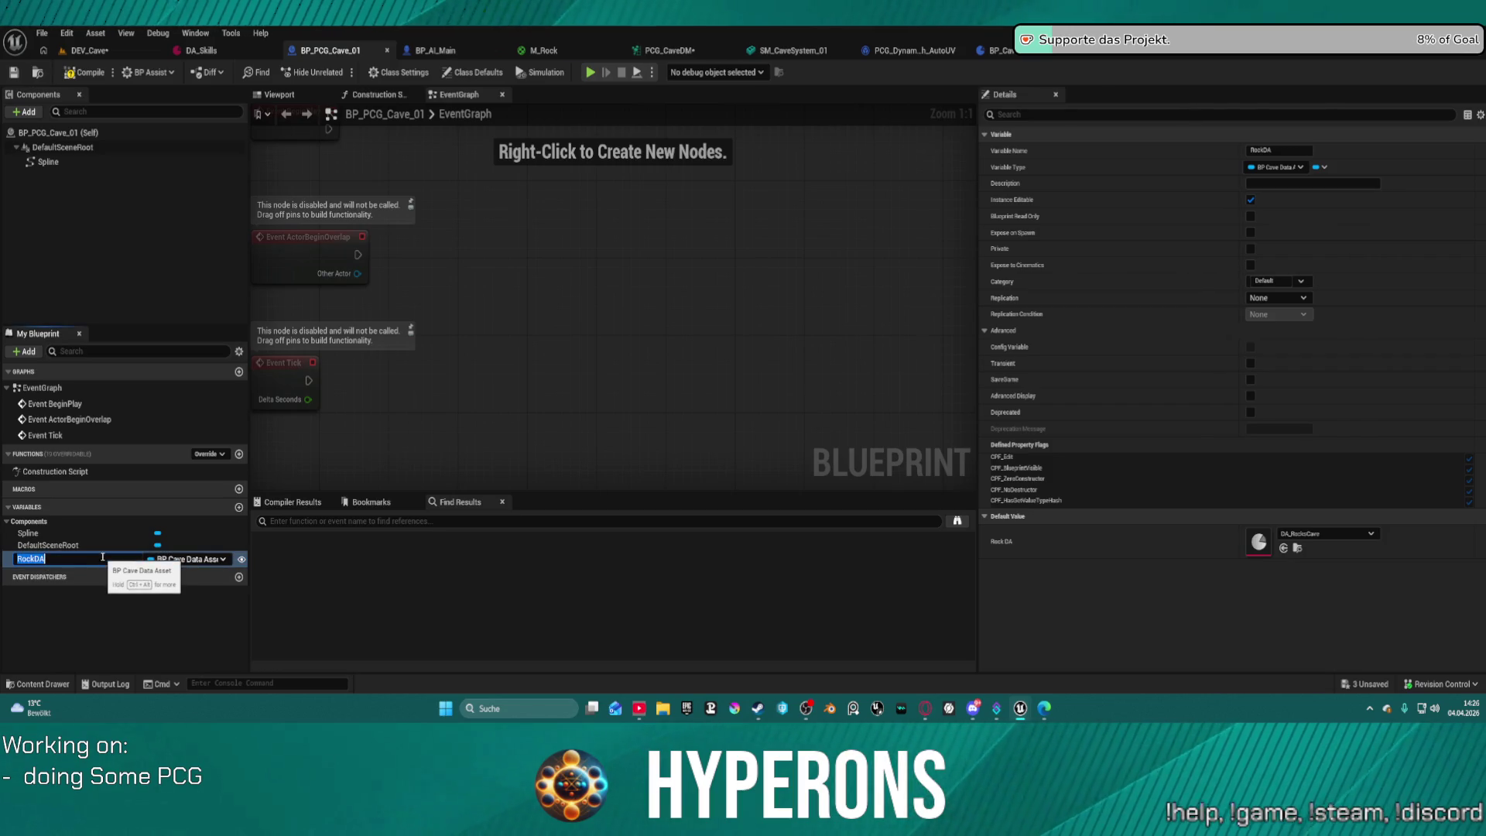
Check the RockDA variable name and remove the duplicated text from the property name.
click(514, 417)
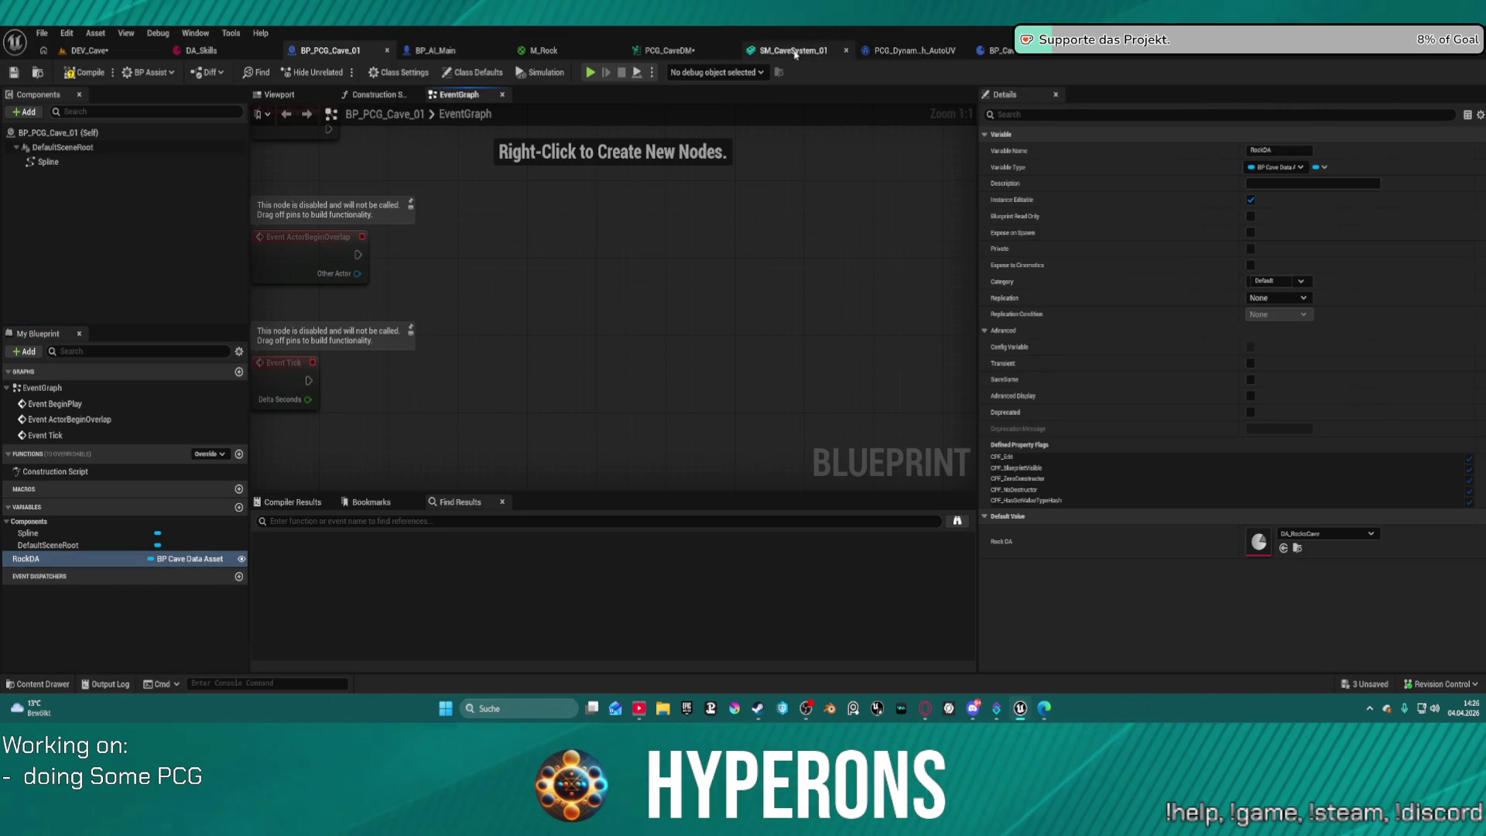
click(544, 50)
click(696, 53)
click(1222, 220)
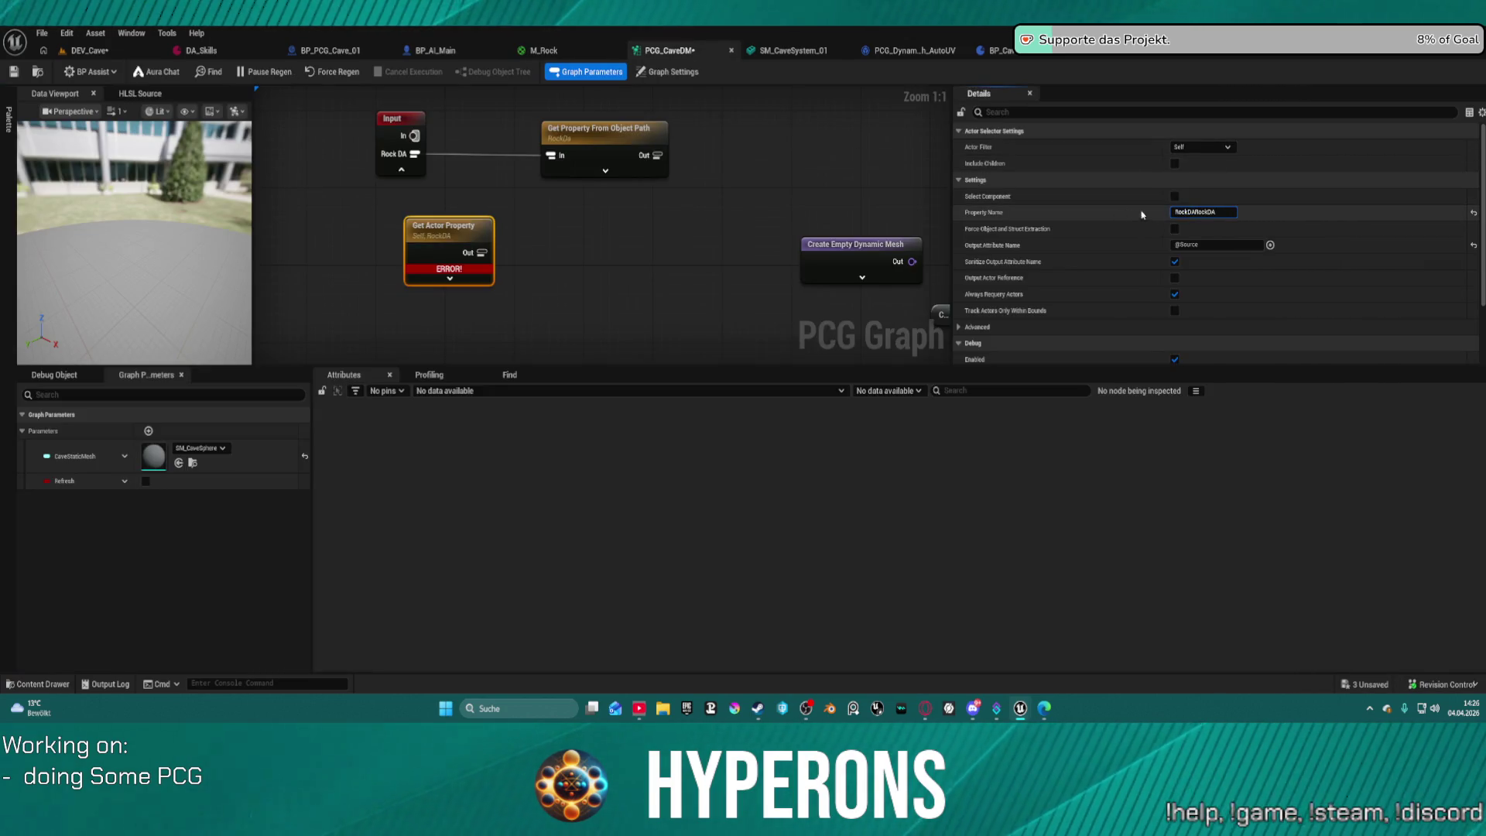
key(BackSpace)
key(BackSpace)
key(BackSpace)
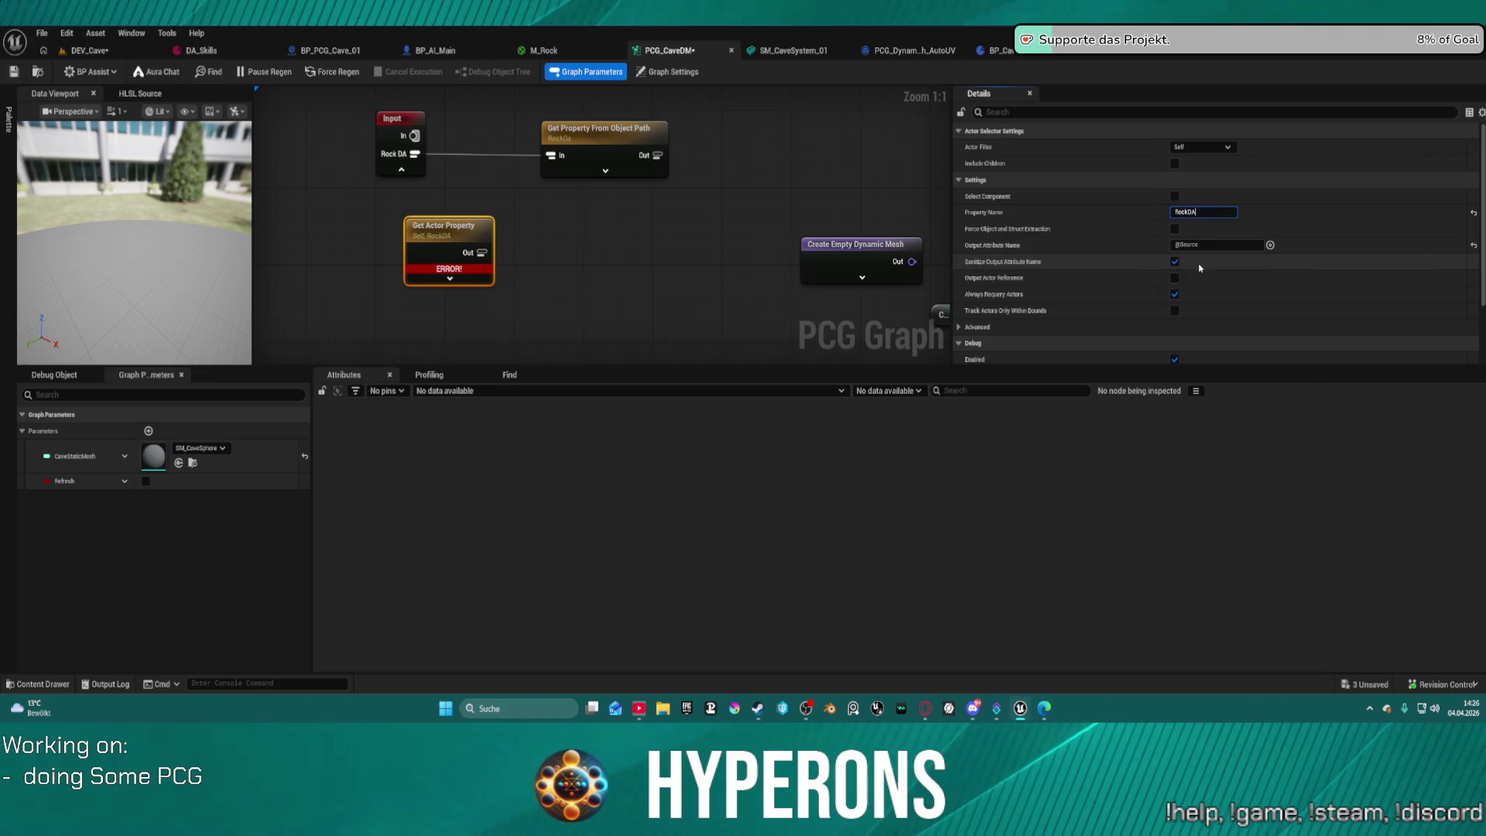
Change the Actor Filter to read from the original actor and save the graph.
click(1203, 147)
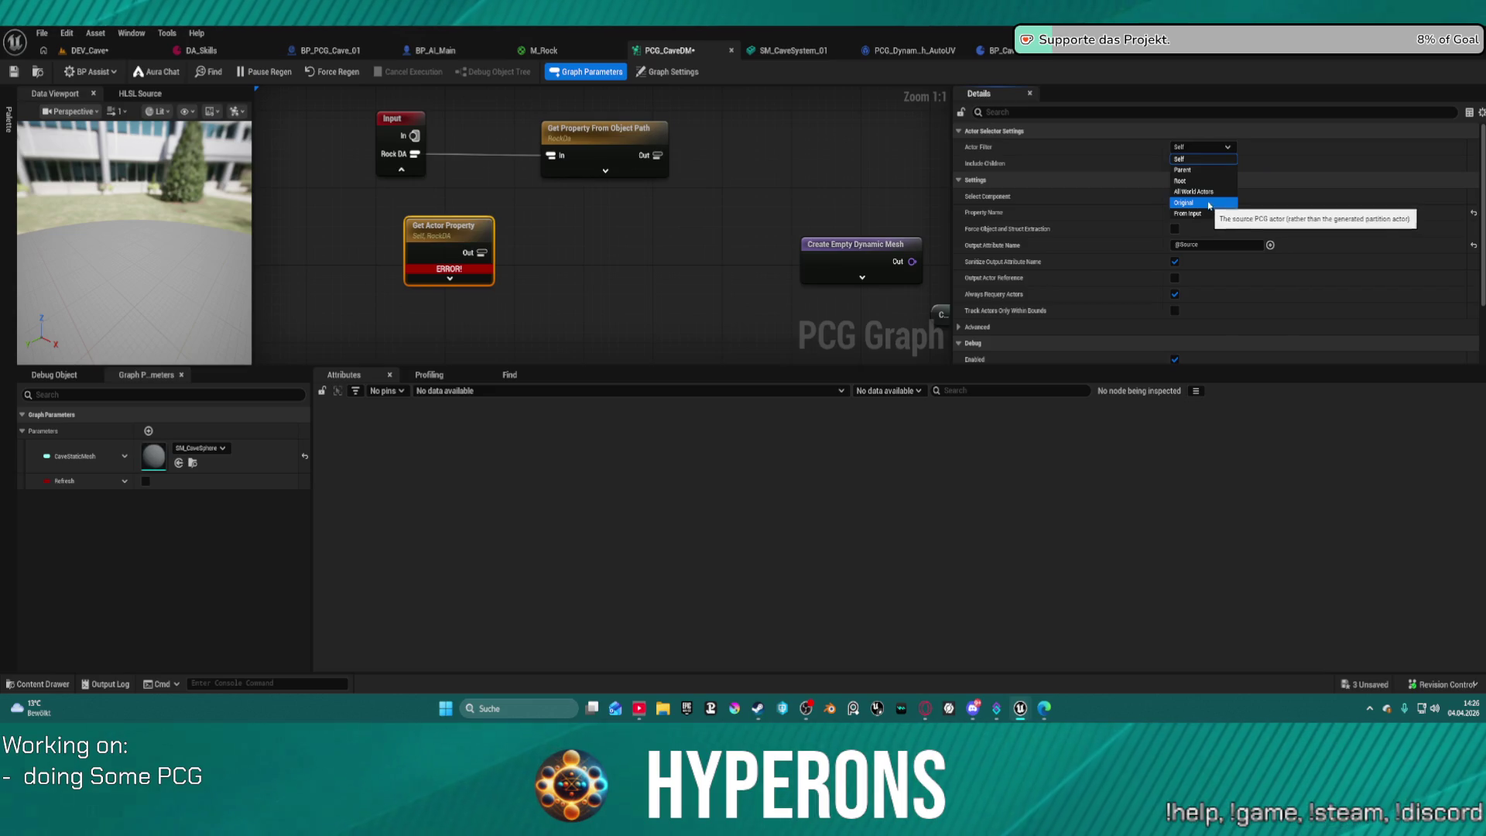
click(1211, 204)
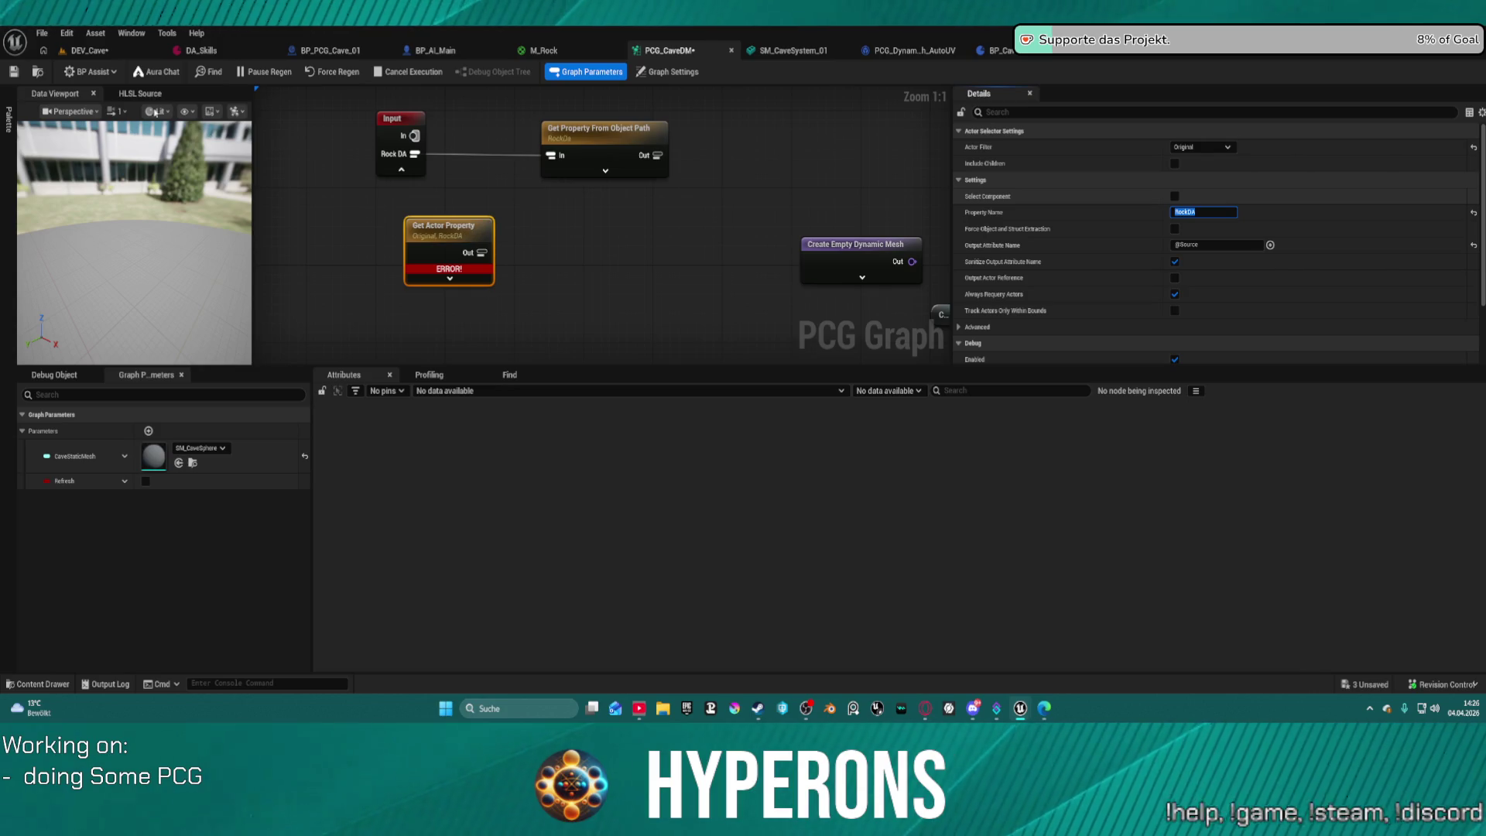
key(ctrl+s)
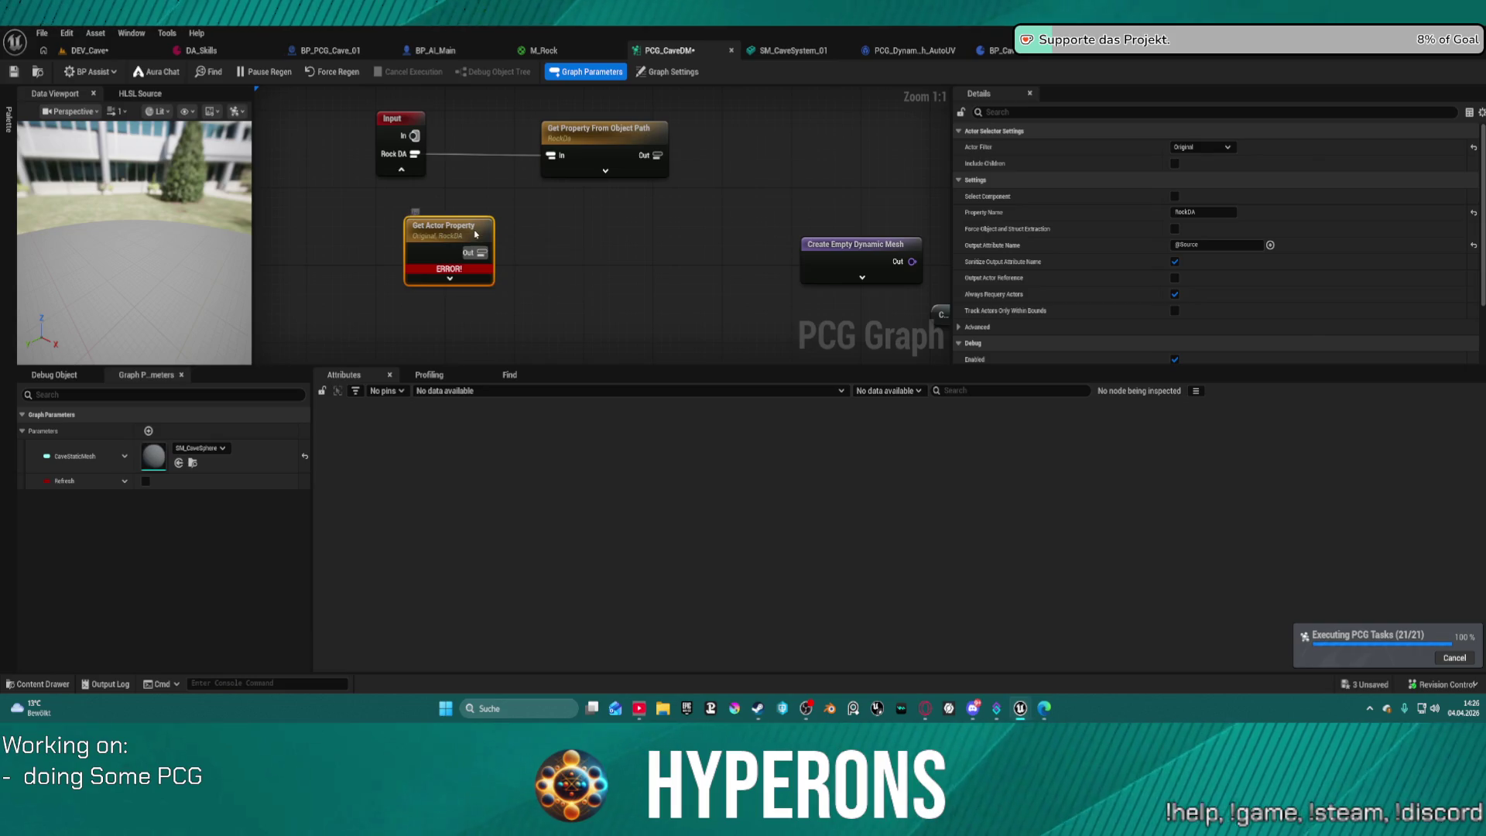
click(1202, 148)
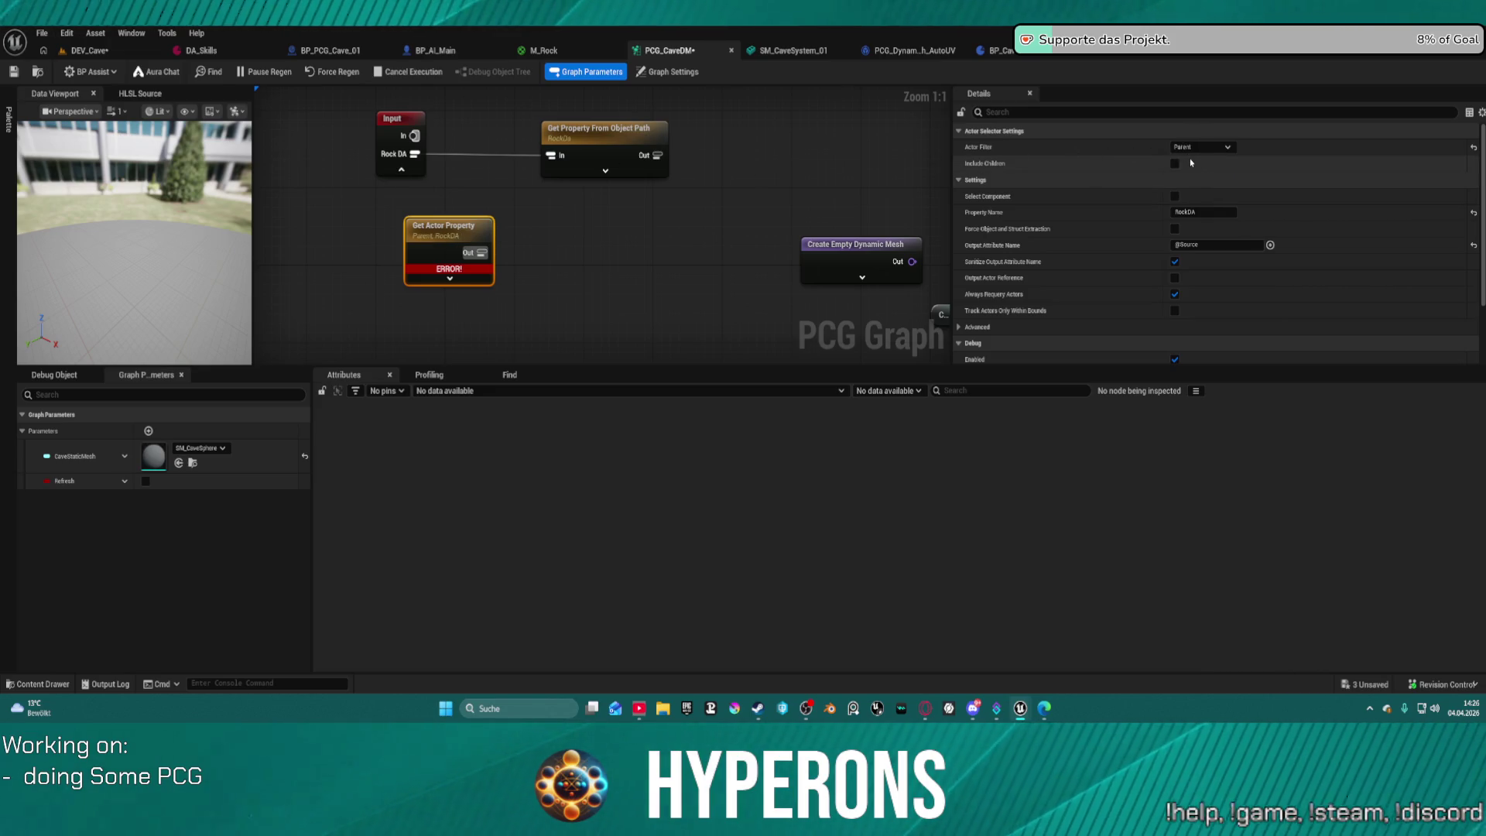
key(ctrl+s)
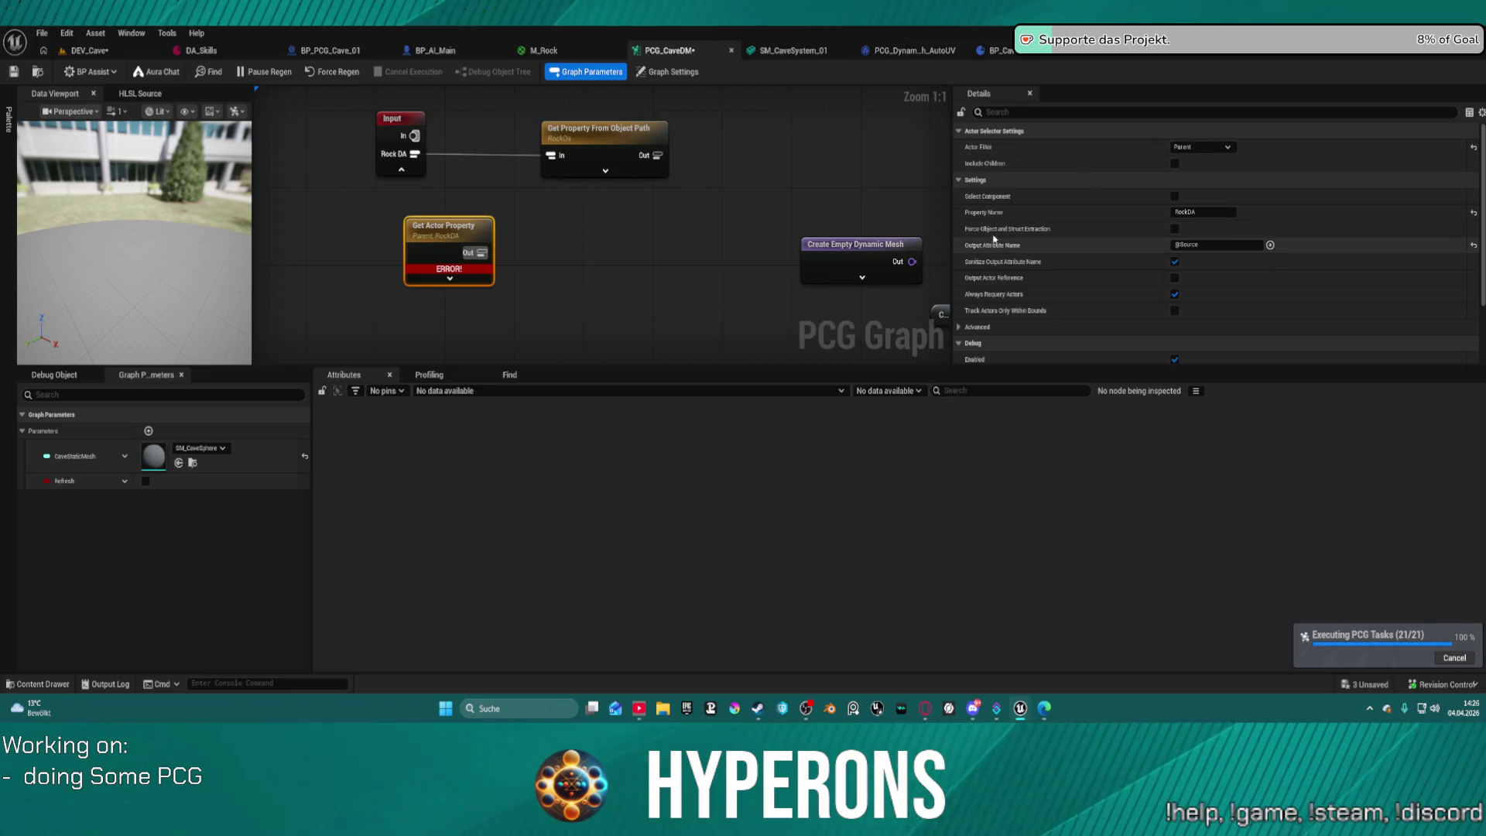
Enable object and struct extraction, save, and set the Actor Filter to Self.
click(1175, 230)
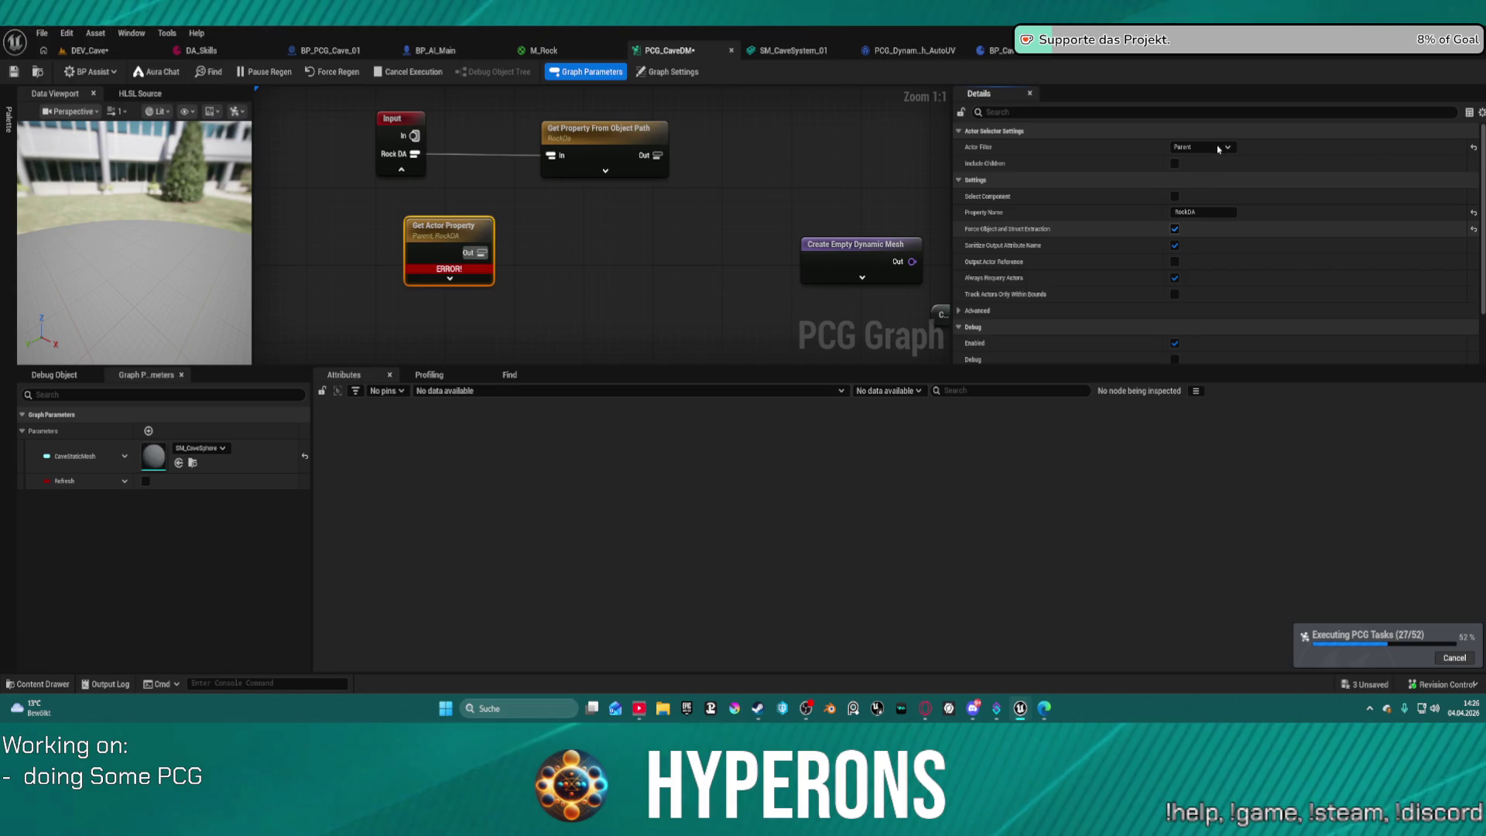
key(ctrl+s)
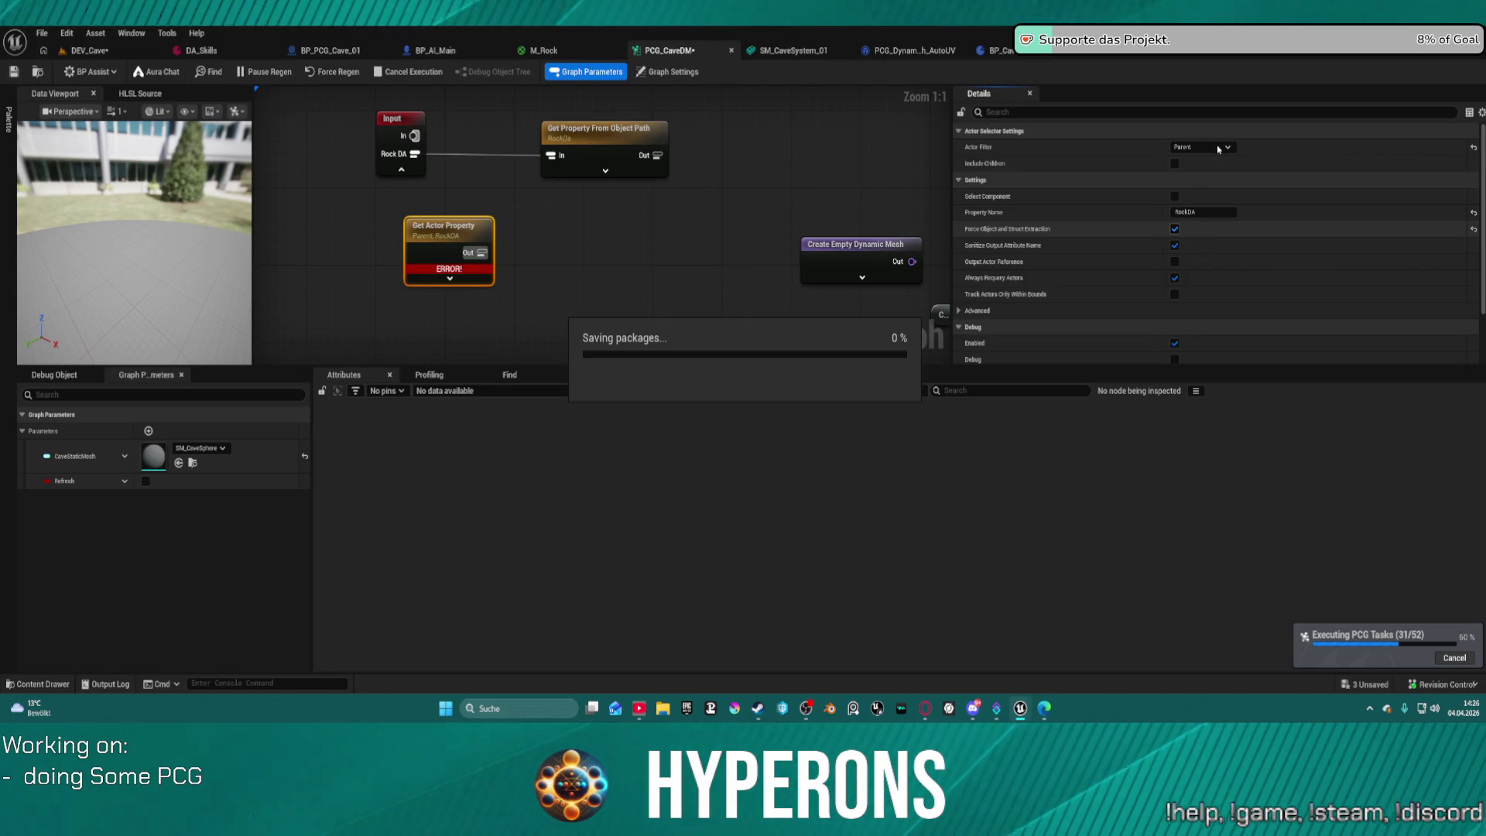
click(1218, 148)
click(1216, 162)
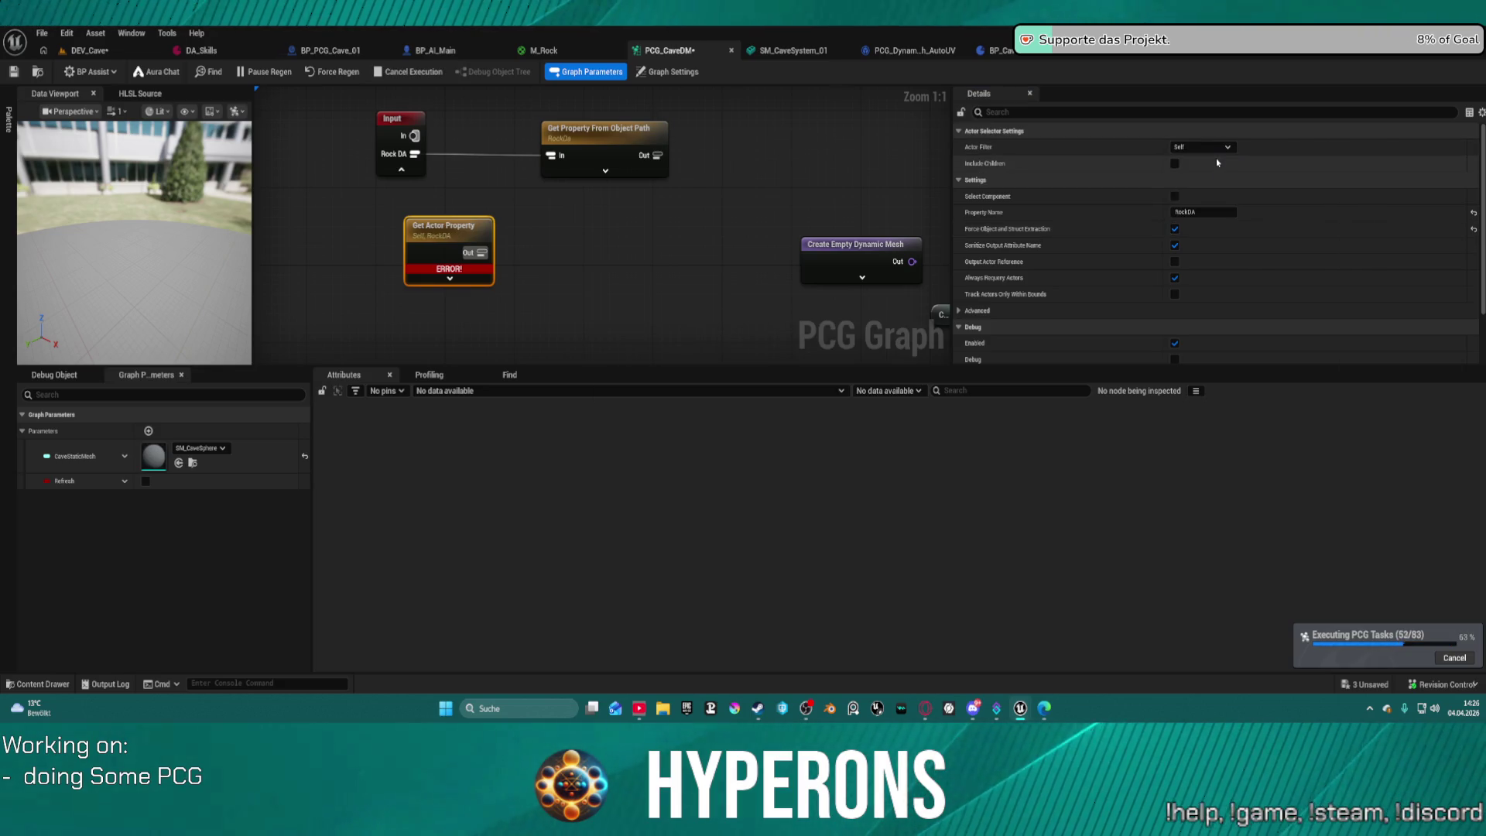
mouse_move(439, 268)
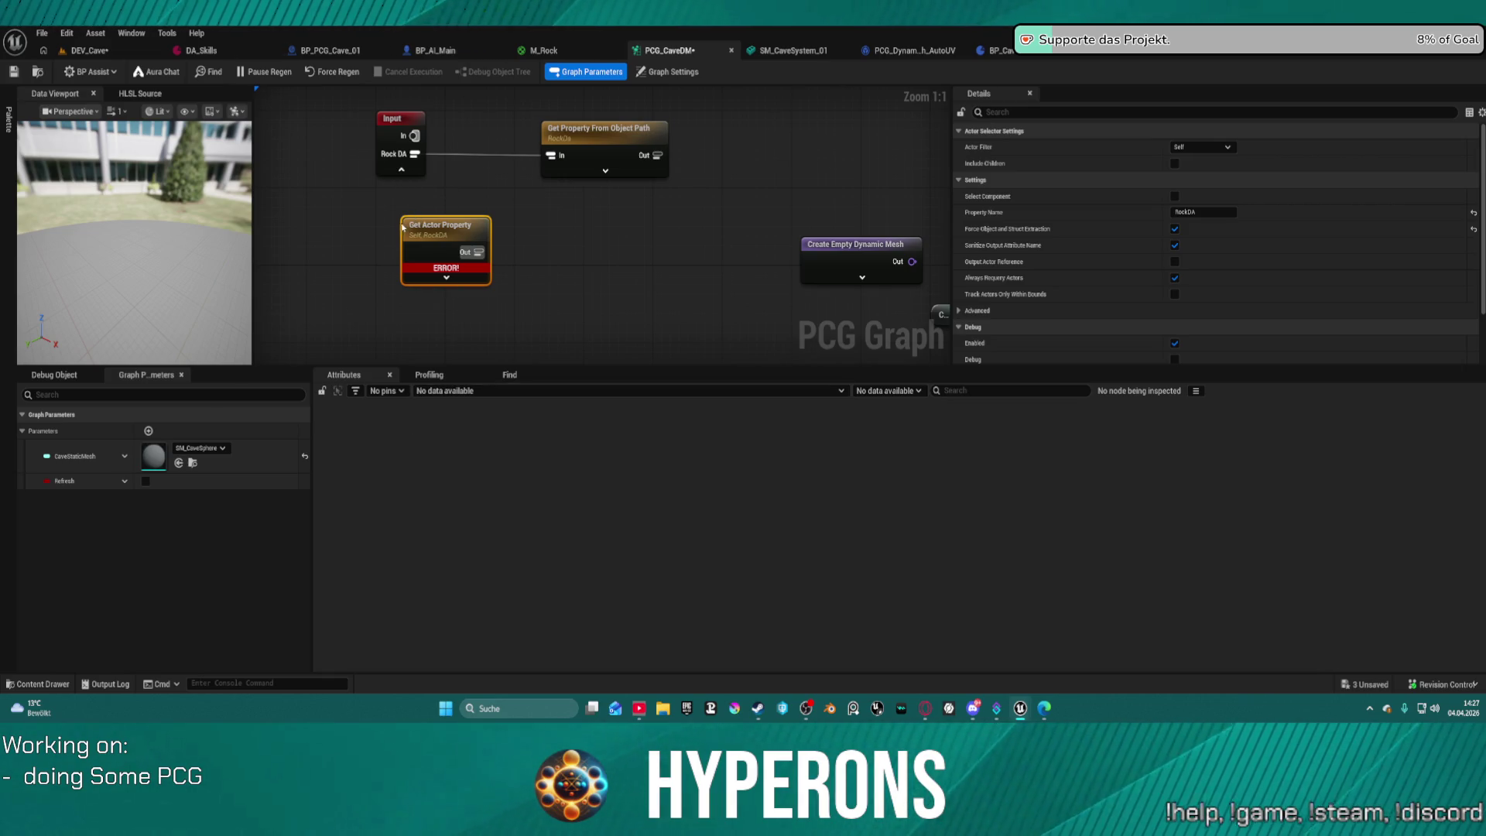
Delete the Get Actor Property and Get Property From Object Path nodes, save, and view DEV_Cave.
key(Delete)
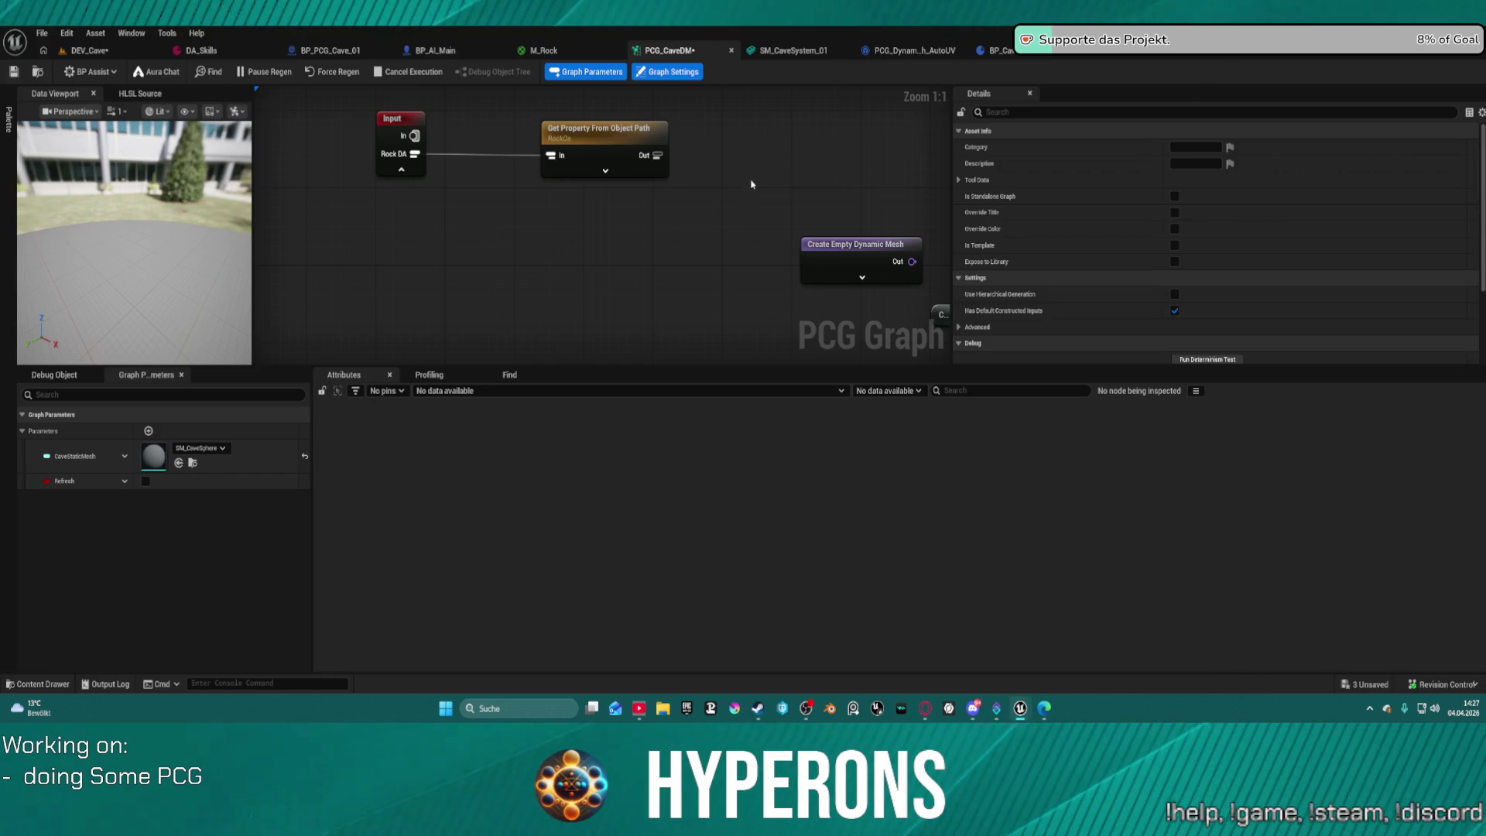
key(ctrl+s)
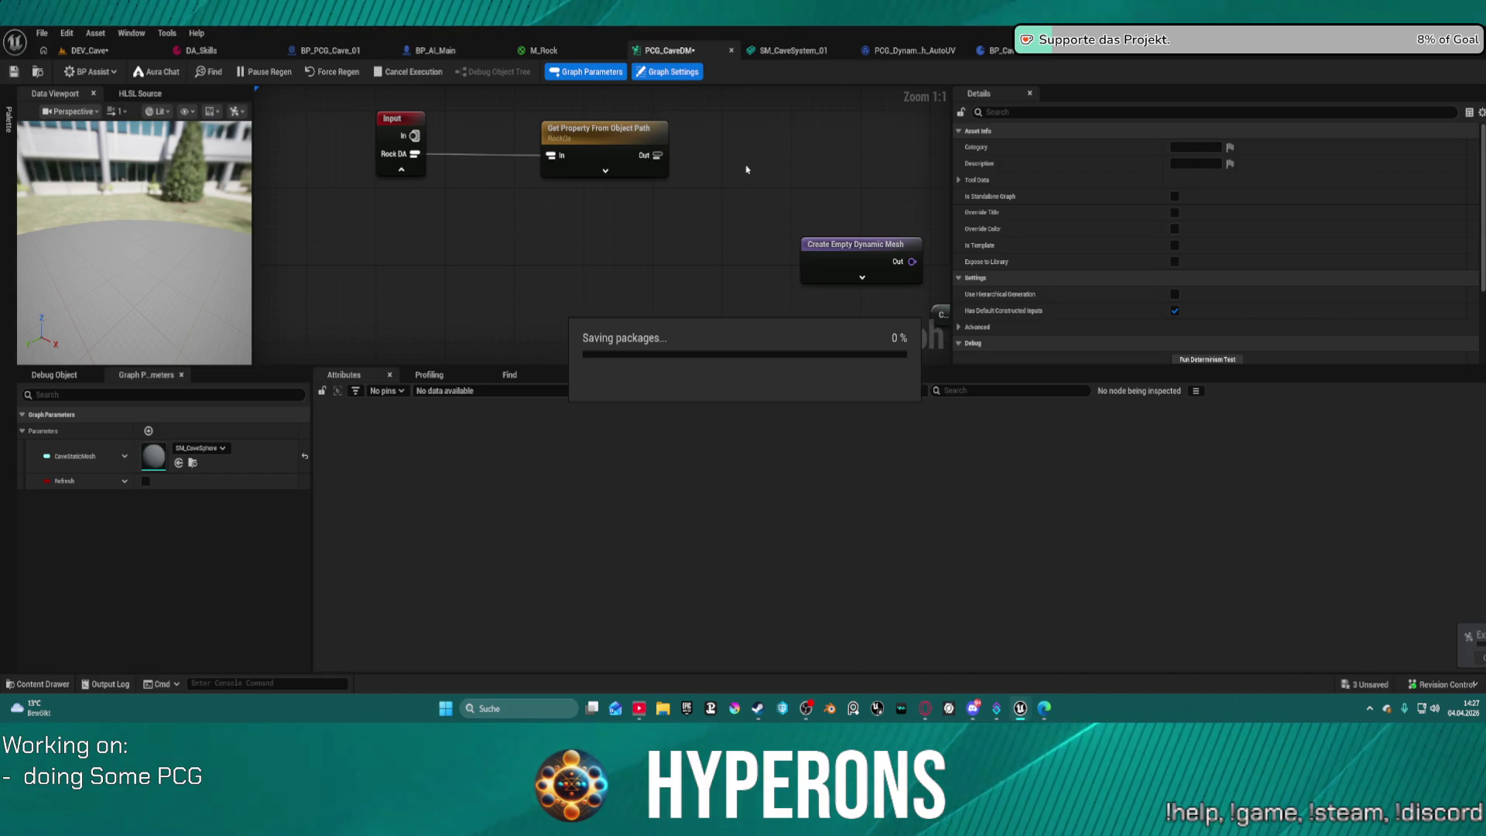
click(605, 130)
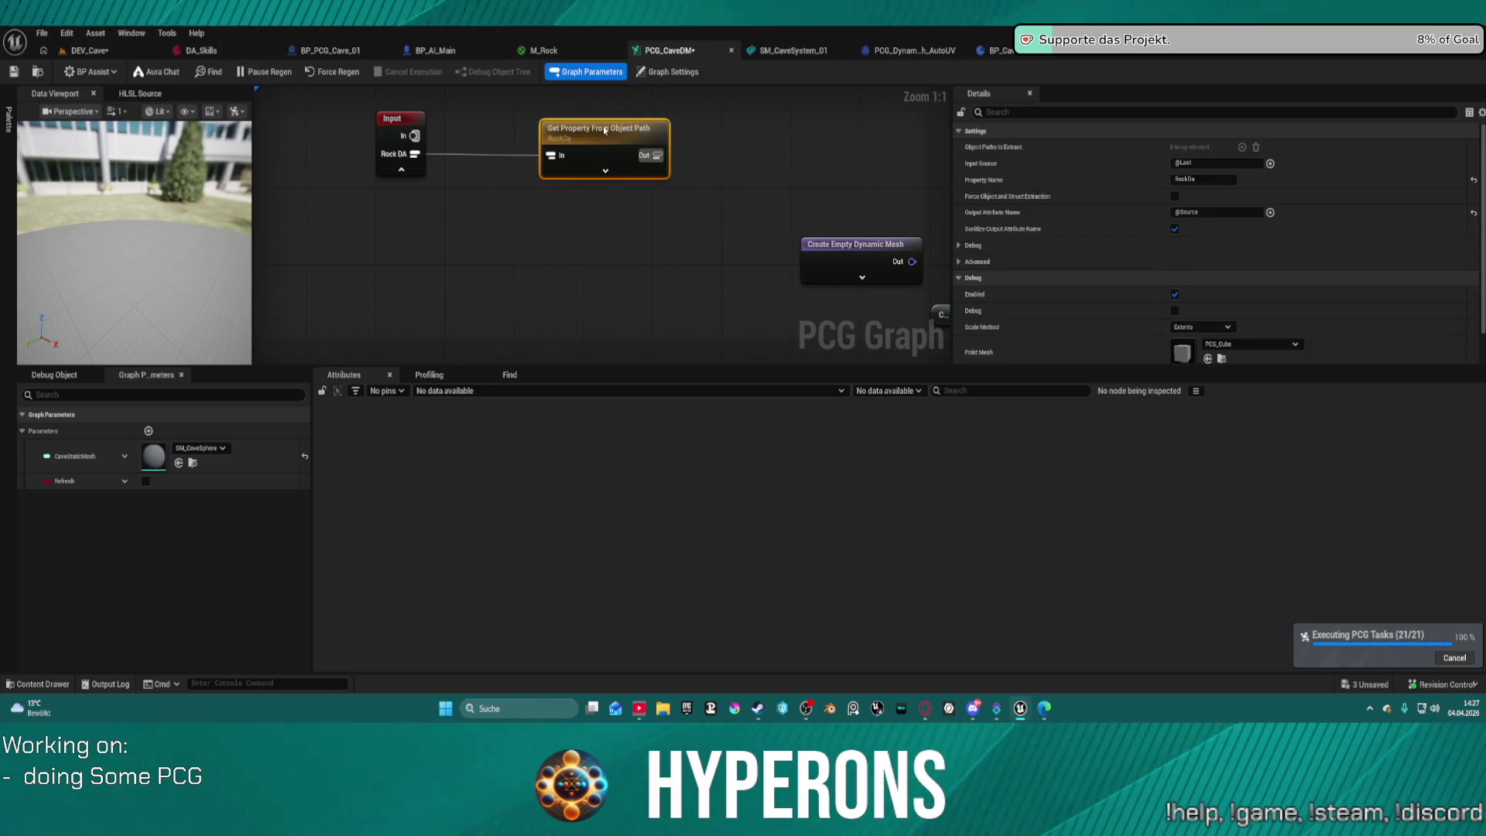
key(Delete)
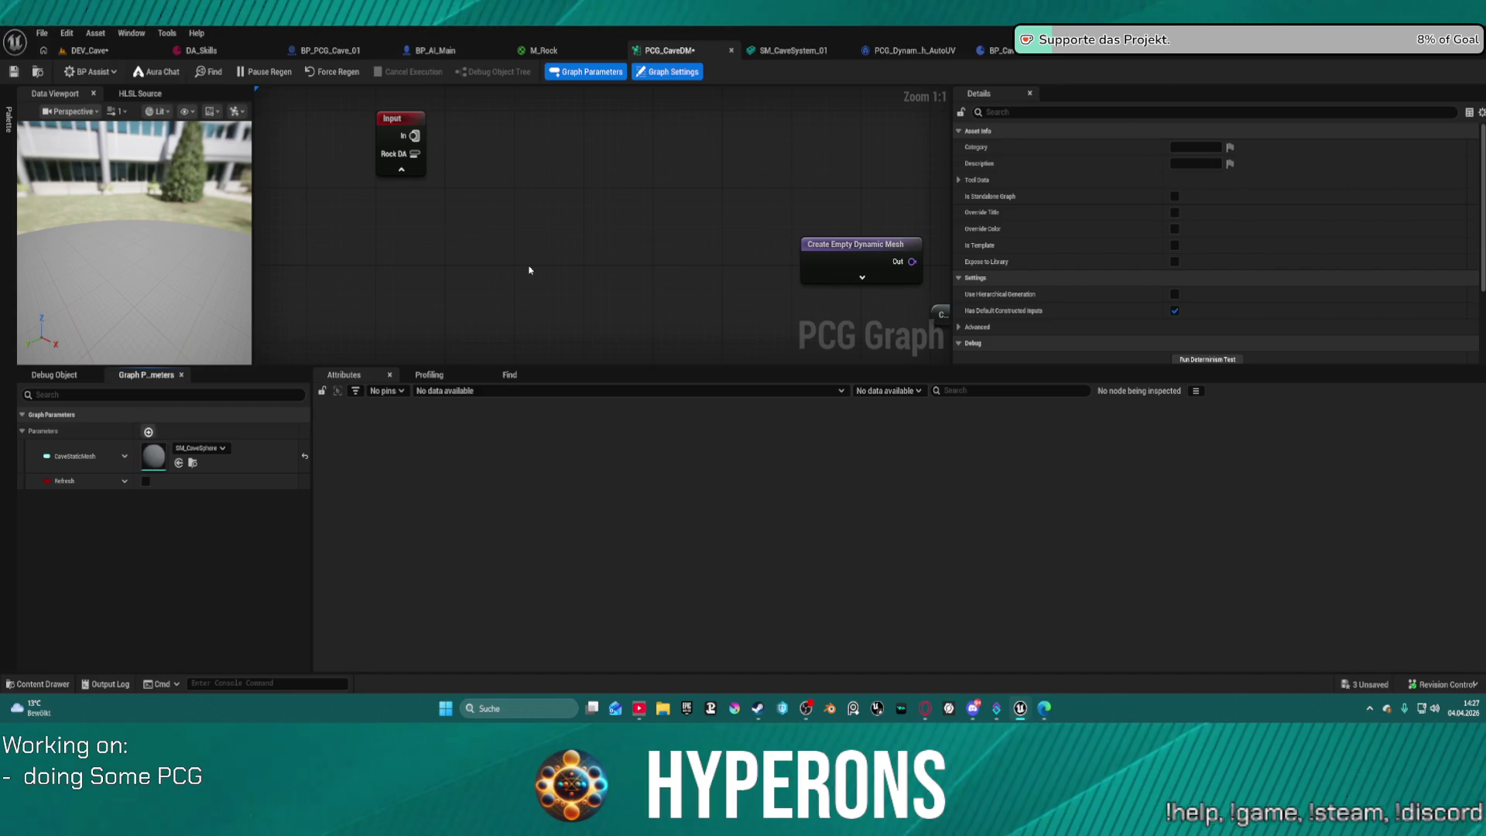
click(89, 51)
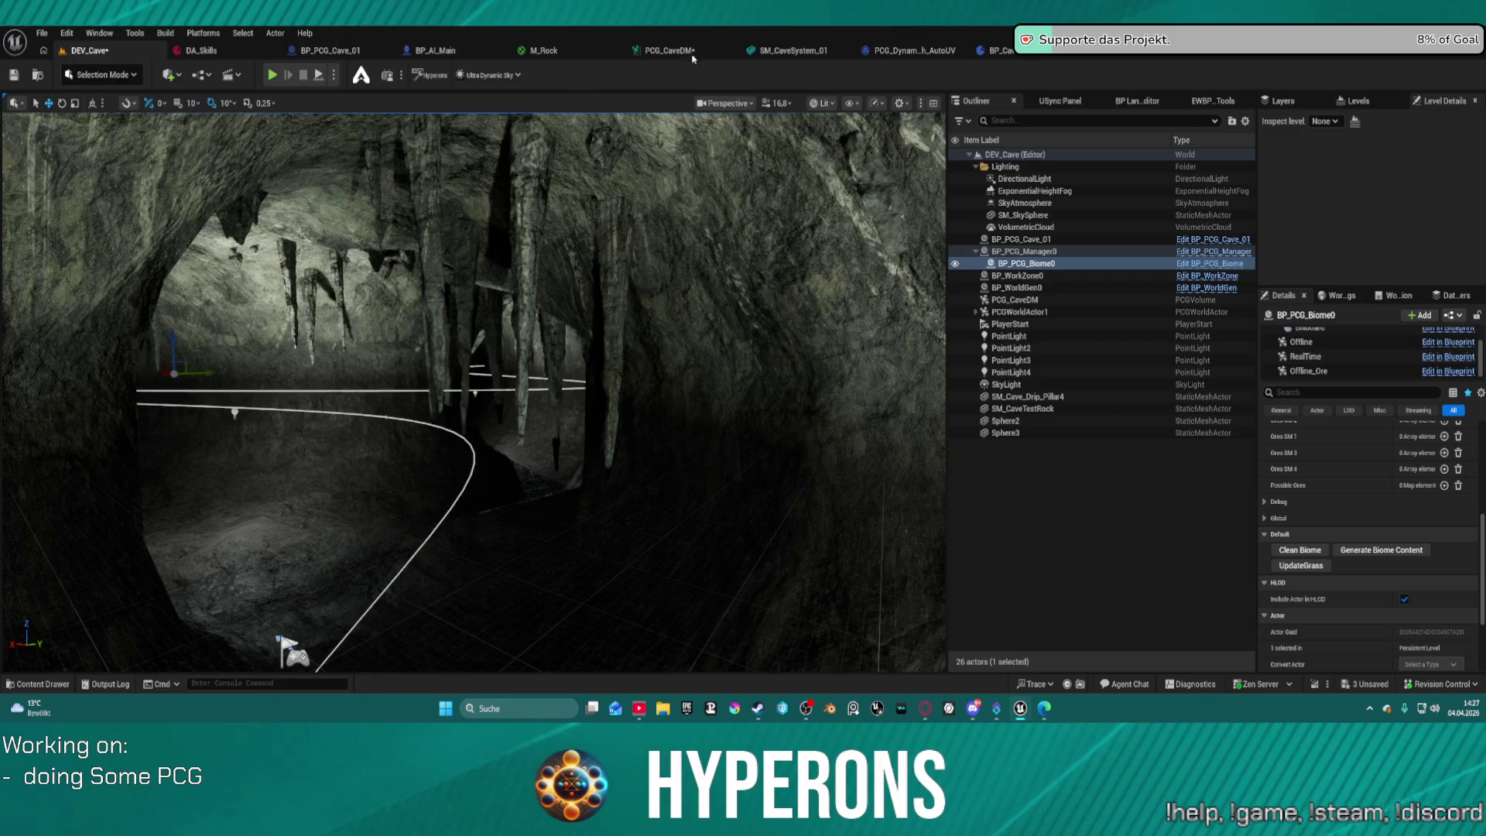
Add a Float graph parameter, NewProperty, to PCG_CaveDM, browsing its type list without changing it.
click(693, 51)
click(149, 432)
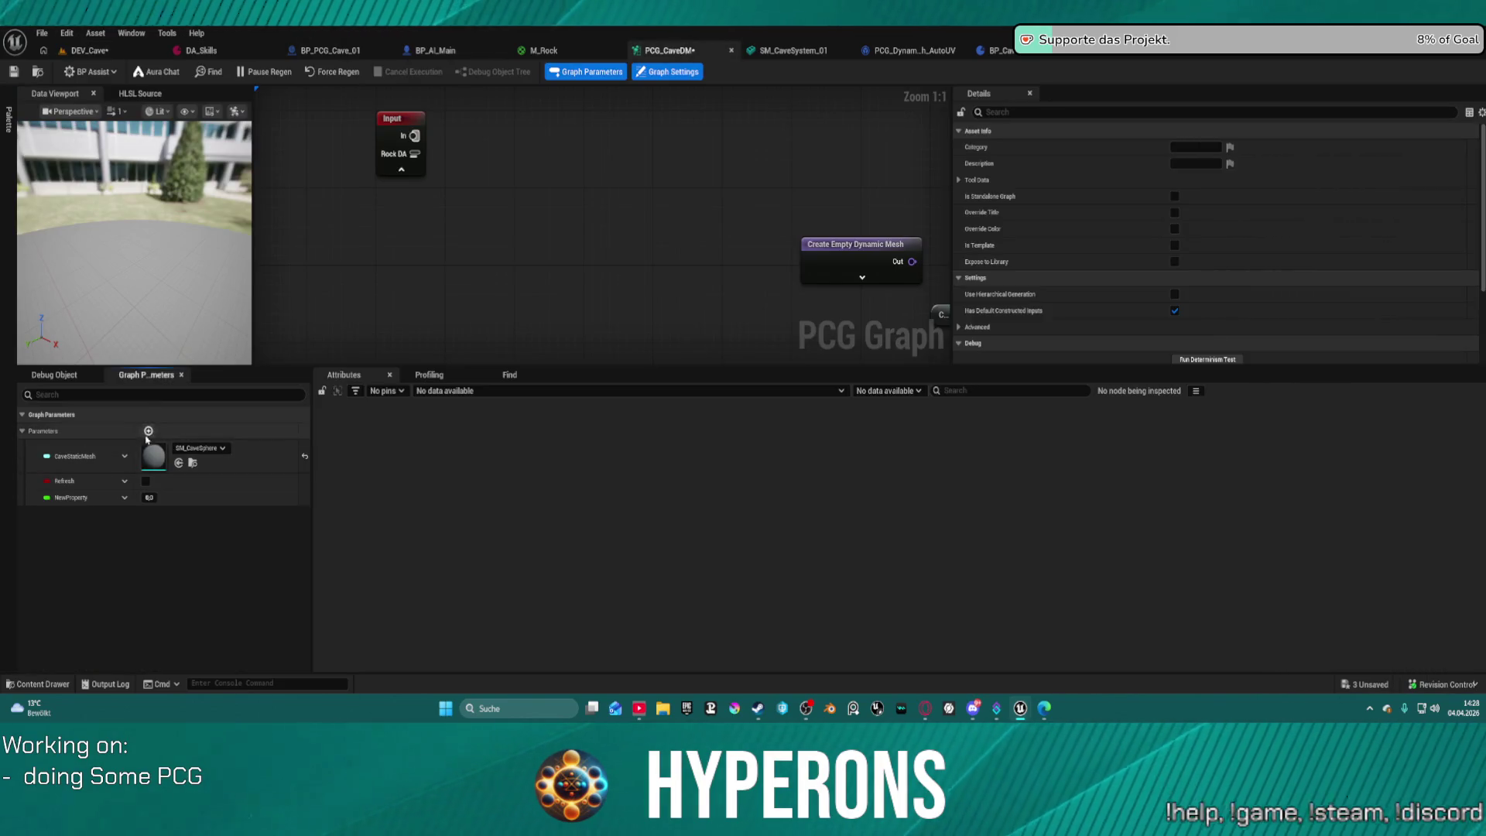
click(124, 497)
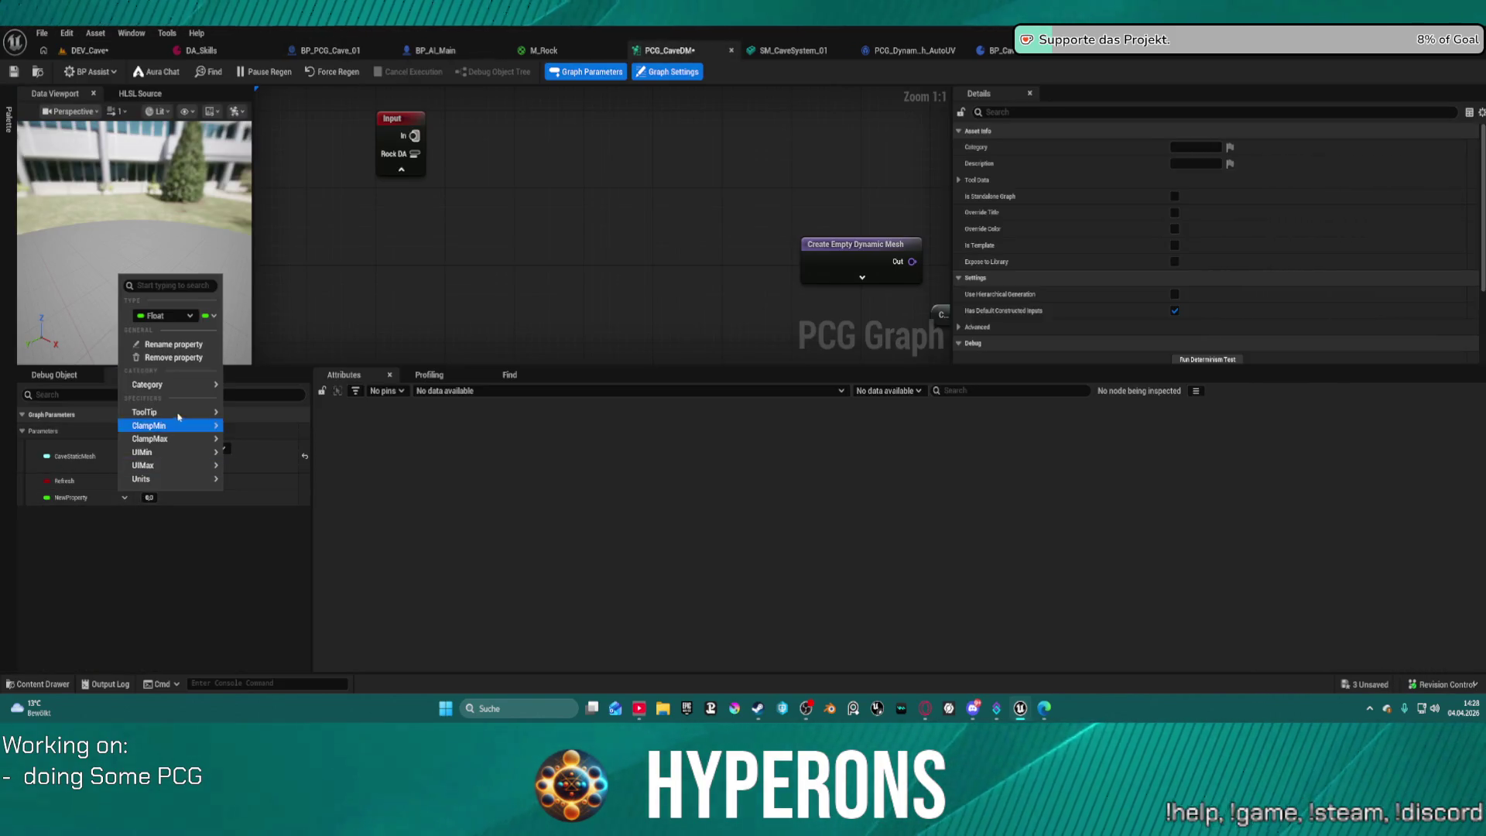
click(173, 318)
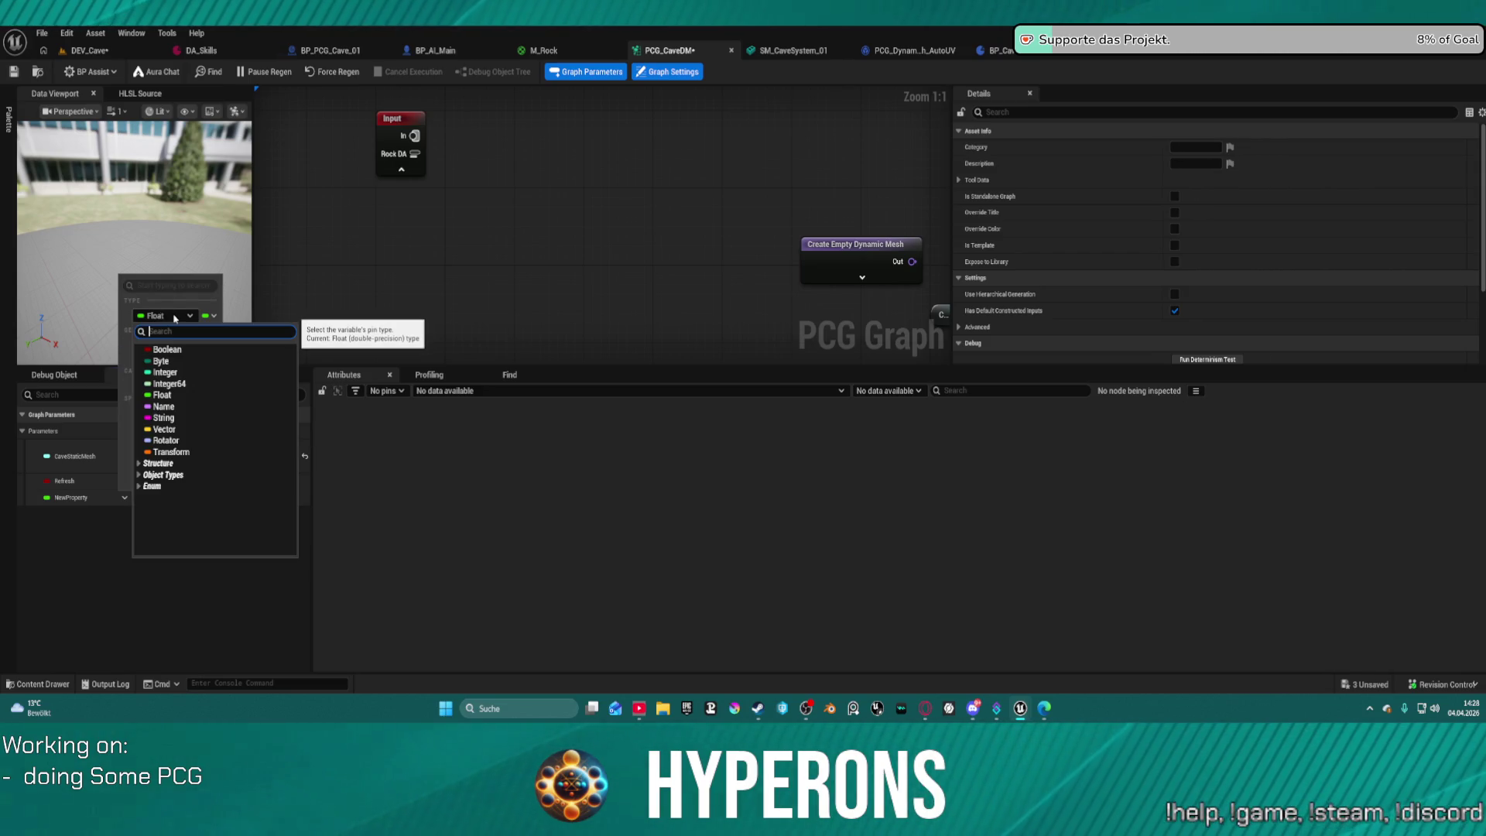
text(Rock ca)
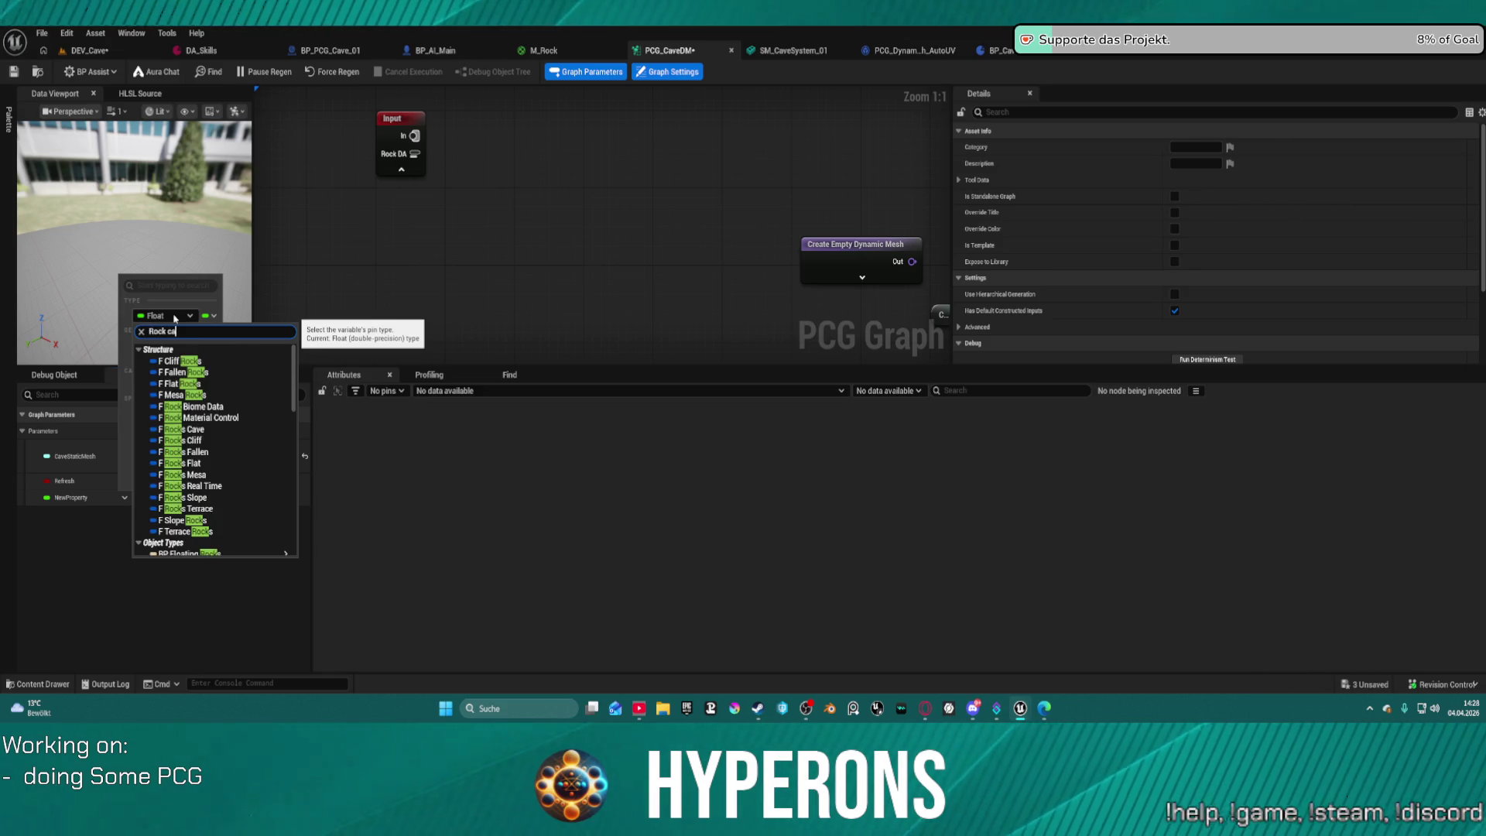
text(ve)
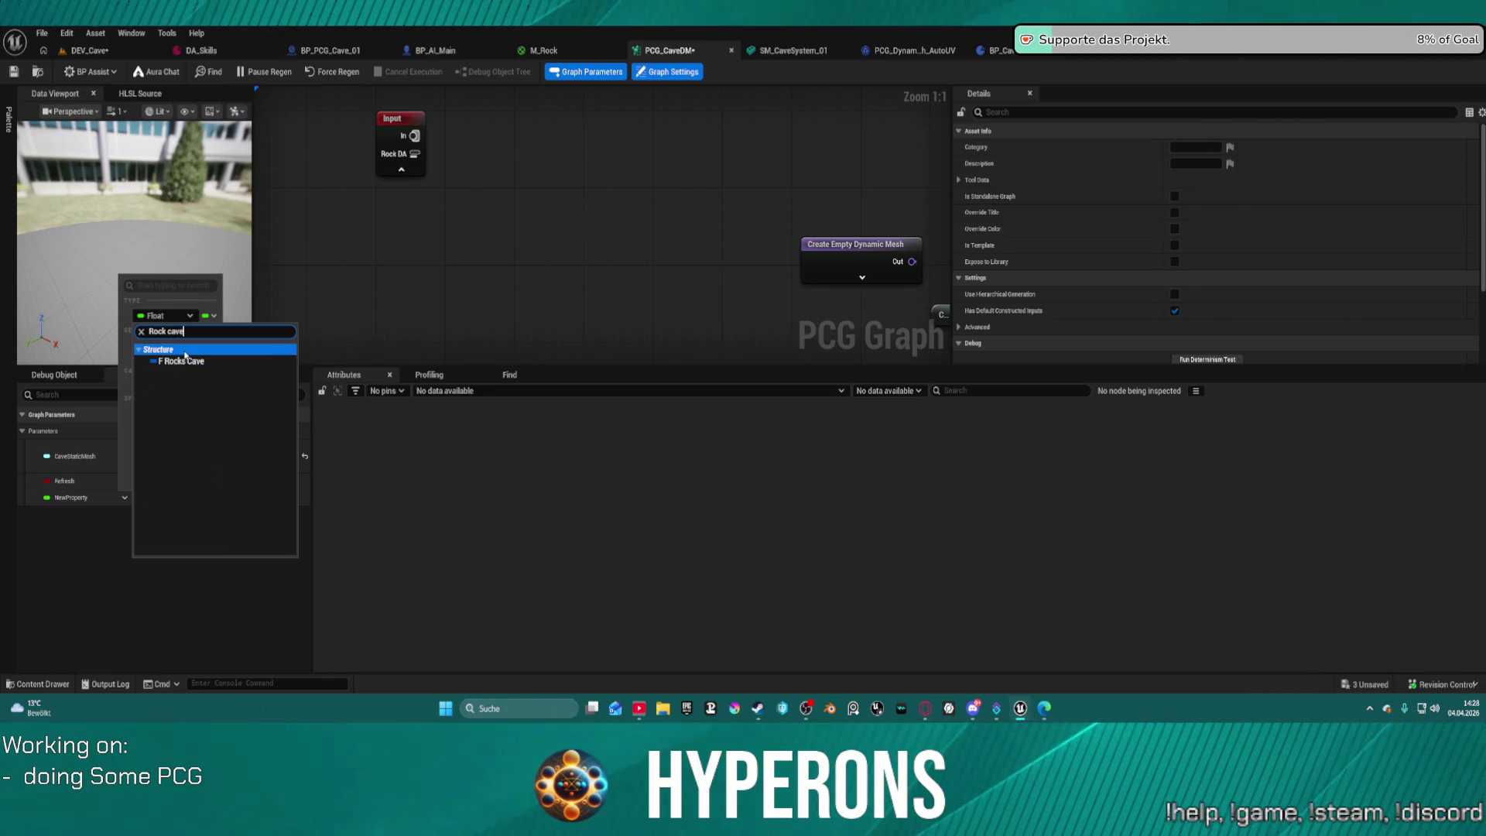
key(ctrl+a)
key(BackSpace)
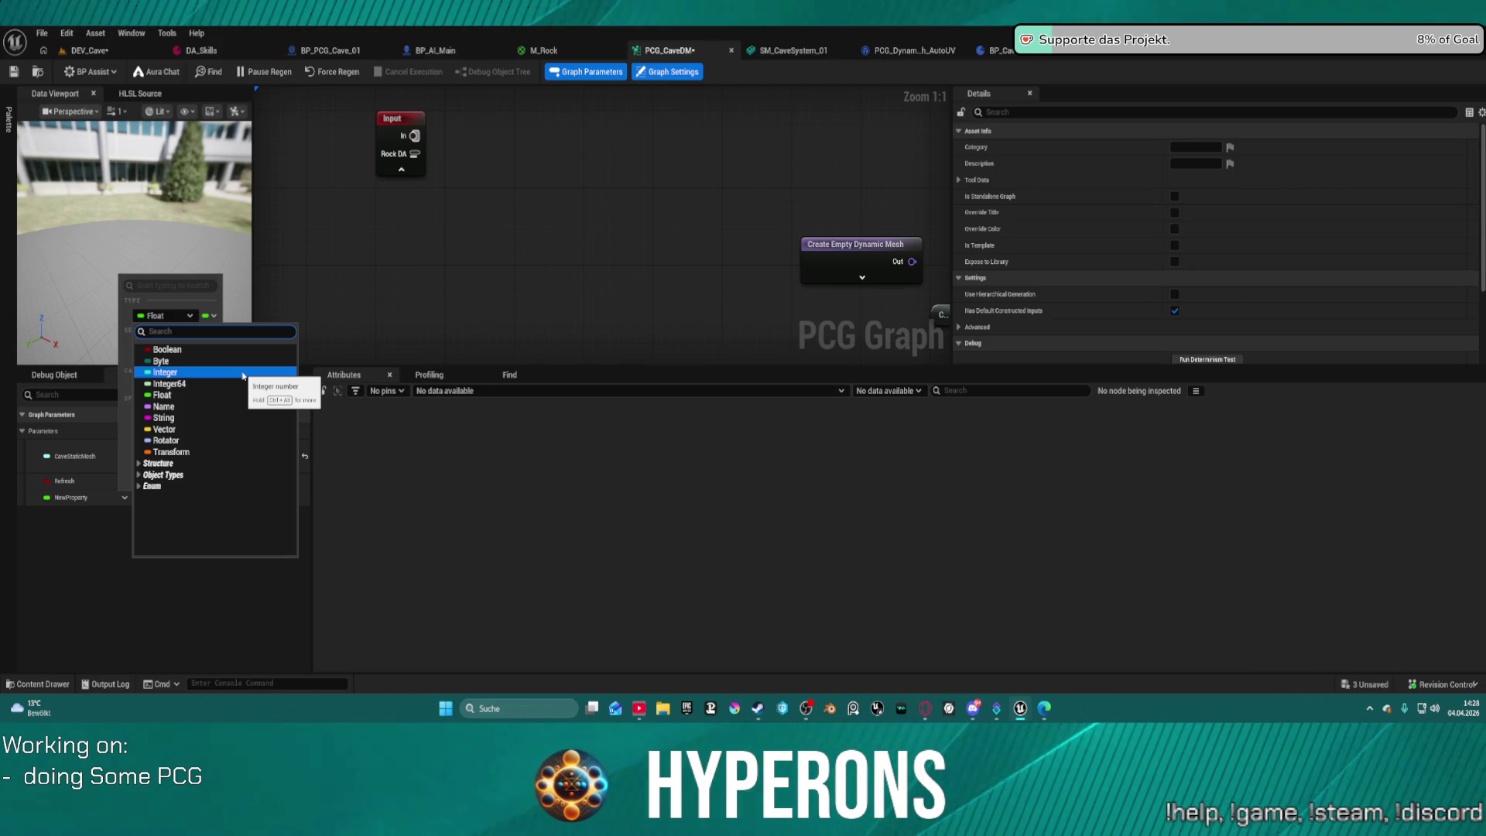
click(557, 194)
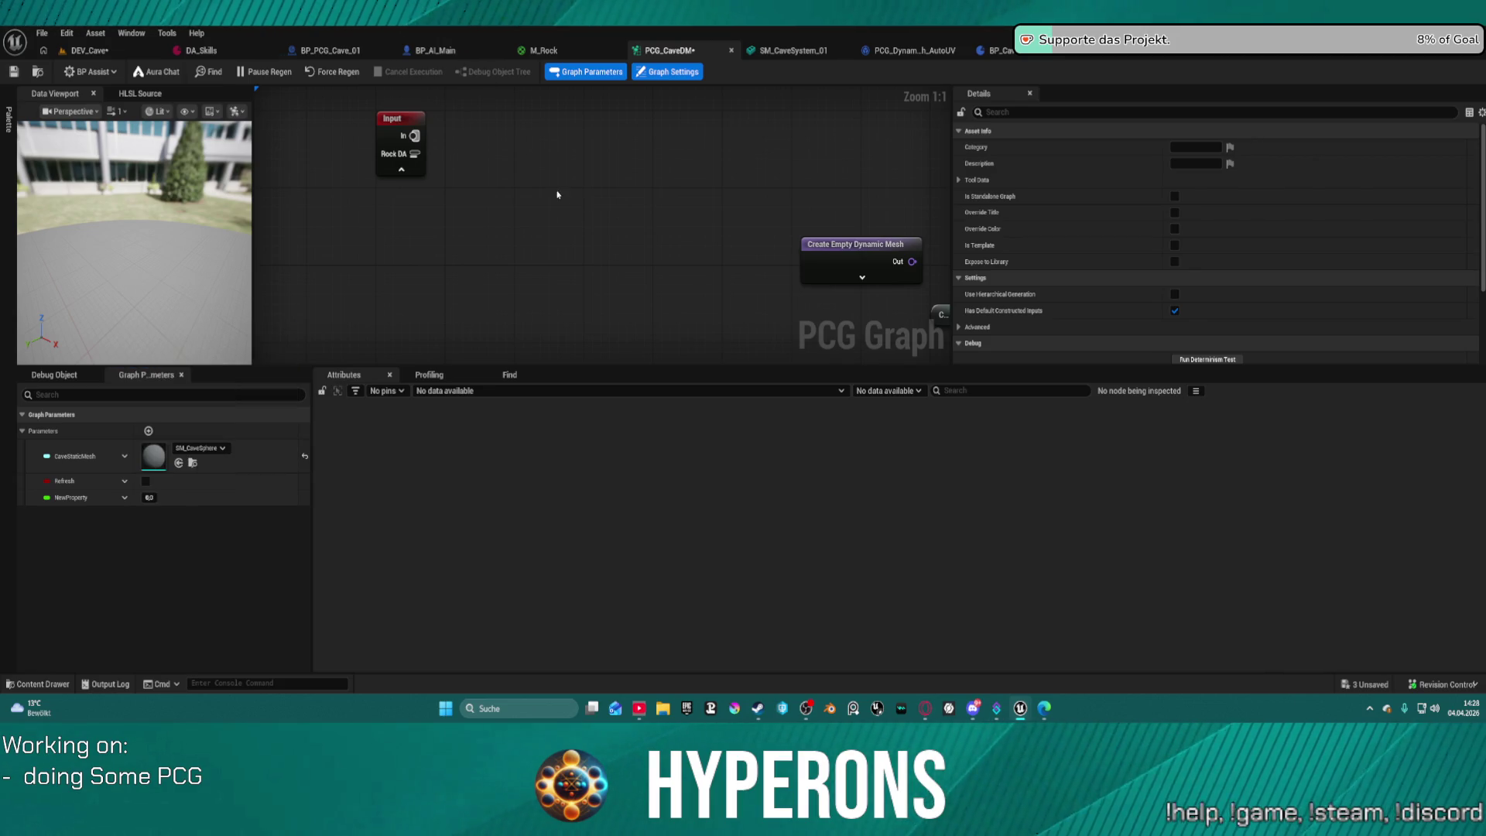
click(310, 55)
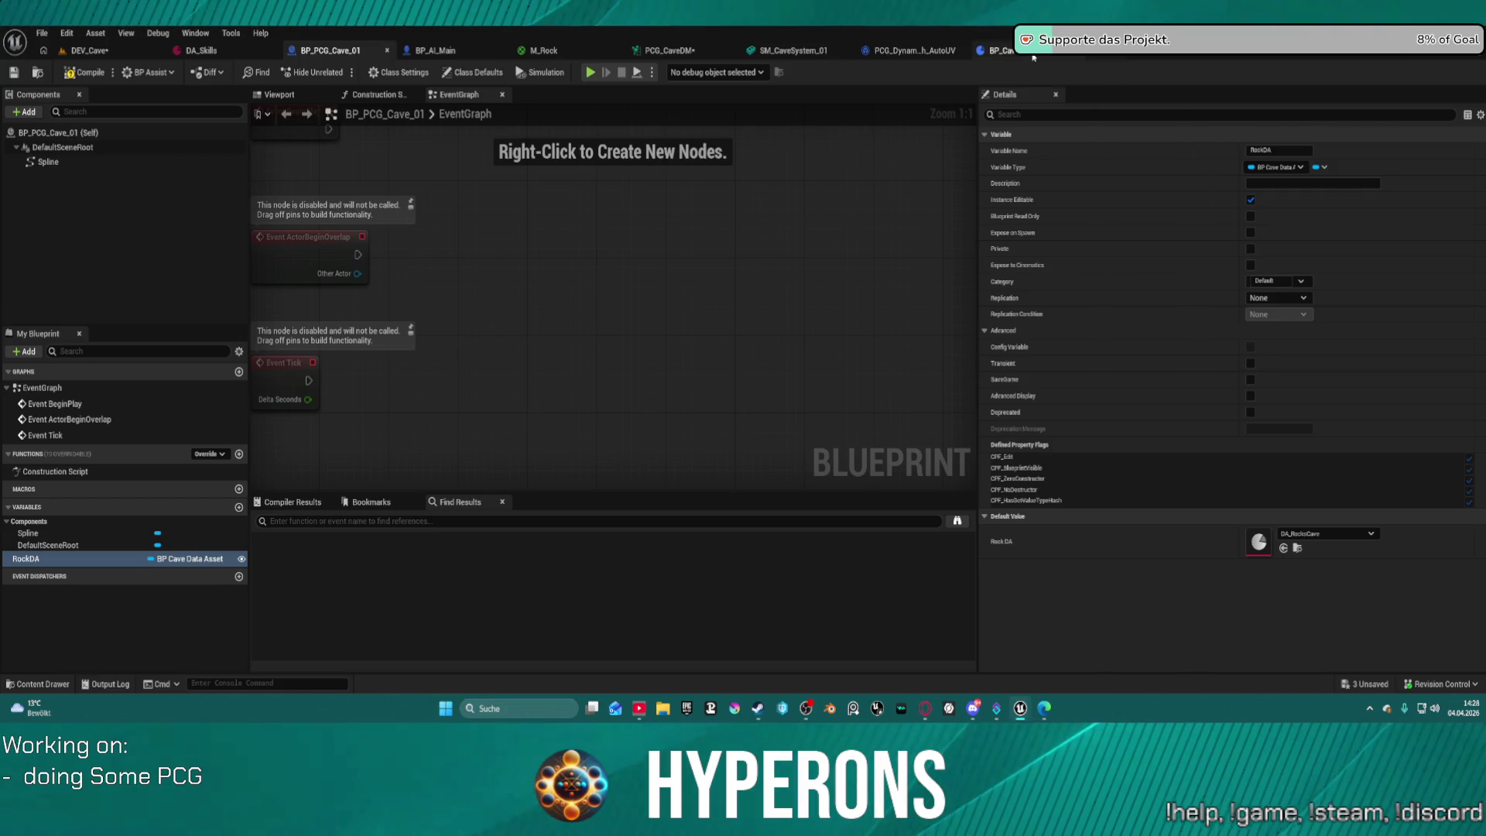
Change NewProperty's type to BP Cave Data Asset and save the graph.
key(ctrl+space)
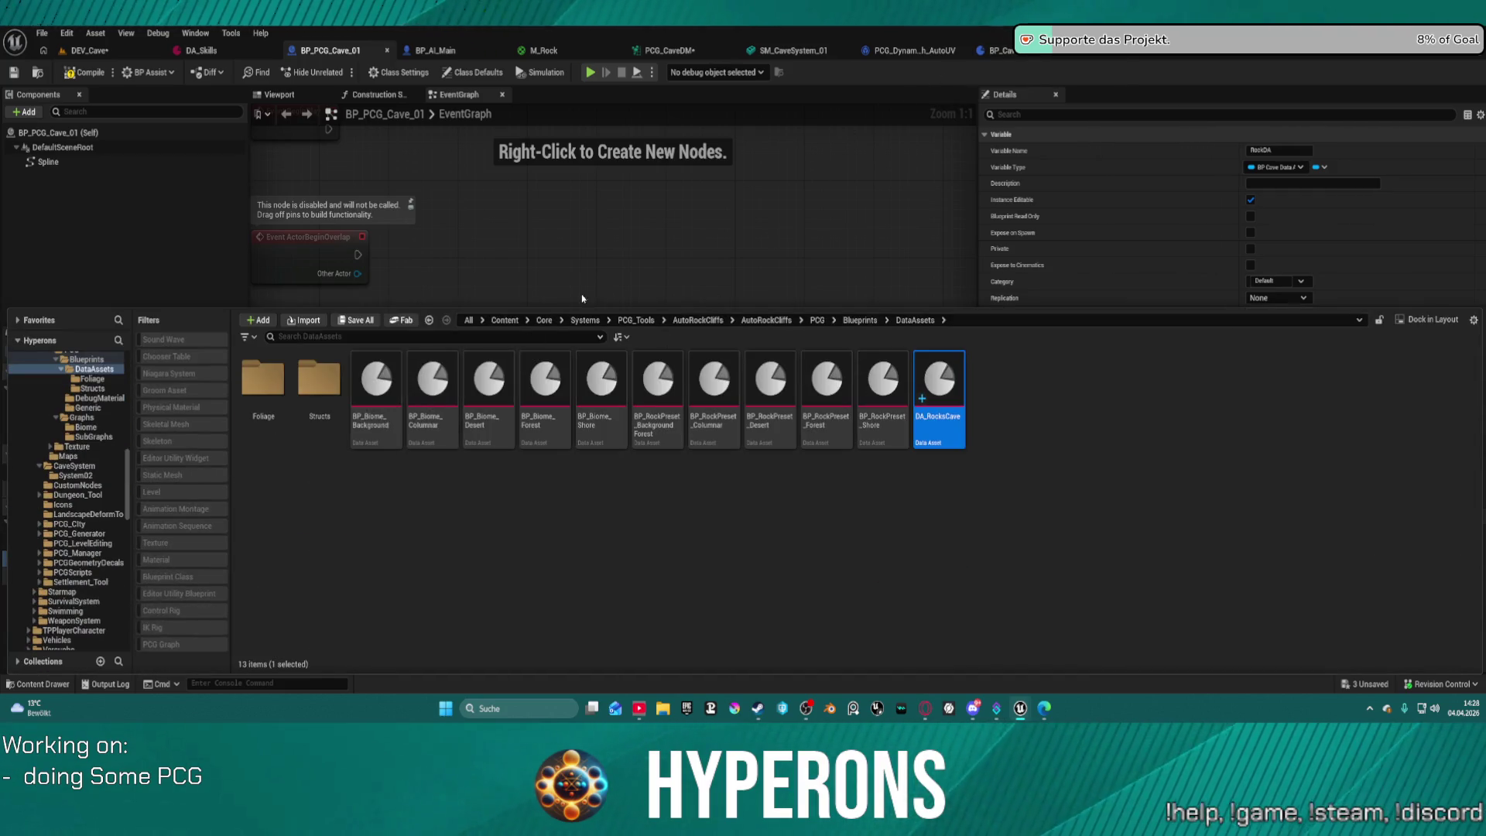
click(692, 218)
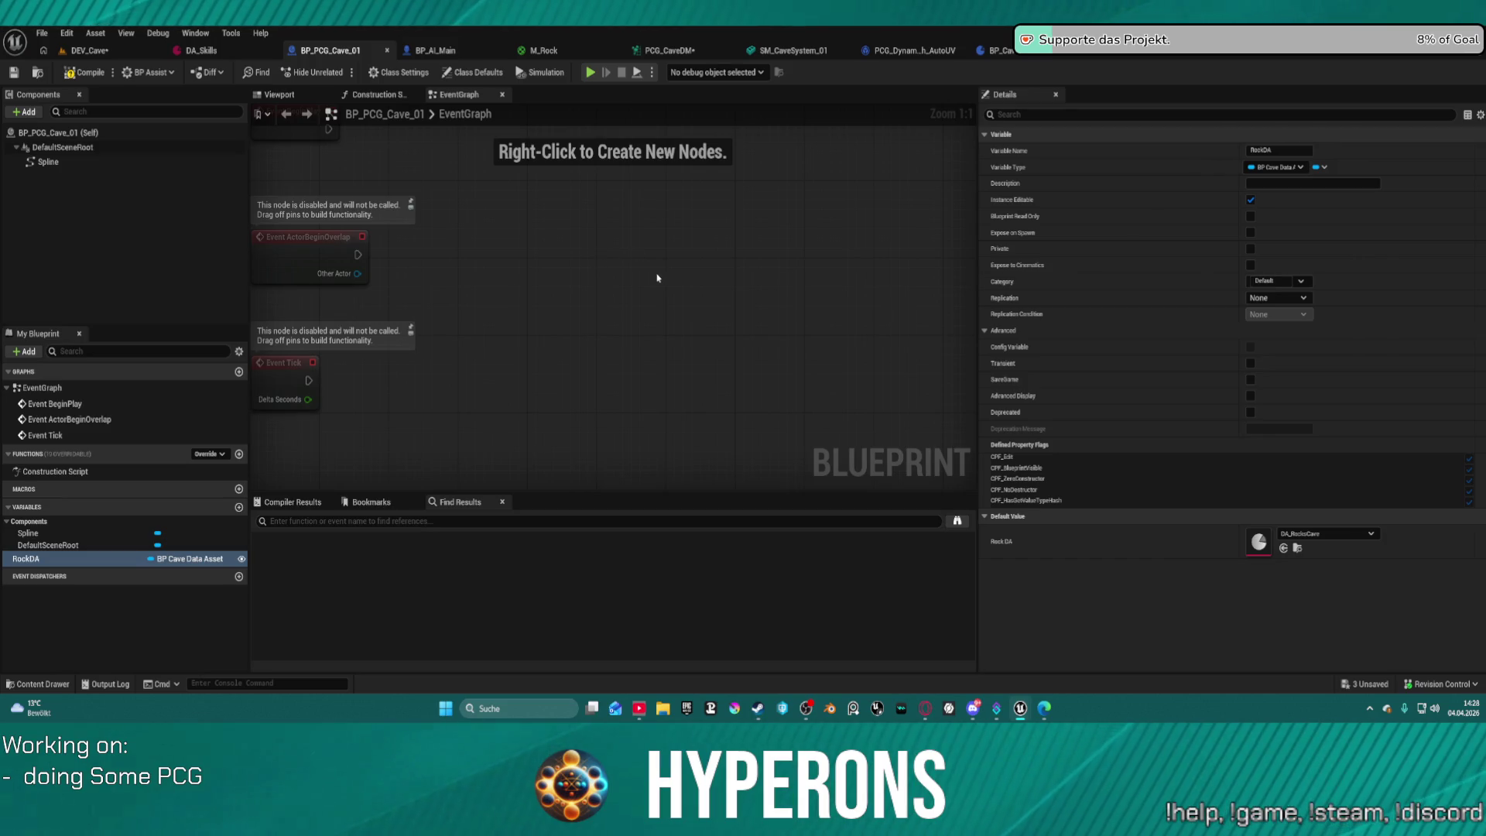
click(676, 52)
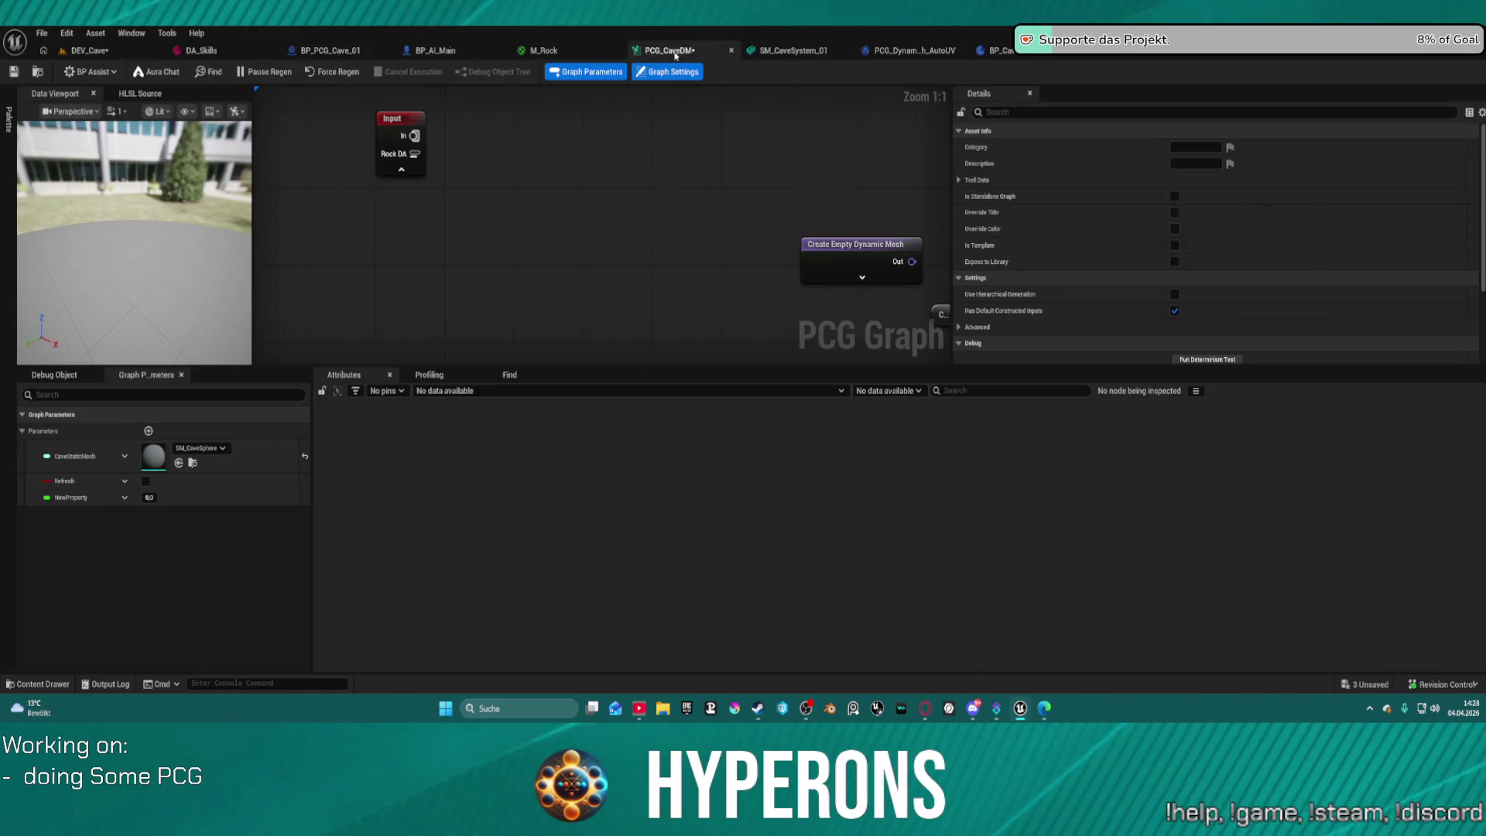
click(80, 500)
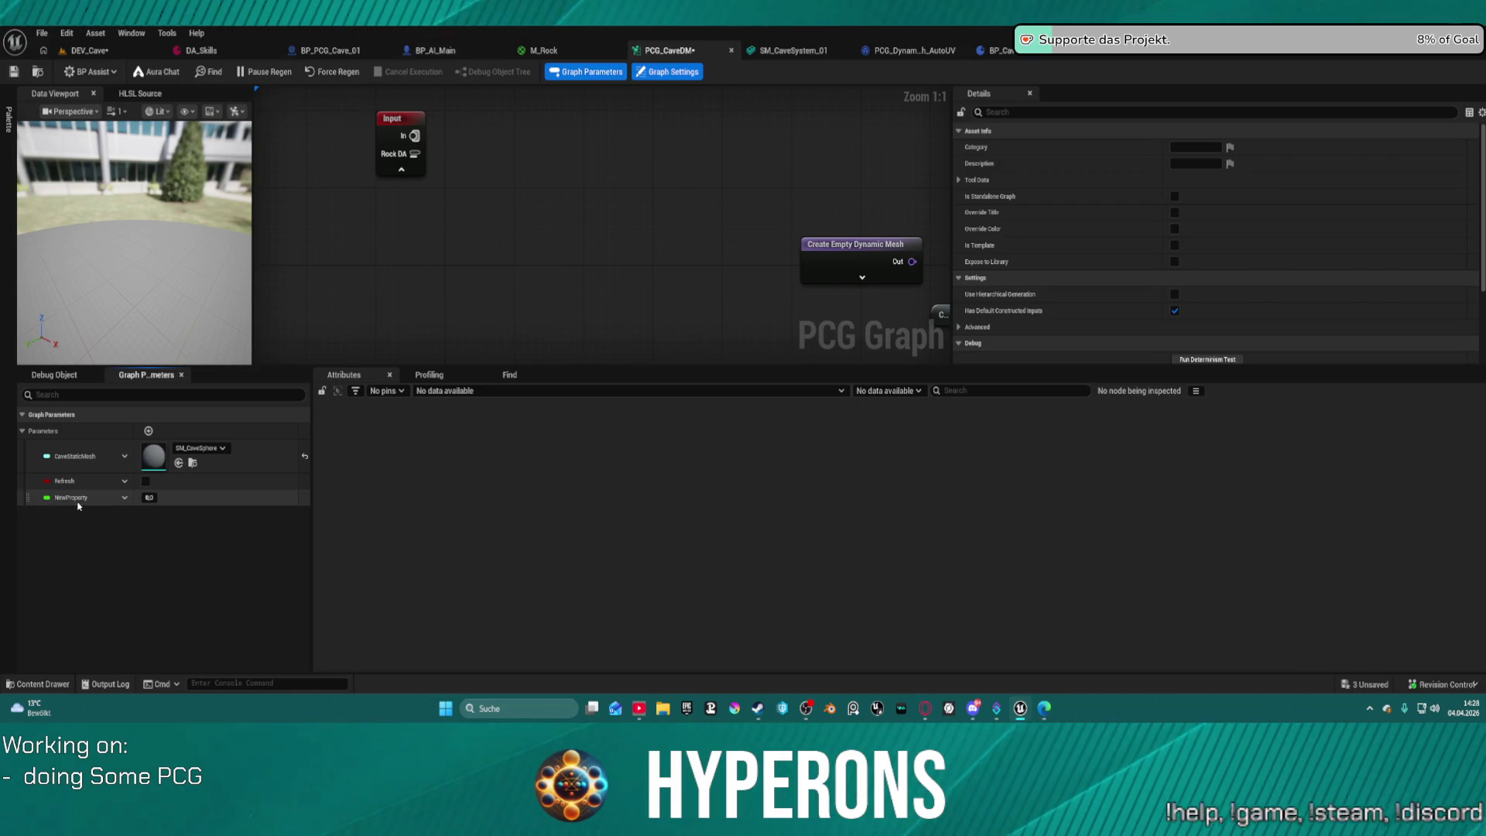
click(126, 499)
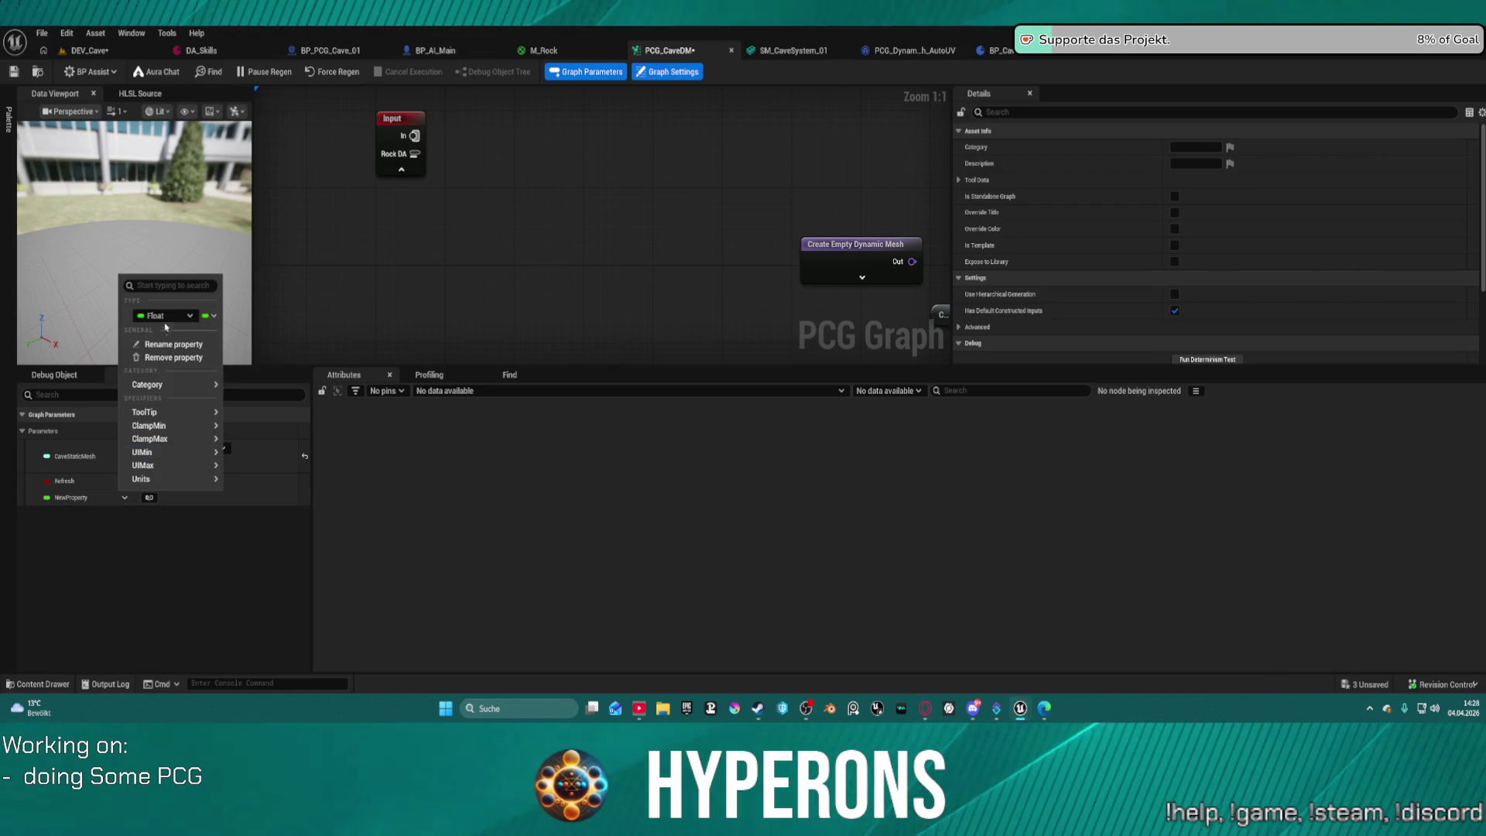
click(175, 317)
text(Cav)
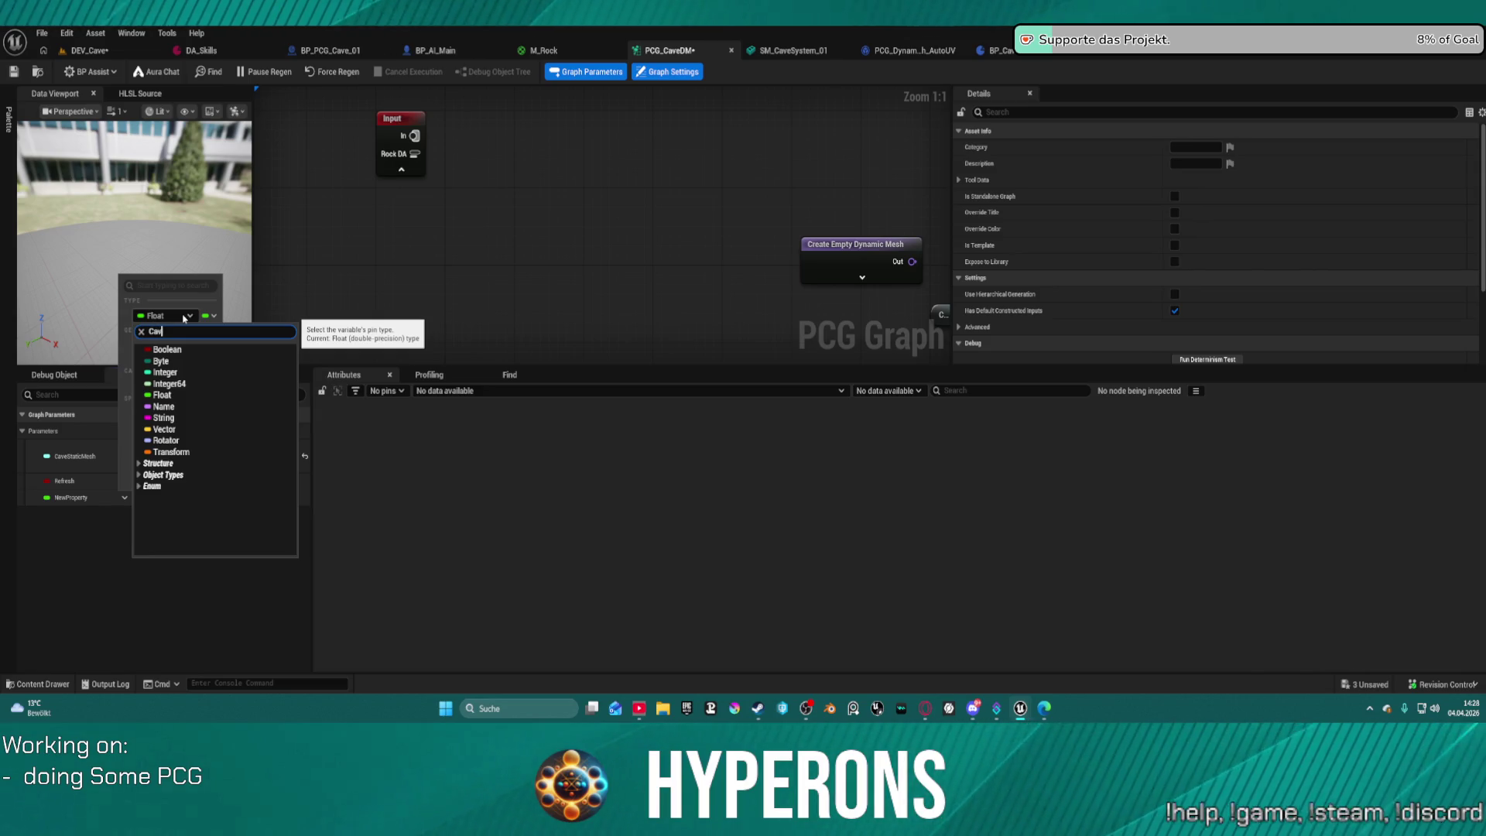
text(e)
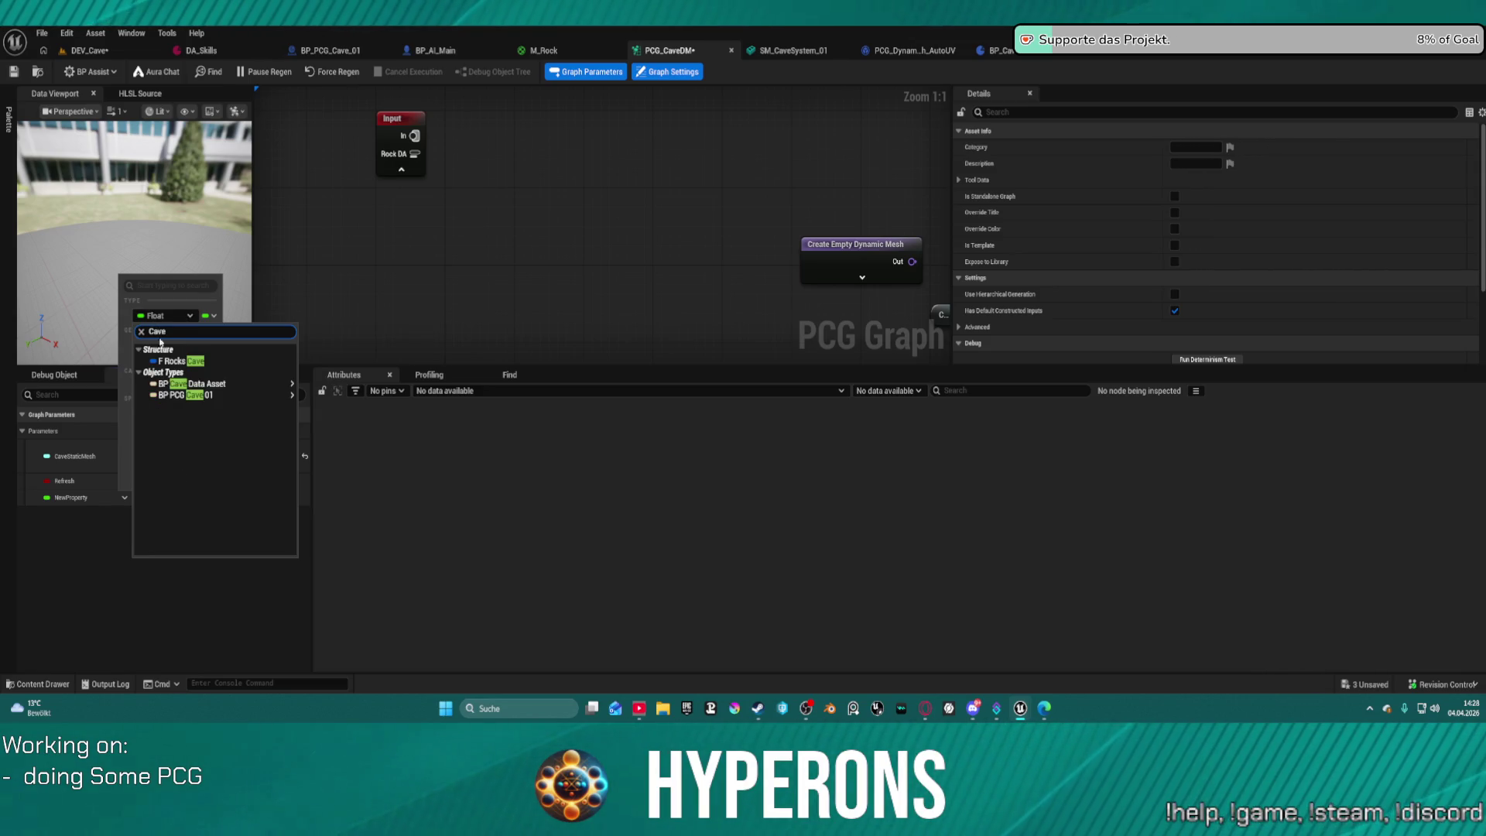
click(310, 385)
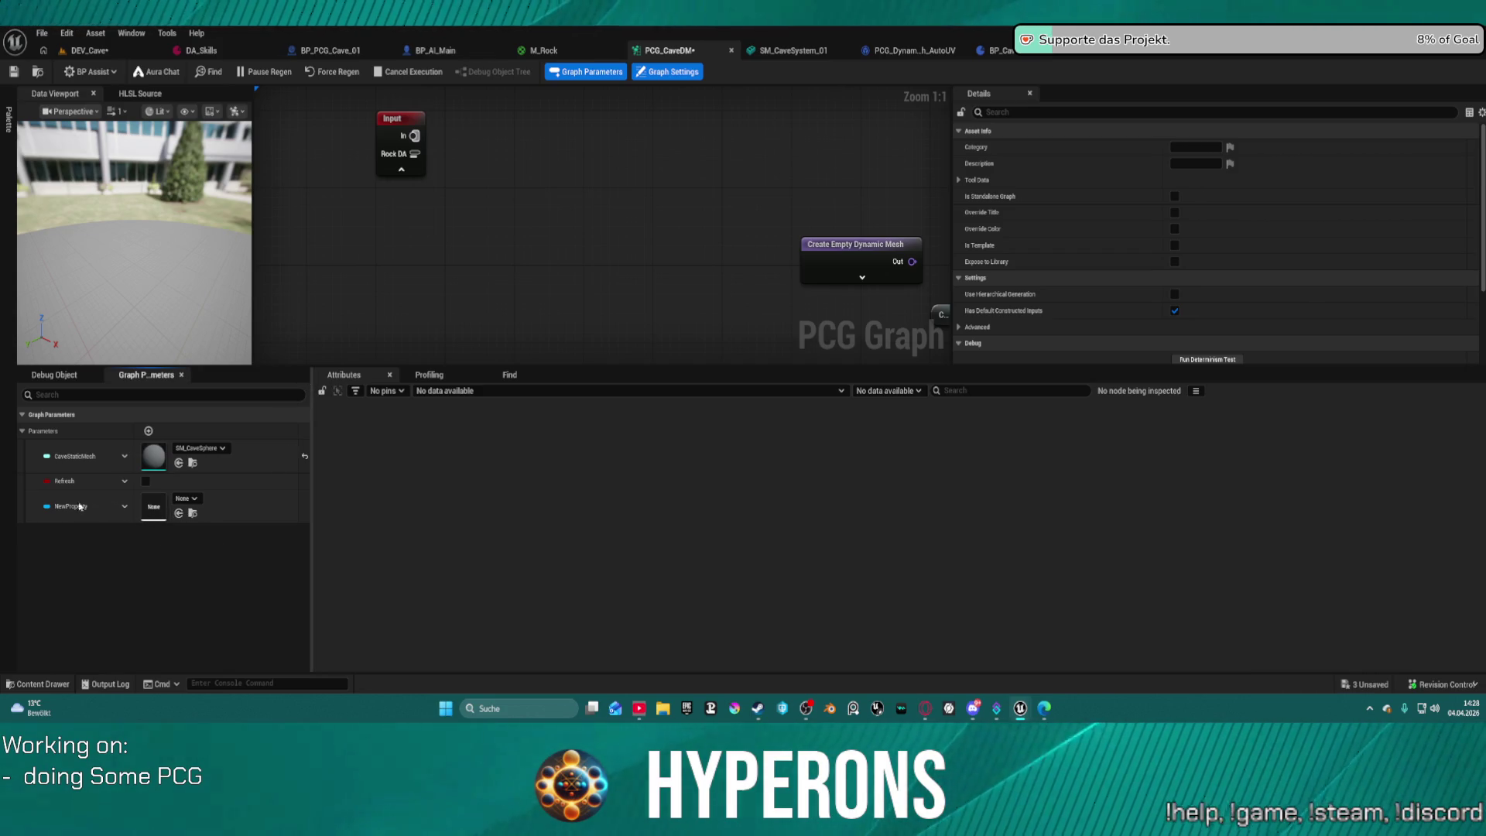
key(ctrl+s)
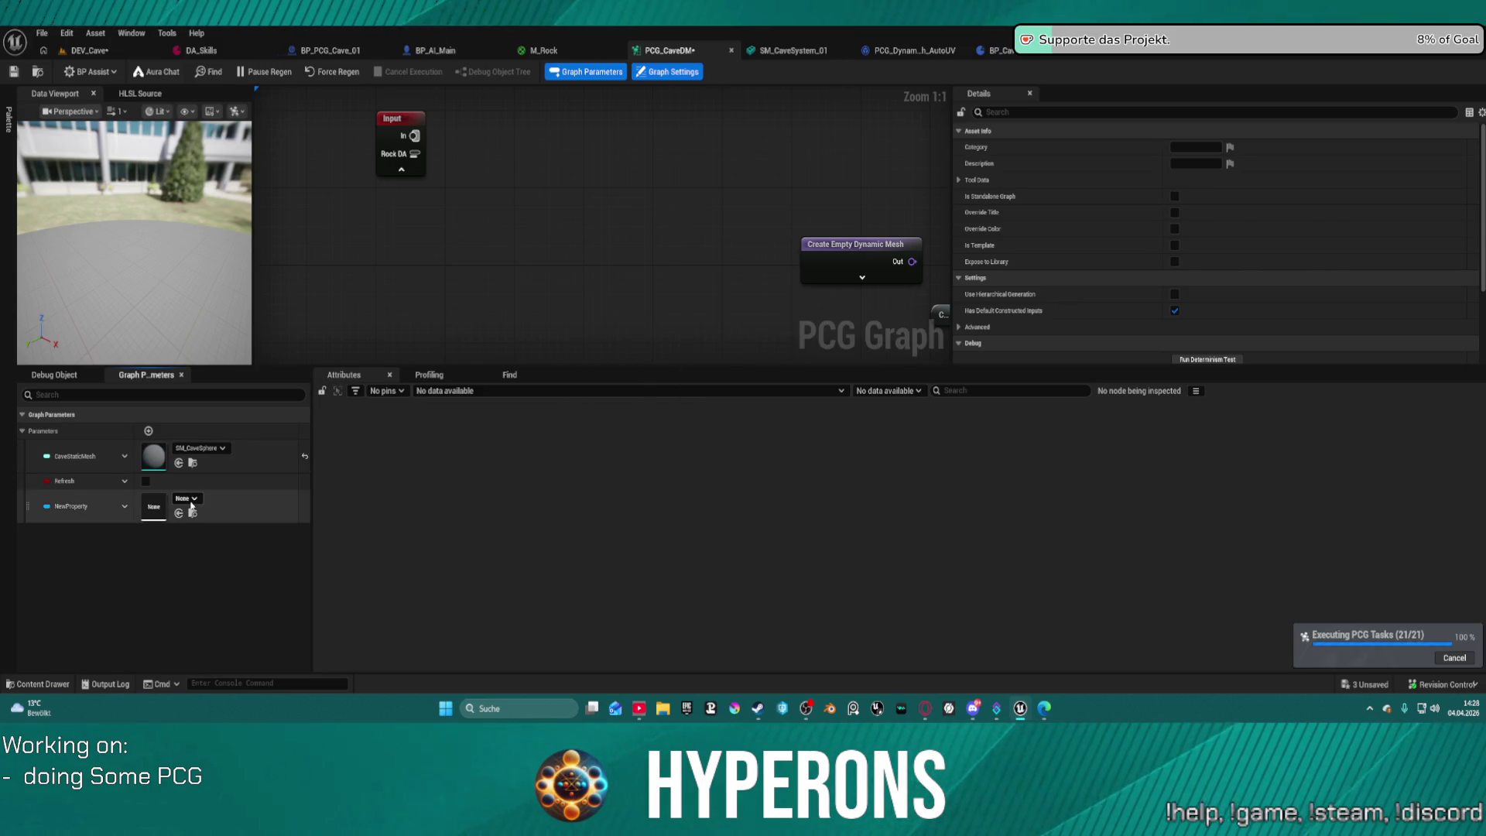
Assign DA_RocksCave to the parameter, rename it RockDA, and save.
click(186, 500)
click(249, 355)
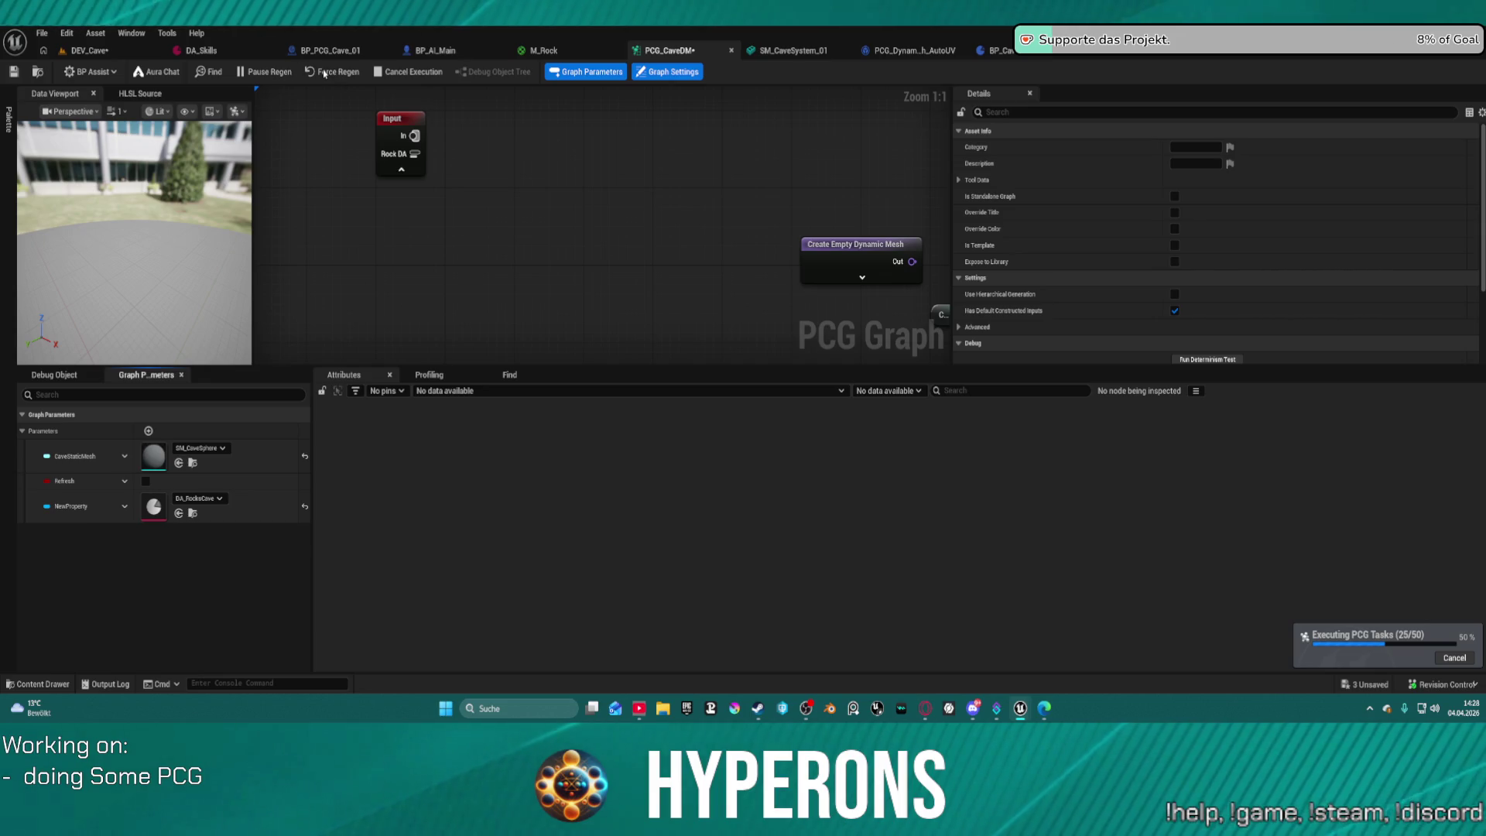
key(ctrl+s)
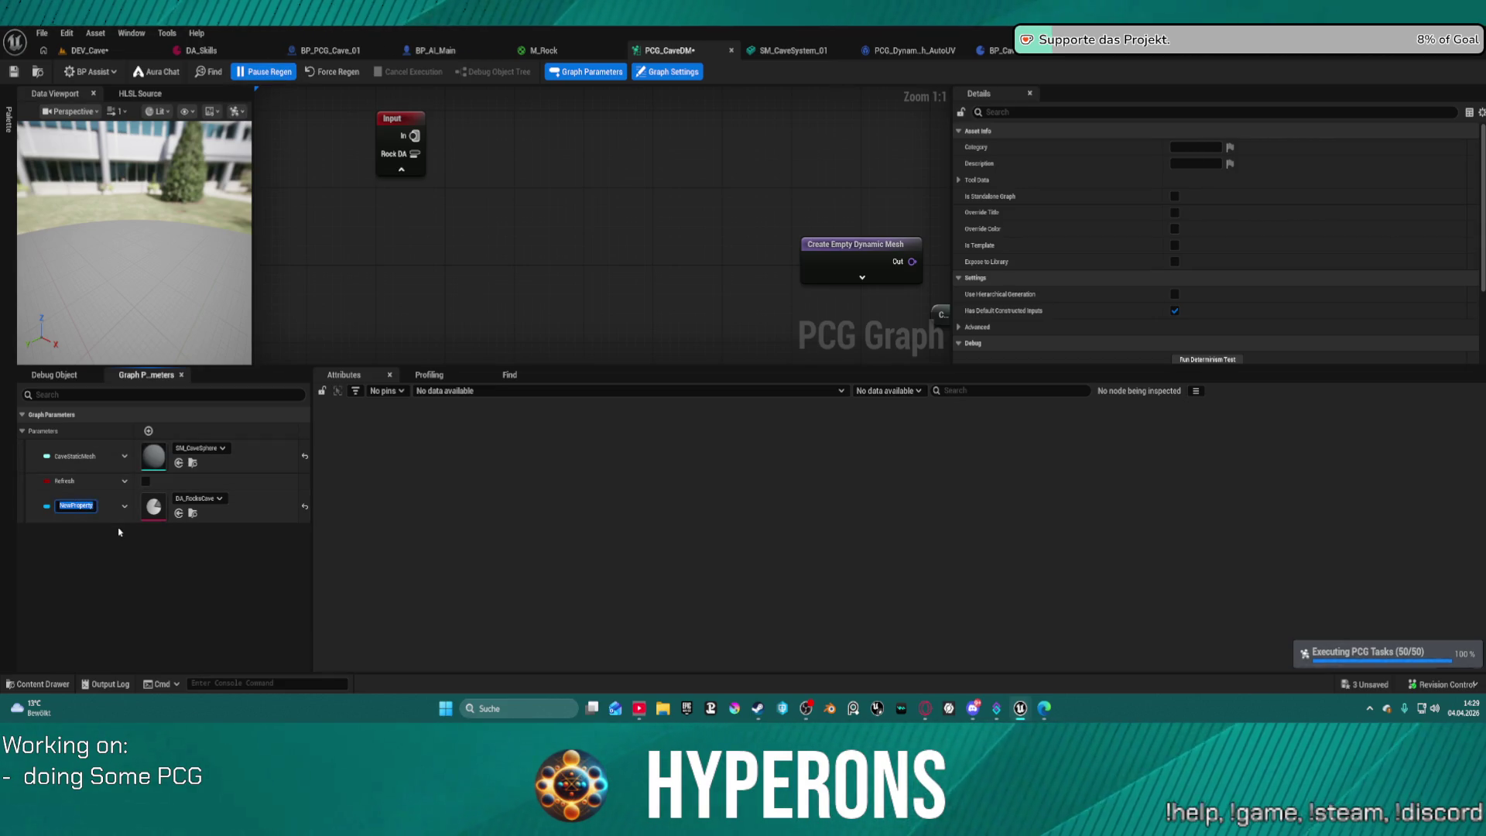
text(RockDA)
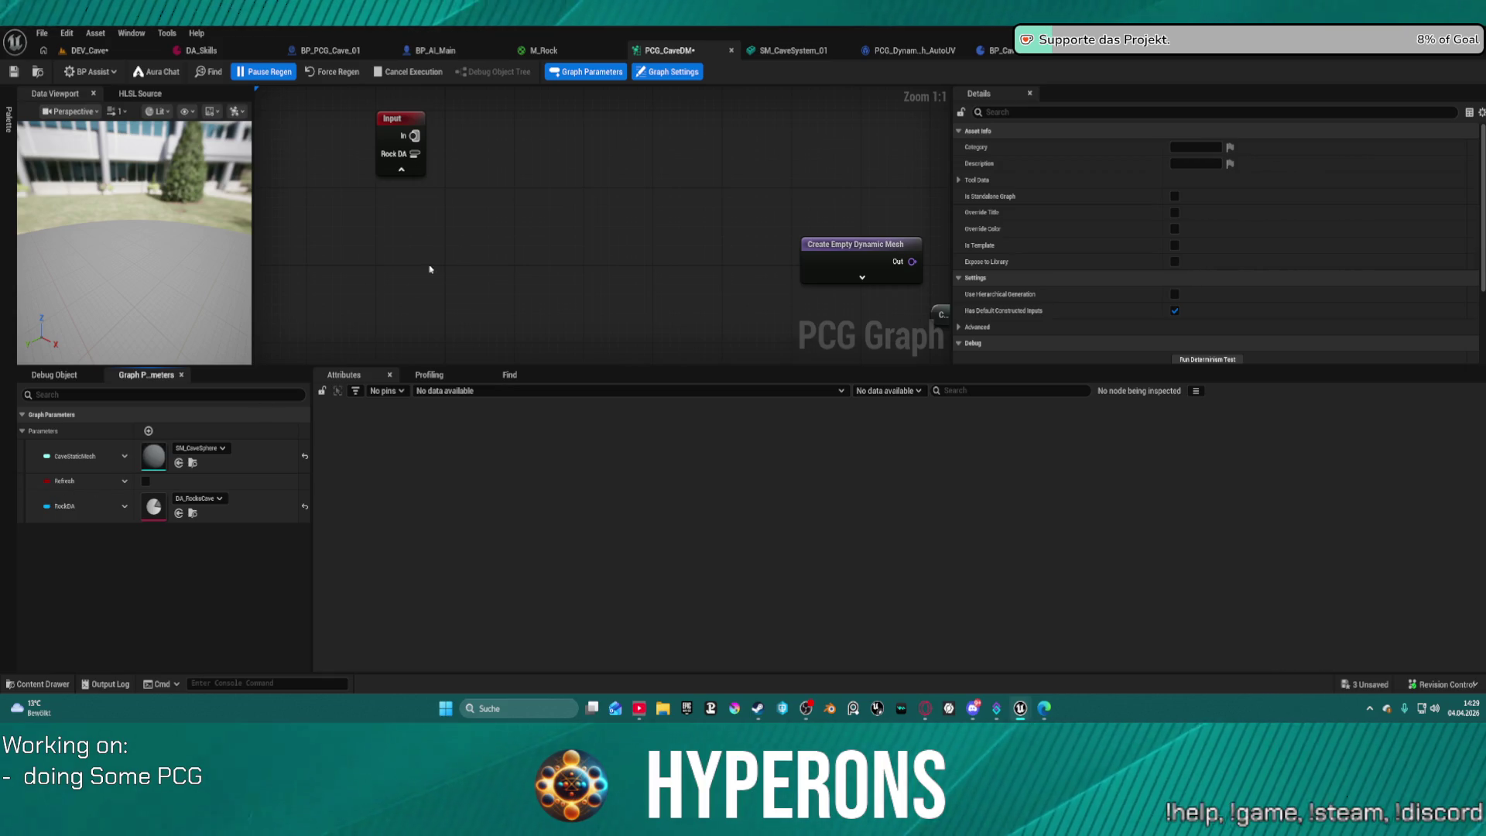
key(ctrl+s)
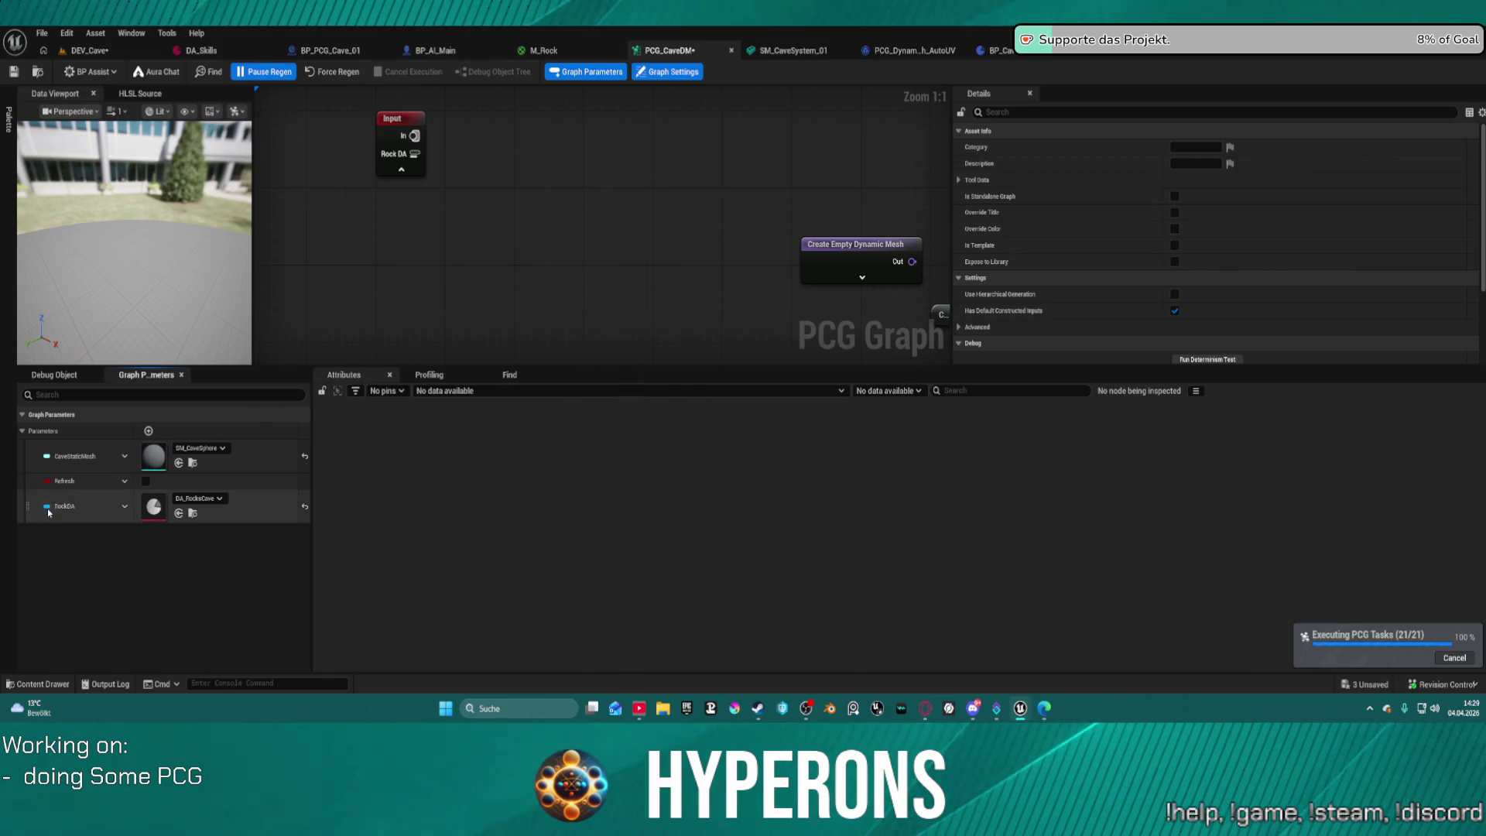
click(453, 281)
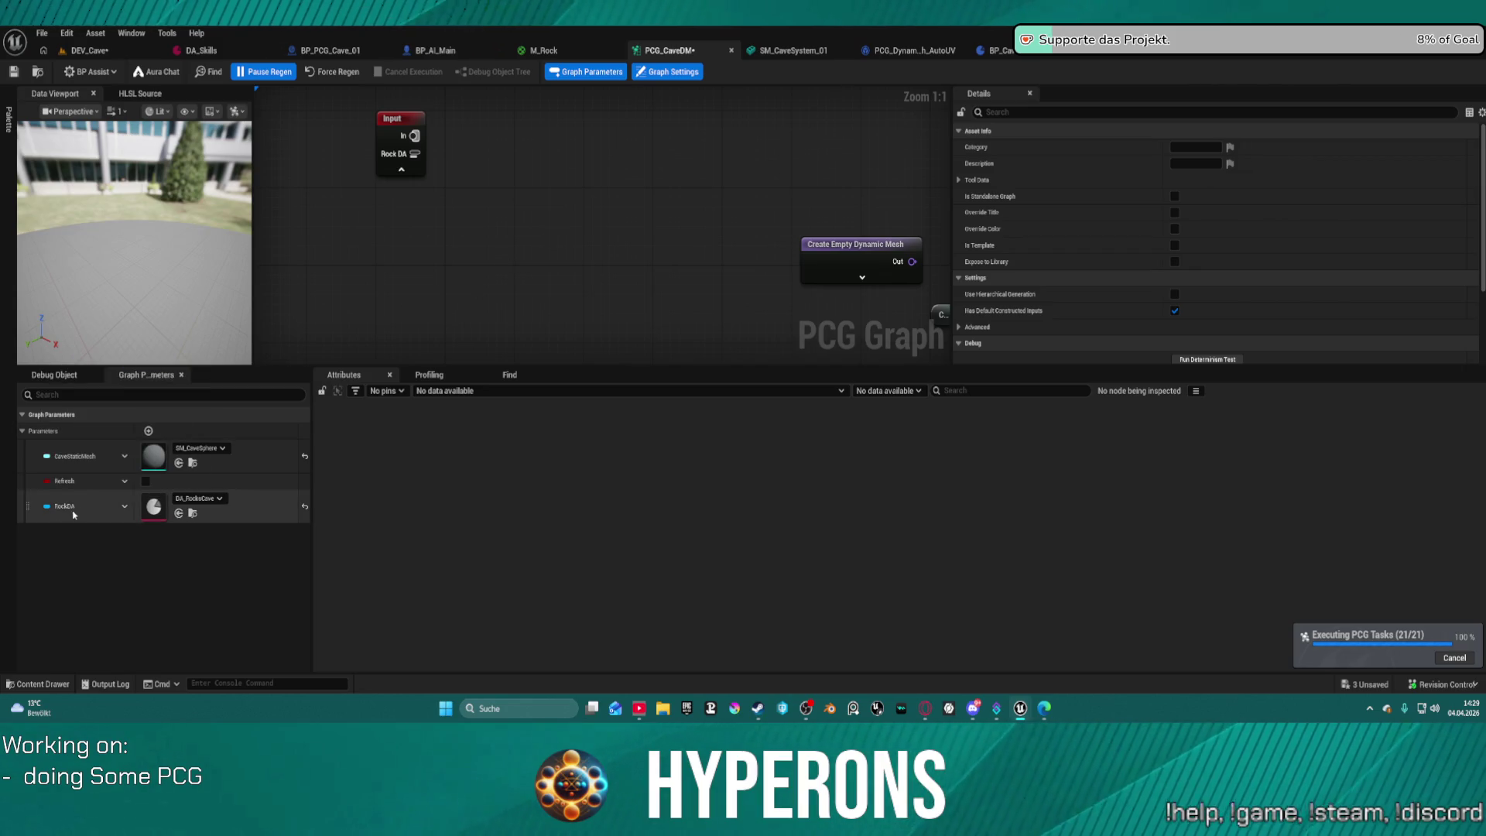
Add a Rock DA parameter getter node to the graph.
click(125, 481)
right_click(478, 242)
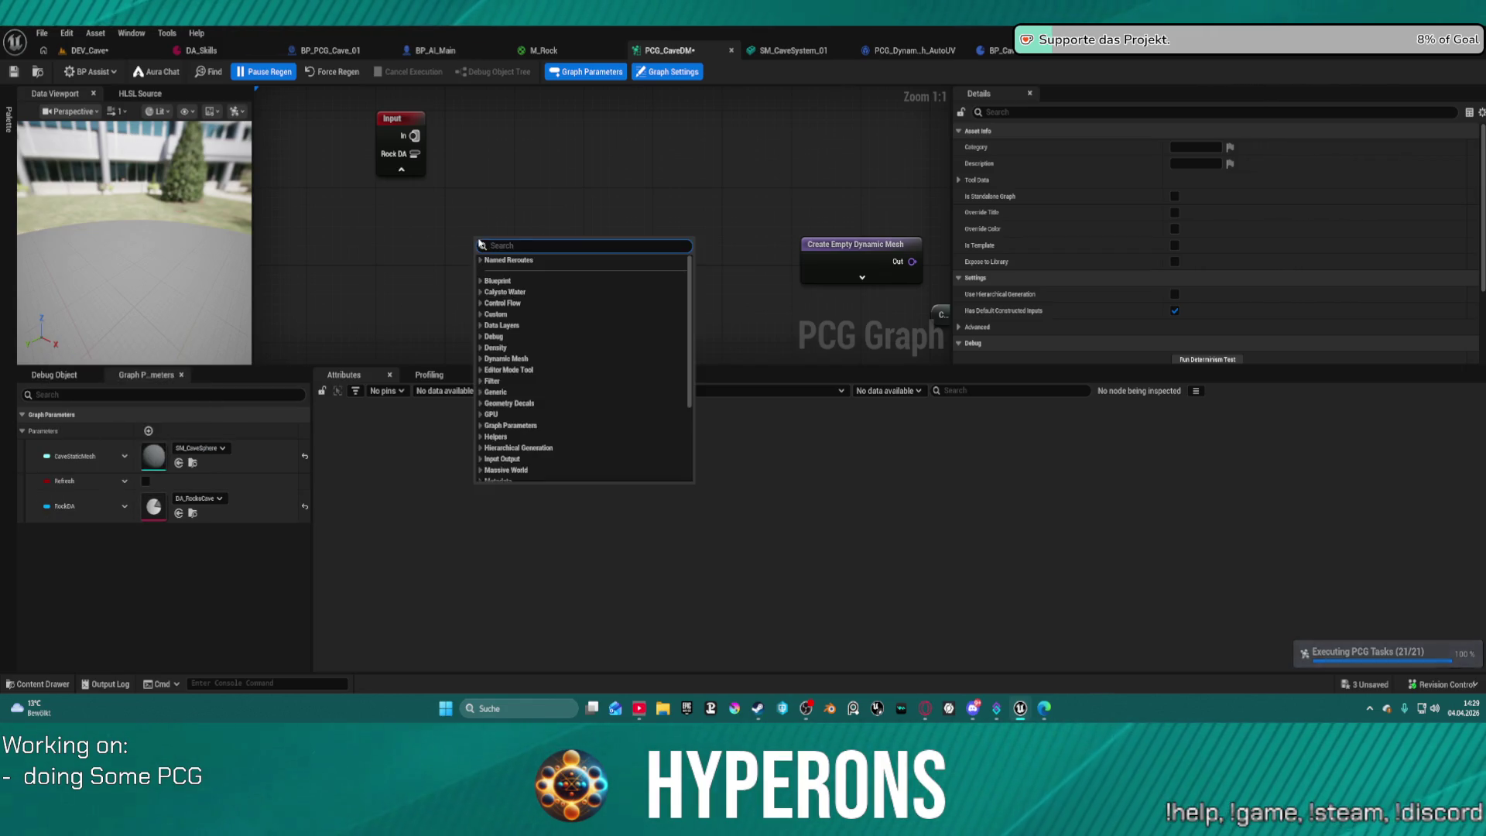
text(rock)
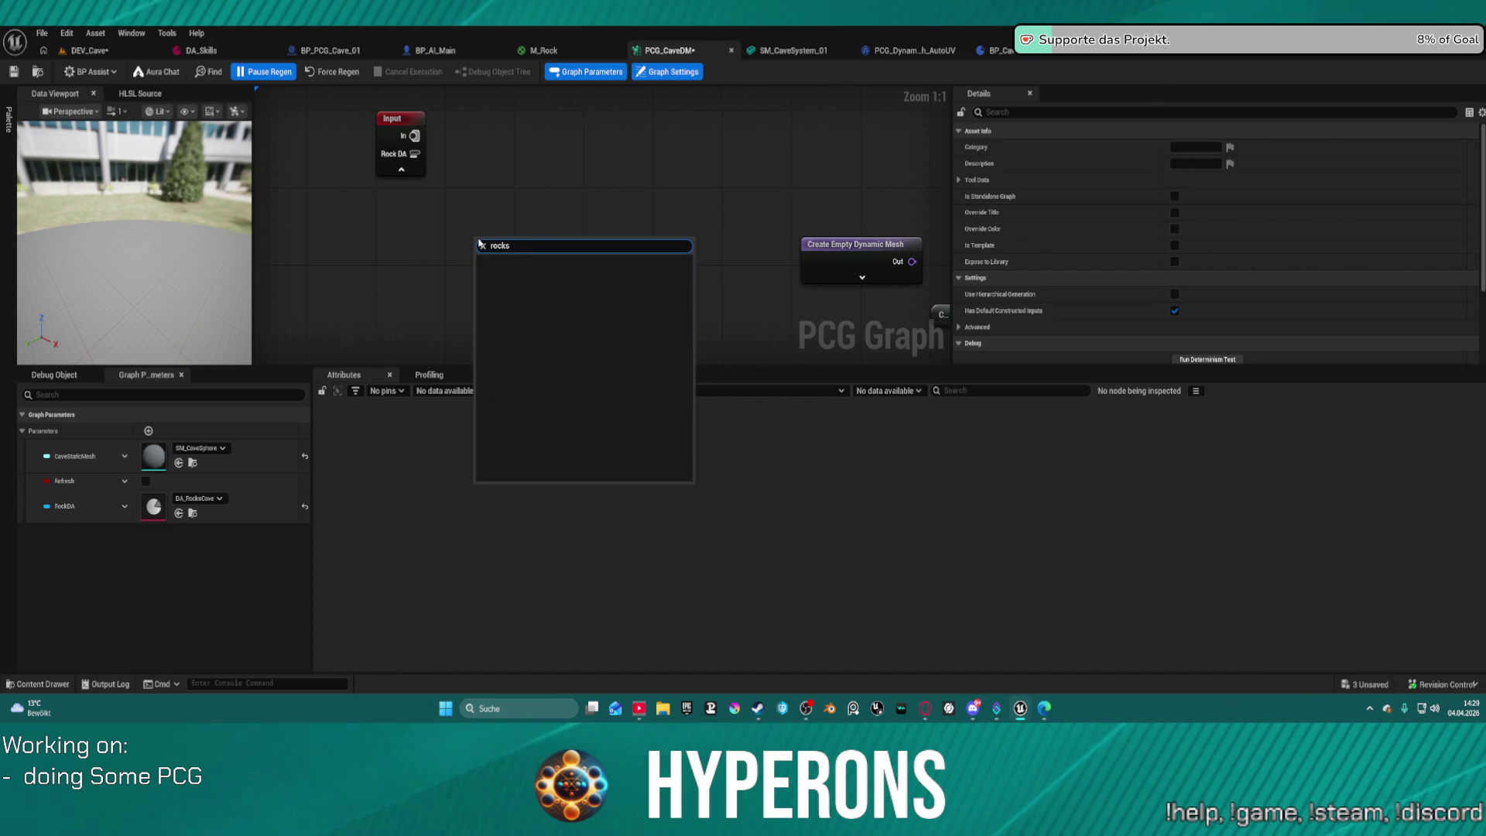
key(Return)
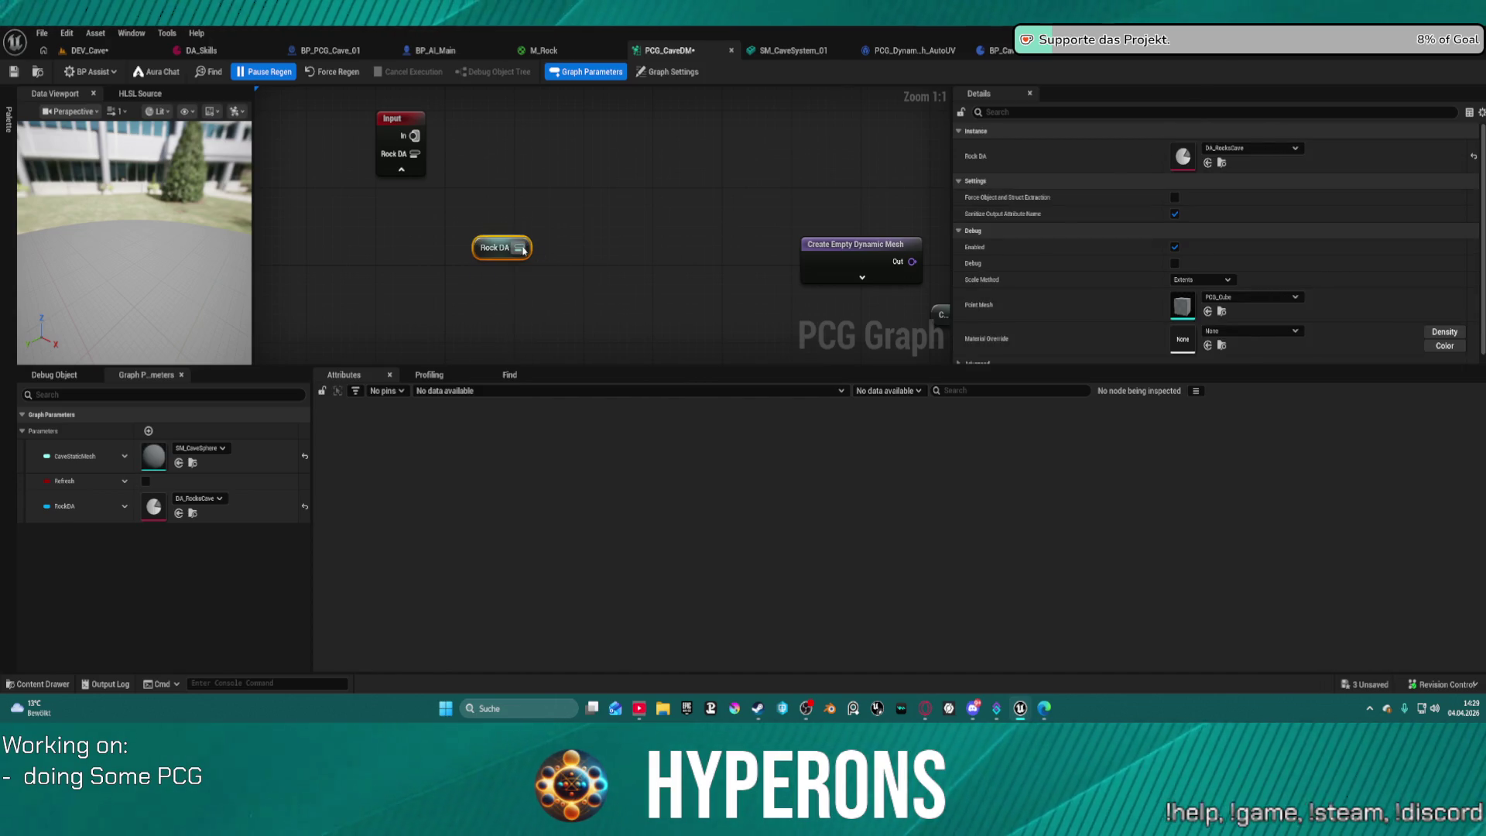
Create a Get Property From Object Path node wired from Rock DA and arrange both nodes.
drag(643, 292, 642, 293)
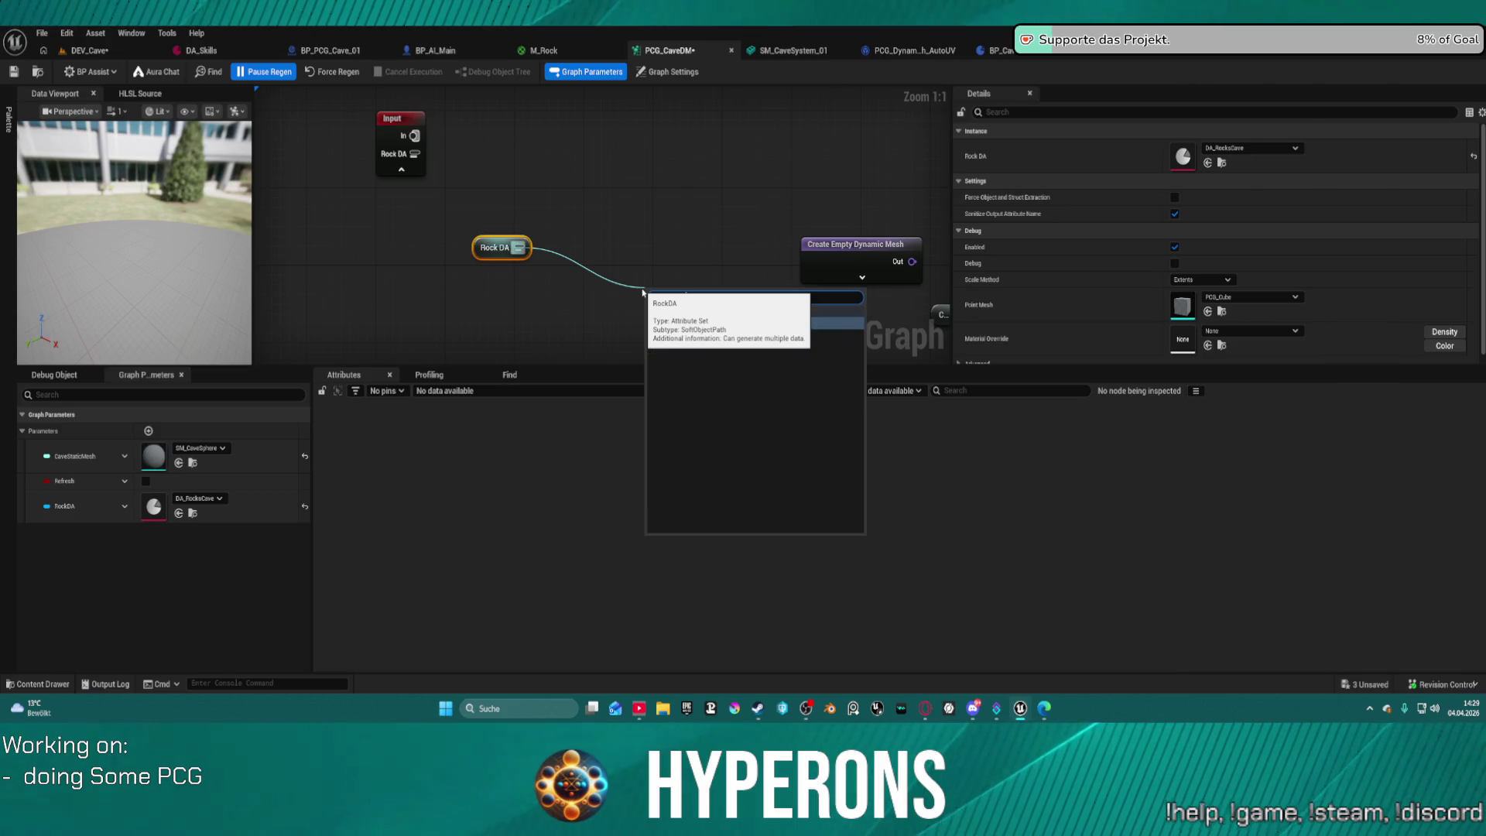
click(757, 336)
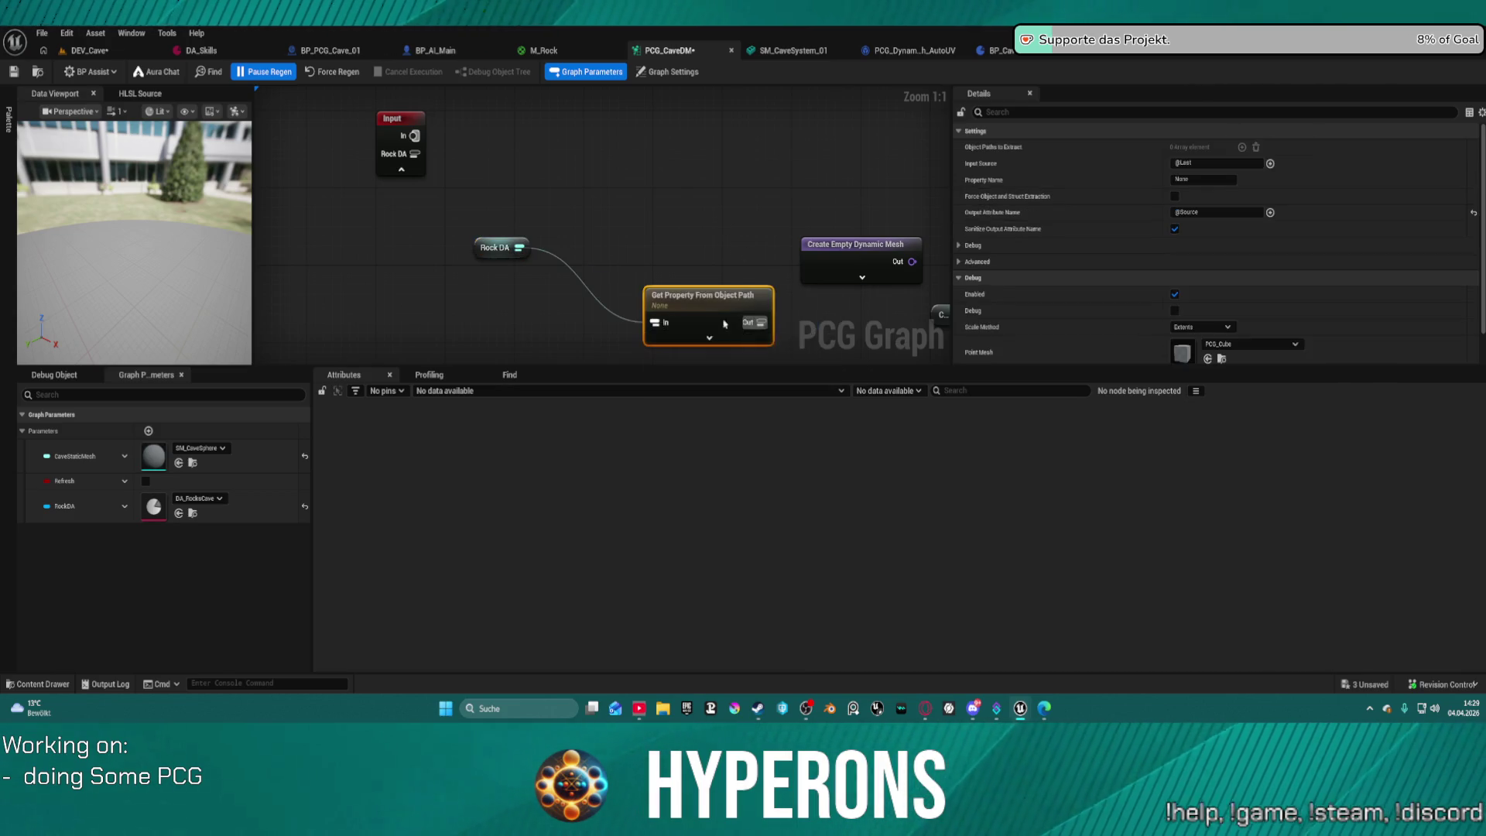
mouse_move(481, 251)
mouse_down()
mouse_move(536, 323)
mouse_move(469, 314)
mouse_up()
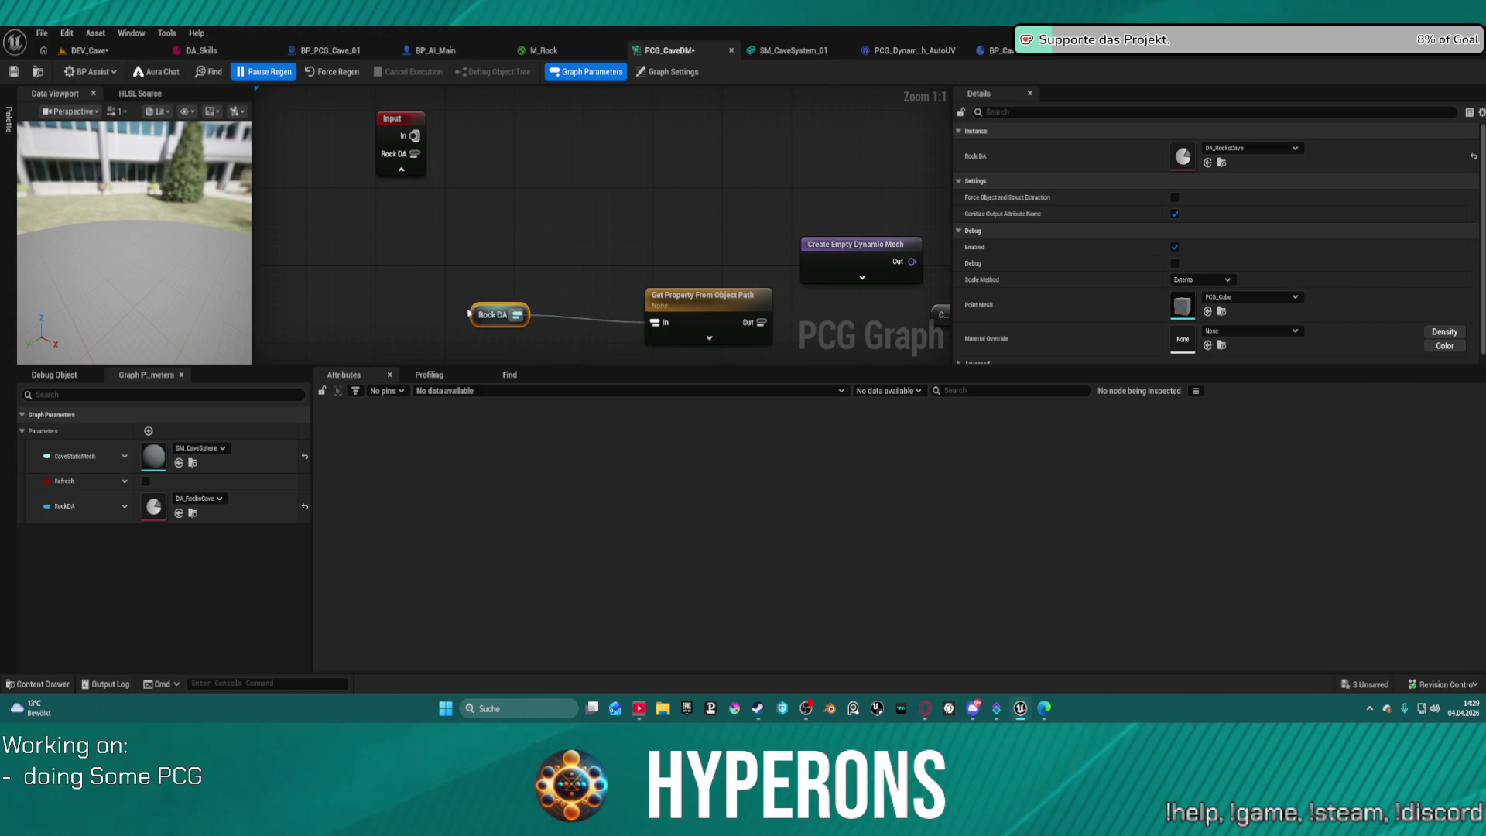
click(666, 302)
drag(669, 296, 582, 286)
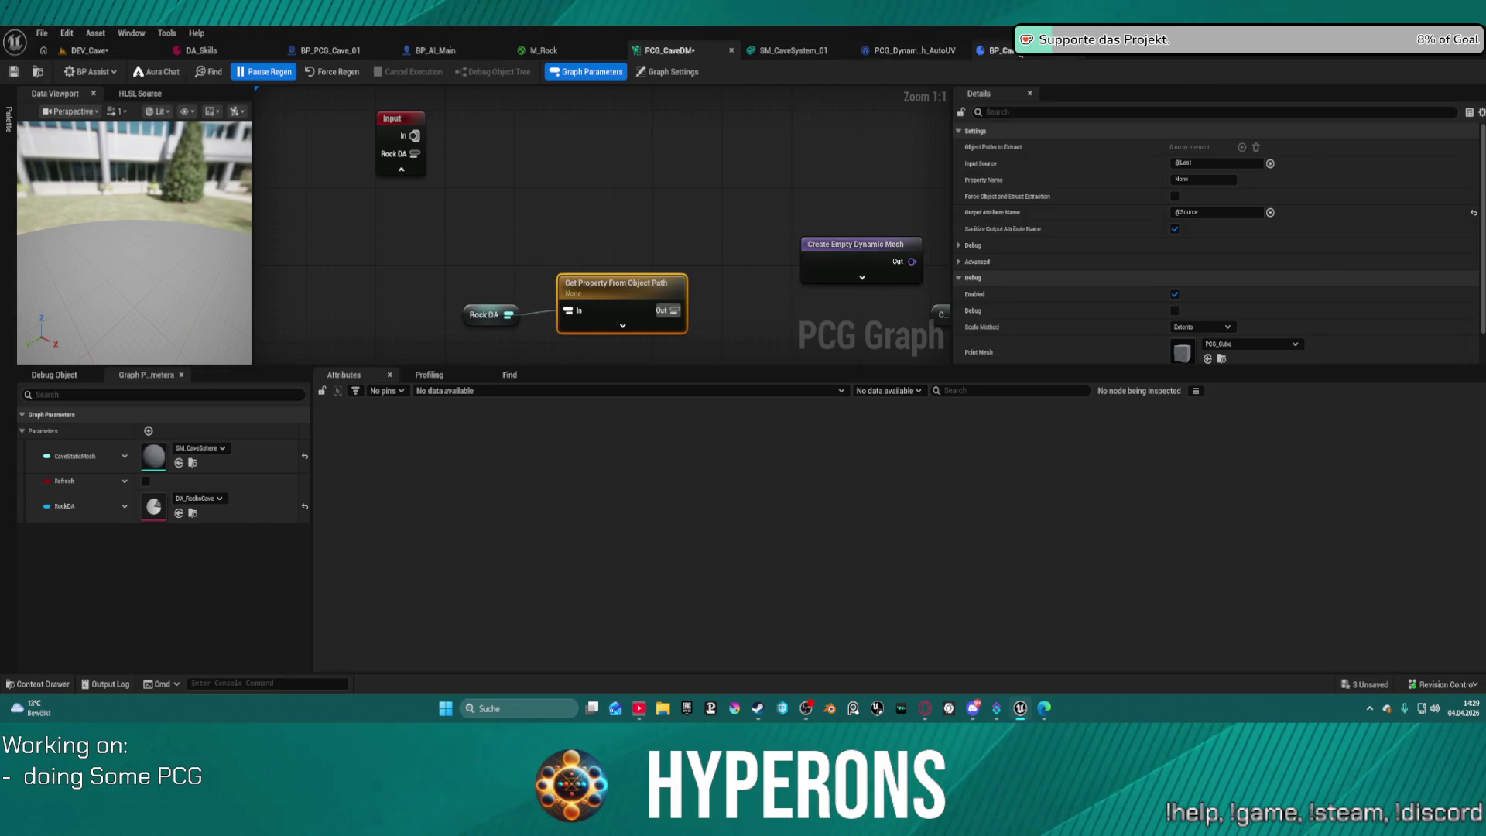
click(915, 53)
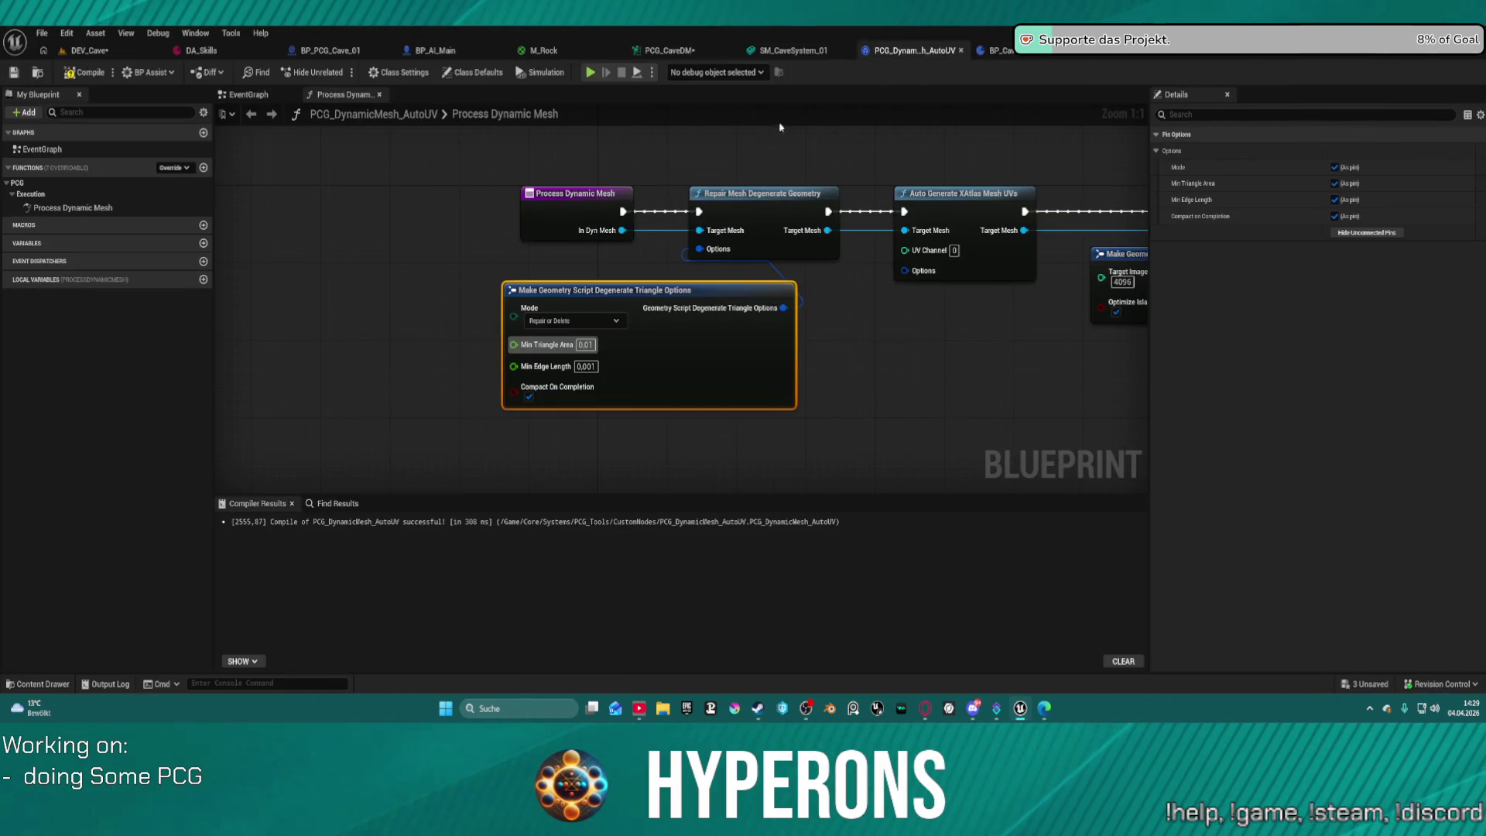
Close the PCG_DynamicMesh_AutoUV, SM_CaveSystem_01, DA_Skills and BP_AI_Main editor tabs.
middle_click(924, 51)
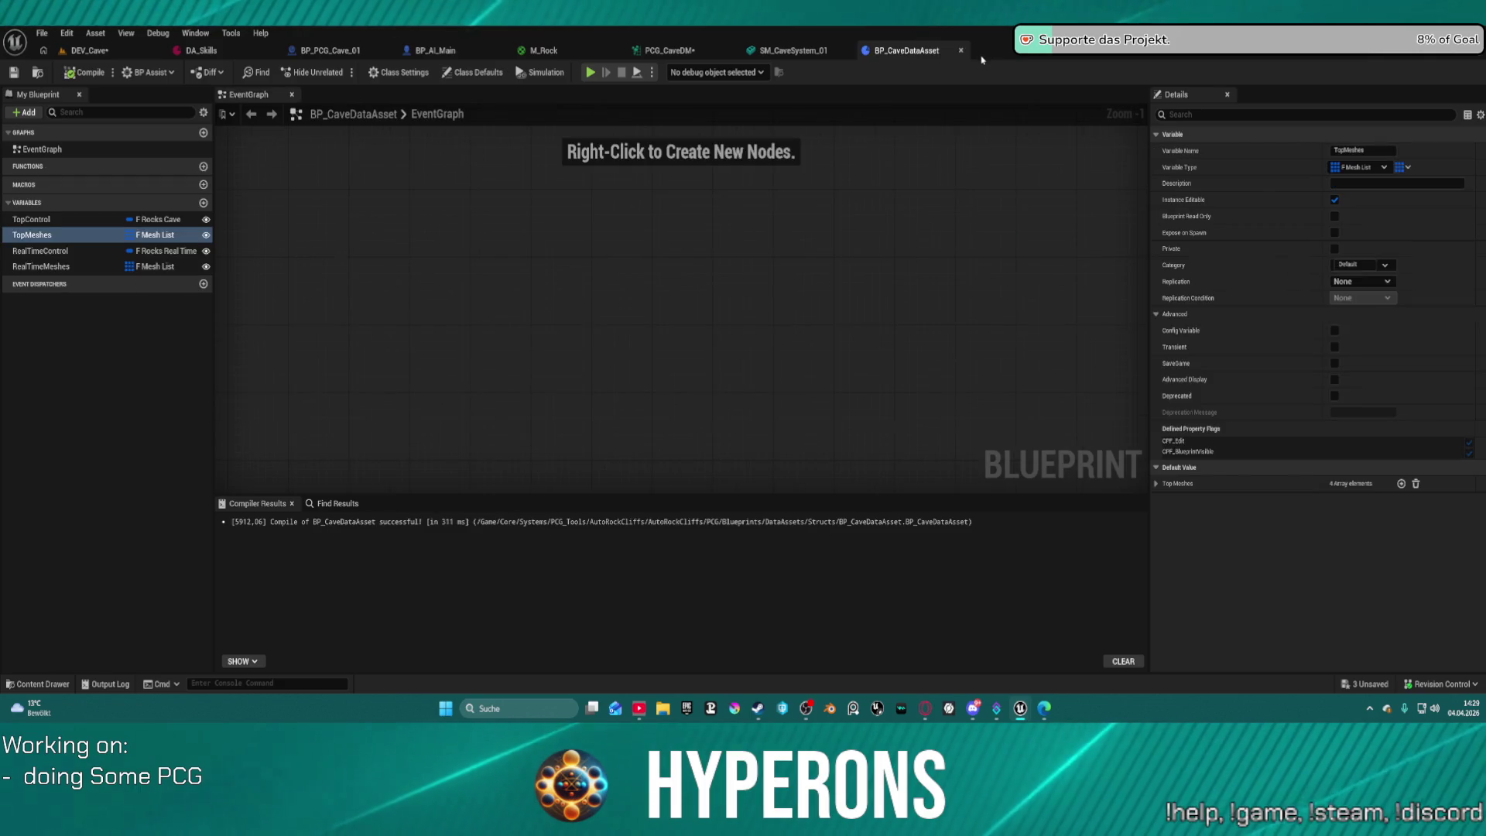
middle_click(775, 55)
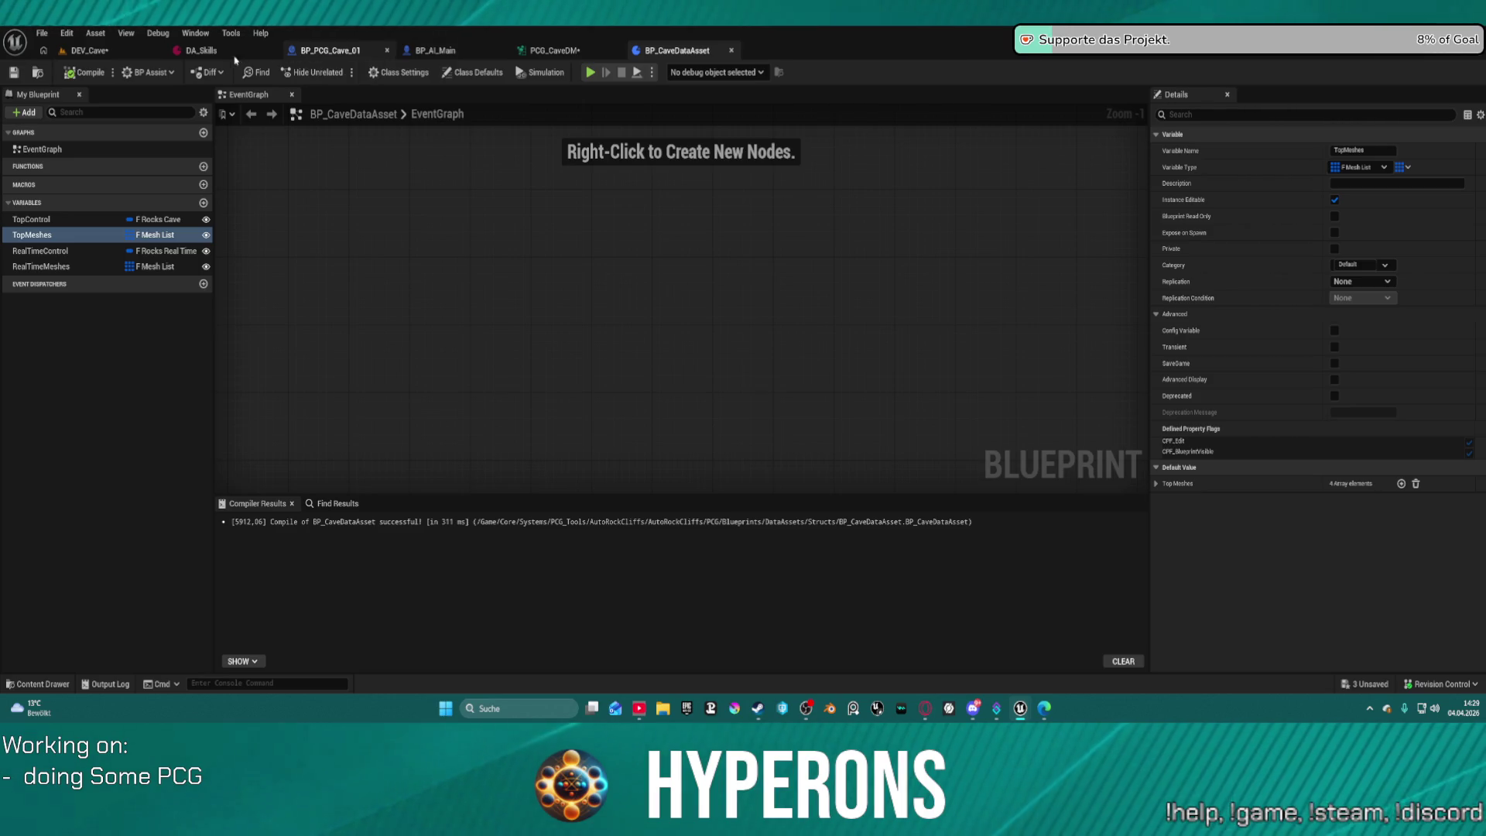
middle_click(213, 56)
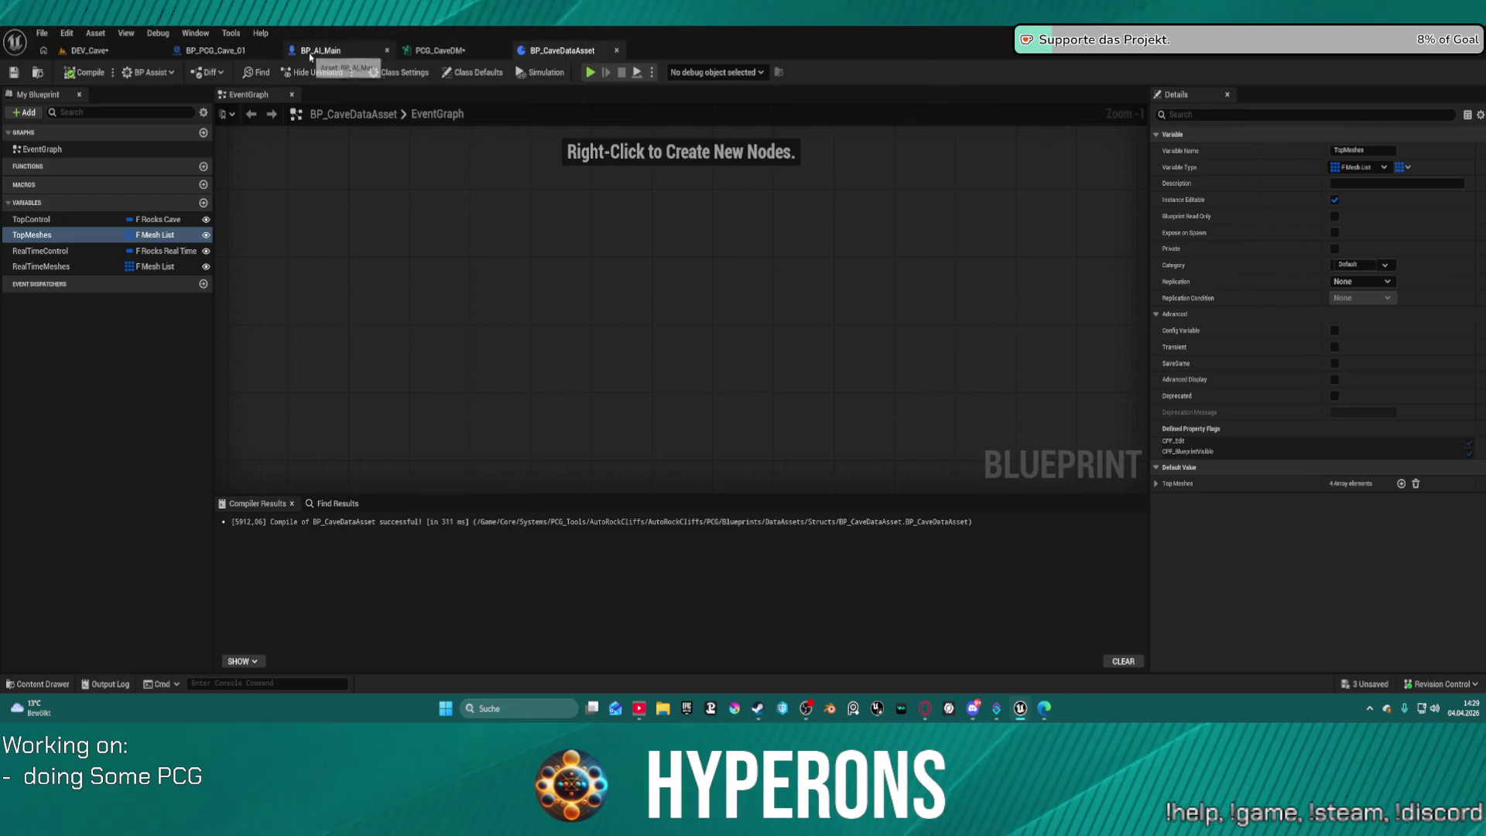
middle_click(341, 51)
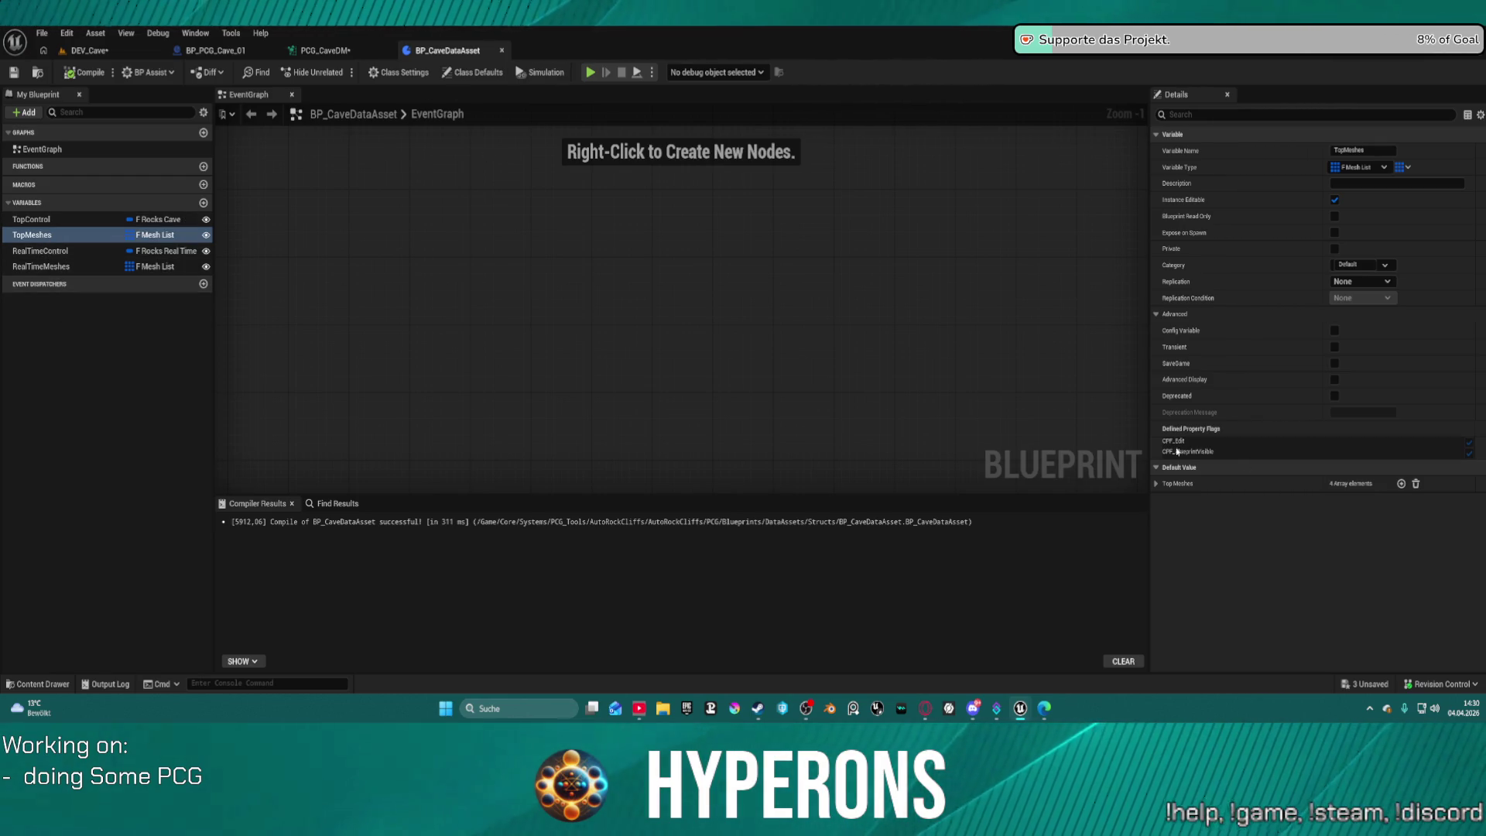
click(1156, 484)
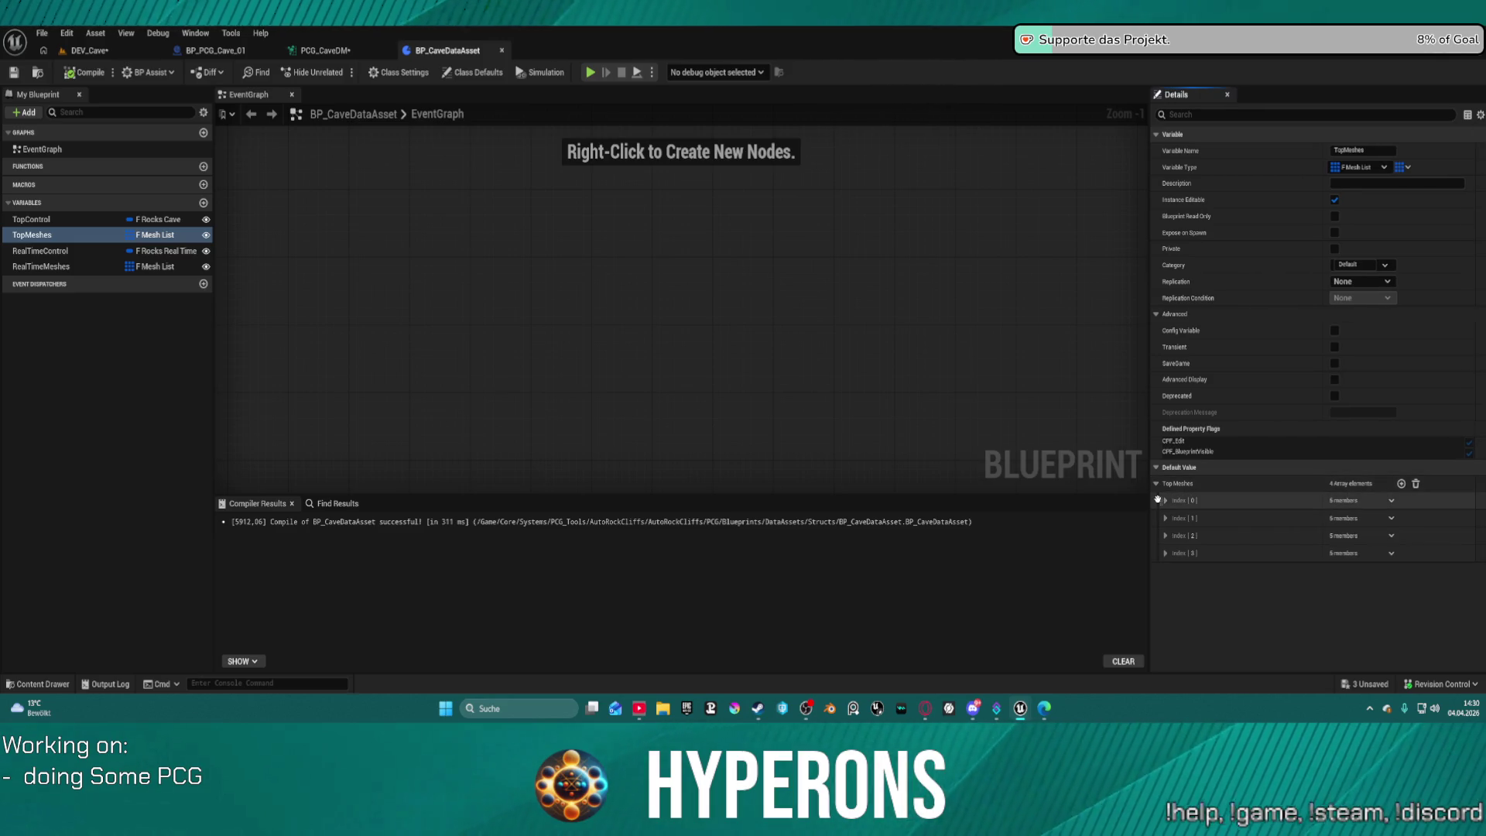
click(1165, 501)
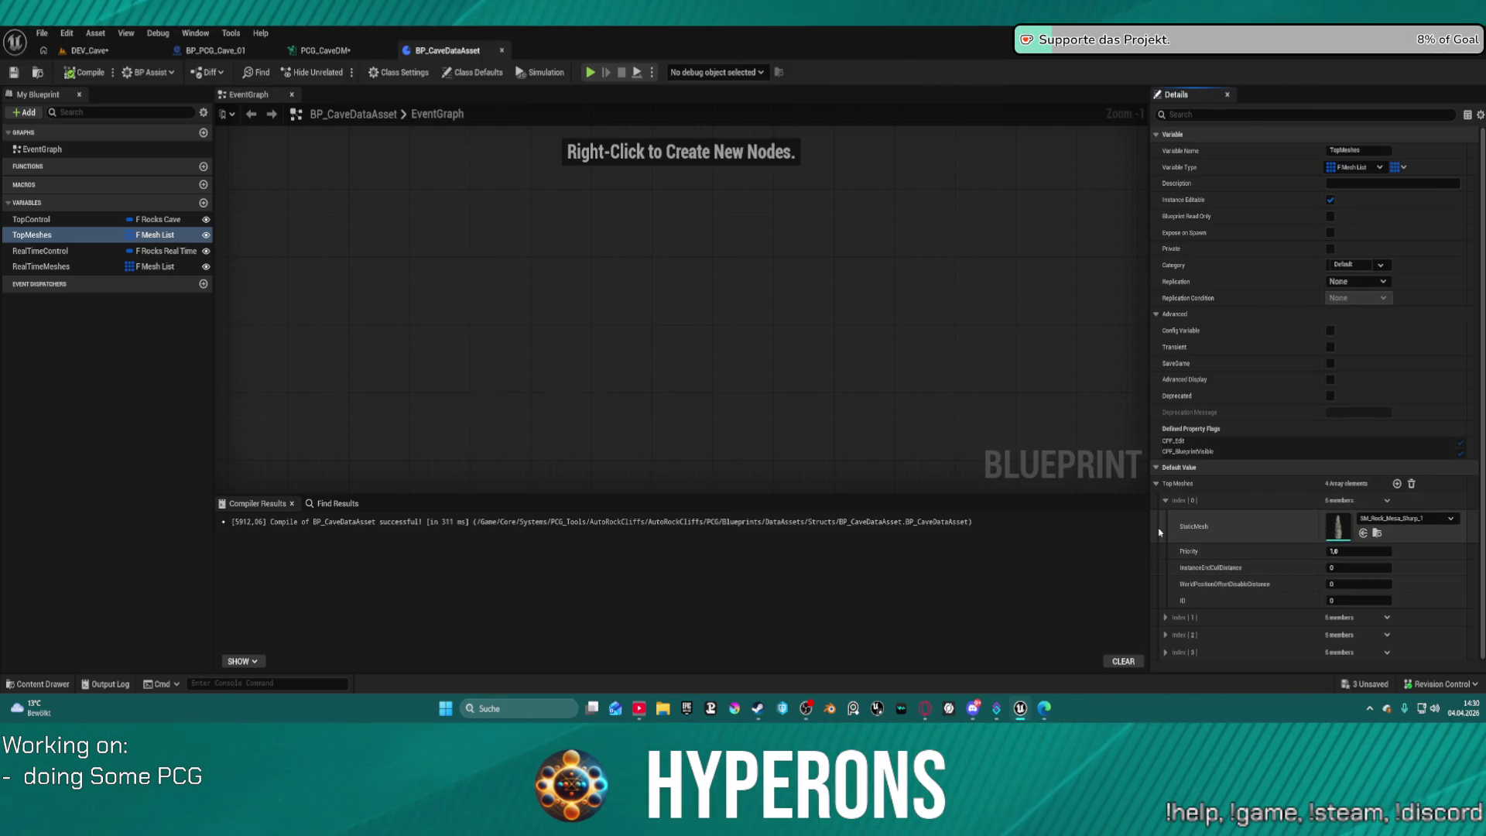
click(1165, 617)
scroll(1180, 620, down, 2)
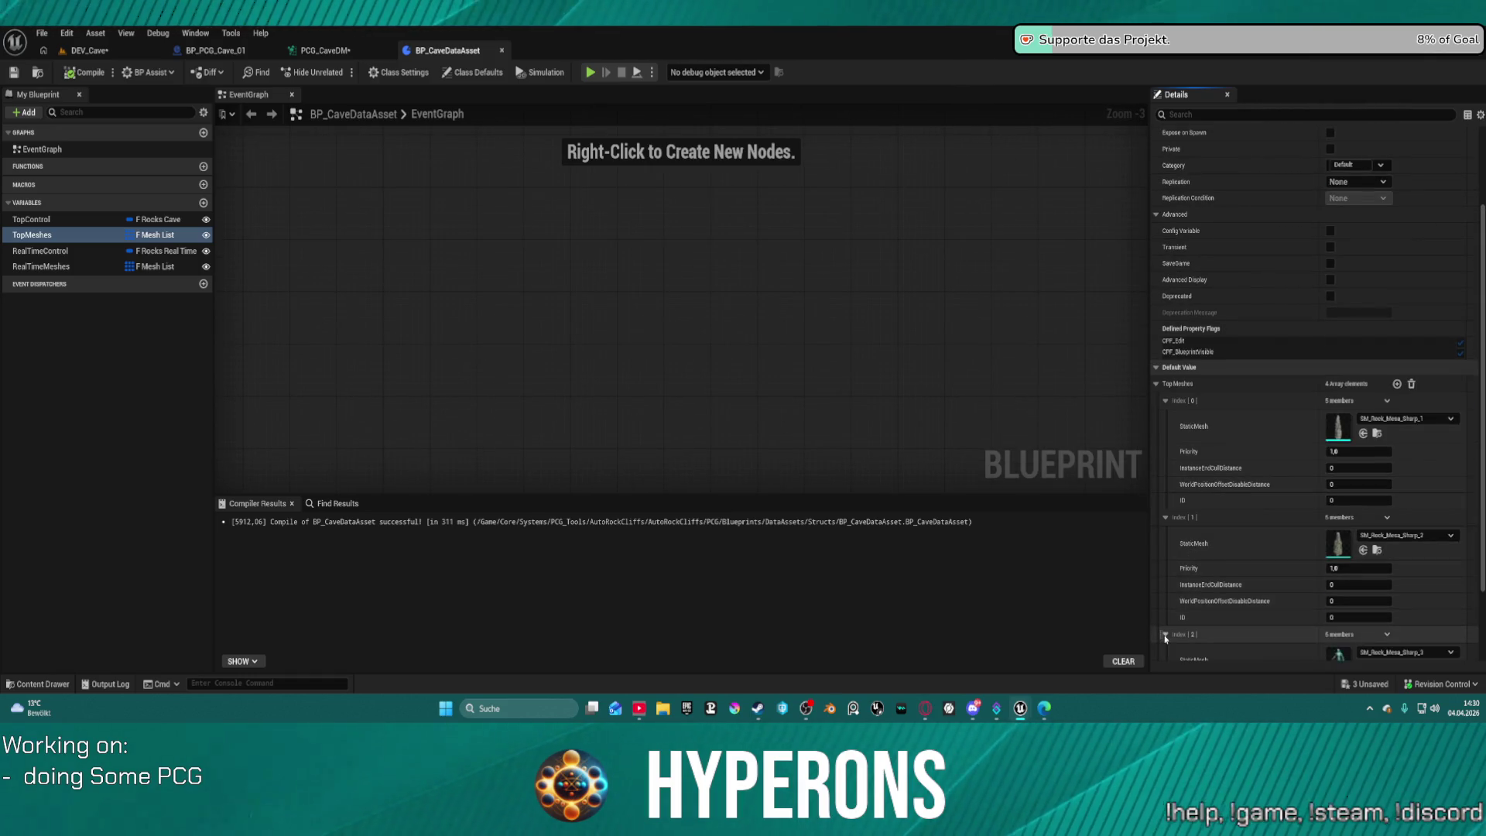
scroll(1178, 619, down, 2)
click(1166, 535)
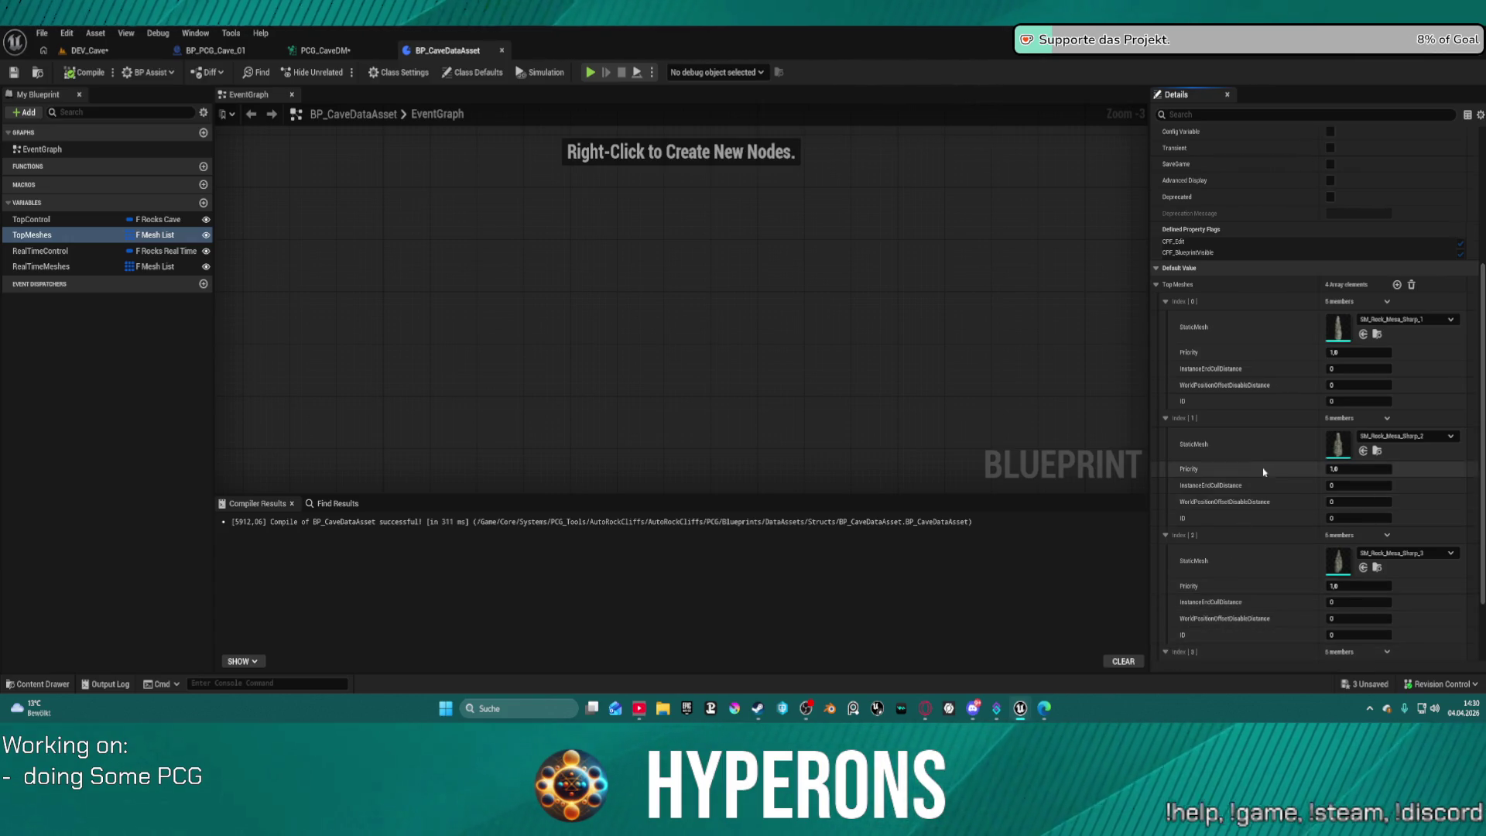
scroll(1422, 365, up, 2)
click(1413, 362)
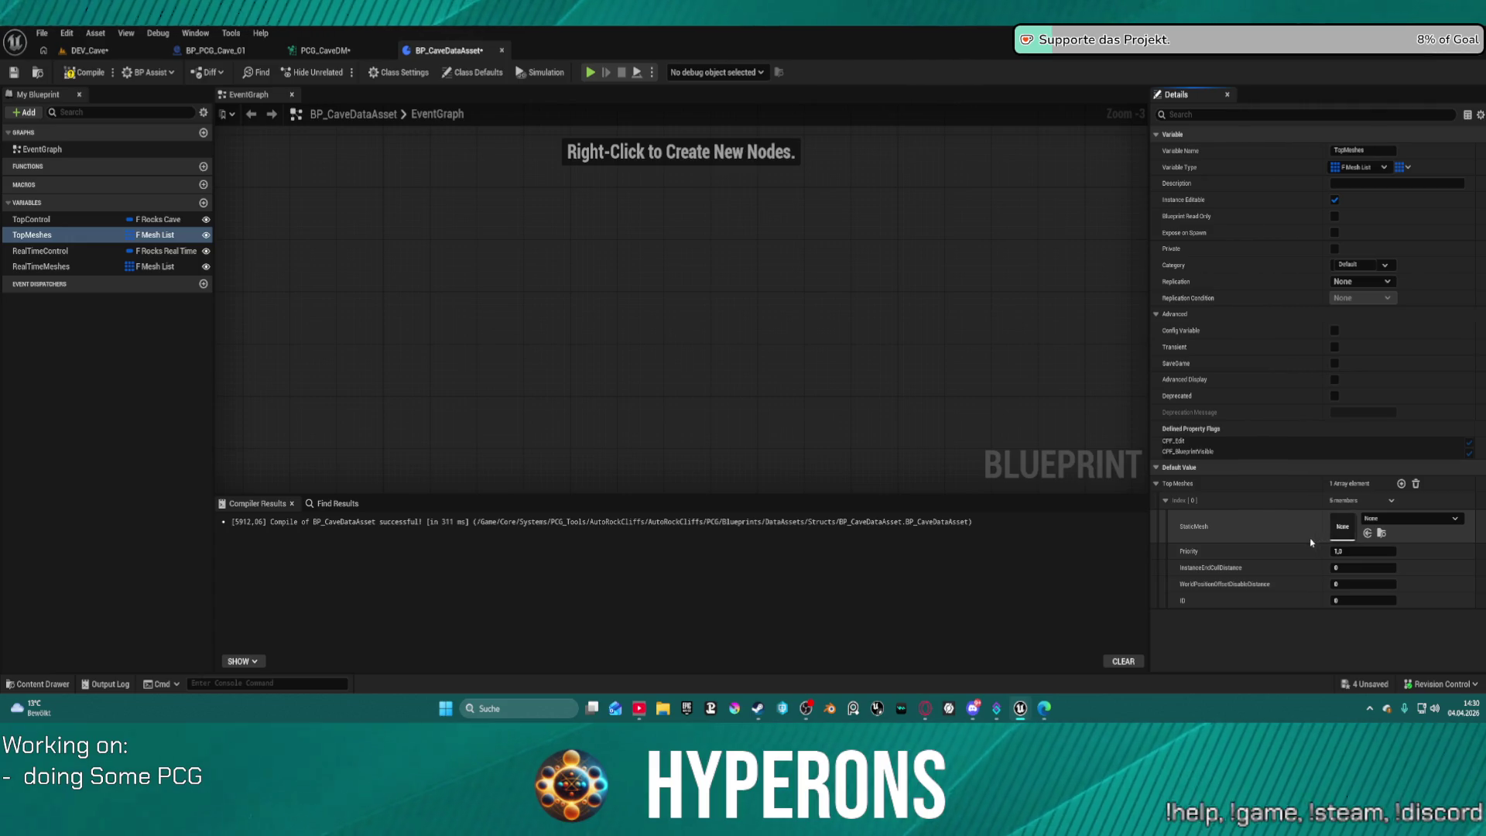
key(ctrl+z)
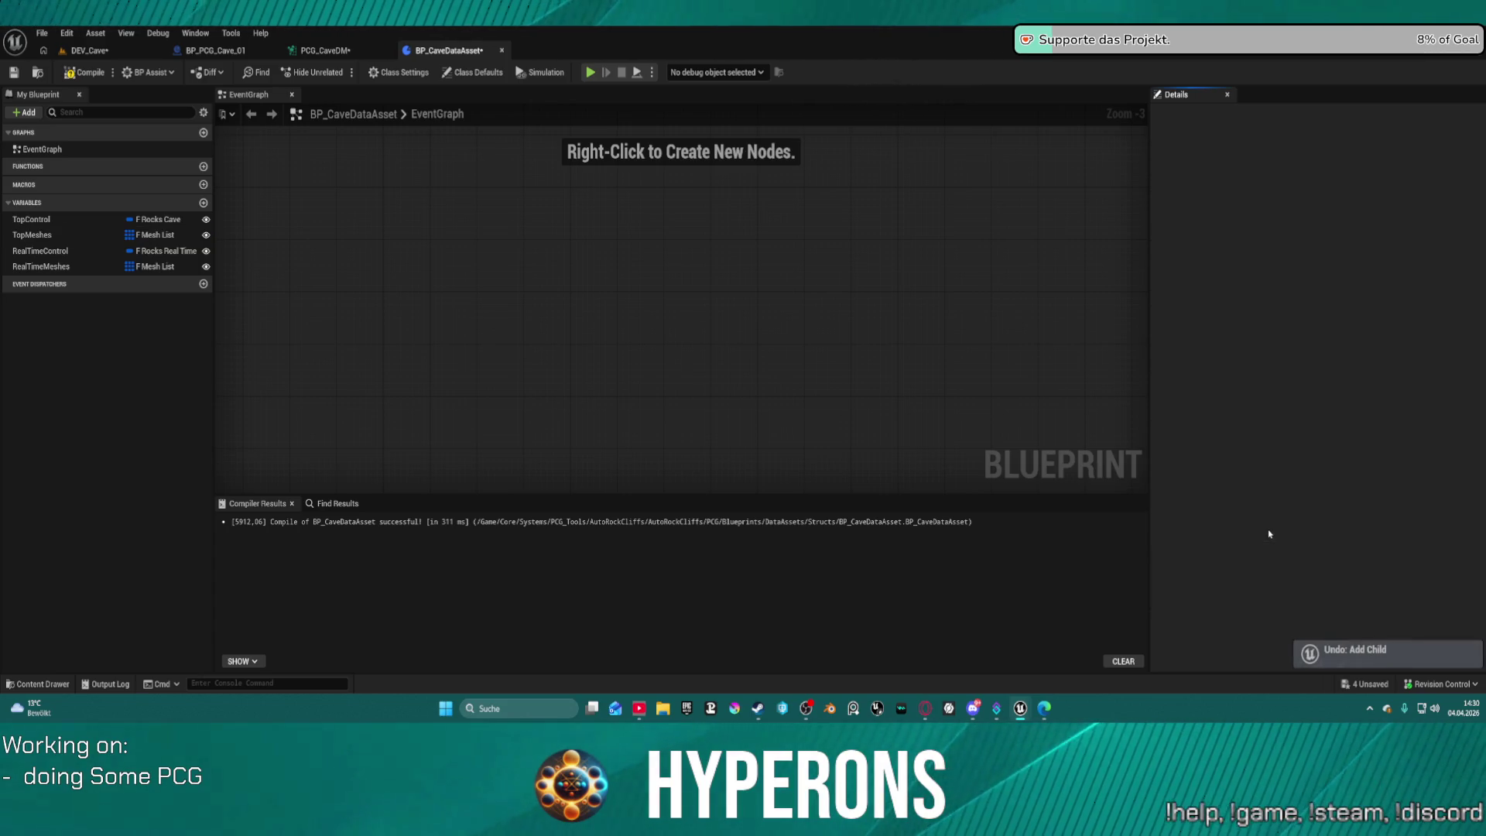
click(895, 412)
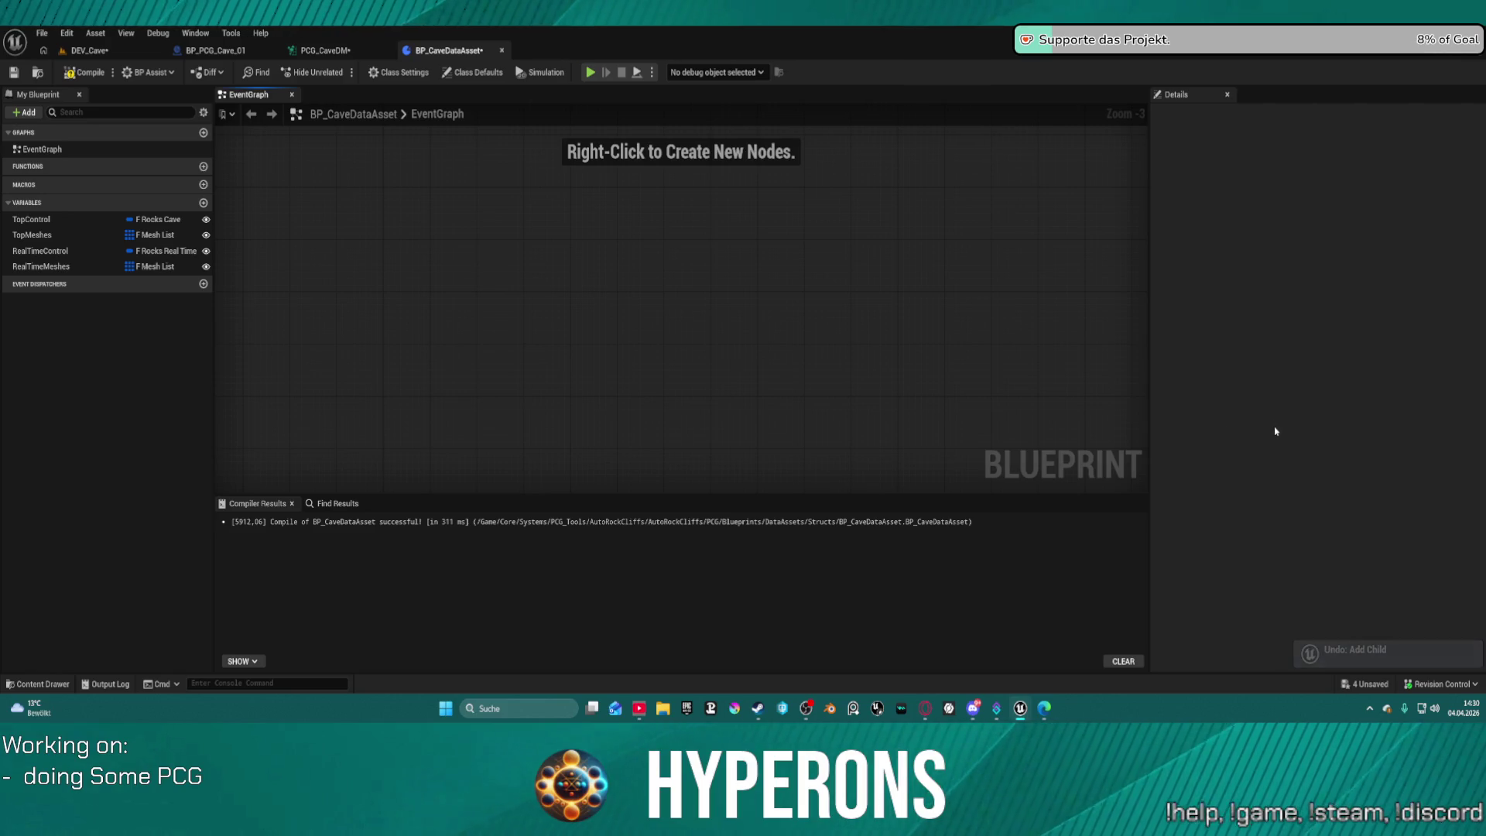
key(ctrl+space)
key(ctrl+space)
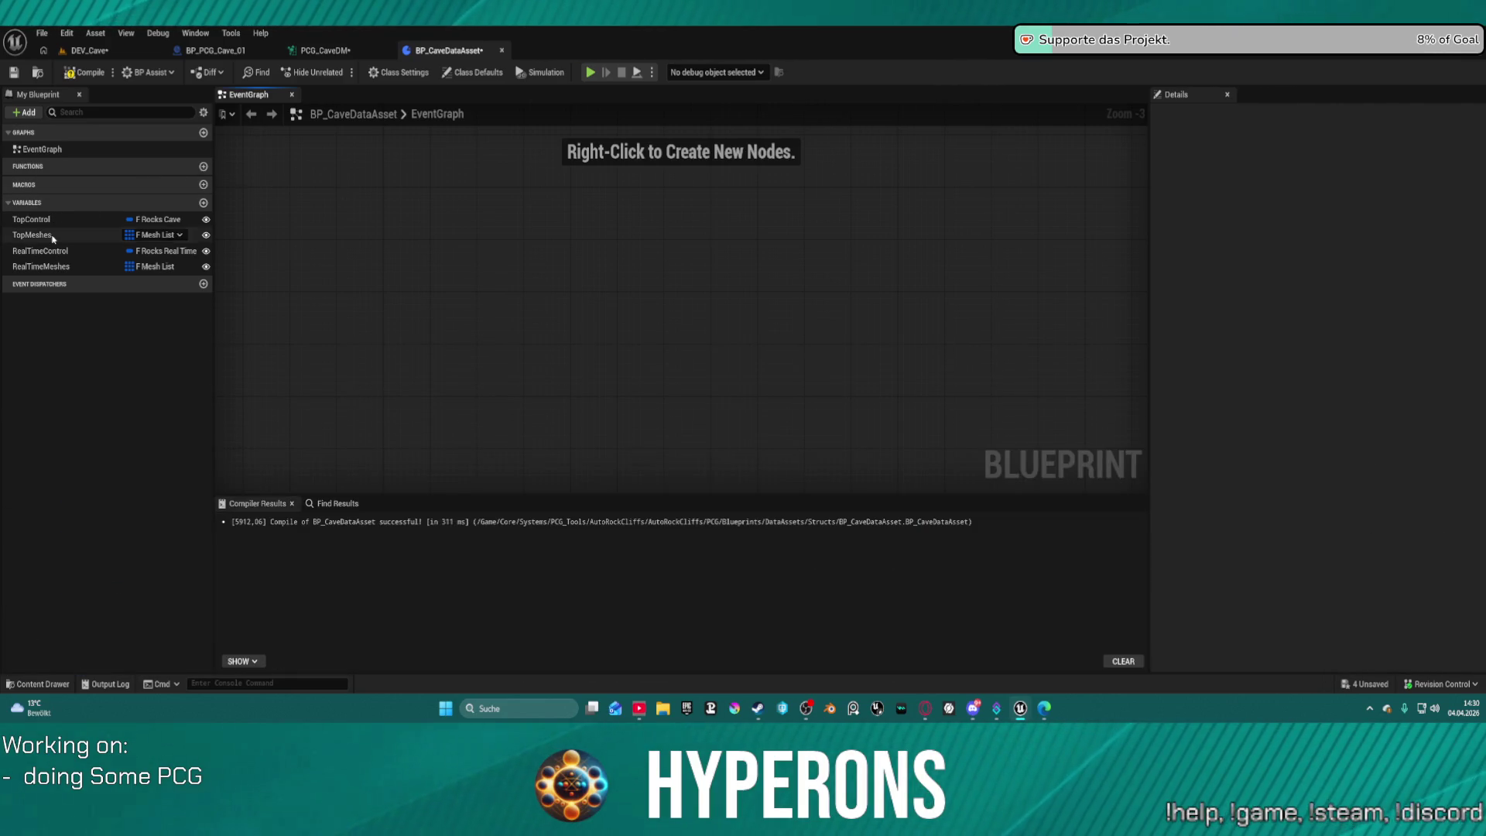
click(35, 234)
click(1401, 483)
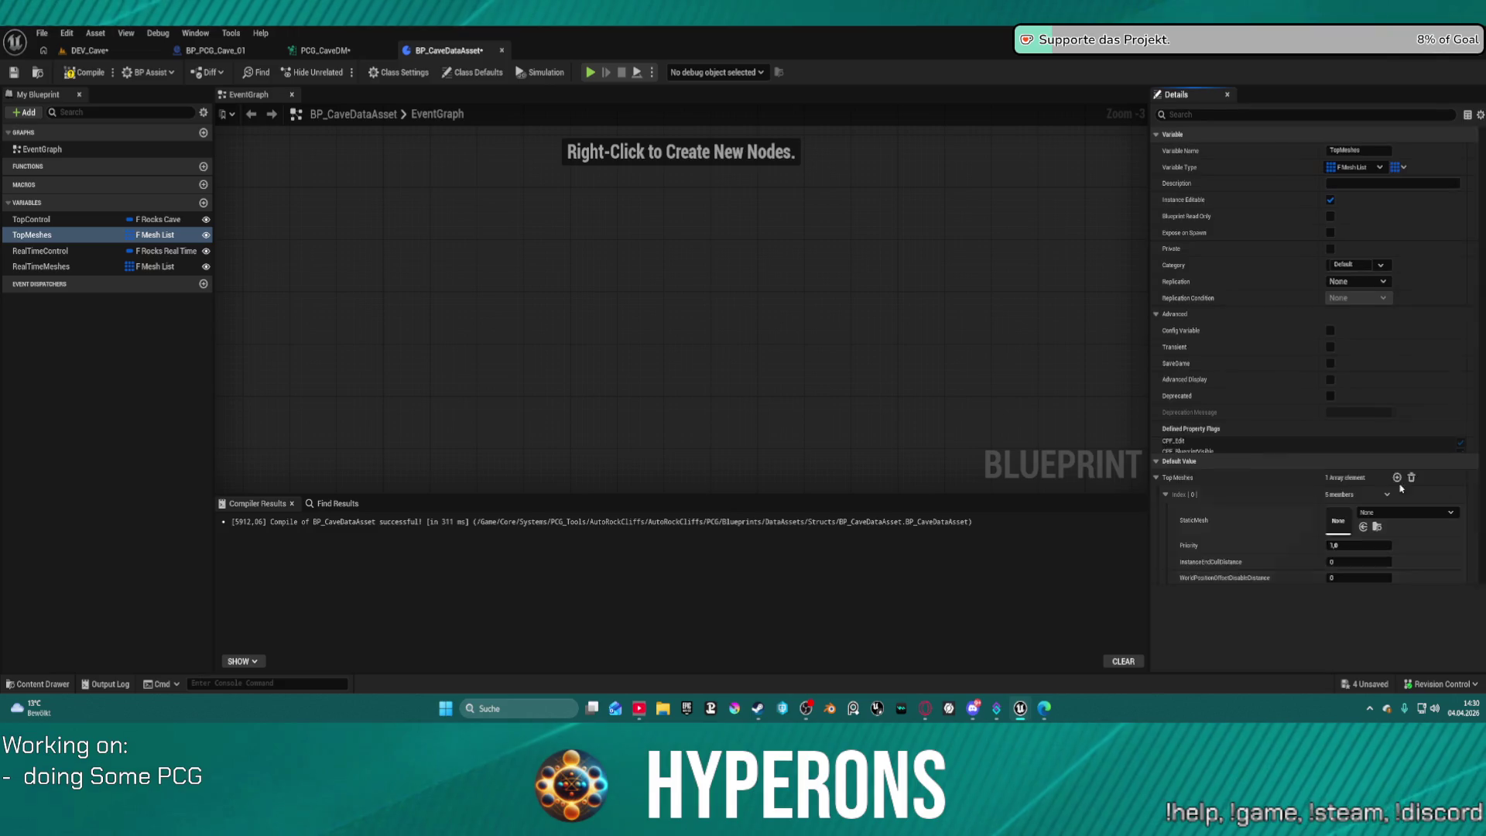
key(ctrl+z)
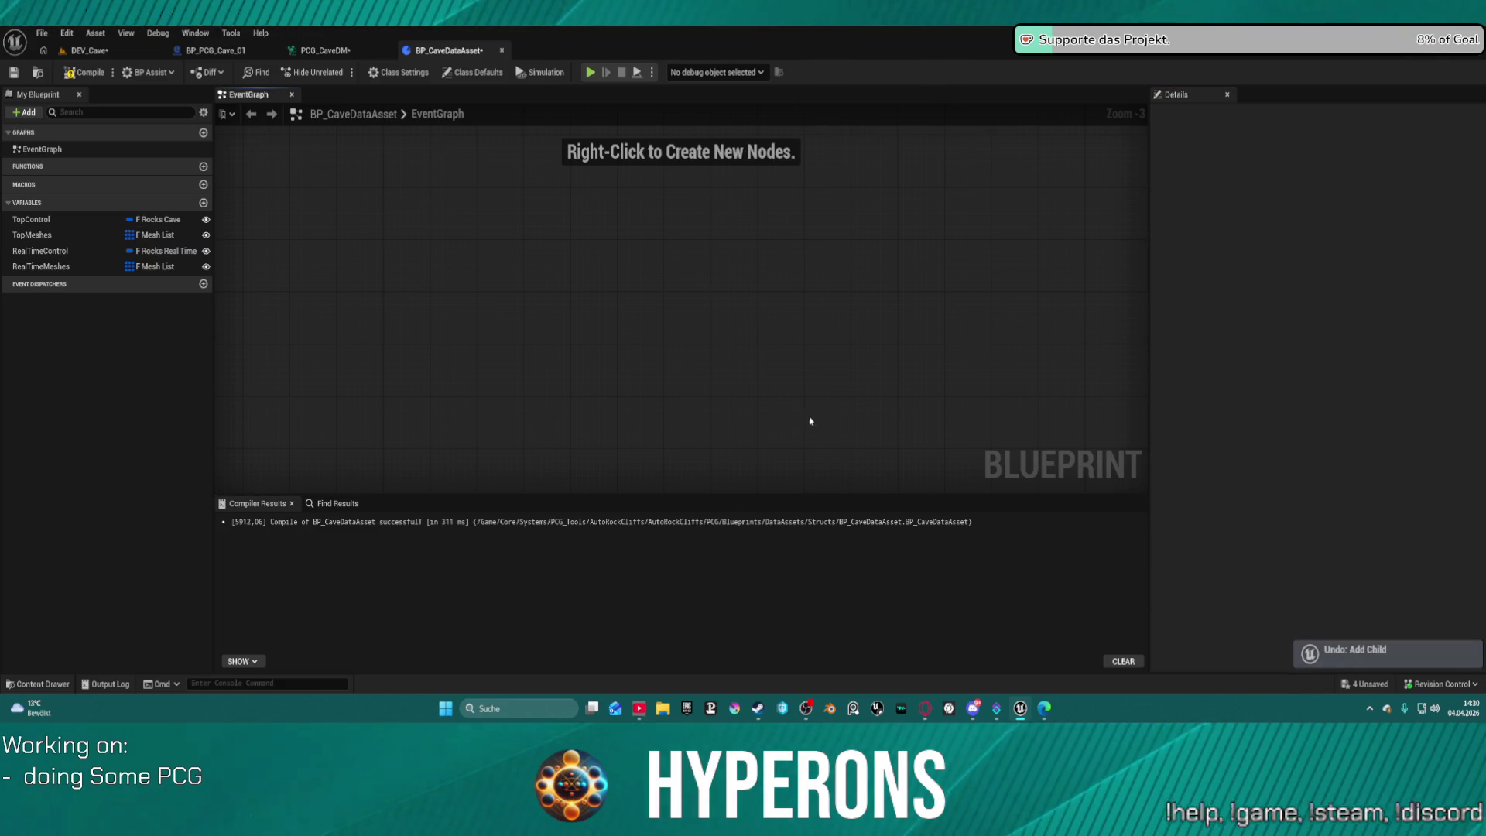
key(ctrl+z)
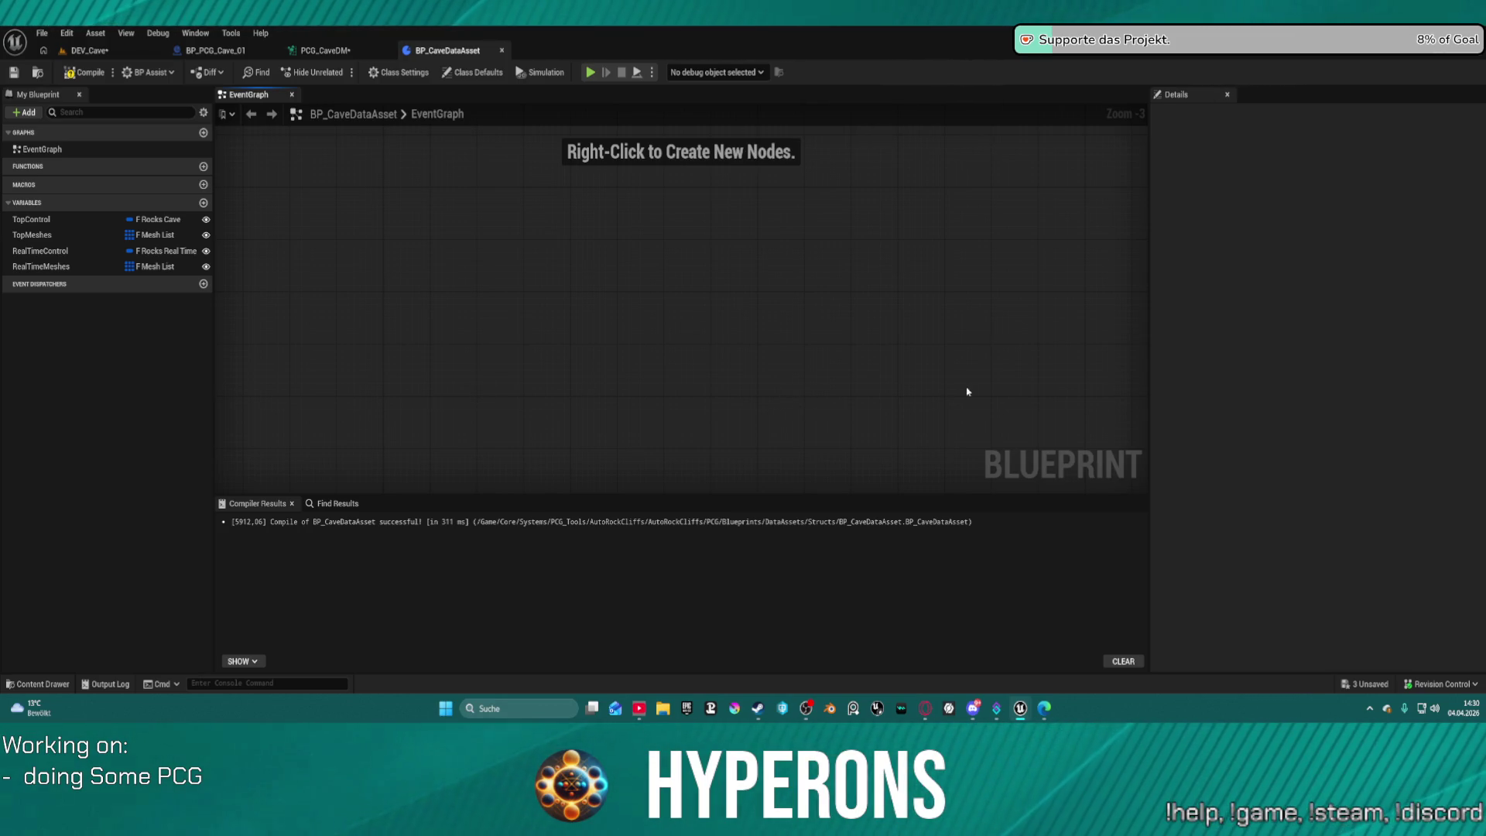
key(ctrl+z)
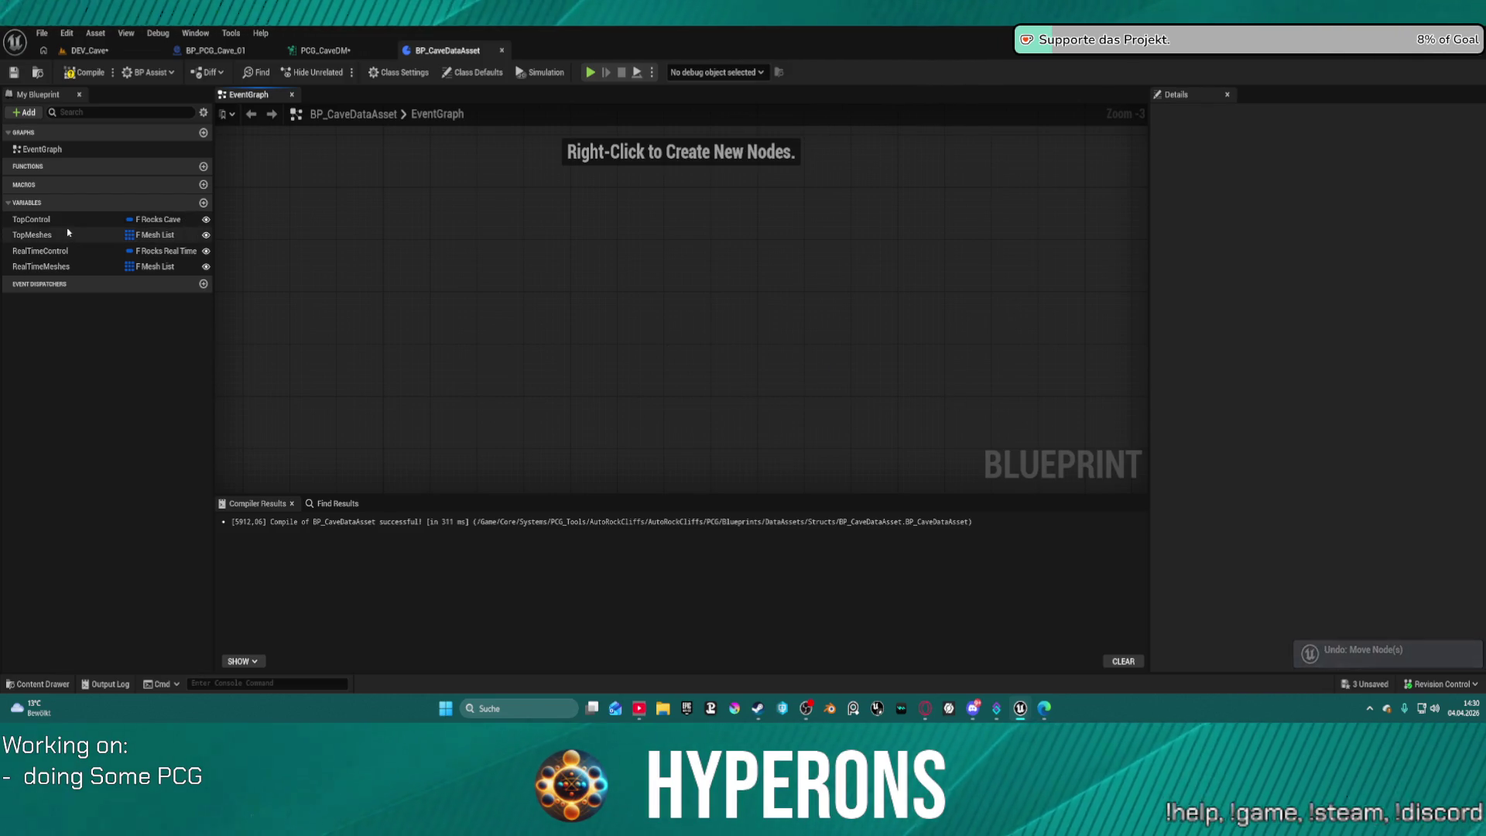
Select TopMeshes and expand its Index [1] through [3] entries to check the restored meshes.
click(67, 235)
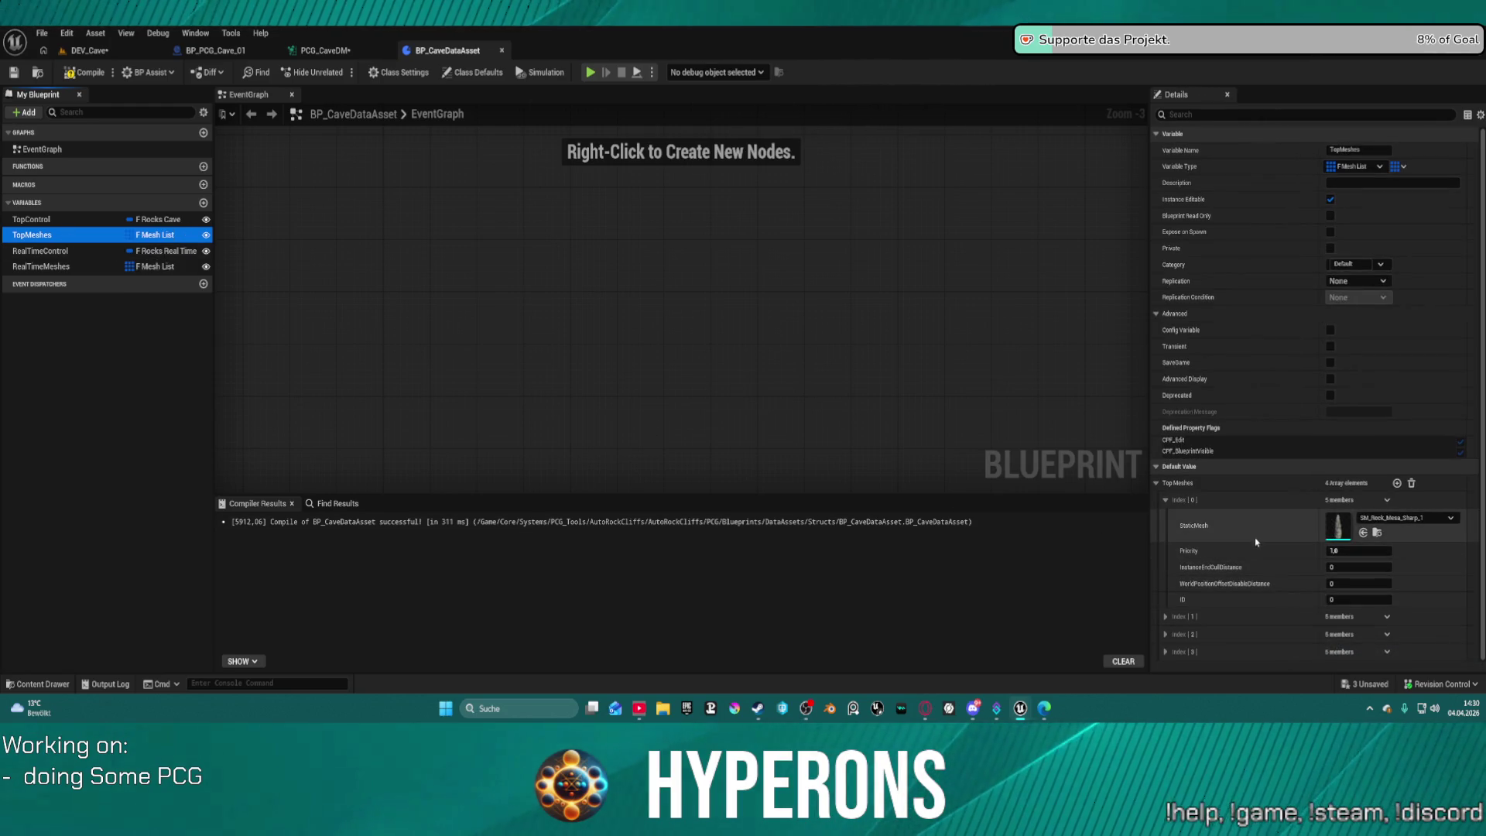
click(1165, 500)
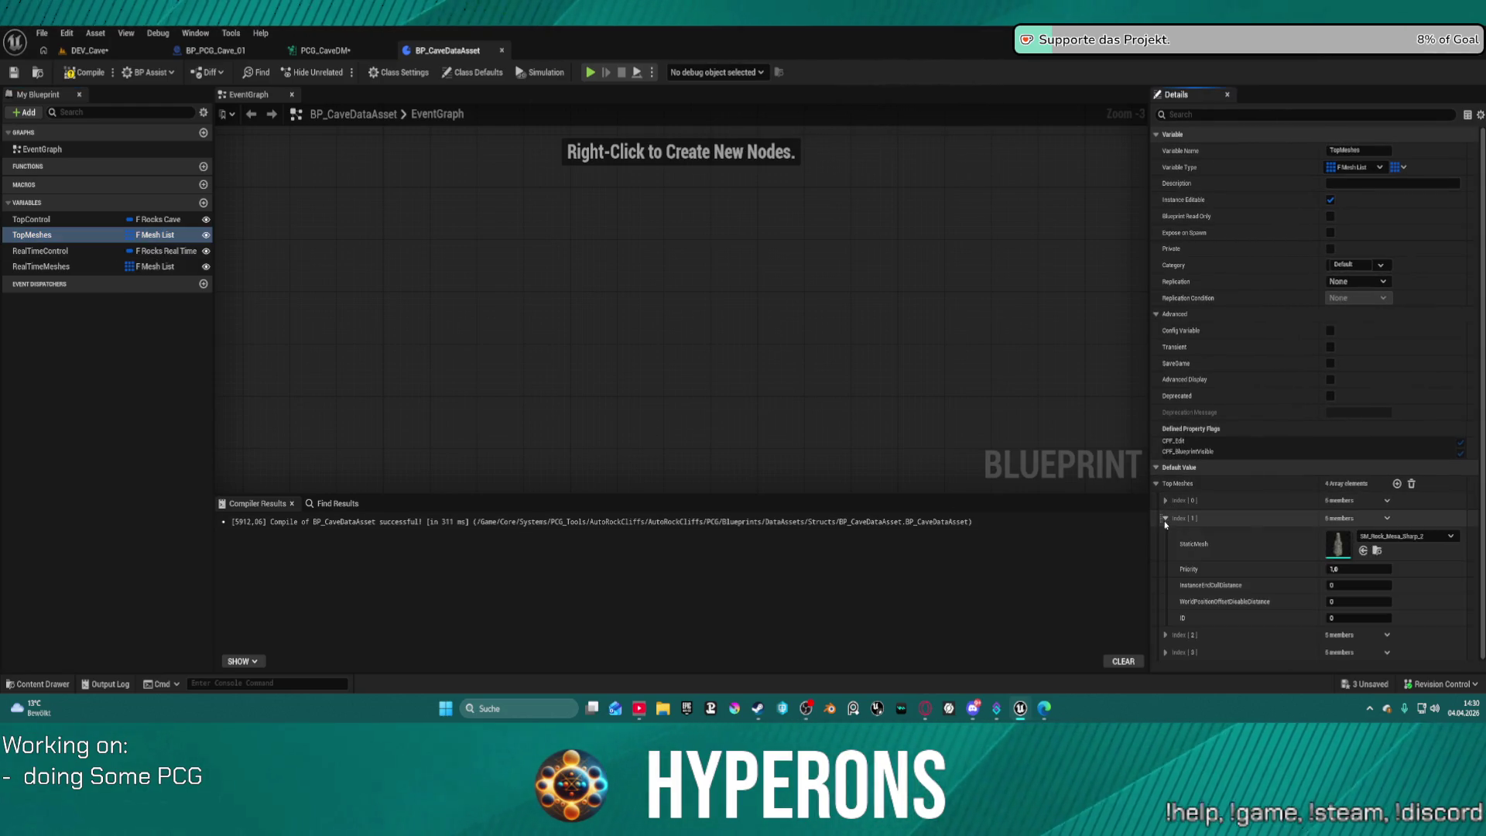
click(1165, 517)
click(1166, 634)
scroll(1205, 625, down, 3)
click(1165, 643)
scroll(1254, 582, down, 2)
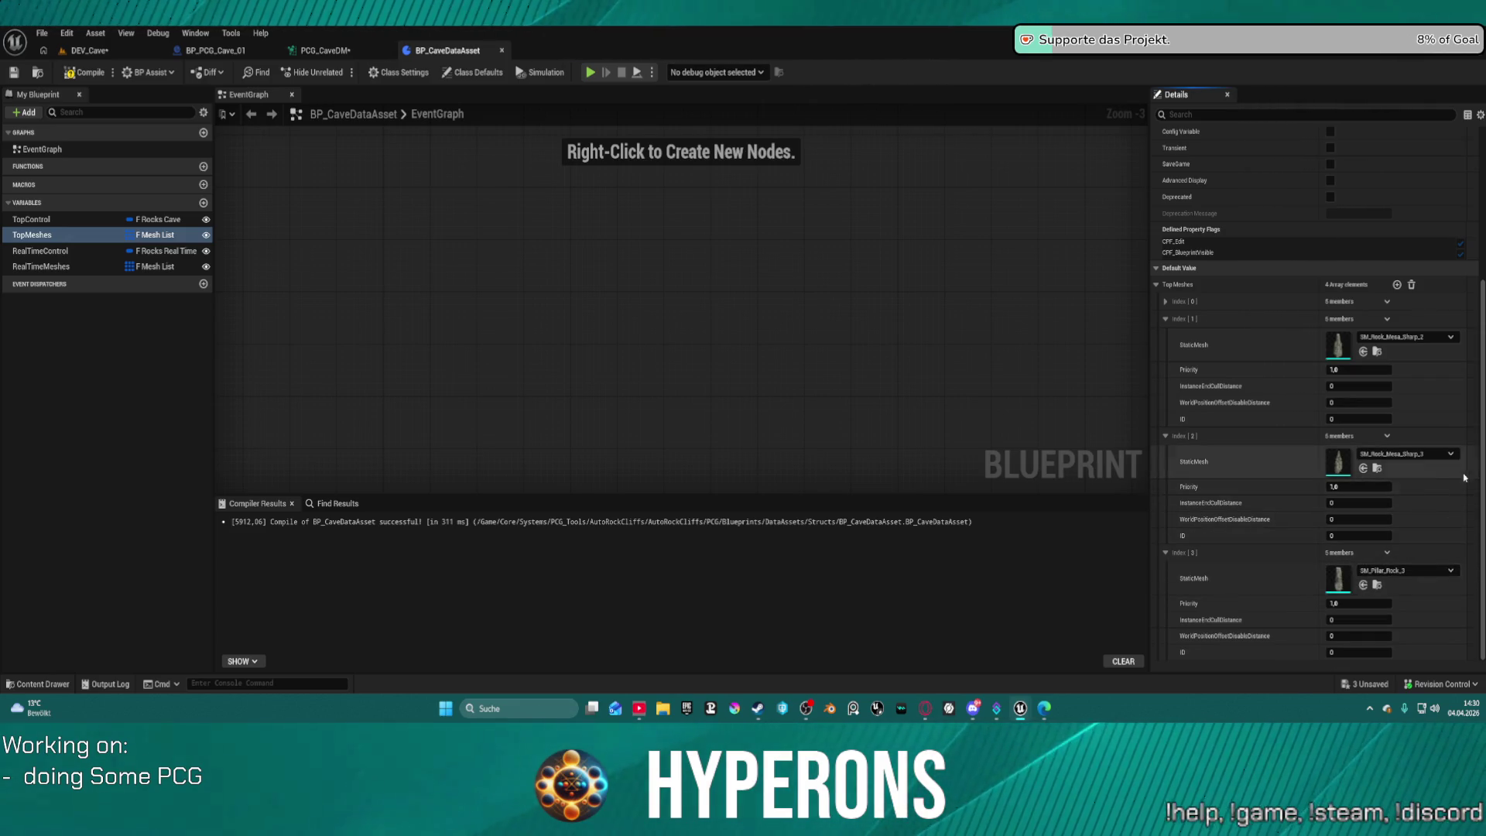
scroll(1412, 495, up, 3)
scroll(1412, 482, down, 3)
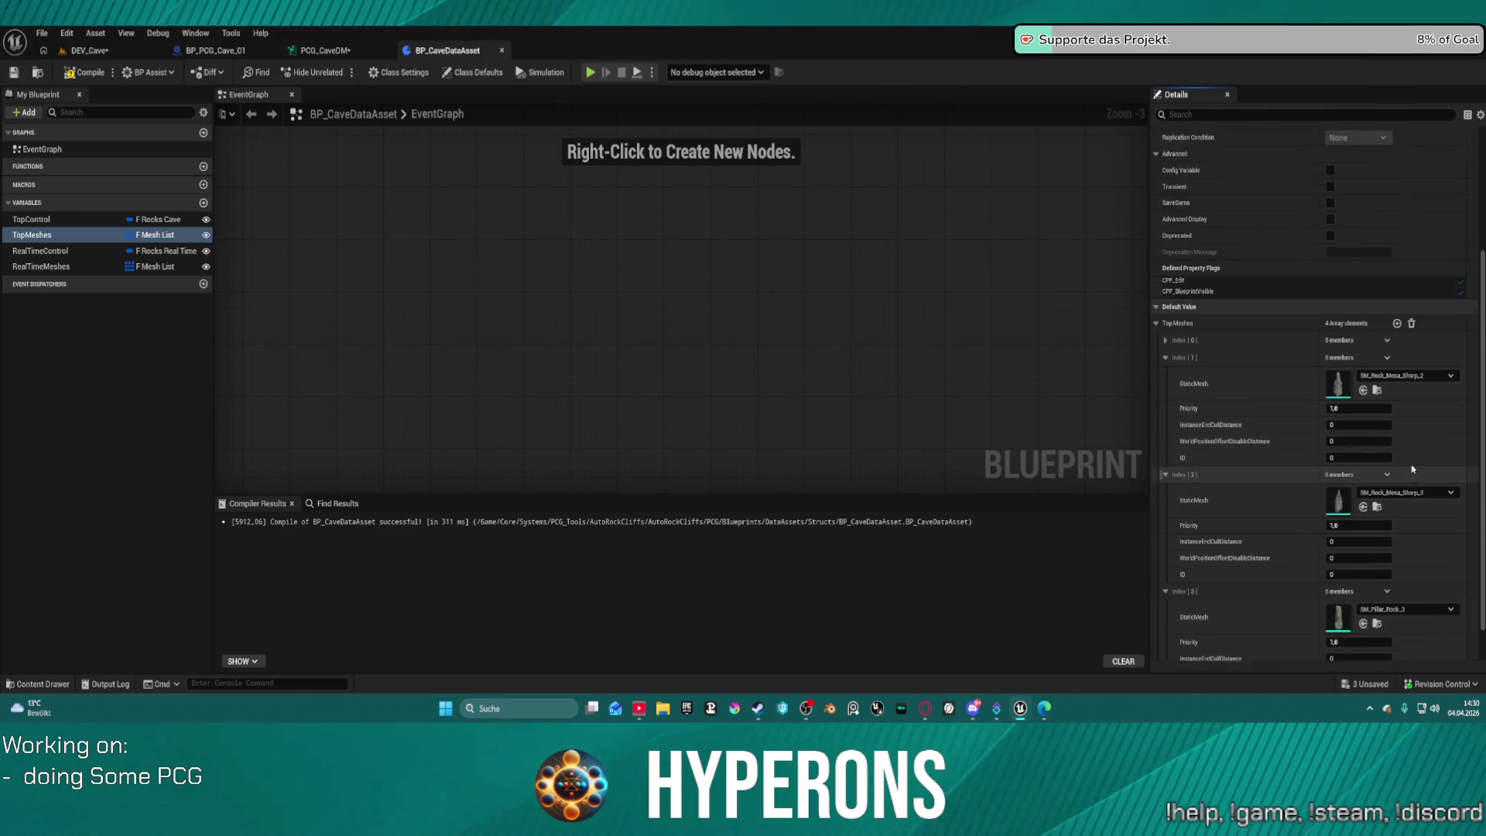
Add a fifth TopMeshes element after Index [3] and expand the new Index [4].
click(1388, 553)
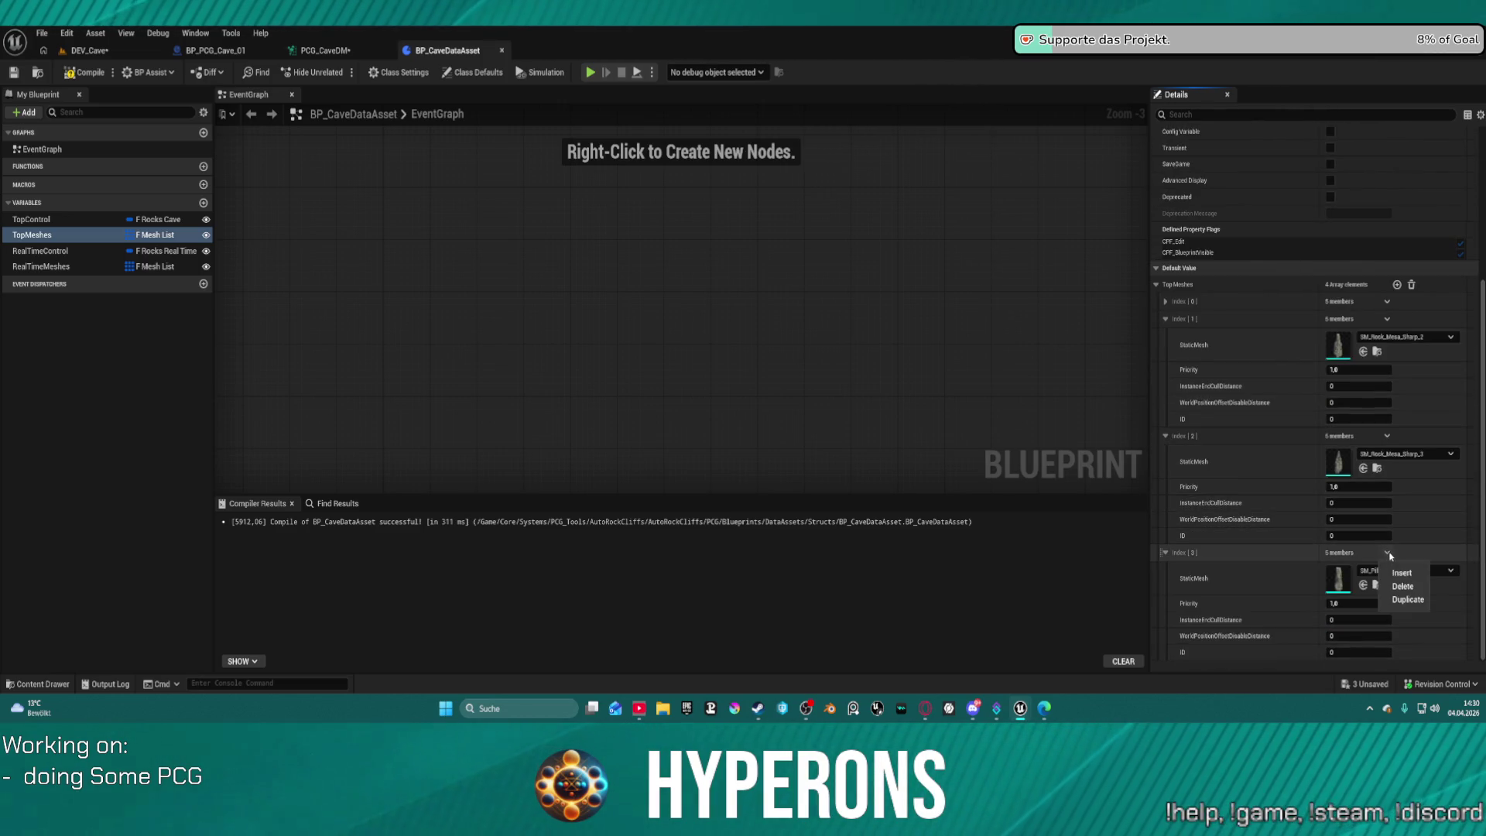
click(1405, 603)
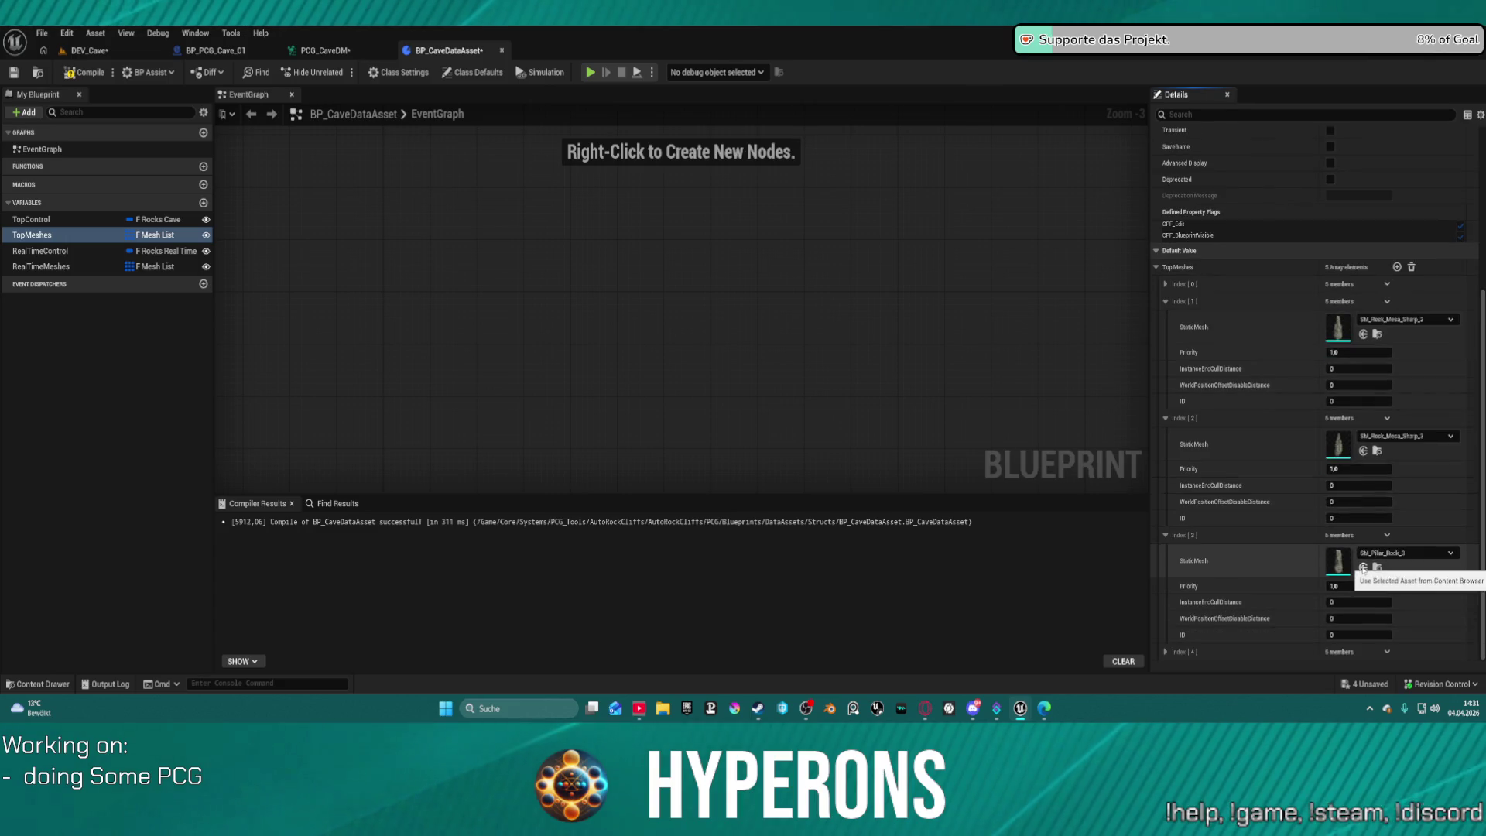
click(1167, 553)
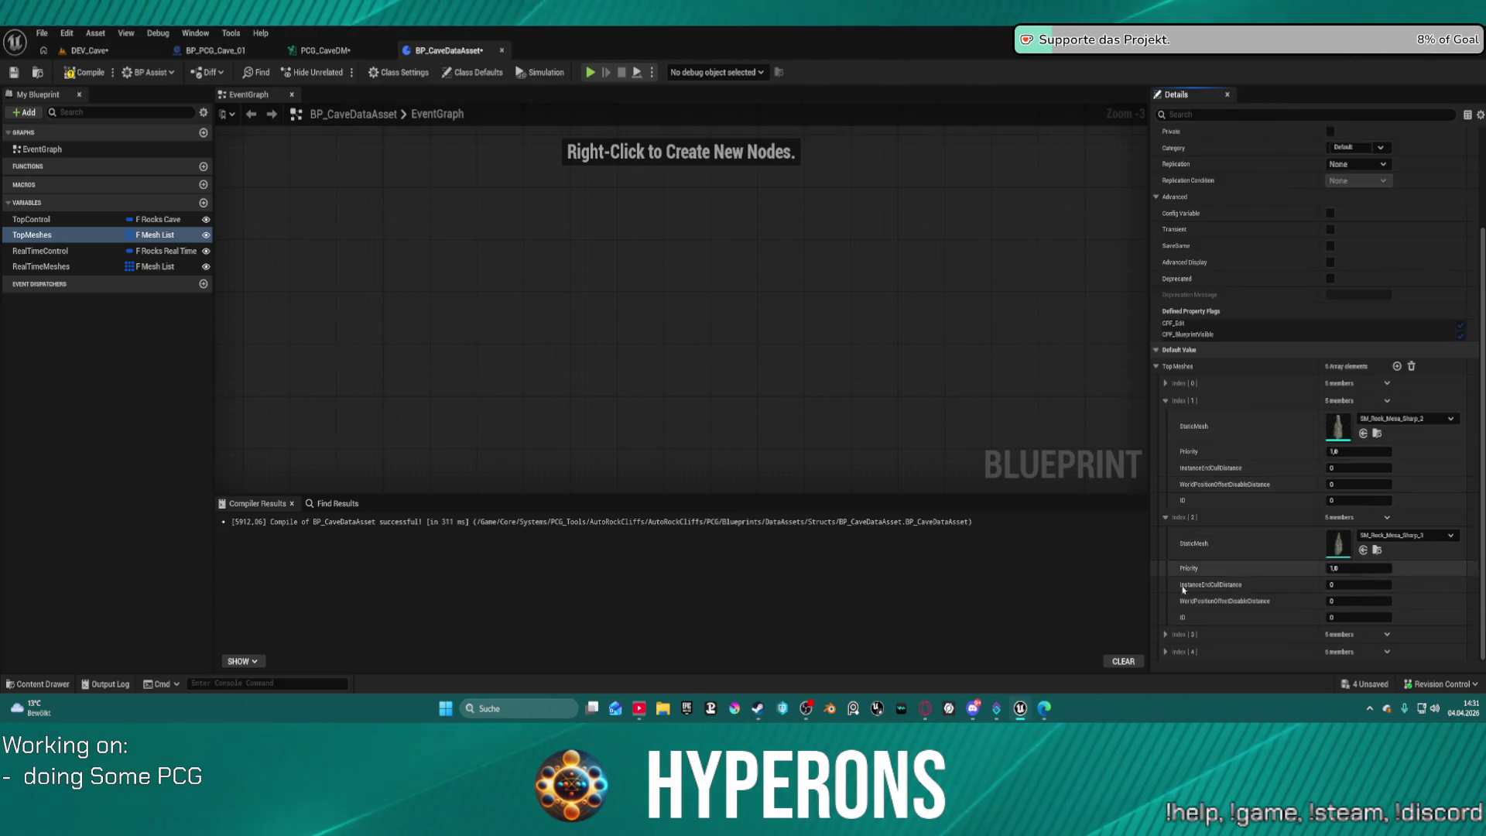
click(1166, 652)
scroll(1173, 604, down, 2)
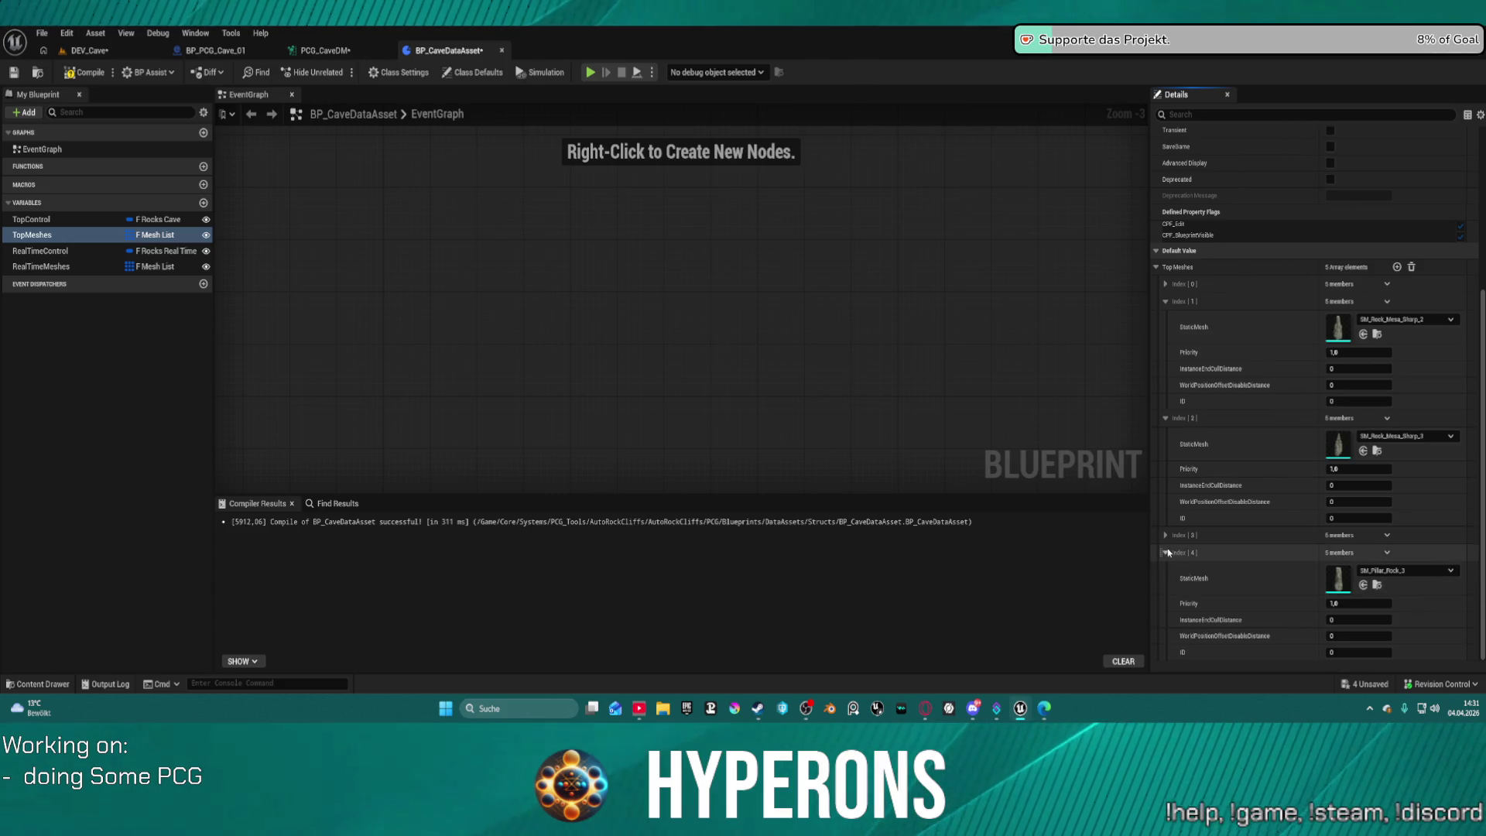
Leave Index [4]'s mesh unchanged and locate Index [2]'s SM_Rock_Mesa_Sharp_3 in the Content Browser.
click(1398, 573)
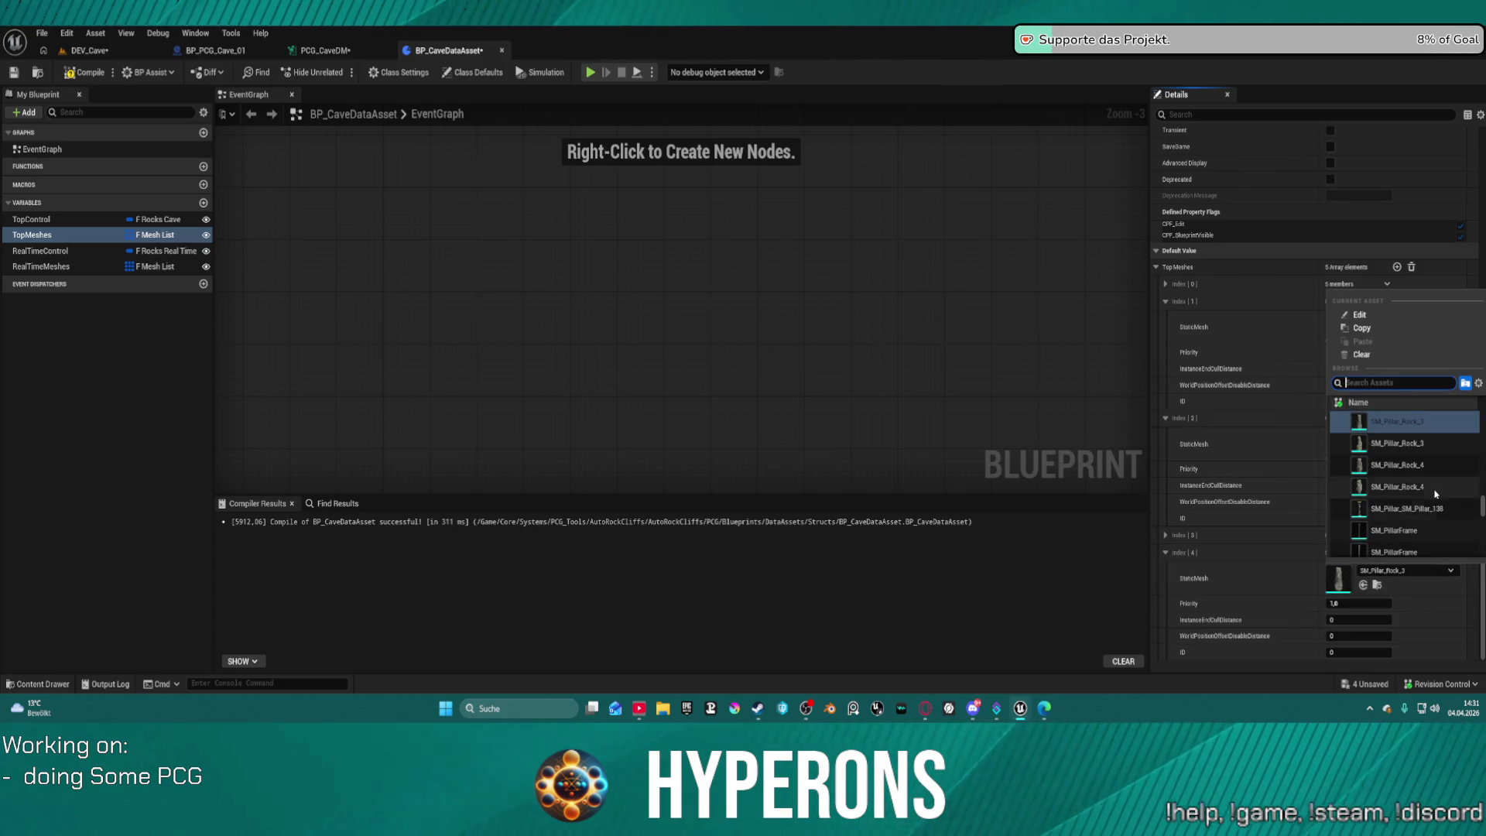
scroll(1432, 488, down, 5)
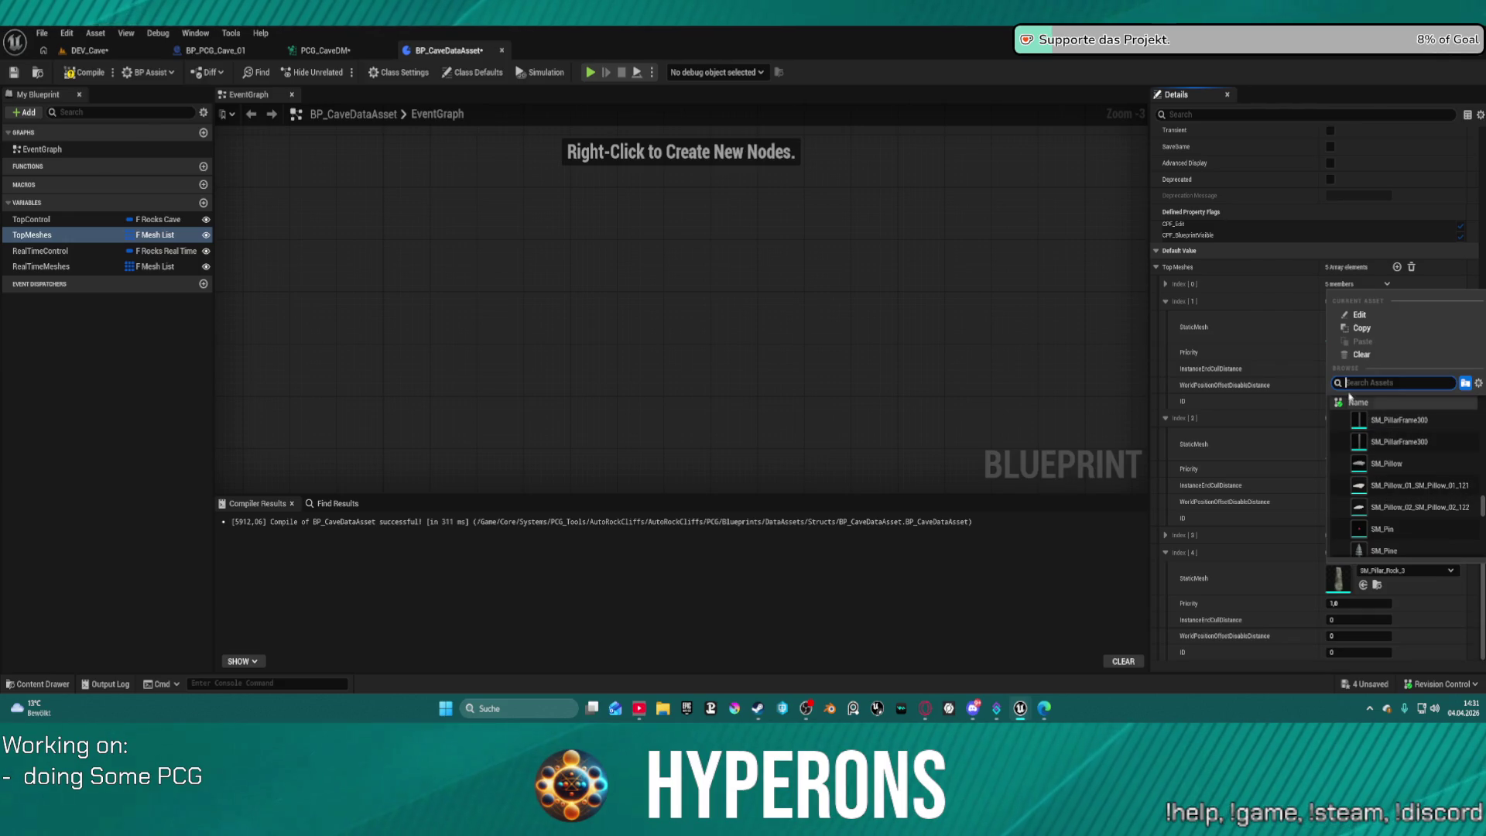
click(1415, 590)
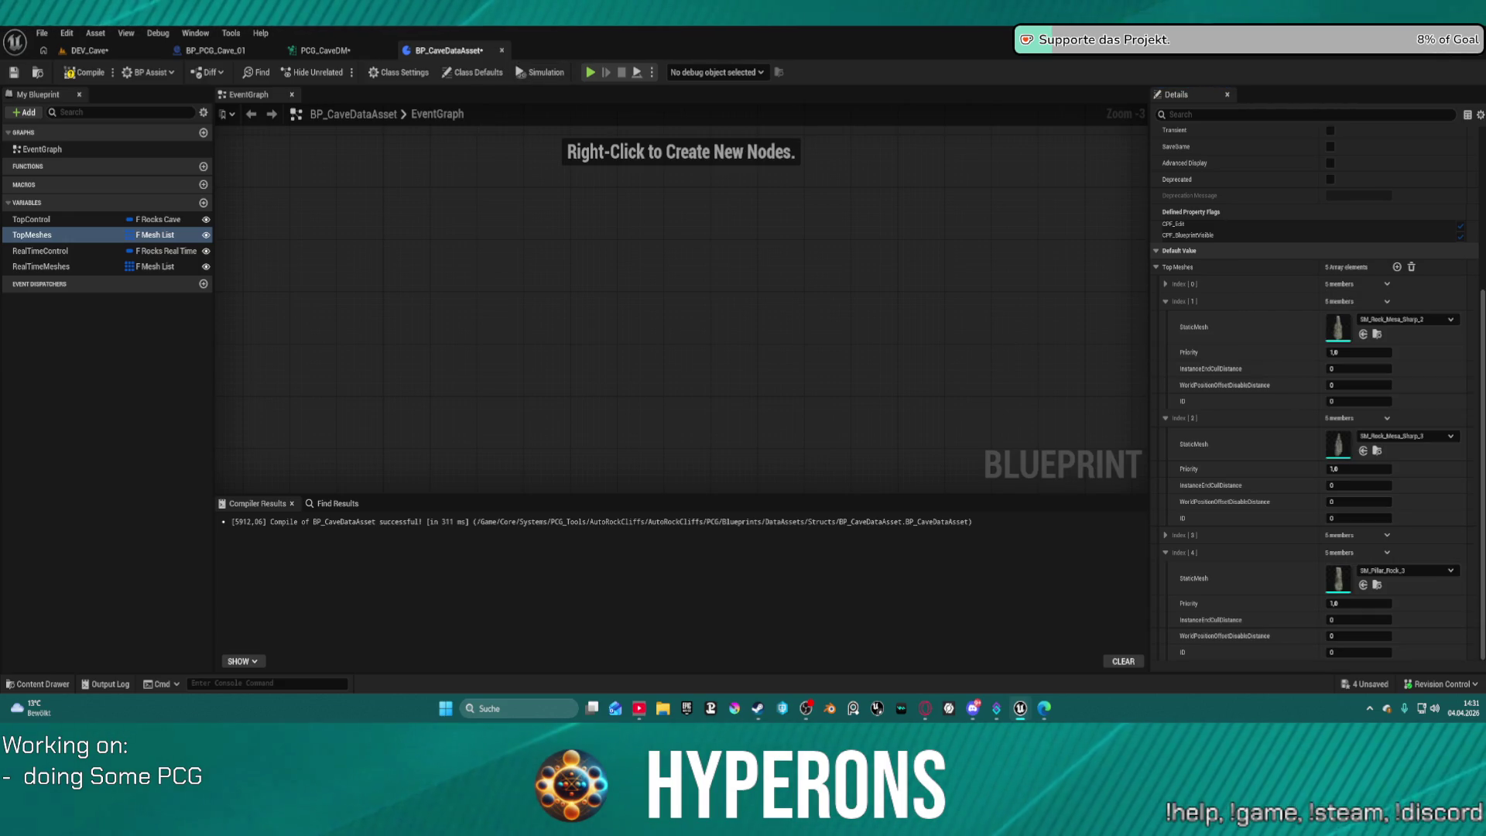
click(1377, 451)
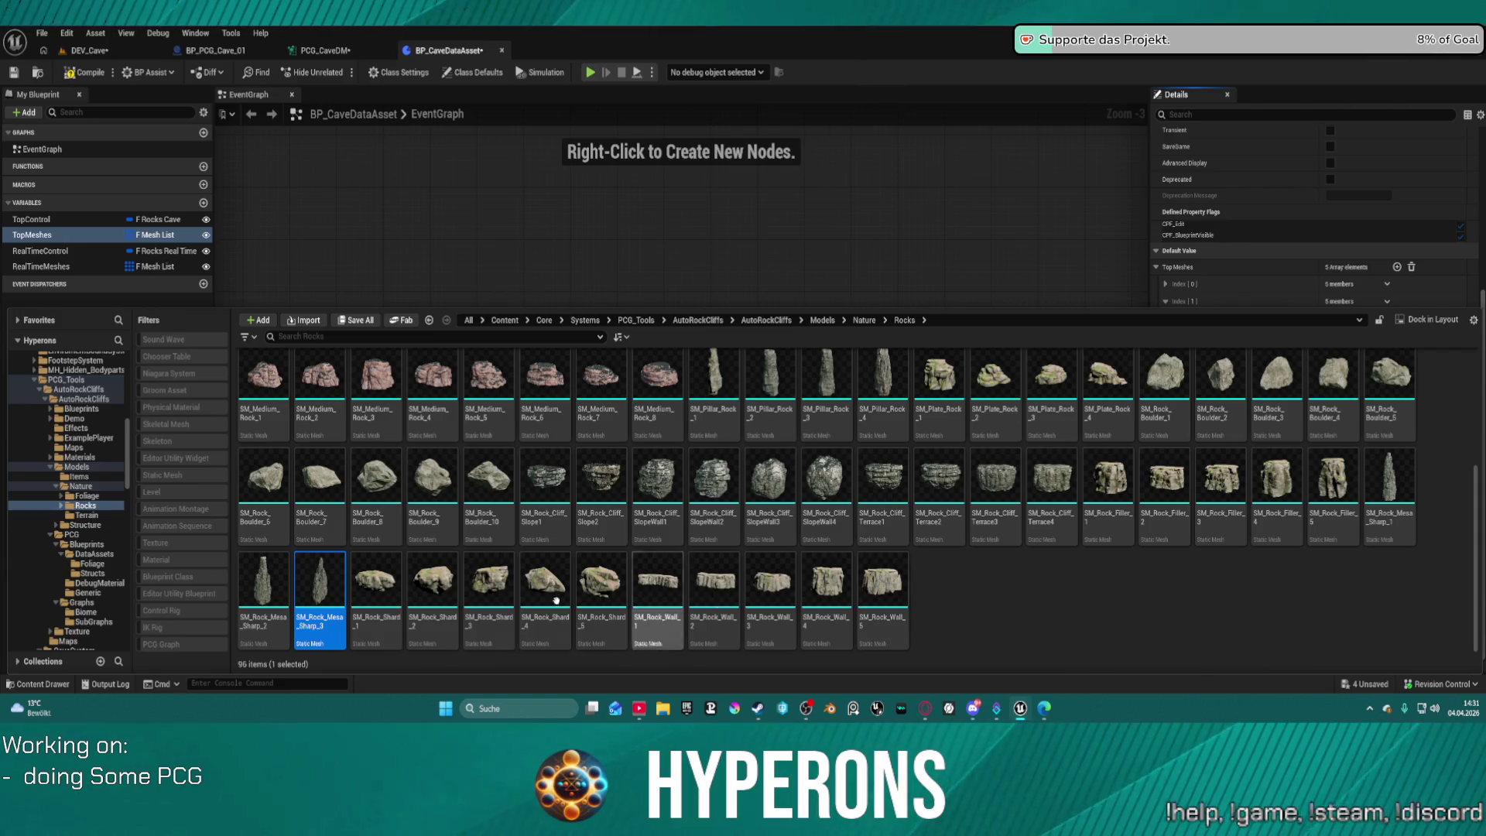
Select SM_Rock_Mesa_Sharp_2, then SM_Cave_Spike1, and finally SM_Cave_Dripstone8 in the Rocks folder.
click(267, 601)
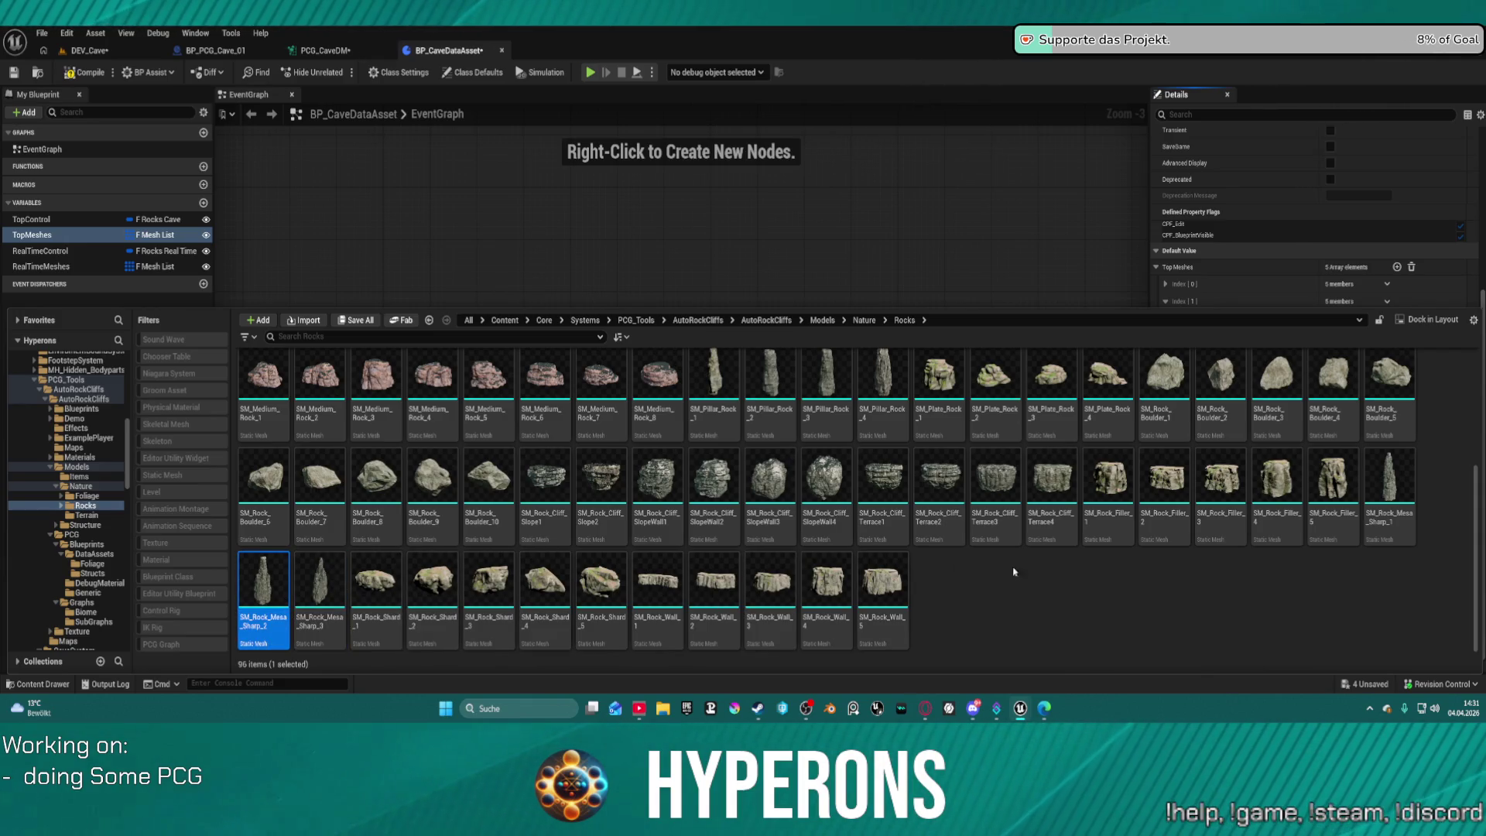
scroll(1349, 489, up, 3)
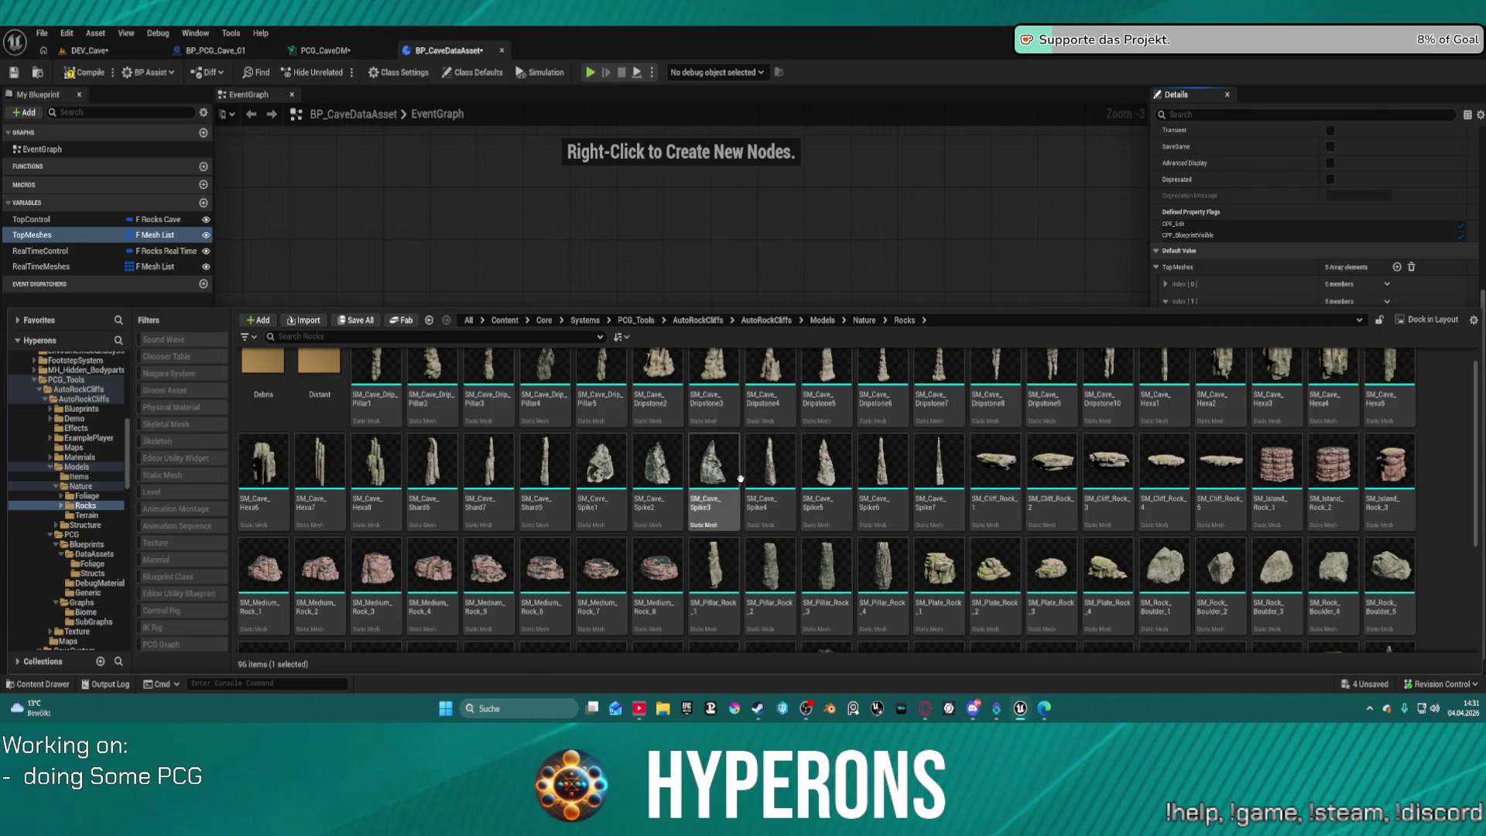
click(601, 472)
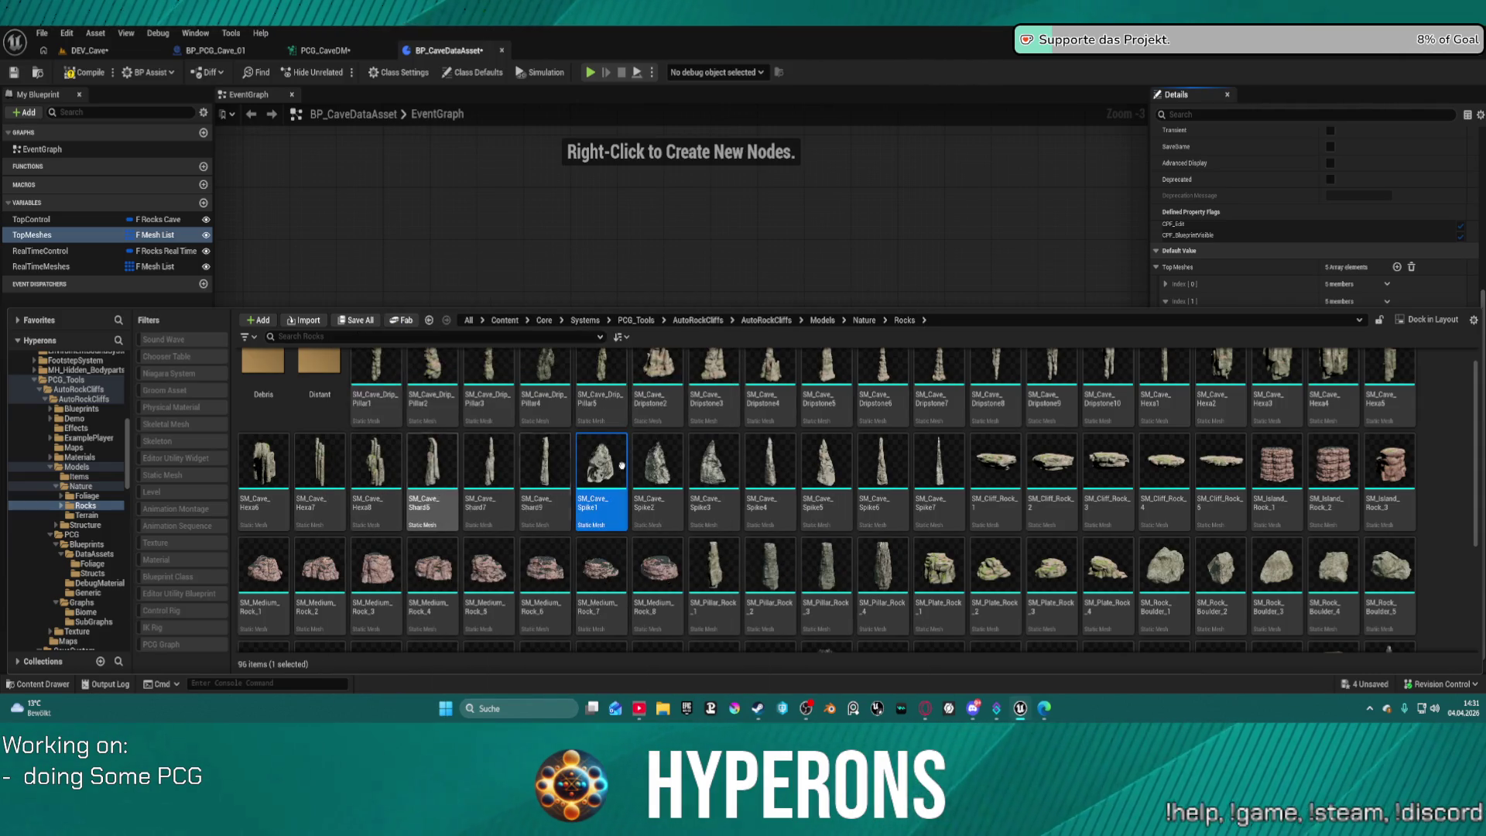
scroll(1377, 426, up, 1)
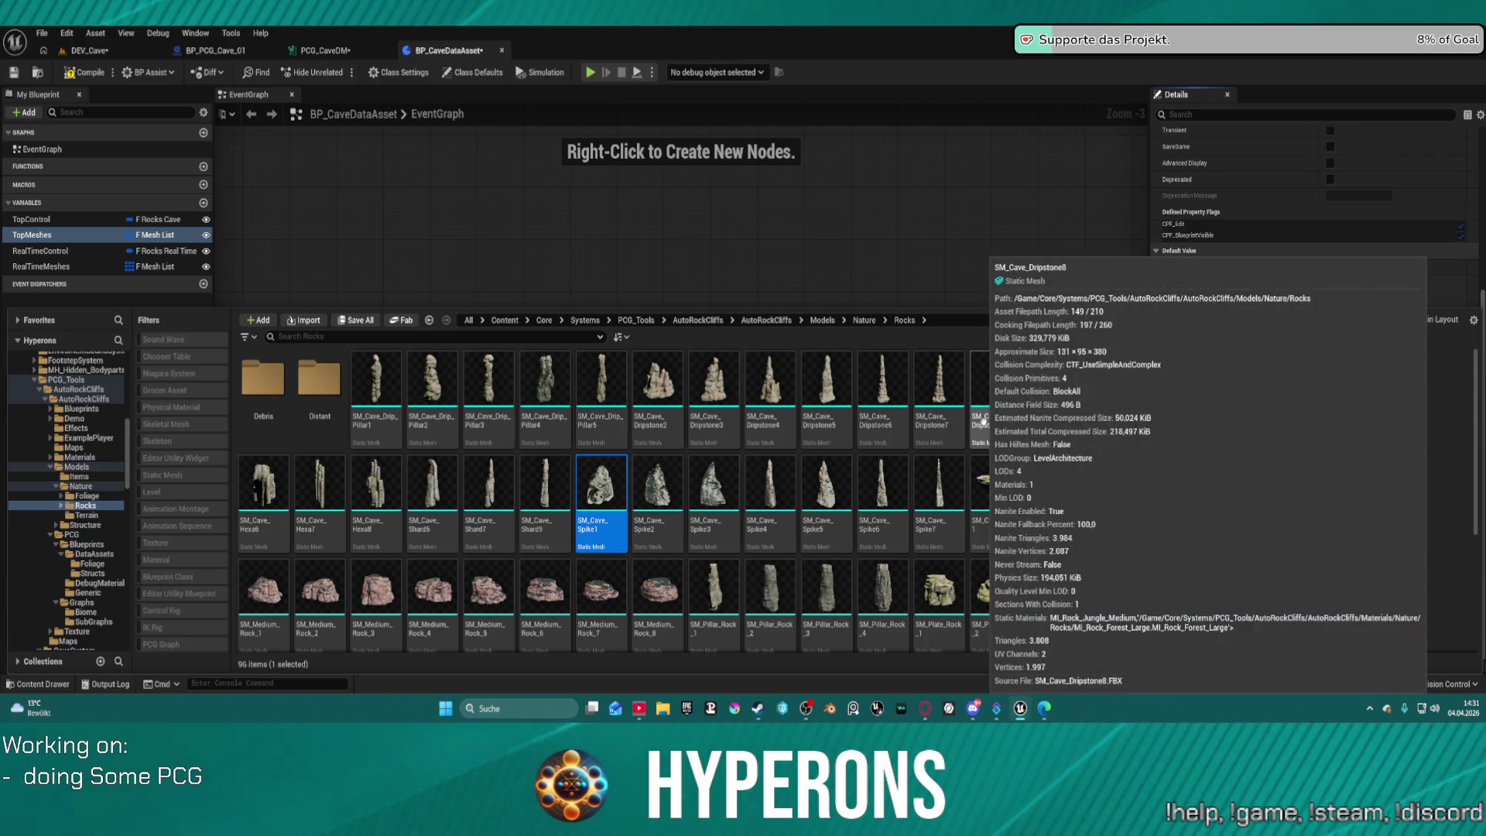
click(981, 421)
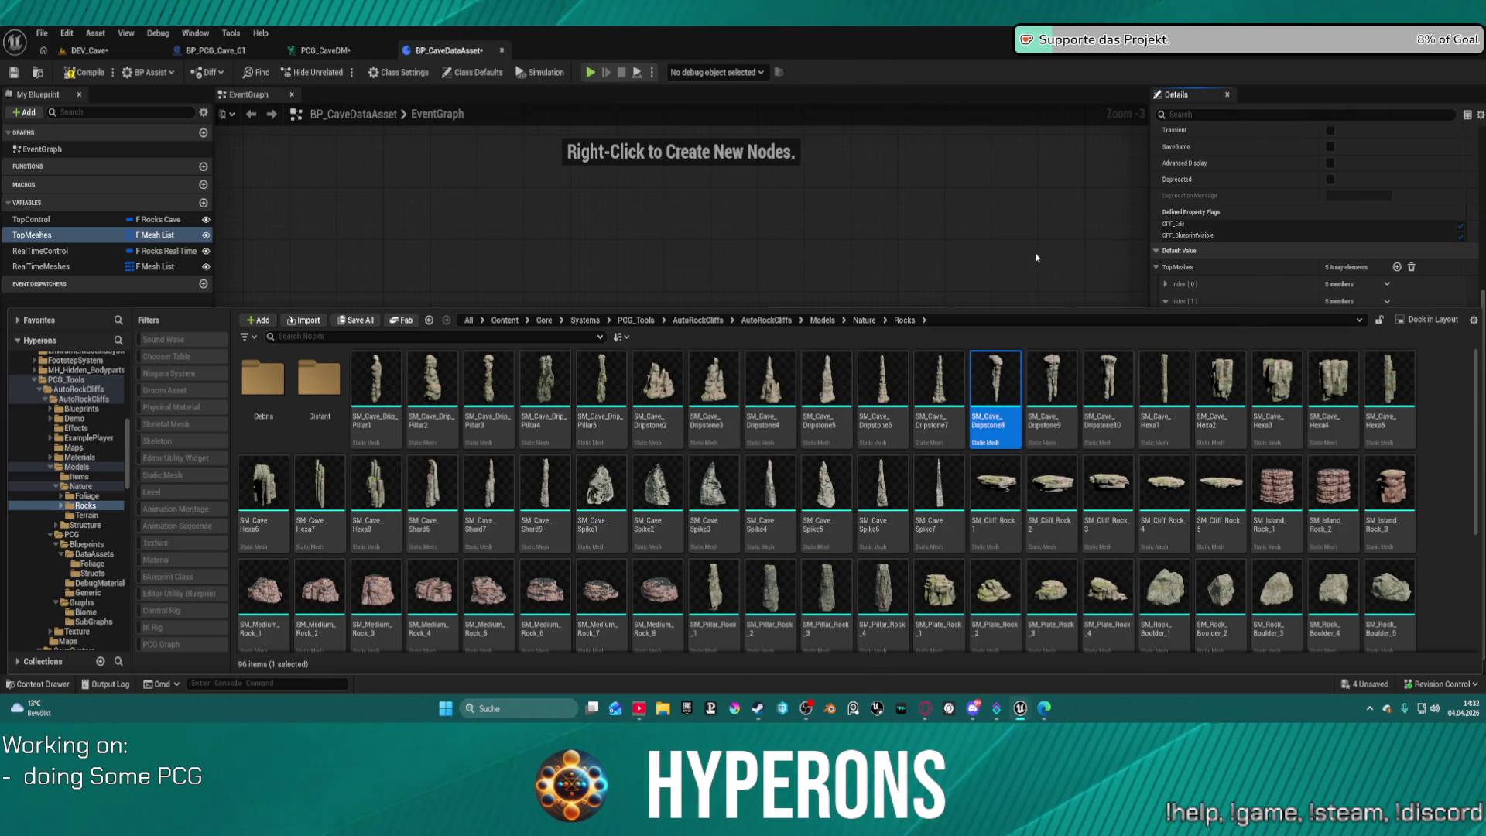
Bring up the SM_Cave_Dripstone8 context menu, then dismiss it and close the Content Drawer.
right_click(996, 402)
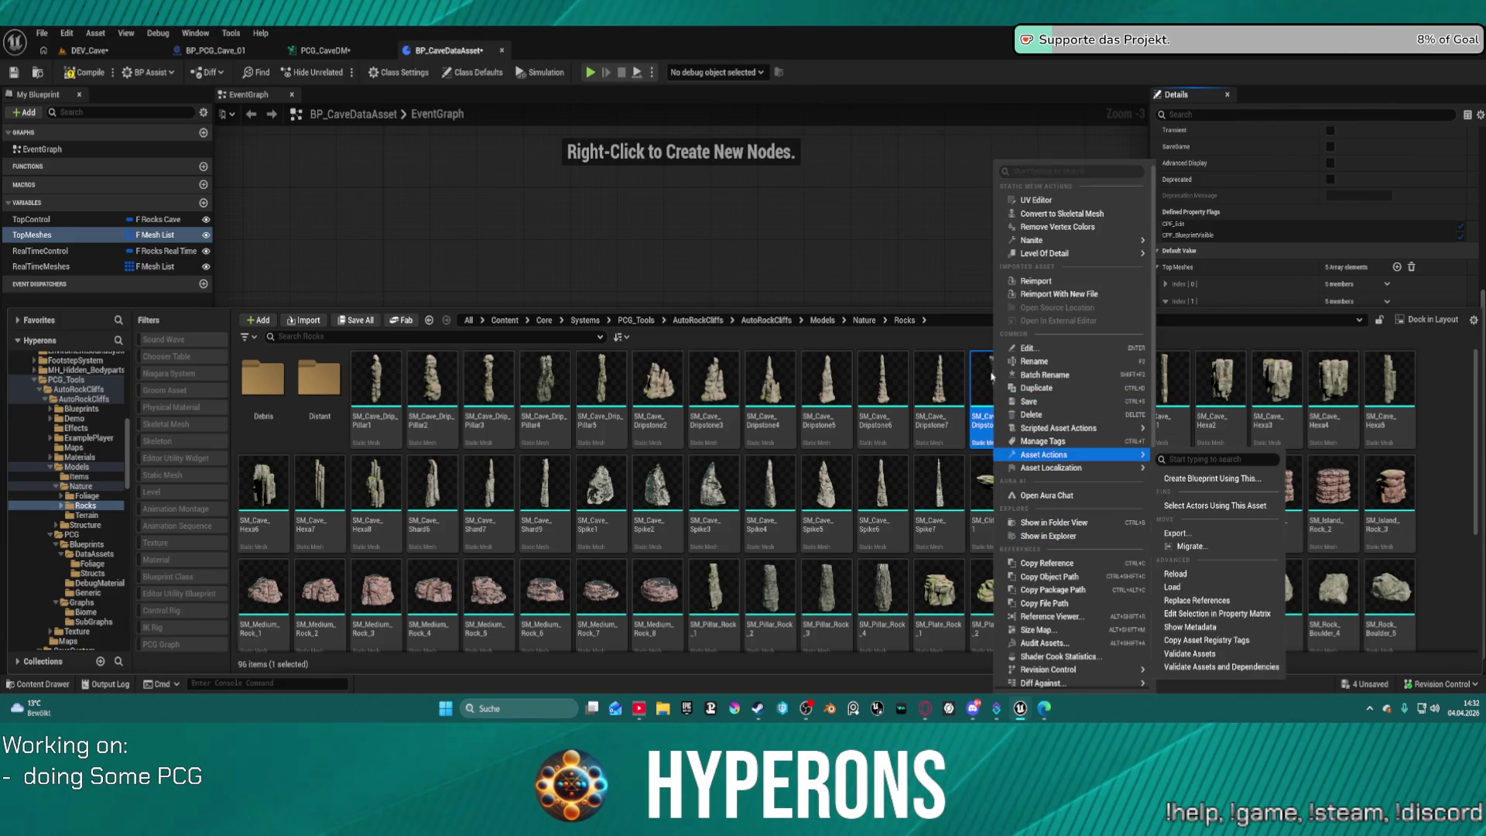
click(981, 387)
right_click(980, 379)
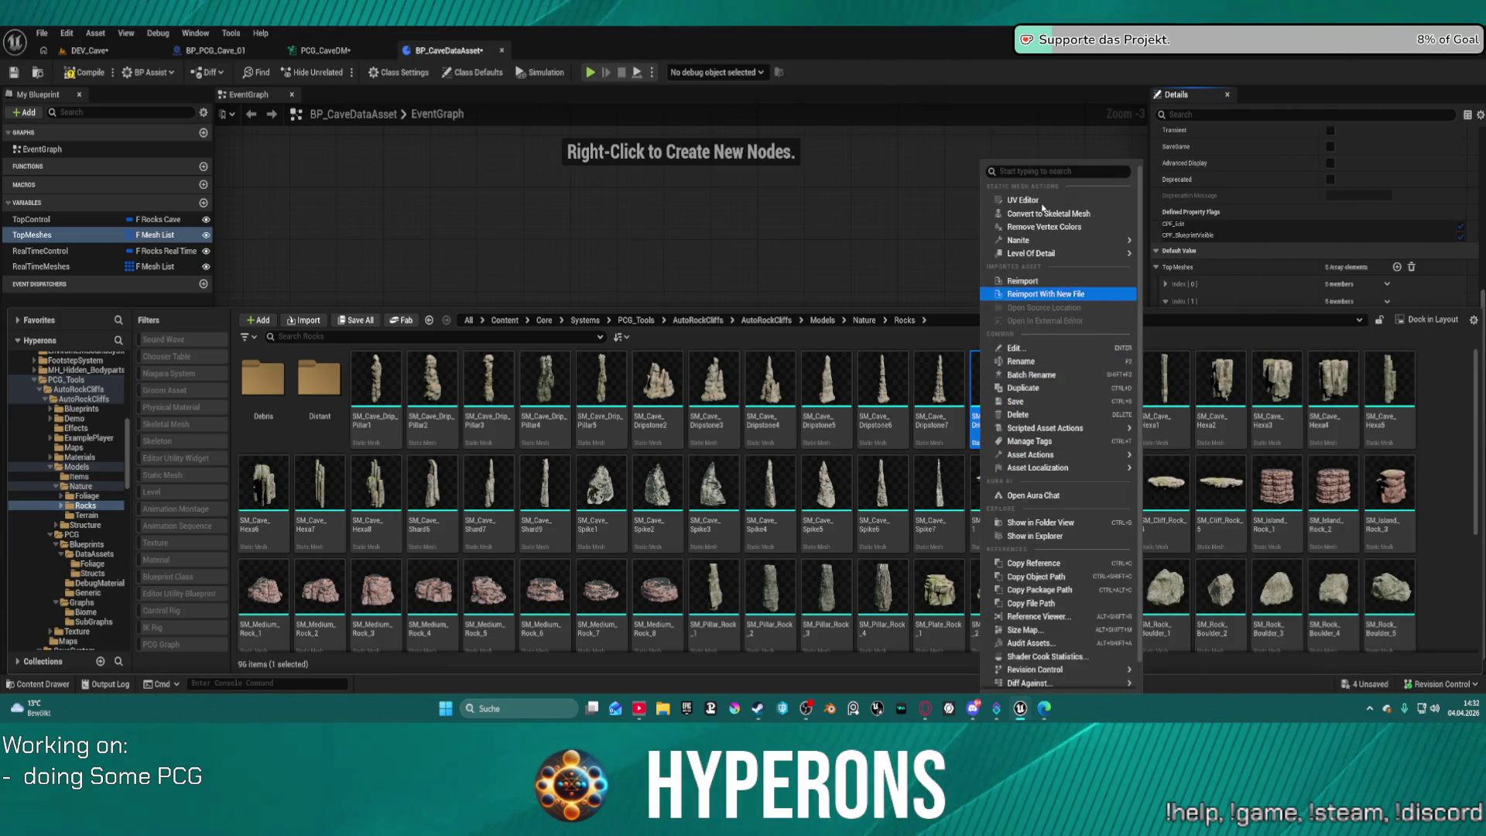
mouse_move(1038, 455)
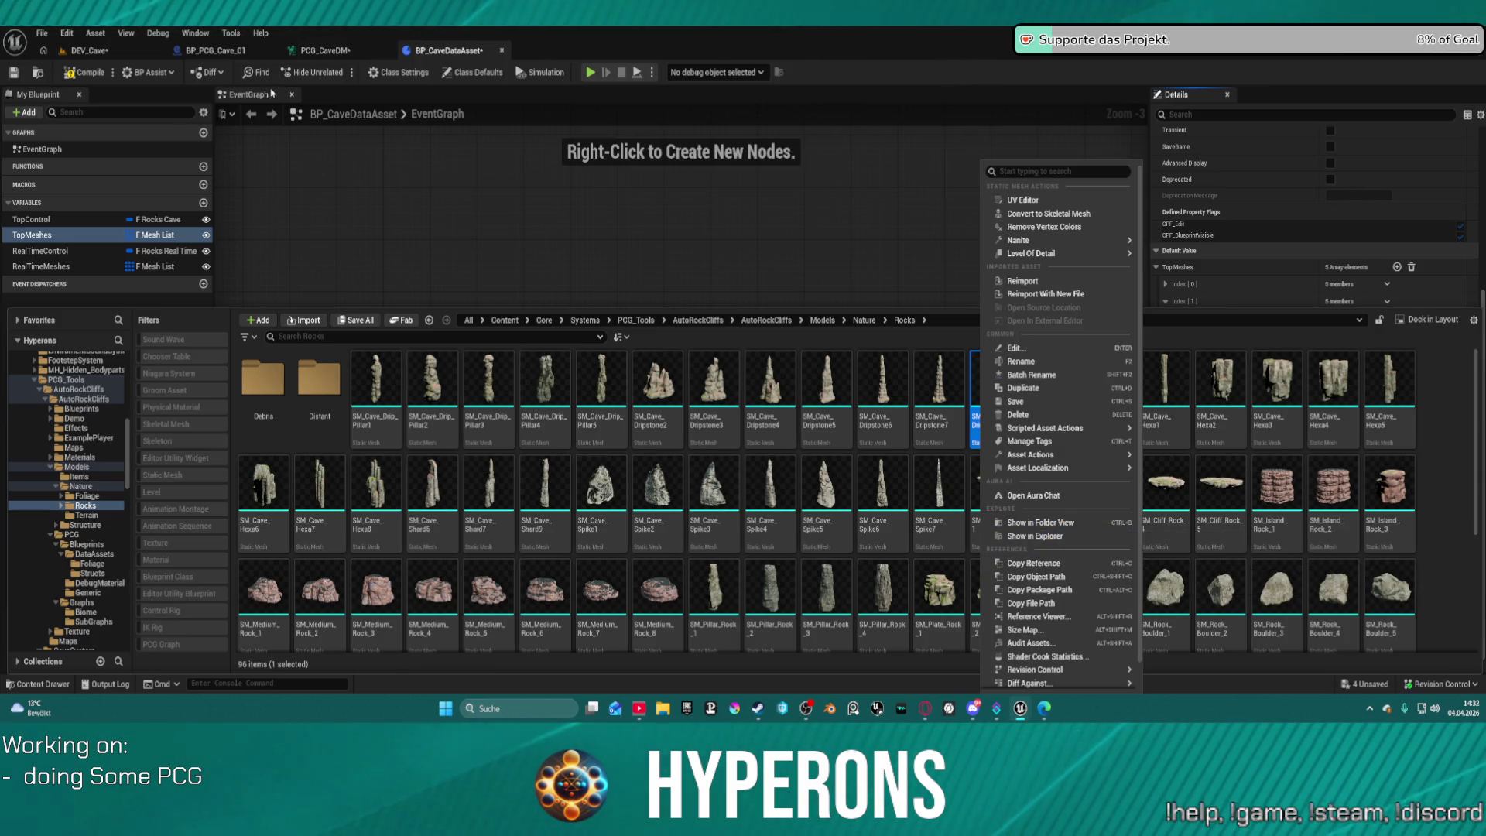
click(1075, 564)
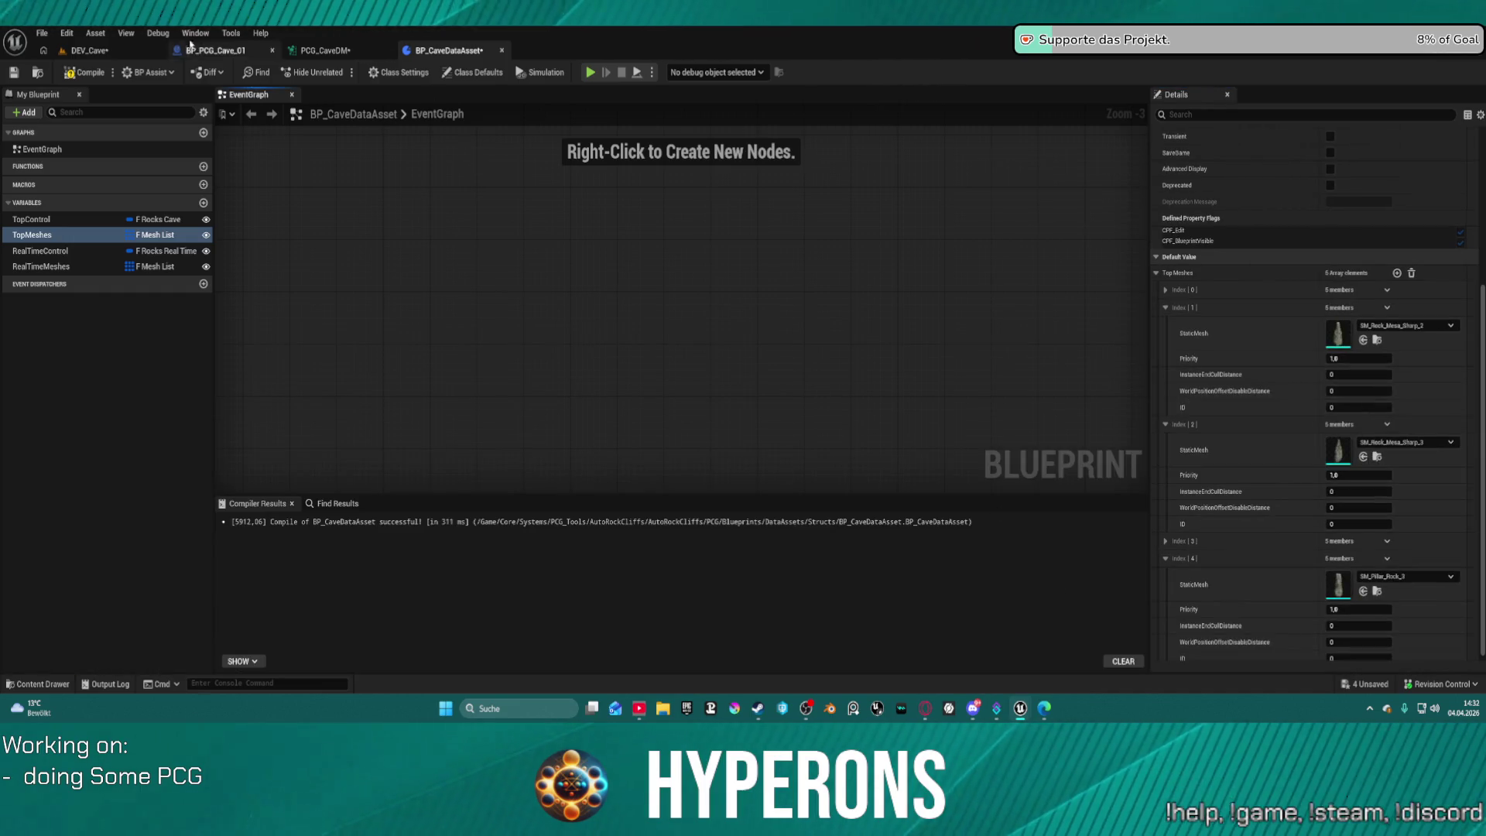
After toggling the Debug menu and Content Drawer, return to DEV_Cave and fly into the cave interior.
click(157, 34)
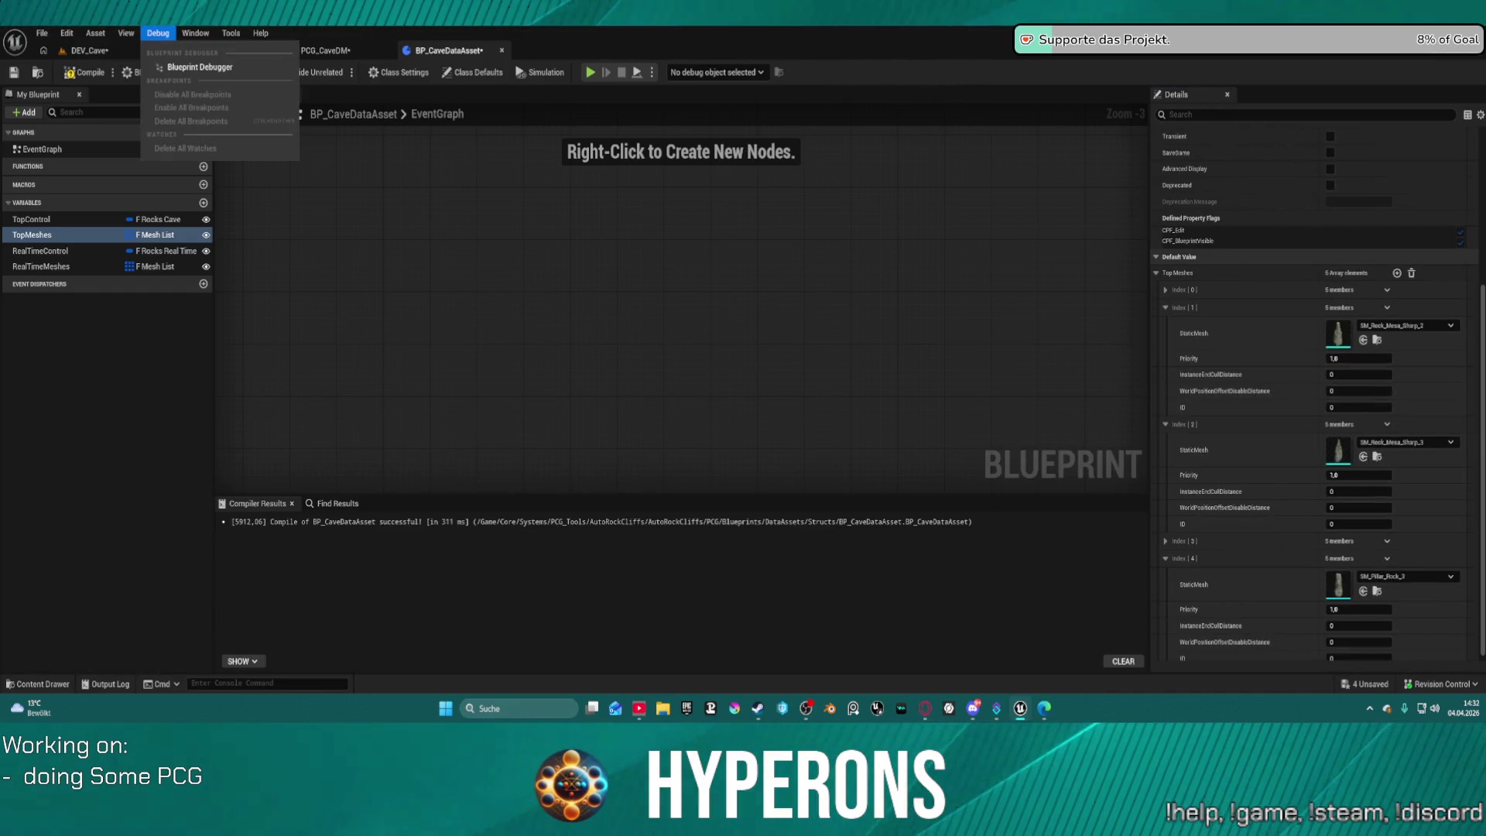
key(Escape)
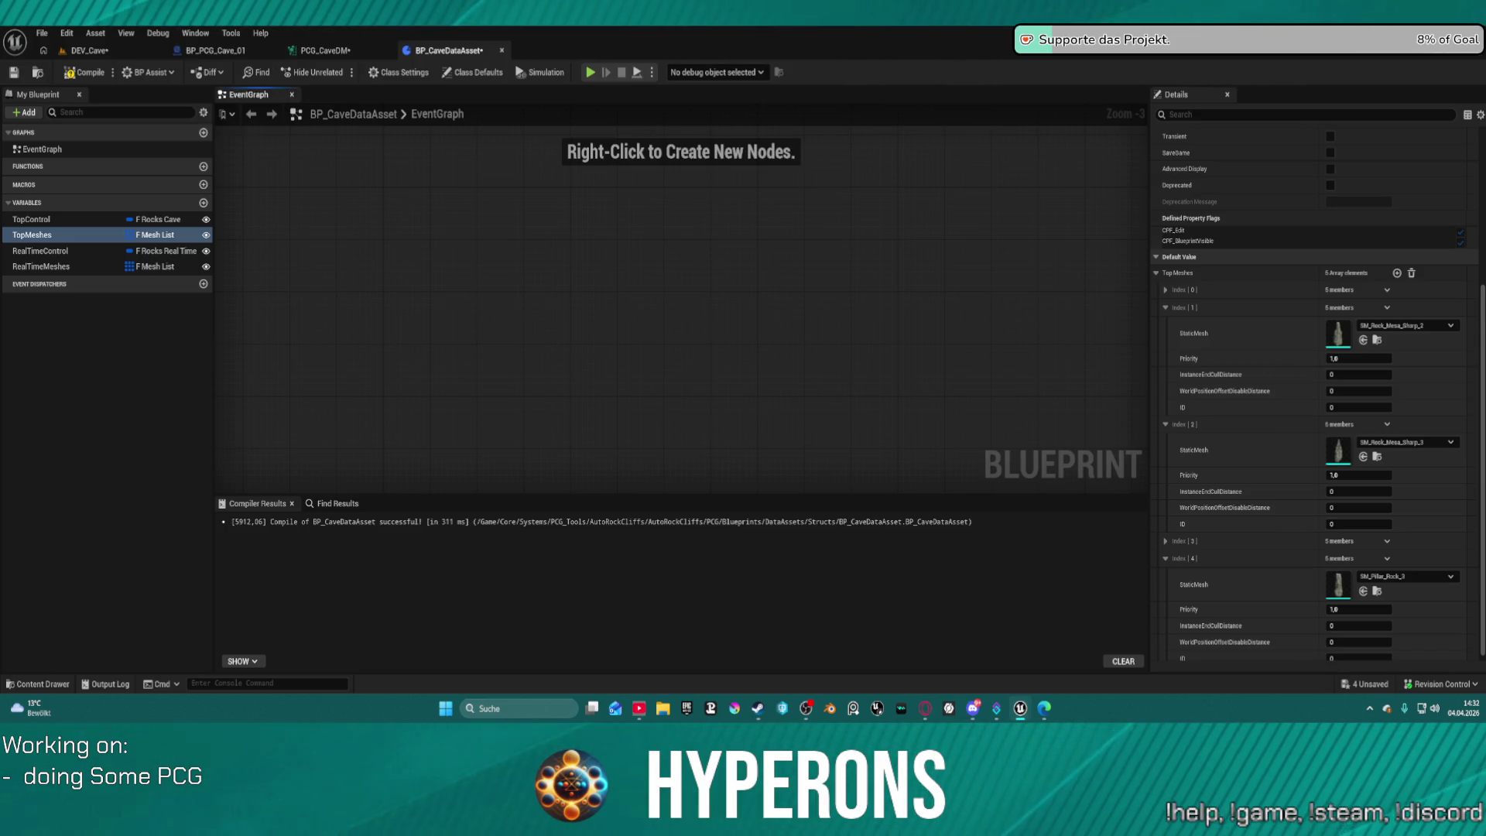
key(ctrl+b)
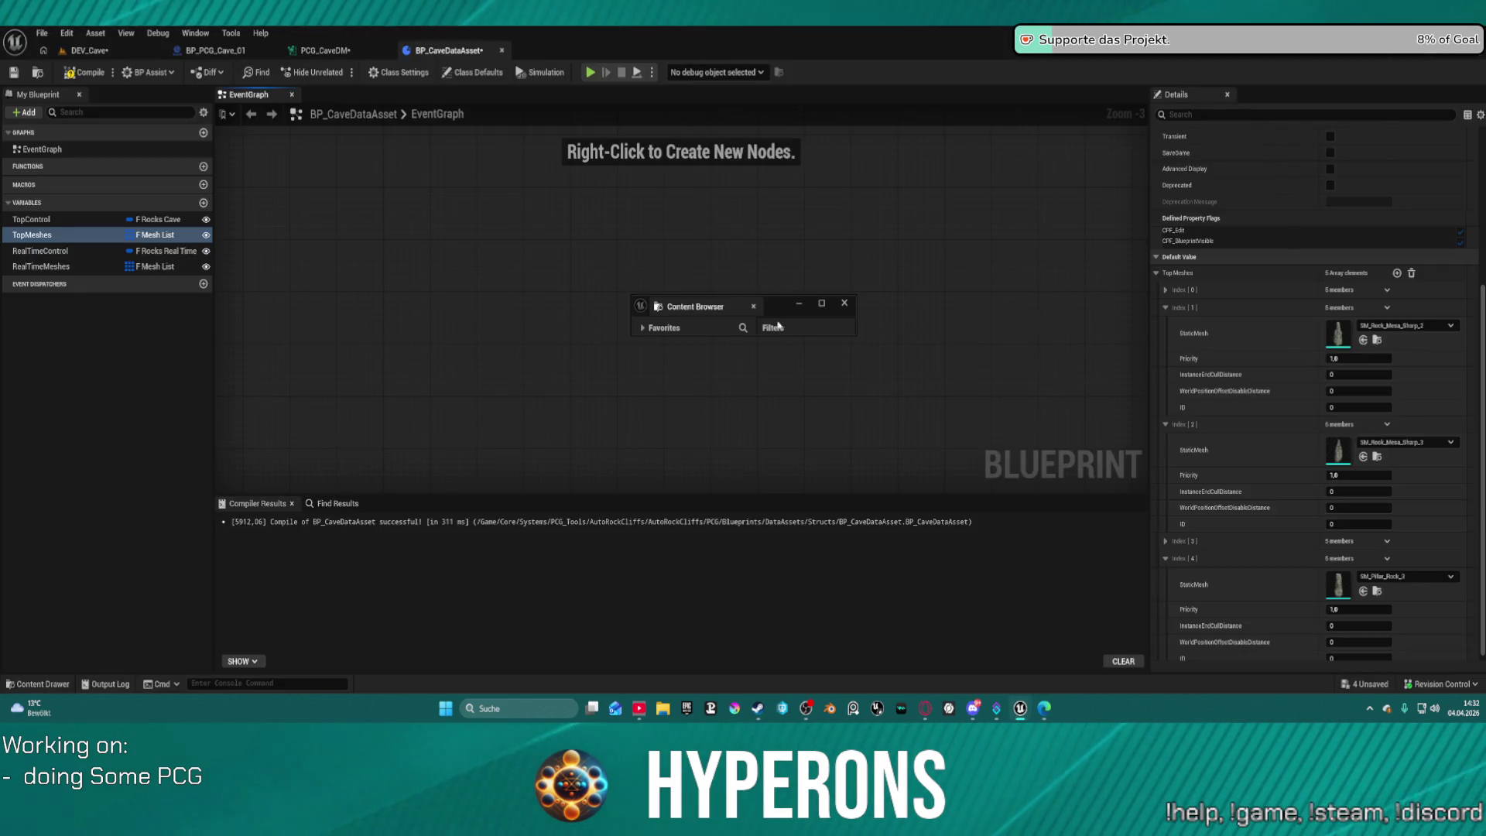
click(799, 303)
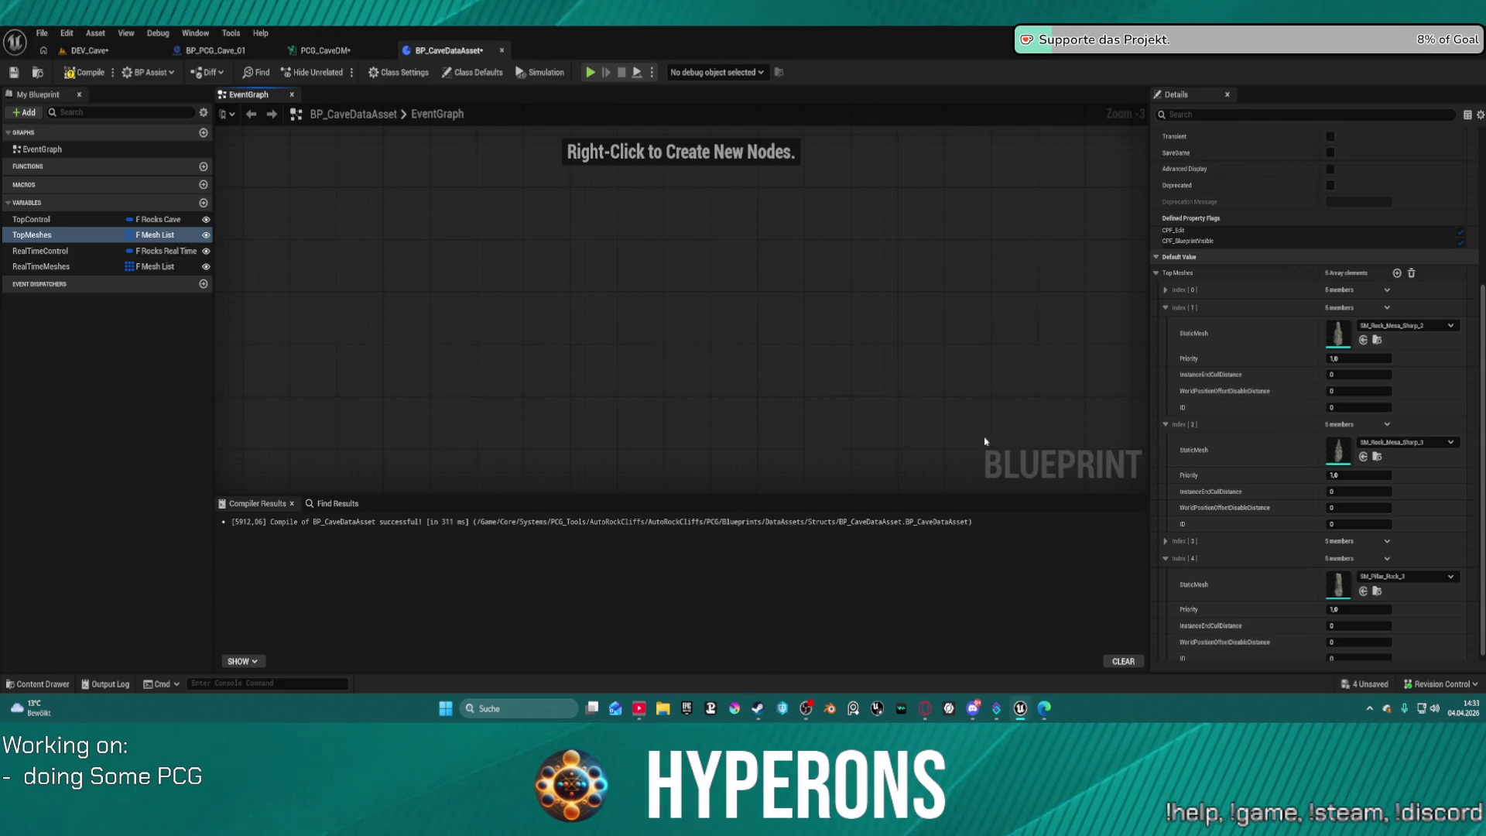
key(ctrl+space)
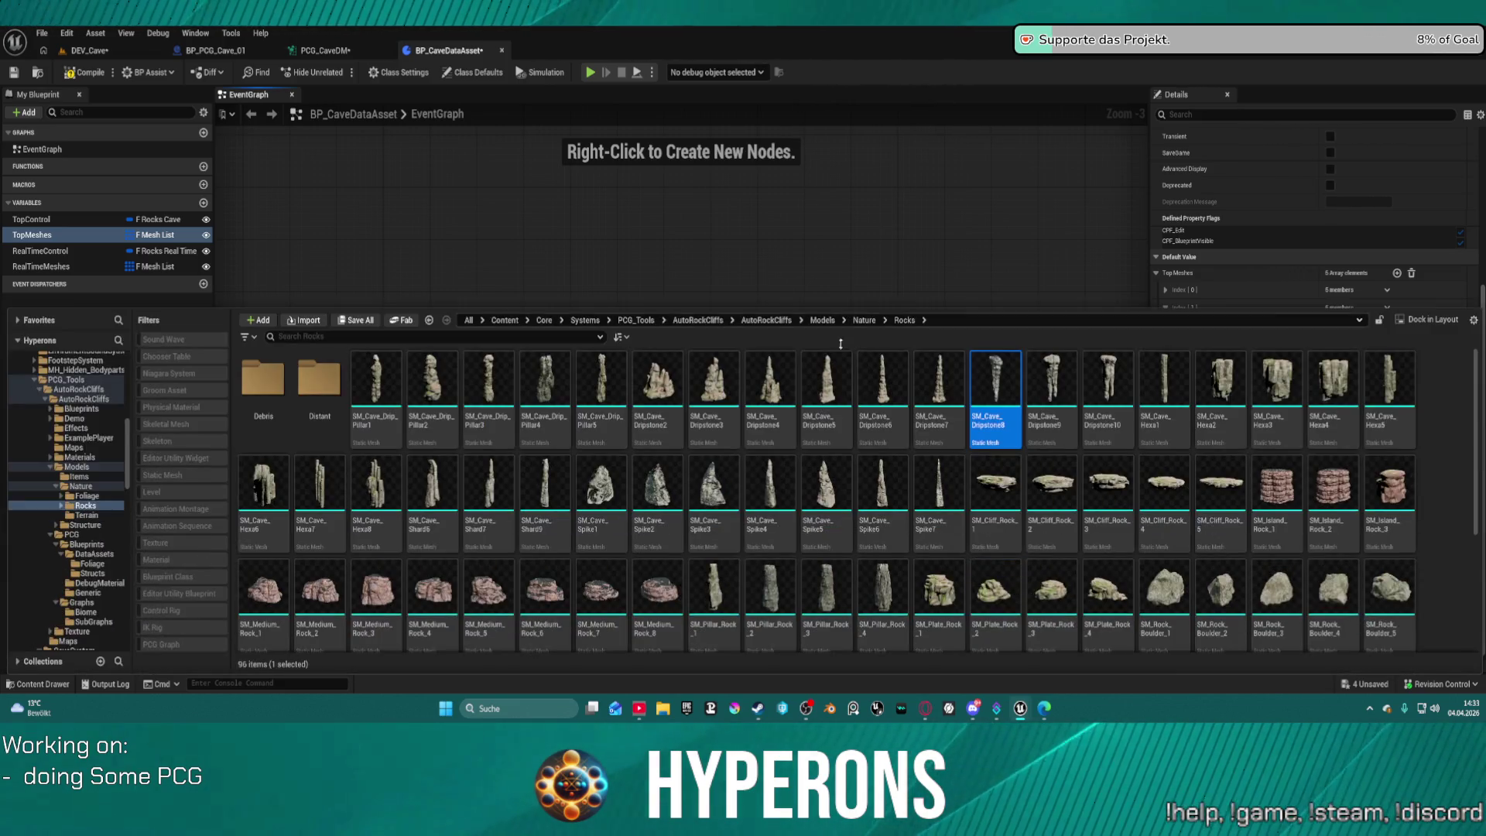
mouse_move(997, 385)
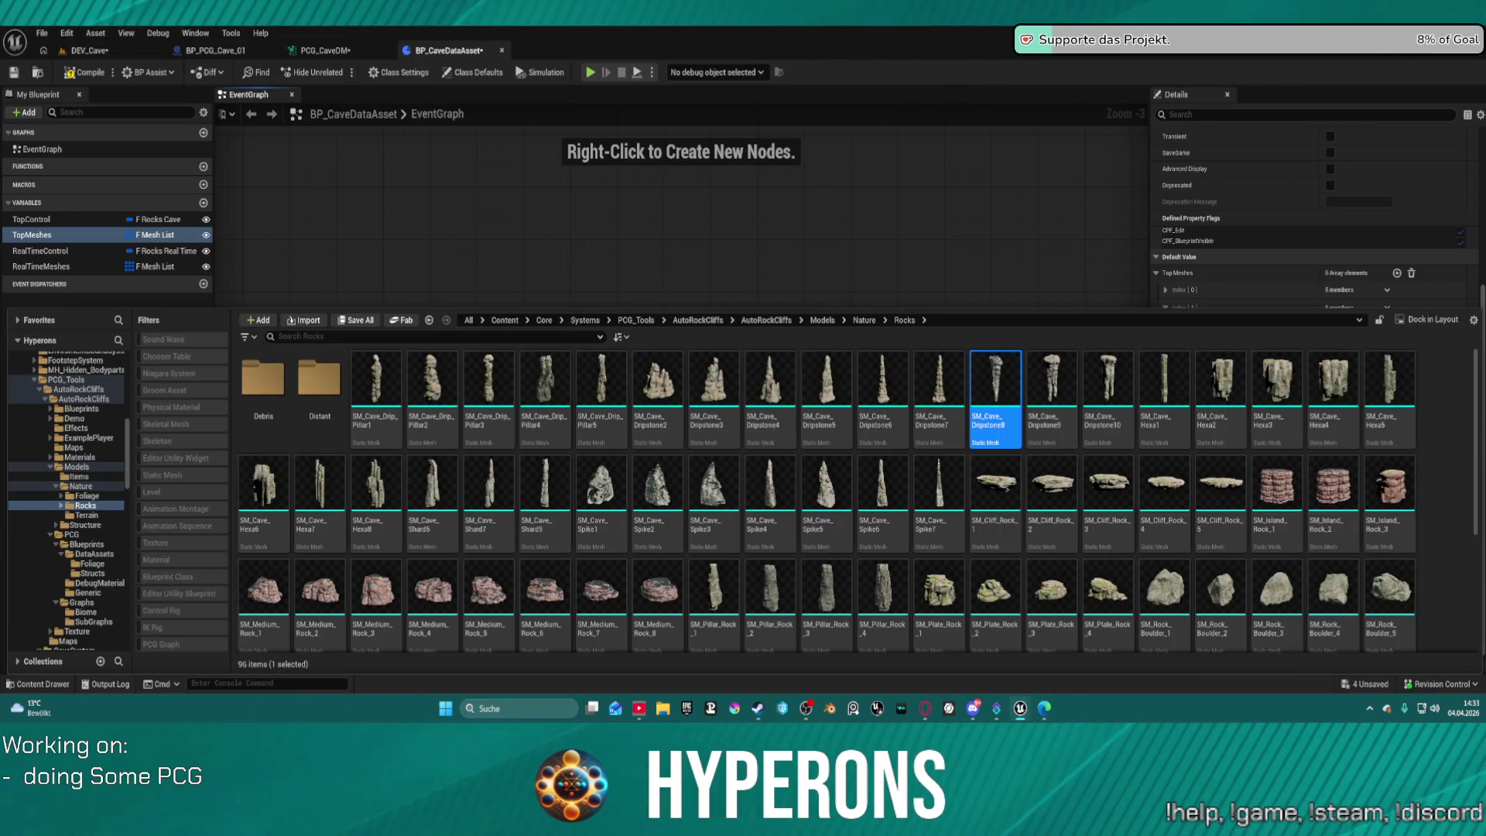
key(F7)
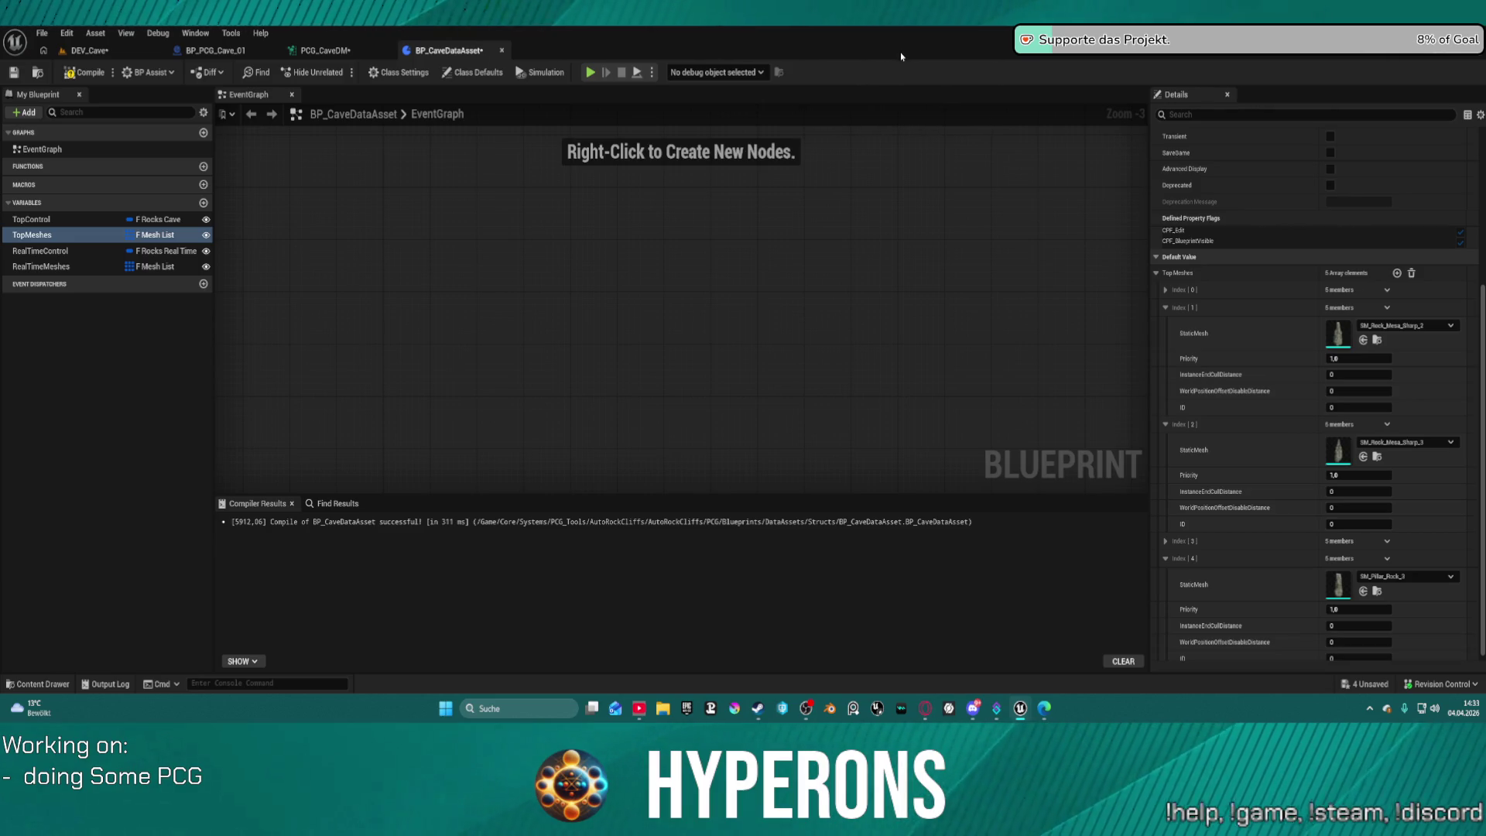
click(96, 51)
key(f)
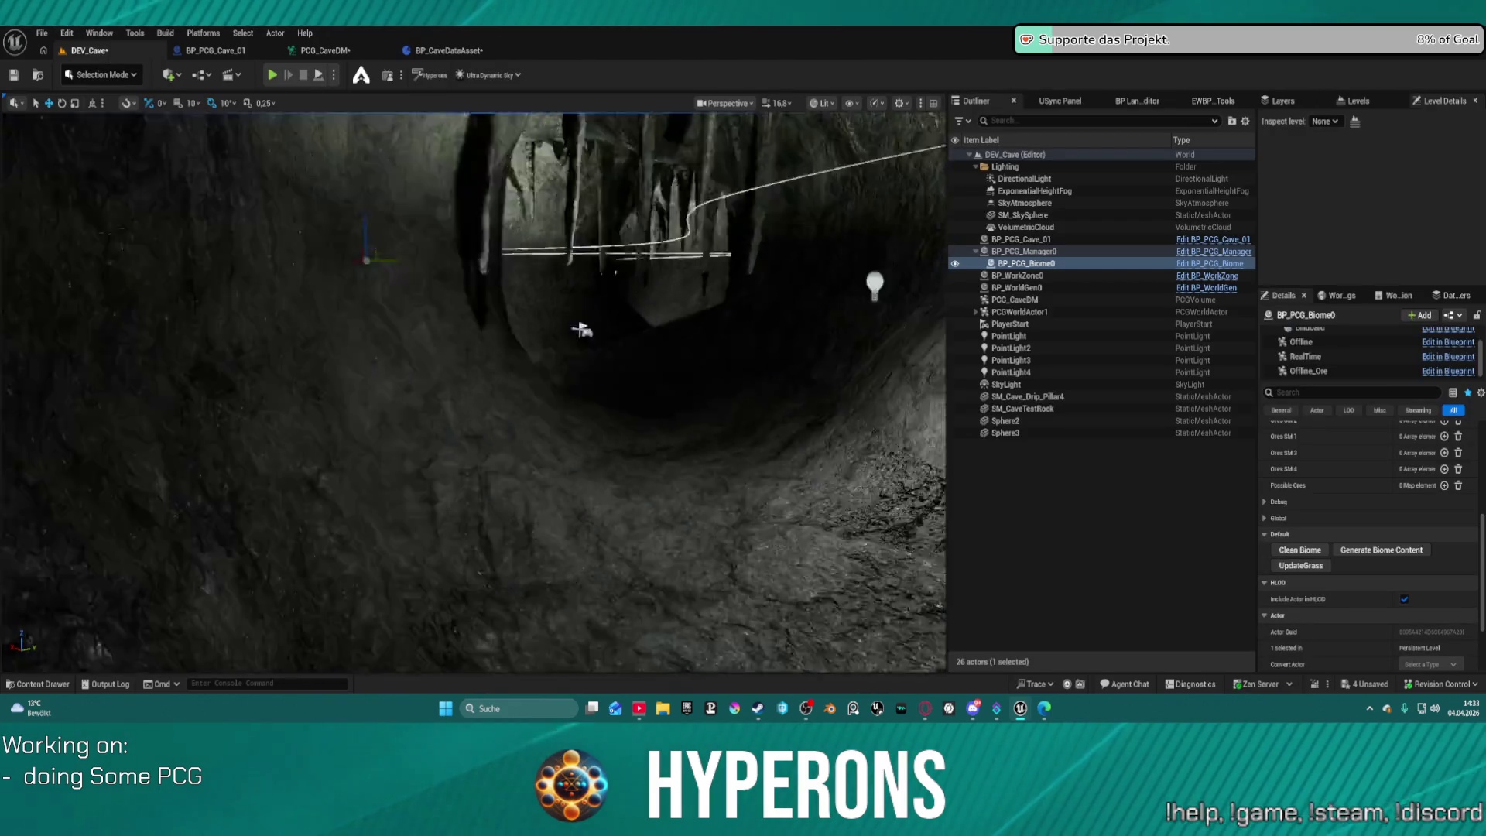
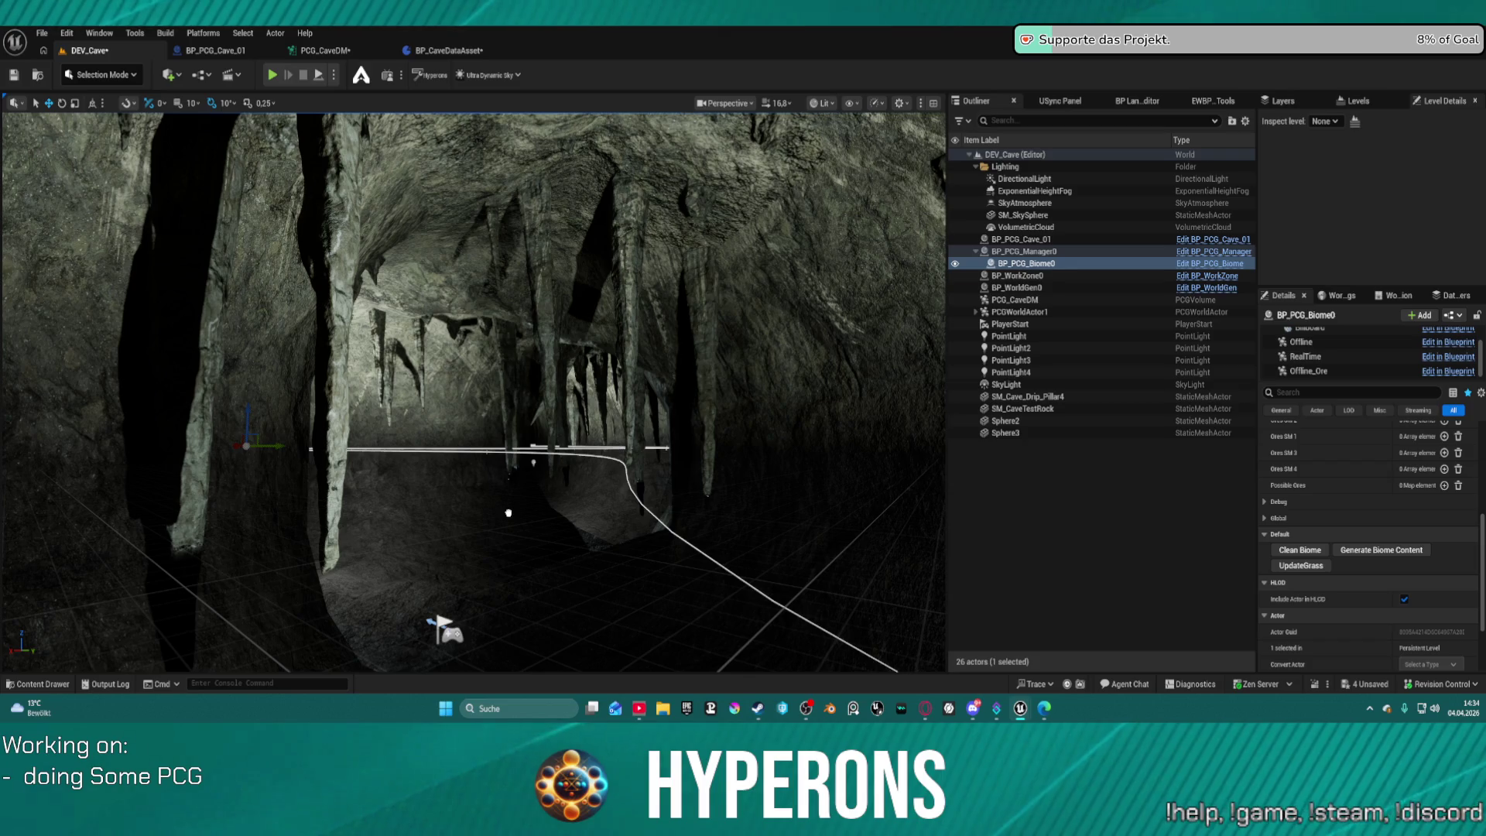
Select and focus the SM_Cave_Hexa6 rock in the cave, then bring up the viewport snapping options.
click(589, 479)
key(f)
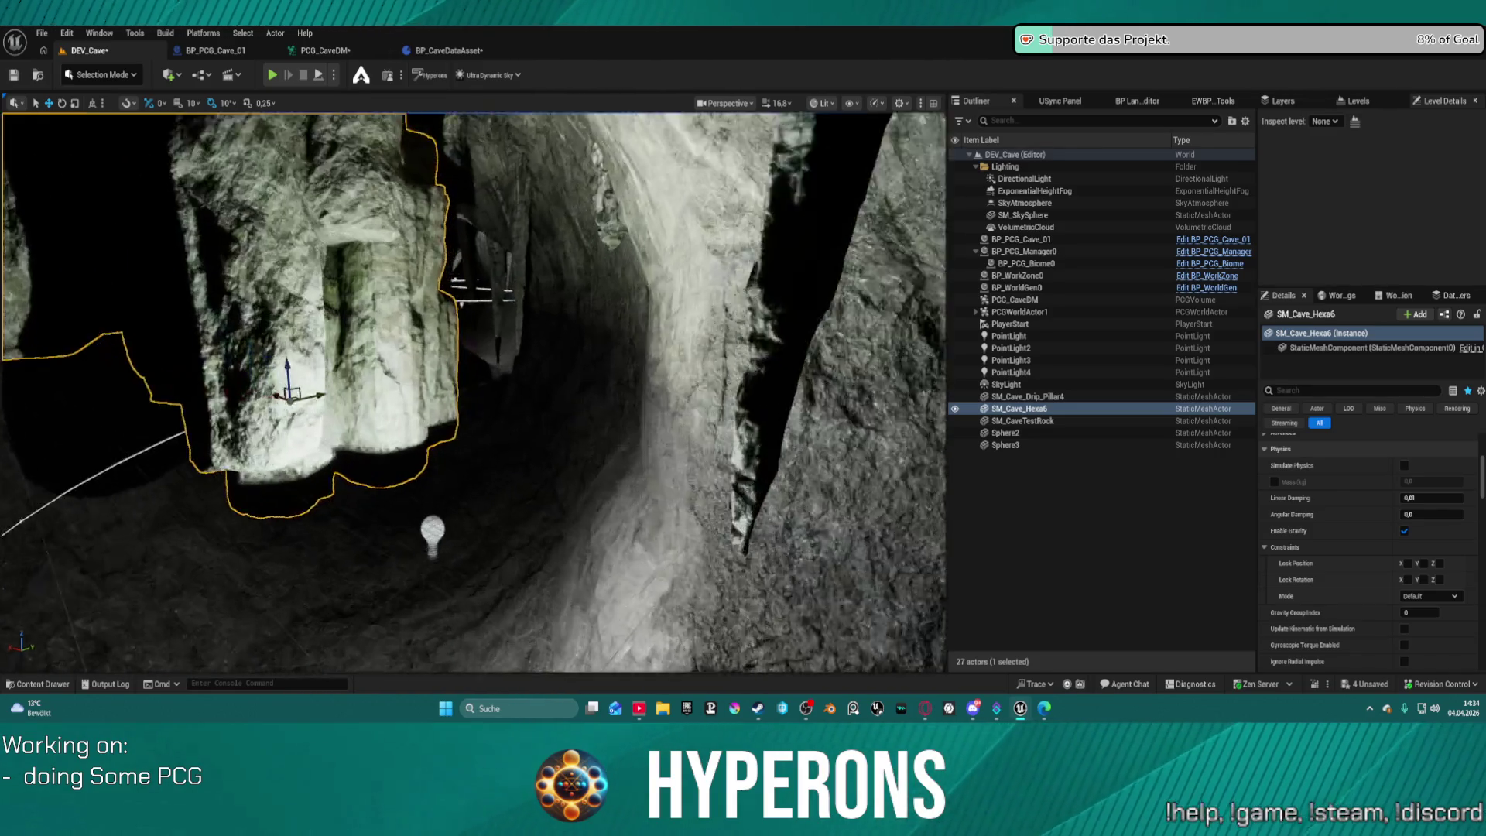
scroll(474, 393, down, 3)
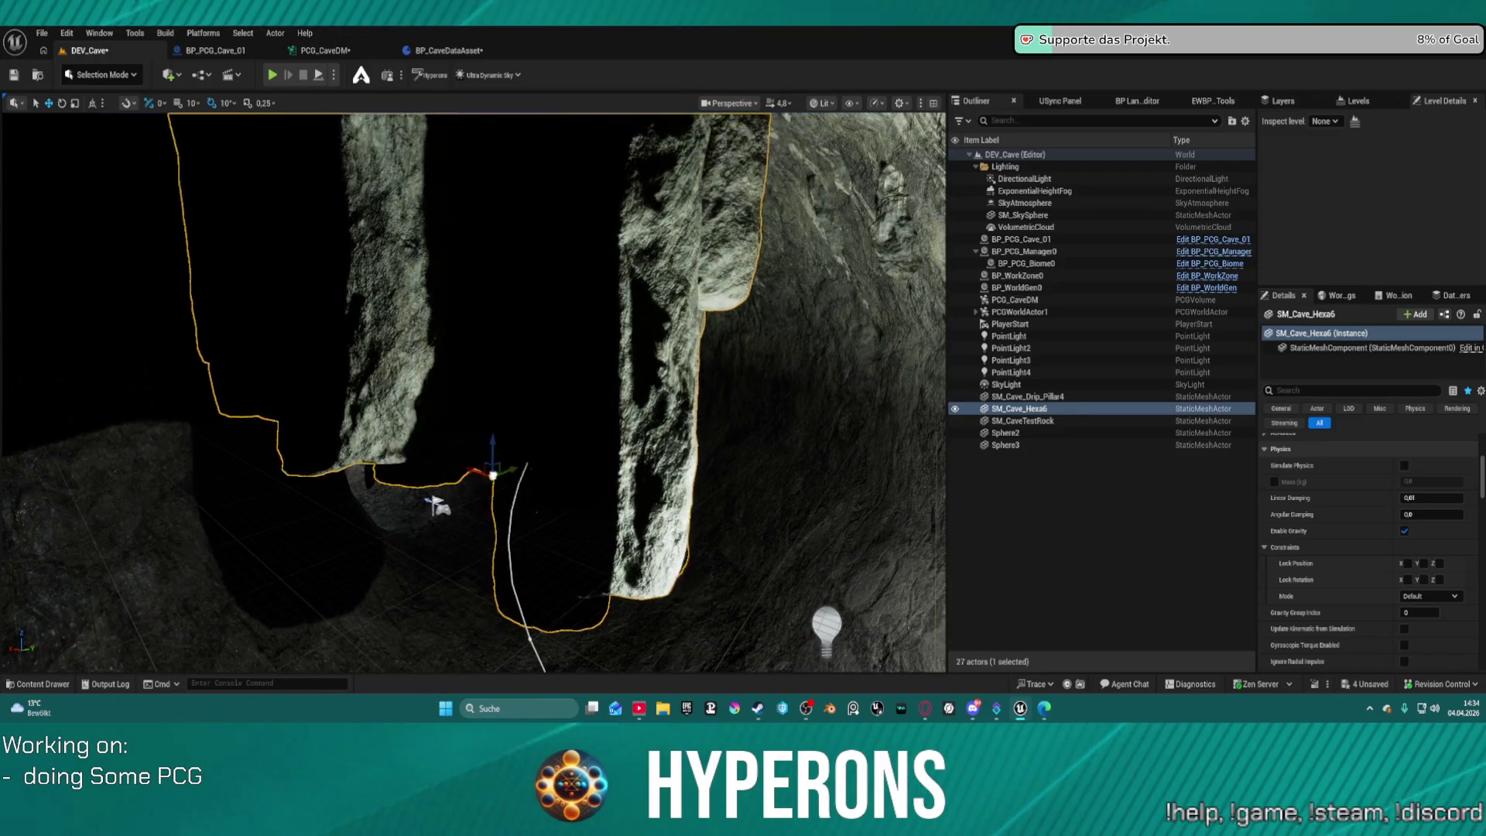
click(130, 105)
mouse_move(178, 141)
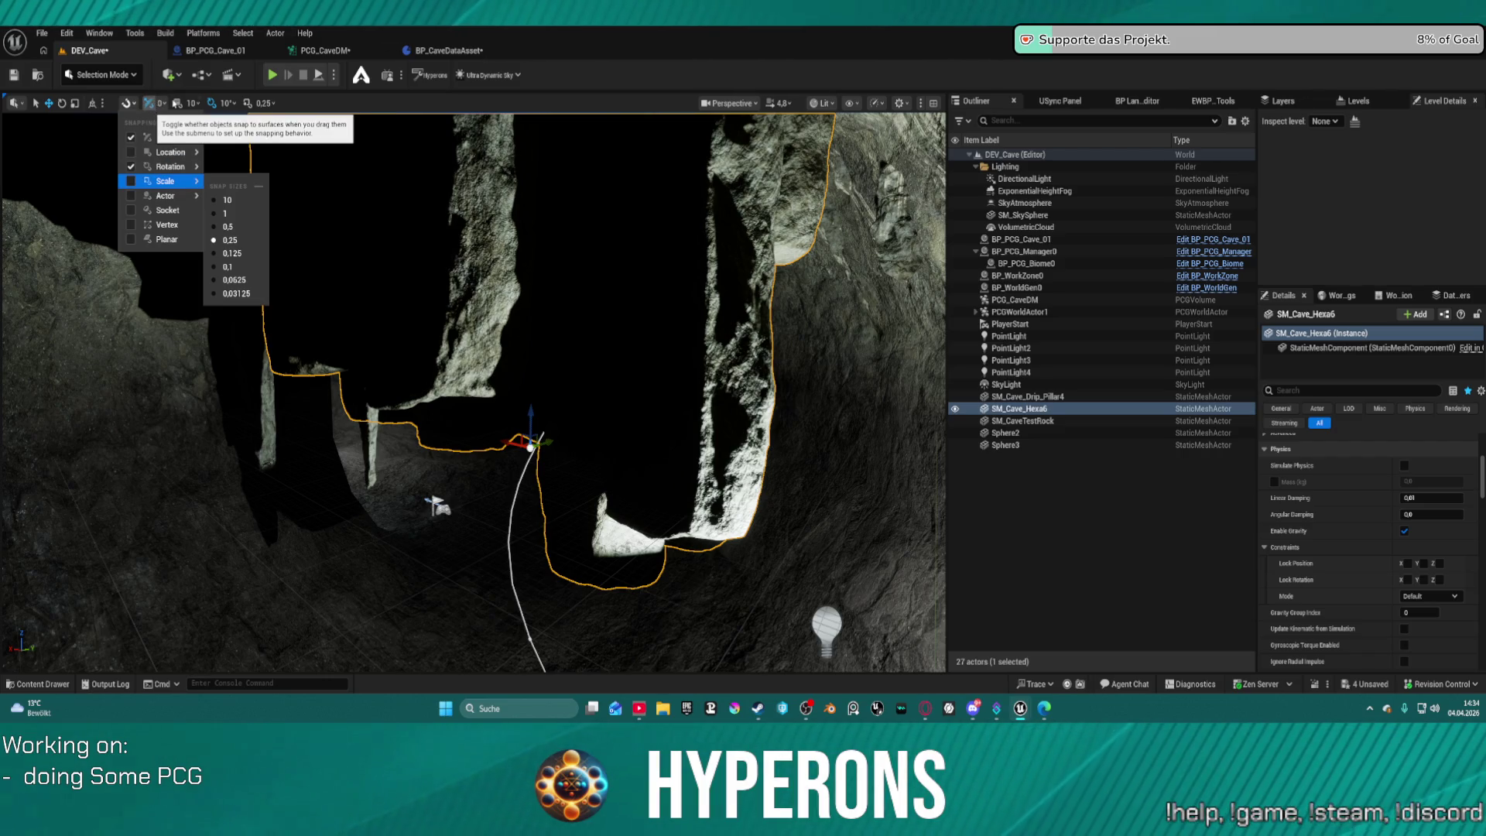
Pull SM_Cave_Hexa6 toward the camera and enable surface snapping's Rotate to Surface Normal.
click(93, 106)
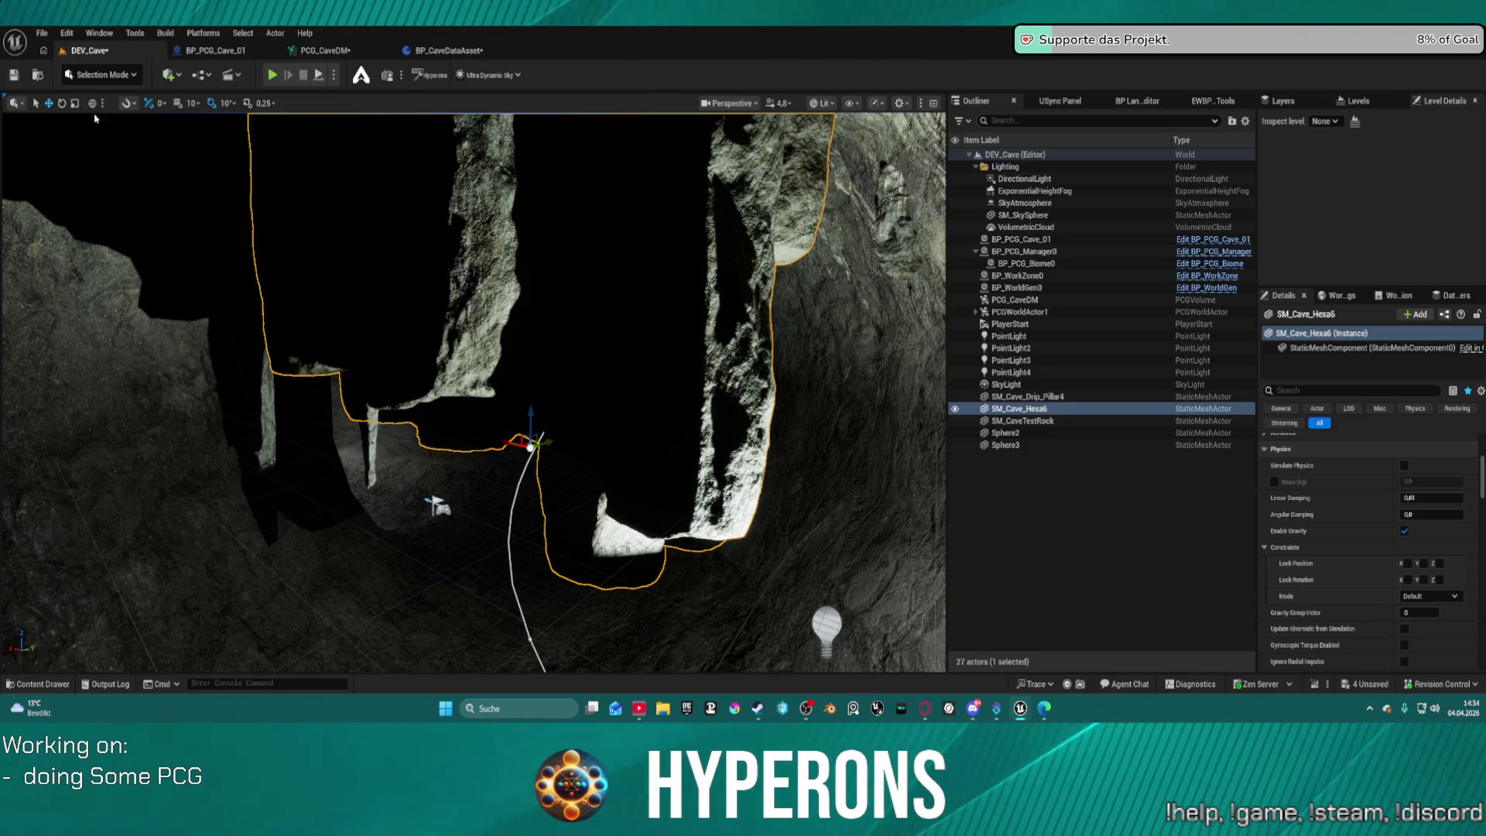
mouse_move(525, 448)
mouse_down()
mouse_move(521, 434)
mouse_move(448, 500)
mouse_move(586, 501)
mouse_move(514, 333)
mouse_up()
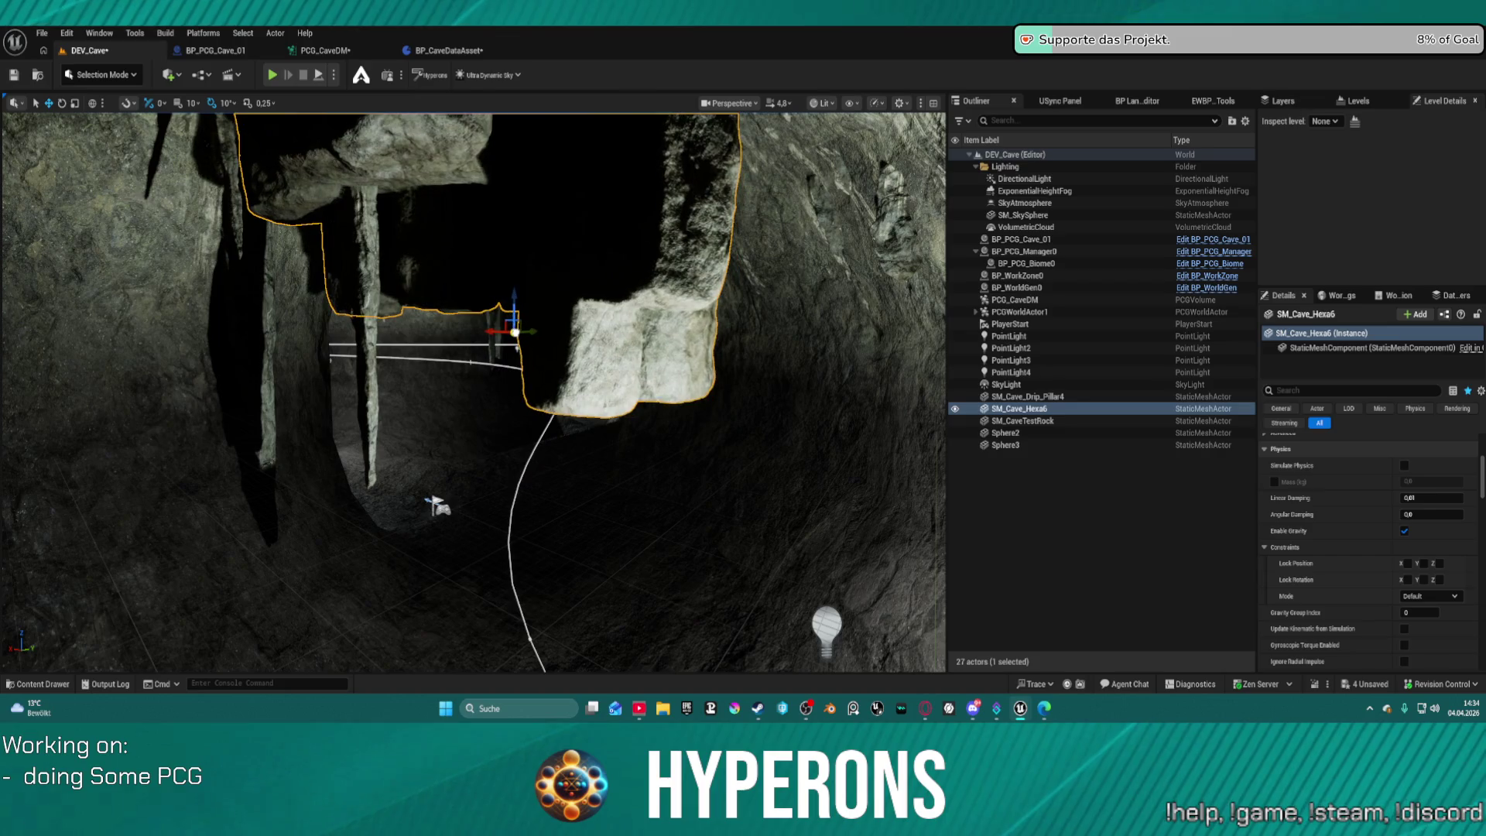
click(126, 103)
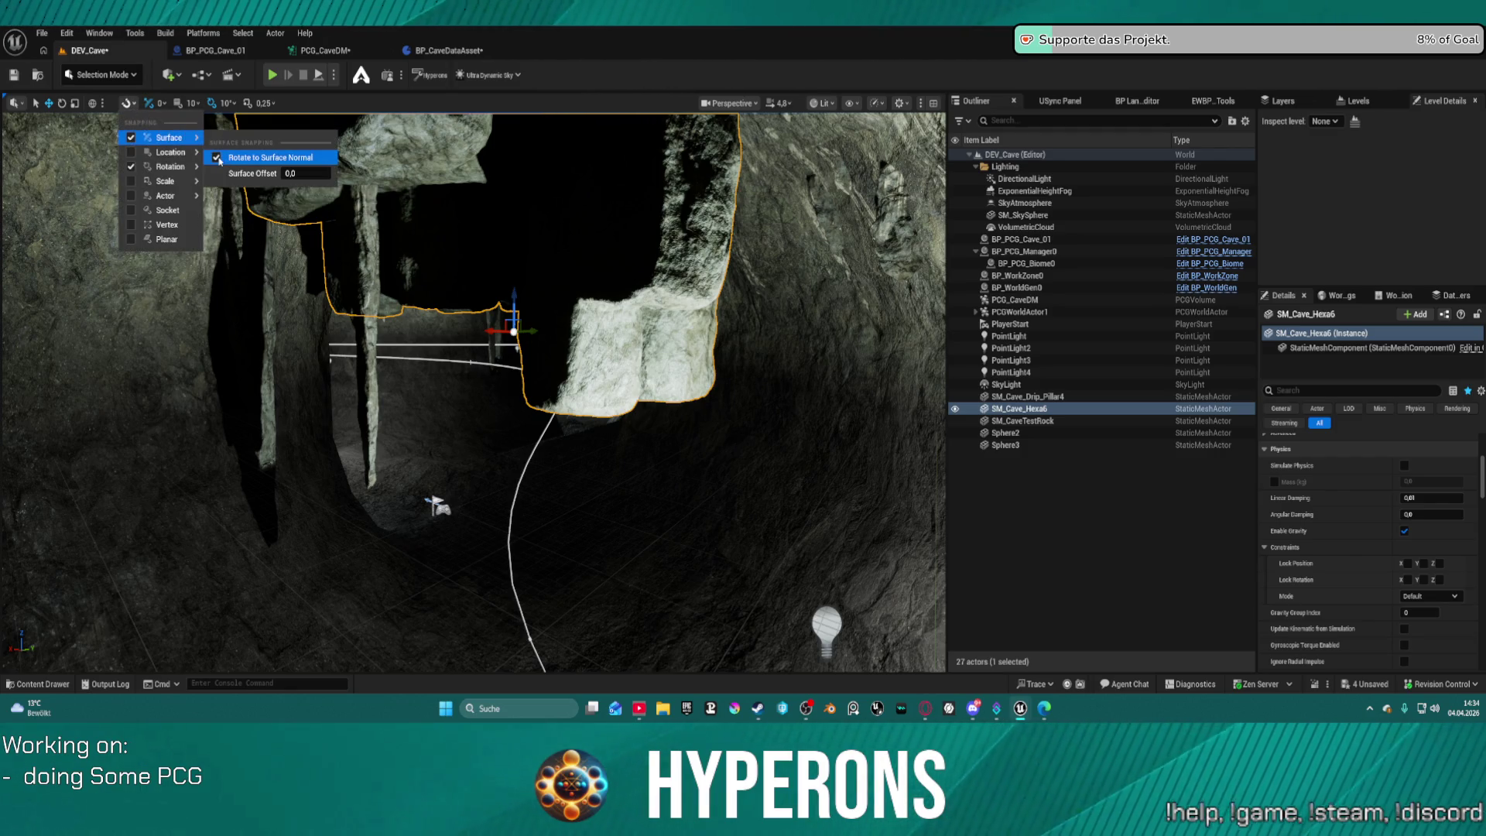
click(218, 158)
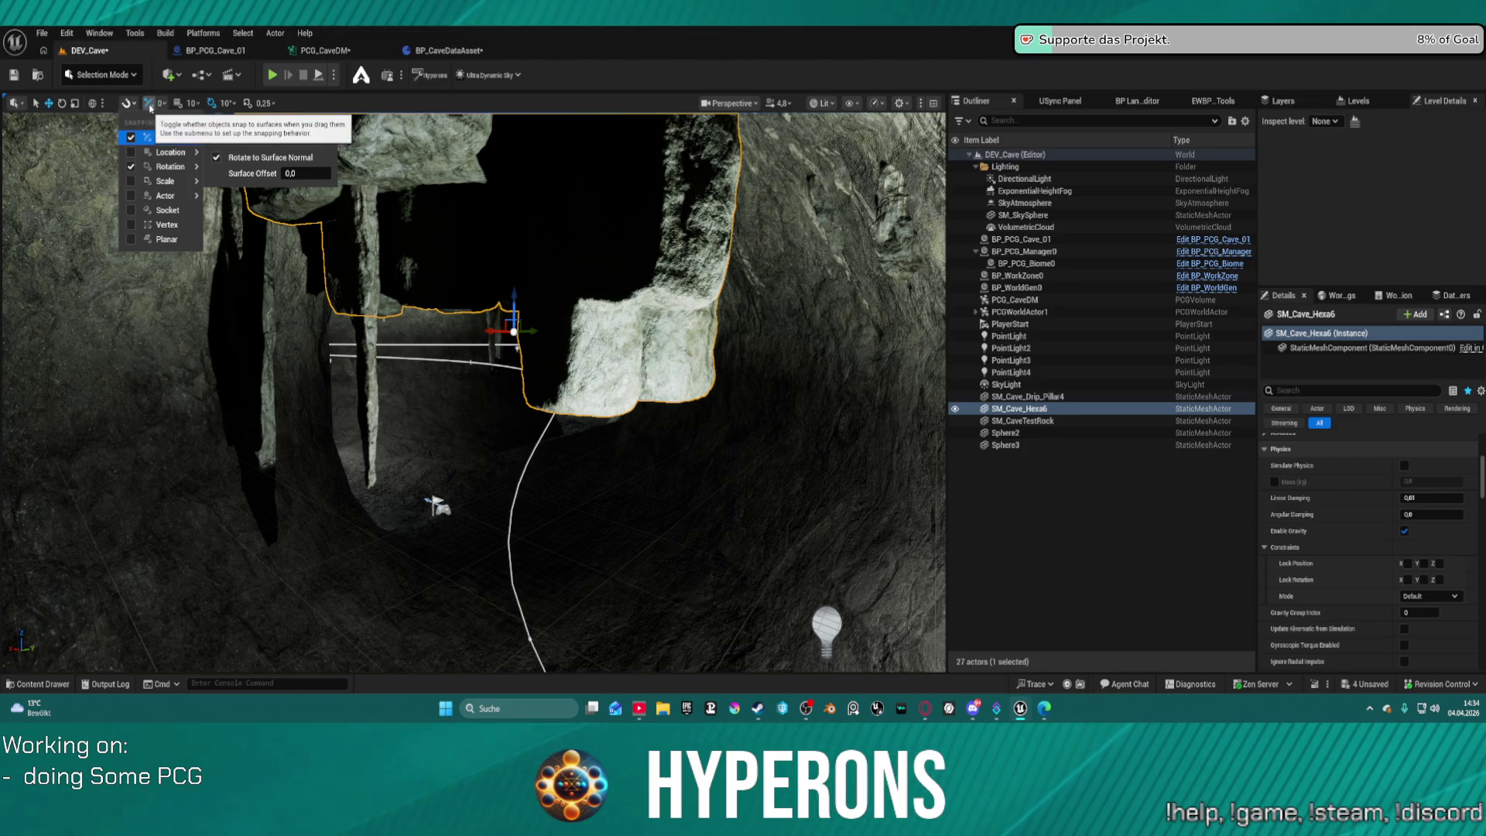
click(150, 107)
Slide the SM_Cave_Hexa6 rock across the cave surface and along the cave wall.
mouse_move(502, 316)
mouse_down()
mouse_move(547, 393)
mouse_move(681, 531)
mouse_move(583, 428)
mouse_move(567, 446)
mouse_up()
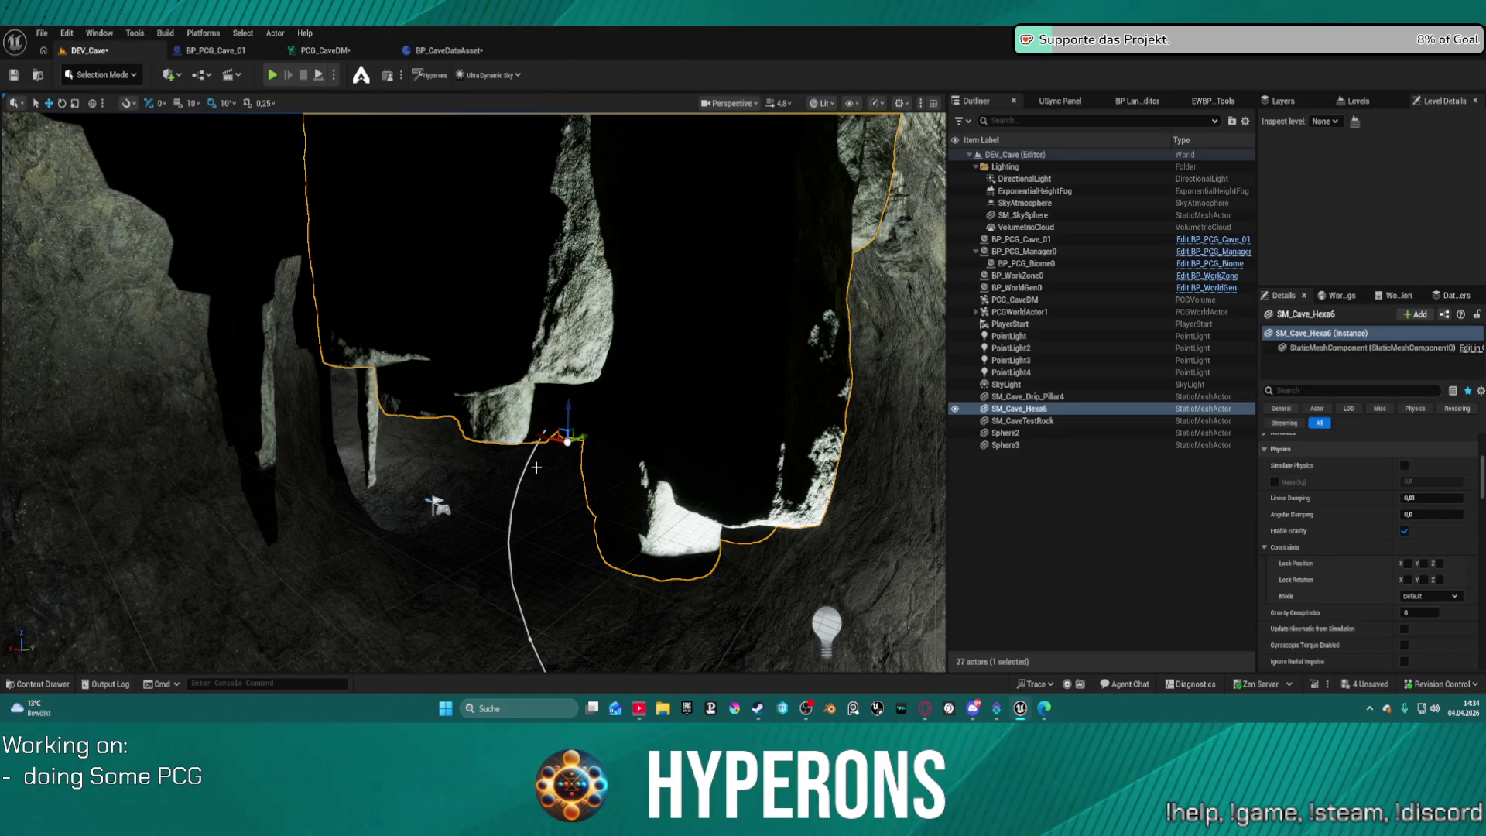
mouse_move(570, 446)
mouse_down()
mouse_move(547, 390)
mouse_move(527, 194)
mouse_move(532, 348)
mouse_up()
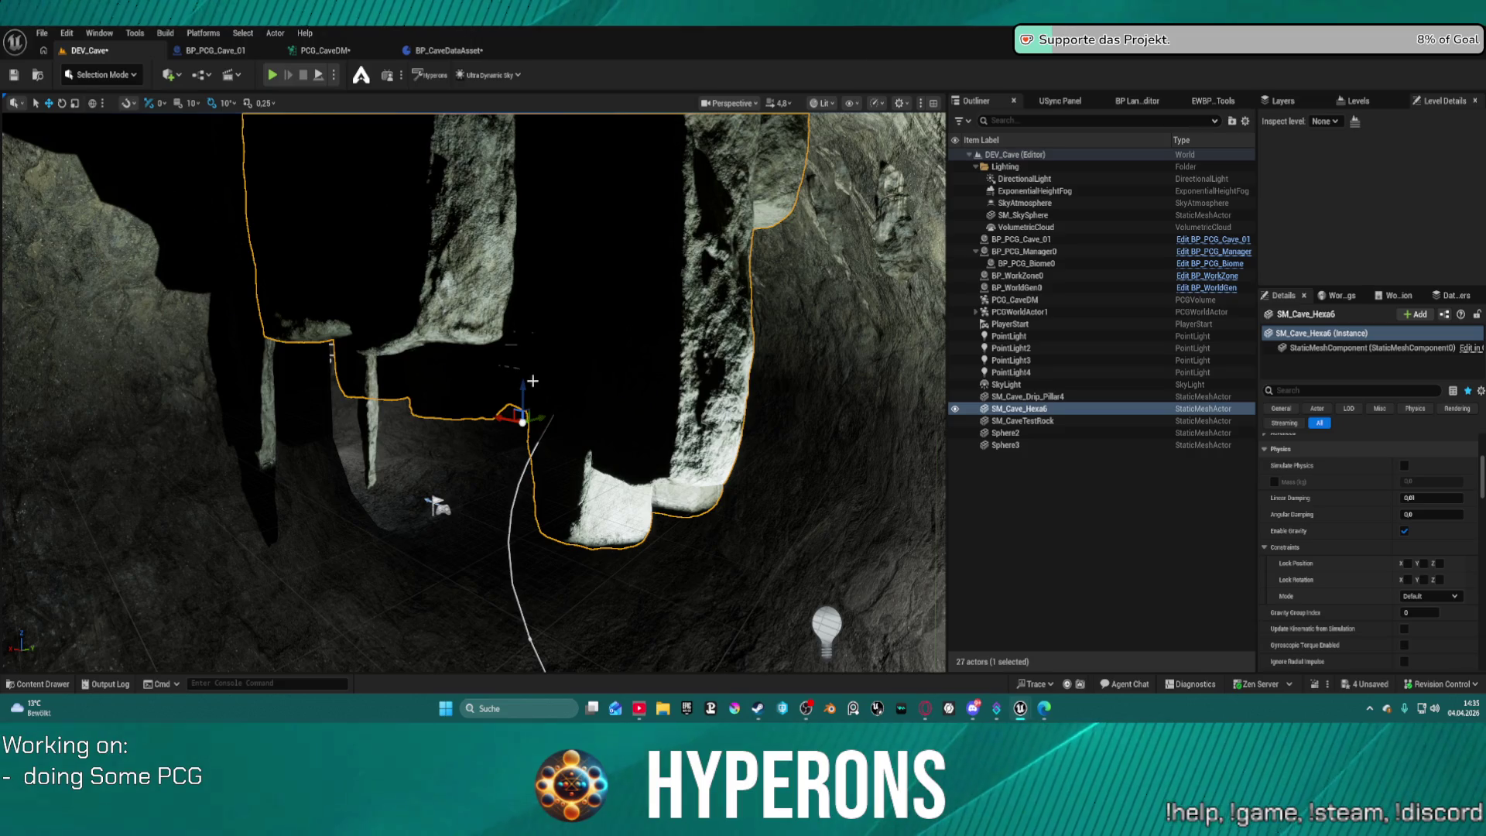
mouse_move(523, 388)
mouse_down()
mouse_move(554, 607)
mouse_move(524, 597)
mouse_move(563, 546)
mouse_move(750, 434)
mouse_move(664, 567)
mouse_move(687, 567)
mouse_move(702, 519)
mouse_up()
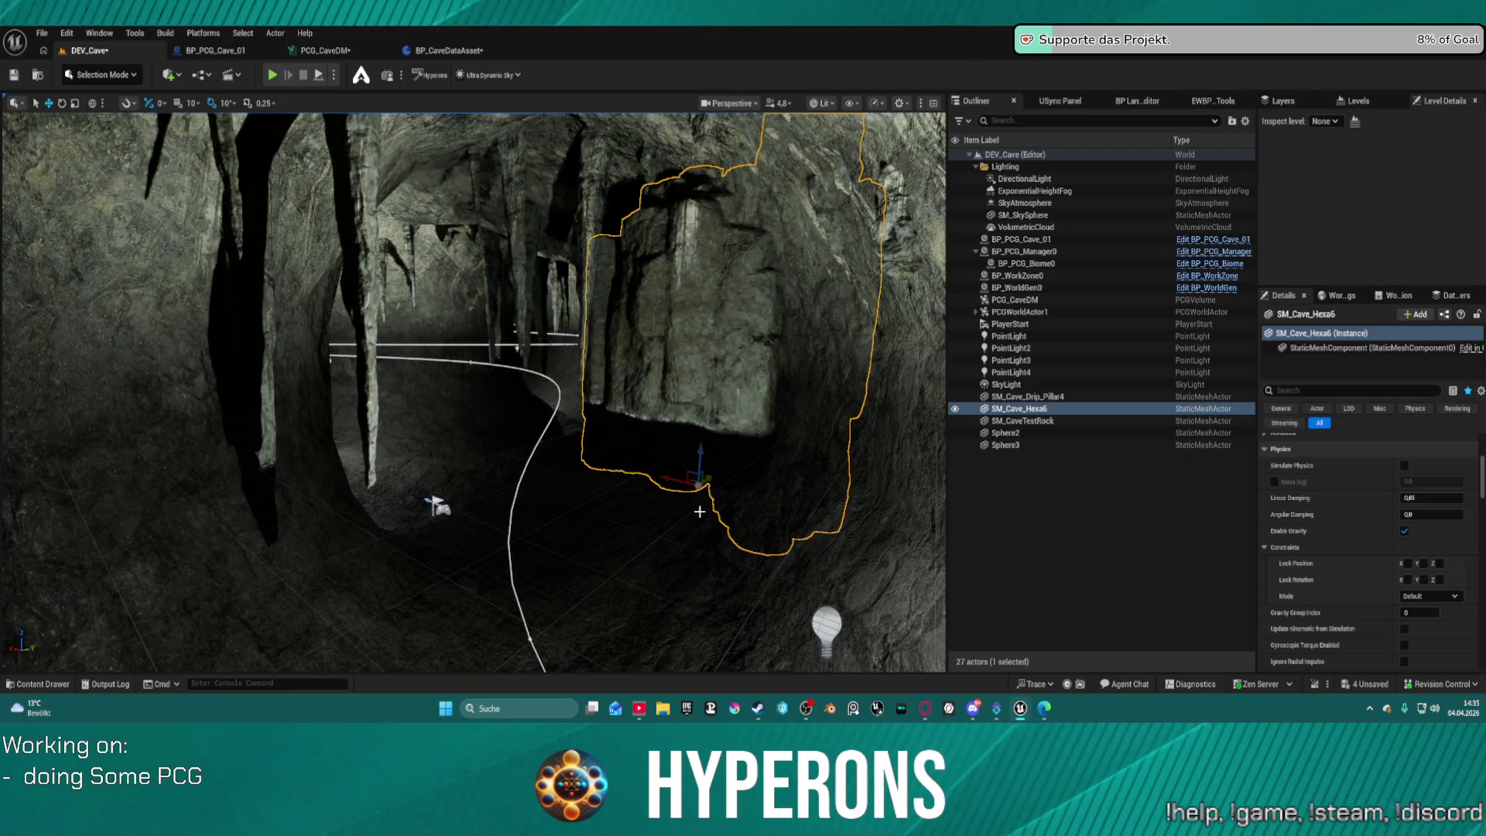
mouse_move(700, 462)
mouse_down()
mouse_move(681, 597)
mouse_move(690, 570)
mouse_up()
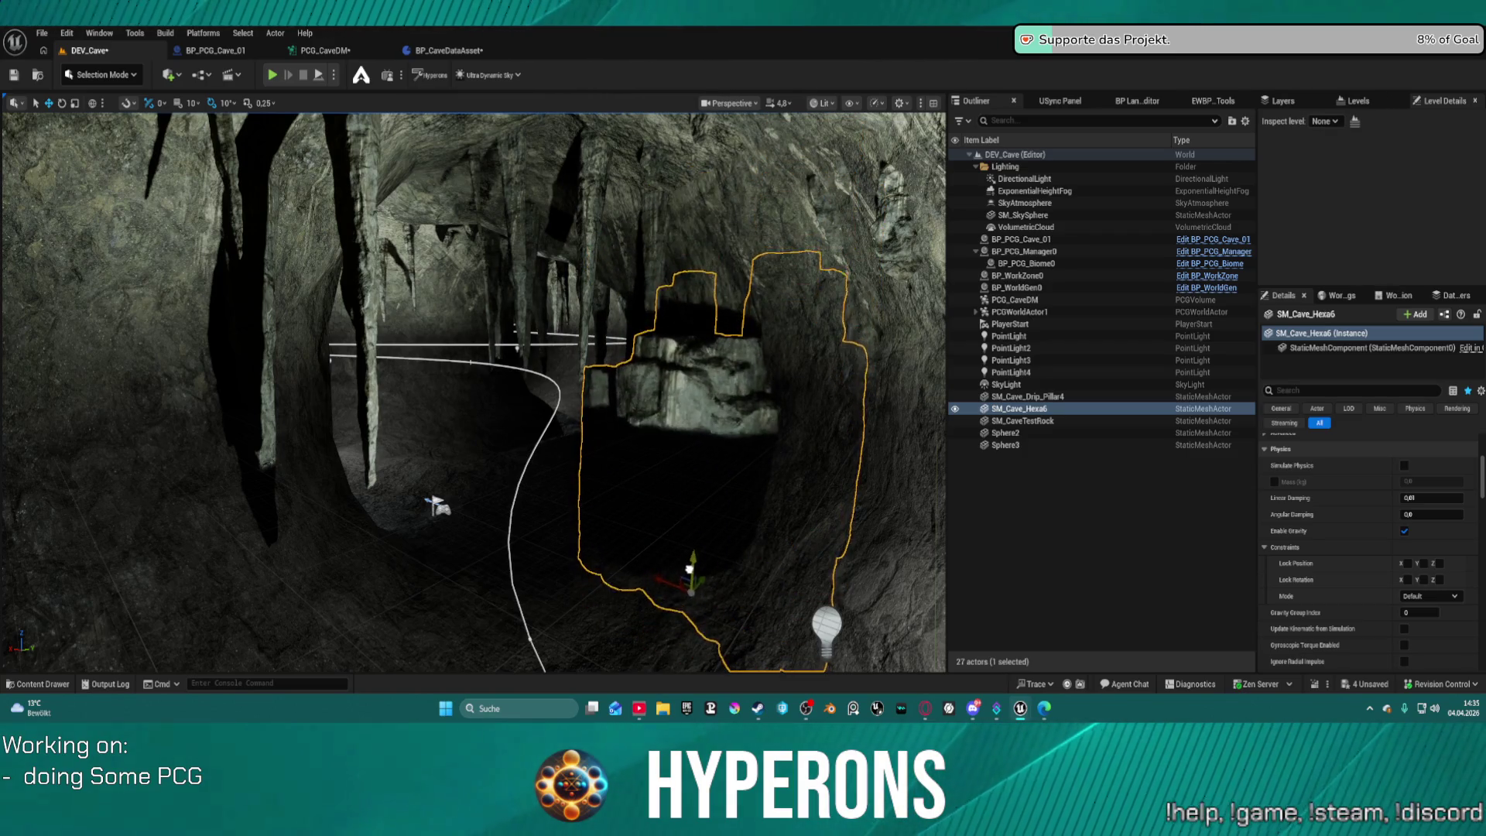
Fly through the cave, lower the rock toward the floor, then delete it.
mouse_move(359, 523)
mouse_down()
mouse_move(468, 498)
mouse_move(604, 387)
mouse_move(559, 343)
mouse_move(762, 475)
mouse_up()
mouse_move(637, 614)
mouse_down()
mouse_move(291, 626)
mouse_move(186, 572)
mouse_up()
mouse_move(521, 504)
mouse_down()
mouse_move(534, 503)
mouse_move(514, 500)
mouse_up()
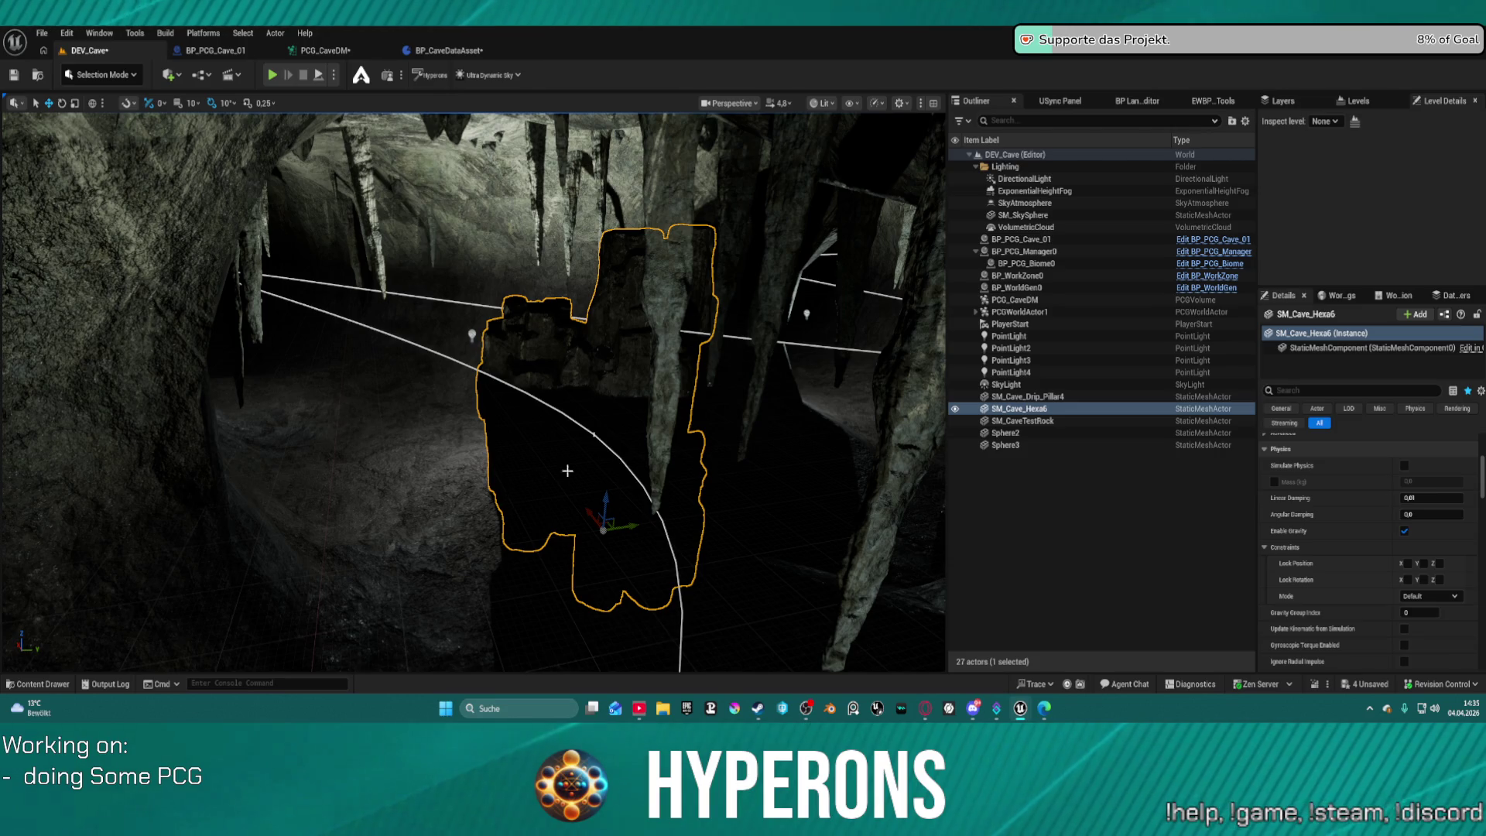
mouse_move(607, 498)
mouse_down()
mouse_move(628, 569)
mouse_move(632, 505)
mouse_move(509, 417)
mouse_move(524, 435)
mouse_up()
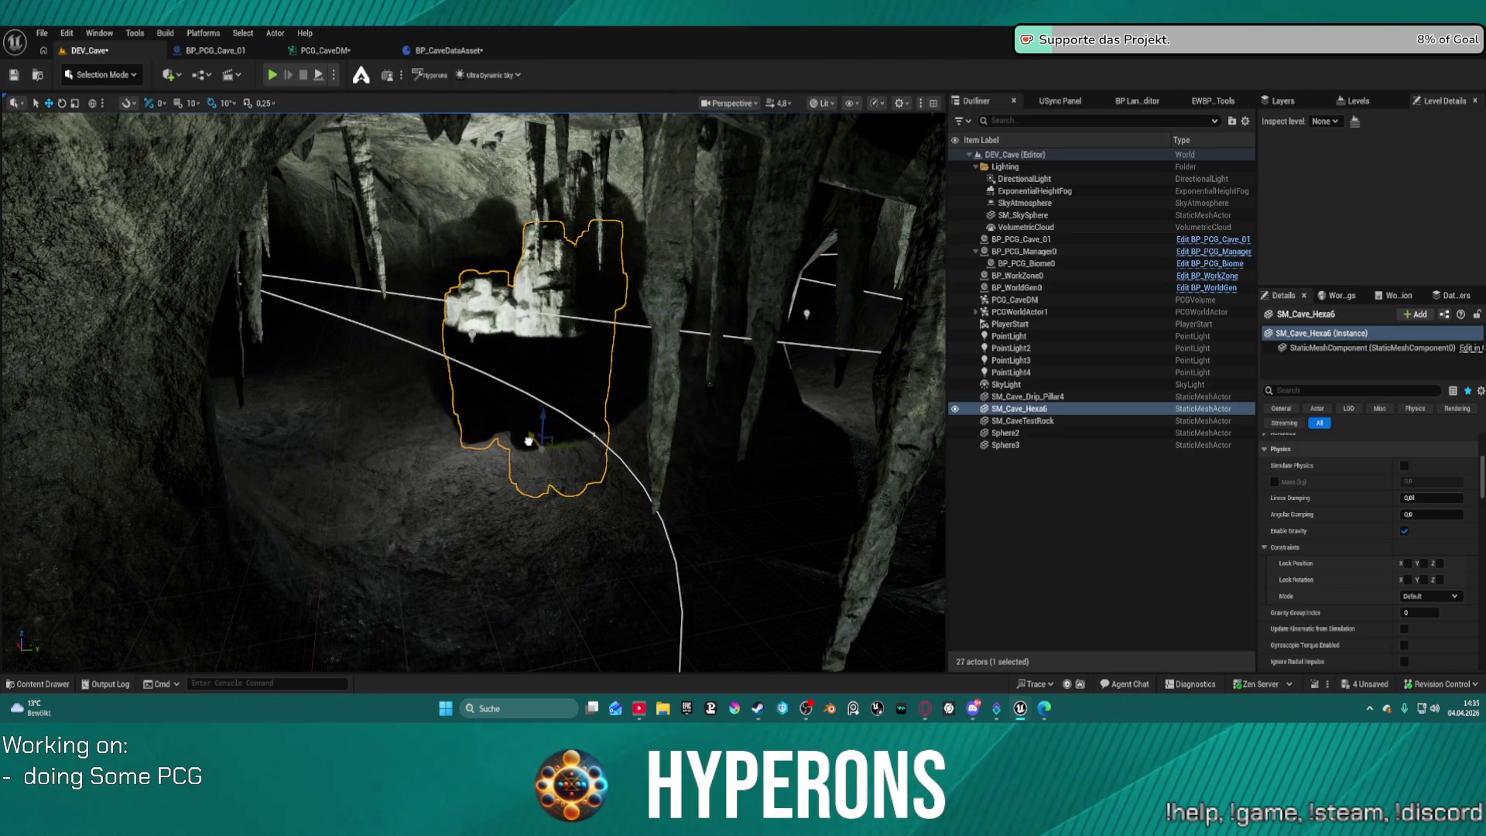
mouse_move(508, 361)
mouse_down()
mouse_move(480, 325)
mouse_move(508, 361)
mouse_move(449, 341)
mouse_move(568, 375)
mouse_up()
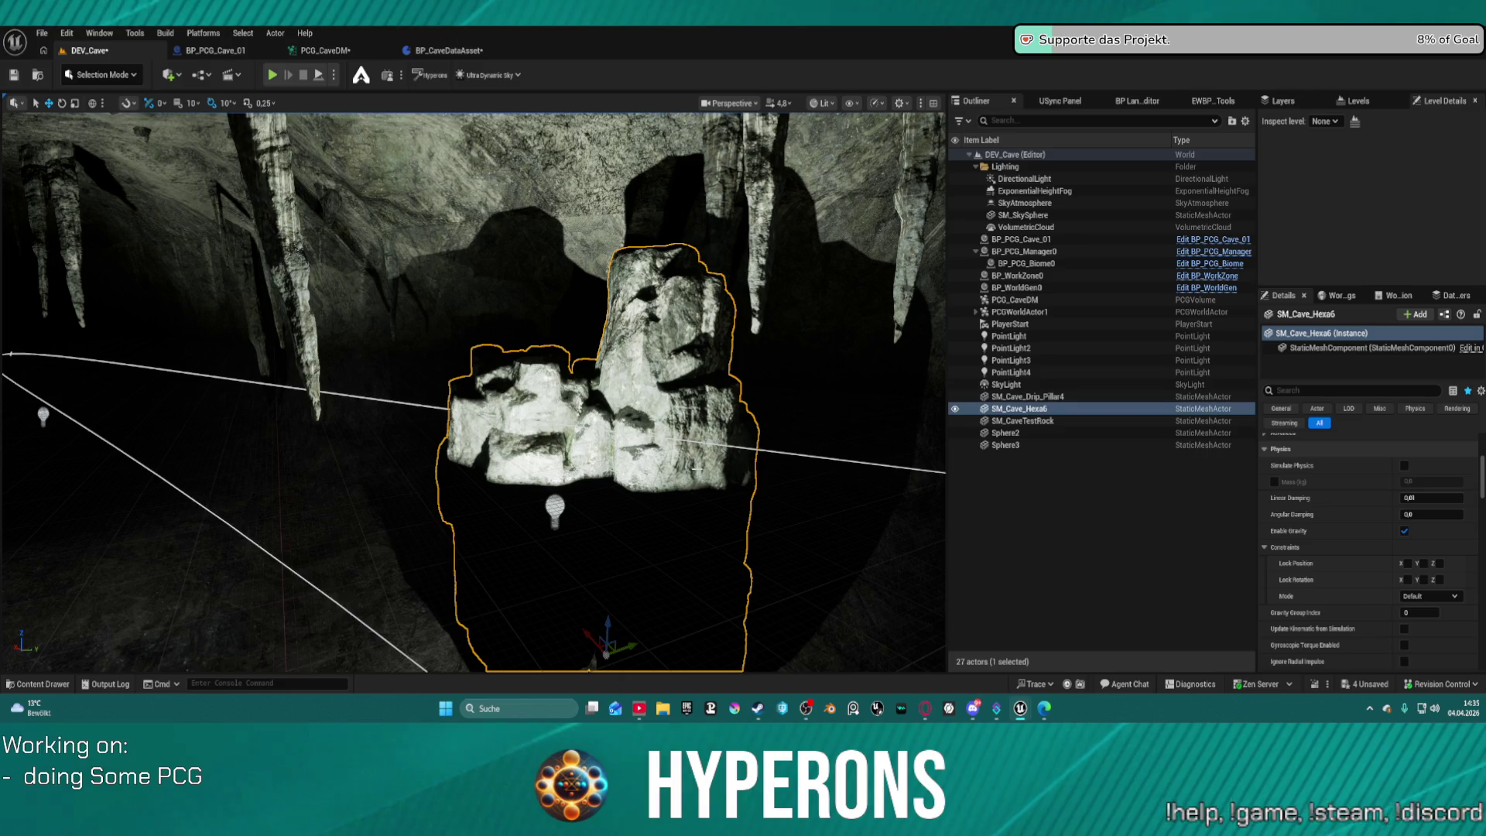
key(Delete)
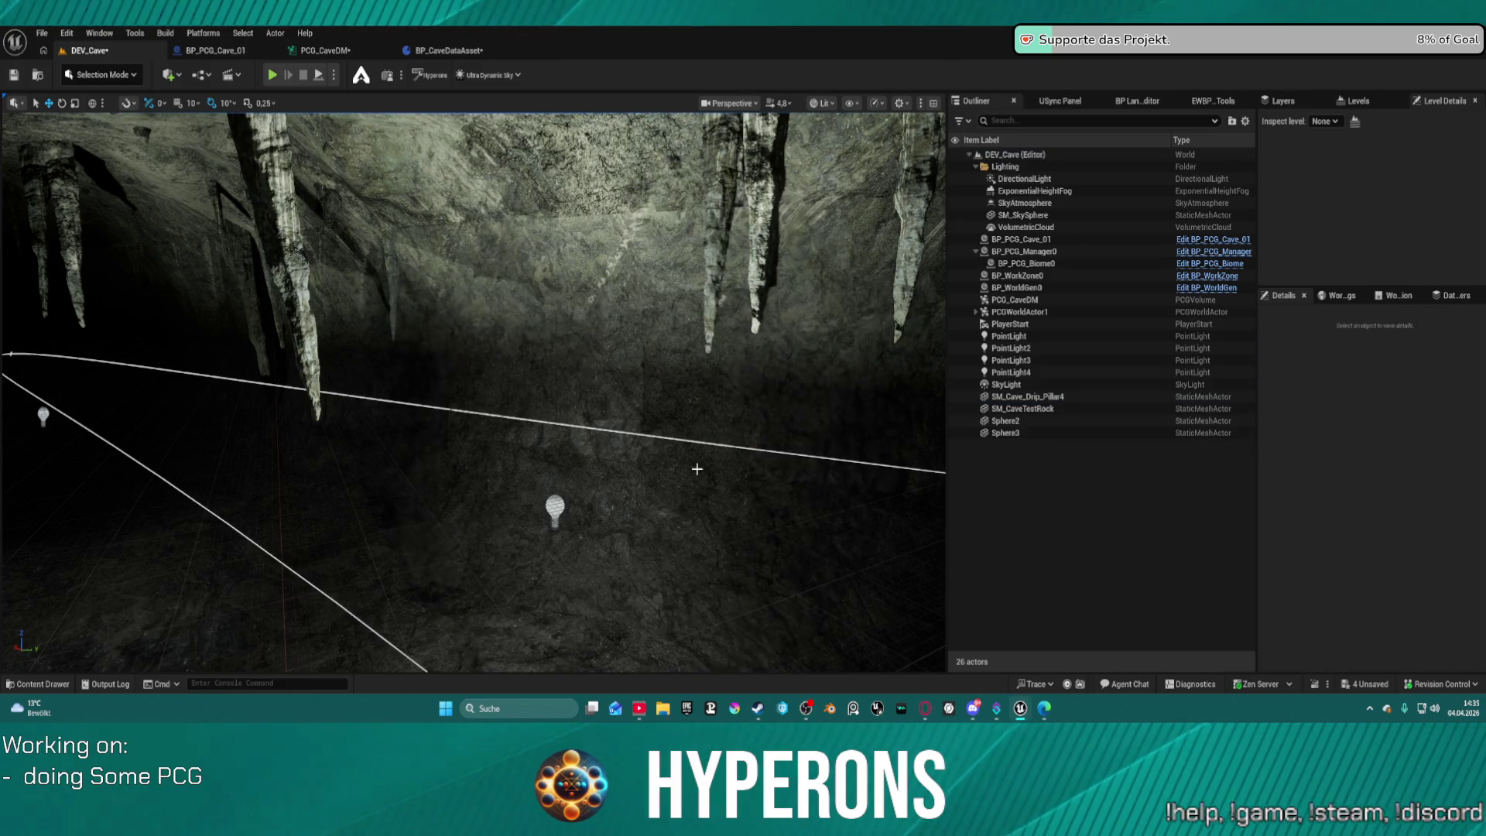
Look around the cave, then switch via PCG_CaveDM to the BP_CaveDataAsset blueprint.
drag(696, 467, 665, 469)
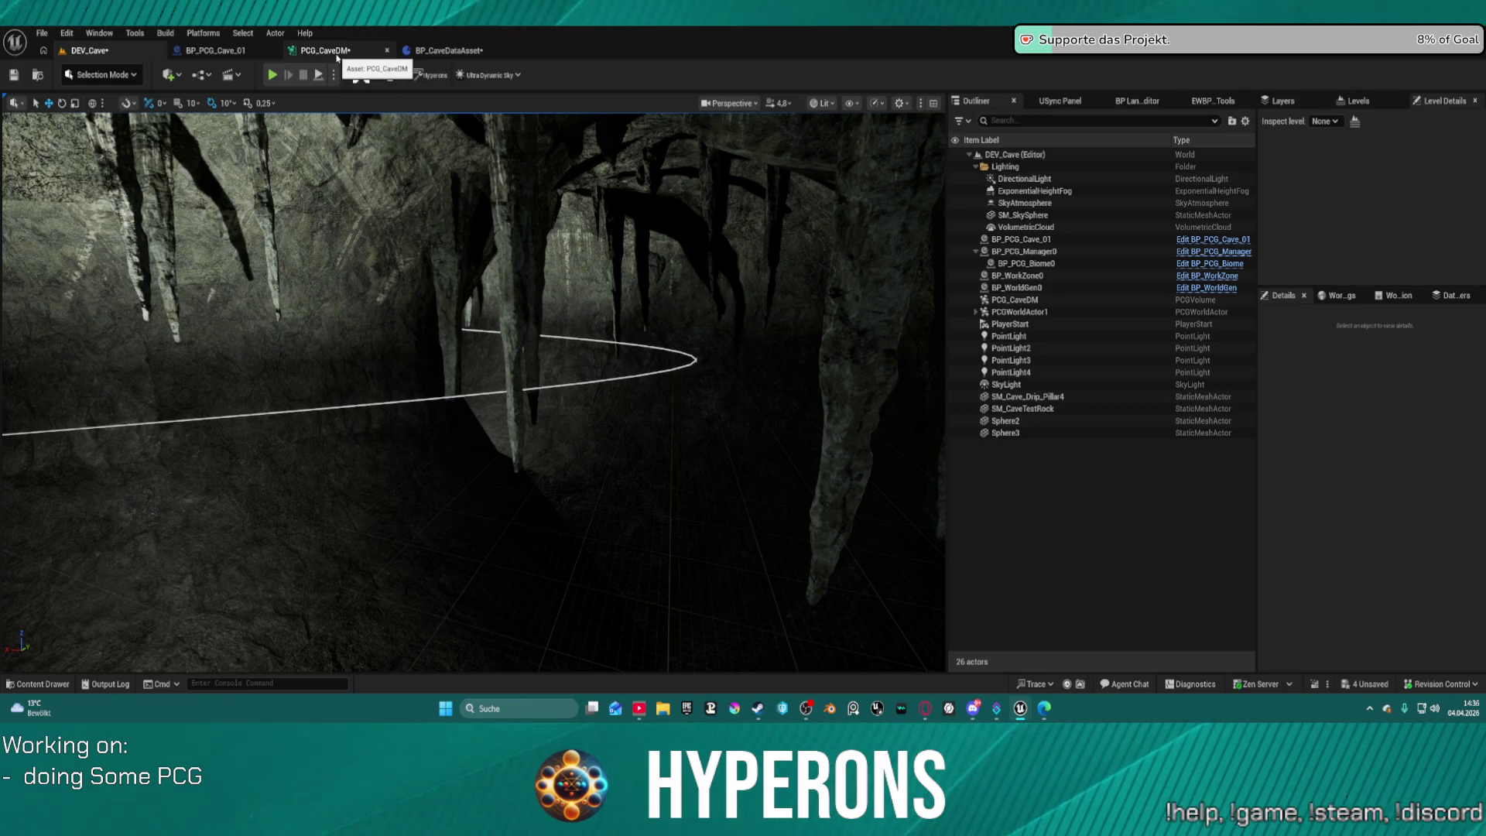
click(330, 55)
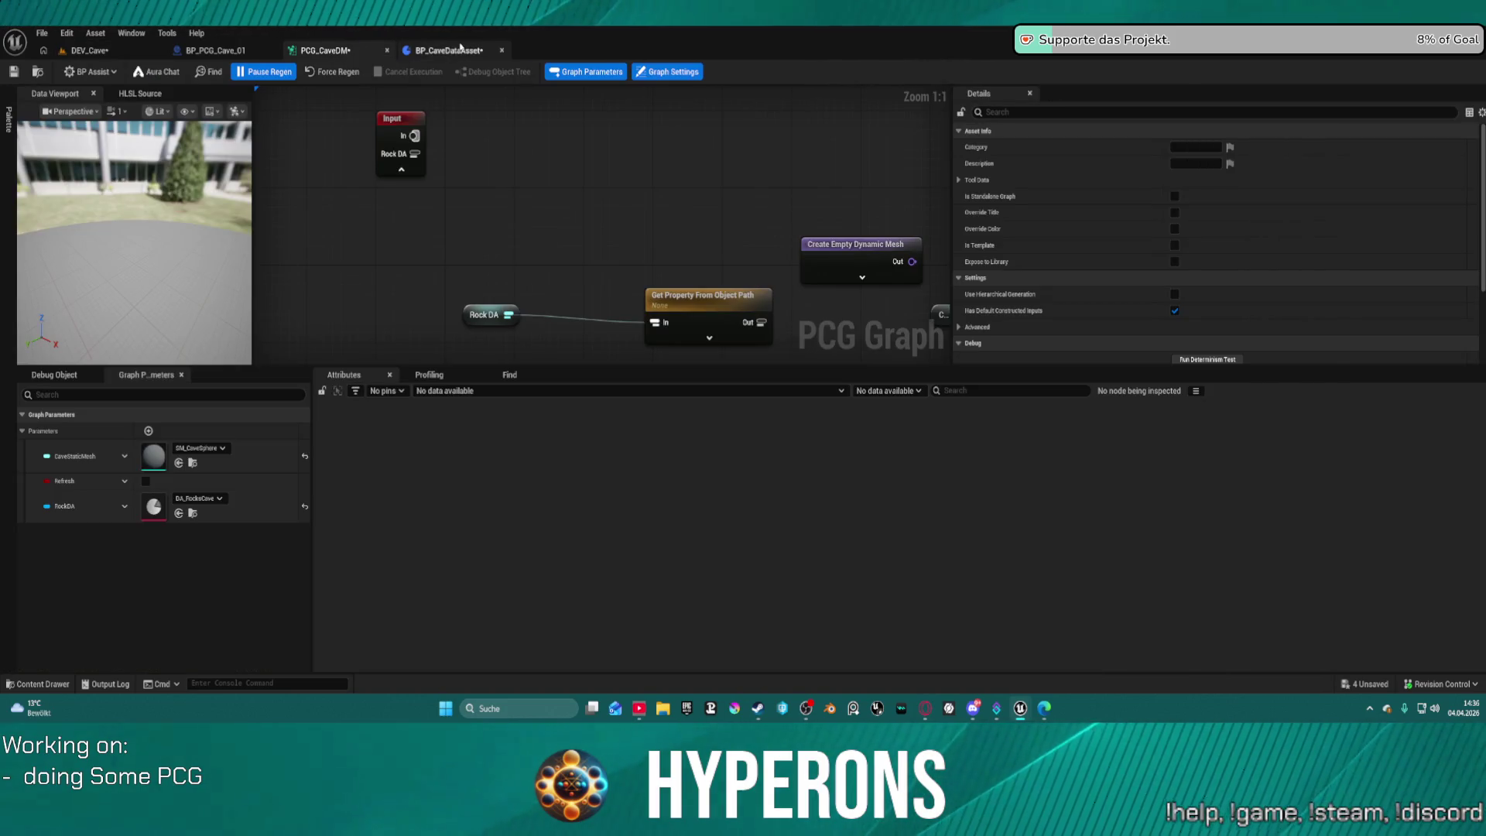
click(445, 51)
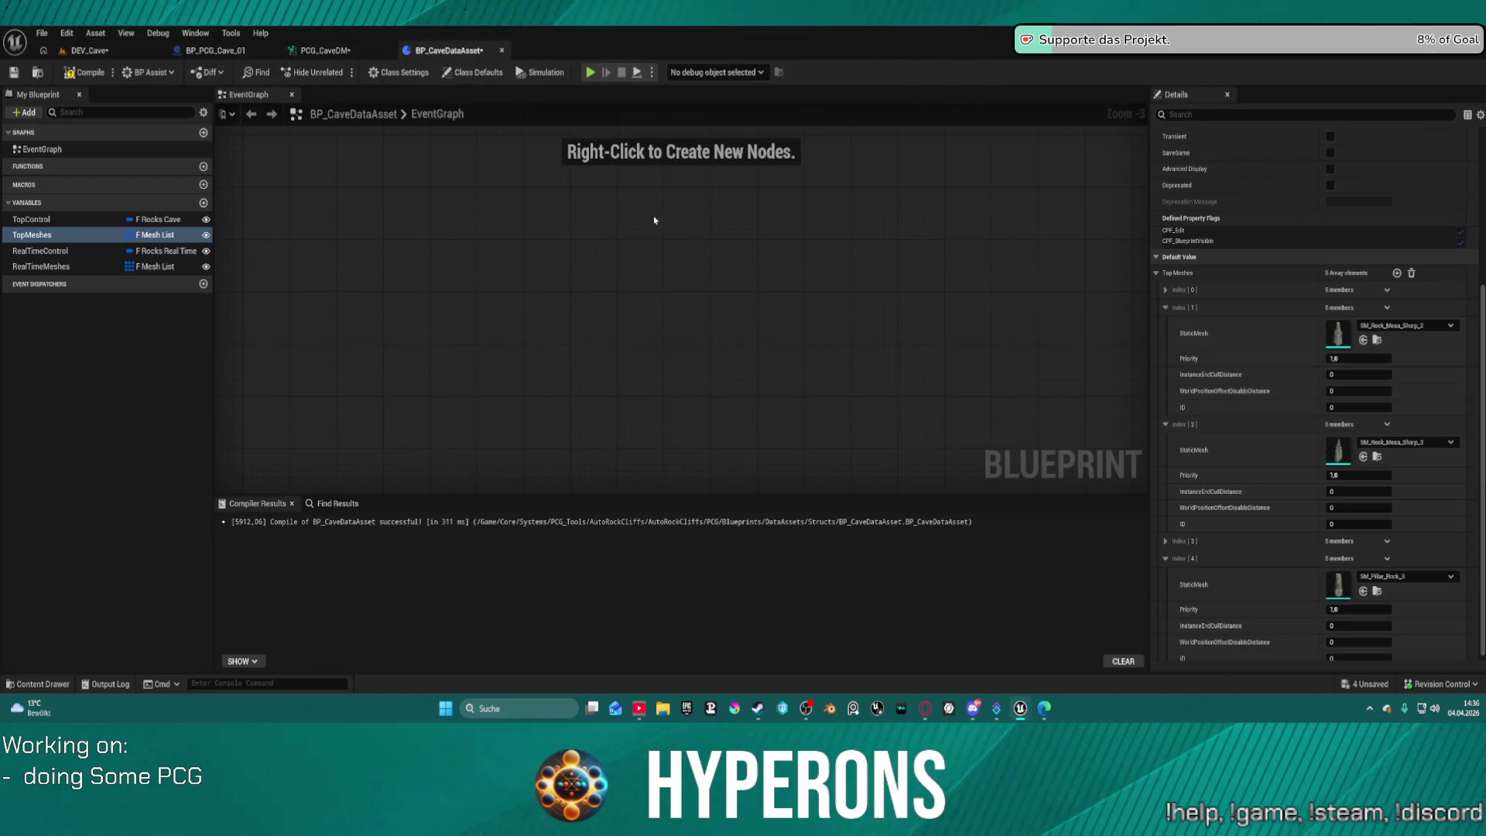
Expand TopMeshes Index 0 and bring up the Rocks folder in the Content Drawer.
key(ctrl+space)
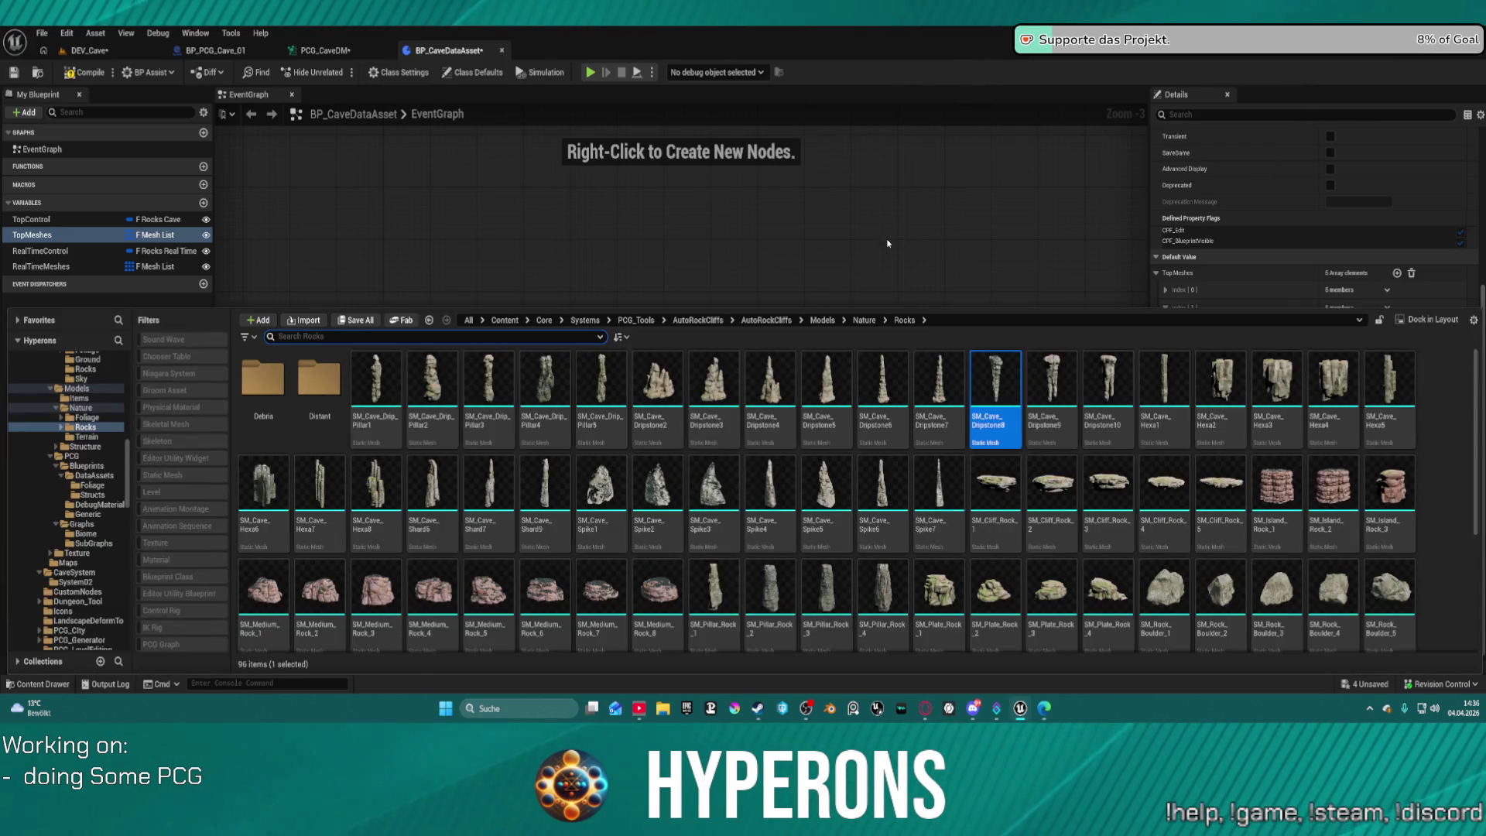
key(ctrl+space)
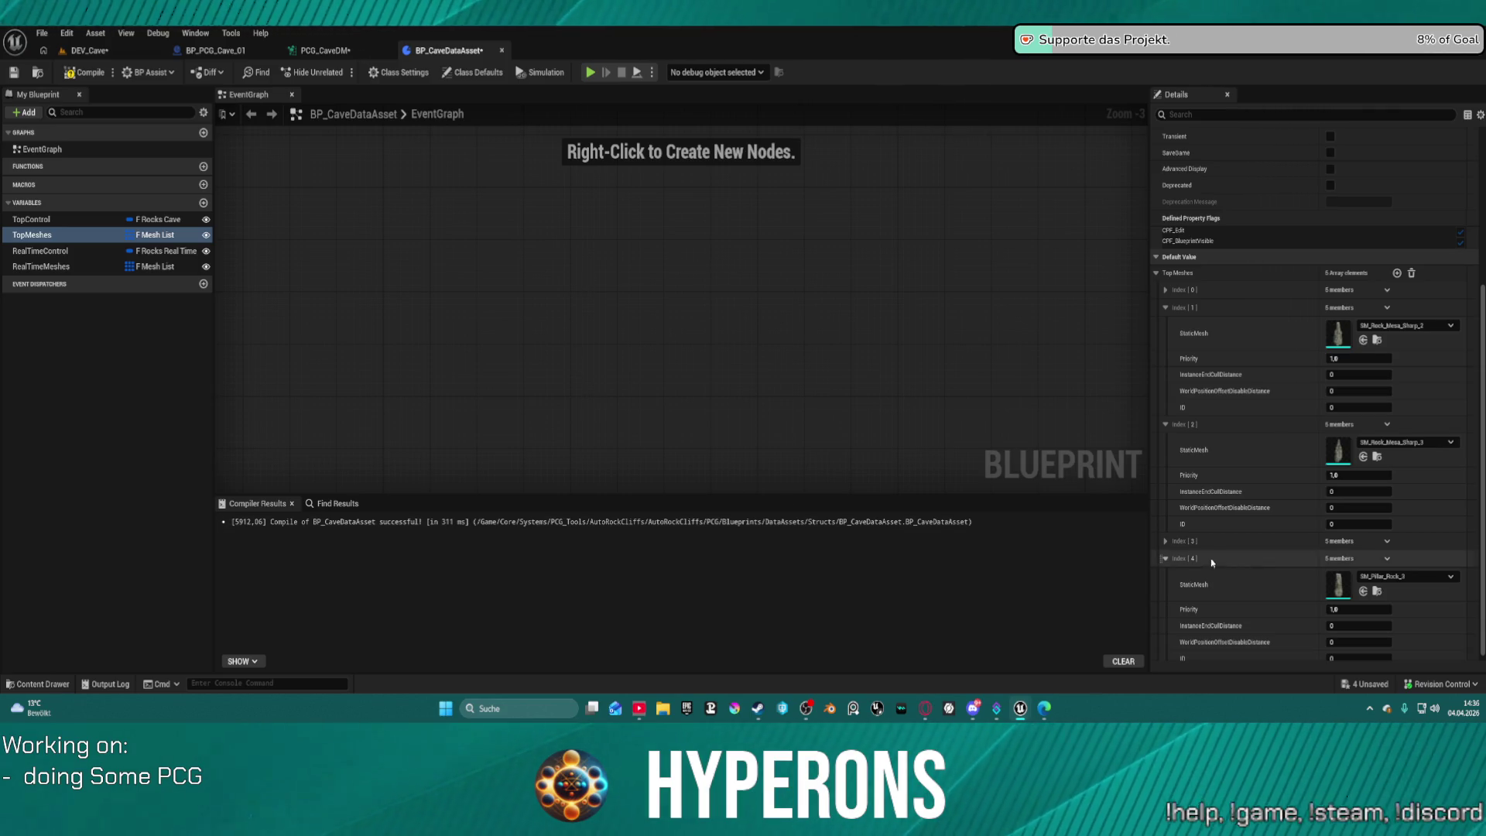
key(ctrl+space)
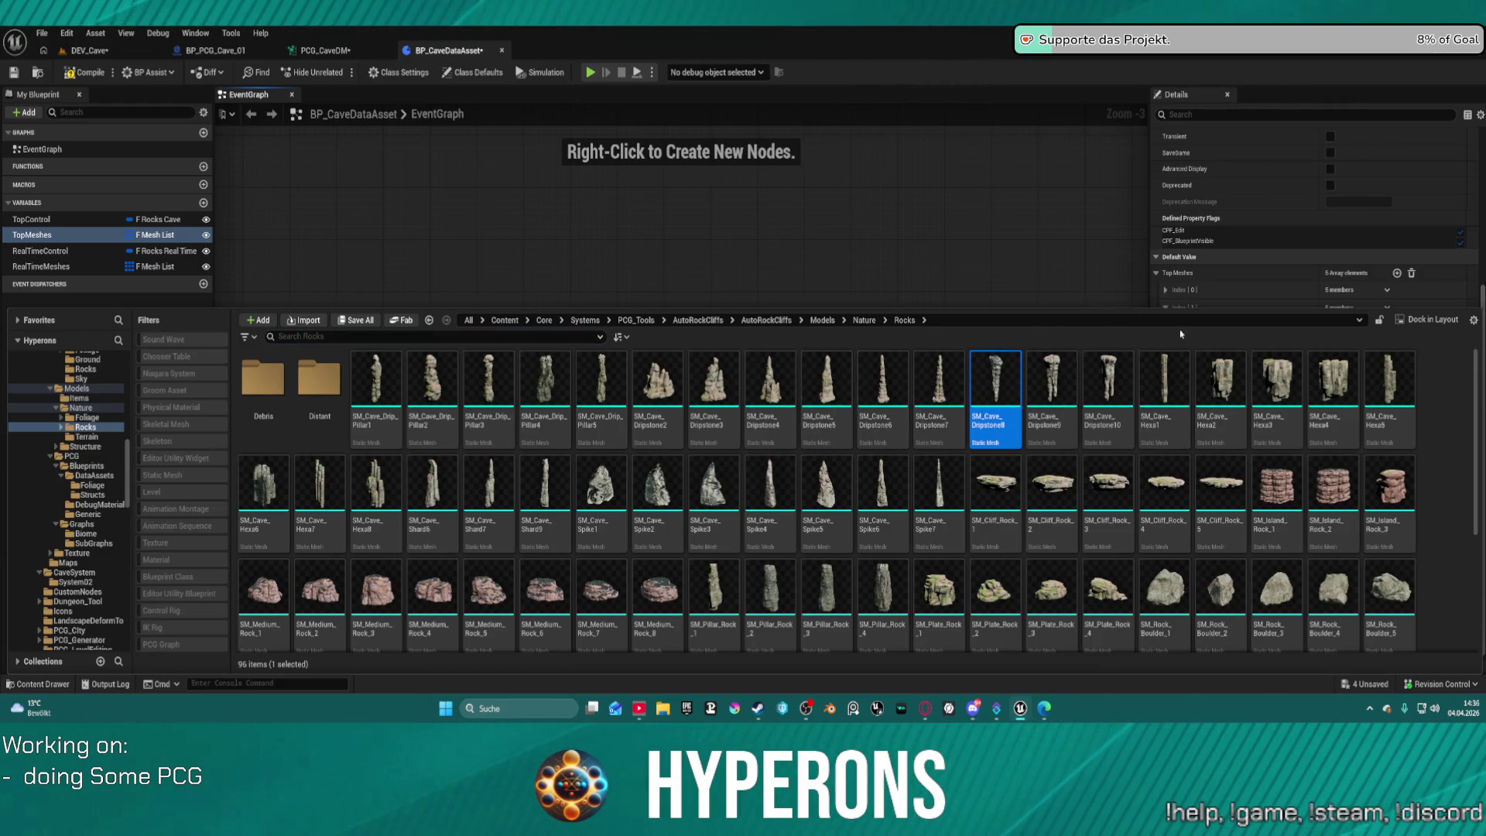
click(1166, 290)
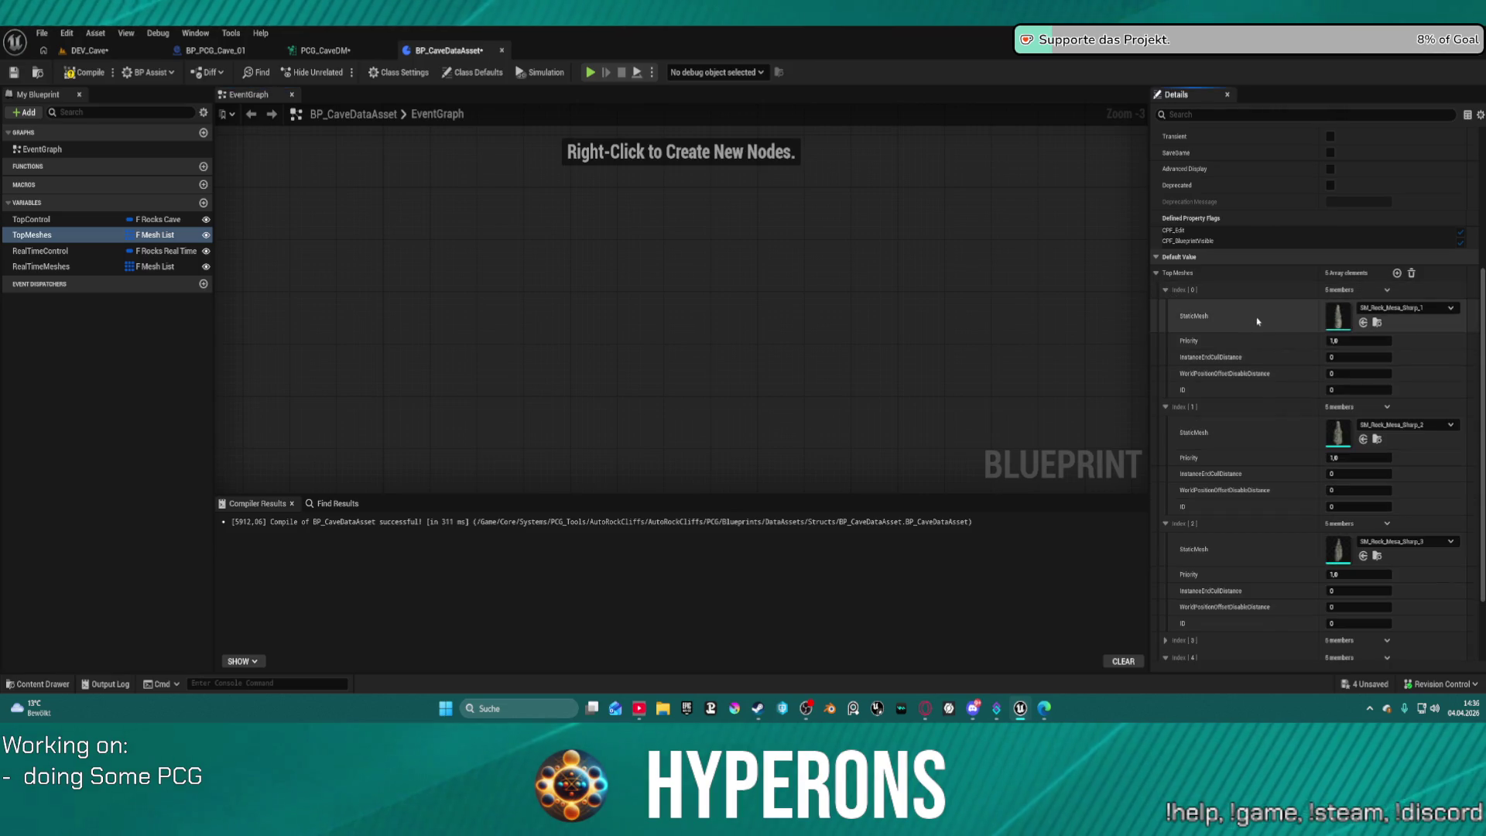
key(ctrl+space)
key(ctrl+space)
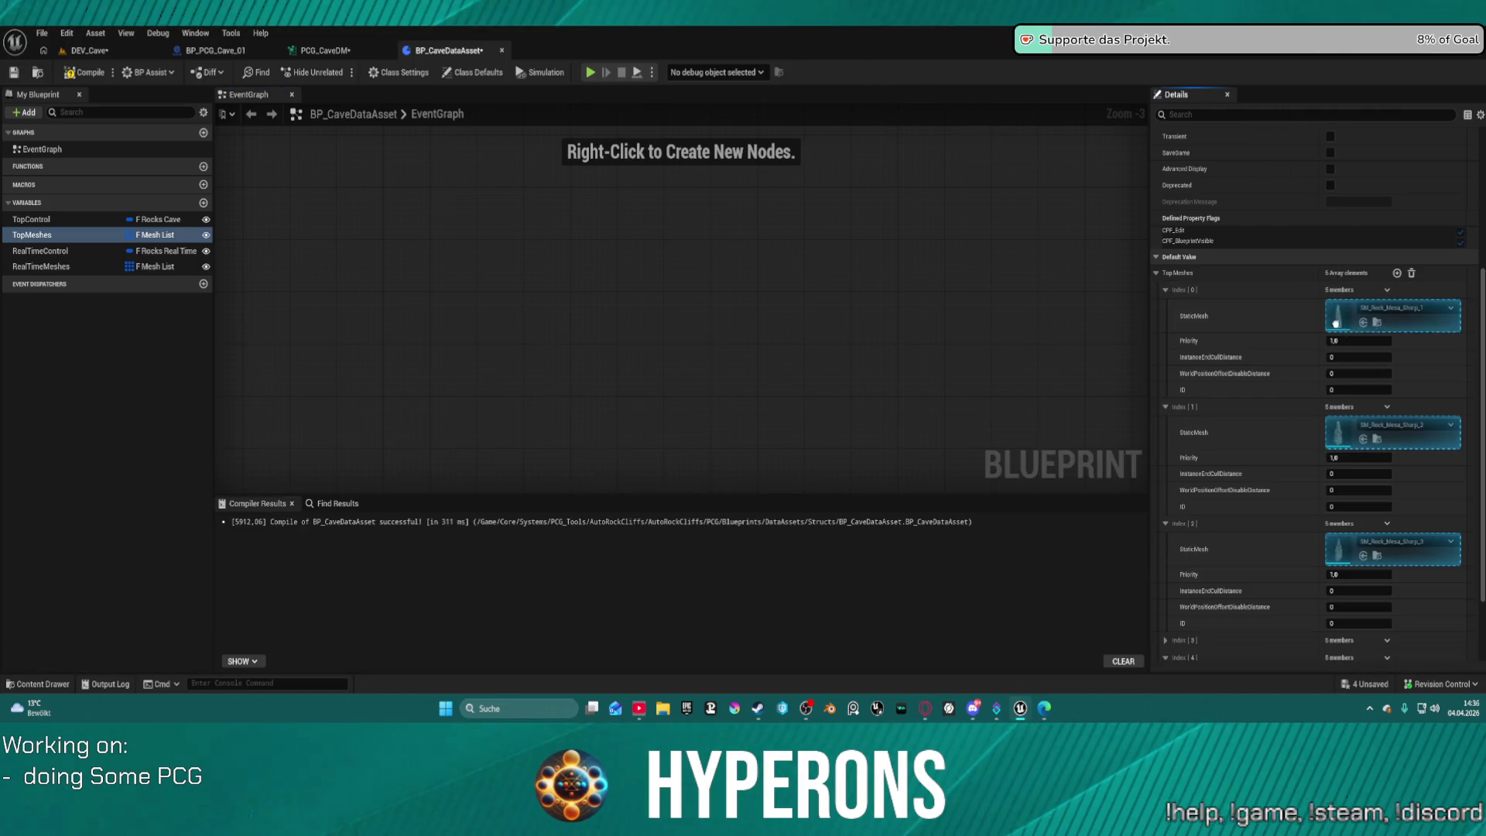
Try dripstone meshes in the Index 0 slot, settling on SM_Cave_Dripstone6.
key(ctrl+space)
click(1055, 380)
key(ctrl+space)
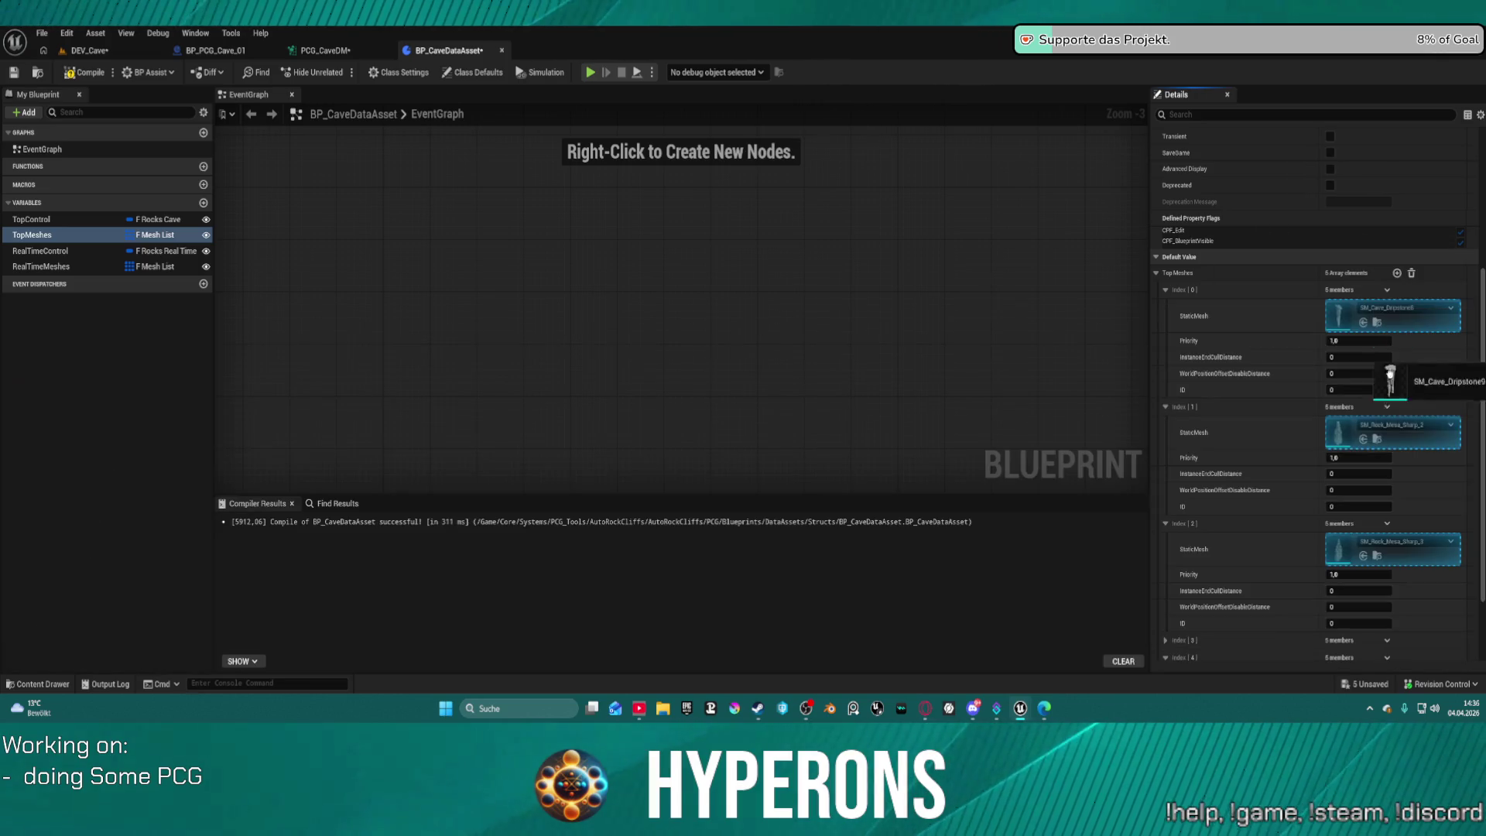
key(ctrl+space)
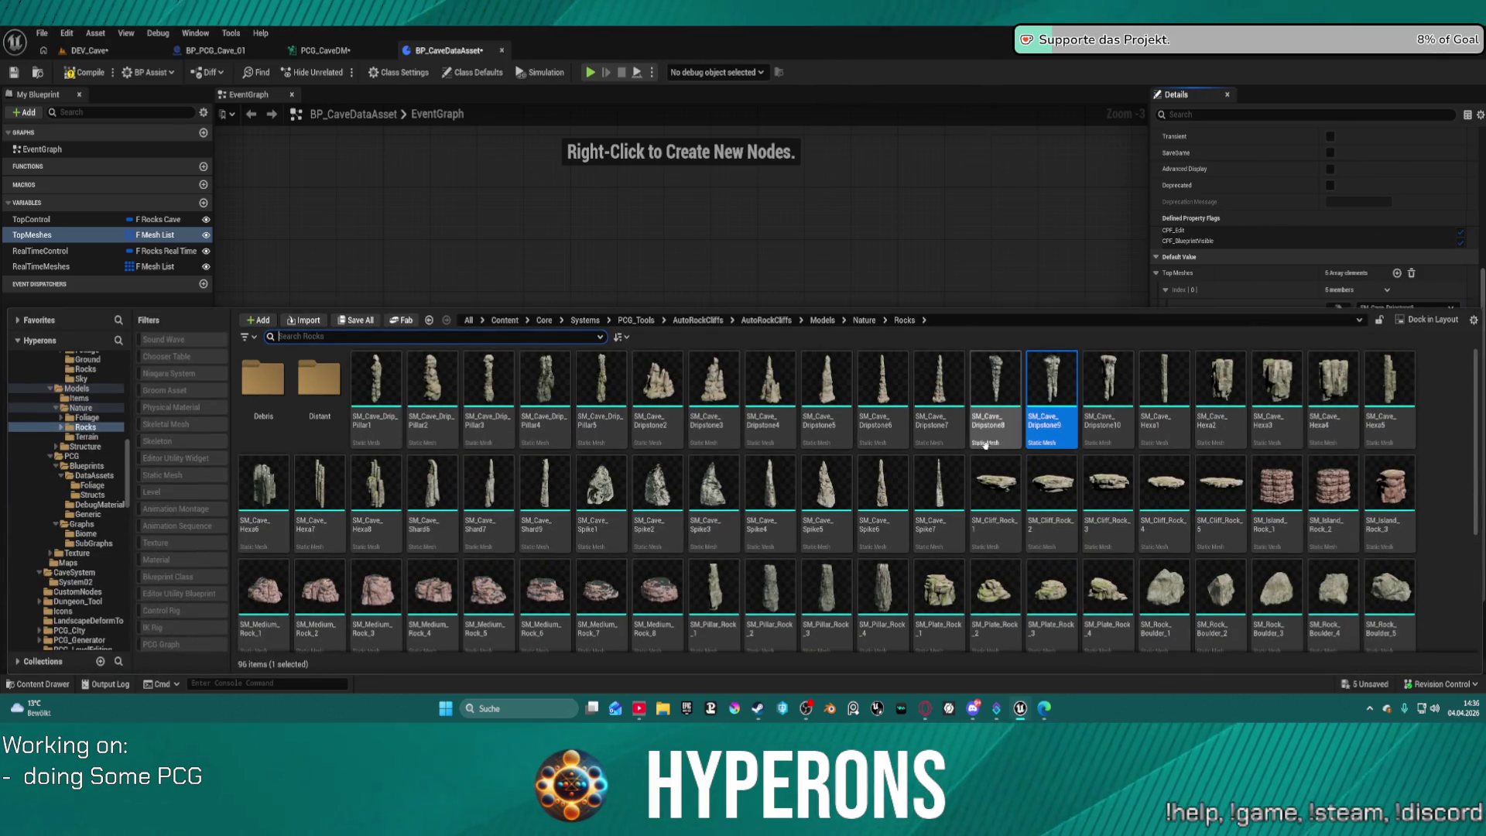
click(1107, 385)
mouse_move(1405, 435)
mouse_down()
mouse_move(1378, 546)
mouse_move(1382, 483)
mouse_move(1336, 322)
mouse_up()
click(1377, 322)
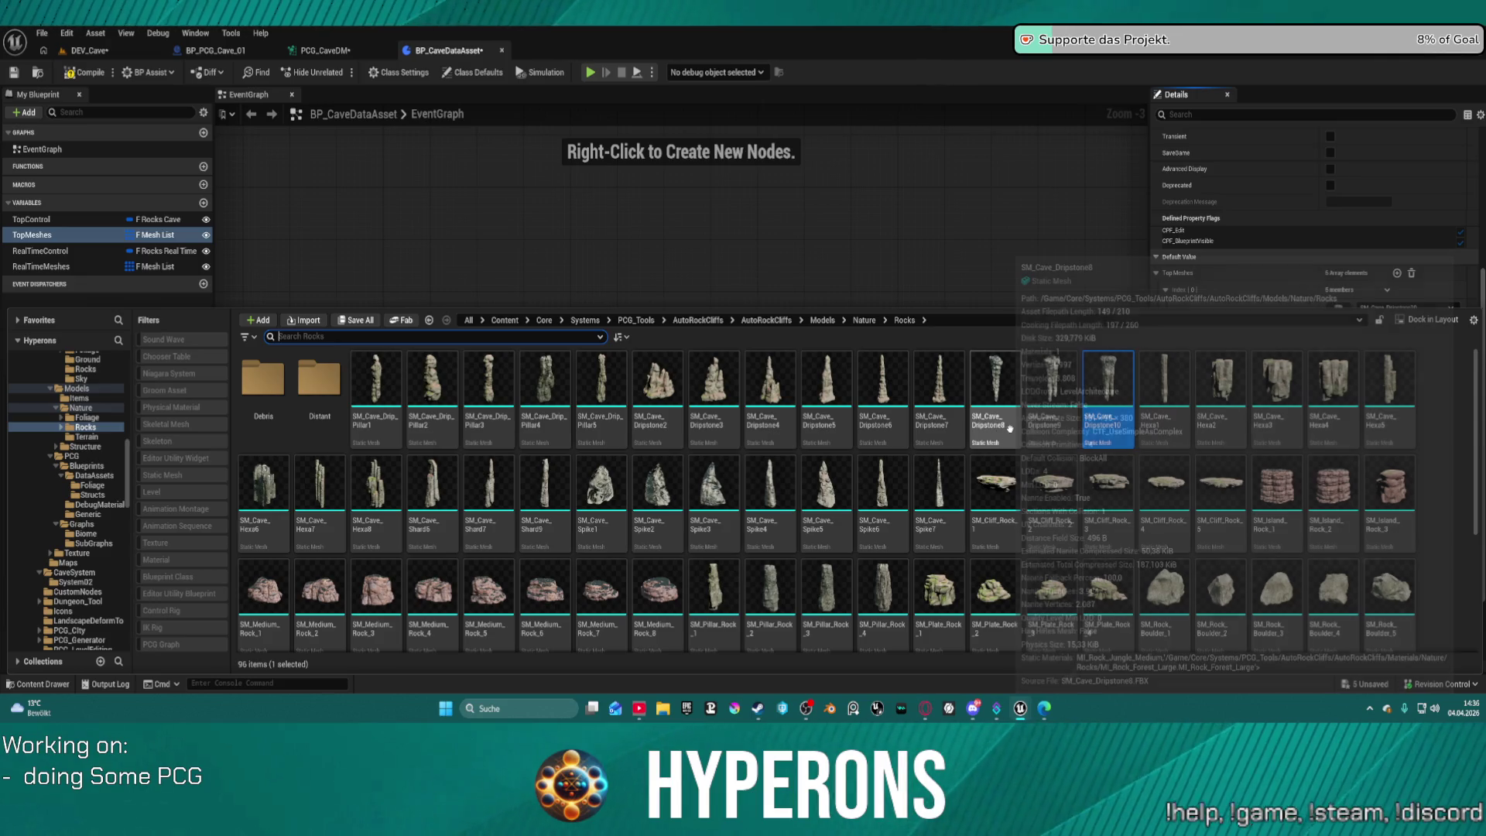
mouse_move(1011, 448)
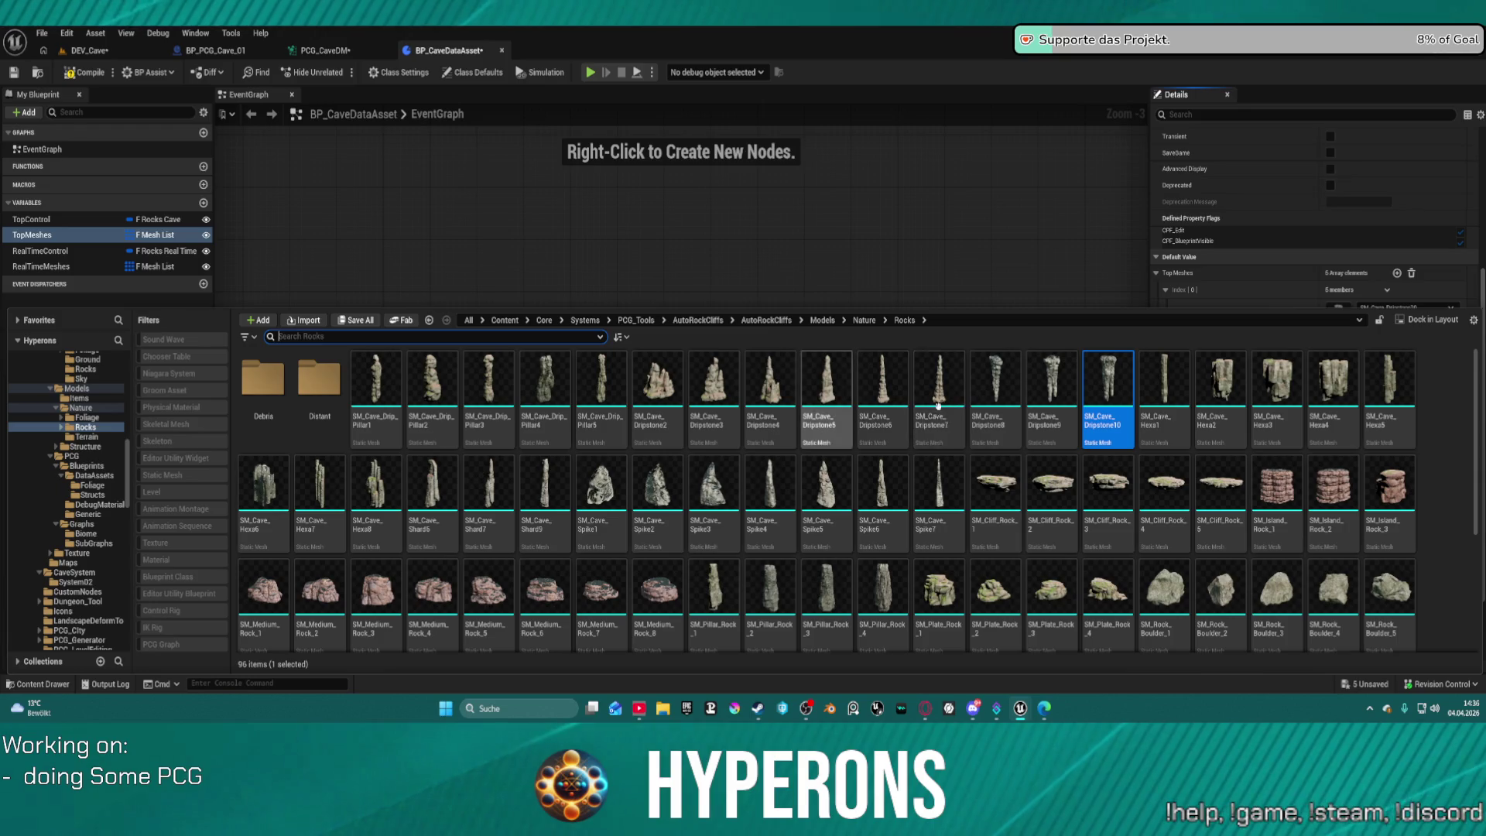
mouse_move(883, 383)
mouse_down()
mouse_move(1007, 325)
mouse_move(1350, 349)
mouse_move(1346, 335)
mouse_up()
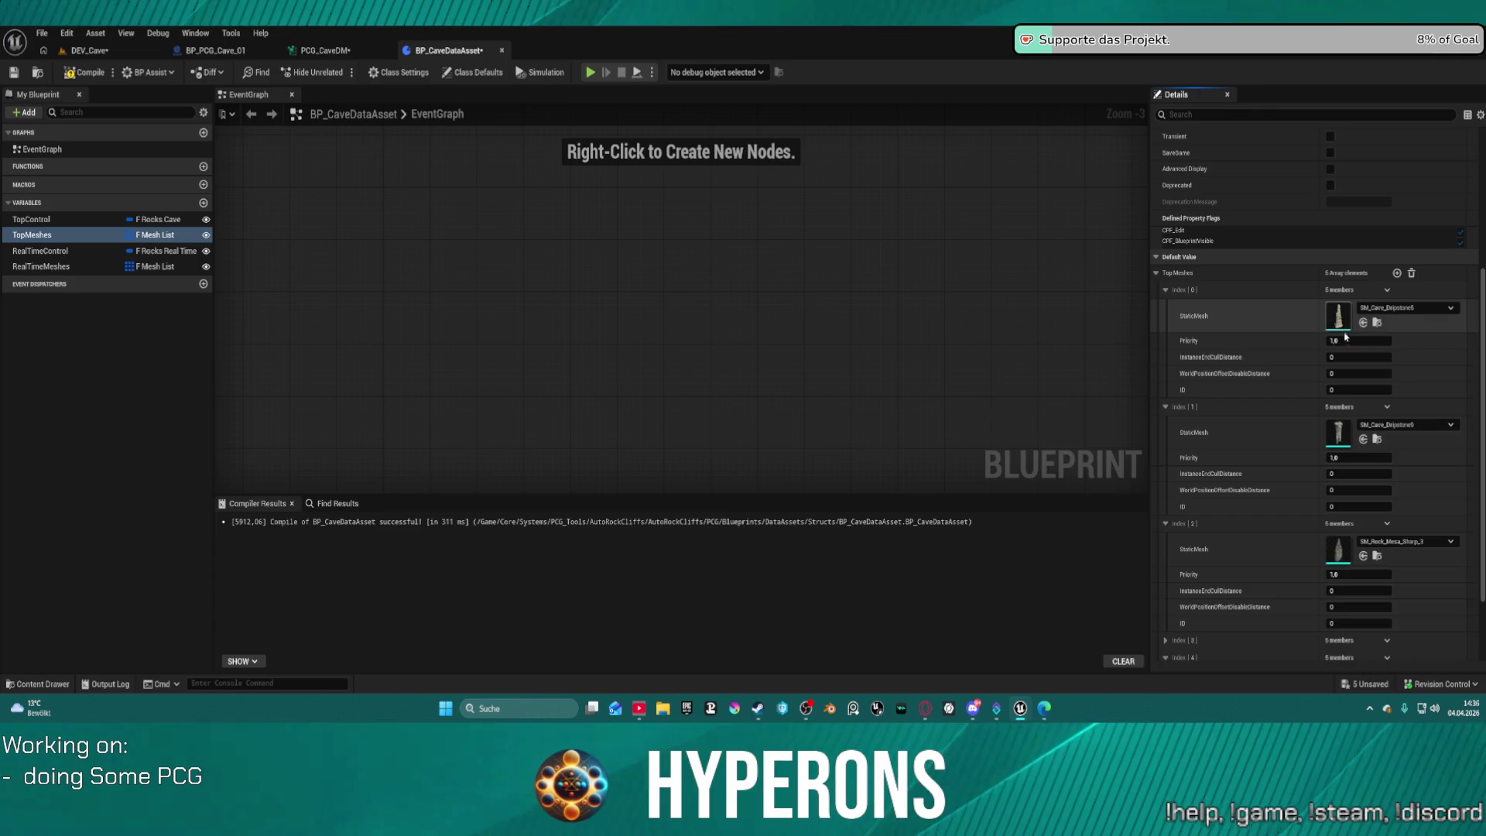
Fill more TopMeshes slots, ending with SM_Cave_Dripstone2 at Index 0 and Dripstone6 and Dripstone7 below.
key(ctrl+space)
mouse_move(880, 421)
mouse_down()
mouse_move(1335, 341)
mouse_move(1330, 436)
mouse_up()
key(ctrl+space)
mouse_move(939, 387)
mouse_down()
mouse_move(1099, 364)
mouse_move(1402, 463)
mouse_move(1378, 546)
mouse_move(1363, 550)
mouse_up()
scroll(1184, 542, down, 3)
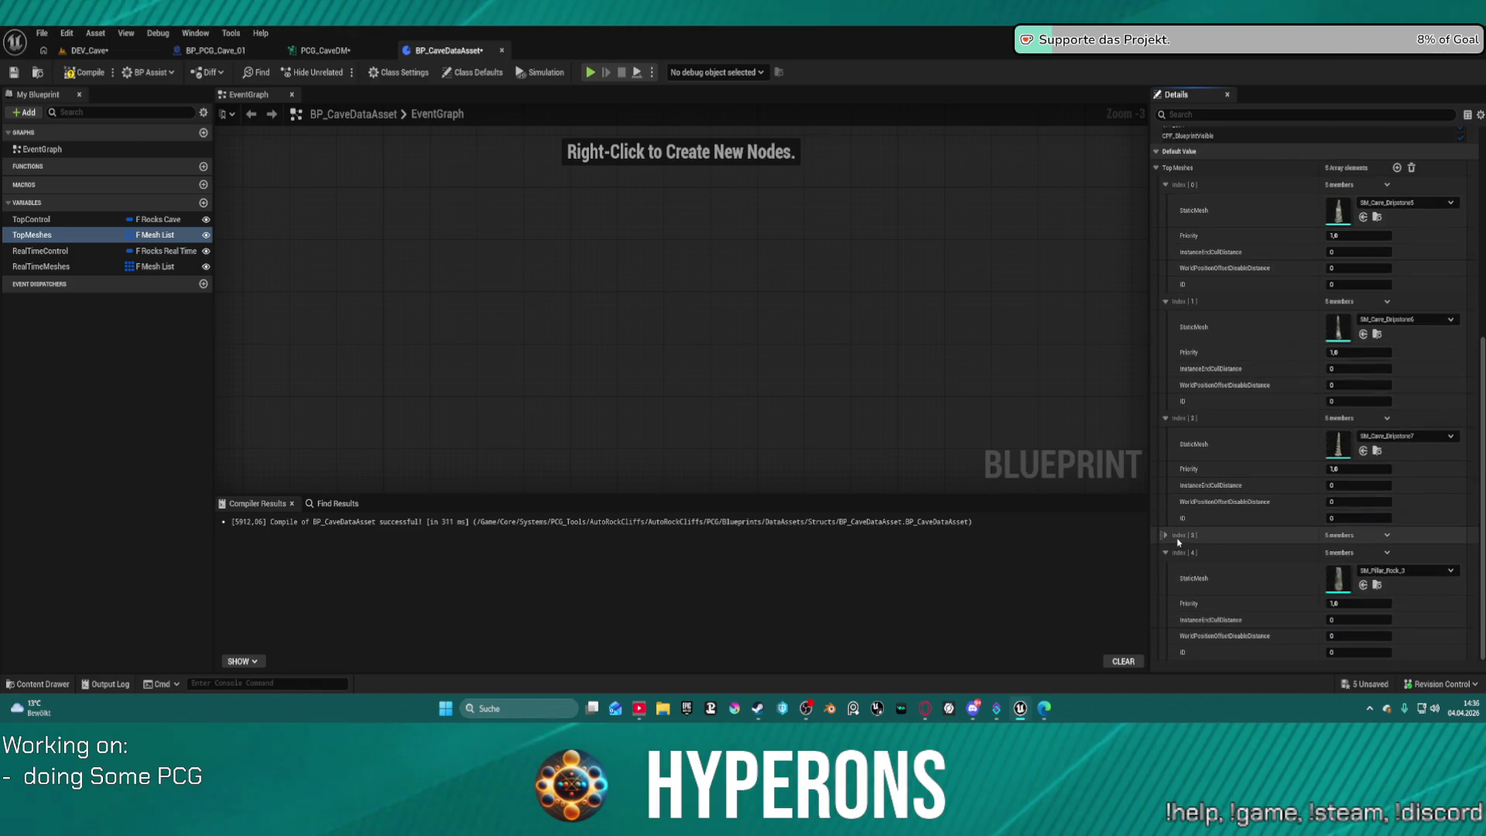
key(ctrl+space)
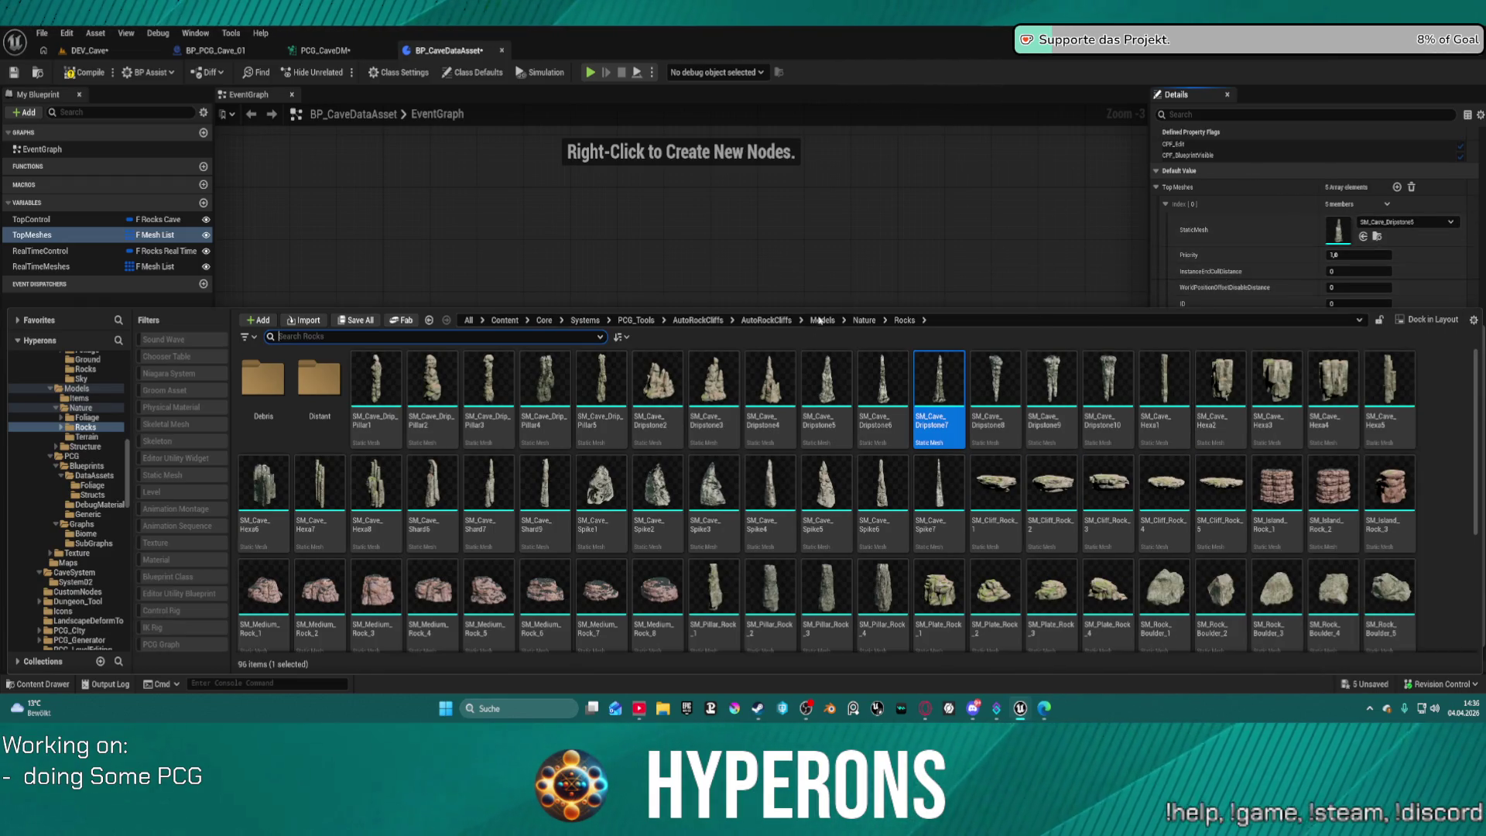
drag(658, 383, 1362, 215)
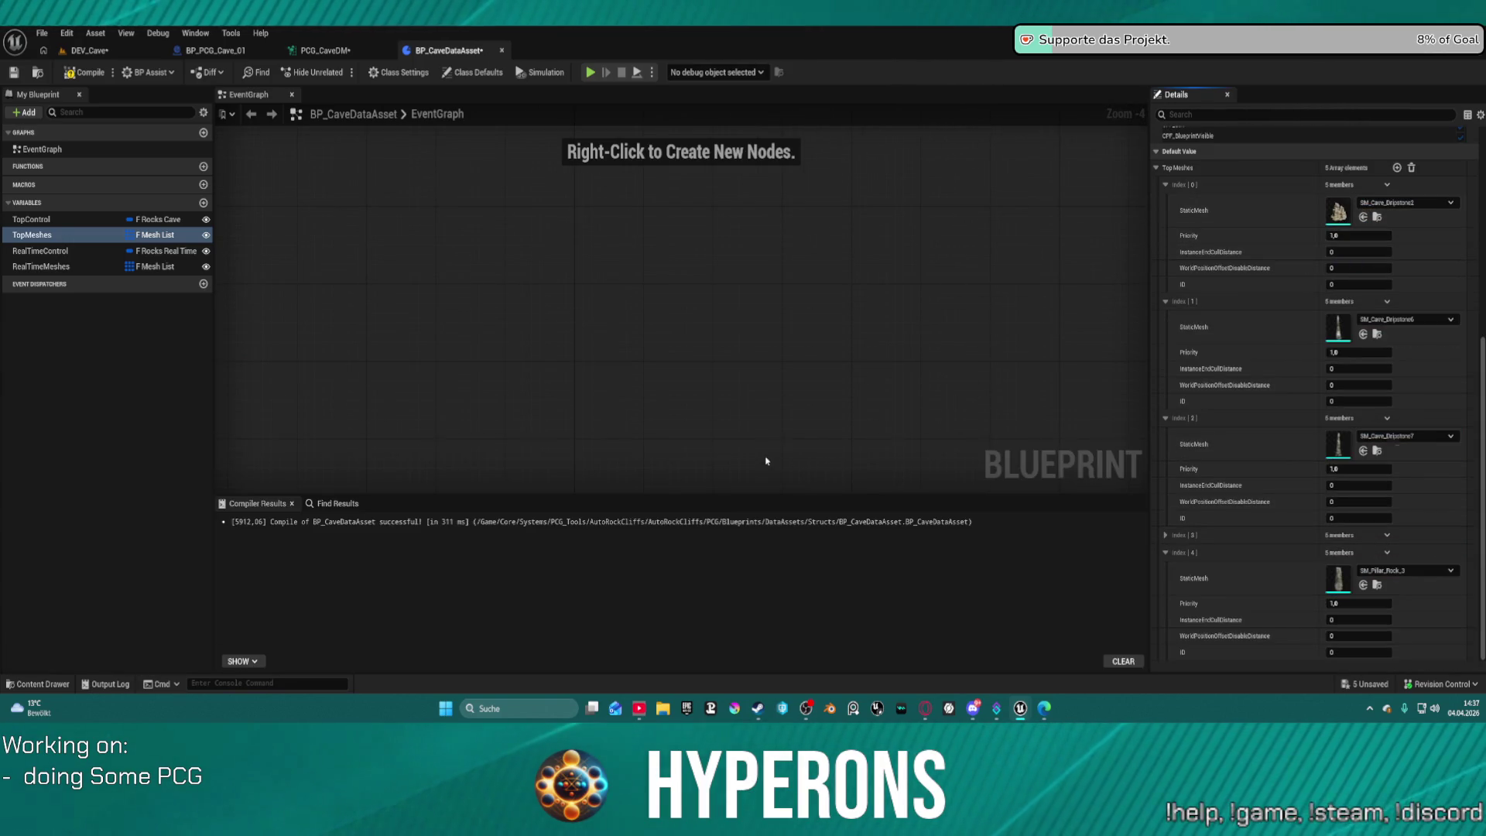
Drag SM_Cave_Dripstone3, 4 and 5 from the Content Drawer into TopMeshes mesh slots.
key(ctrl+space)
mouse_move(712, 398)
mouse_down()
mouse_move(1211, 229)
mouse_move(1326, 325)
mouse_up()
key(ctrl+space)
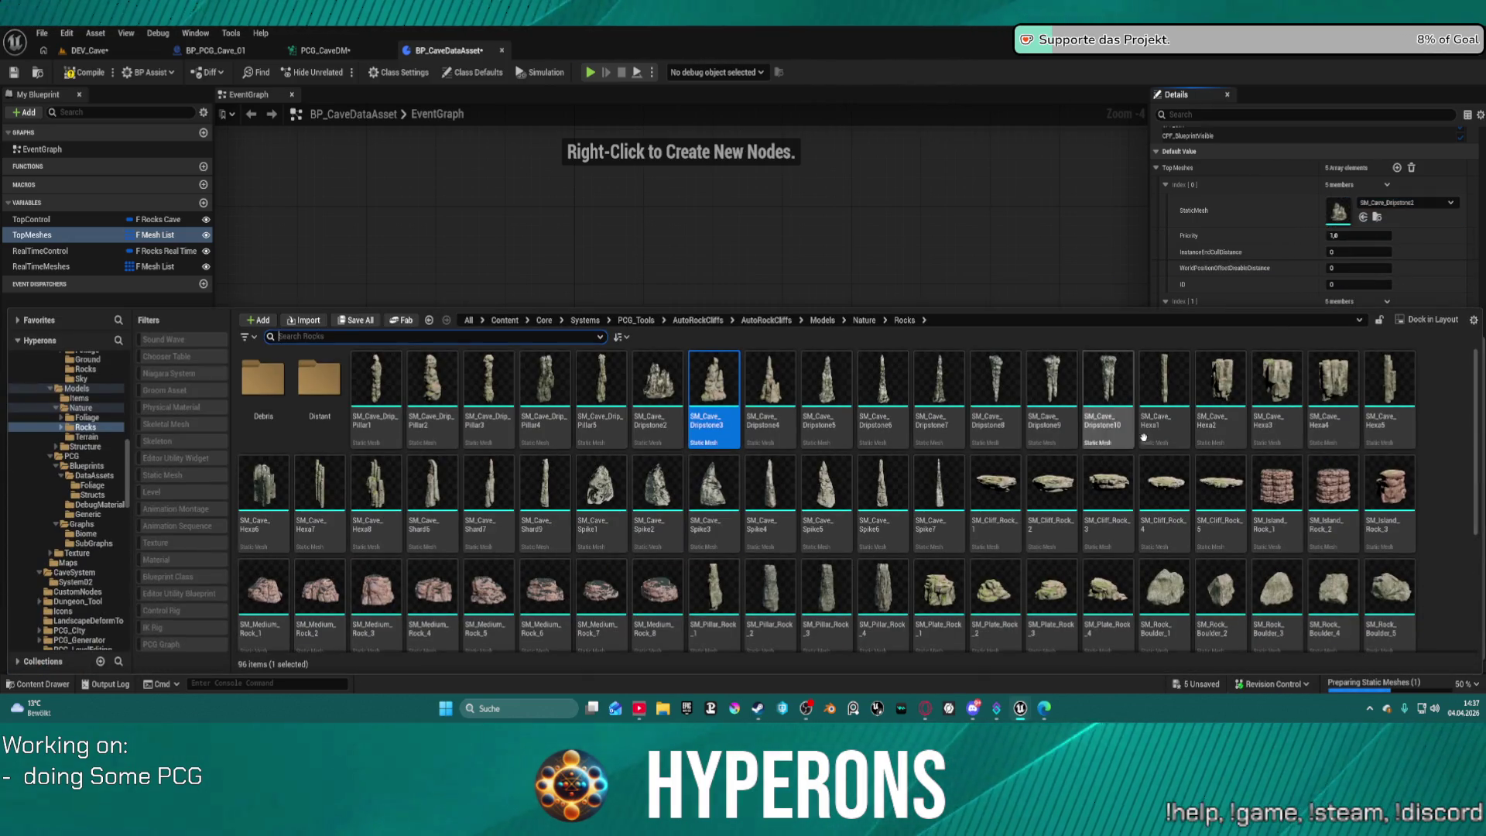
mouse_move(769, 387)
mouse_down()
mouse_move(968, 278)
mouse_move(1353, 388)
mouse_move(1337, 451)
mouse_up()
key(ctrl+space)
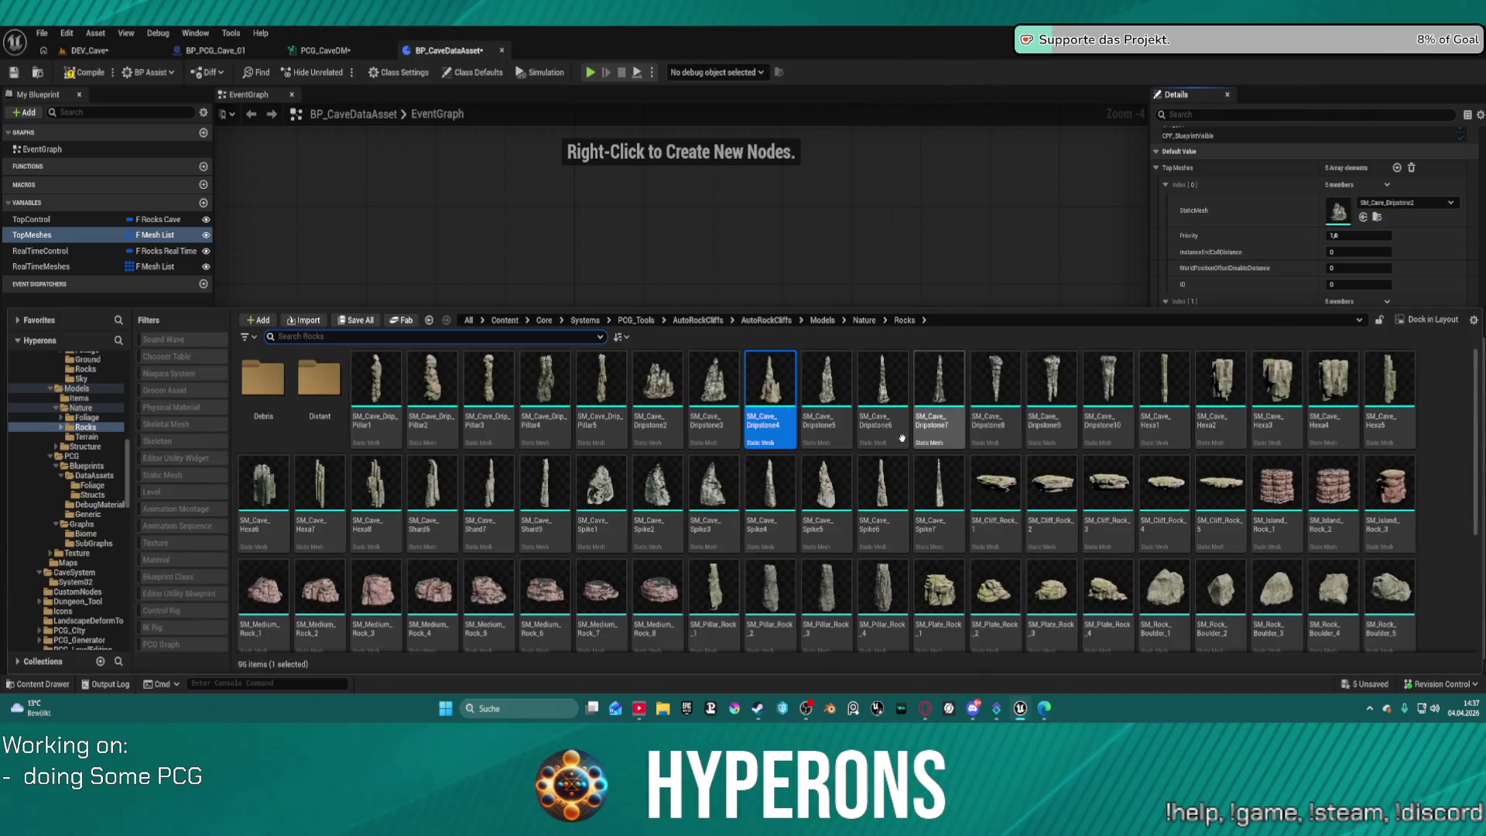
mouse_move(827, 387)
mouse_down()
mouse_move(995, 374)
mouse_move(1383, 462)
mouse_move(1338, 449)
mouse_up()
key(ctrl+space)
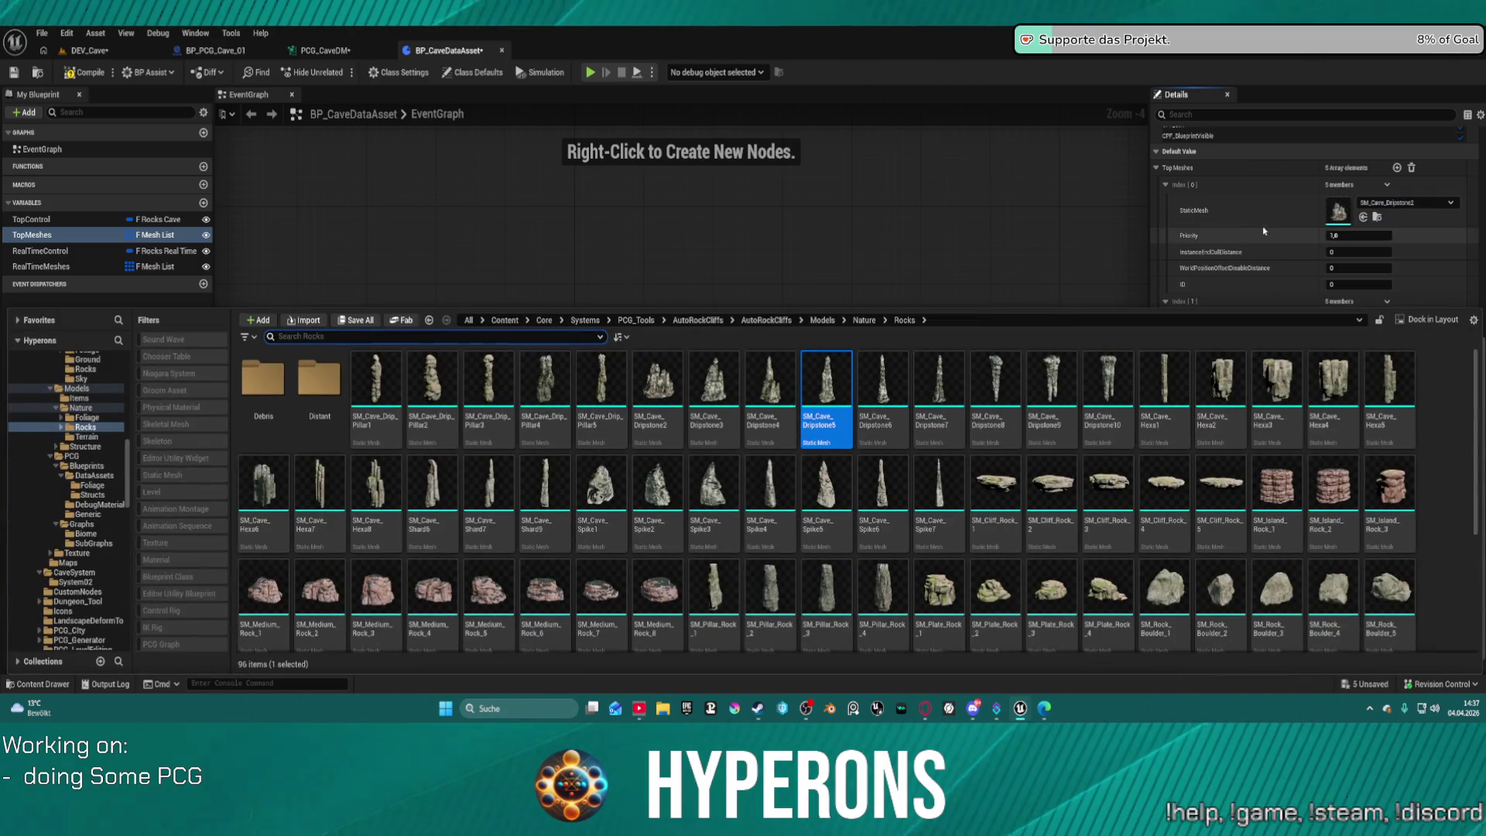
click(1261, 230)
Assign SM_Cave_Dripstone6 to an entry and SM_Cave_Dripstone7 to Index[4].
scroll(1237, 528, down, 3)
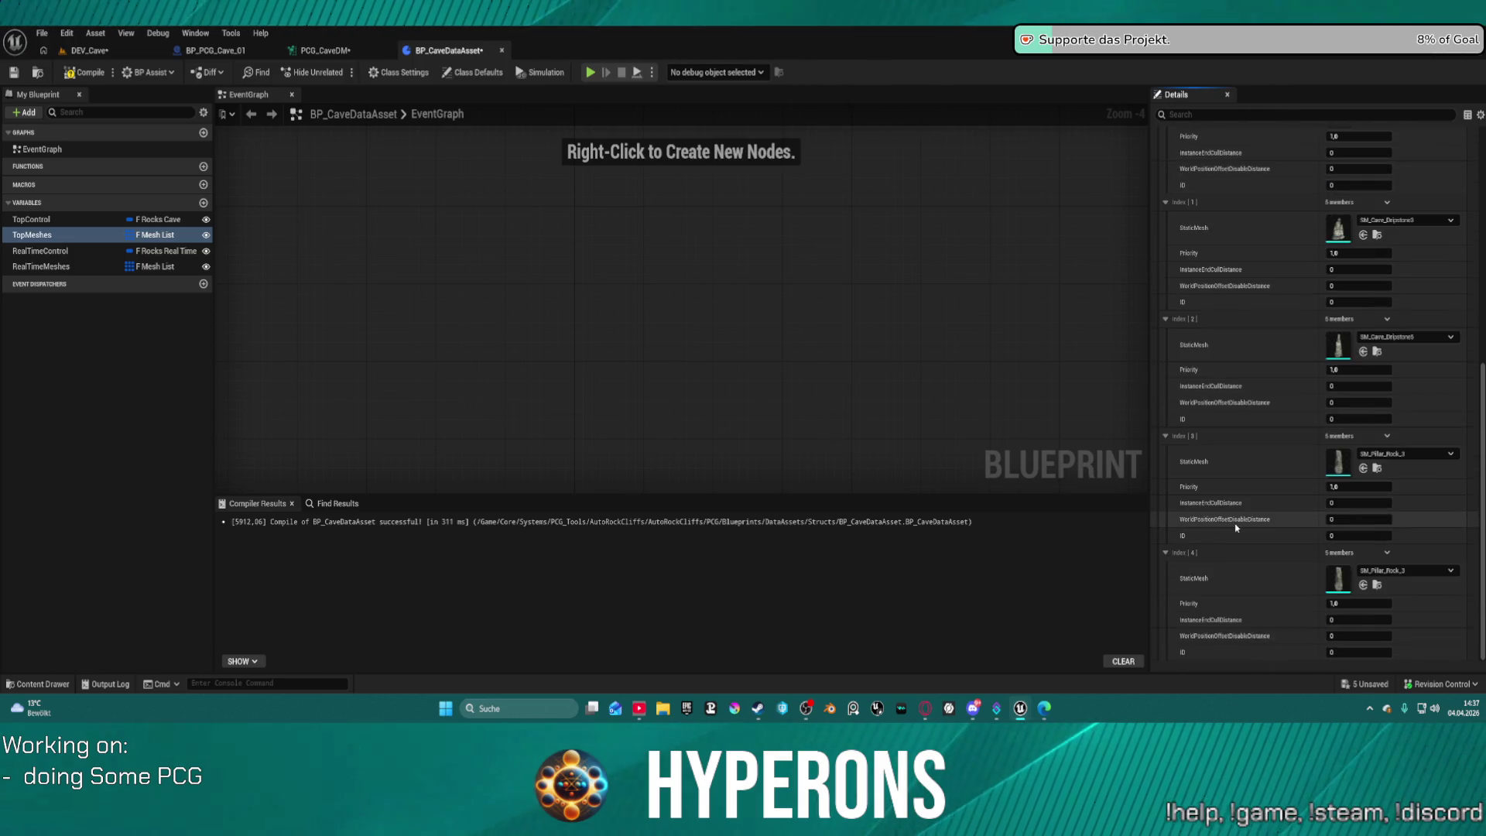
key(ctrl+space)
scroll(793, 402, down, 1)
scroll(793, 403, up, 1)
click(790, 372)
mouse_move(792, 364)
mouse_down()
mouse_move(1347, 360)
mouse_move(1343, 465)
mouse_up()
key(ctrl+space)
mouse_move(830, 379)
mouse_down()
mouse_move(1351, 490)
mouse_move(1353, 592)
mouse_move(1341, 582)
mouse_up()
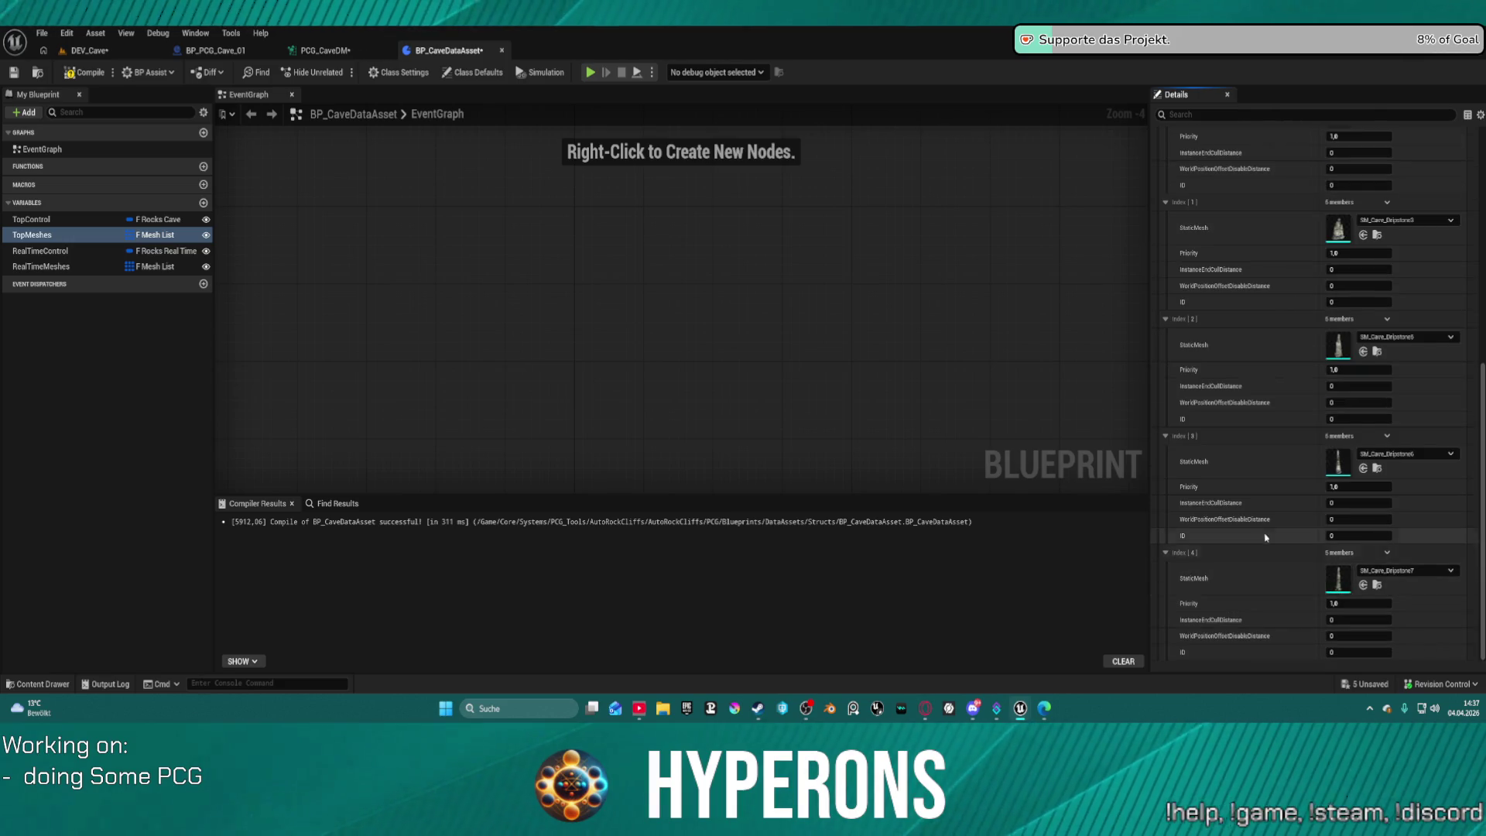
Reassign SM_Cave_Dripstone4, 5 and 6 to Index[2], Index[3] and Index[4].
scroll(1265, 519, up, 3)
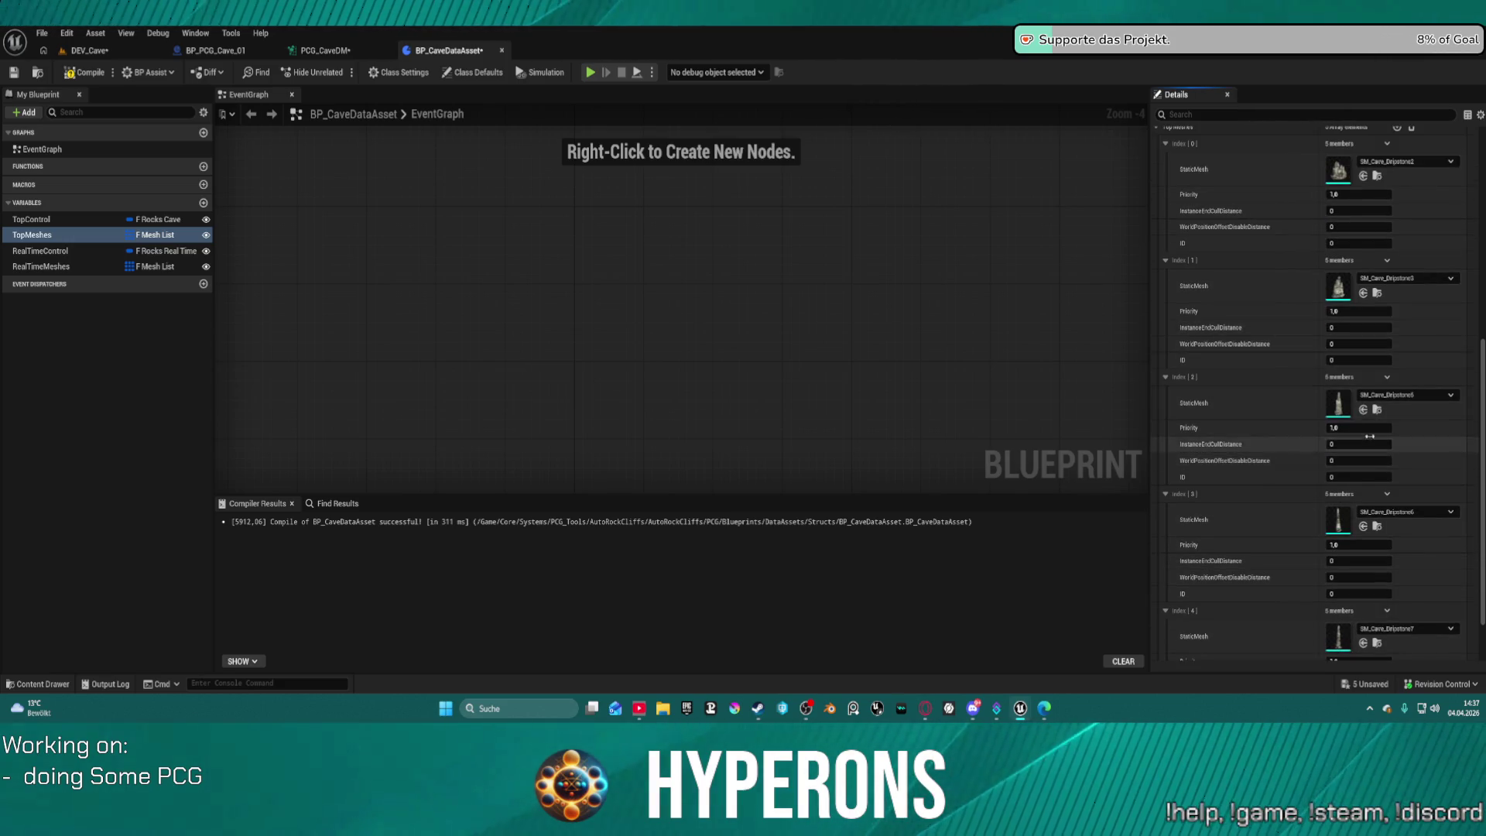
key(ctrl+space)
mouse_move(688, 379)
mouse_down()
mouse_move(1417, 371)
mouse_move(1335, 402)
mouse_up()
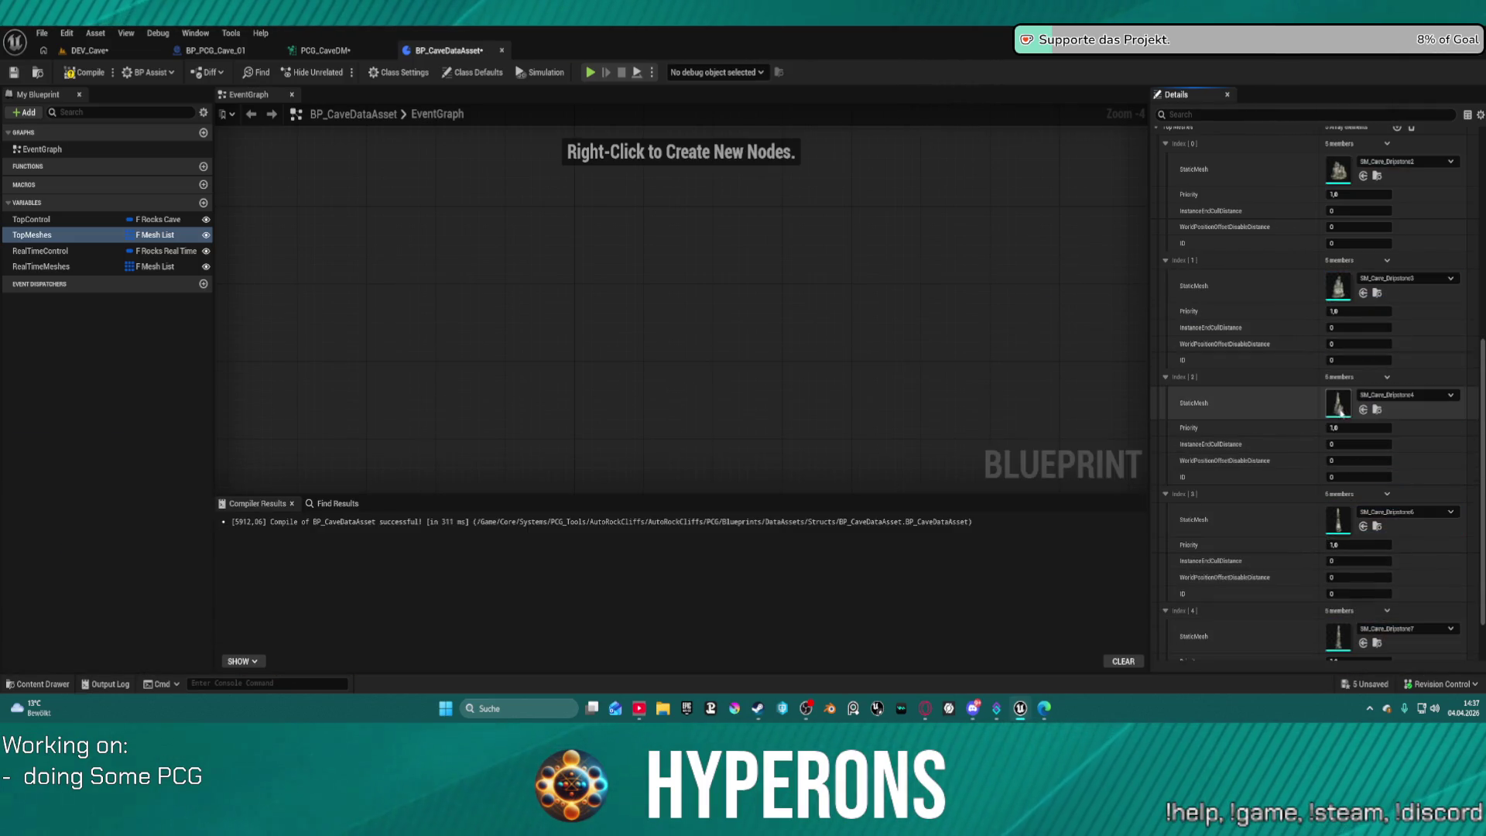
key(ctrl+space)
mouse_move(735, 380)
mouse_down()
mouse_move(964, 320)
mouse_move(1343, 526)
mouse_move(1207, 224)
mouse_move(1378, 484)
mouse_move(1334, 517)
mouse_up()
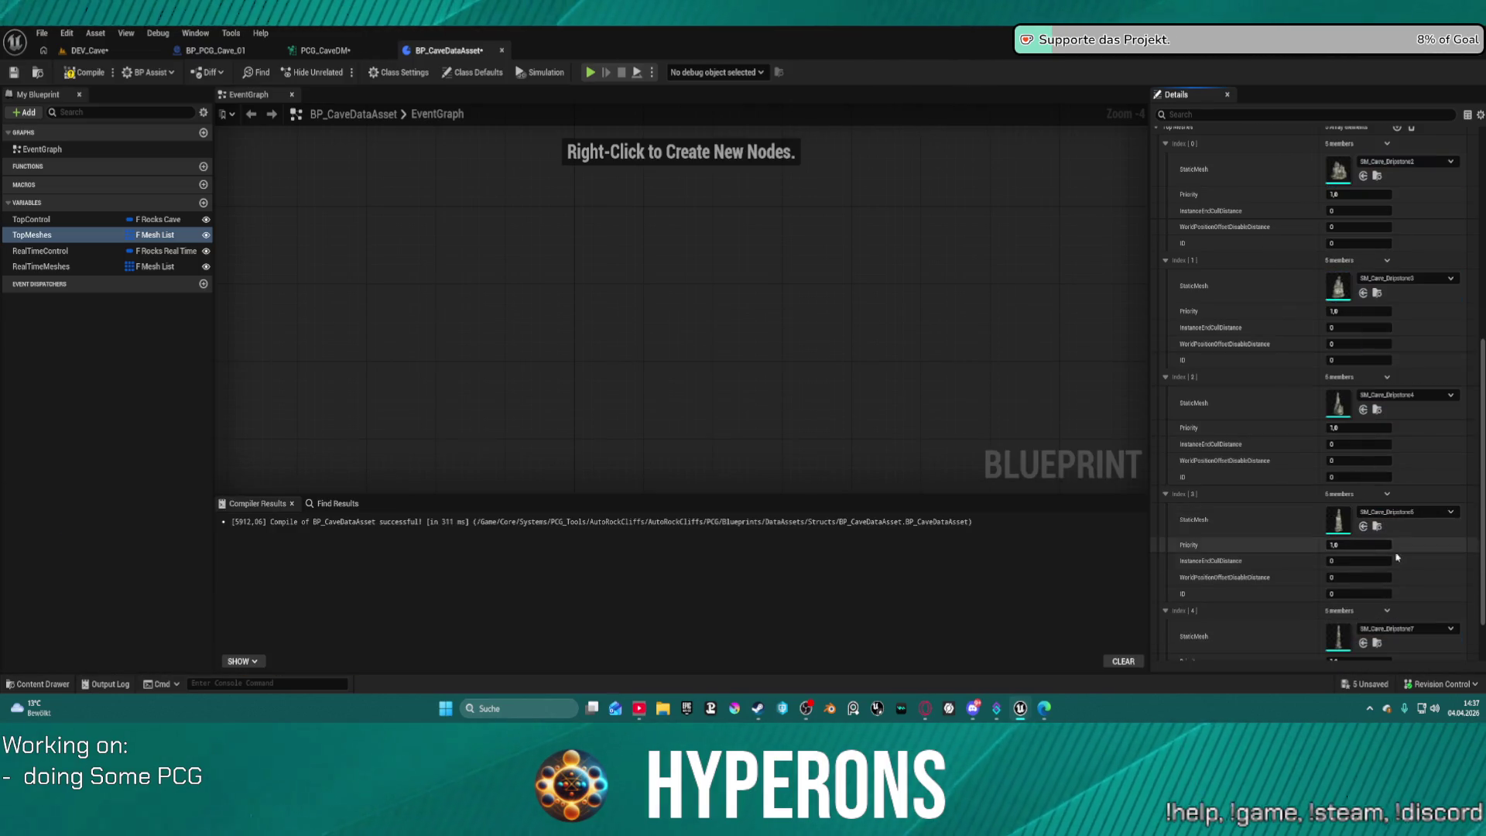
key(ctrl+space)
mouse_move(784, 372)
mouse_down()
mouse_move(1308, 308)
mouse_move(1424, 642)
mouse_move(1378, 631)
mouse_up()
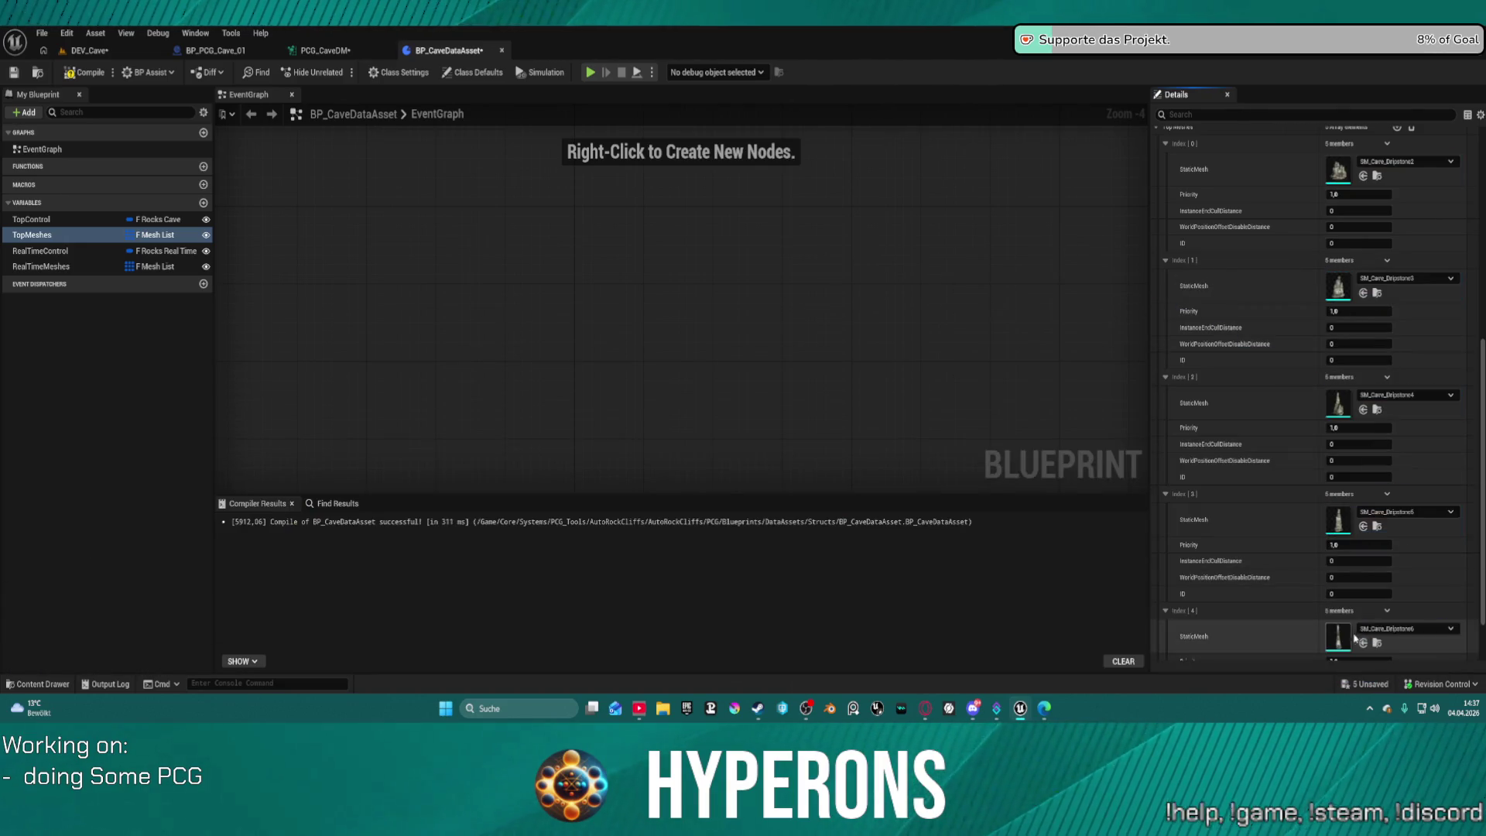
Review Index[4]'s mesh choices without changing them, then undo the last mesh change.
click(1387, 612)
scroll(1415, 642, down, 2)
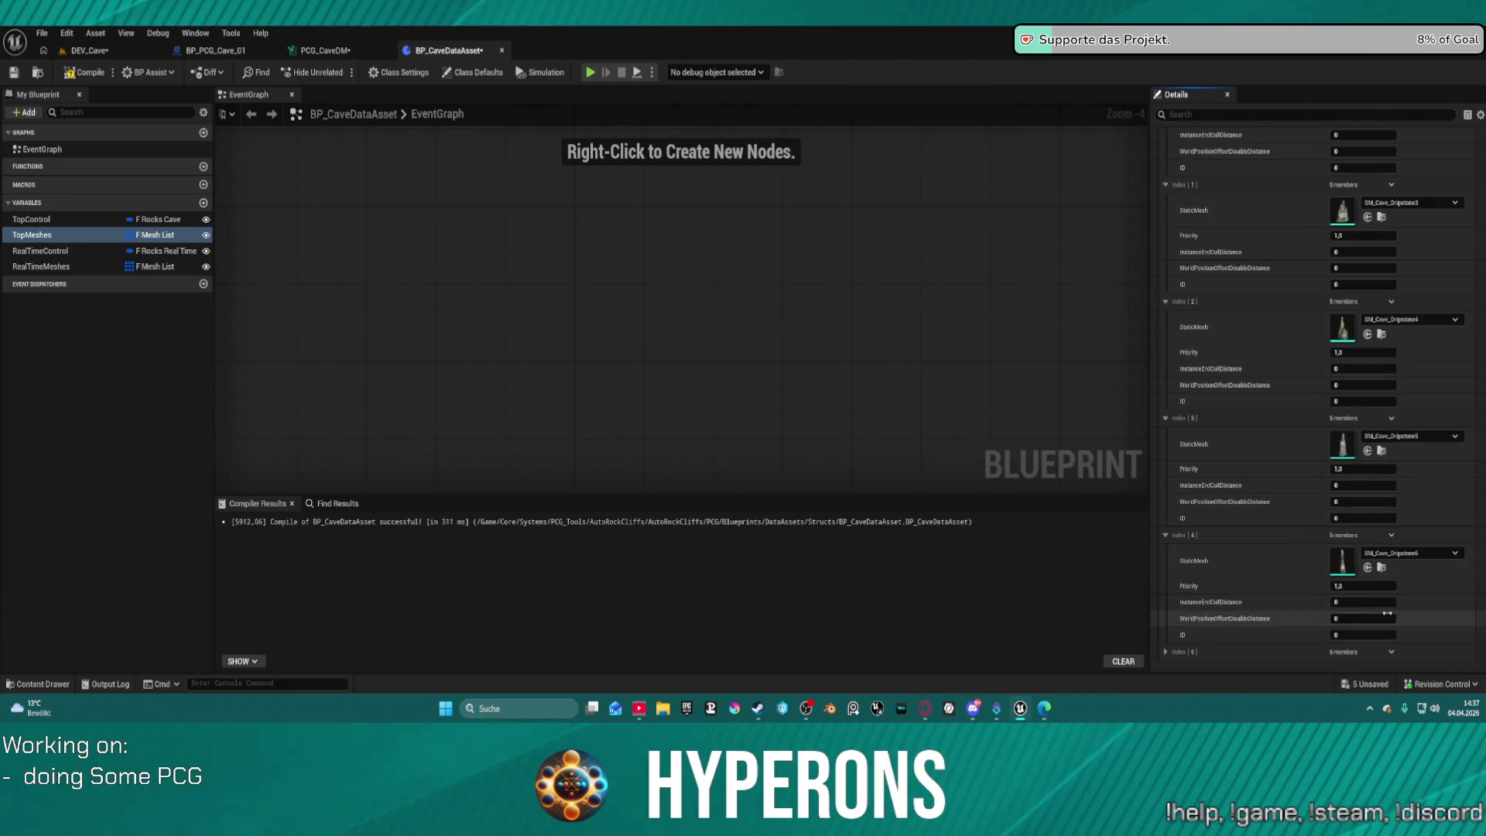
click(1411, 554)
scroll(1418, 505, down, 1)
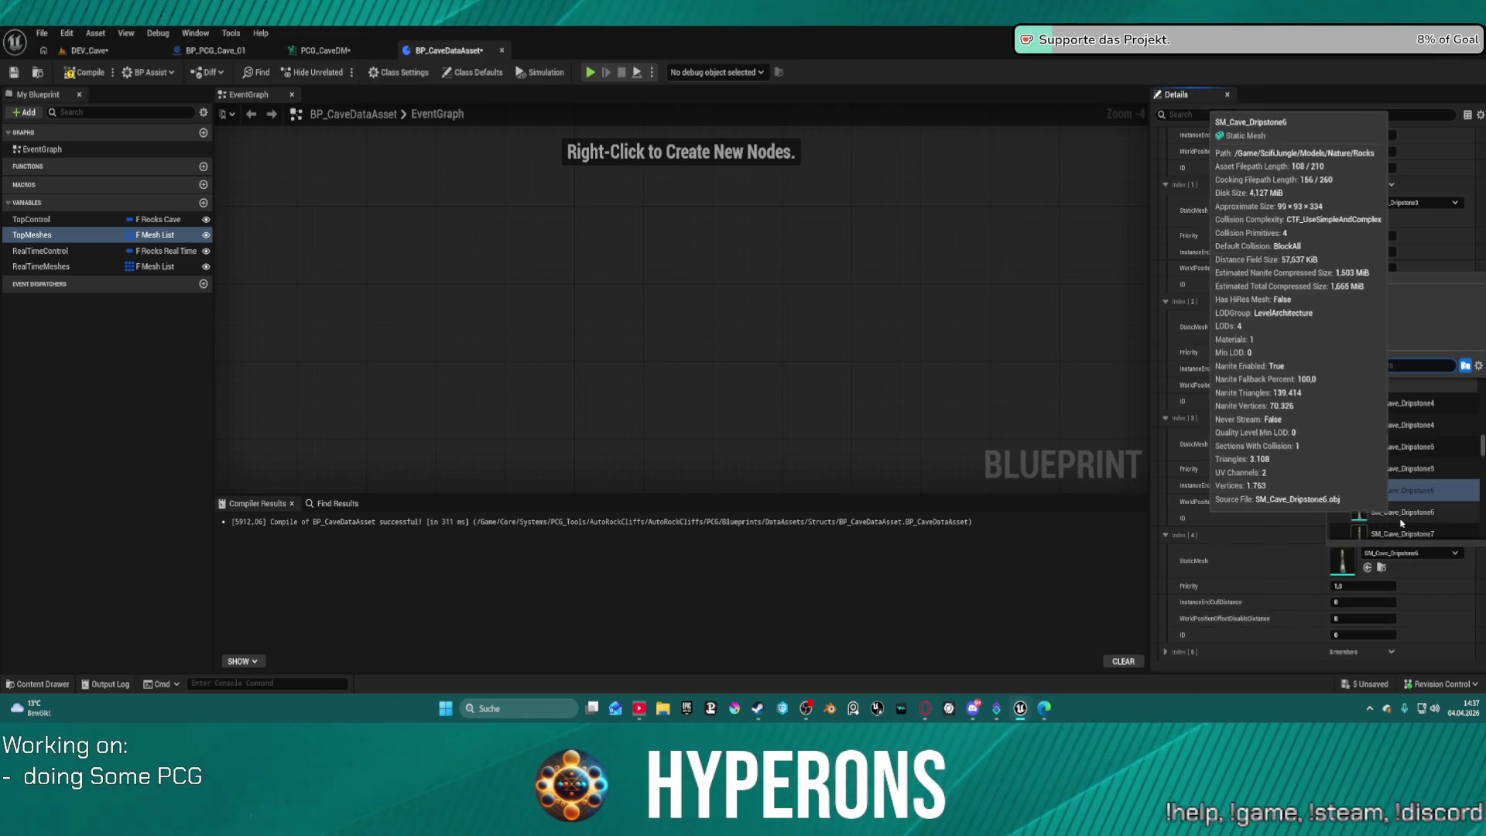
click(1408, 532)
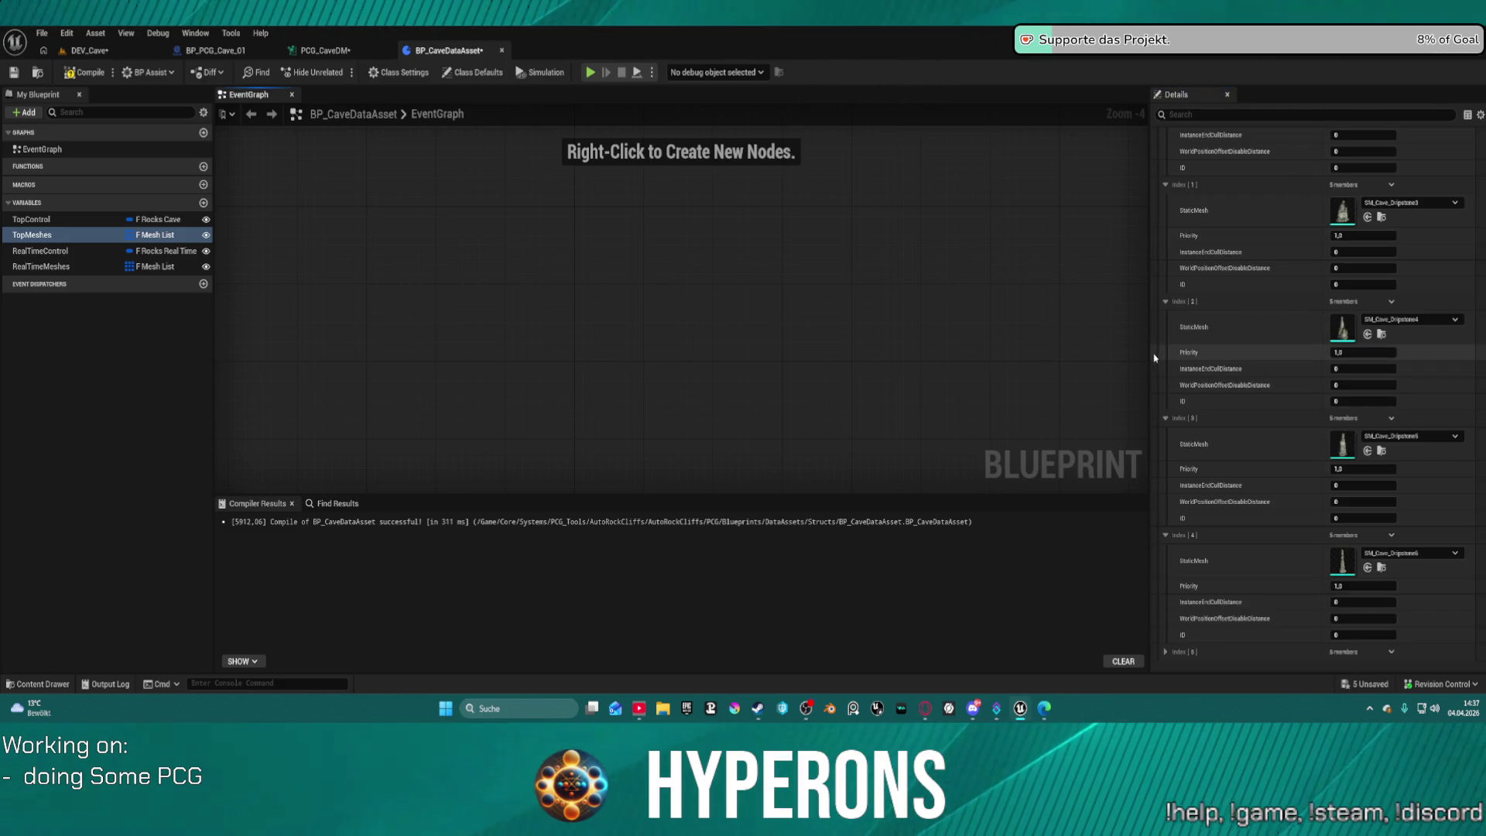
key(ctrl+space)
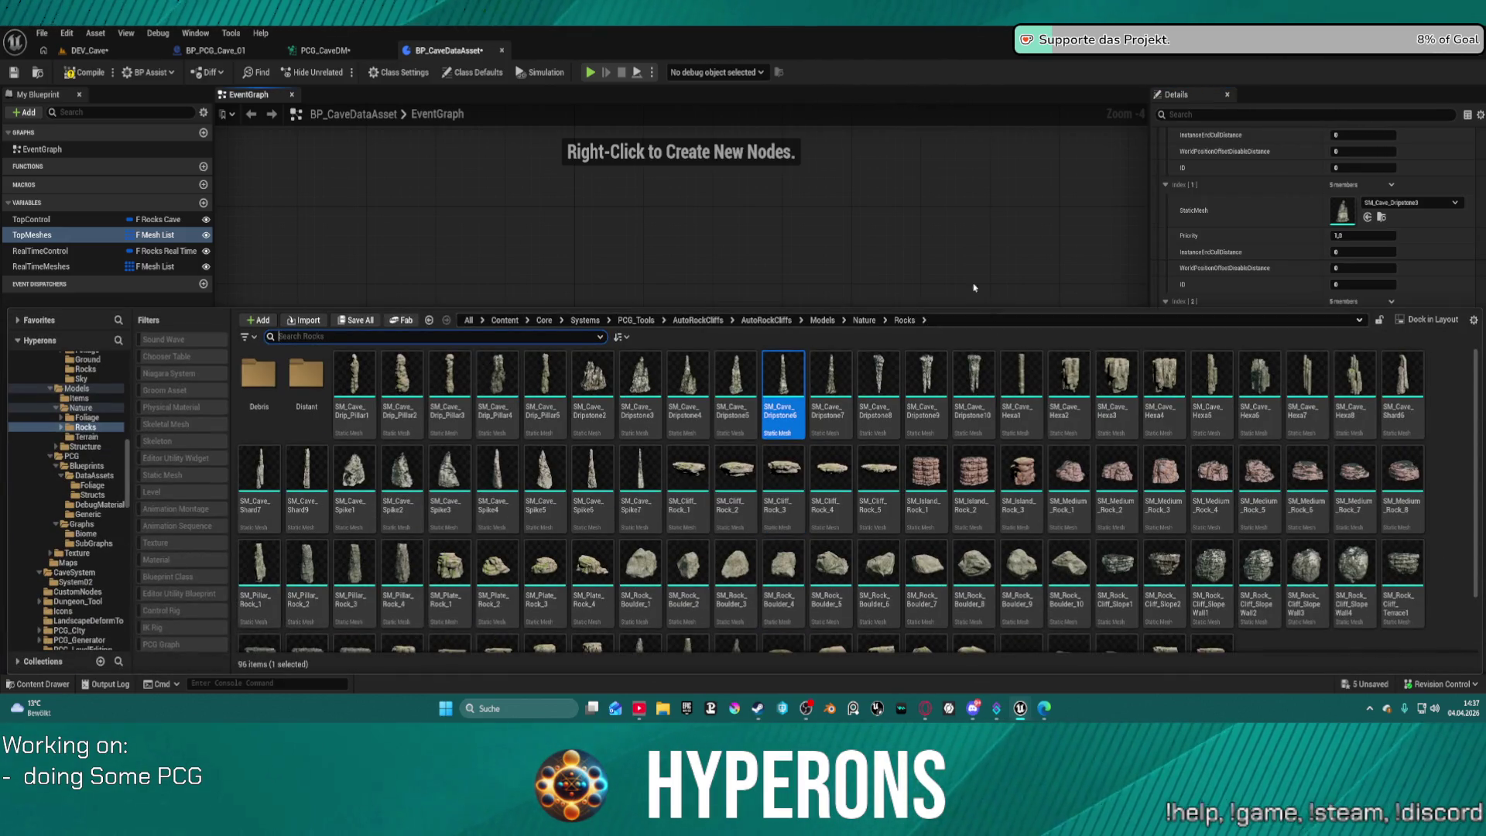
click(975, 293)
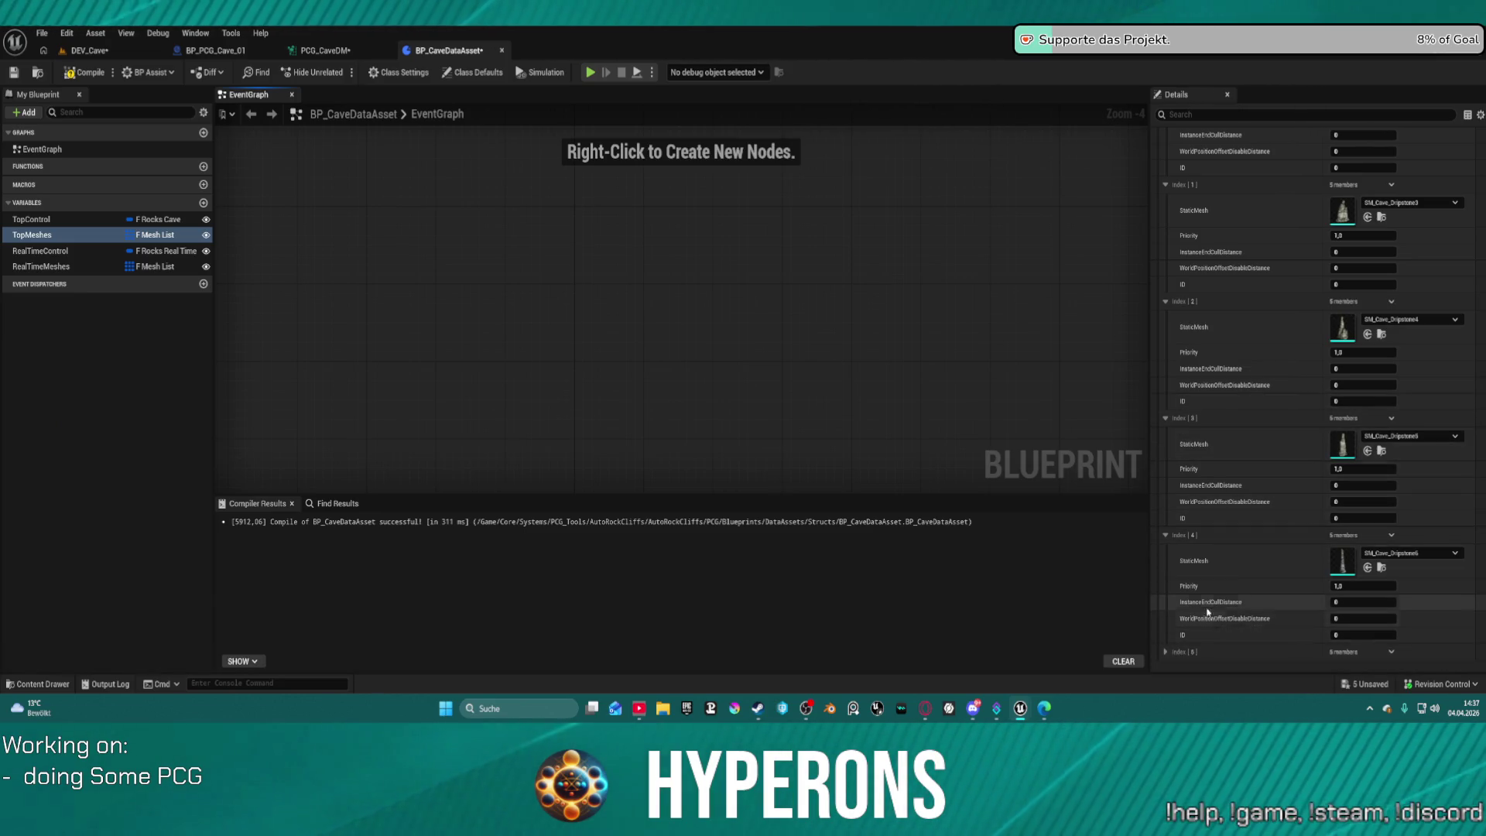
key(ctrl+z)
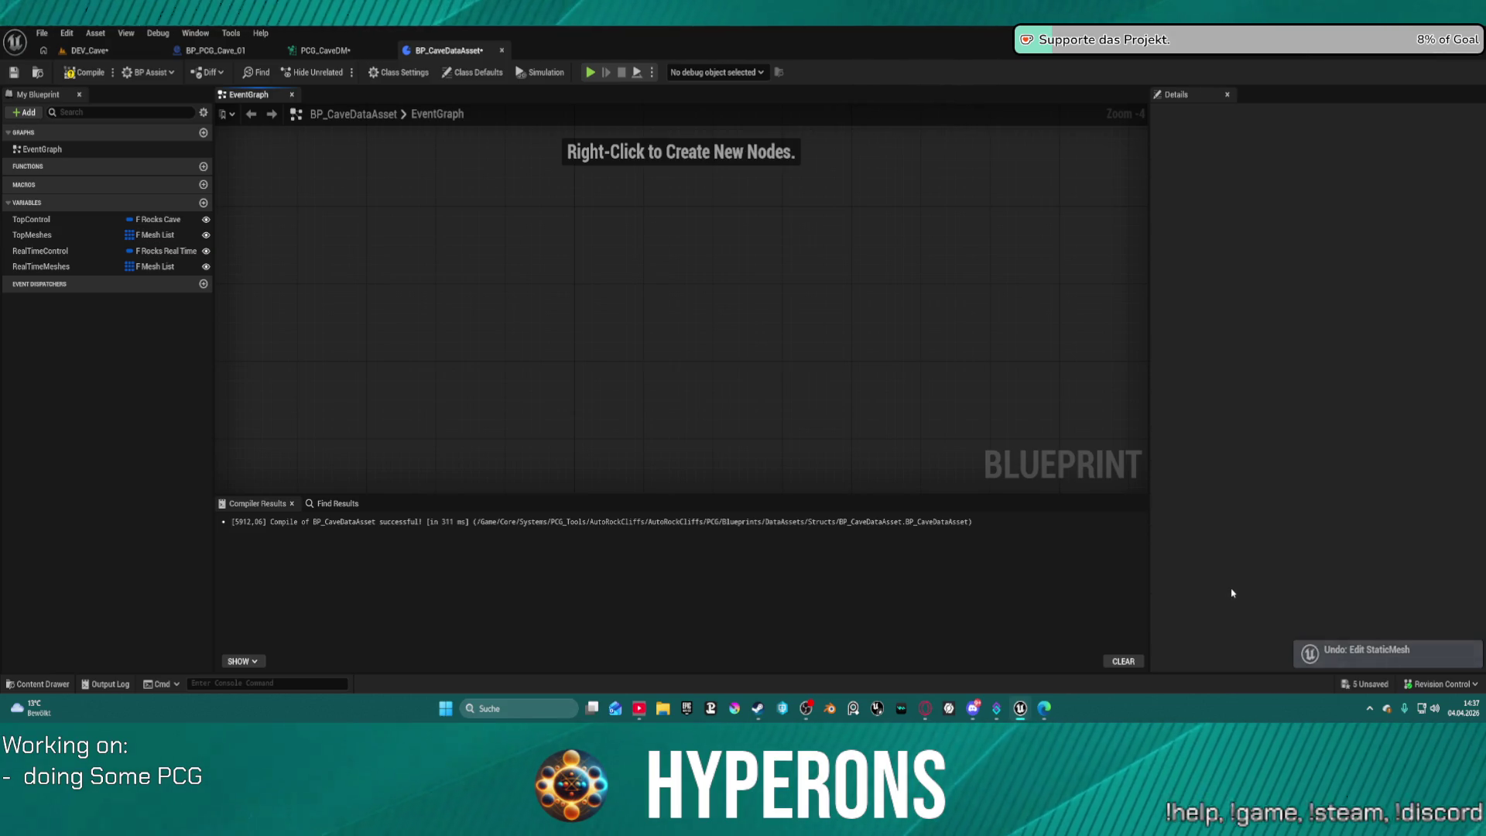
Show the TopMeshes defaults, expand Index[5] and set its mesh to SM_Cave_Dripstone6.
click(92, 237)
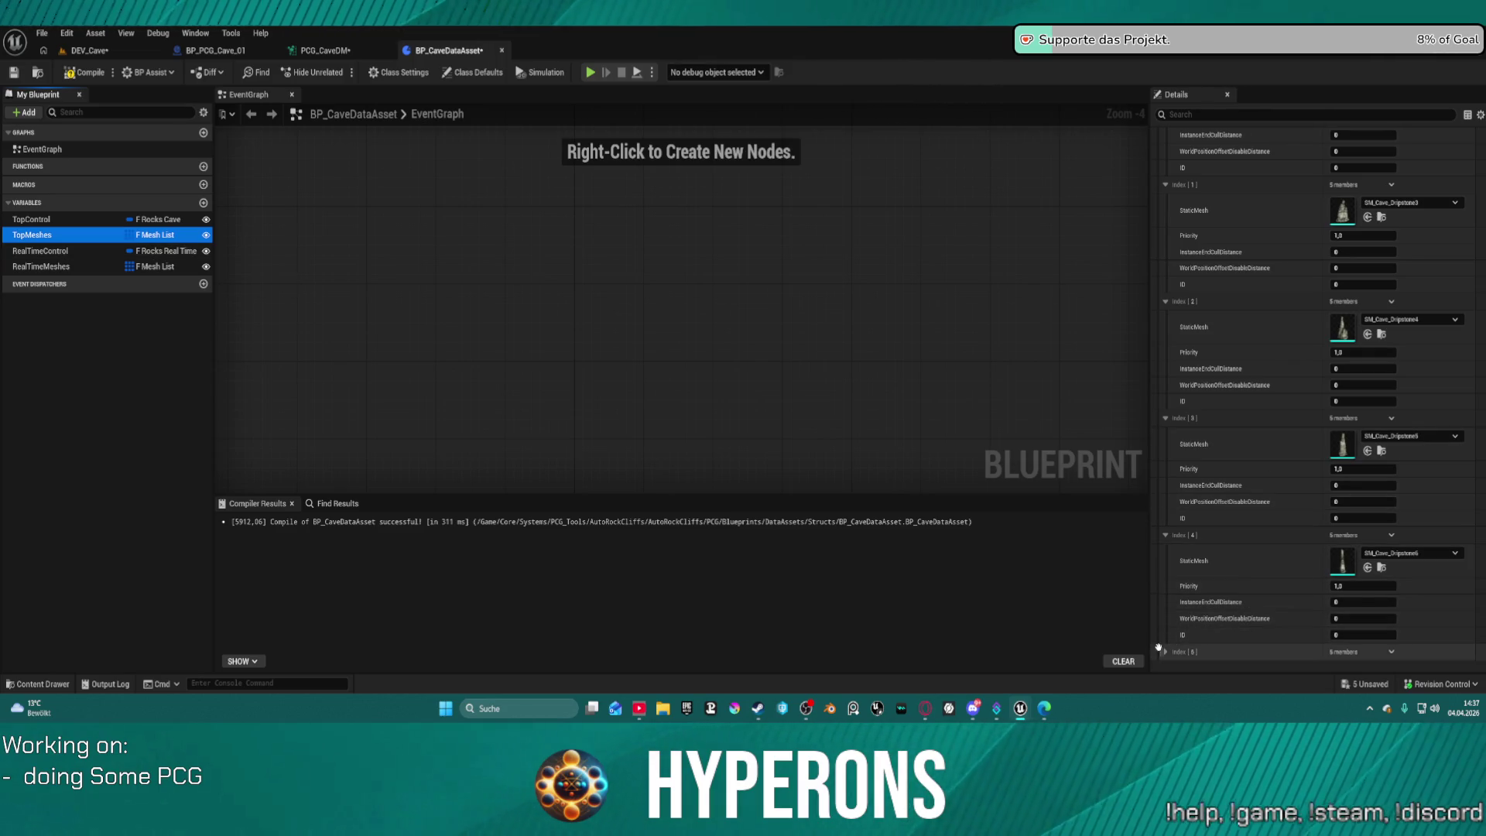
click(1164, 652)
scroll(1249, 586, down, 3)
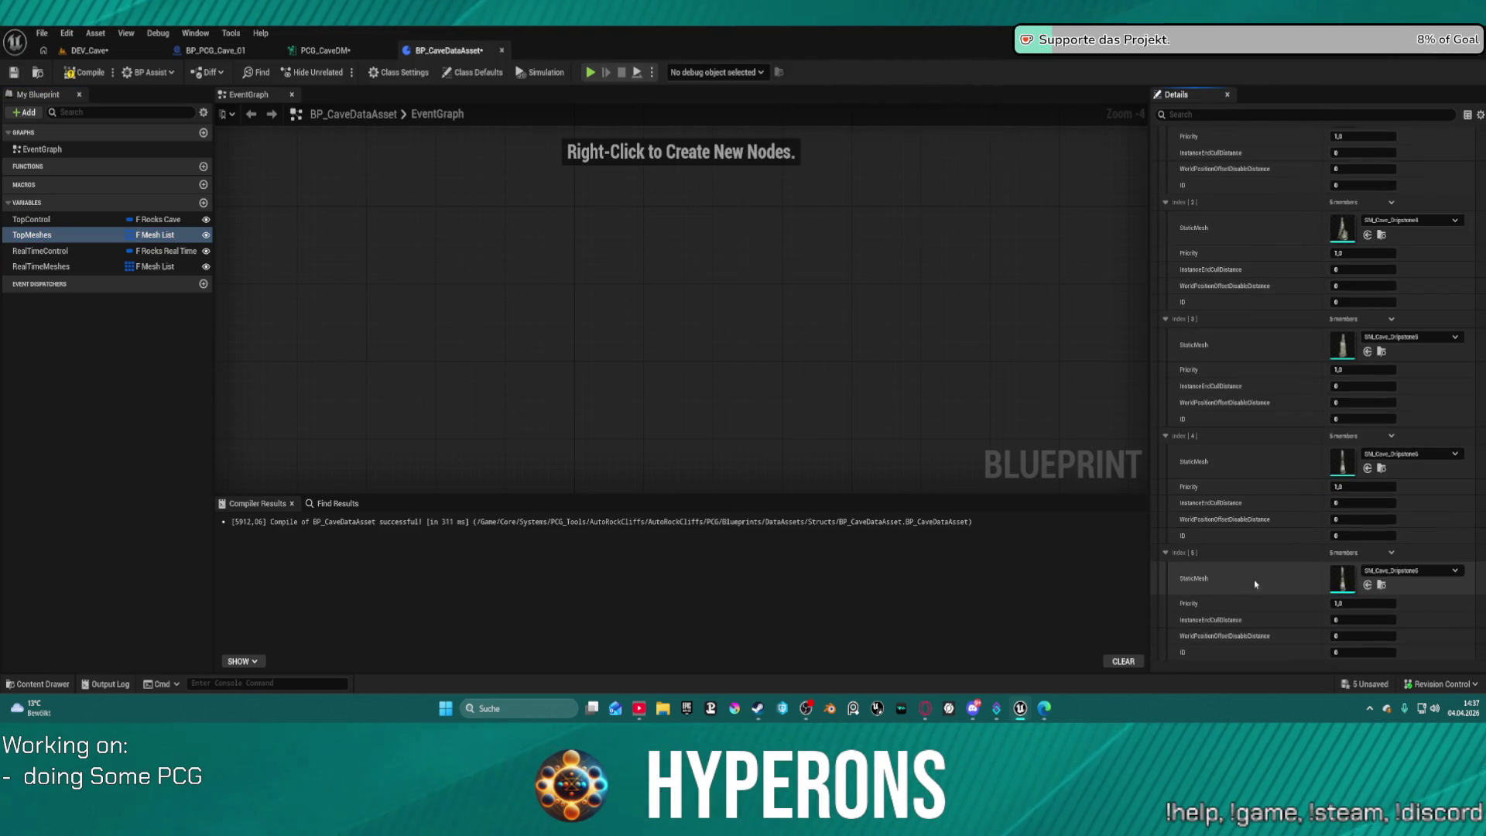
click(1382, 585)
key(ctrl+space)
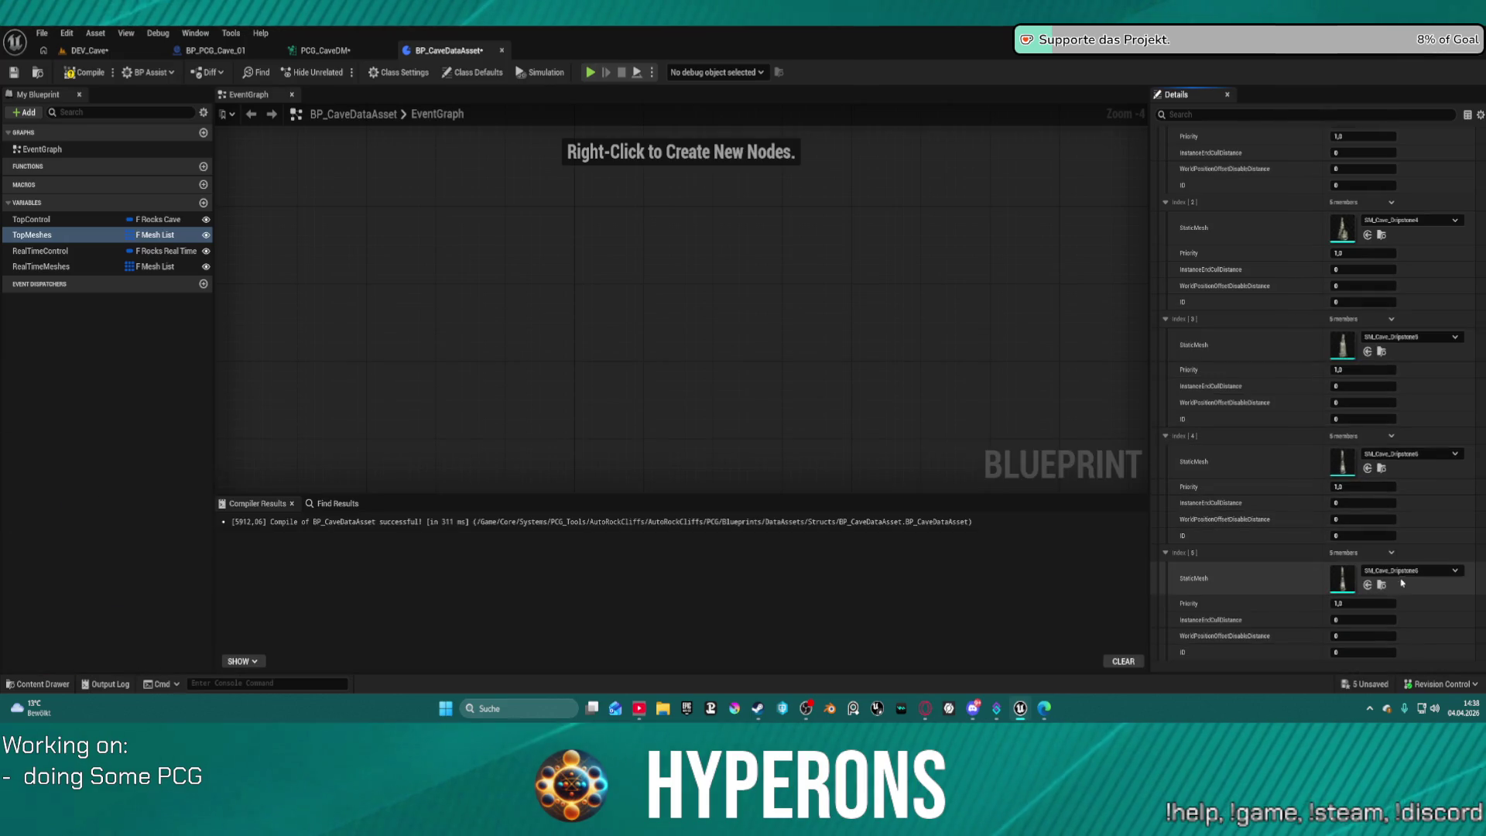
click(1404, 577)
click(1404, 578)
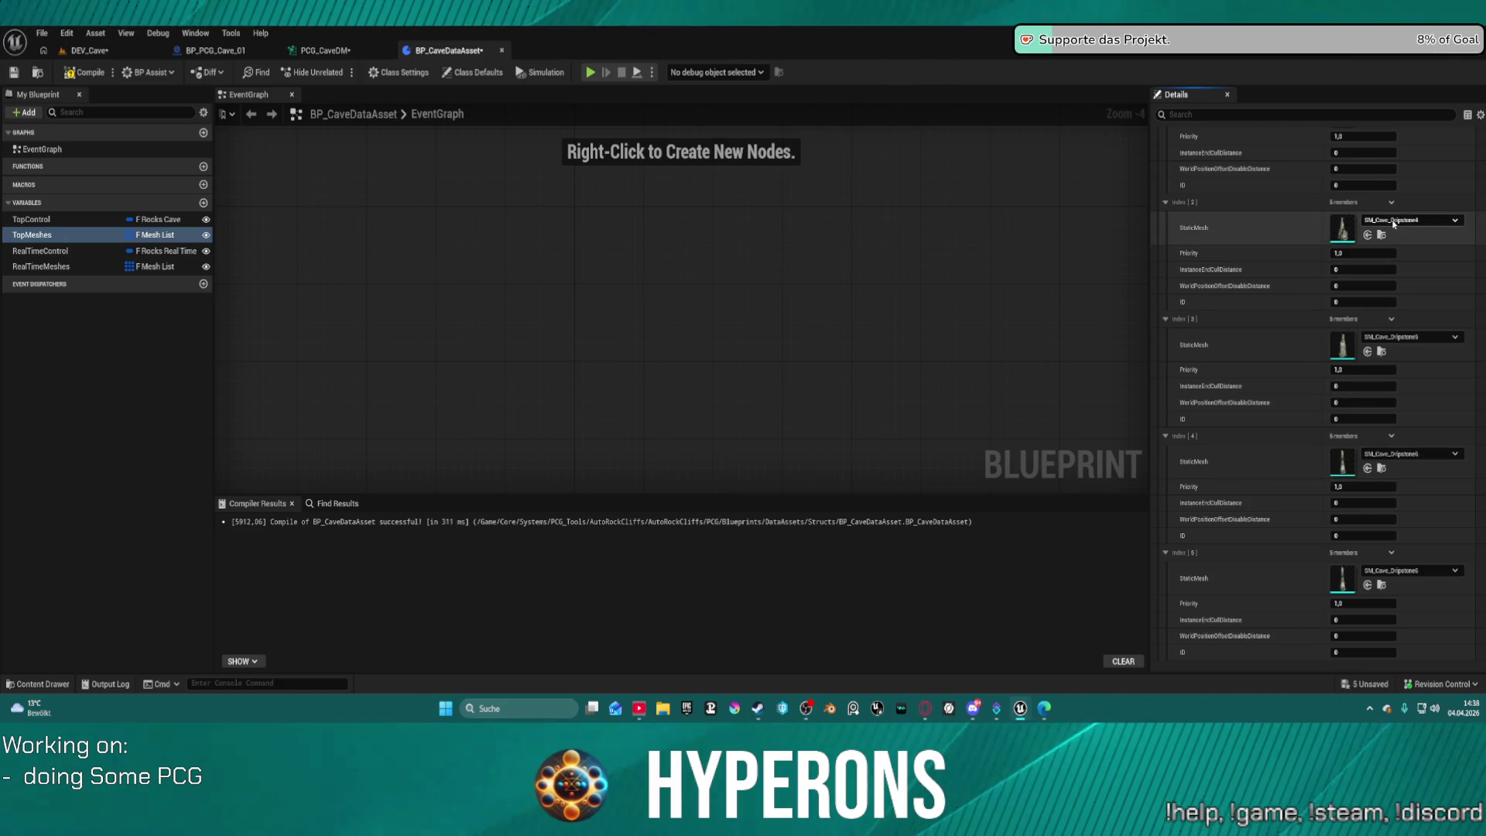
Set the Index[5] mesh to SM_Cave_Dripstone7 through the asset picker.
scroll(1401, 212, up, 2)
scroll(1401, 211, up, 3)
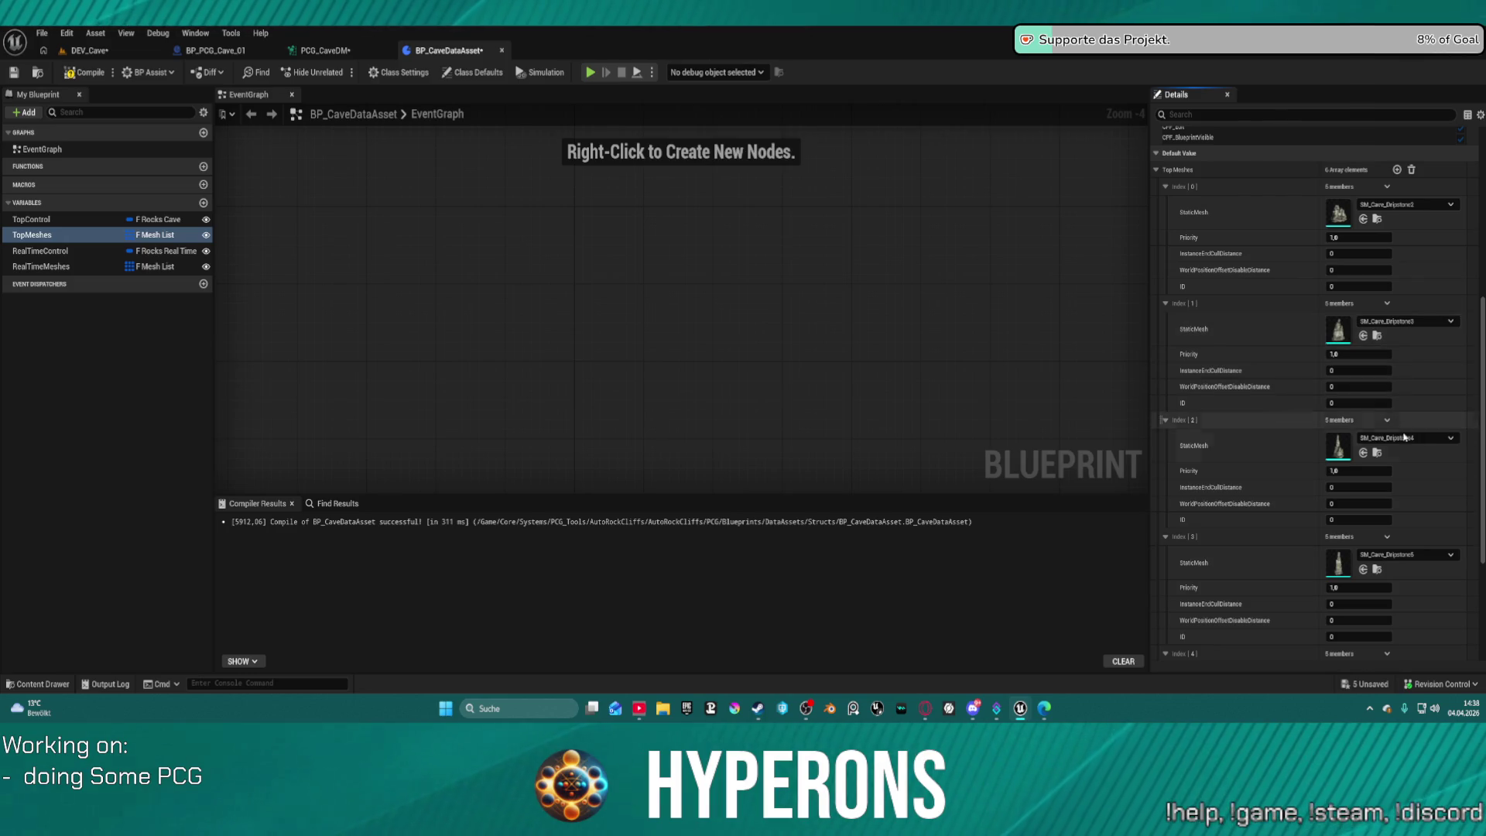
scroll(1405, 464, down, 4)
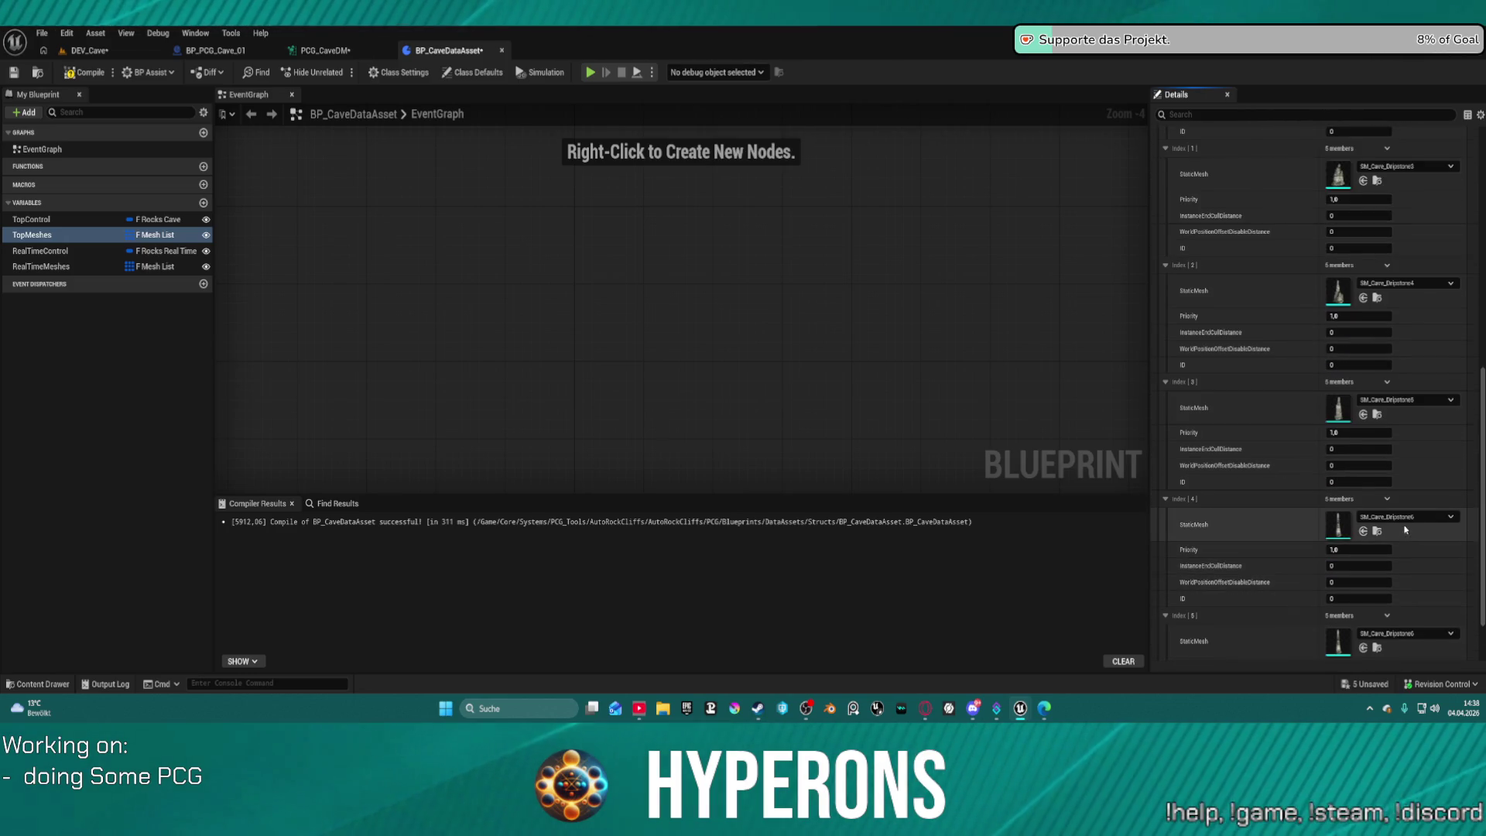
click(1416, 458)
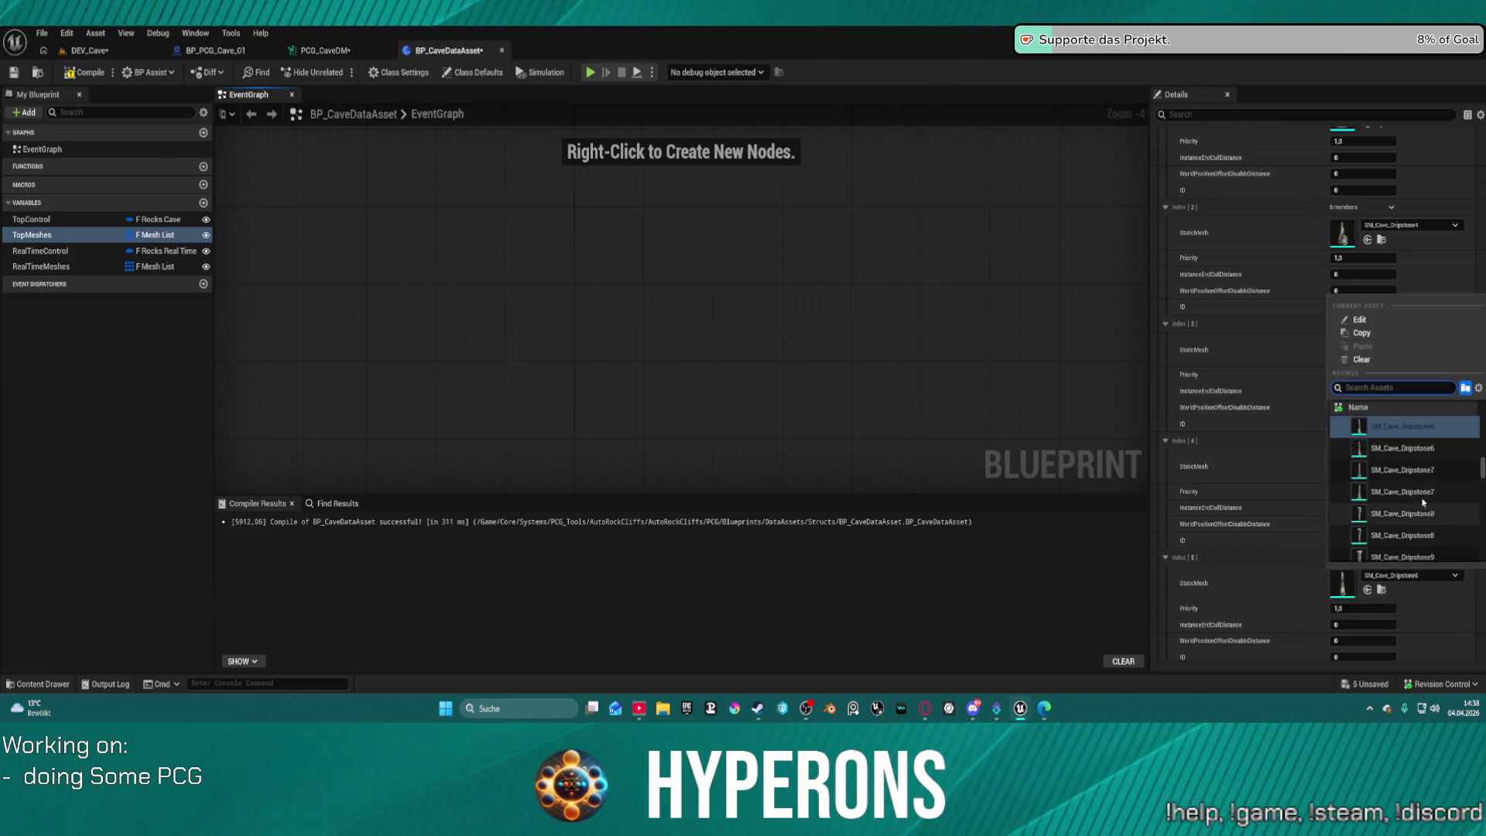
scroll(1423, 496, down, 2)
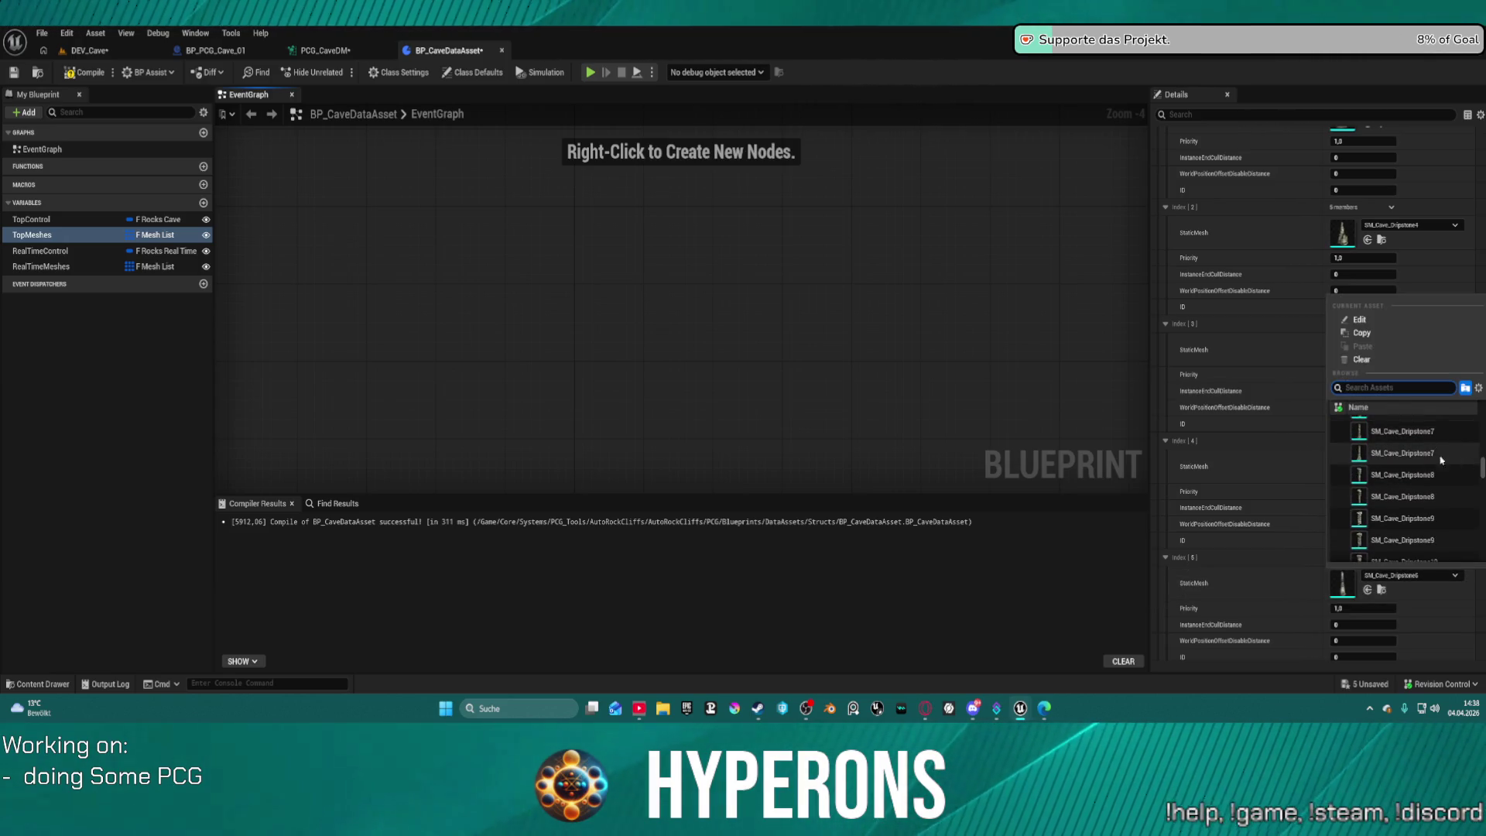
click(1425, 432)
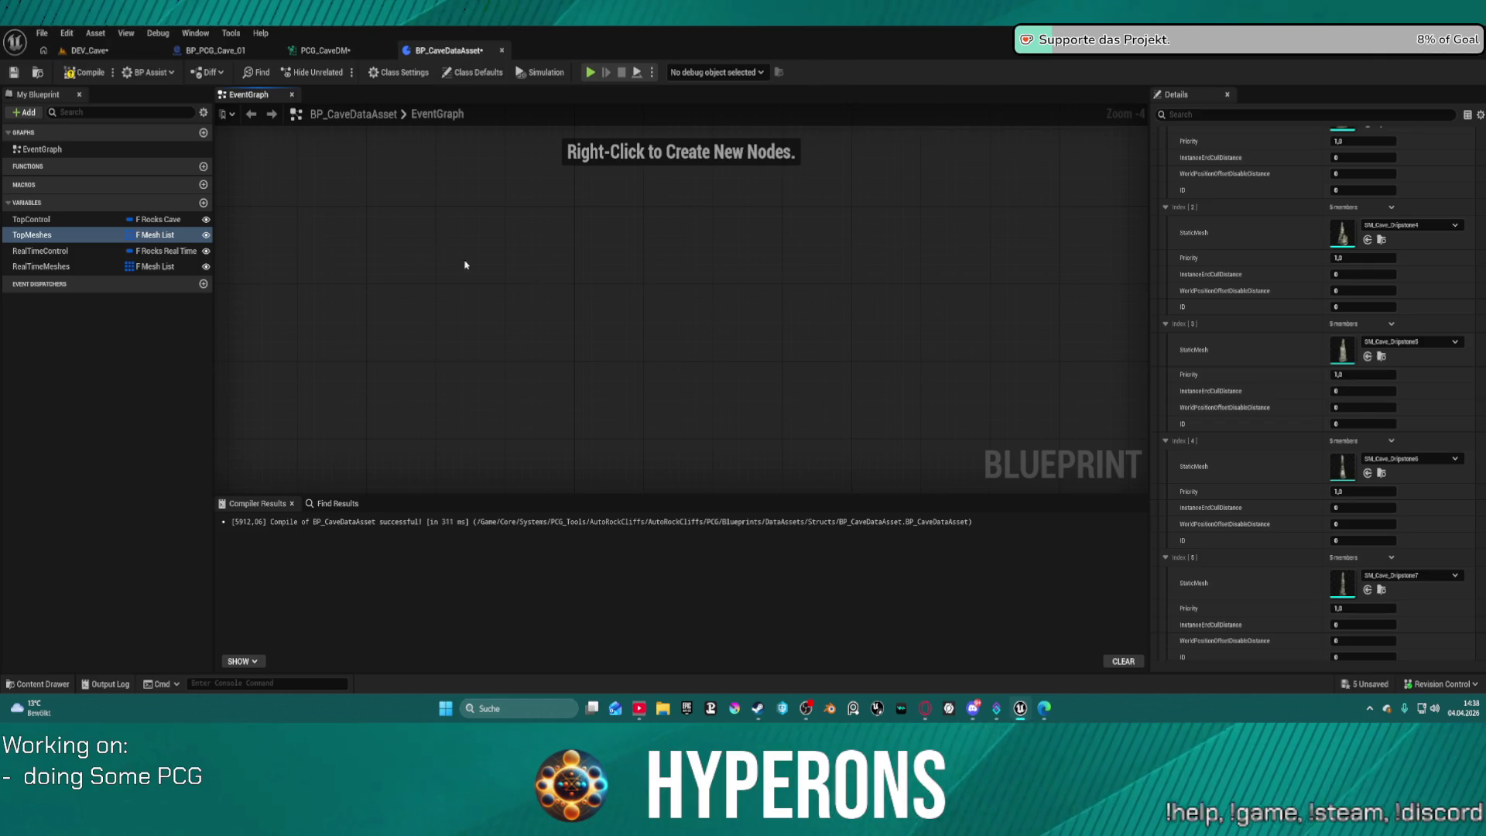
Return to the PCG_CaveDM graph and zoom out until every node is visible.
click(315, 54)
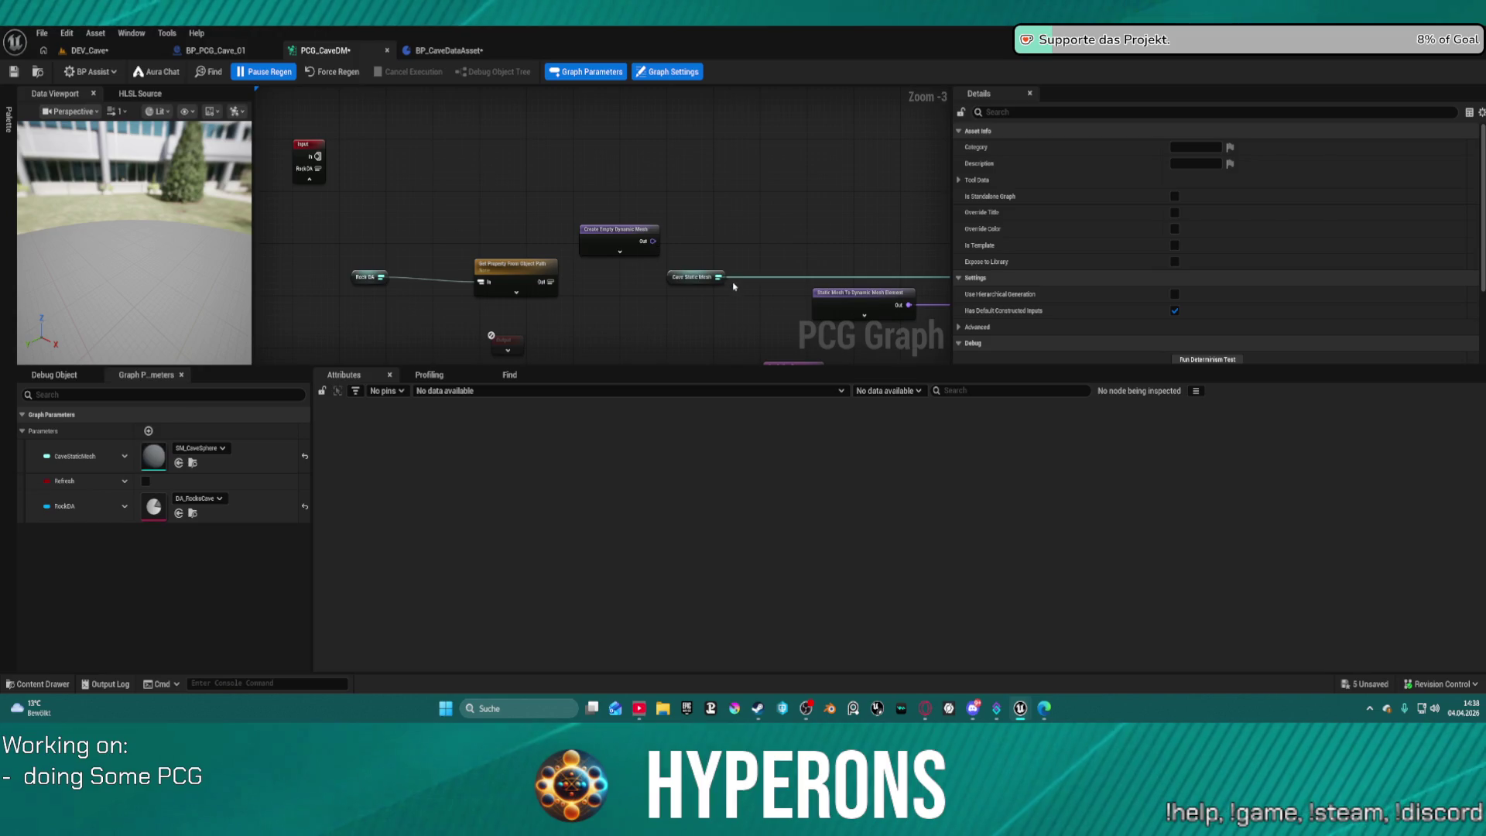
scroll(733, 285, down, 5)
mouse_move(256, 167)
mouse_down()
mouse_move(397, 161)
mouse_move(435, 208)
mouse_up()
scroll(436, 208, up, 8)
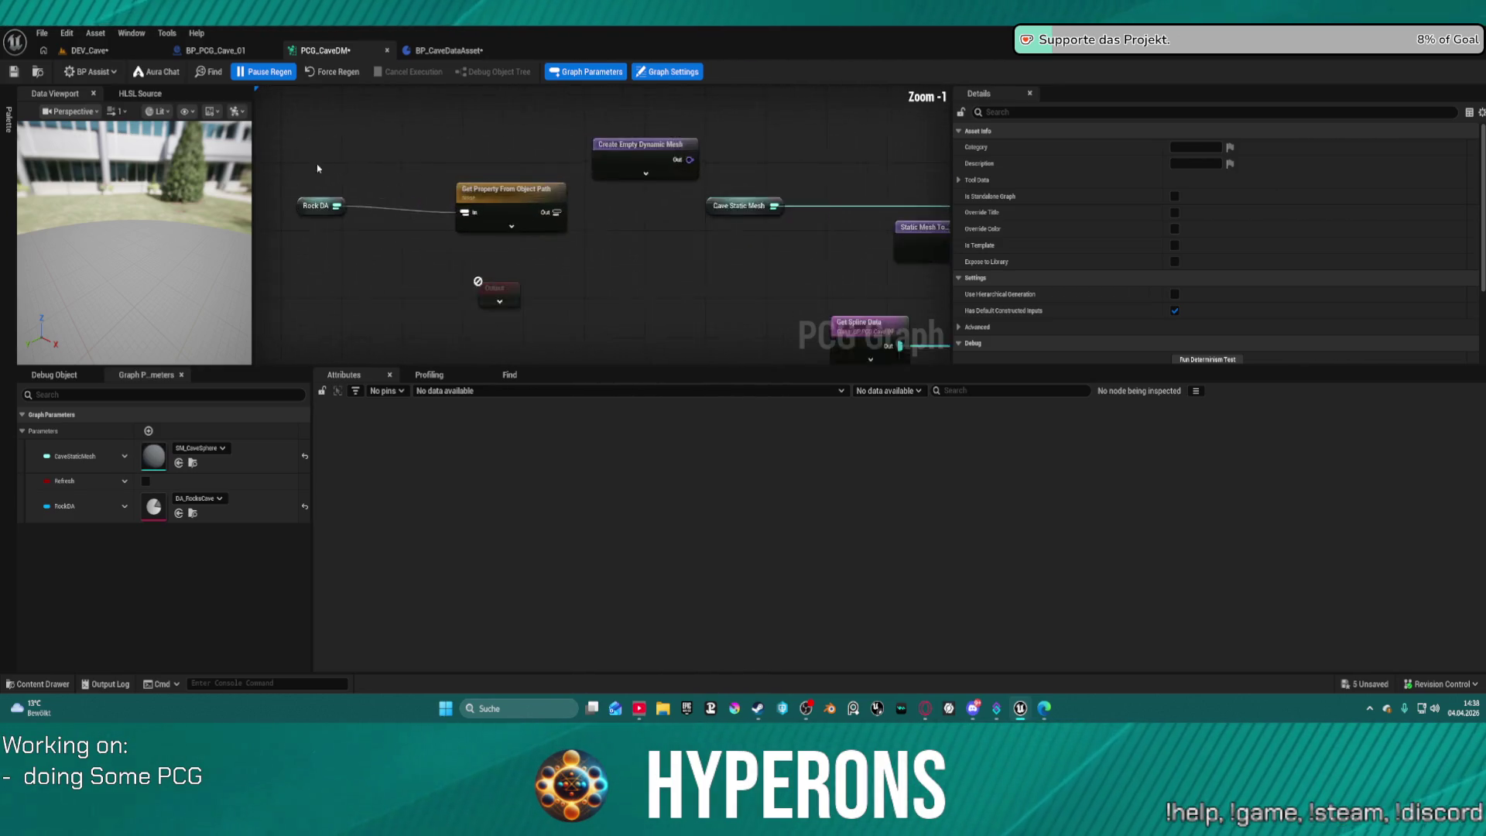
click(540, 223)
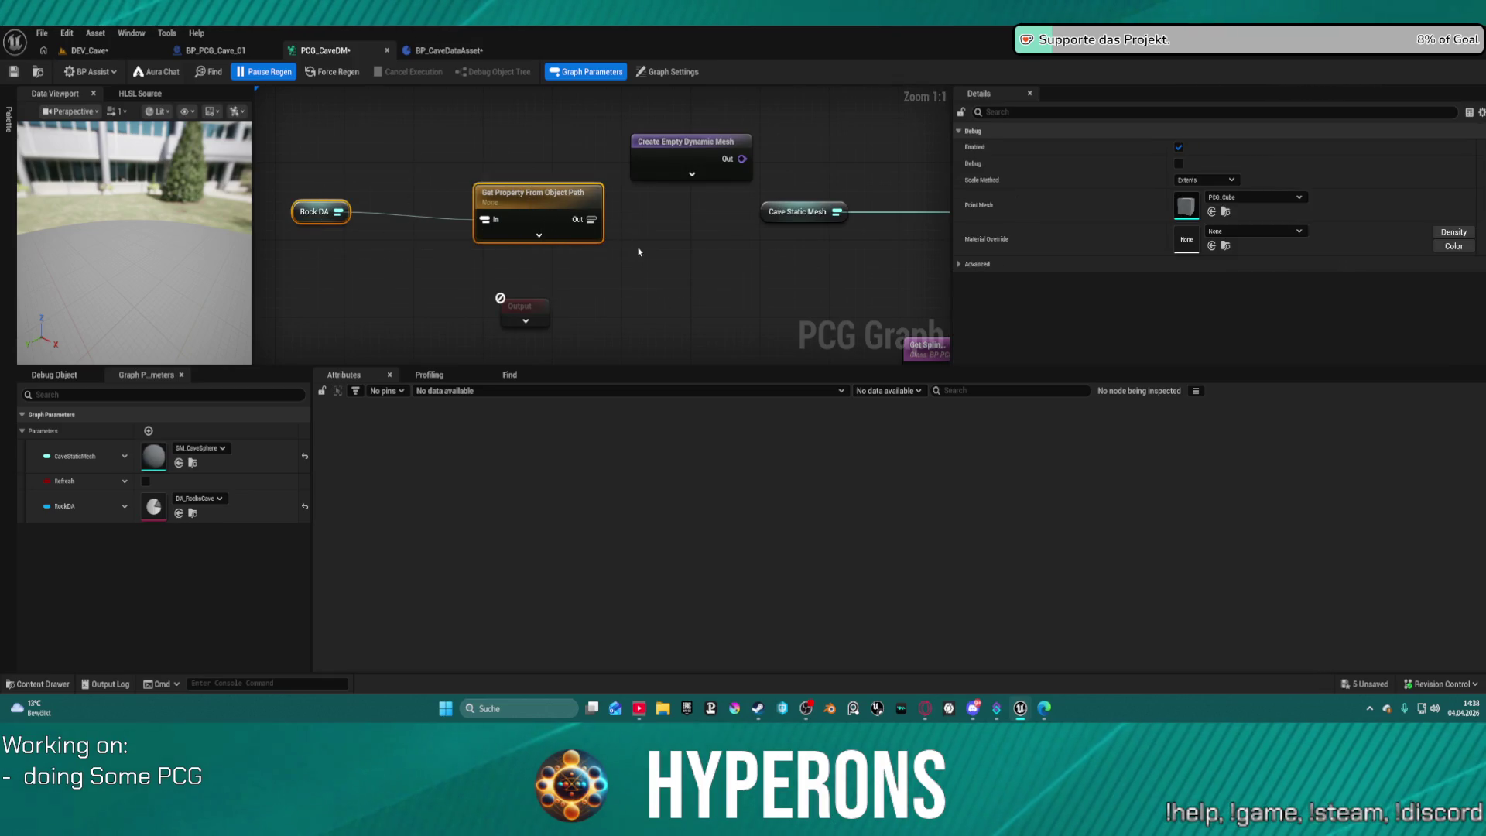
click(691, 249)
scroll(691, 248, down, 4)
scroll(691, 248, down, 4)
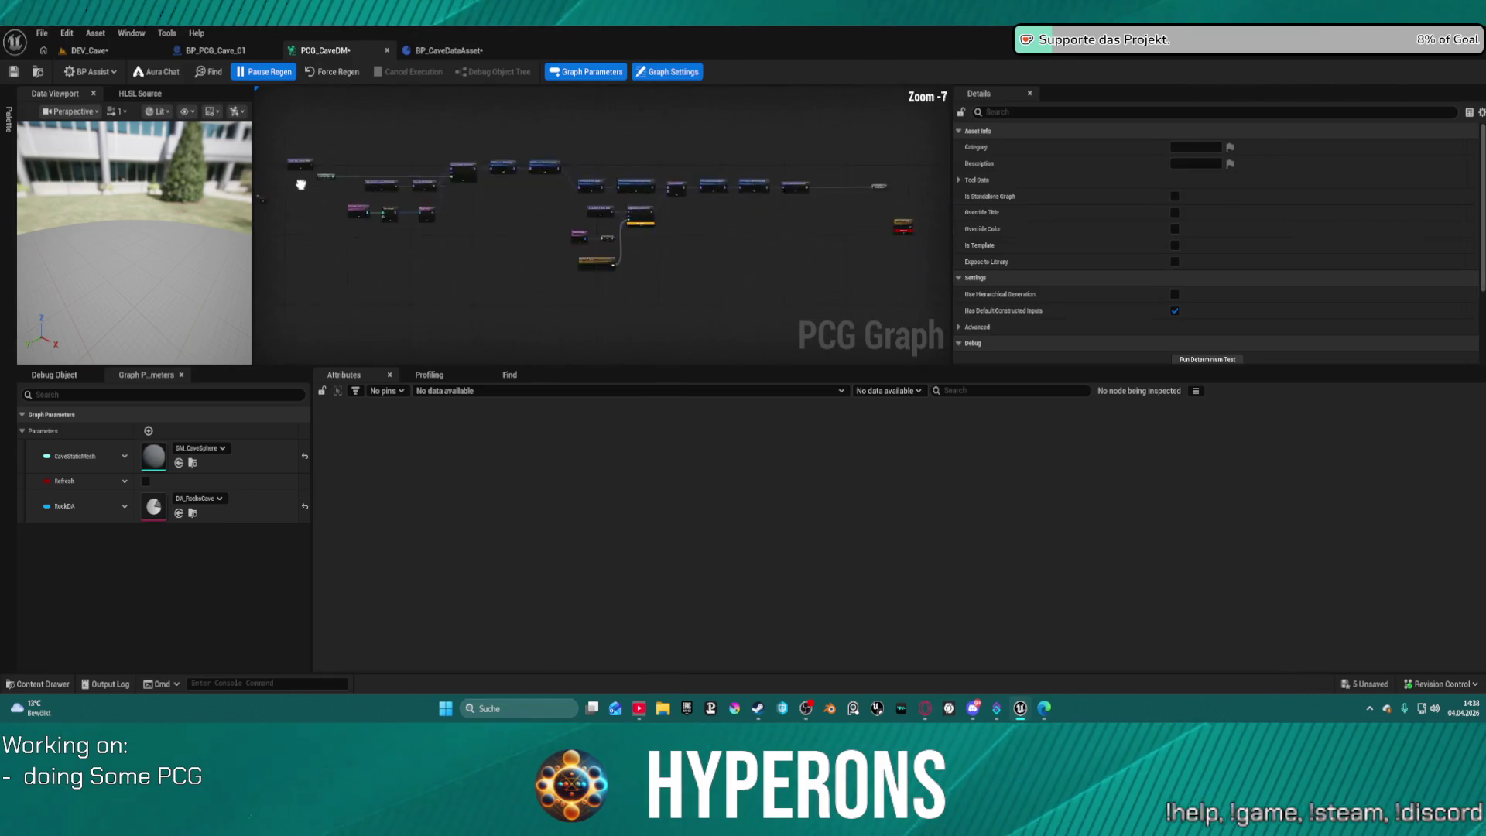
drag(372, 216, 338, 215)
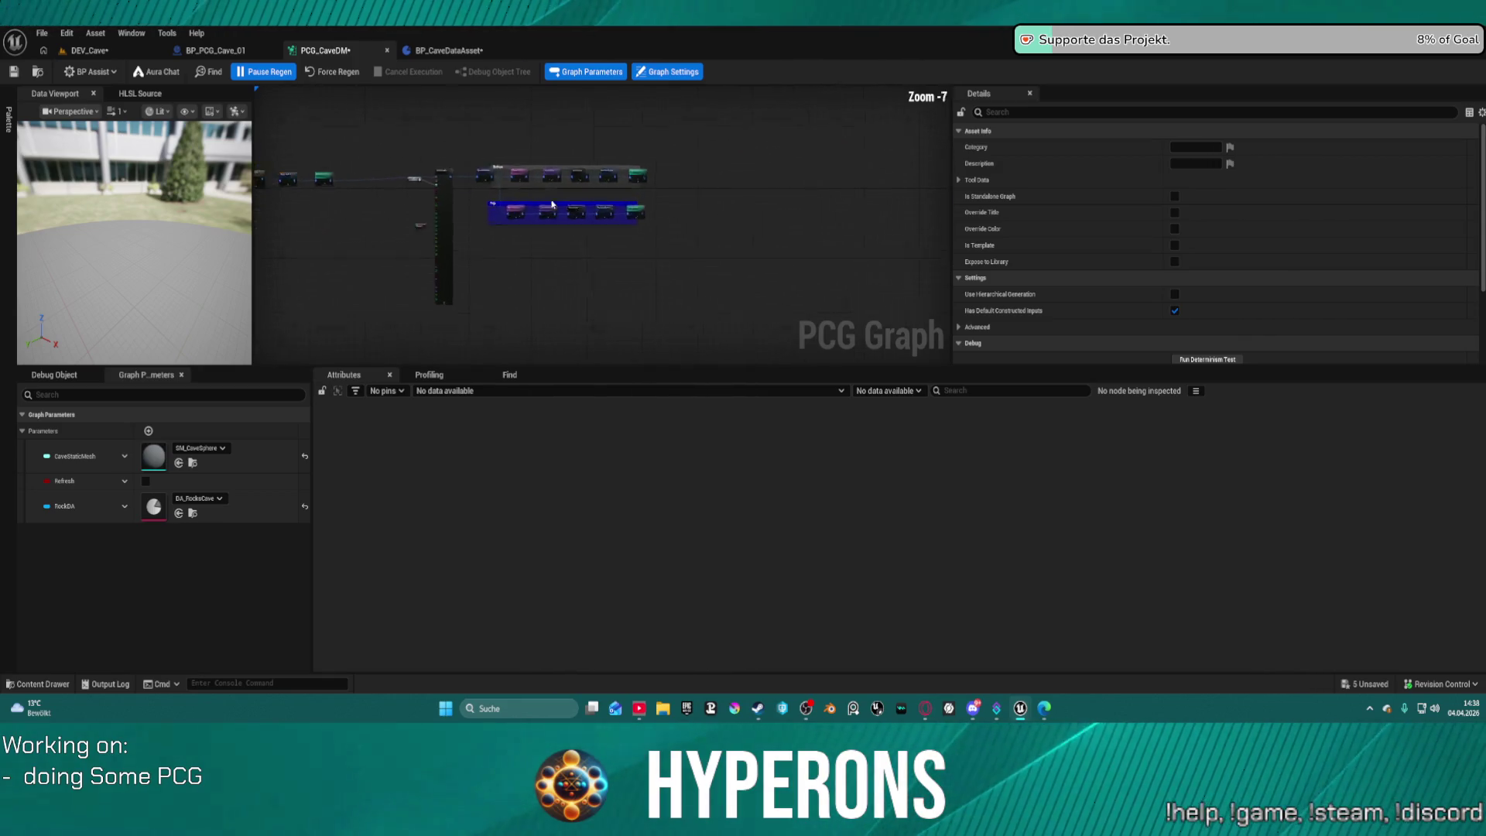
scroll(531, 193, up, 8)
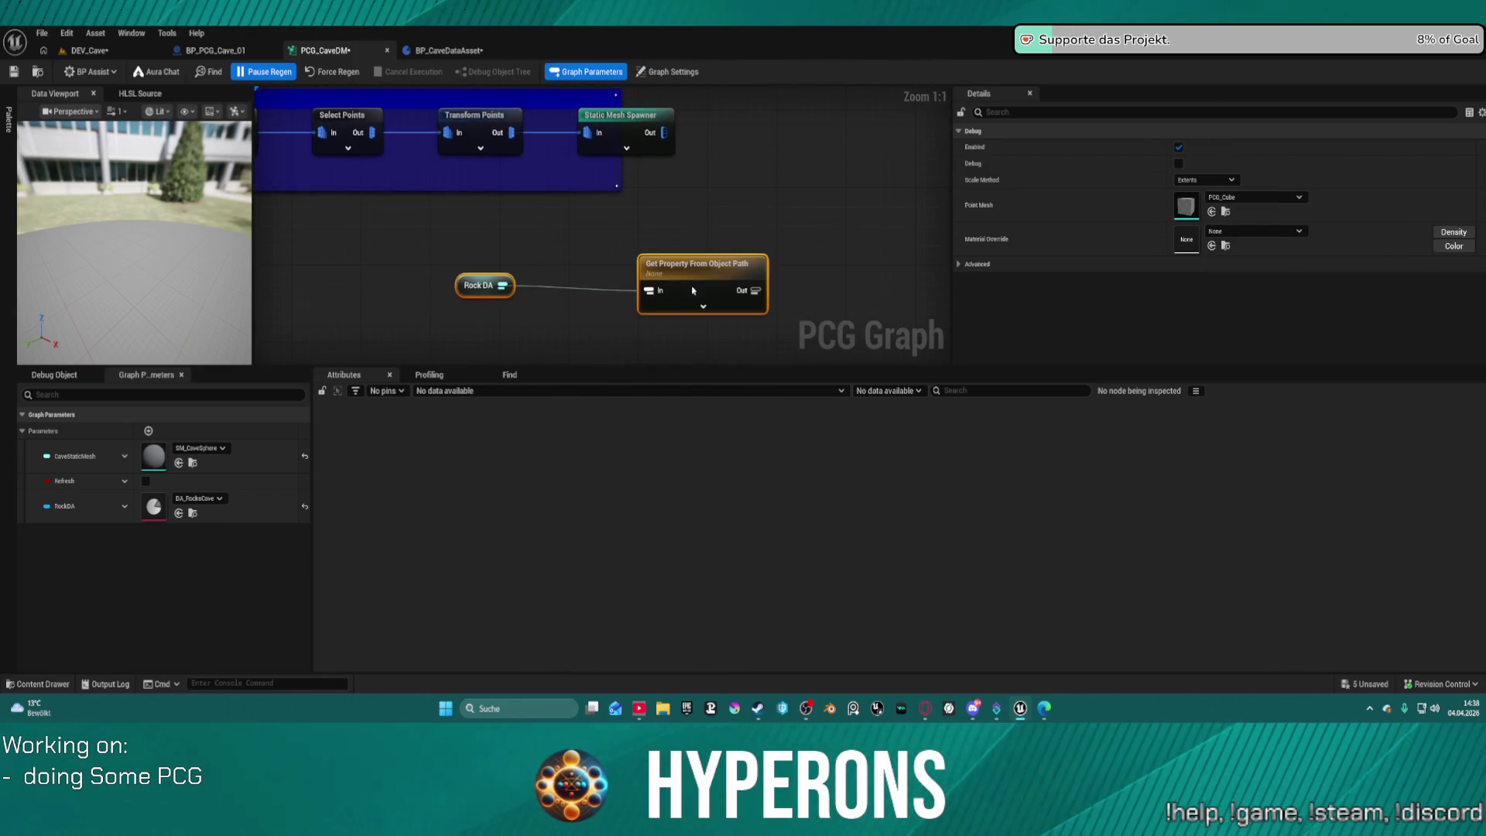
Move Rock DA and Get Property From Object Path left, Static Mesh Spawner far right, and inspect their settings.
mouse_move(473, 287)
mouse_down()
mouse_move(498, 303)
mouse_move(343, 297)
mouse_up()
drag(581, 278, 512, 281)
drag(623, 124, 900, 130)
right_click(663, 157)
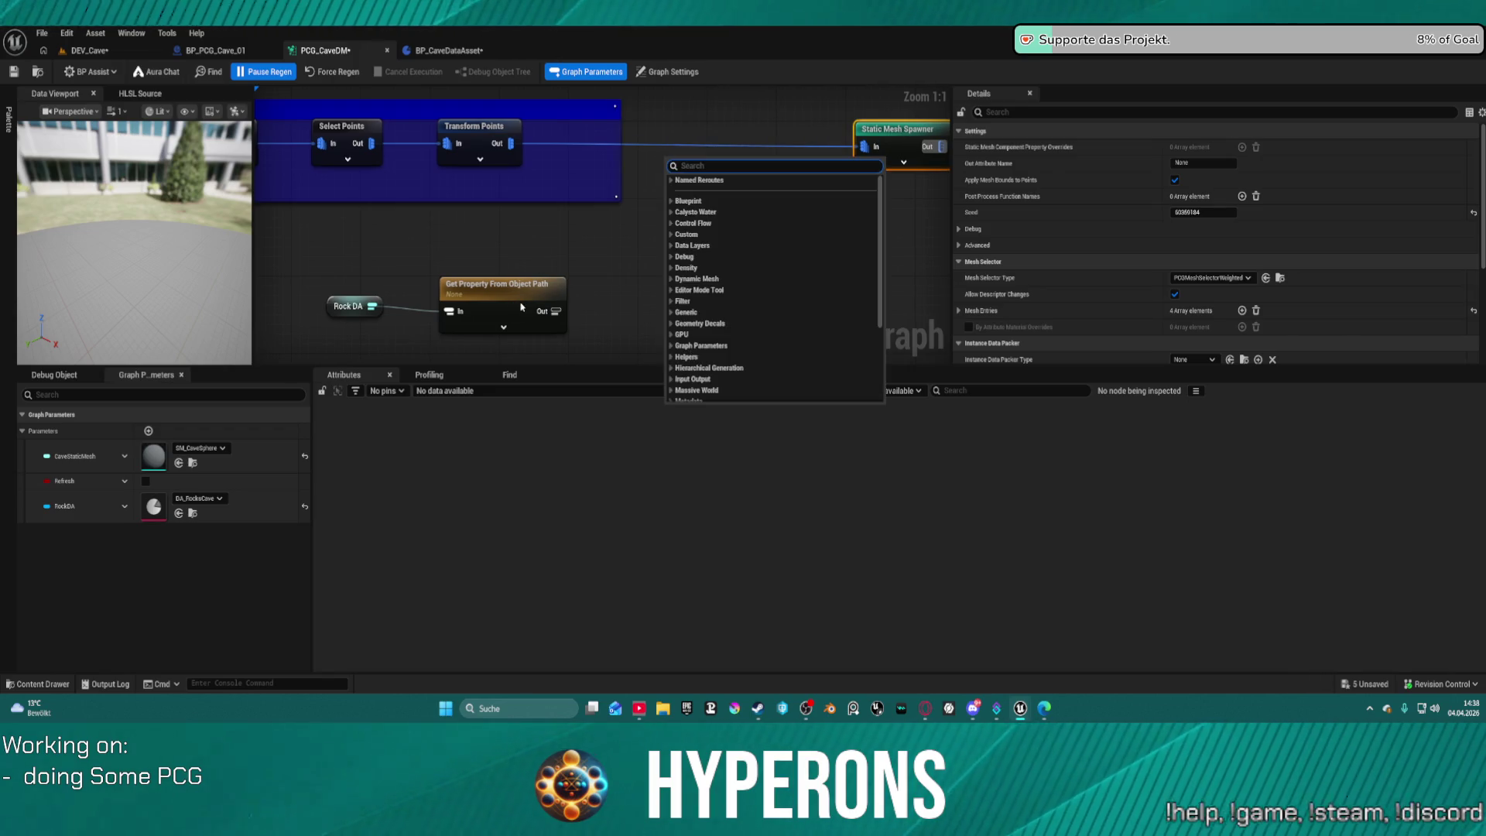
click(499, 290)
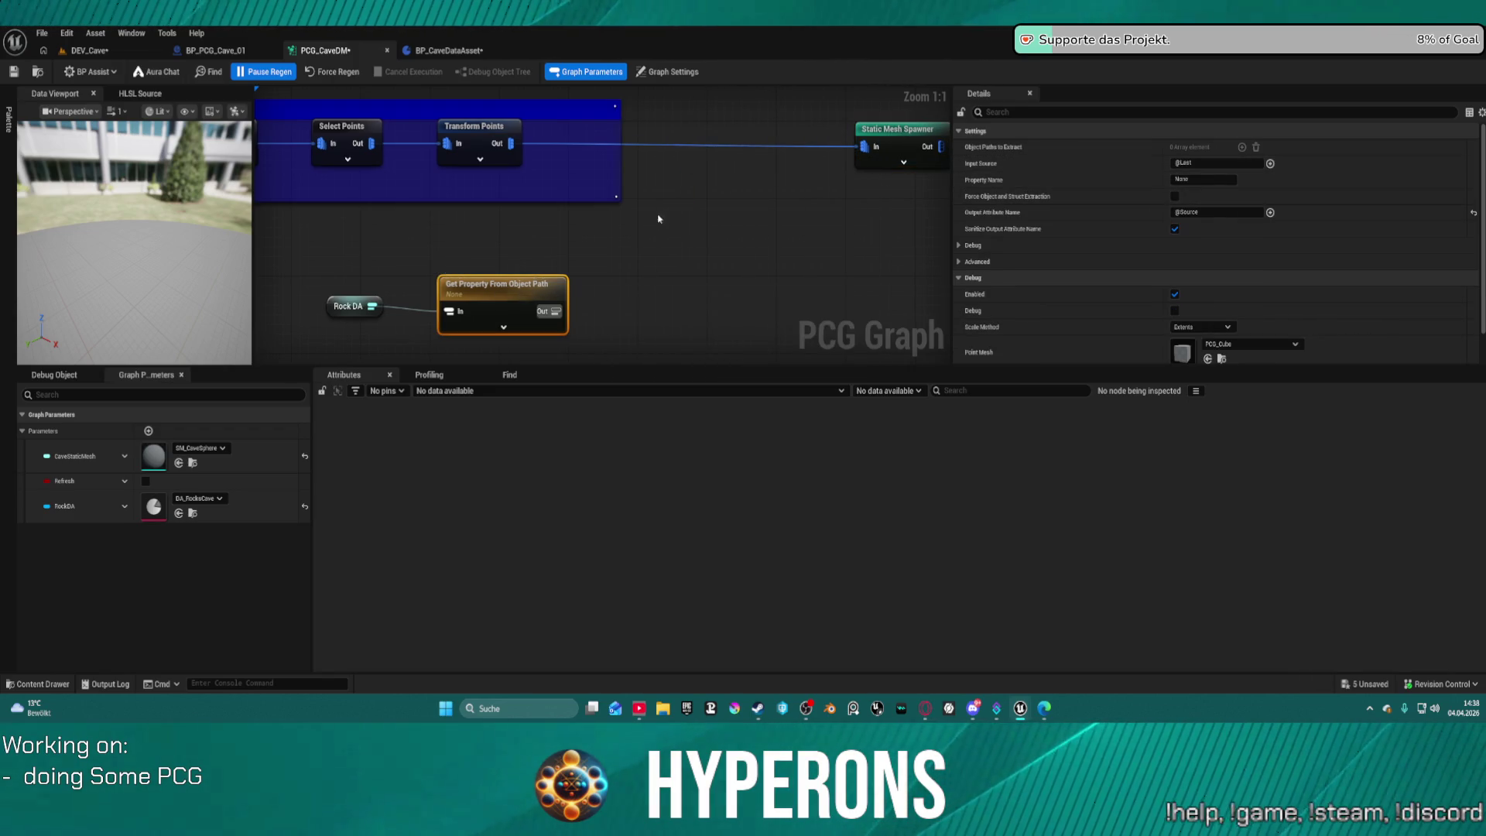
drag(339, 307, 339, 316)
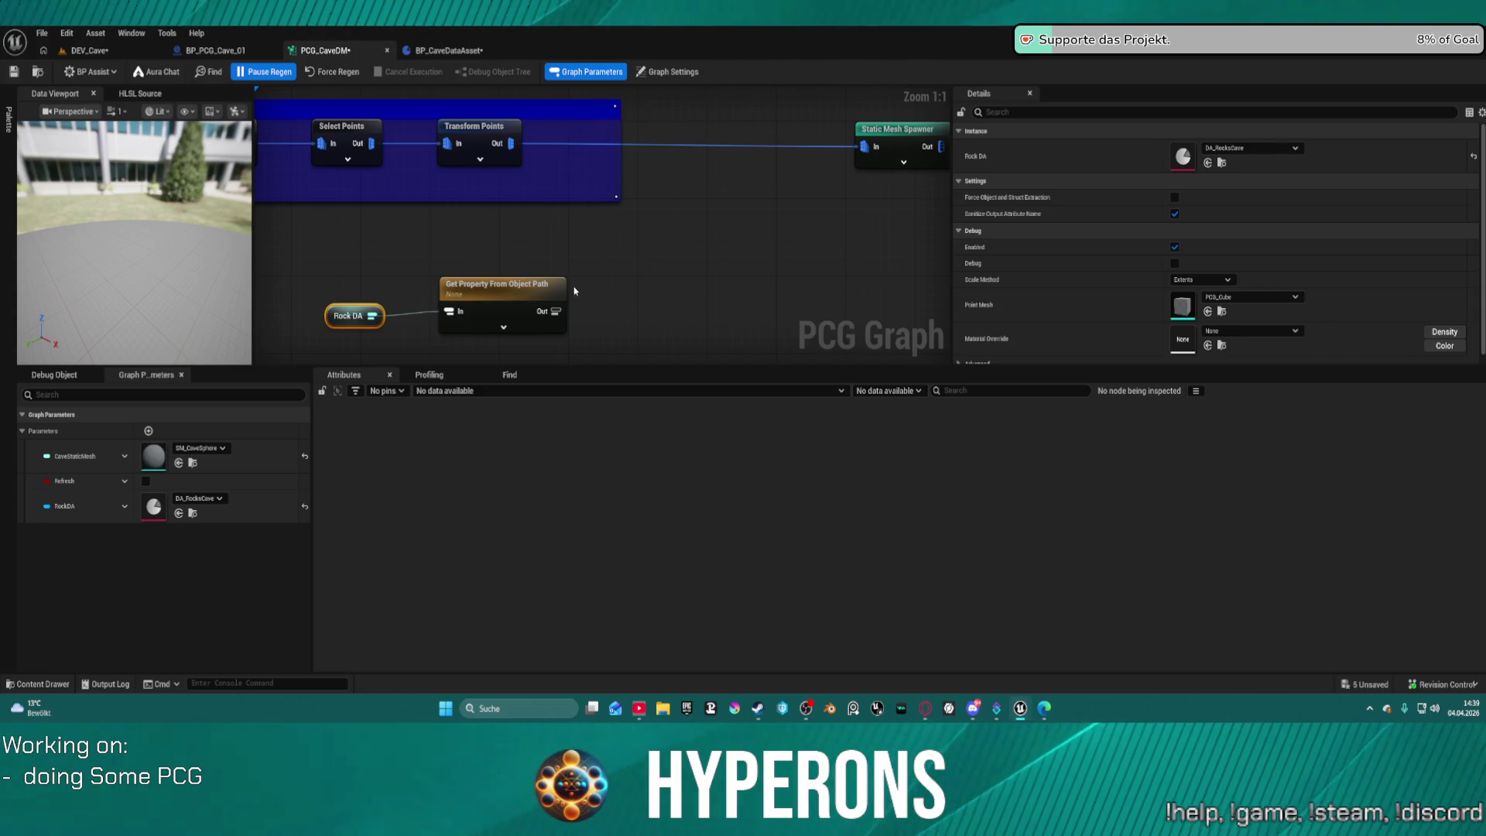
click(529, 296)
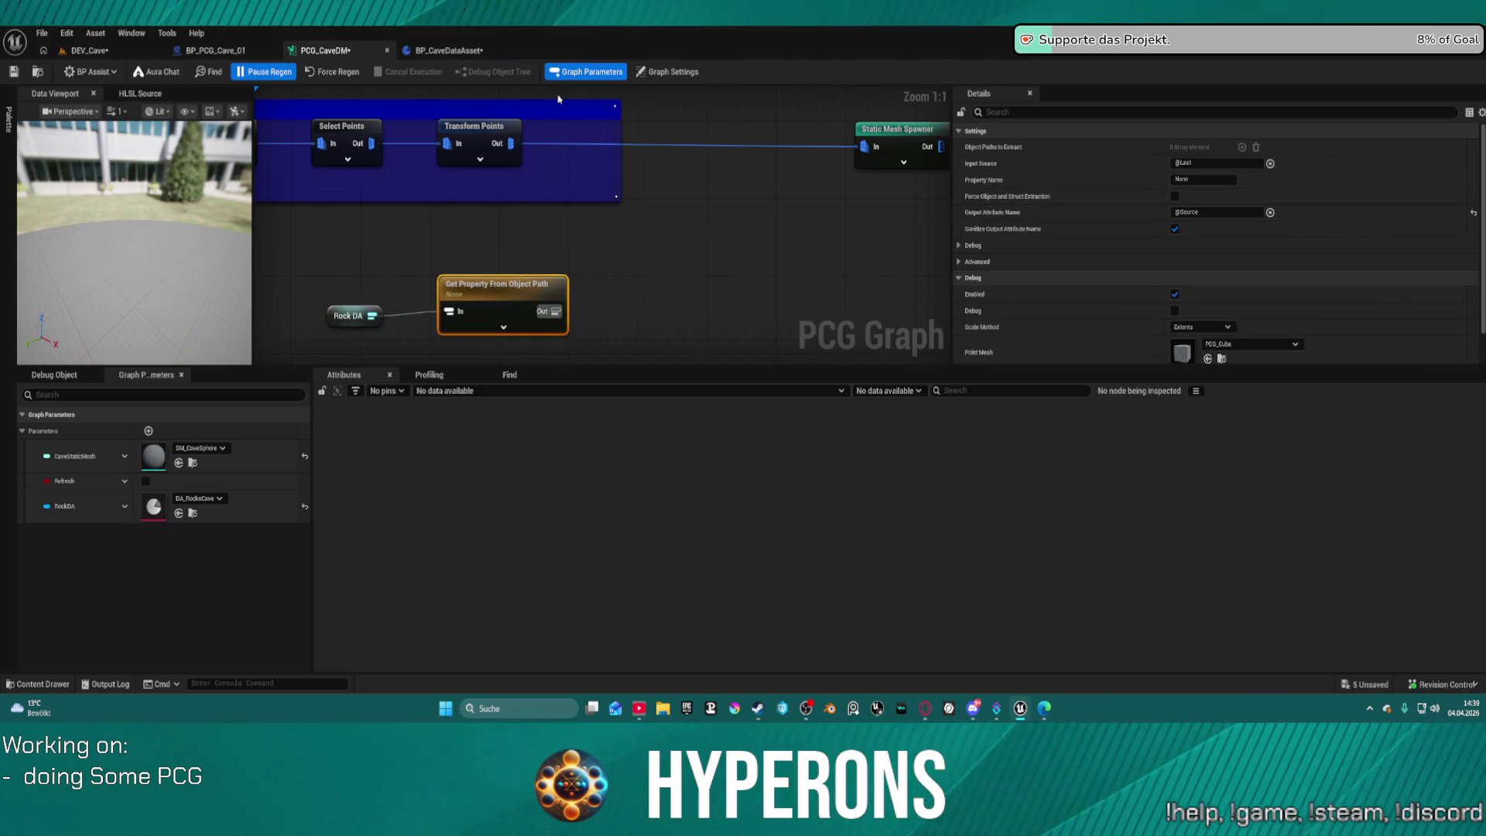
Check the TopMeshes name in BP_CaveDataAsset and enter TopMeshes as Get Property's Property Name.
click(448, 51)
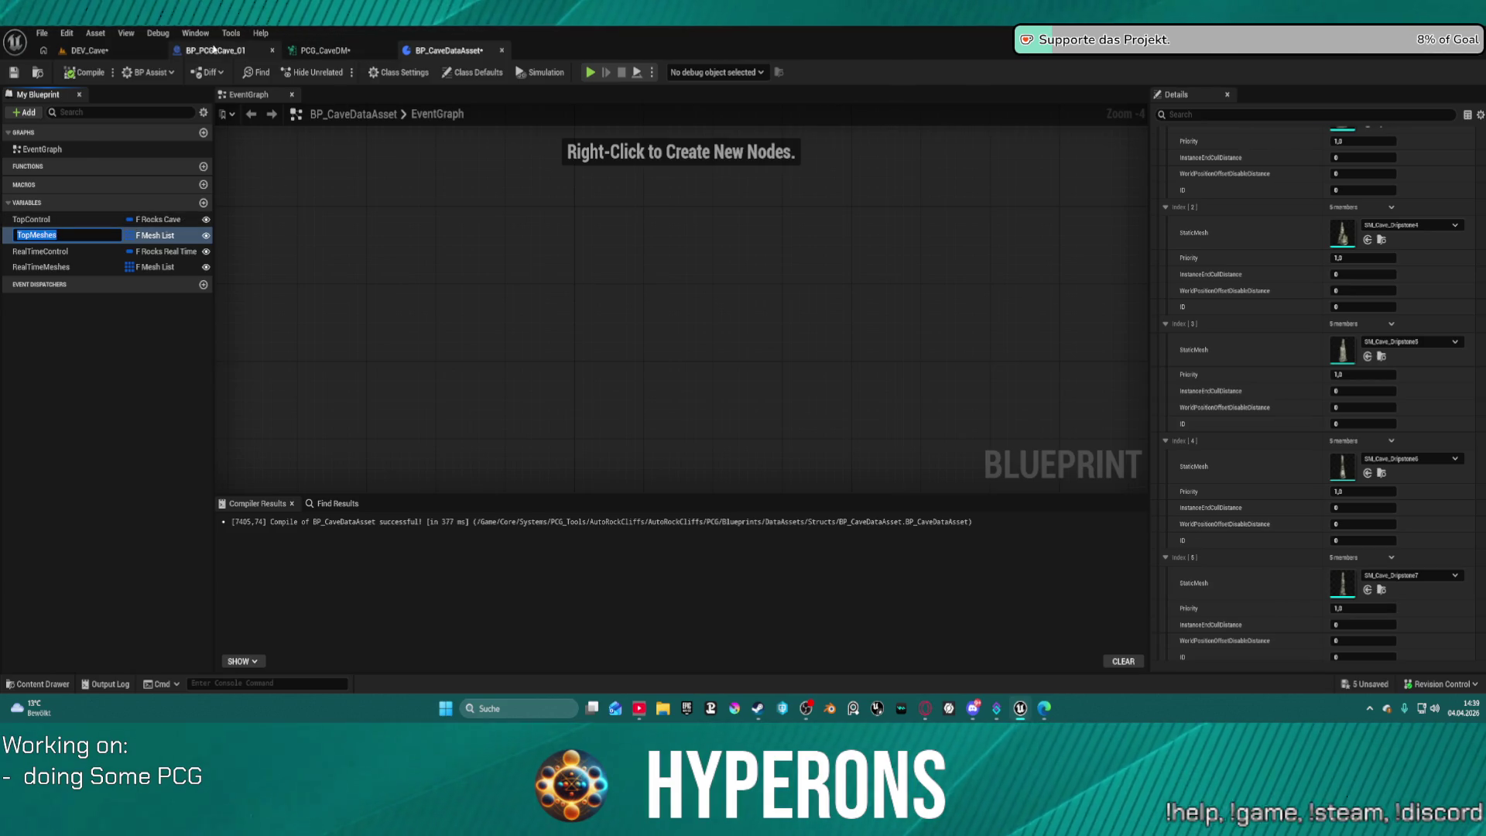
click(213, 49)
click(311, 51)
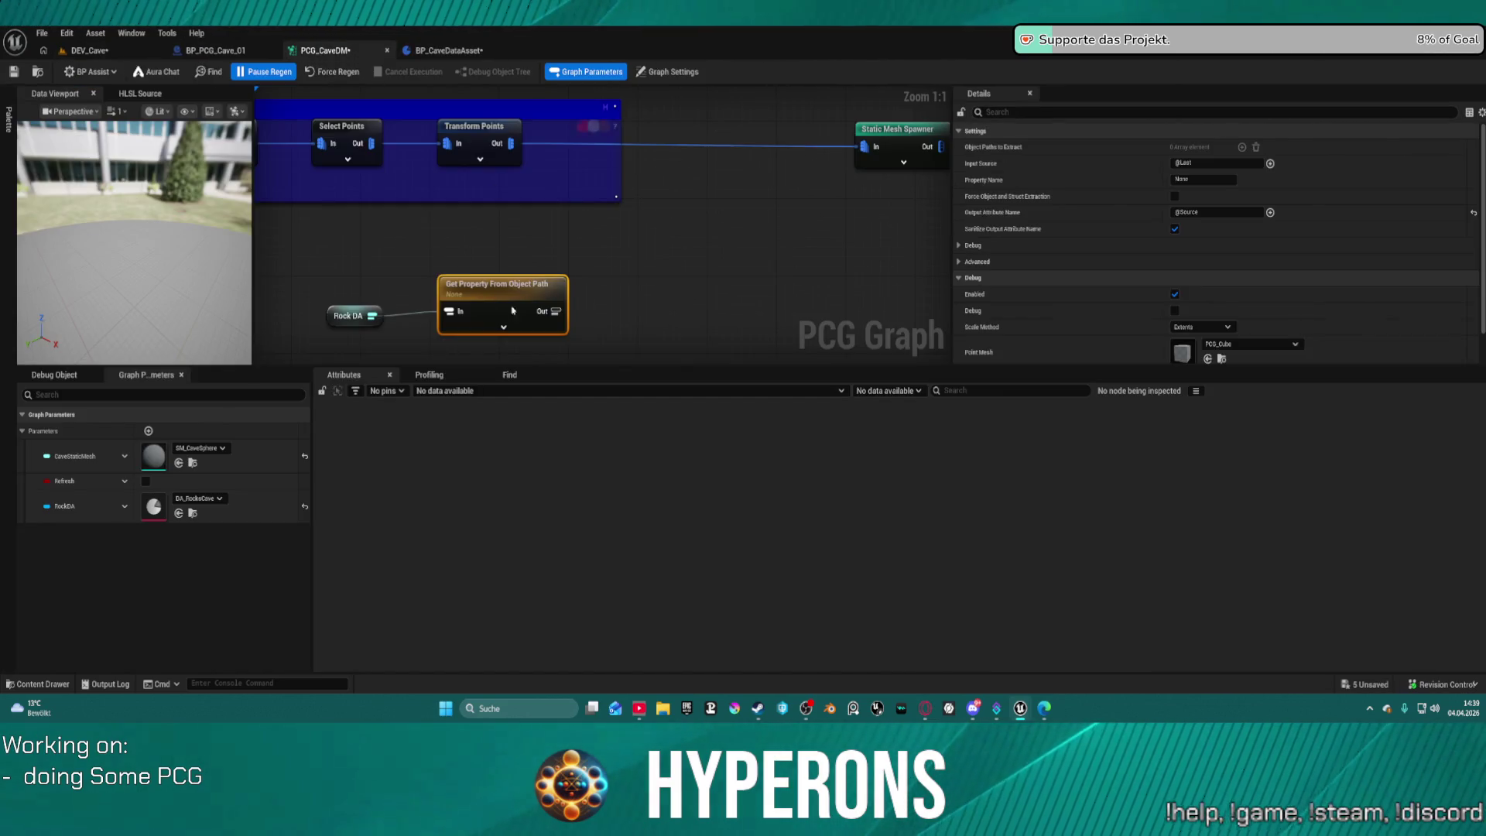
text(TopMeshes)
key(Return)
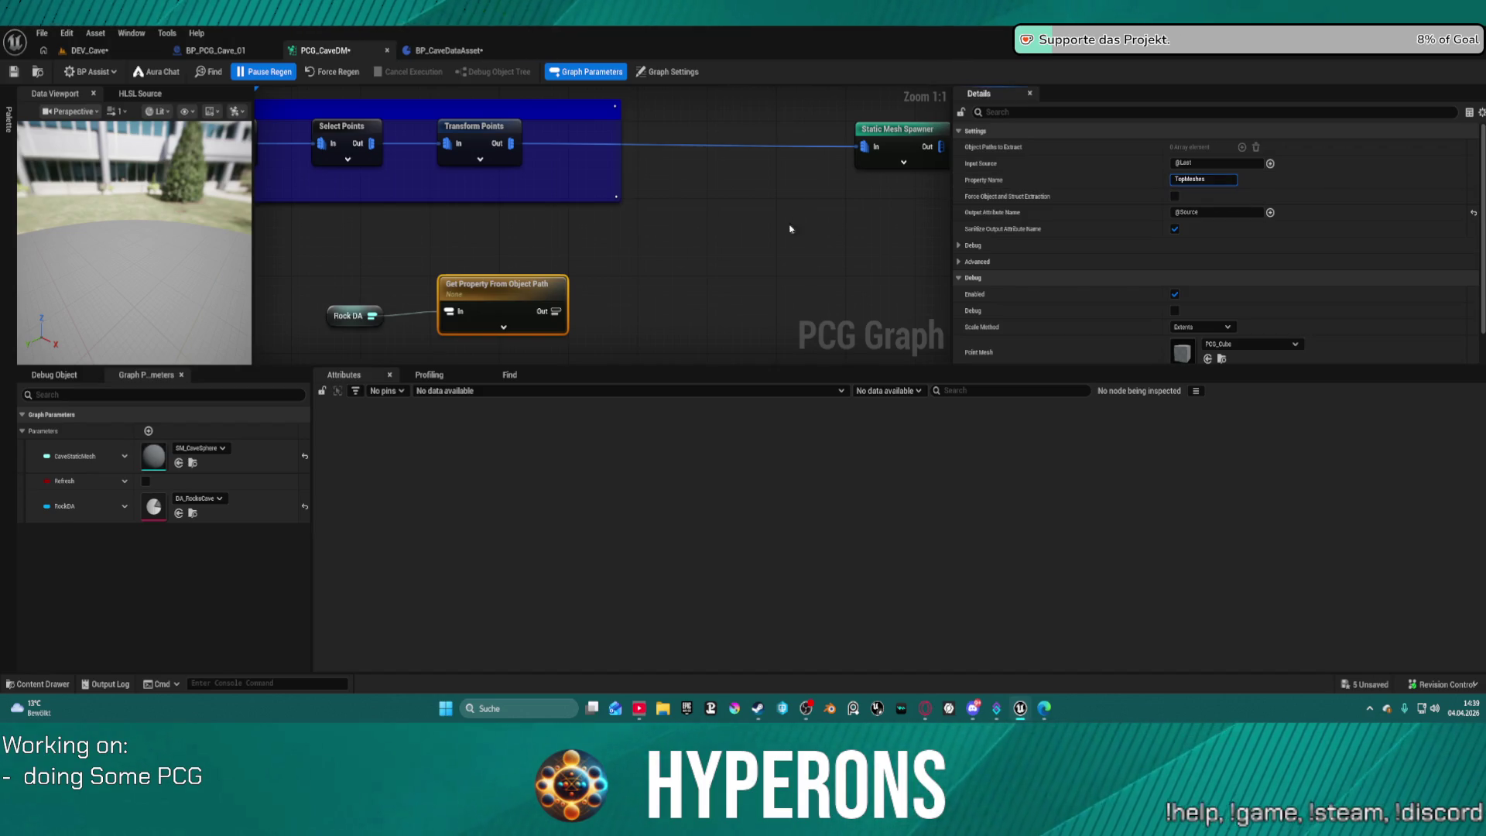
click(772, 245)
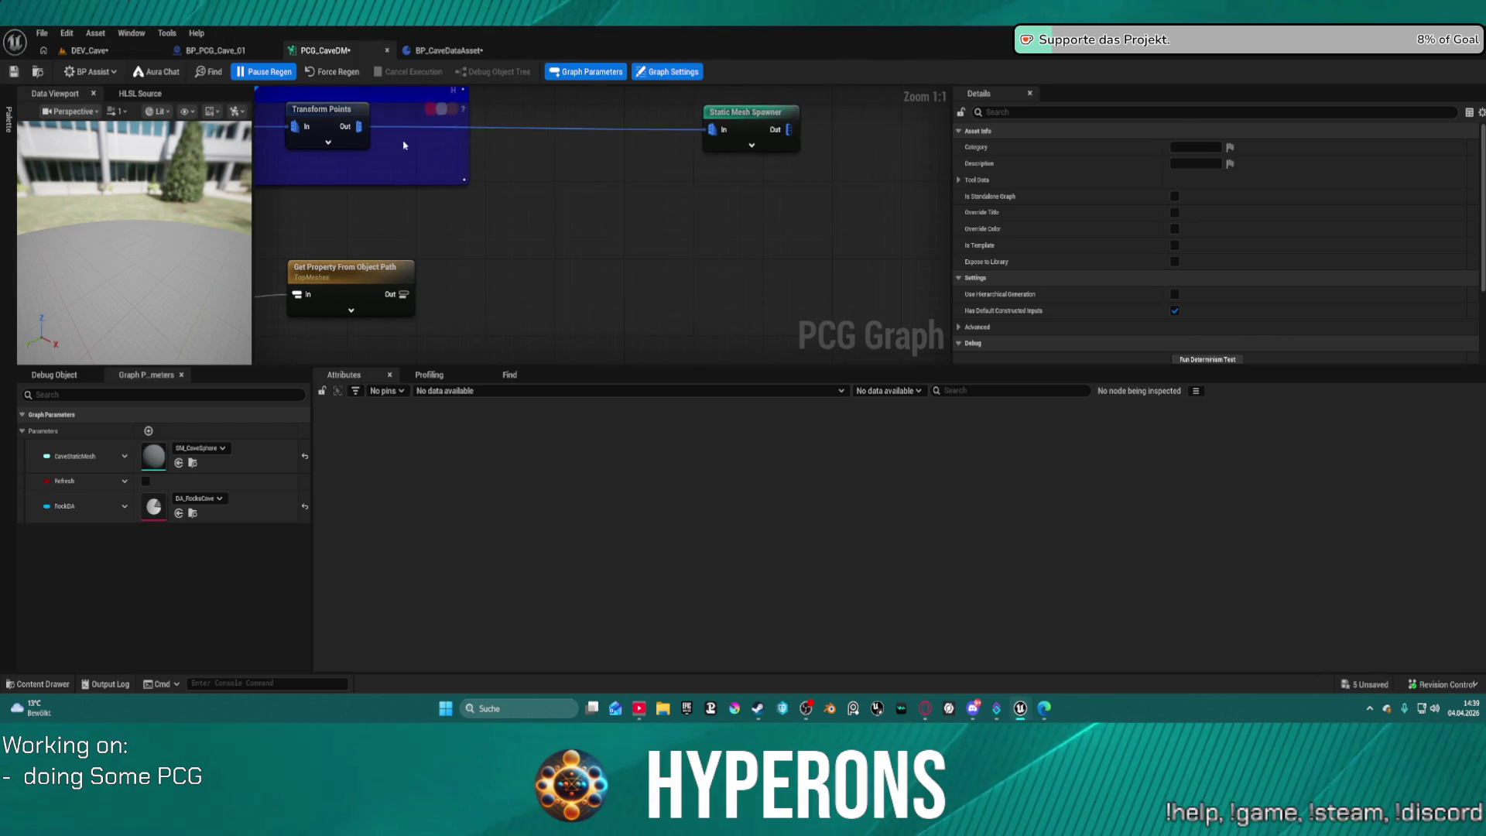
Add a Match And Set Attributes node off Transform Points' output and position it.
click(321, 109)
drag(360, 126, 457, 152)
text(set and m)
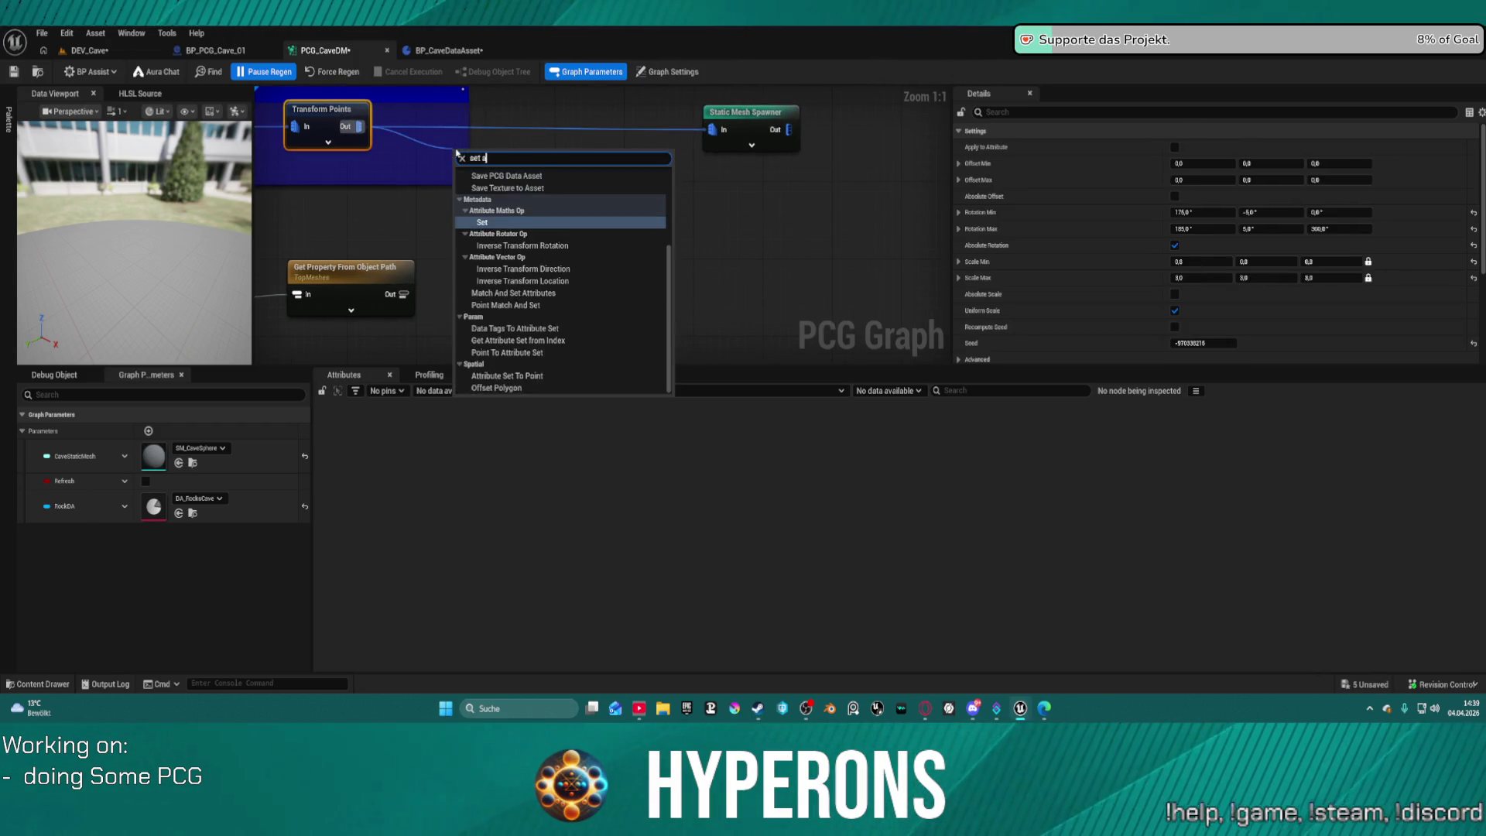
scroll(457, 154, down, 4)
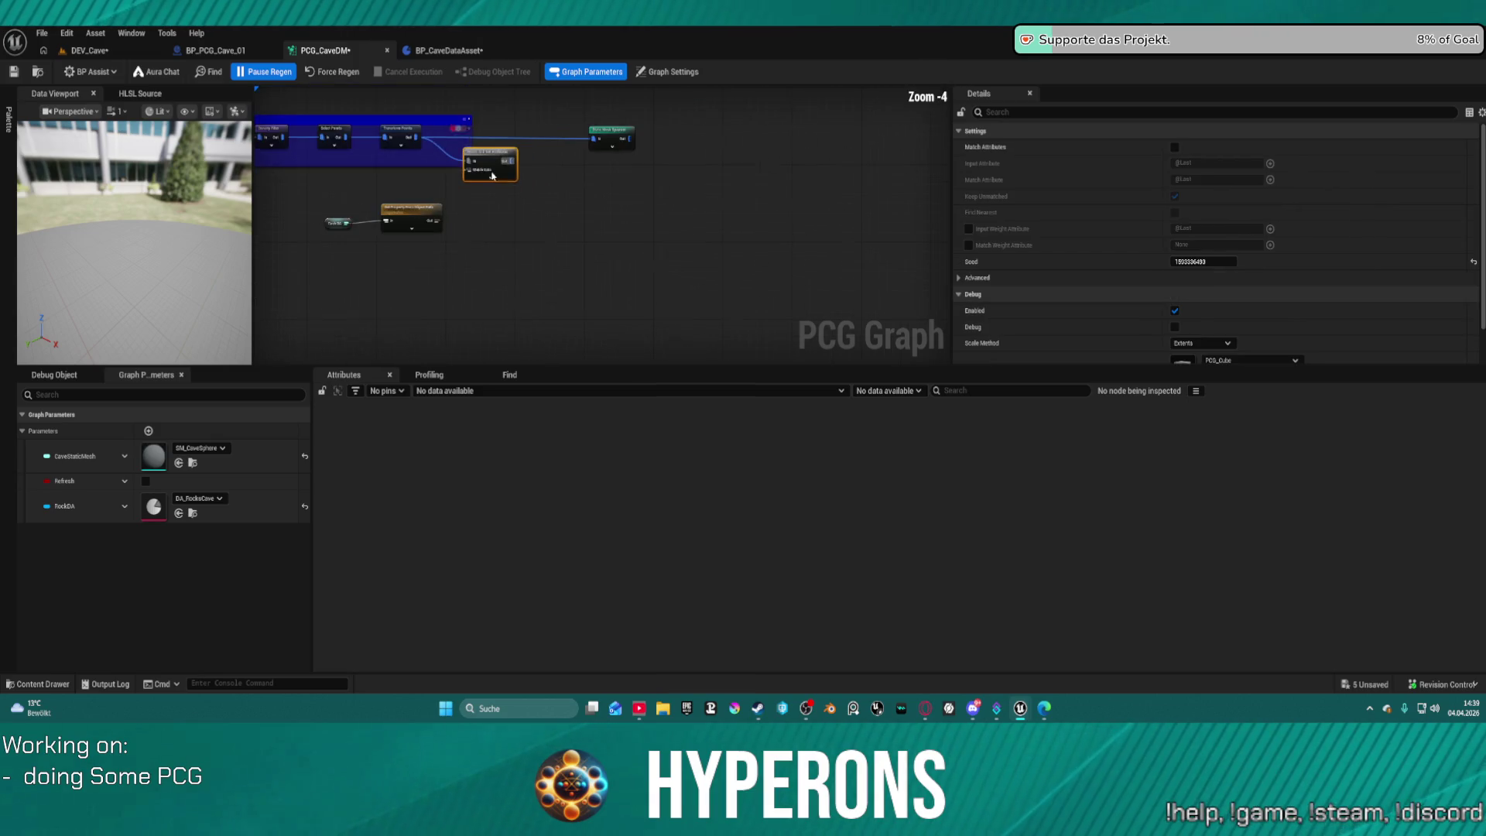
drag(536, 147, 509, 144)
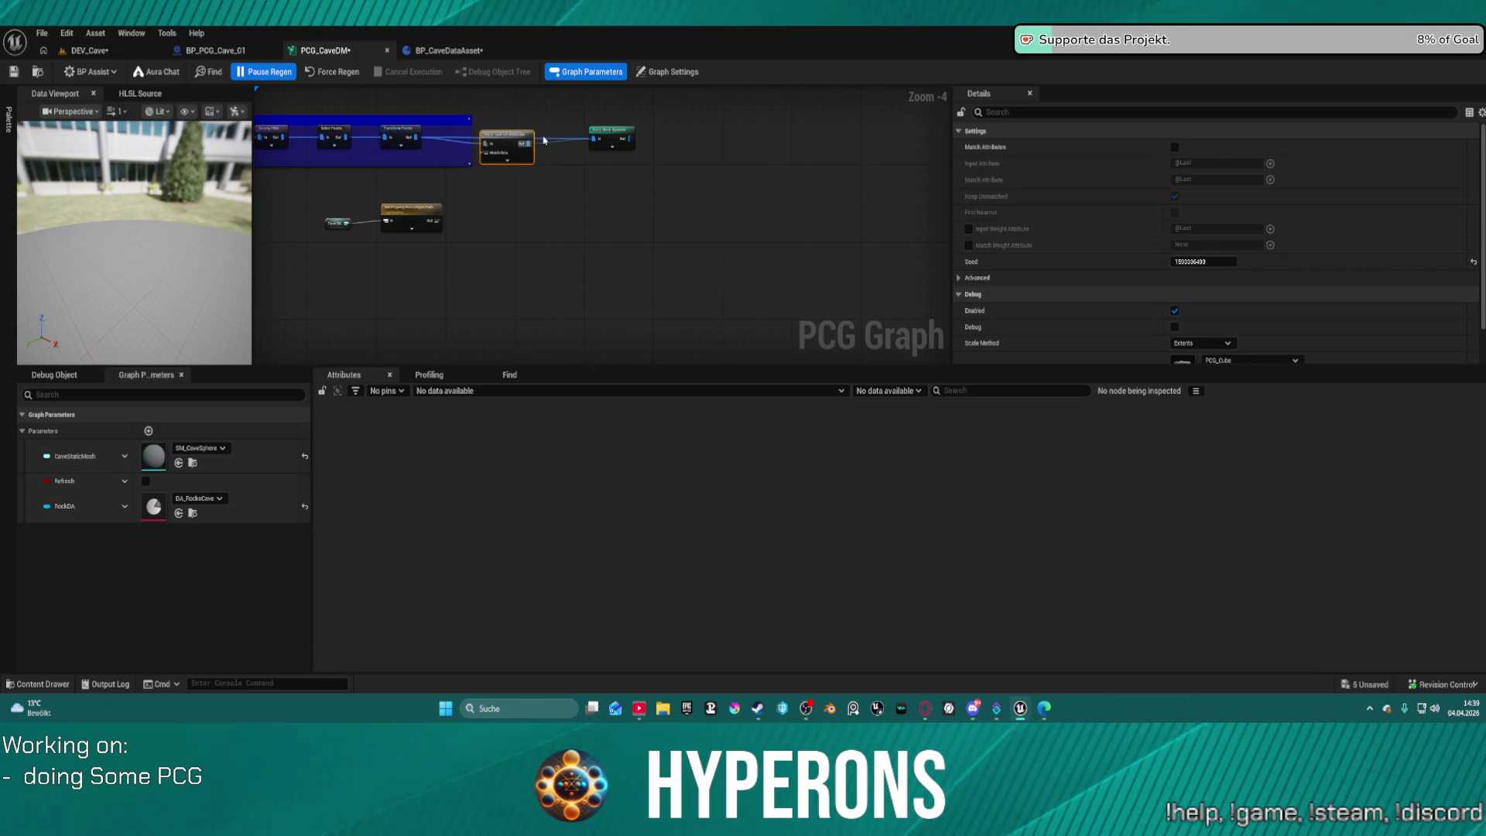
mouse_move(507, 139)
mouse_down()
mouse_move(481, 189)
mouse_move(438, 220)
mouse_up()
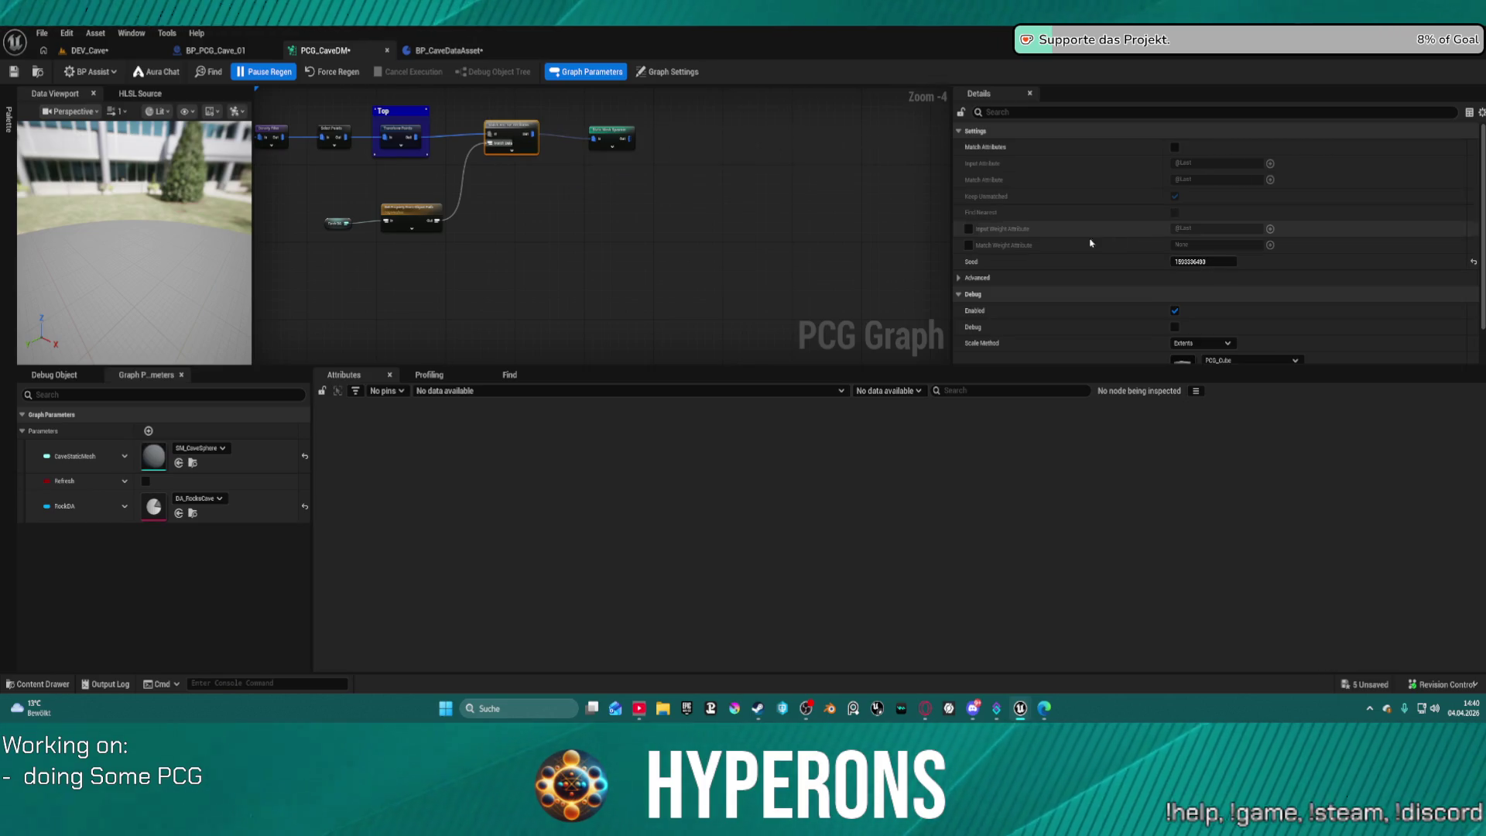
Enable Match Weight Attribute and set it to Priority.
click(968, 246)
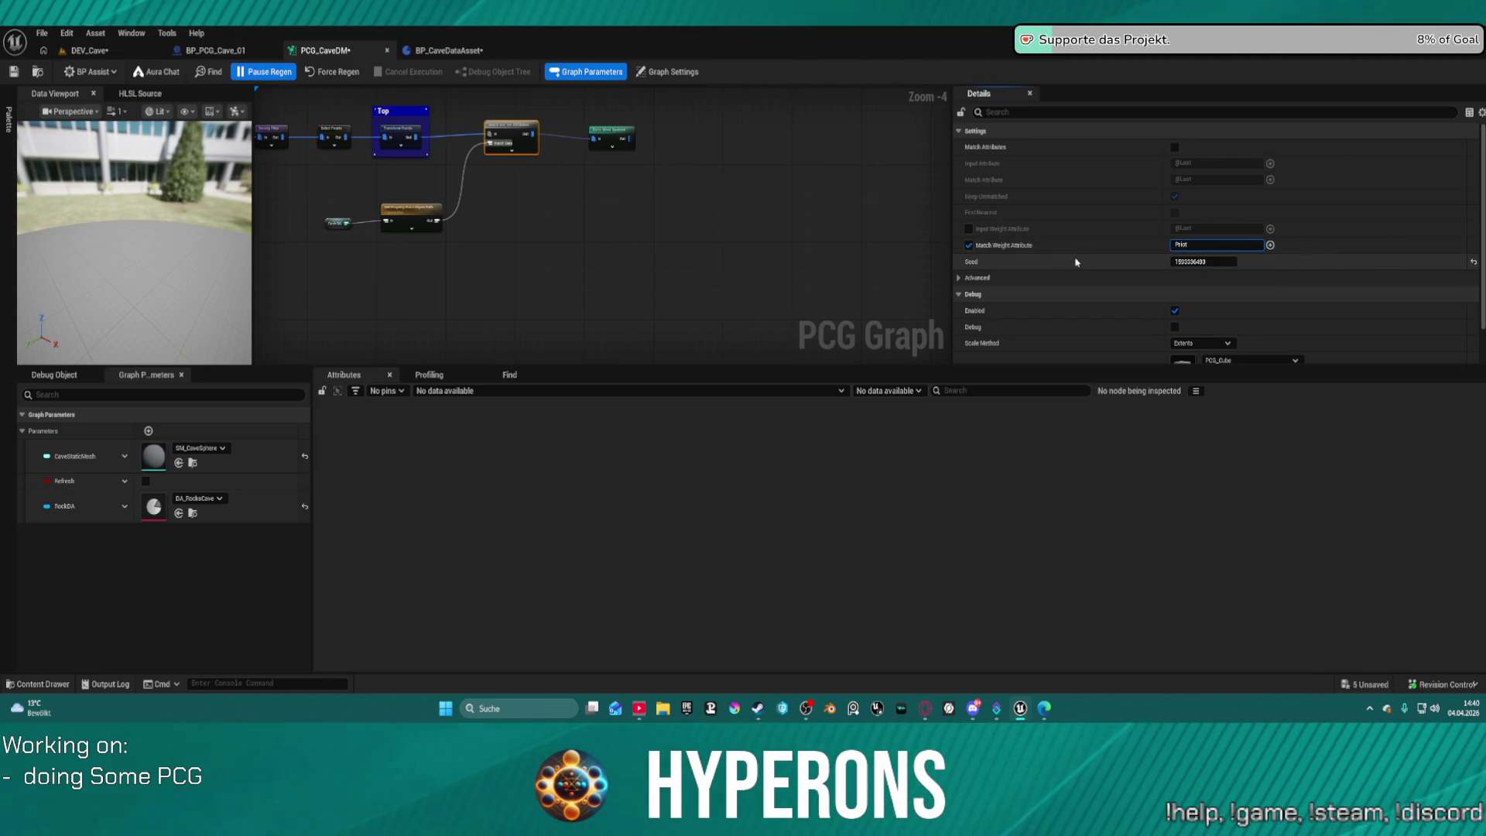
text(rit)
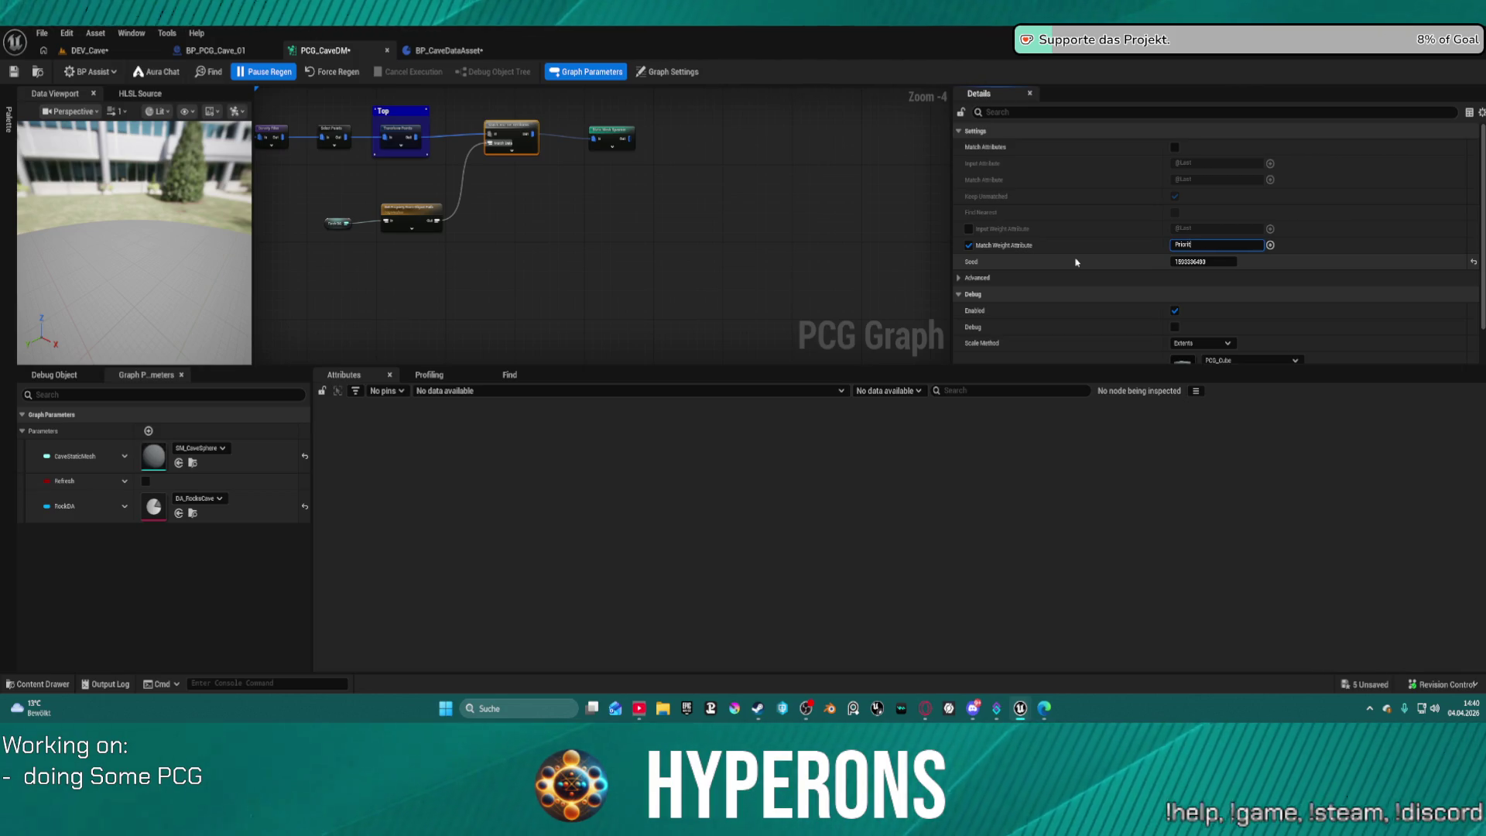
key(Return)
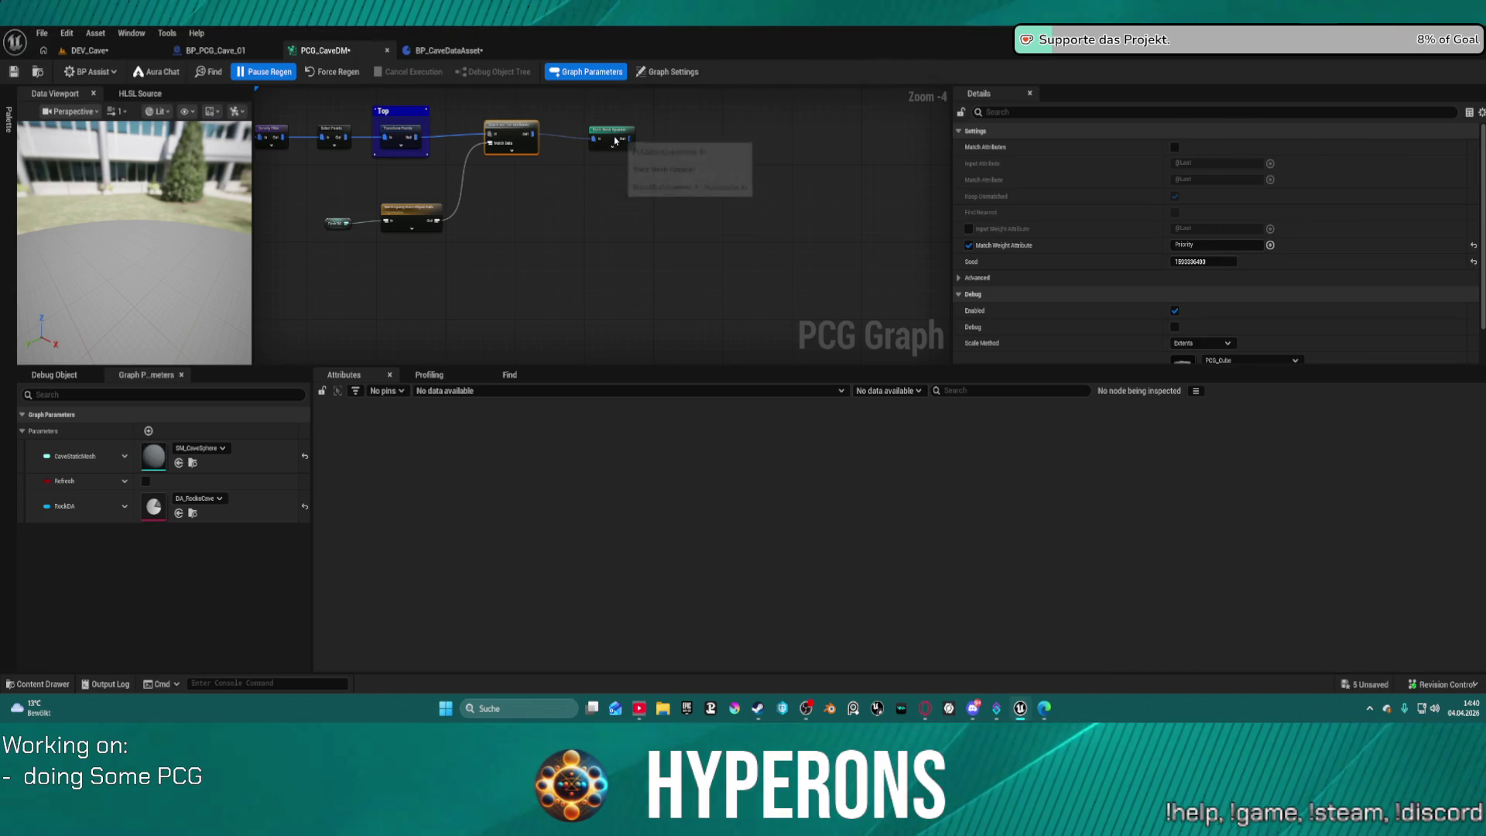
Insert Cull Points Outside Actor Bounds before Static Mesh Spawner and paste a Delete Attributes node.
drag(624, 140, 706, 131)
mouse_move(531, 134)
mouse_down()
mouse_move(619, 143)
mouse_move(573, 139)
mouse_up()
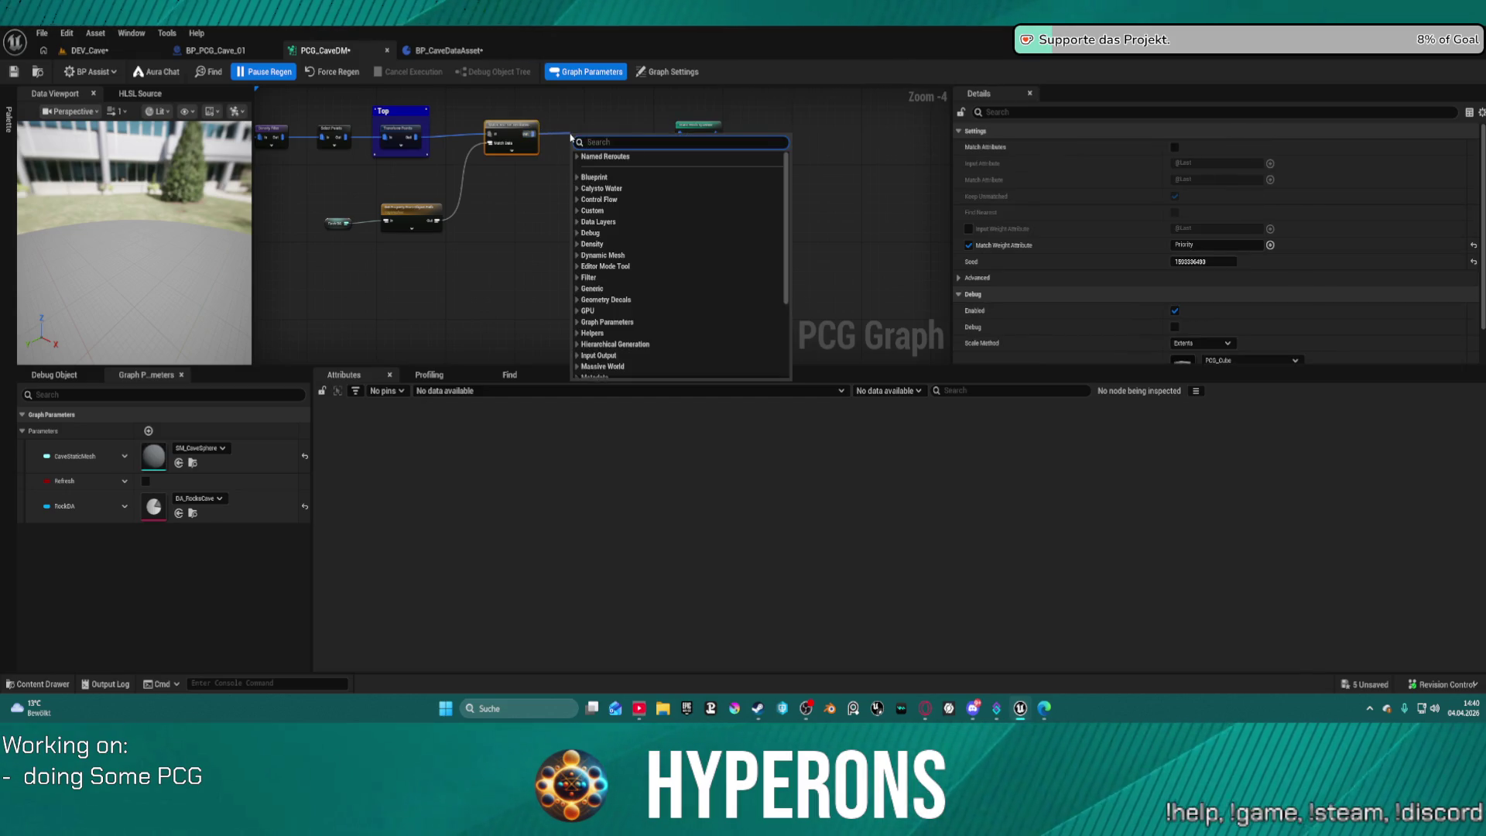
text(cull)
key(Return)
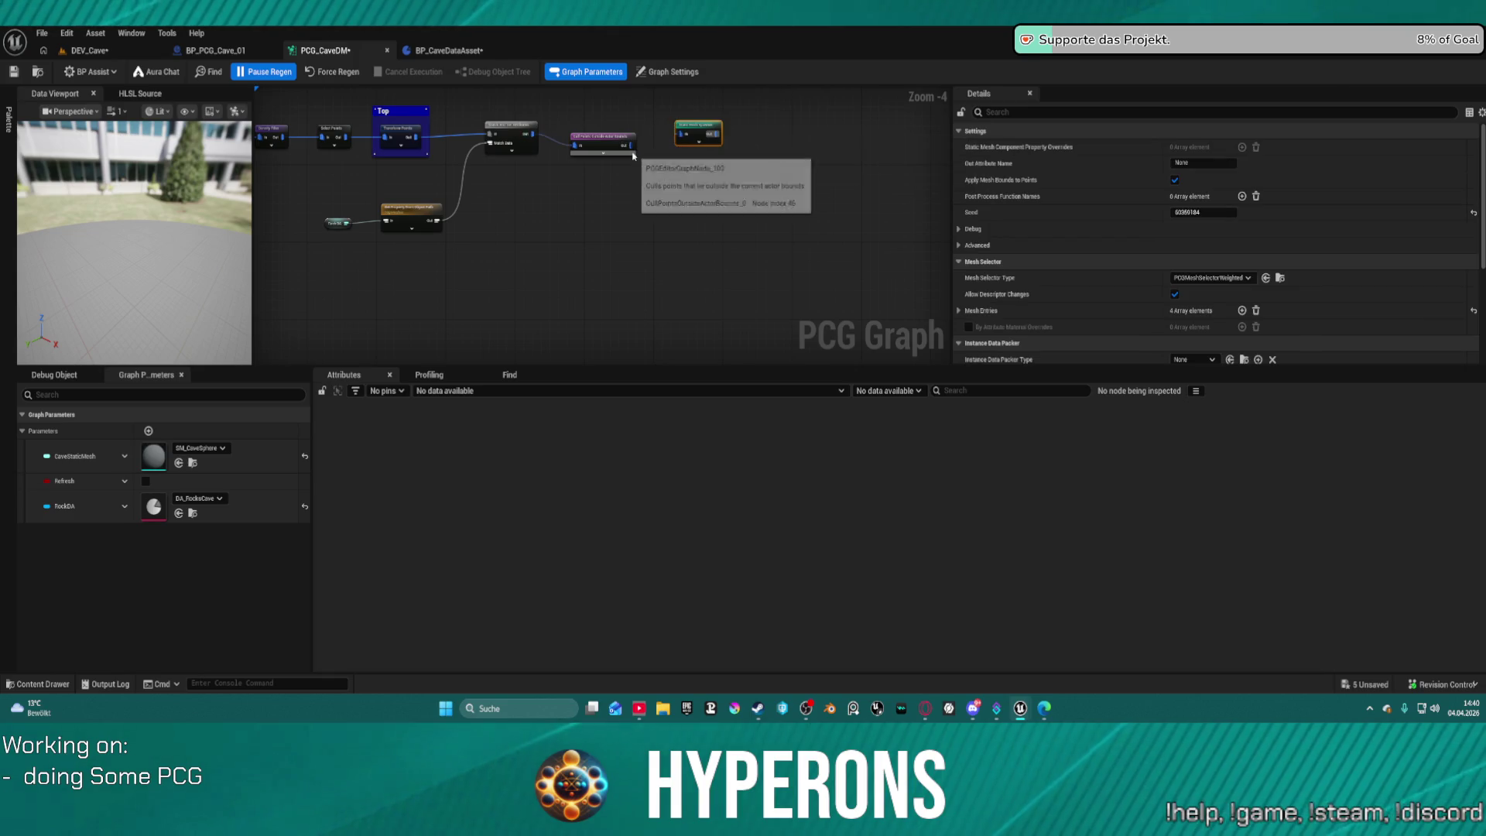
drag(626, 146, 680, 135)
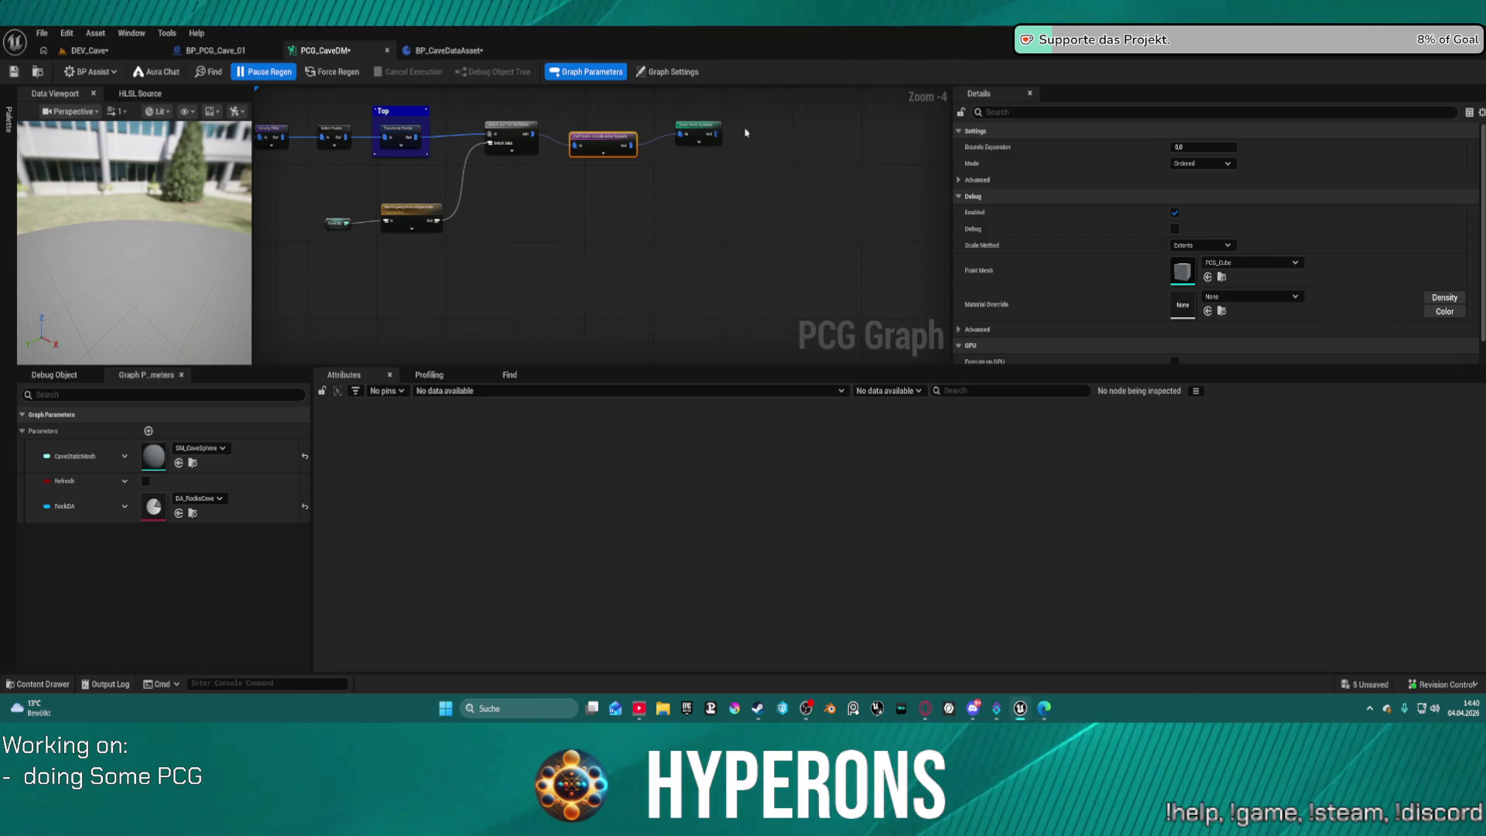
key(ctrl+v)
scroll(643, 240, up, 2)
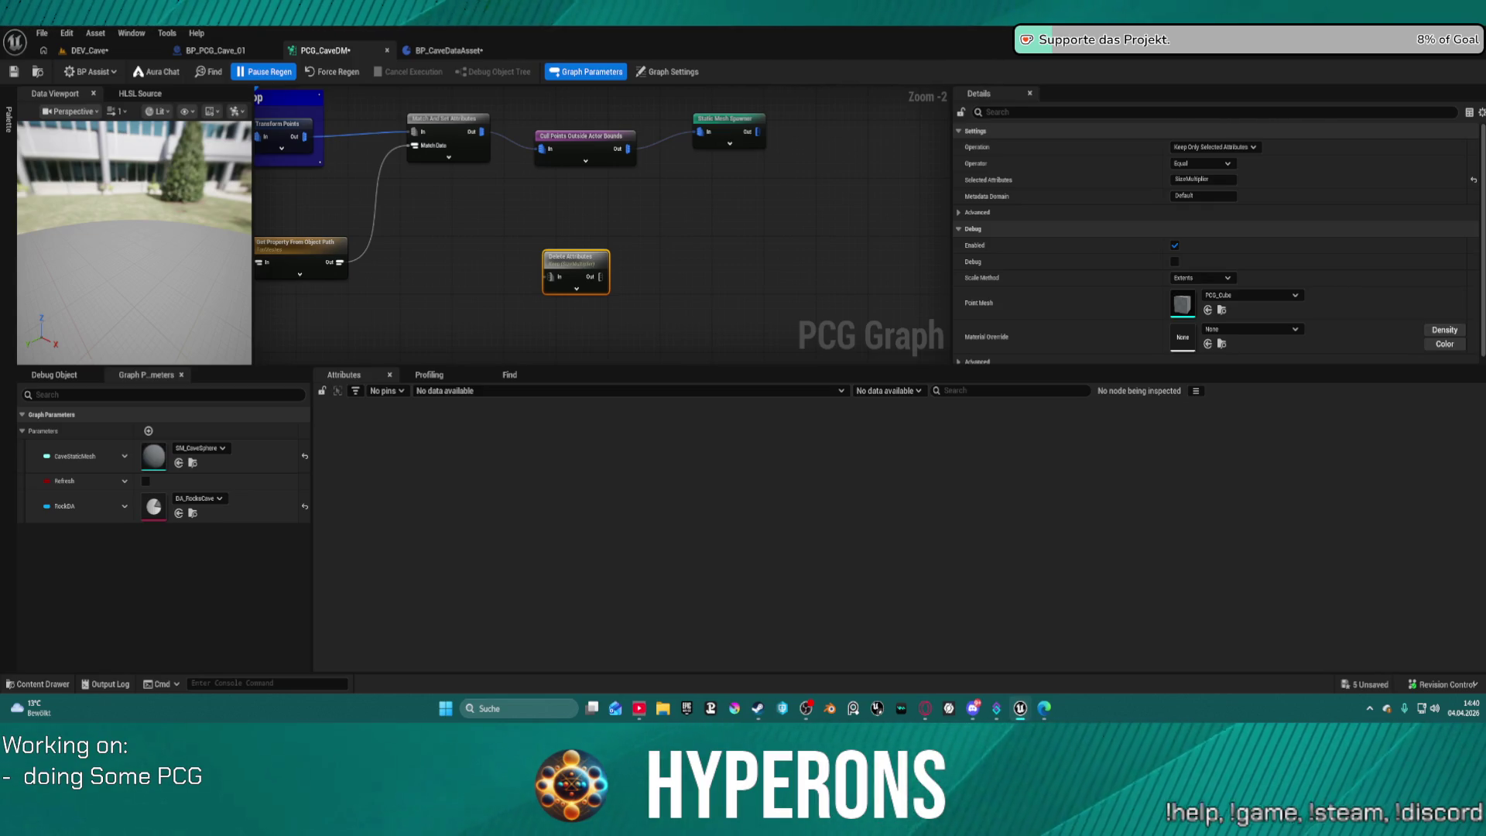
Add a Self Pruning node after Cull Points, plus a Branch whose Output B feeds a Debug node.
mouse_move(581, 137)
mouse_down()
mouse_move(708, 159)
mouse_move(697, 186)
mouse_up()
text(s)
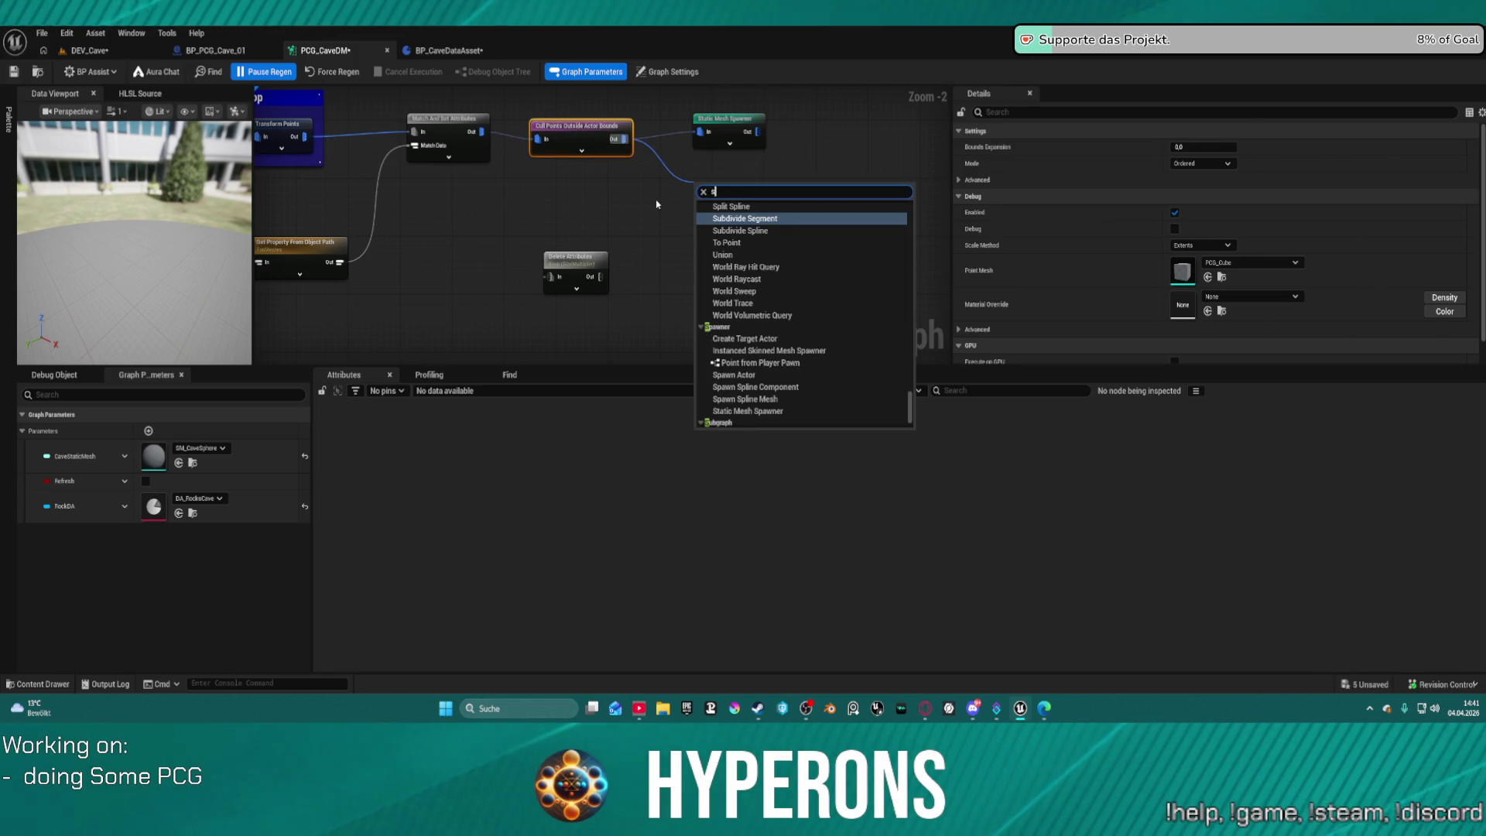
text(elf pr)
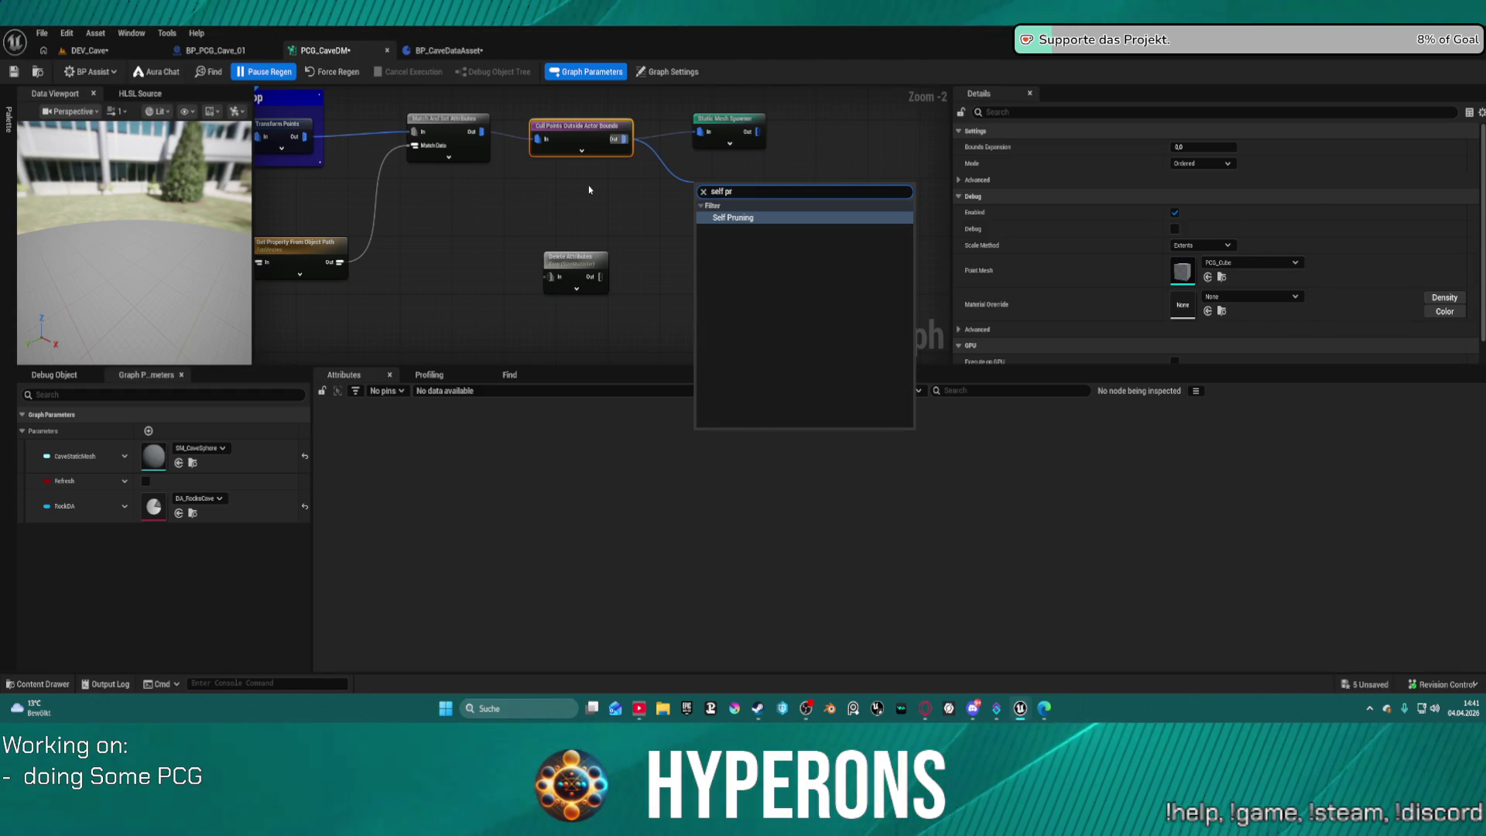
key(Return)
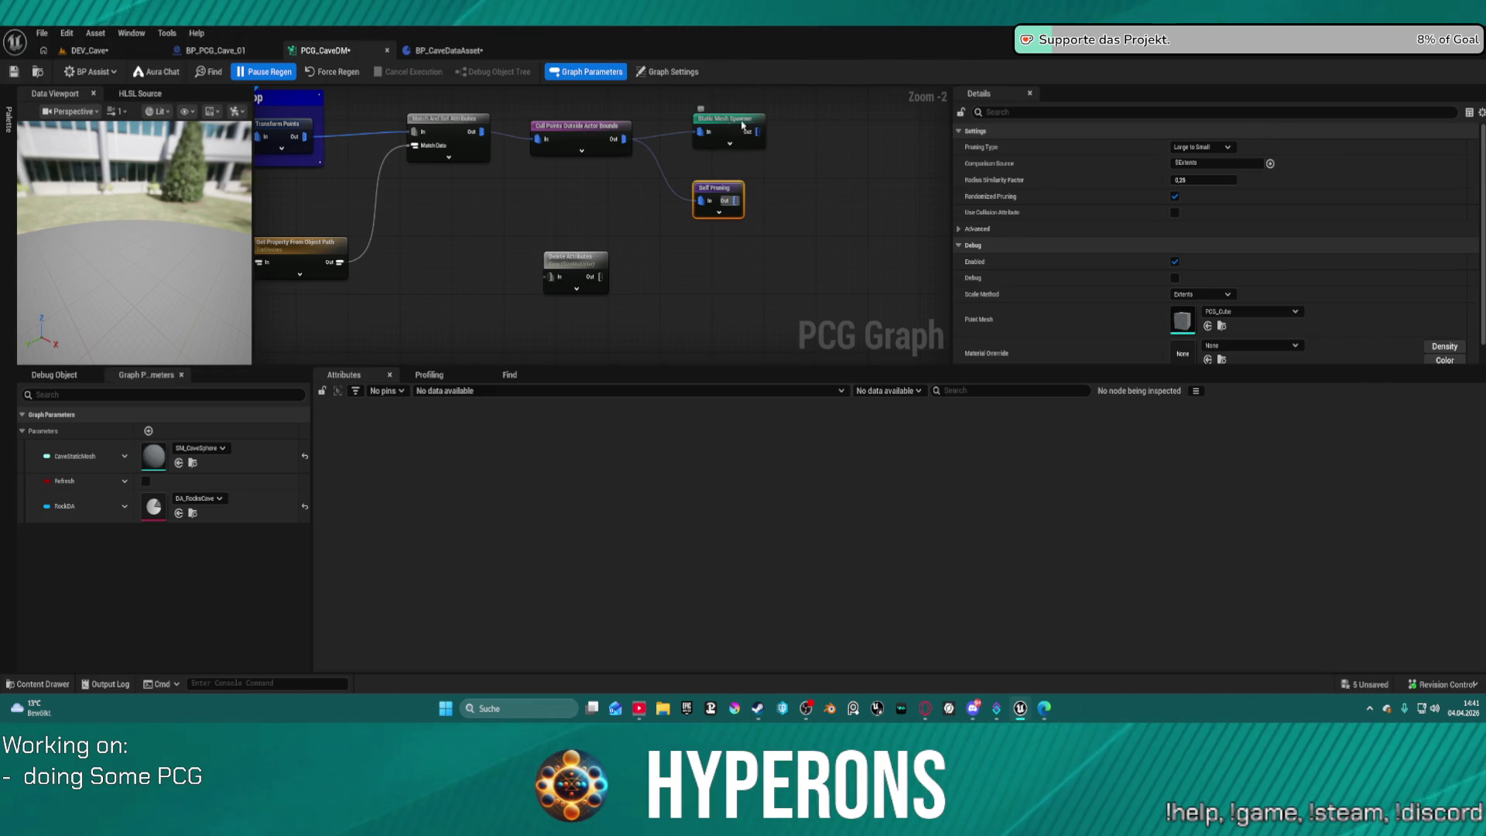
drag(732, 125, 869, 125)
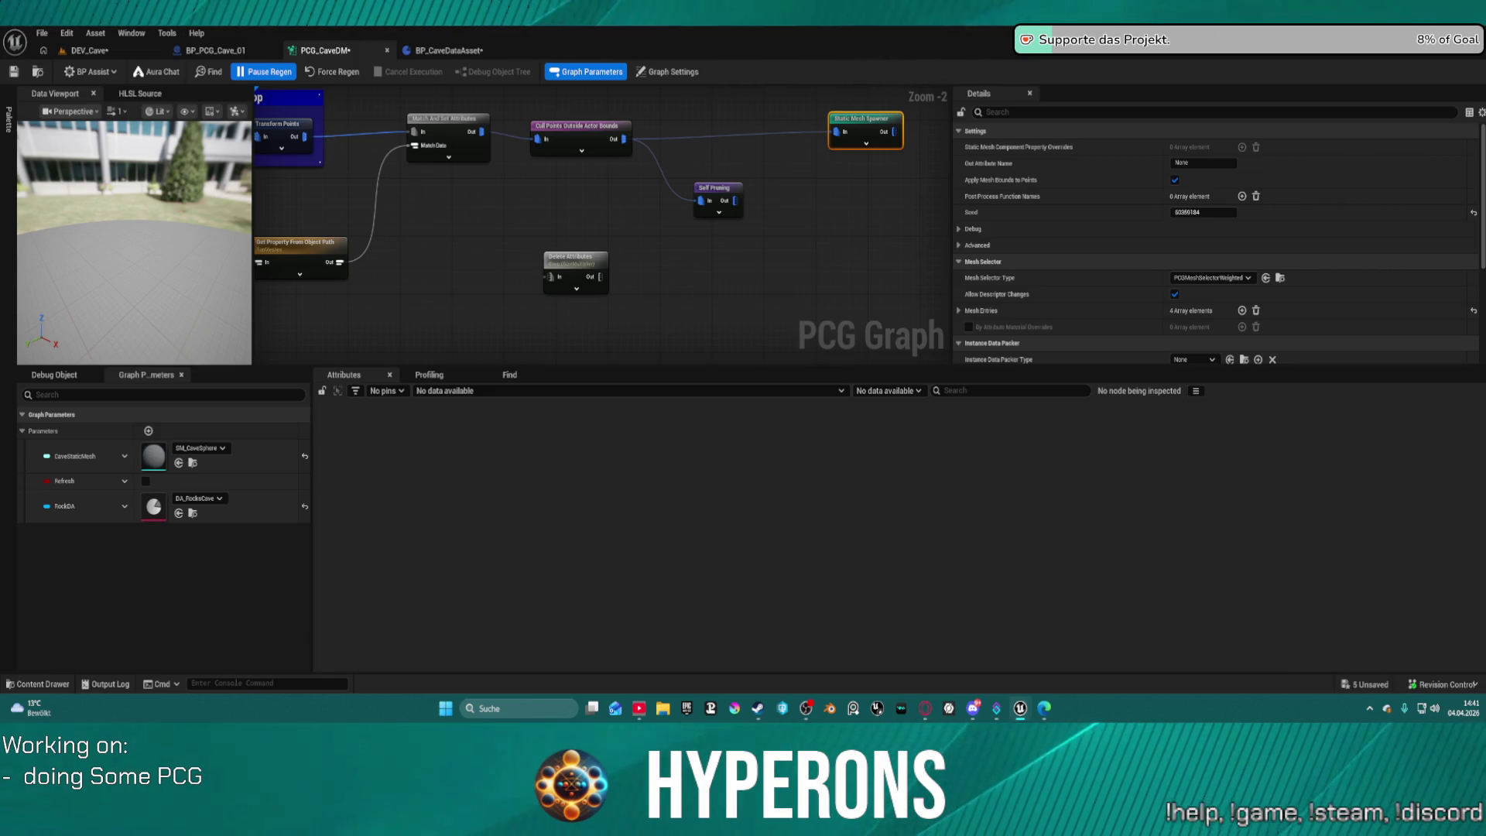
key(ctrl+v)
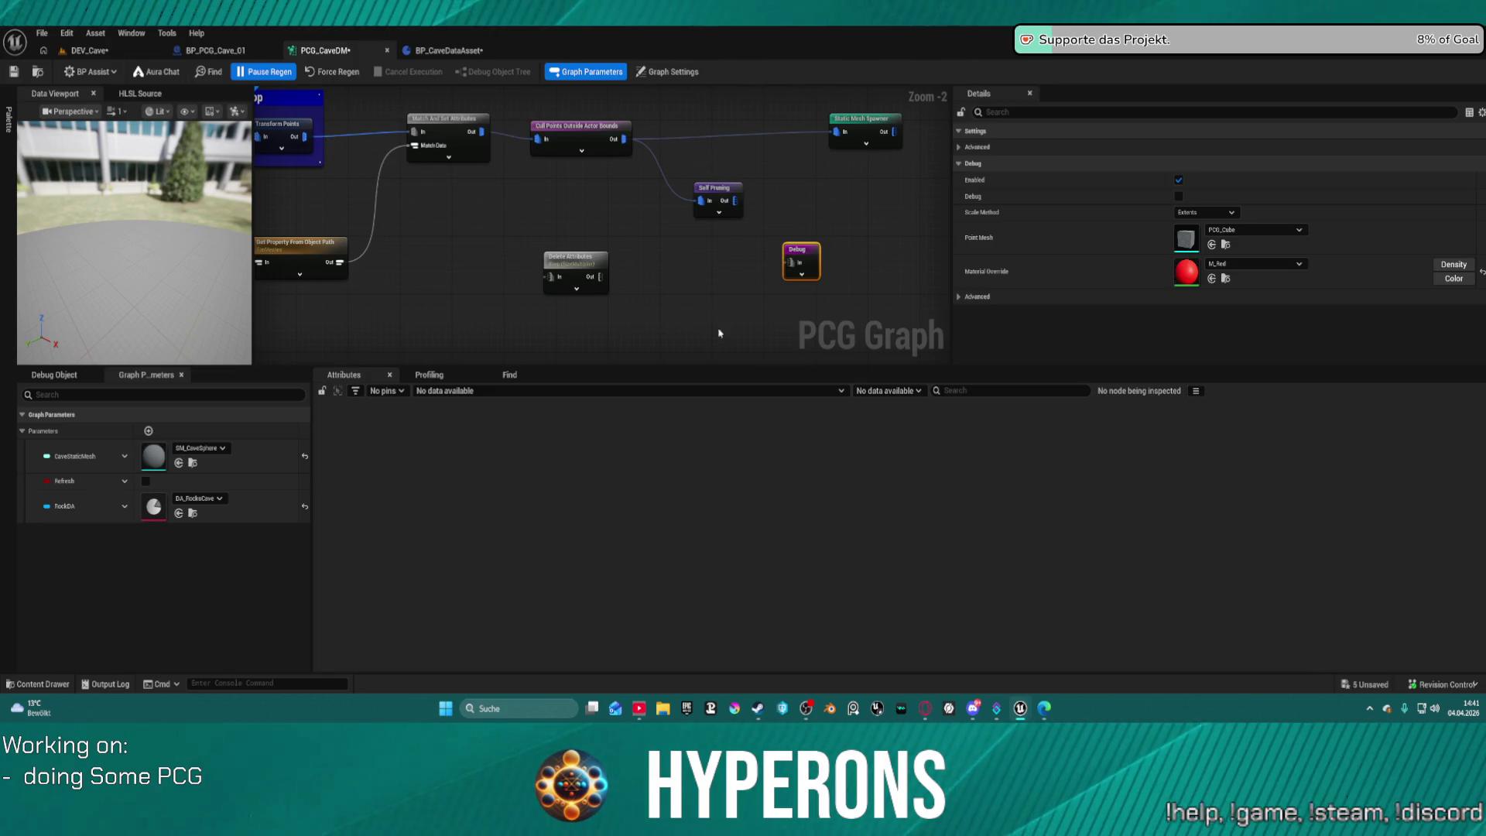
click(662, 232)
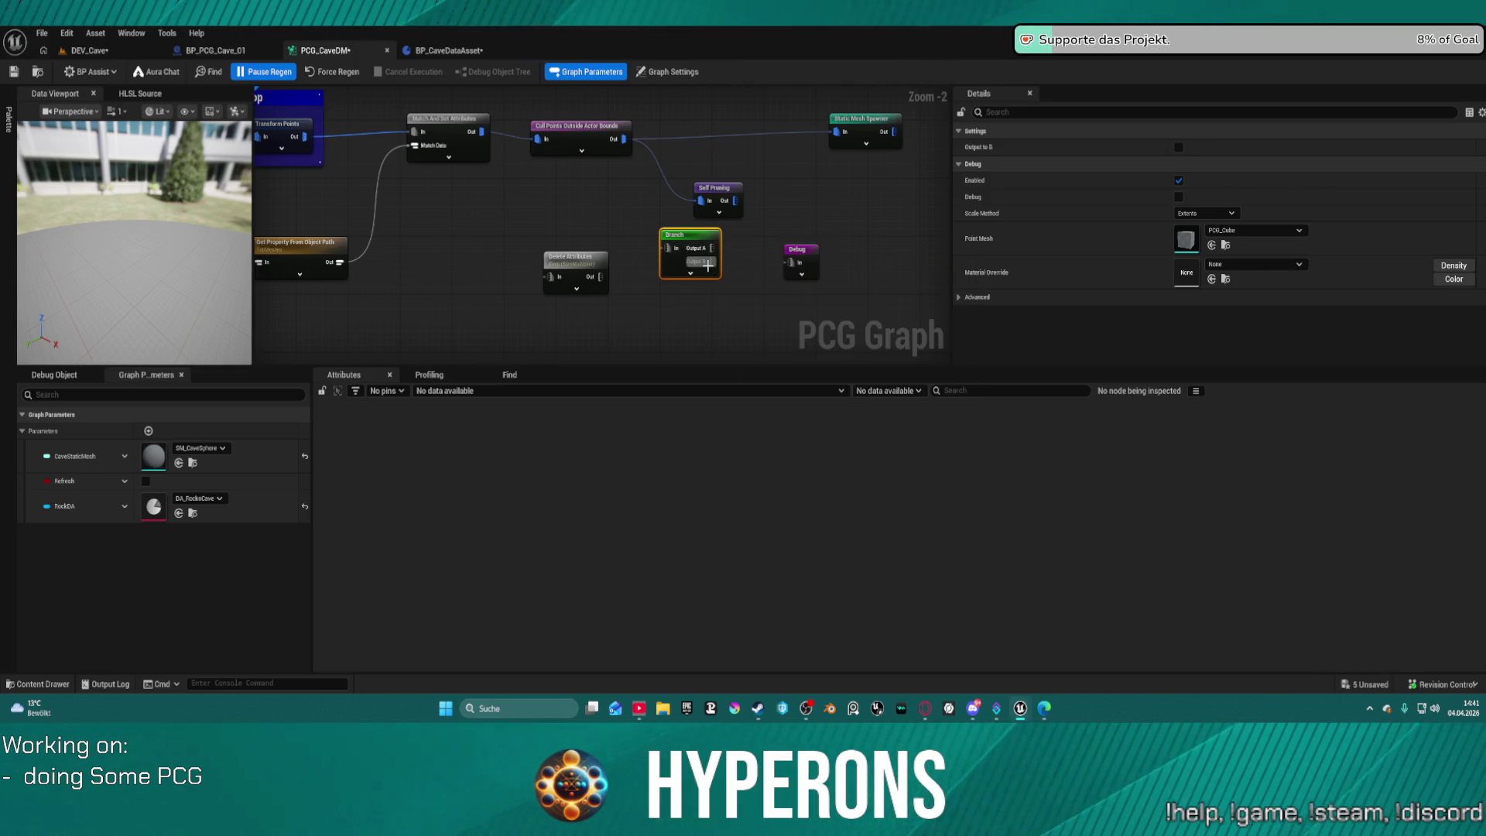
drag(708, 266, 792, 262)
drag(666, 248, 624, 138)
Reposition Self Pruning and Branch up-right beside the Static Mesh Spawner, then select the spawner.
mouse_move(716, 188)
mouse_down()
mouse_move(618, 177)
mouse_move(667, 248)
mouse_up()
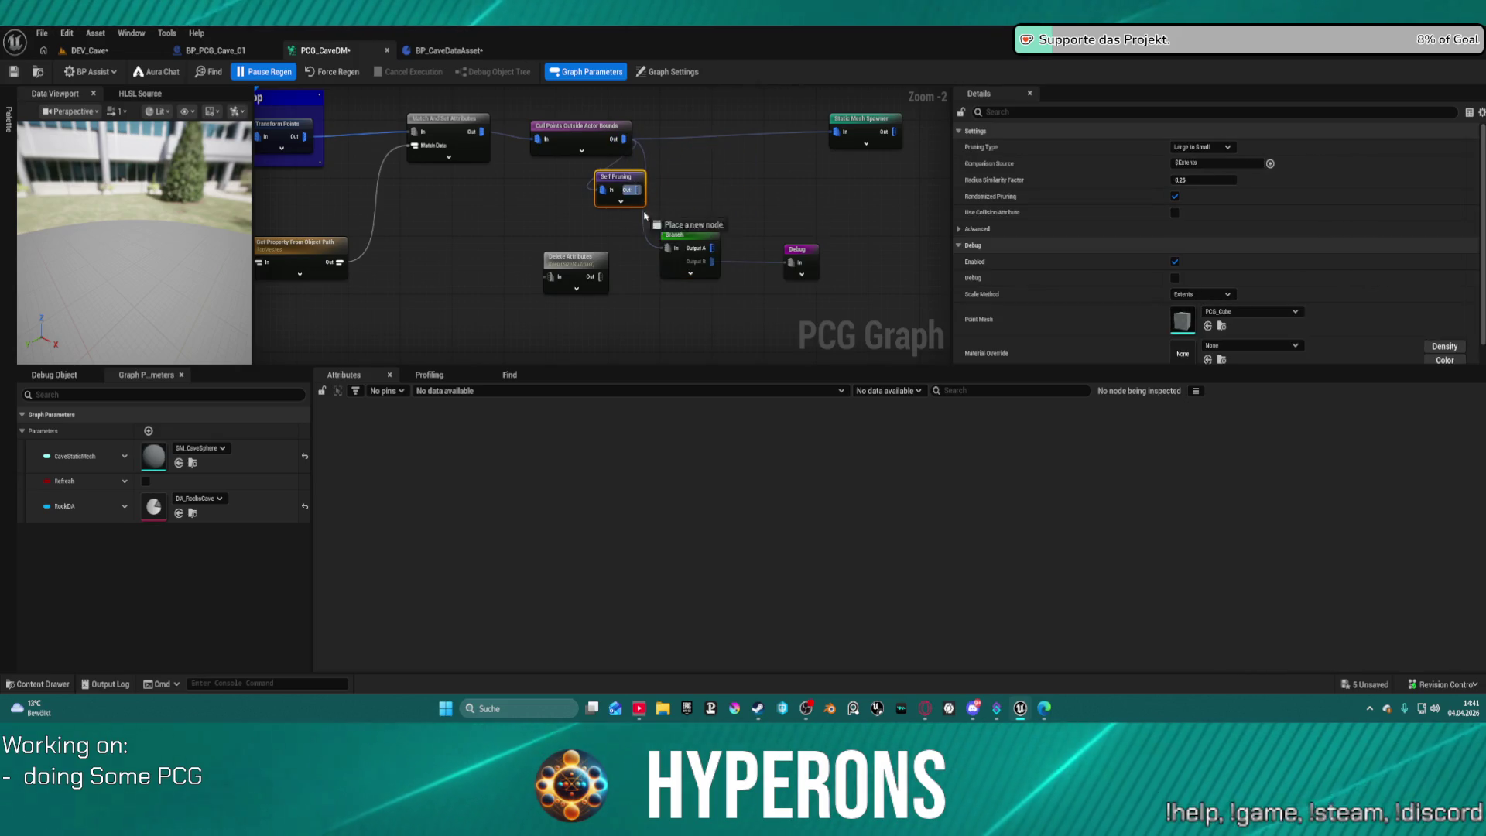
right_click(649, 170)
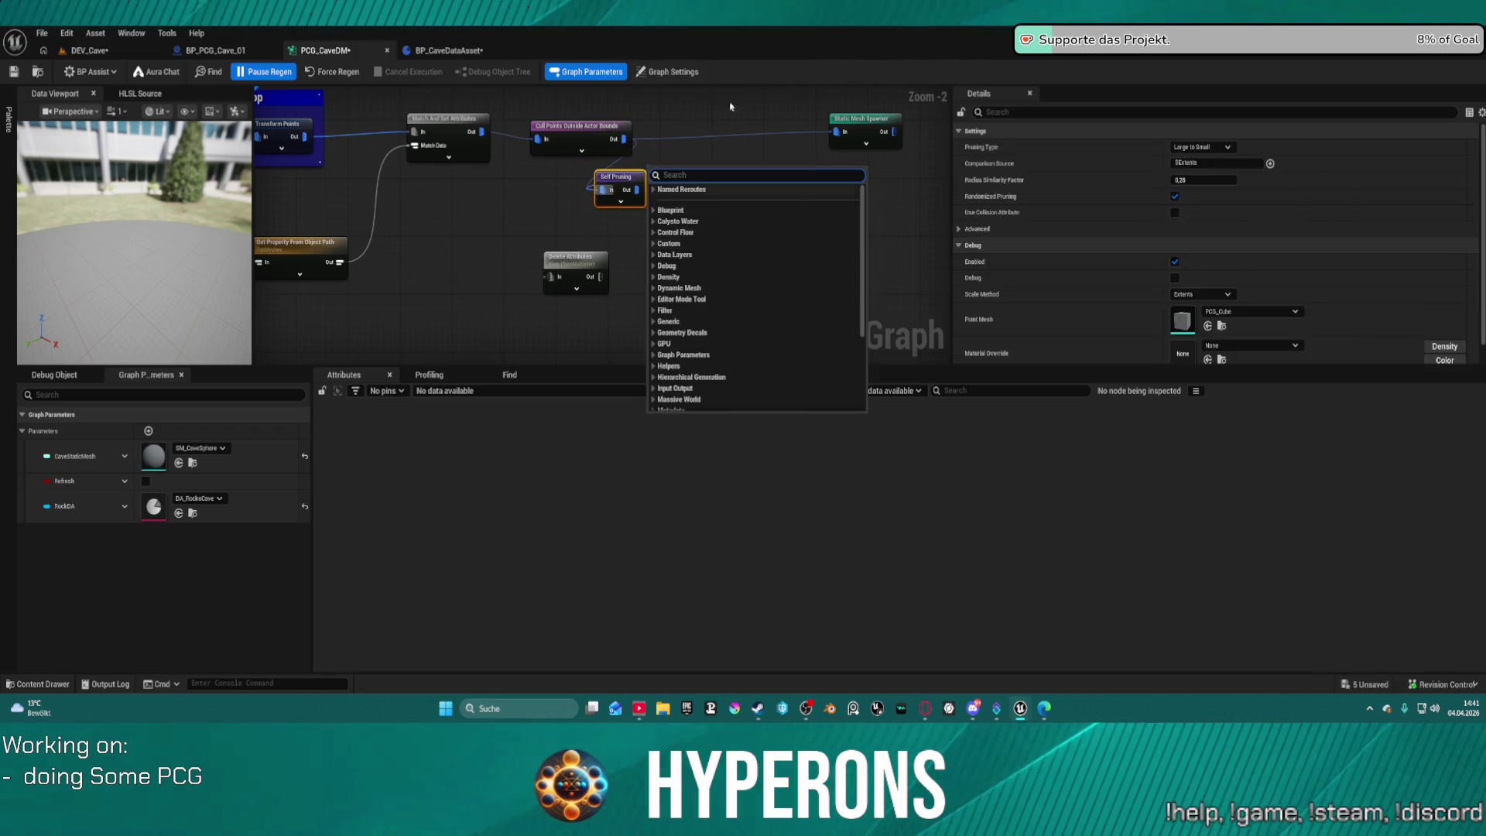
key(Escape)
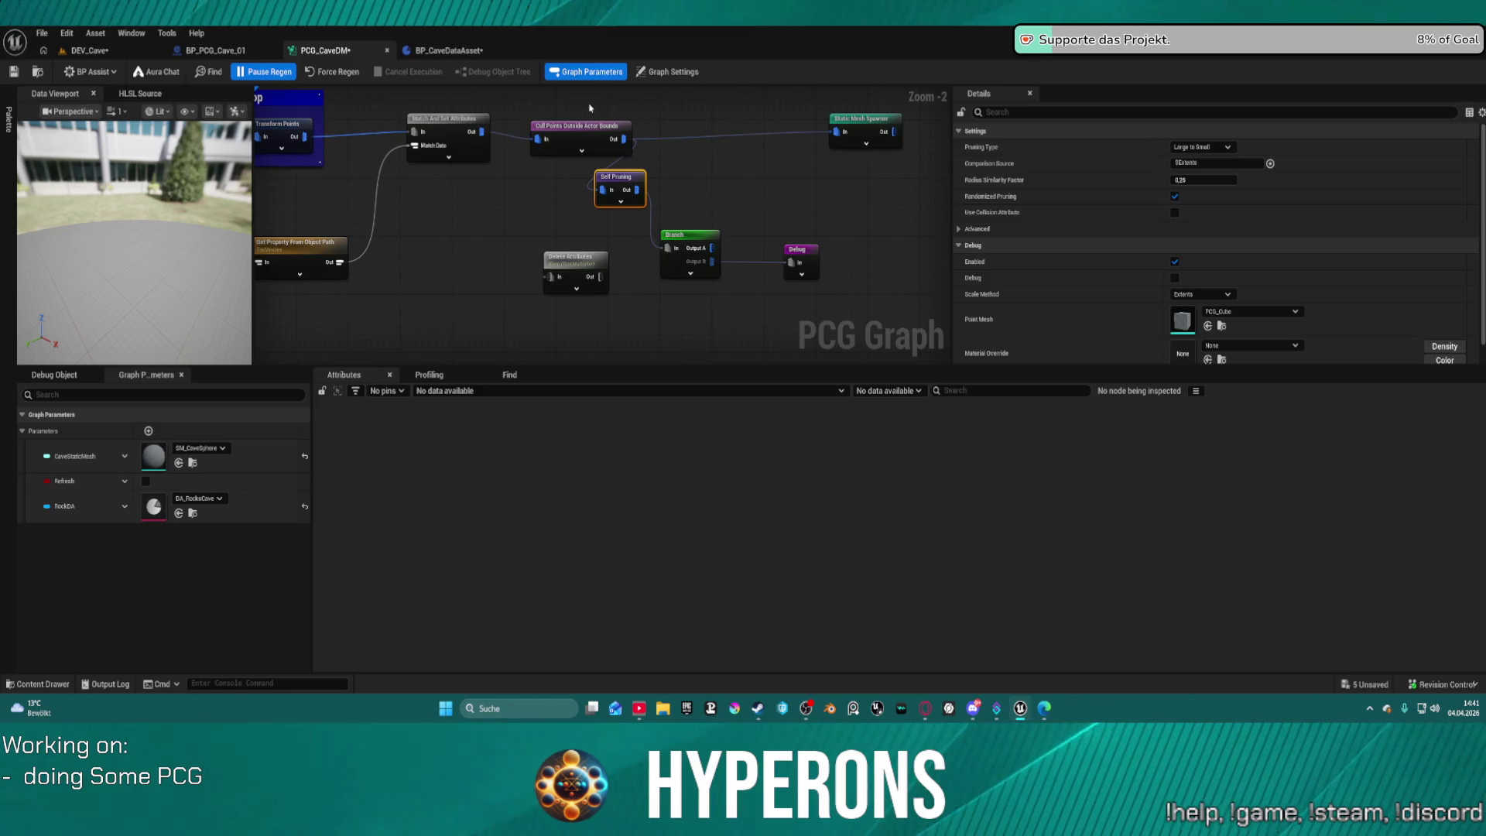
drag(620, 177, 678, 155)
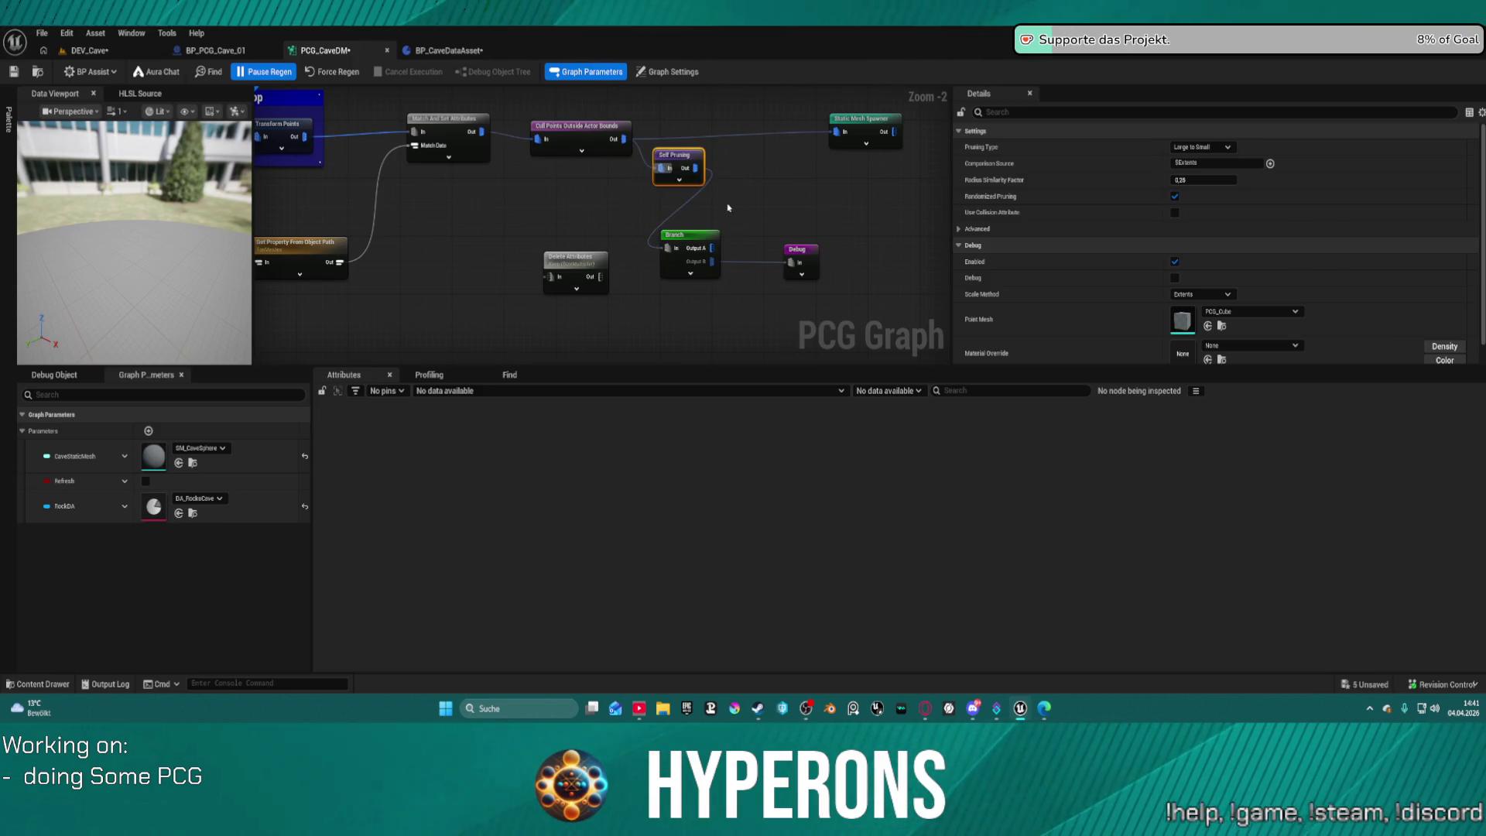
drag(691, 248, 751, 213)
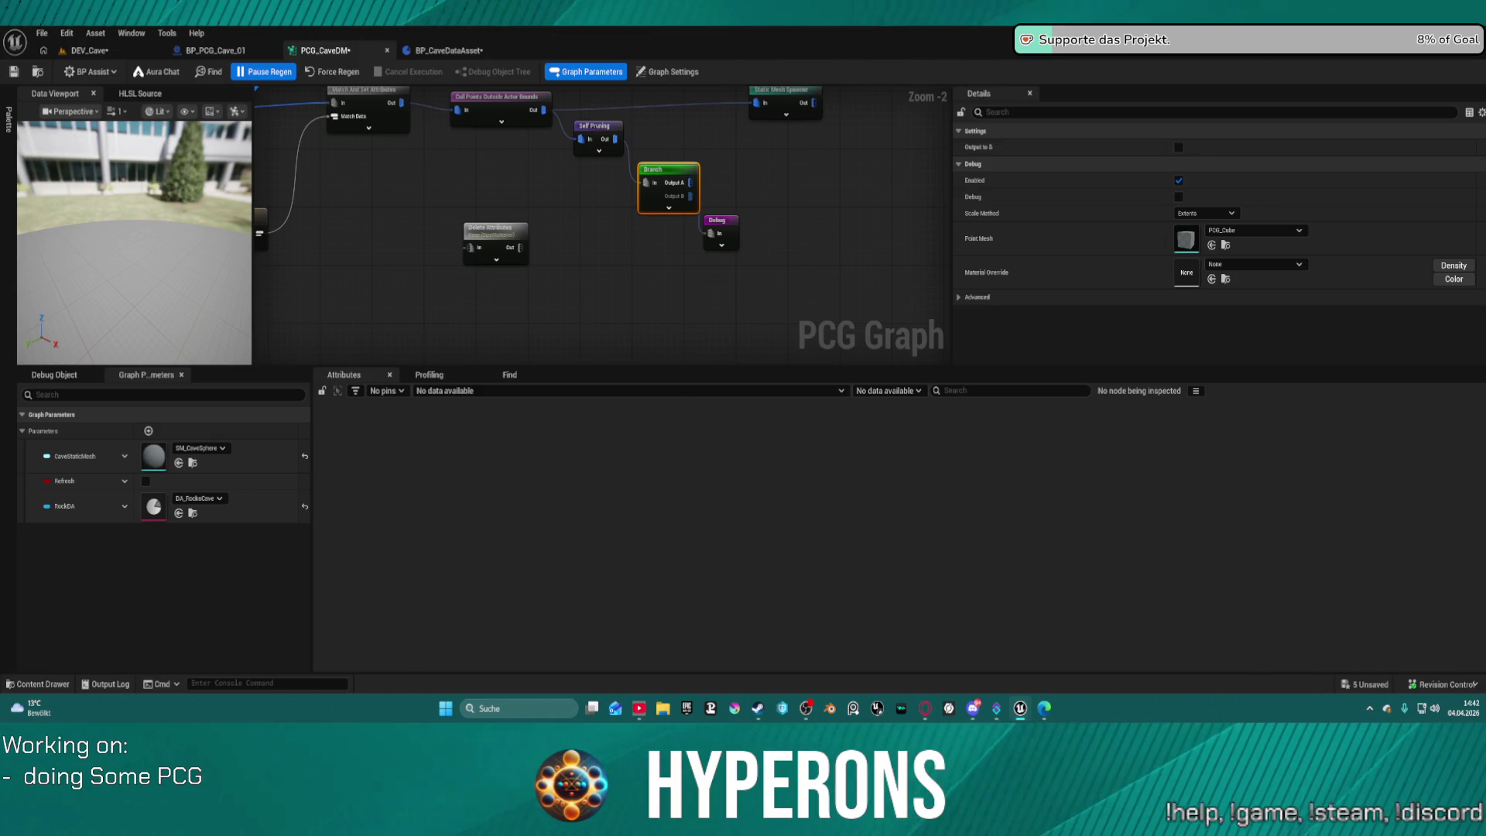
drag(702, 196, 728, 232)
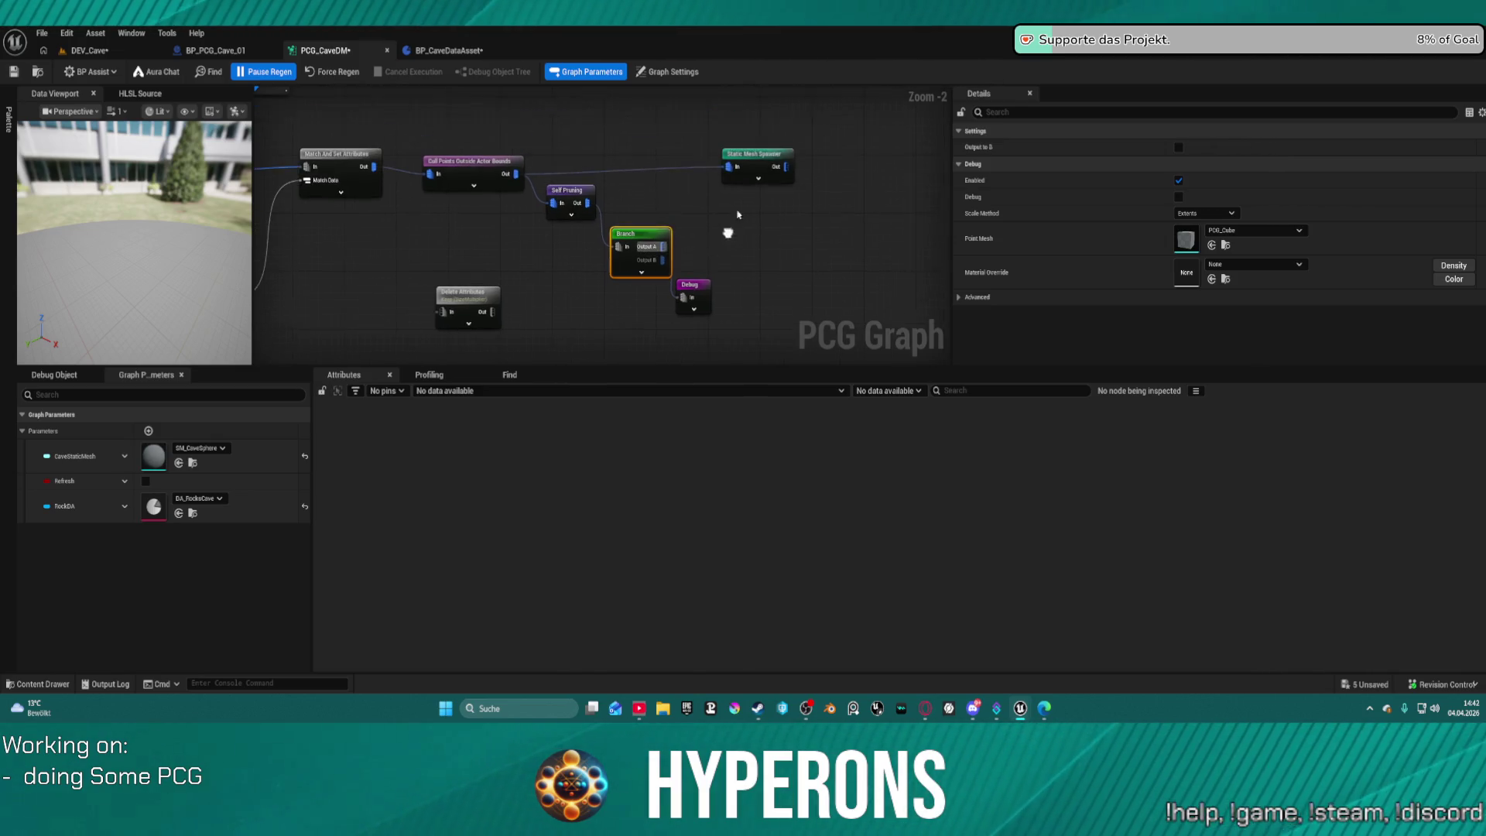
click(775, 155)
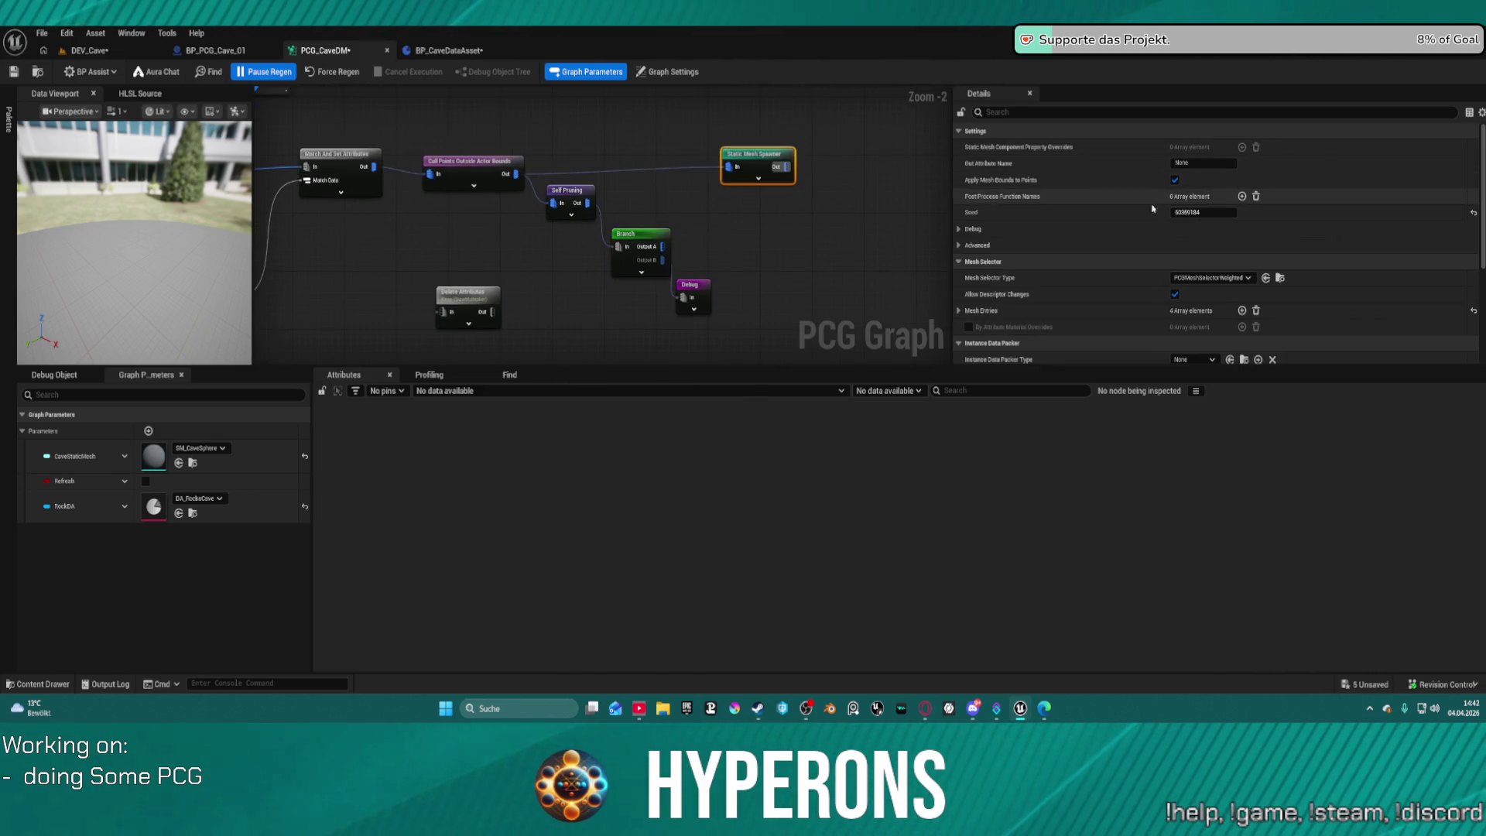
Set the Static Mesh Spawner's Mesh Selector Type to PCGMeshSelectorByAttribute with attribute StaticMesh.
click(1213, 279)
click(1238, 309)
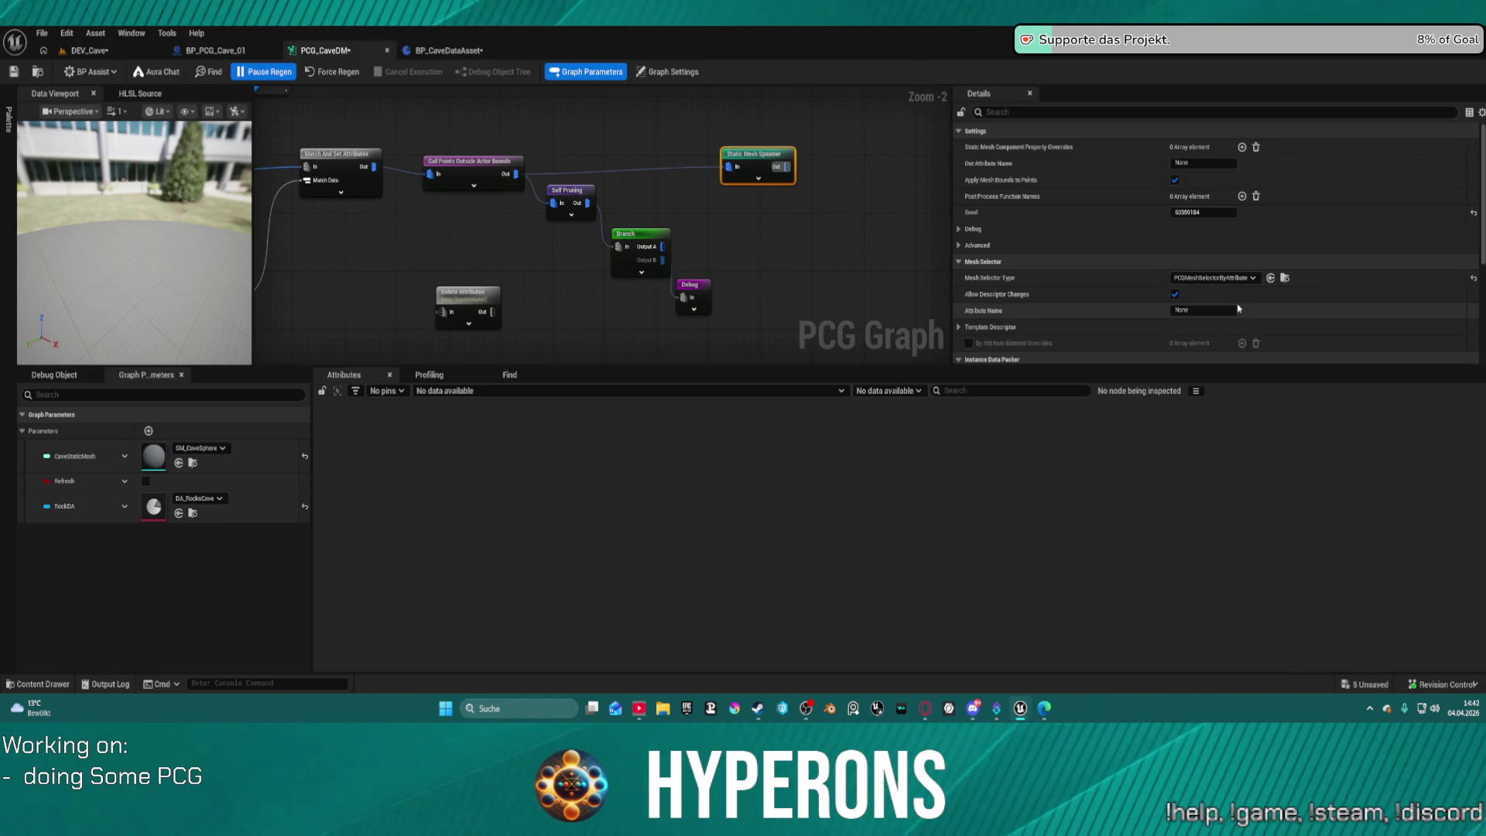
click(1203, 309)
text(StaticMesh)
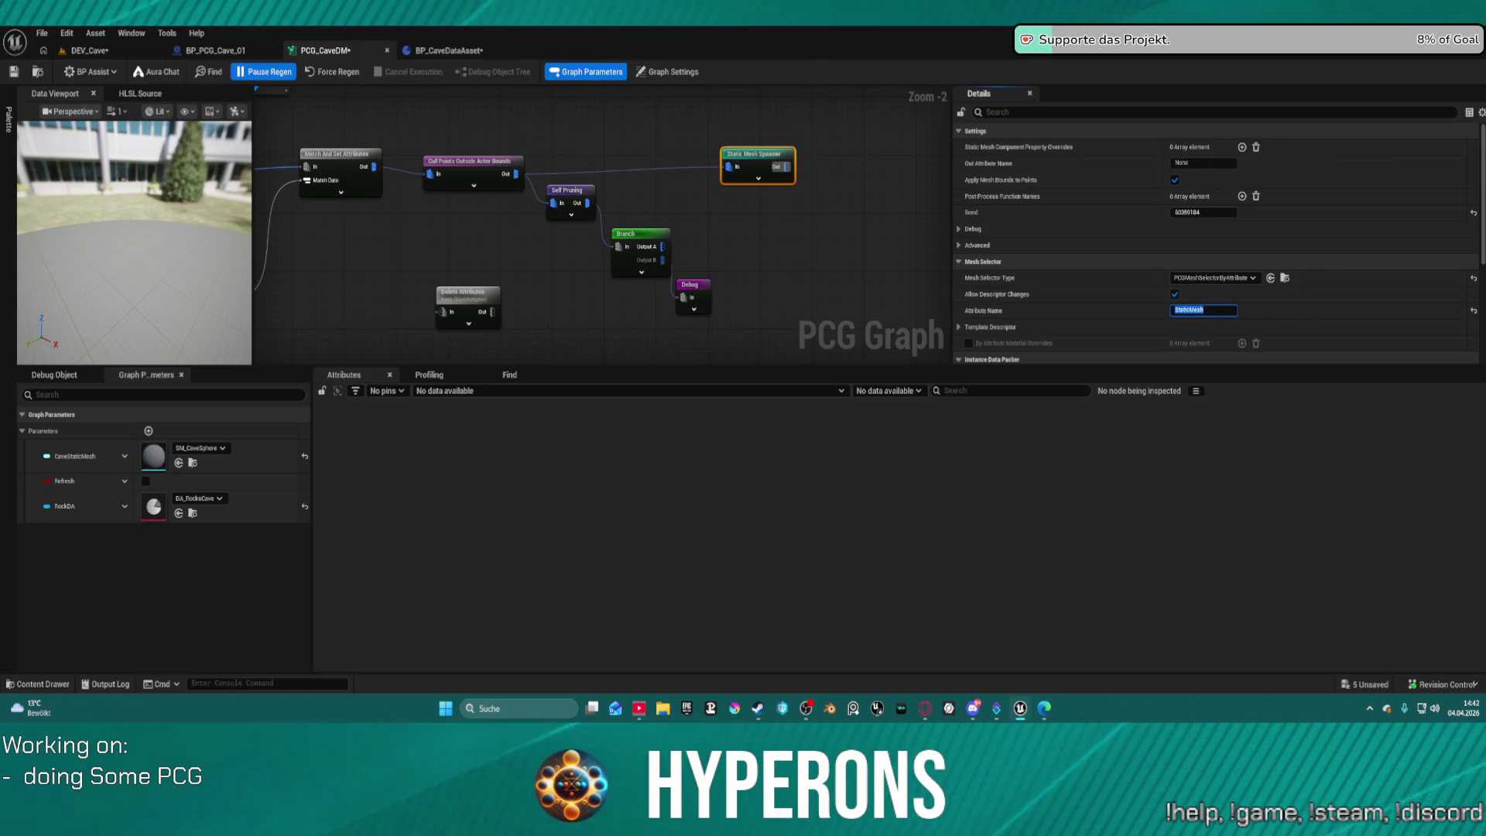
Wire Branch Output A into the Static Mesh Spawner's In pin.
drag(665, 248, 728, 167)
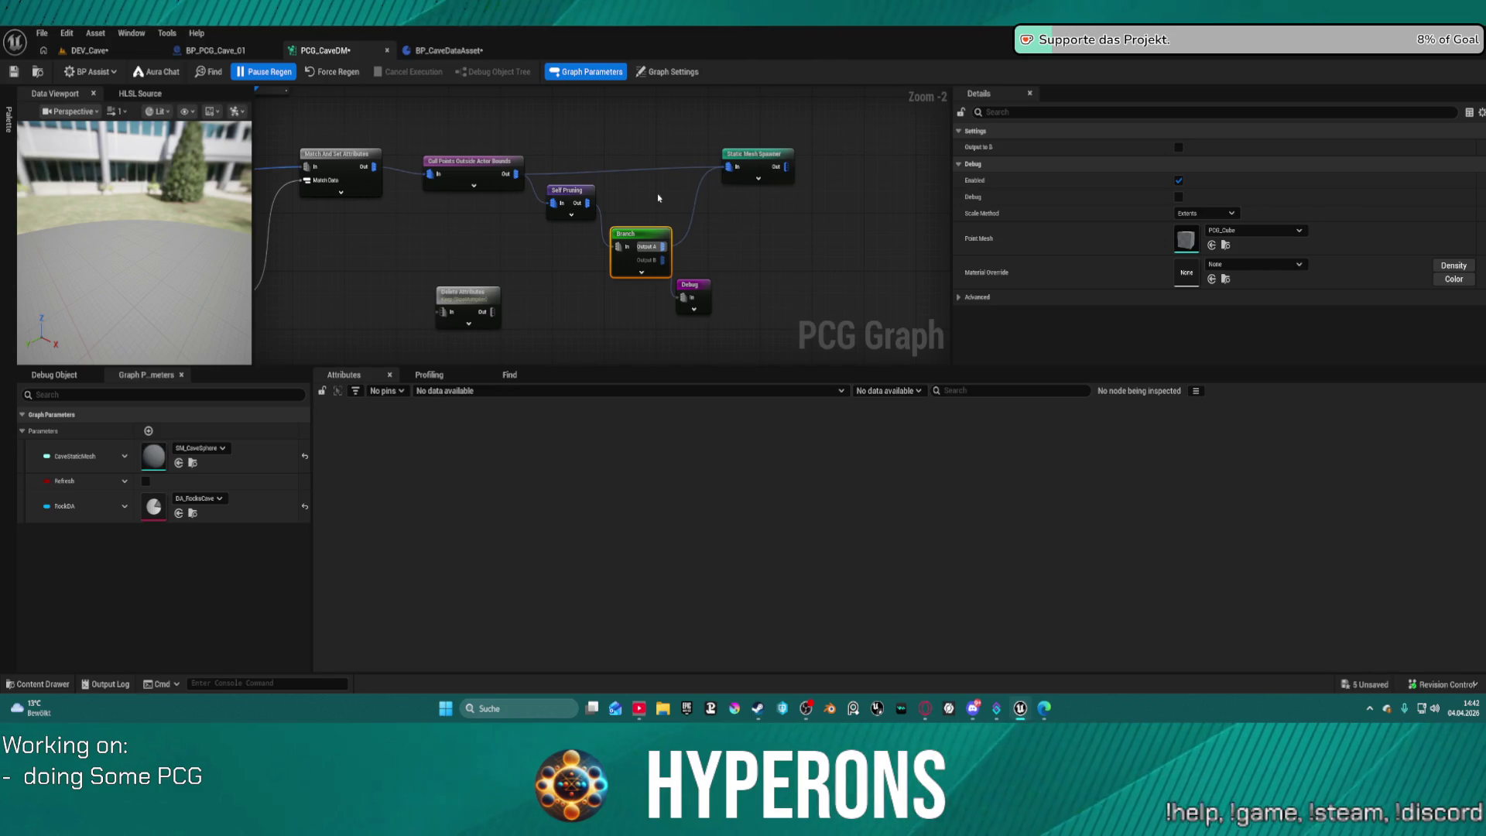
click(747, 172)
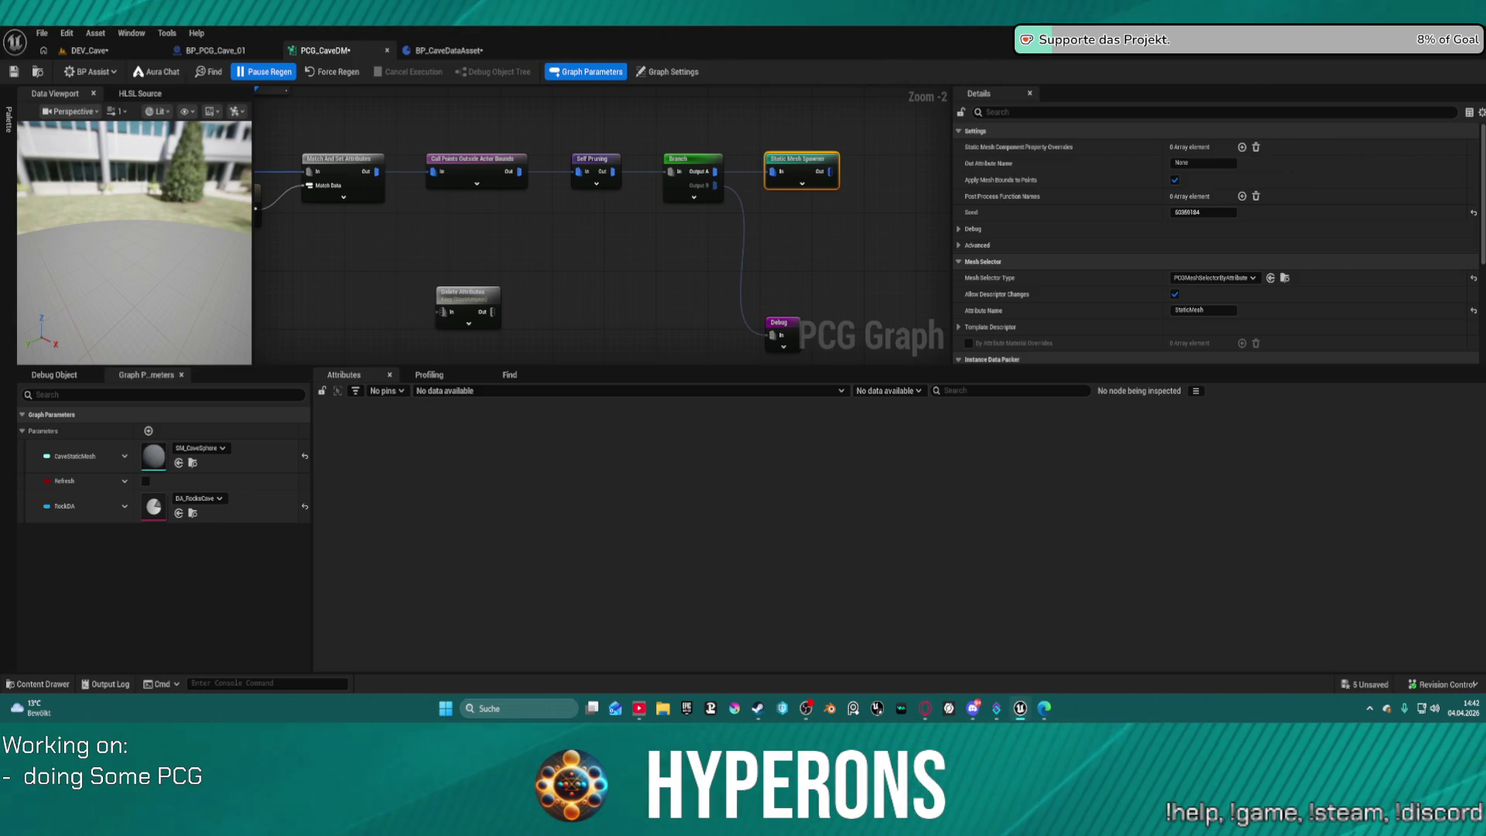
mouse_move(584, 259)
mouse_down()
mouse_move(749, 226)
mouse_move(1335, 223)
mouse_up()
drag(824, 124, 525, 117)
In BP_CaveDataAsset, select TopControl and expand its default values down to SecondaryRocksDensity.
click(466, 51)
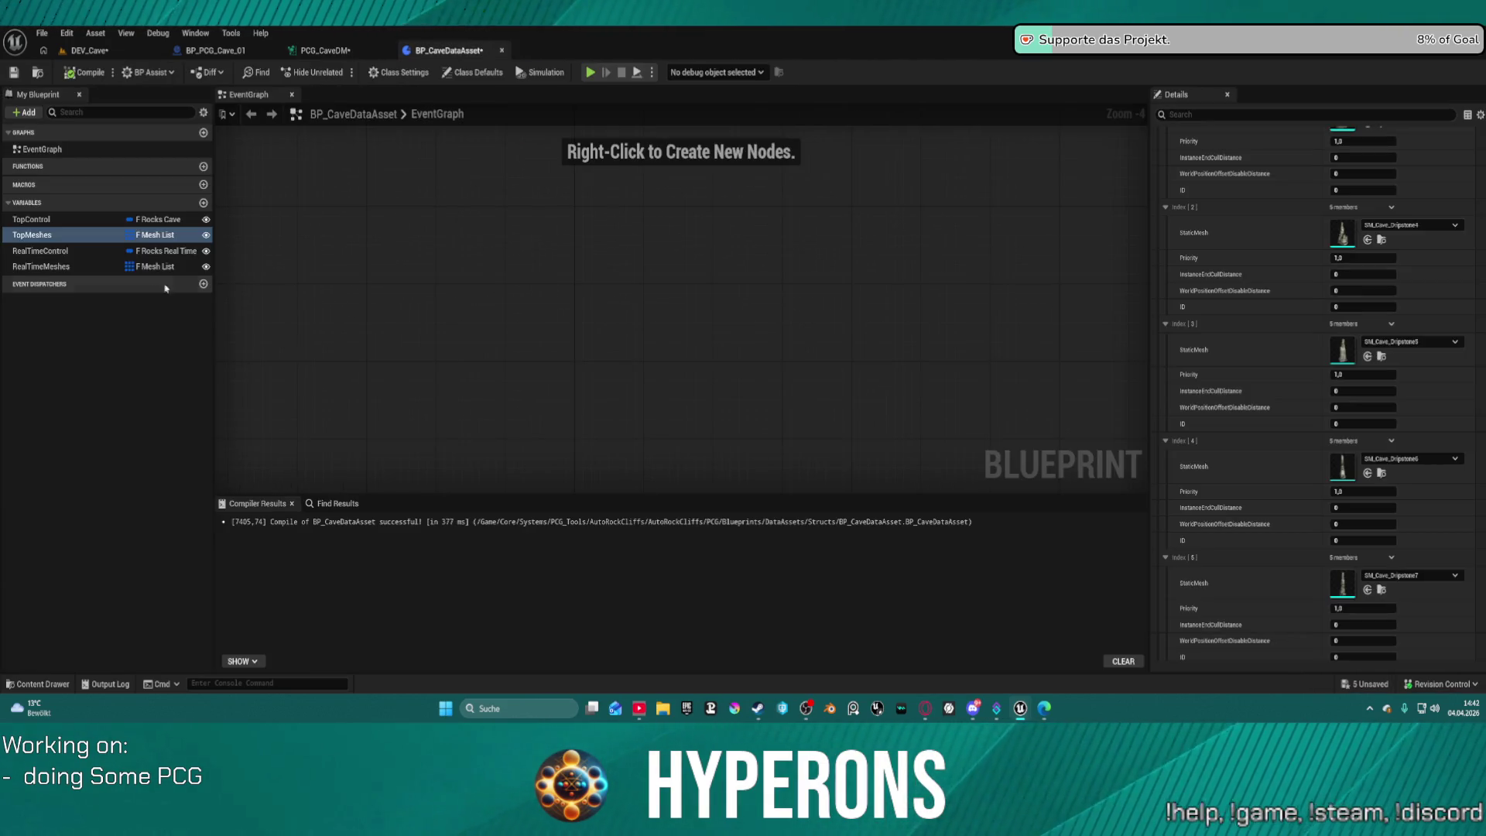
click(35, 219)
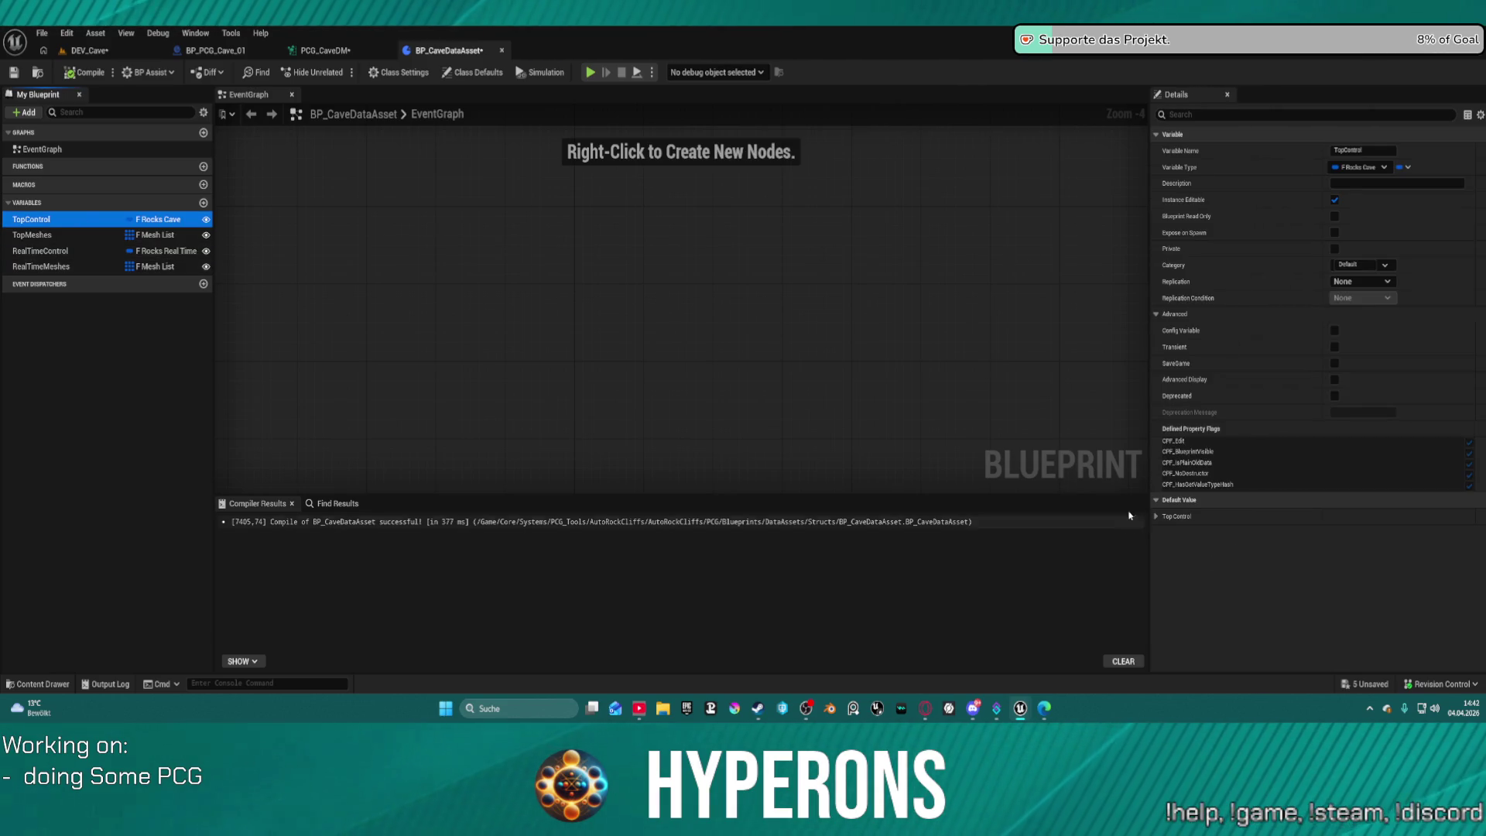
click(1157, 517)
scroll(1190, 543, down, 4)
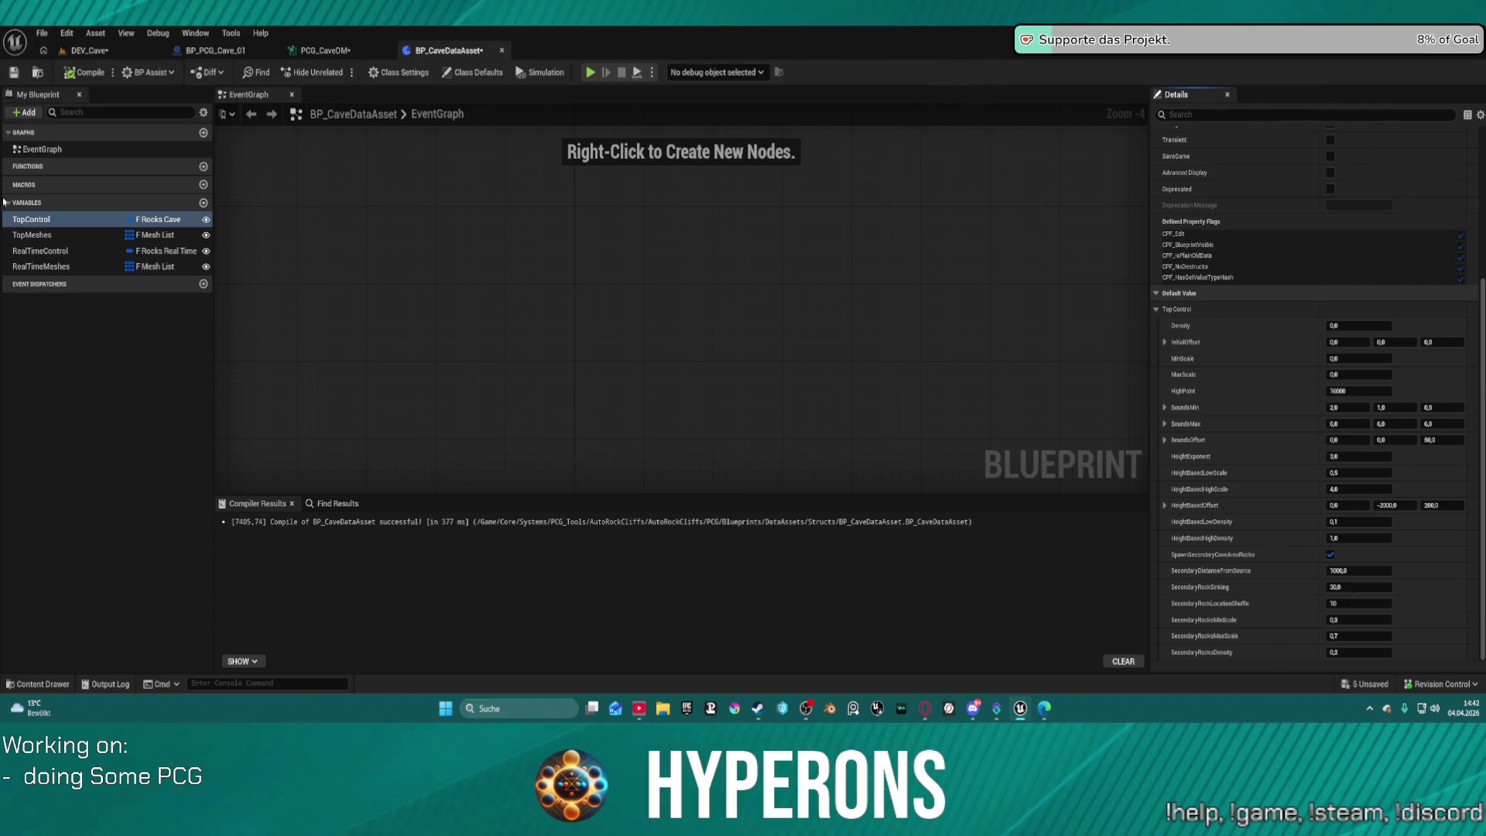
Browse the Content Browser's DataAssets folder, then add a new variable to the data asset.
click(36, 73)
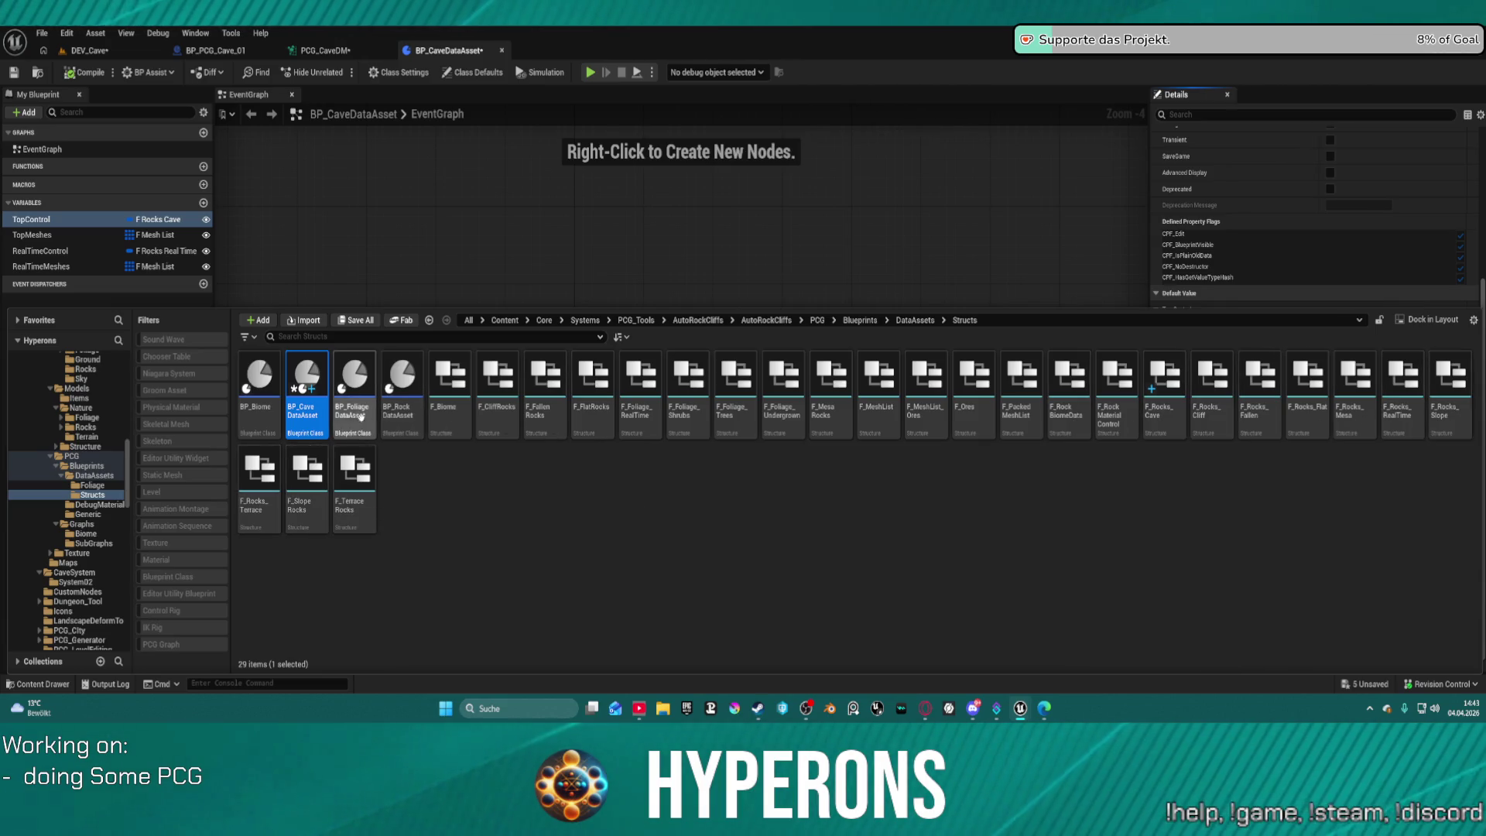
click(94, 475)
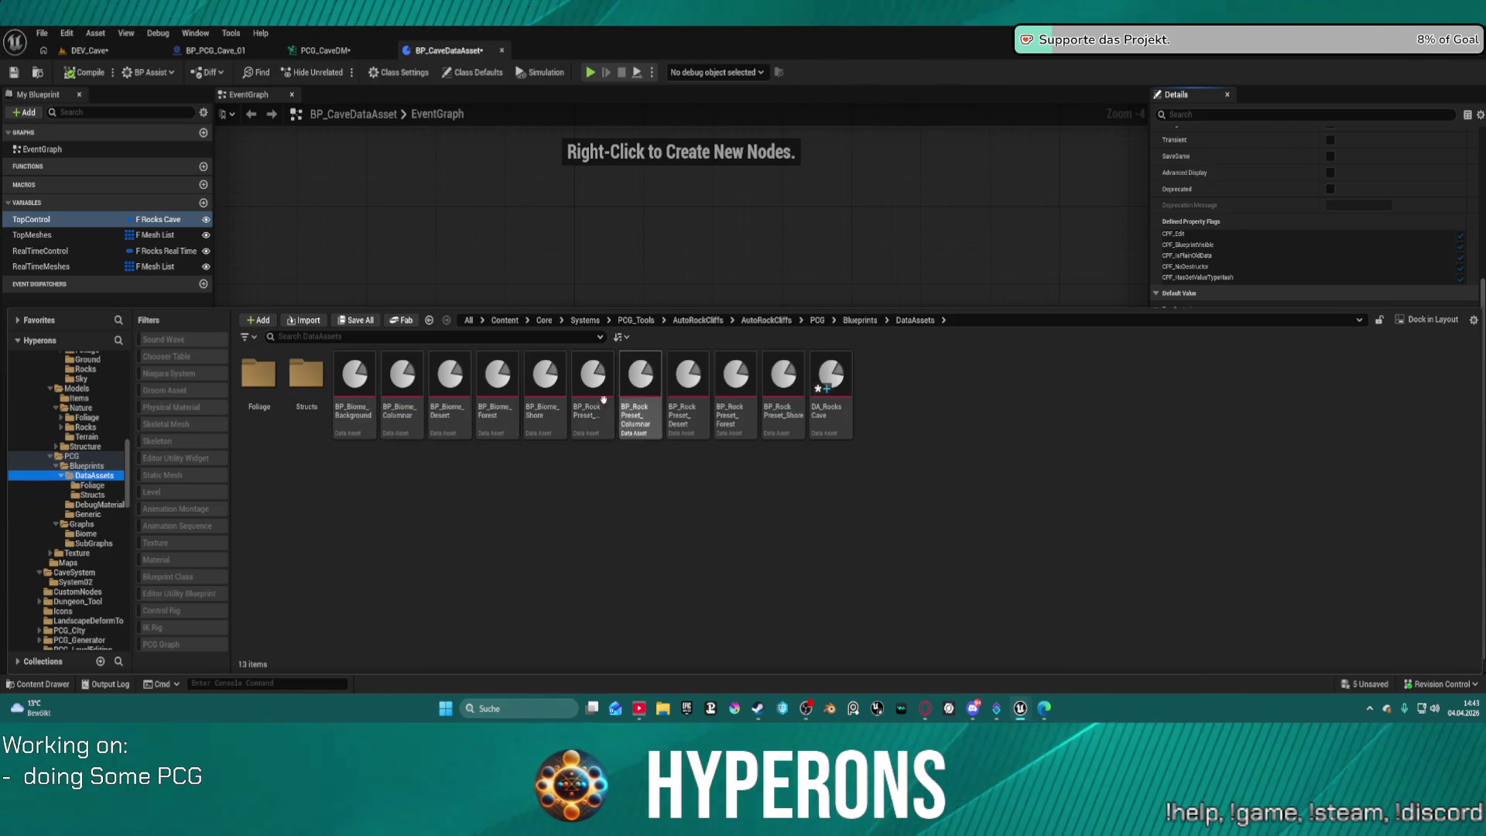
click(499, 383)
key(ctrl+space)
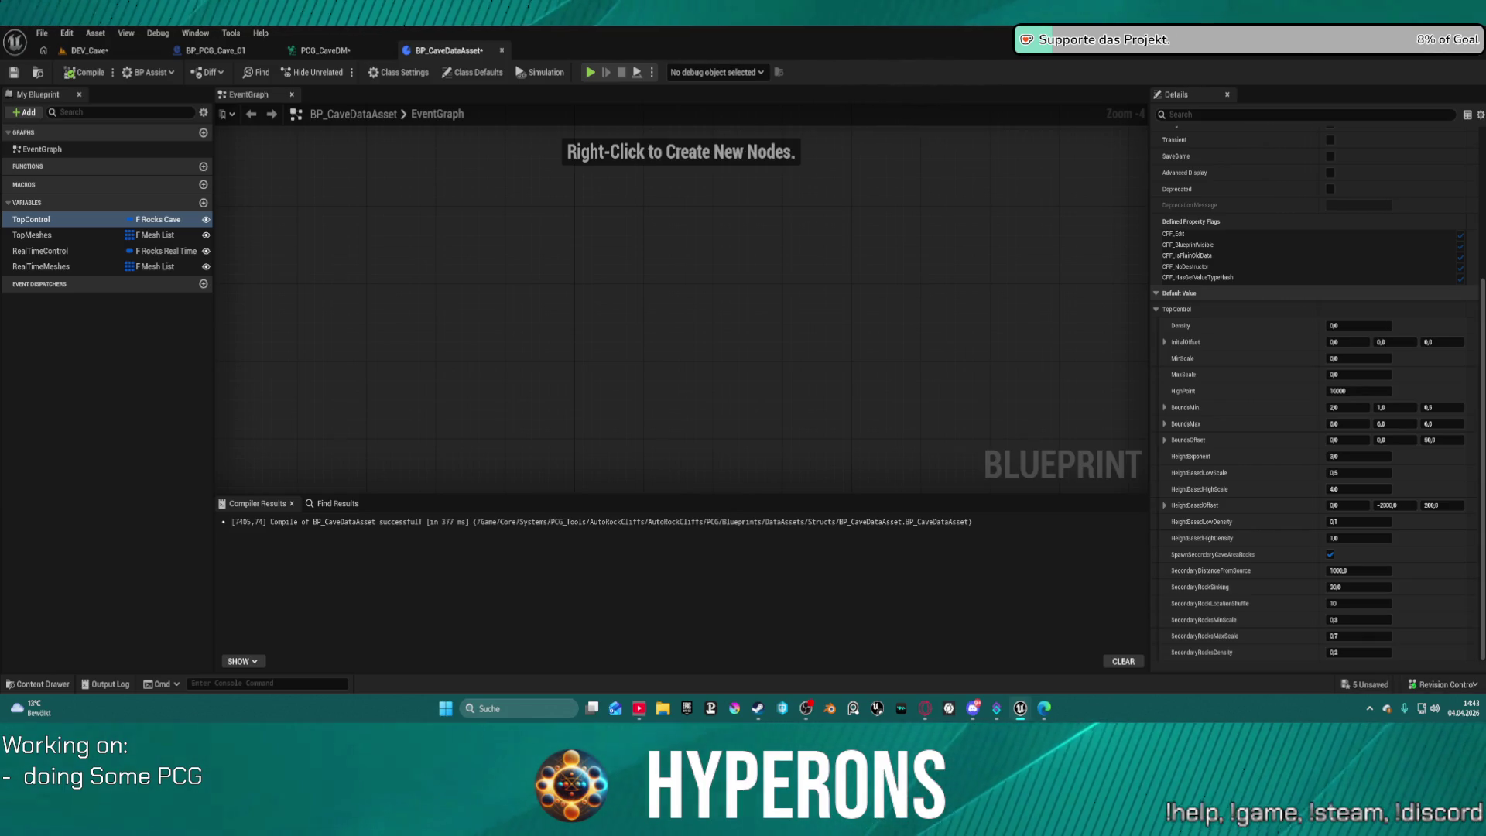
click(203, 203)
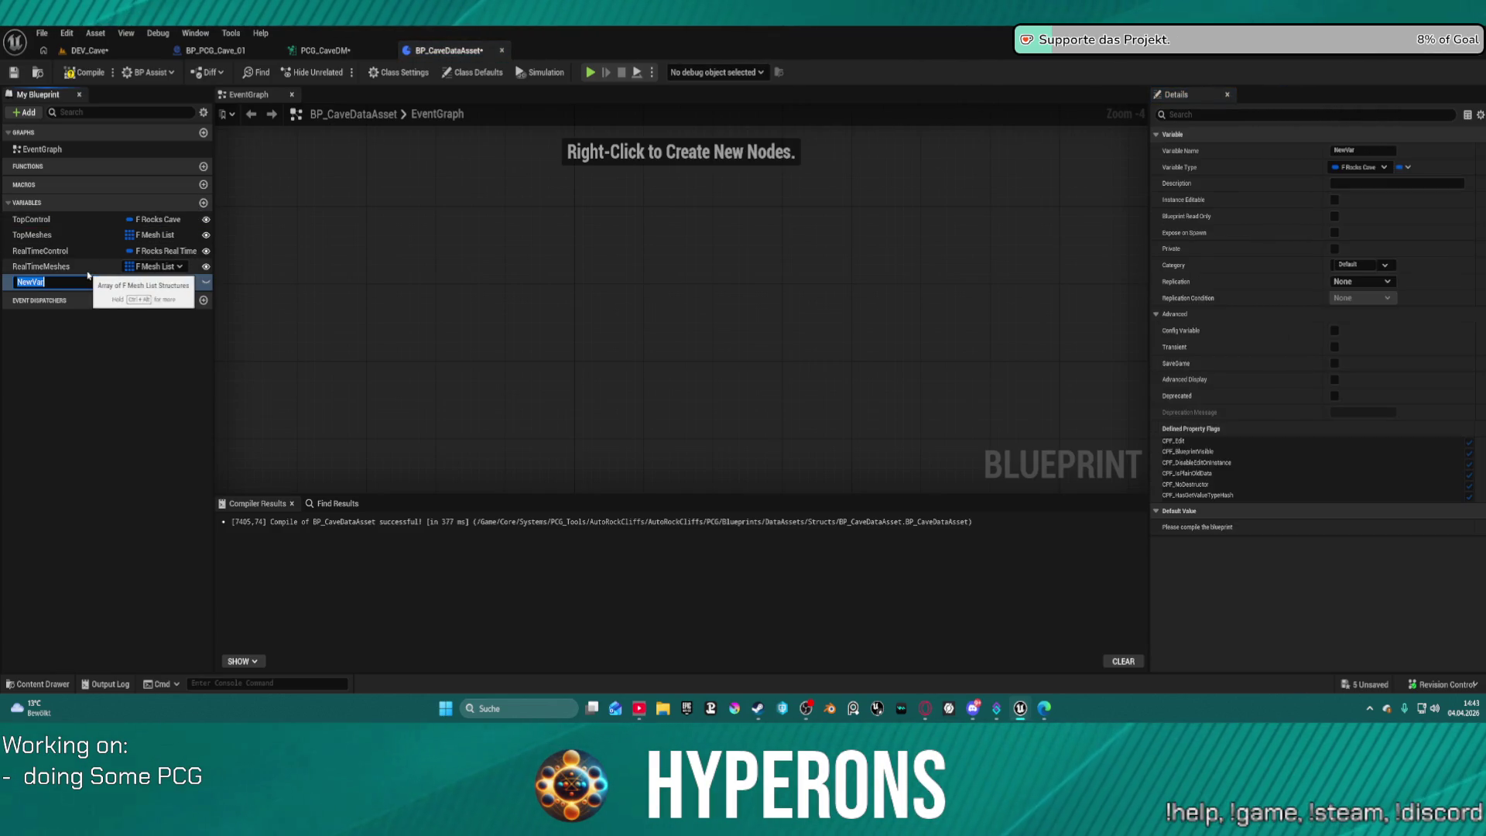
Create the instance-editable variable RockMaterialControl of type F Rock Material Control and compile.
text(RockMAteri)
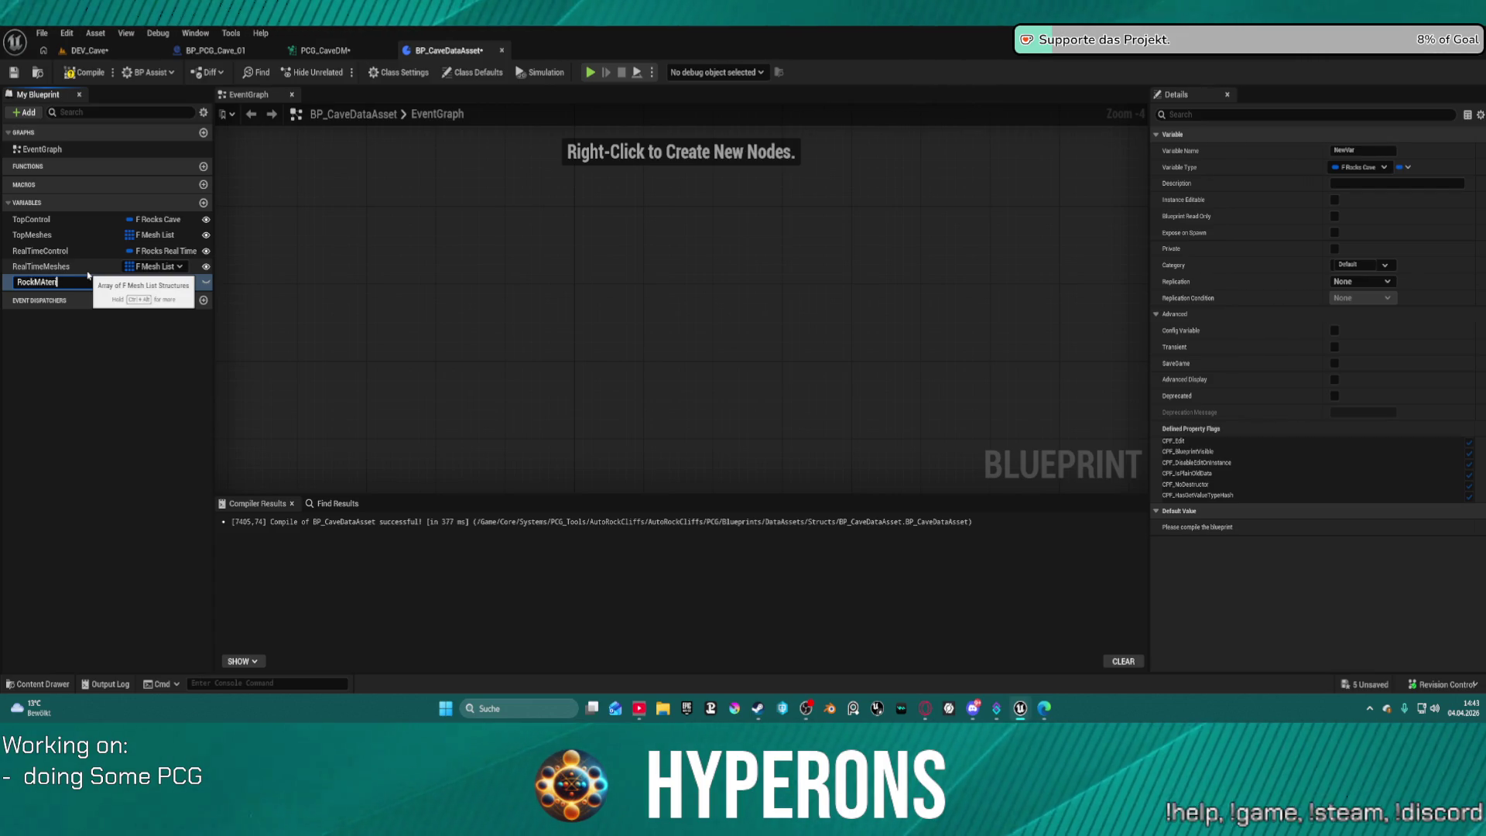
text(terialContro)
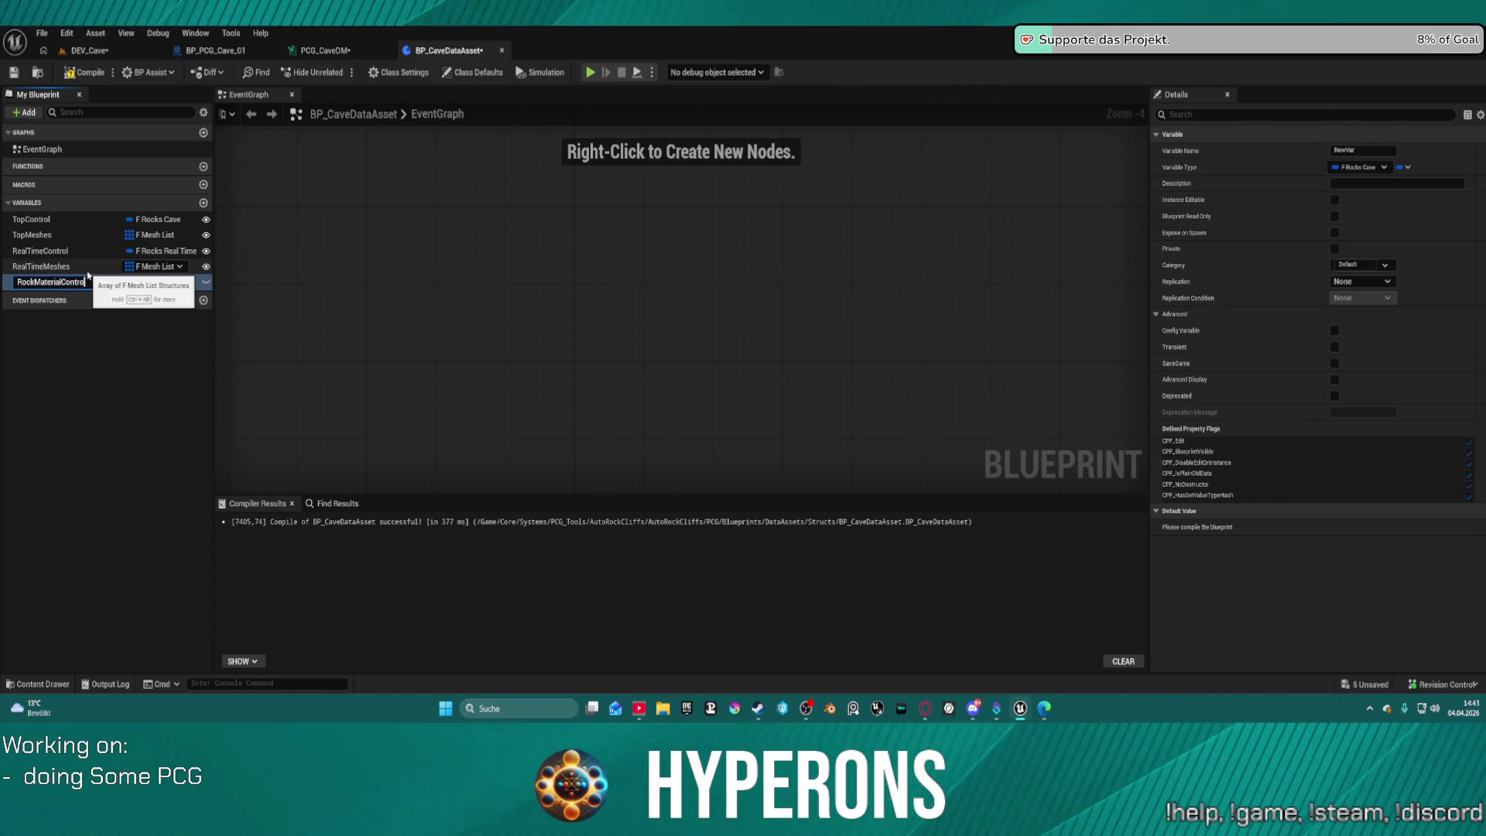
text(l)
key(Return)
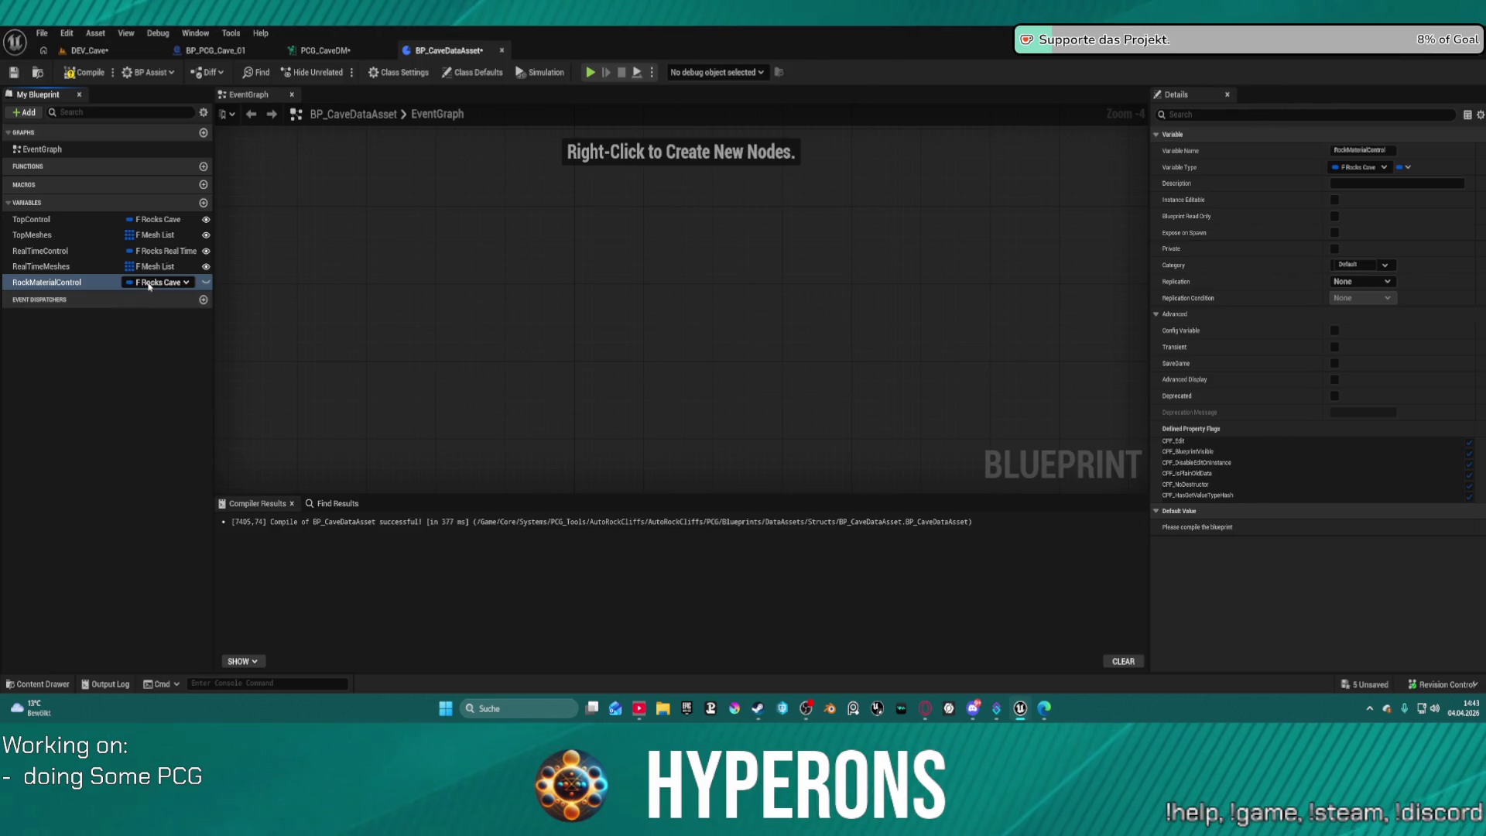
click(150, 283)
text(ck)
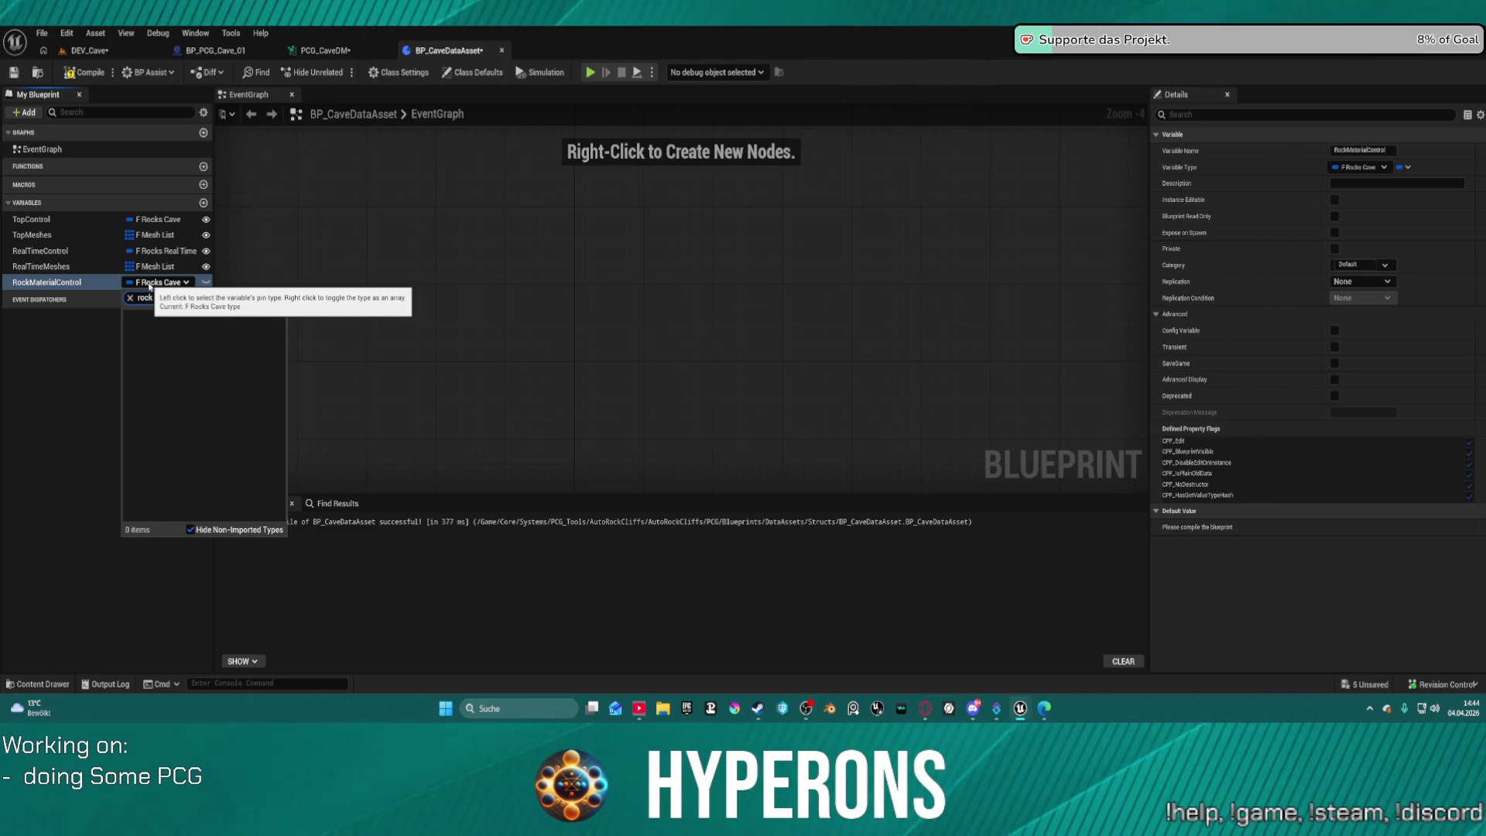
text( materia)
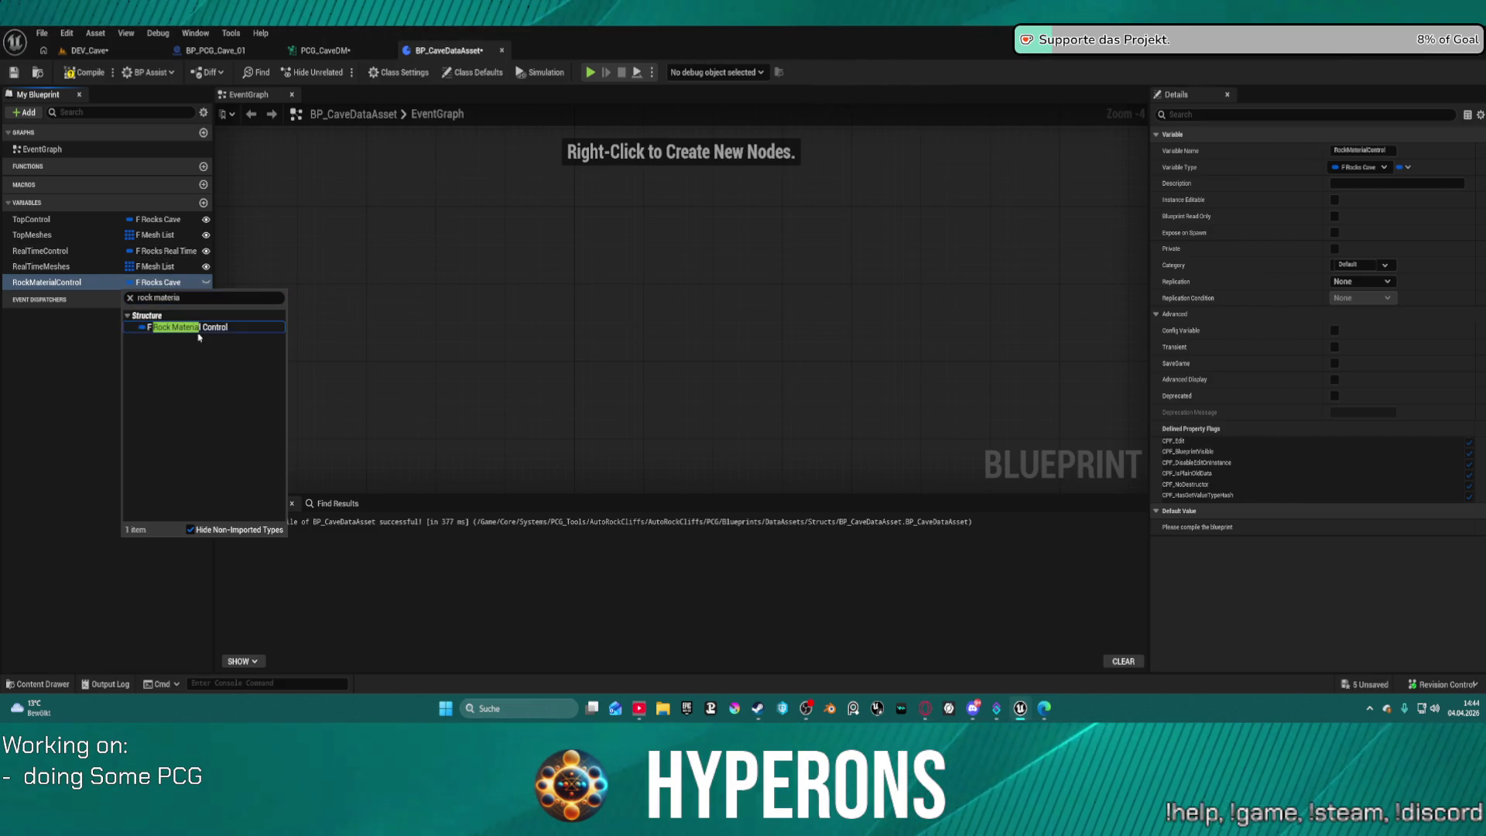
click(198, 327)
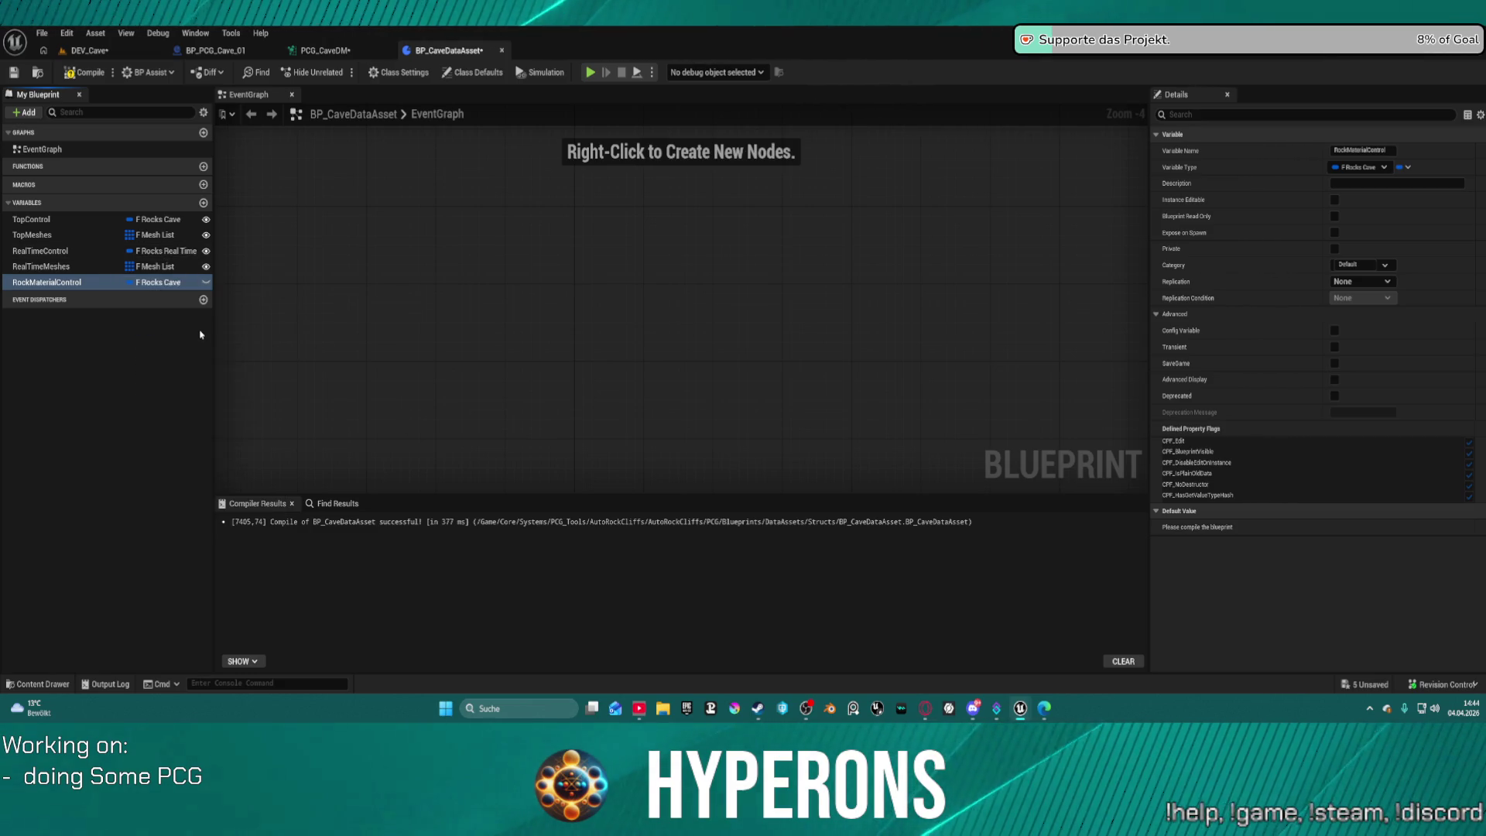
click(206, 281)
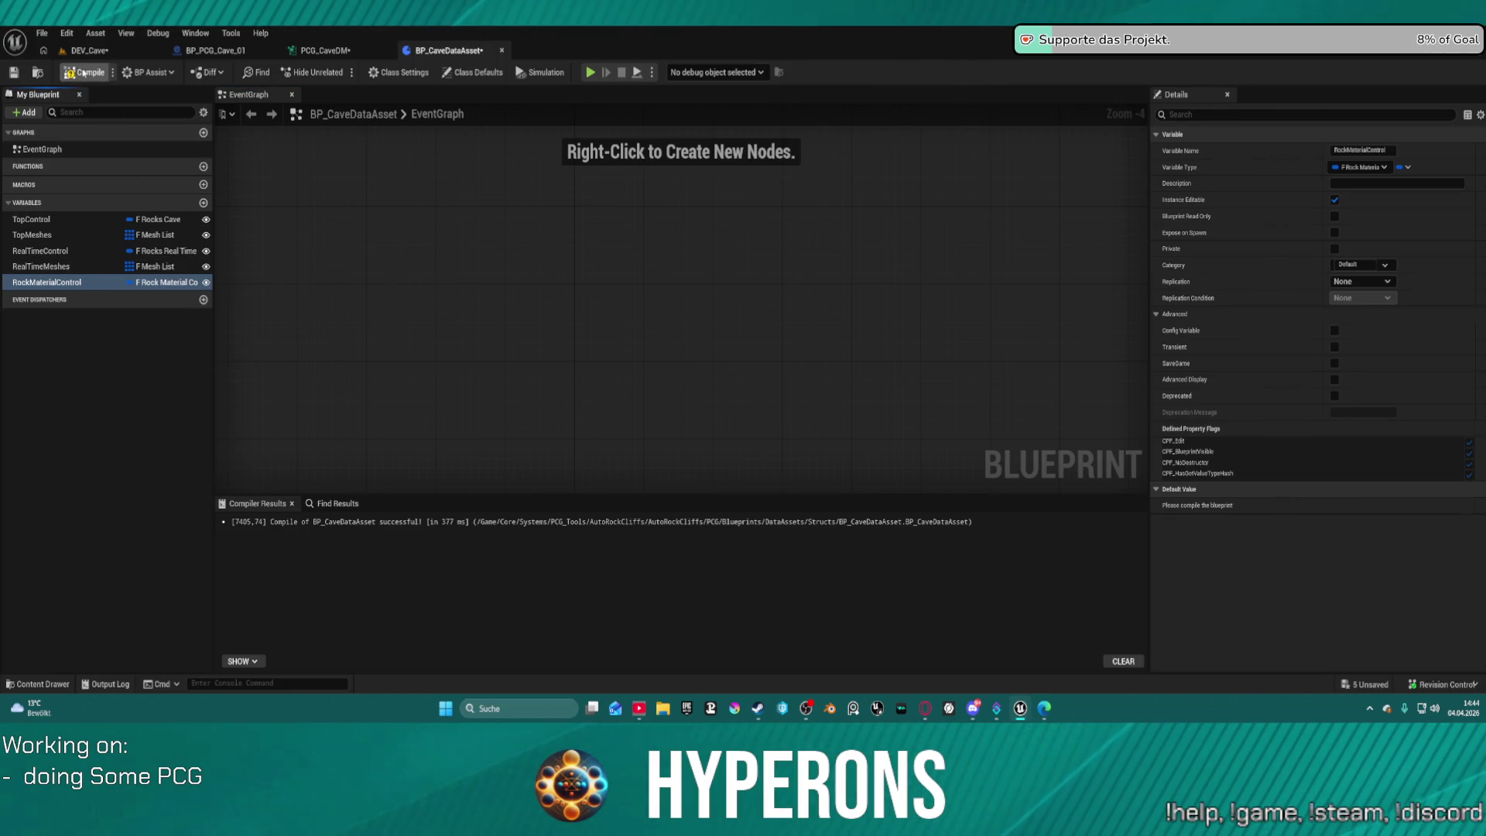
click(92, 72)
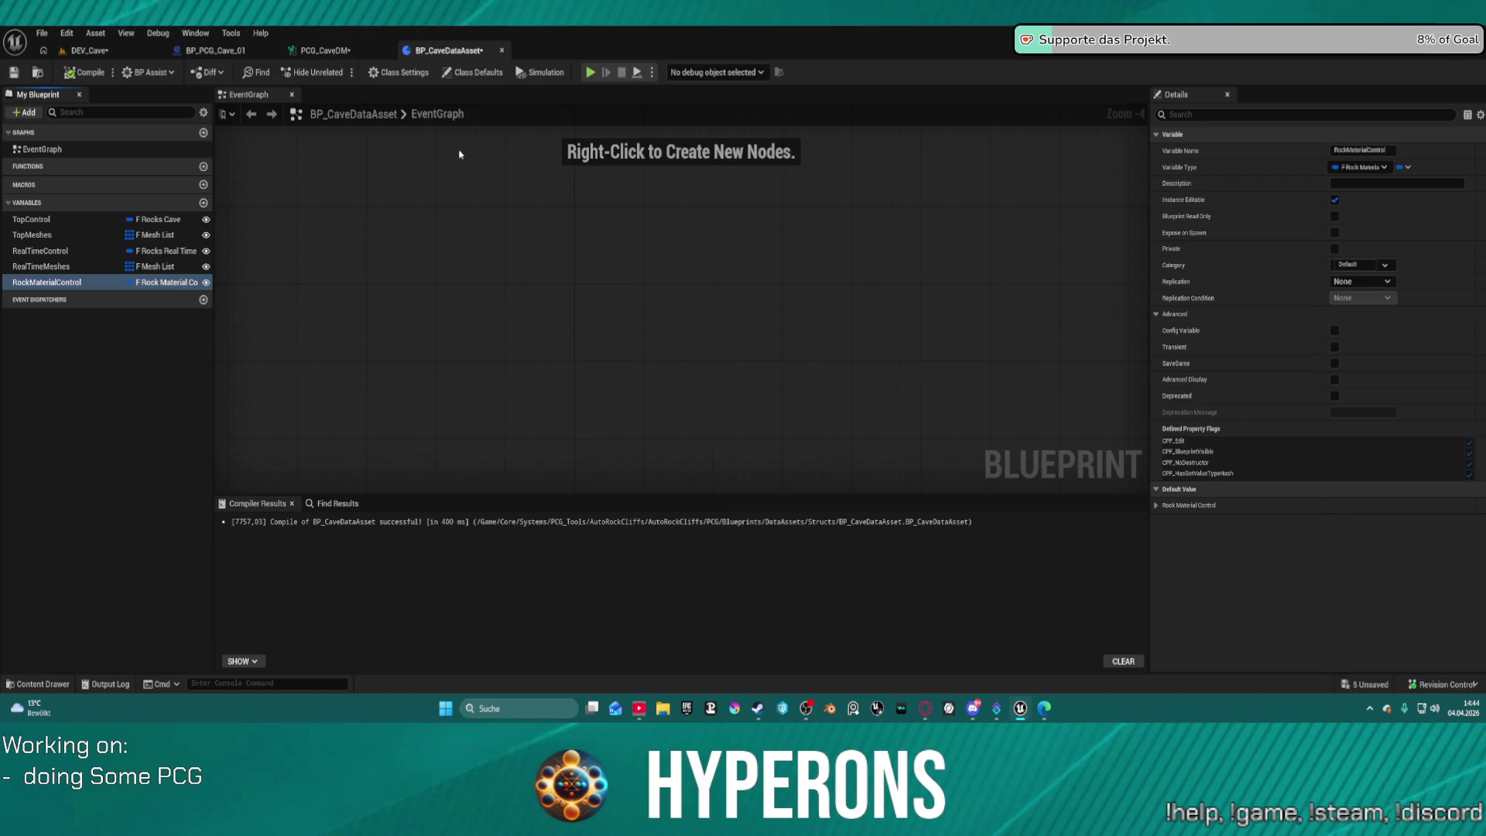
click(260, 51)
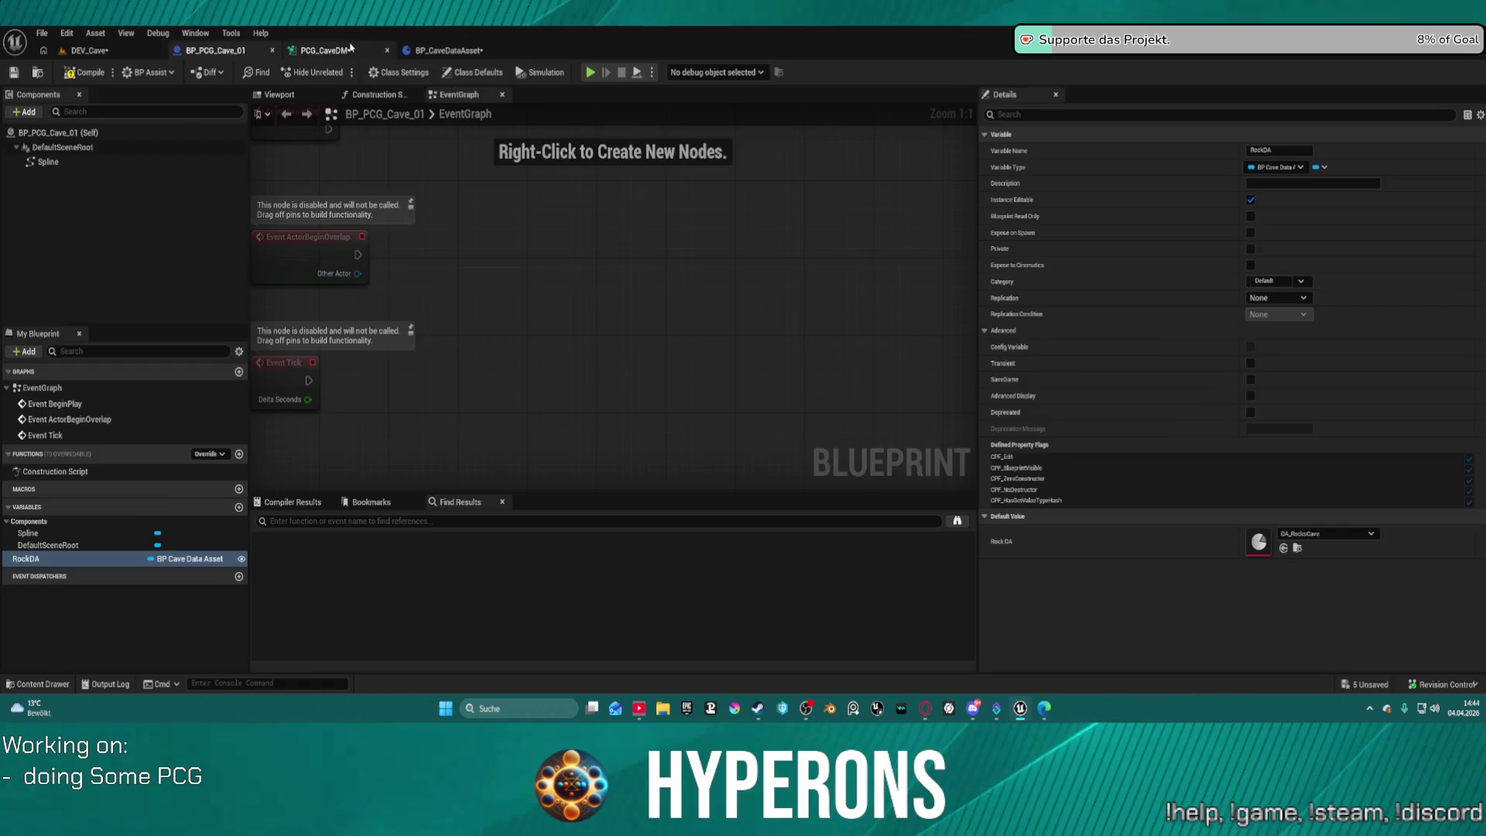
Back in PCG_CaveDM, move Get Property From Object Path near Delete Attributes.
click(350, 48)
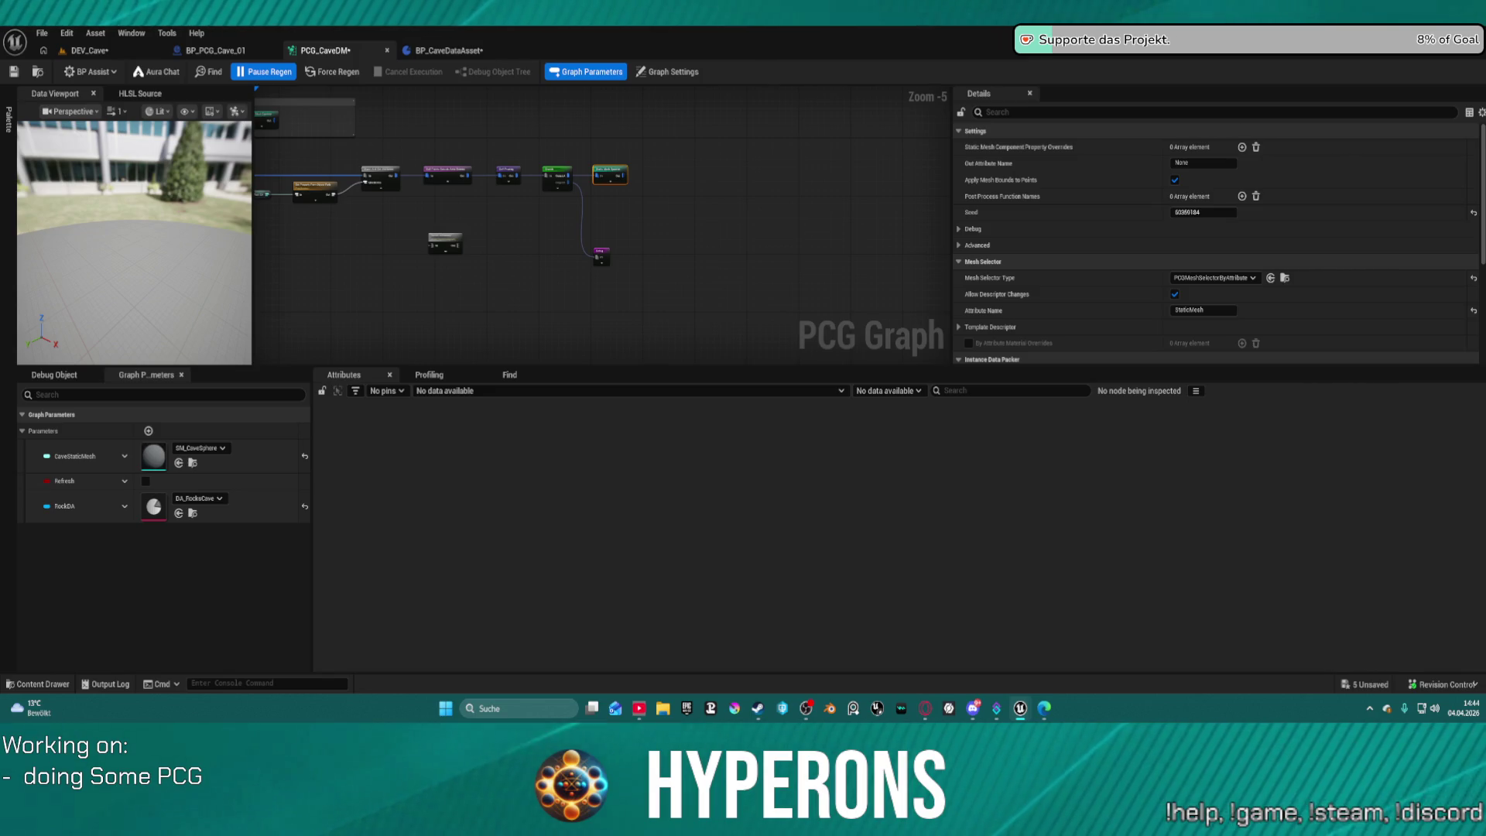
mouse_move(315, 189)
mouse_down()
mouse_move(551, 278)
mouse_move(422, 268)
mouse_up()
scroll(517, 234, up, 3)
scroll(528, 179, up, 1)
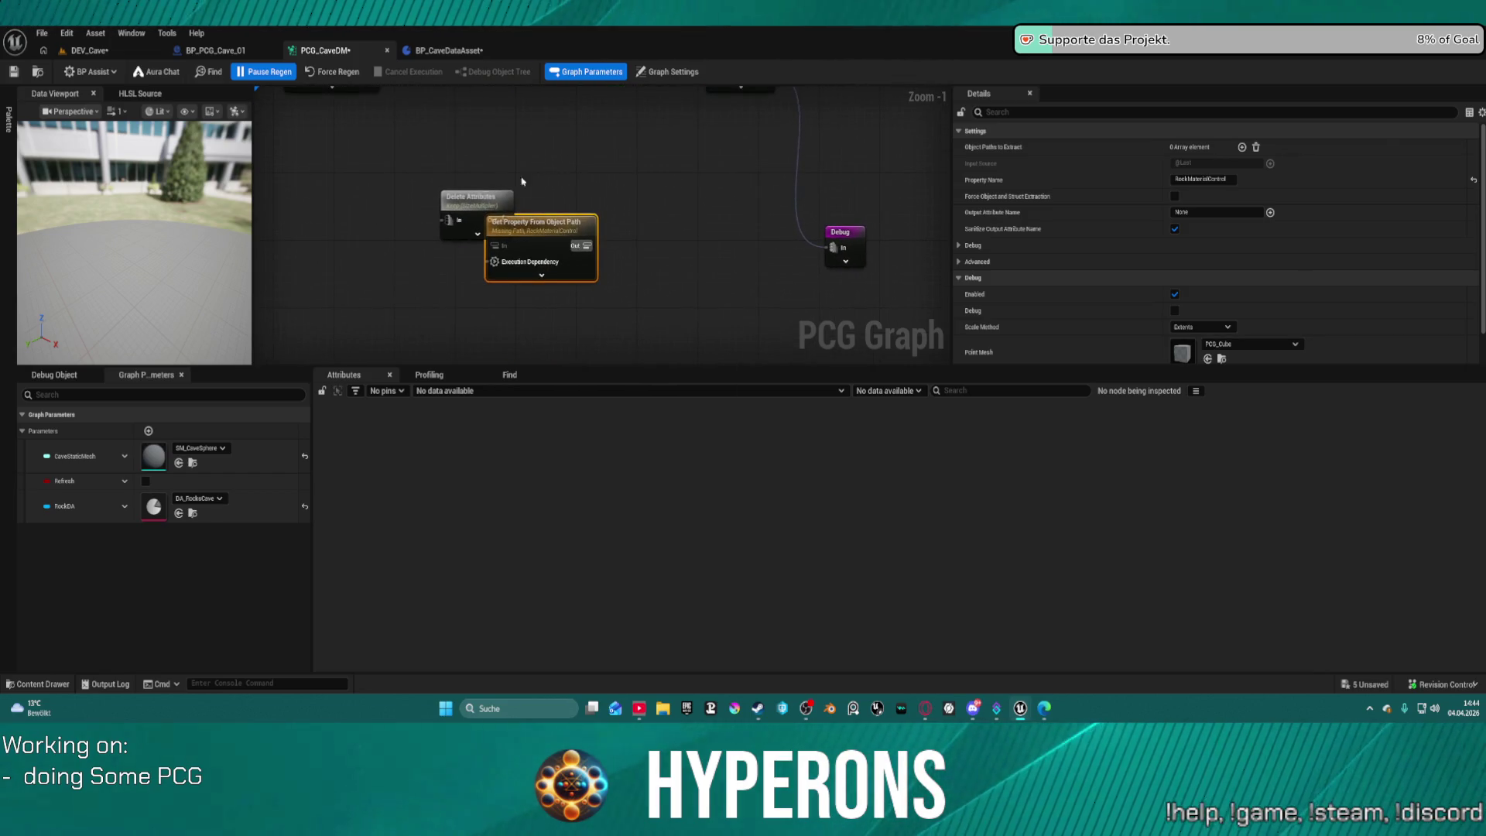
click(465, 199)
scroll(464, 198, down, 3)
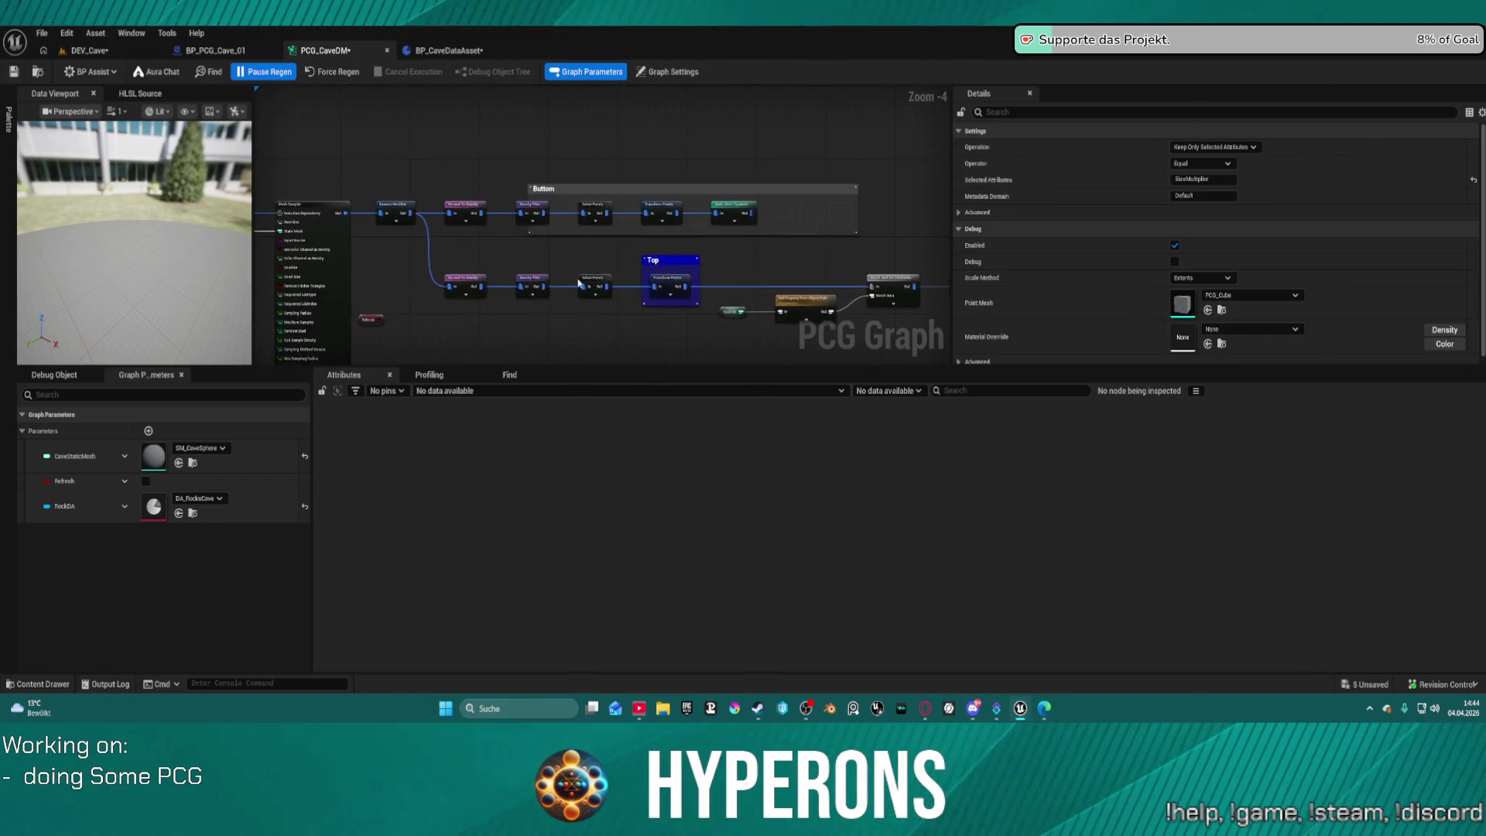
scroll(565, 255, up, 4)
drag(507, 250, 502, 278)
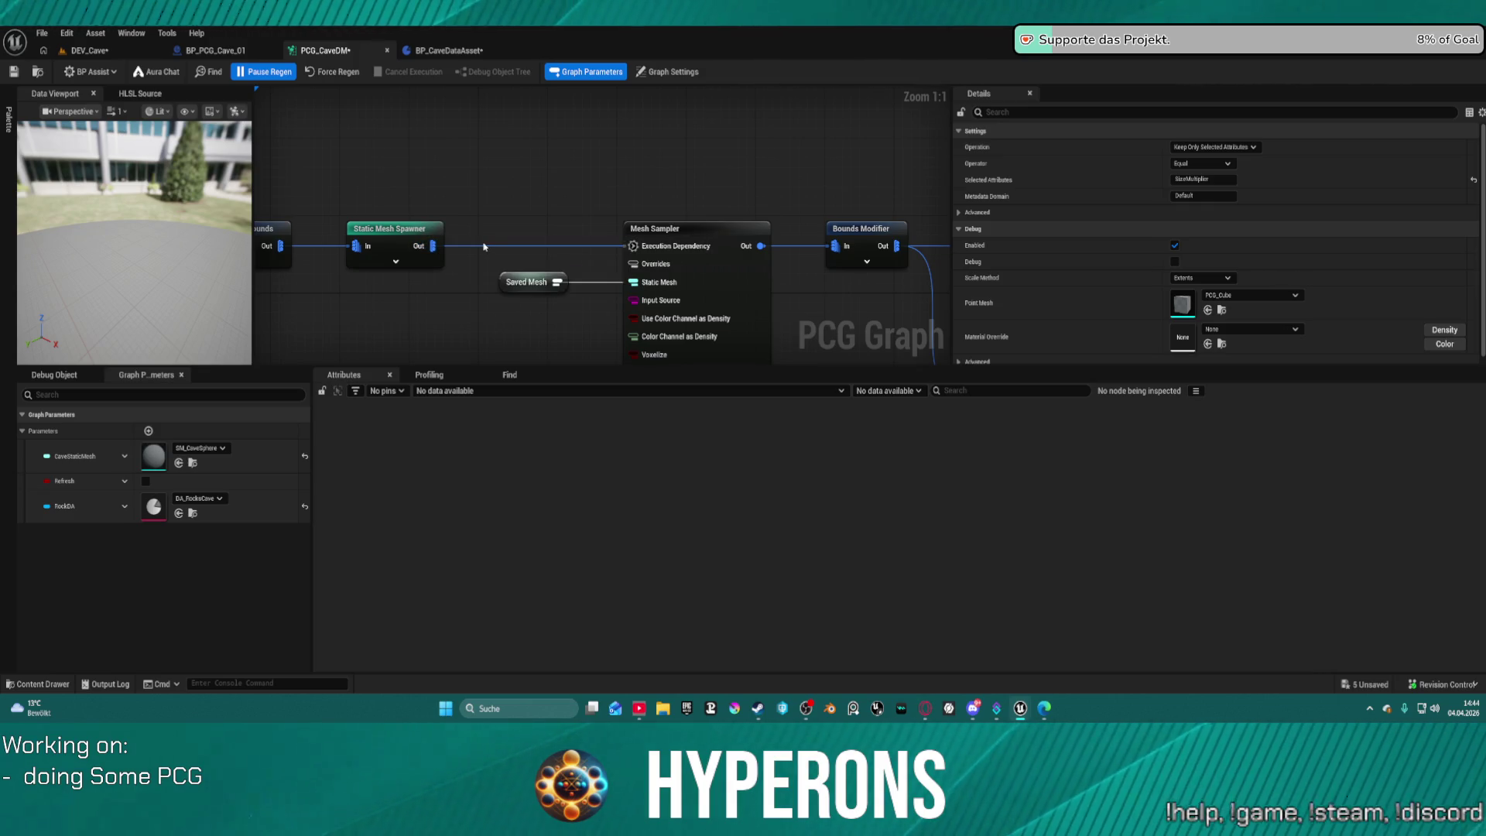
drag(484, 247, 1006, 178)
drag(483, 187, 671, 185)
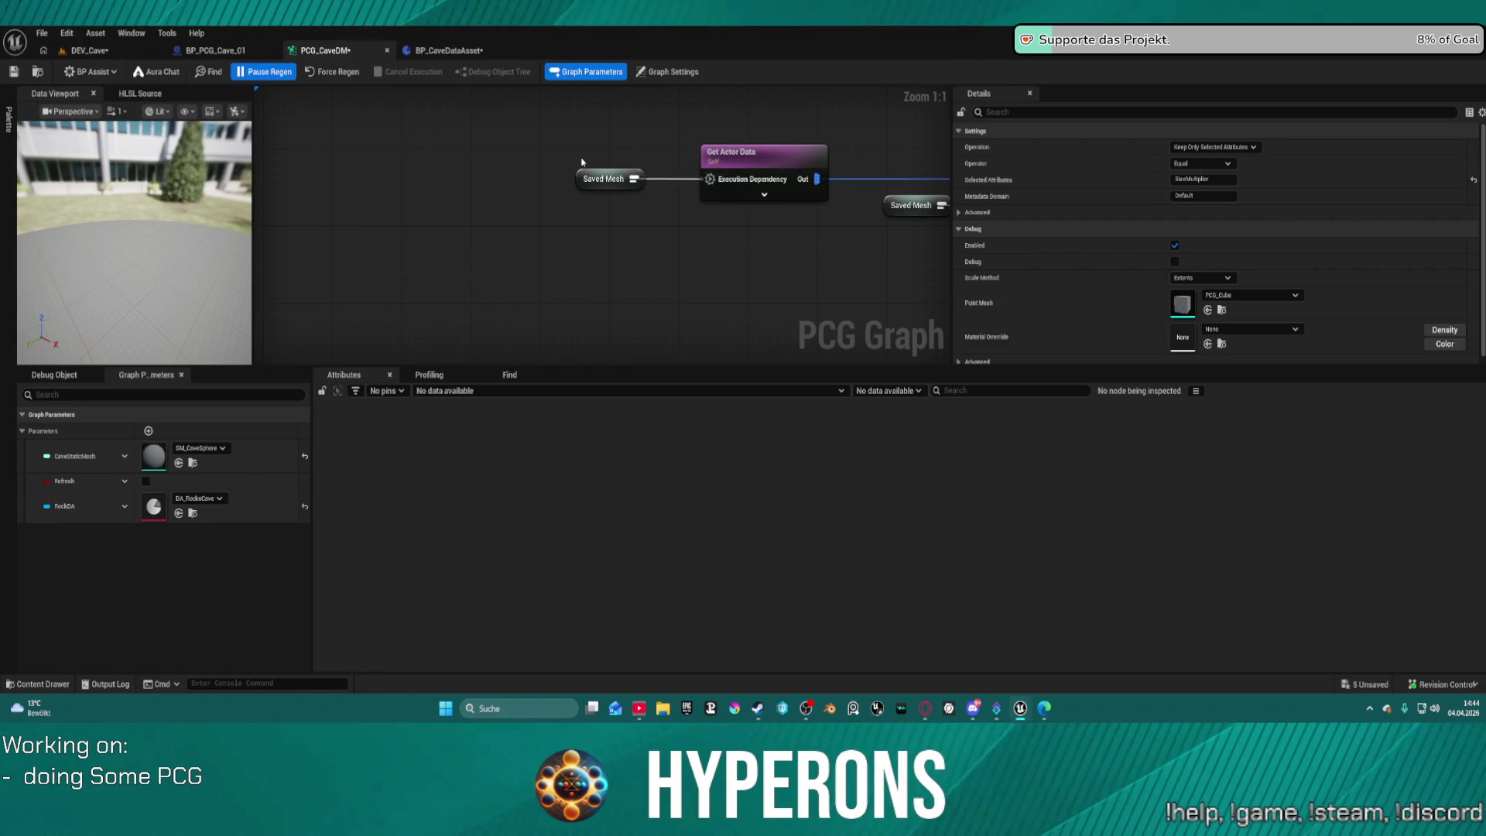
click(595, 178)
scroll(877, 178, down, 4)
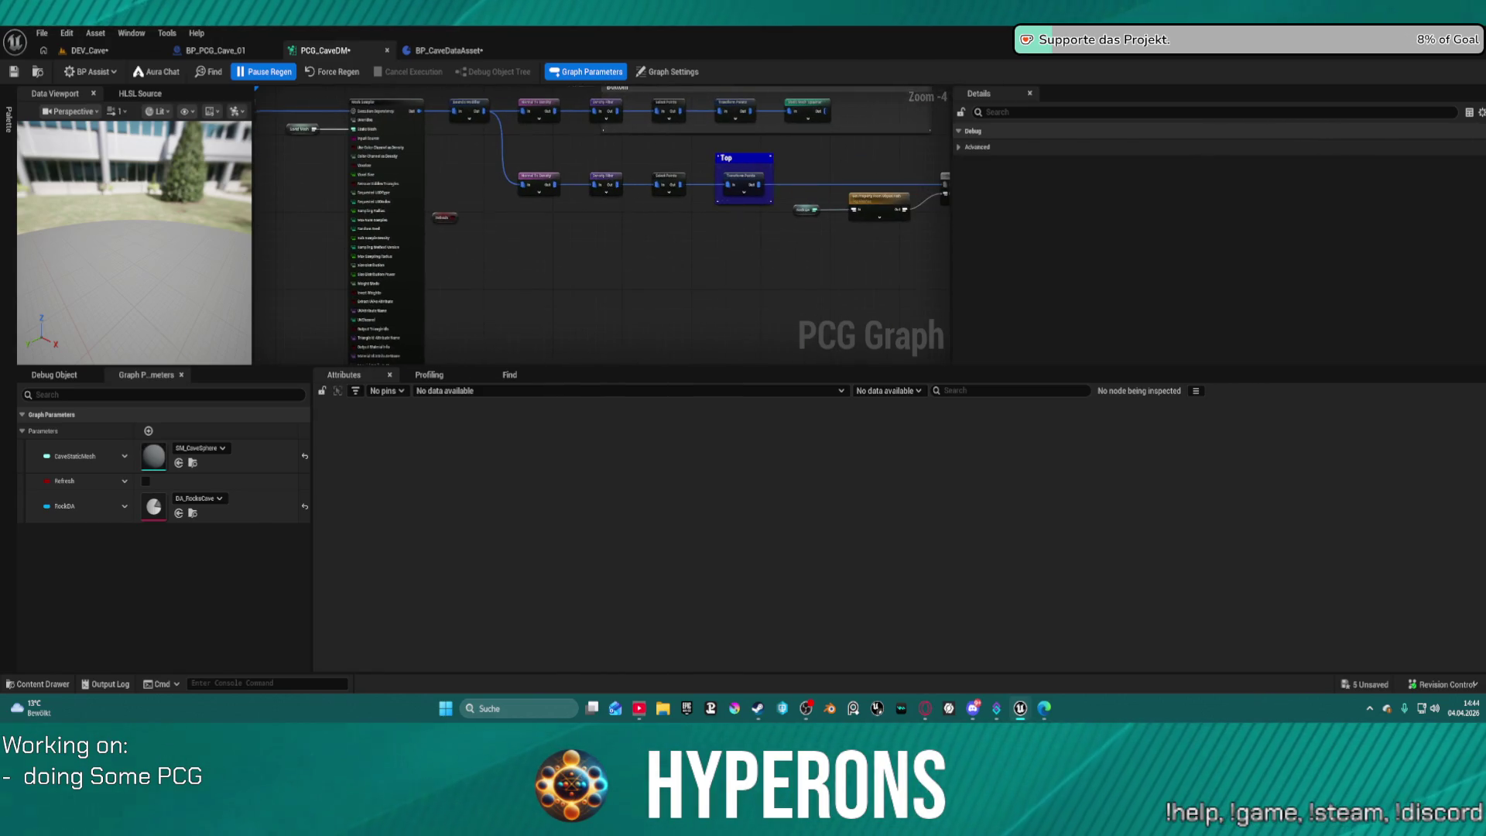
drag(877, 178, 565, 195)
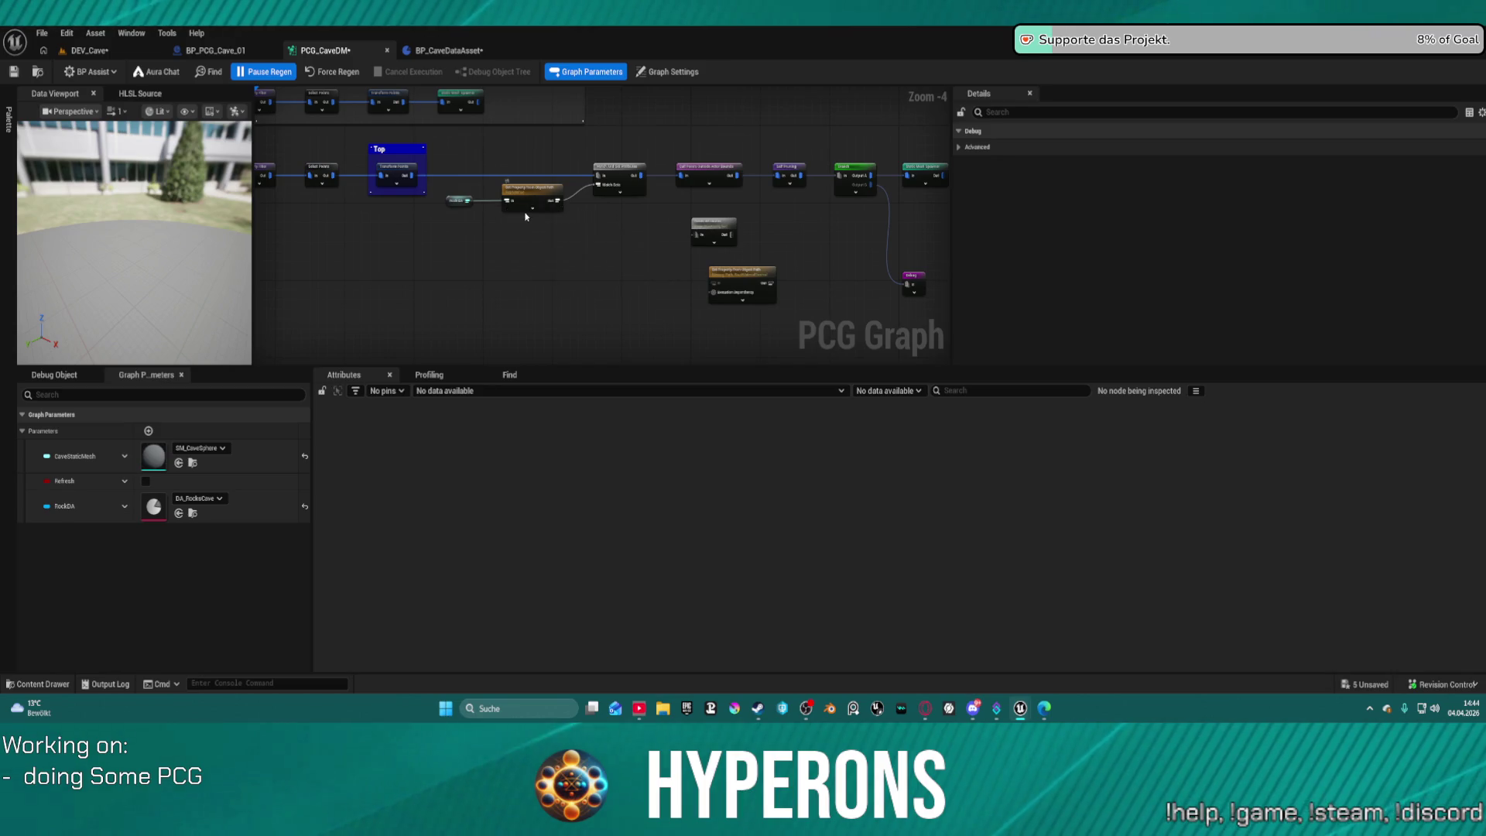
scroll(572, 226, up, 3)
mouse_move(749, 350)
mouse_down()
mouse_move(598, 342)
mouse_move(486, 296)
mouse_move(414, 299)
mouse_move(560, 300)
mouse_move(703, 256)
mouse_move(561, 256)
mouse_move(610, 276)
mouse_up()
Wire RockDA into the Get Property node reading RockMaterialControl, and move Match And Set Attributes aside.
click(268, 170)
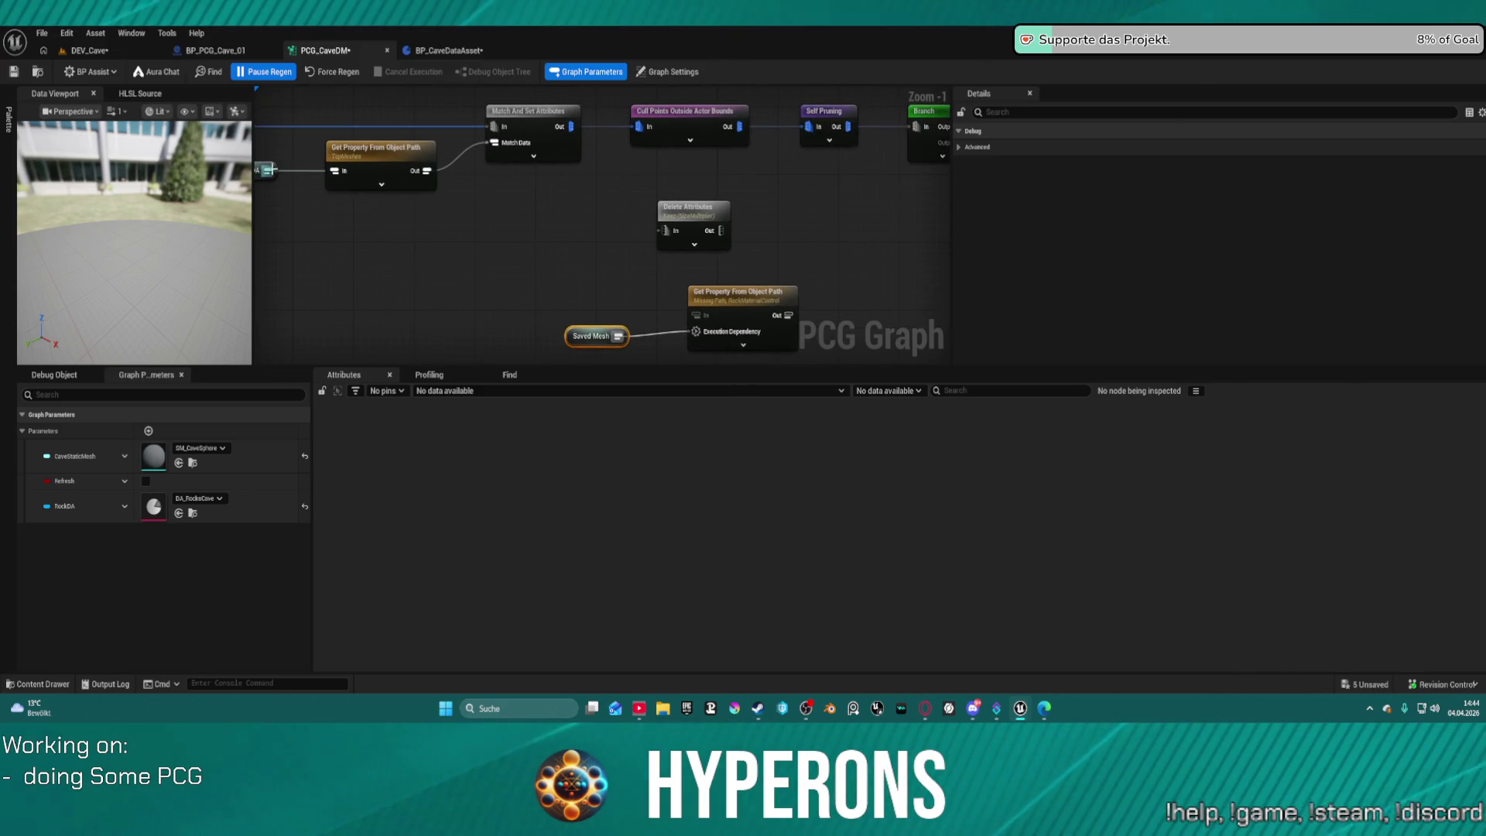
drag(271, 170, 696, 316)
click(745, 311)
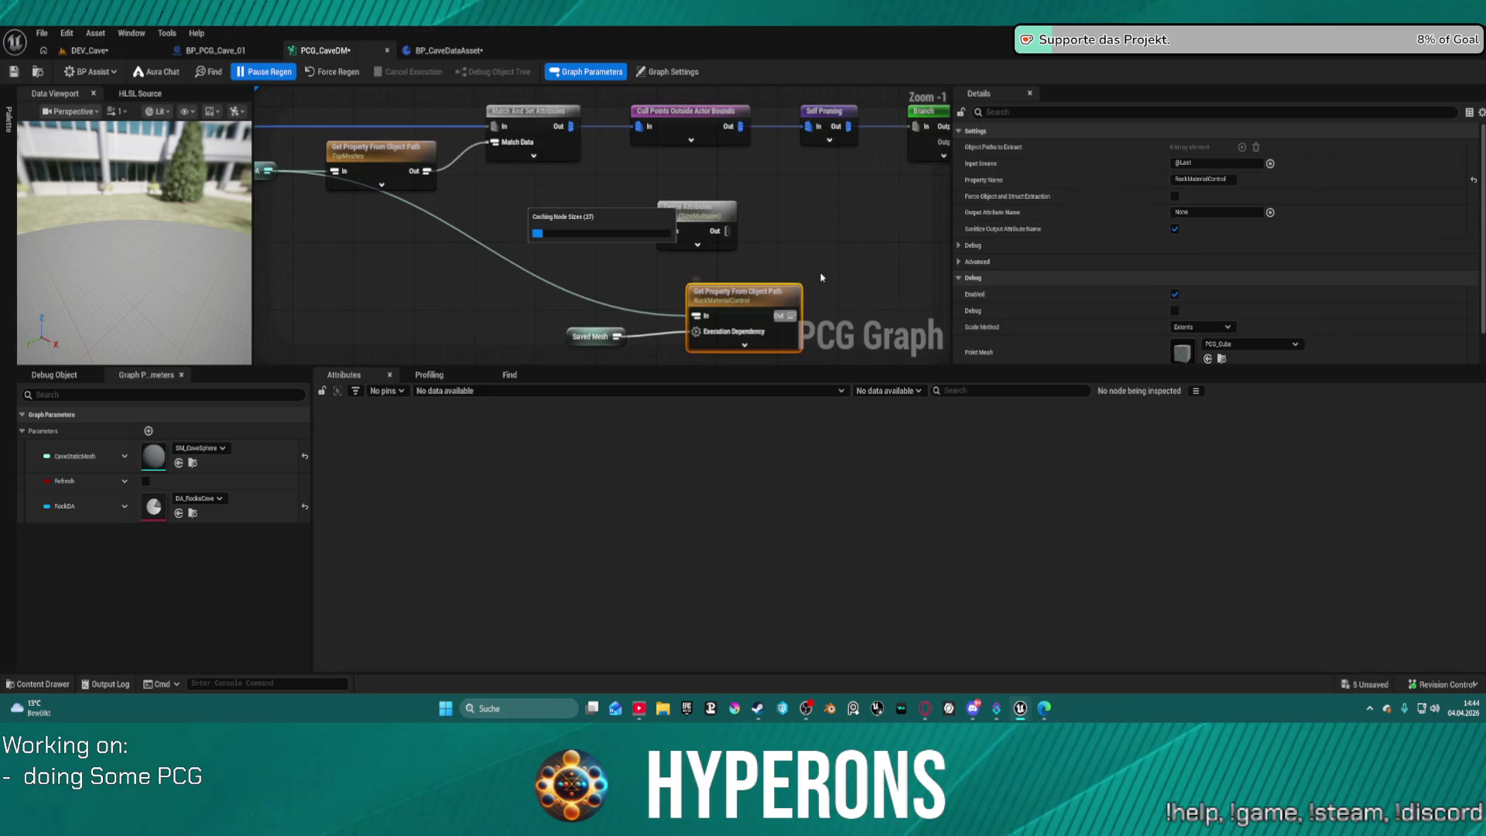
mouse_move(836, 229)
mouse_down()
mouse_move(632, 130)
mouse_move(571, 75)
mouse_up()
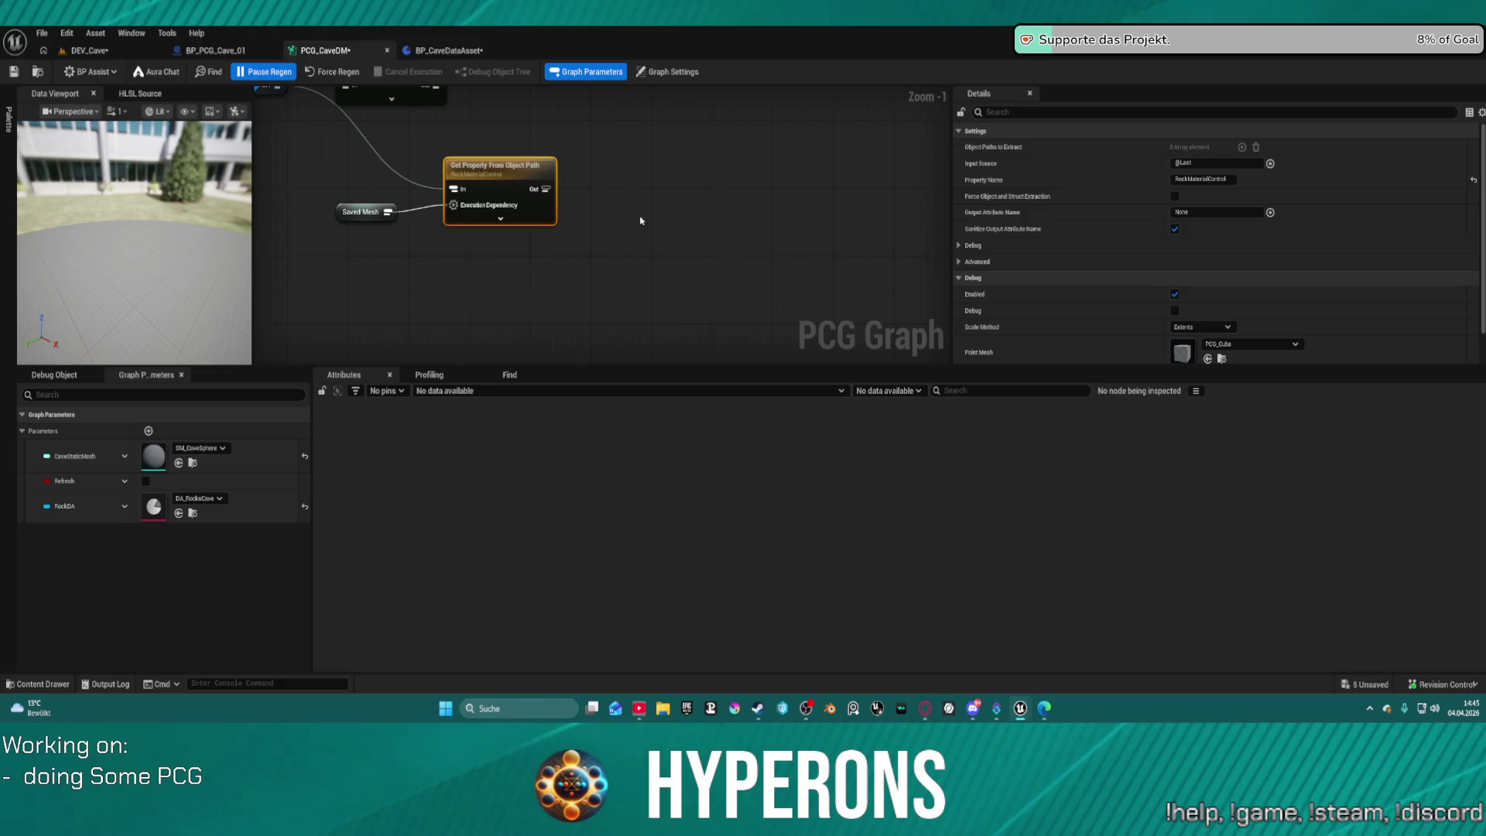
mouse_move(597, 189)
mouse_down()
mouse_move(647, 265)
mouse_move(577, 338)
mouse_move(556, 328)
mouse_up()
mouse_move(410, 181)
mouse_down()
mouse_move(316, 153)
mouse_move(312, 130)
mouse_up()
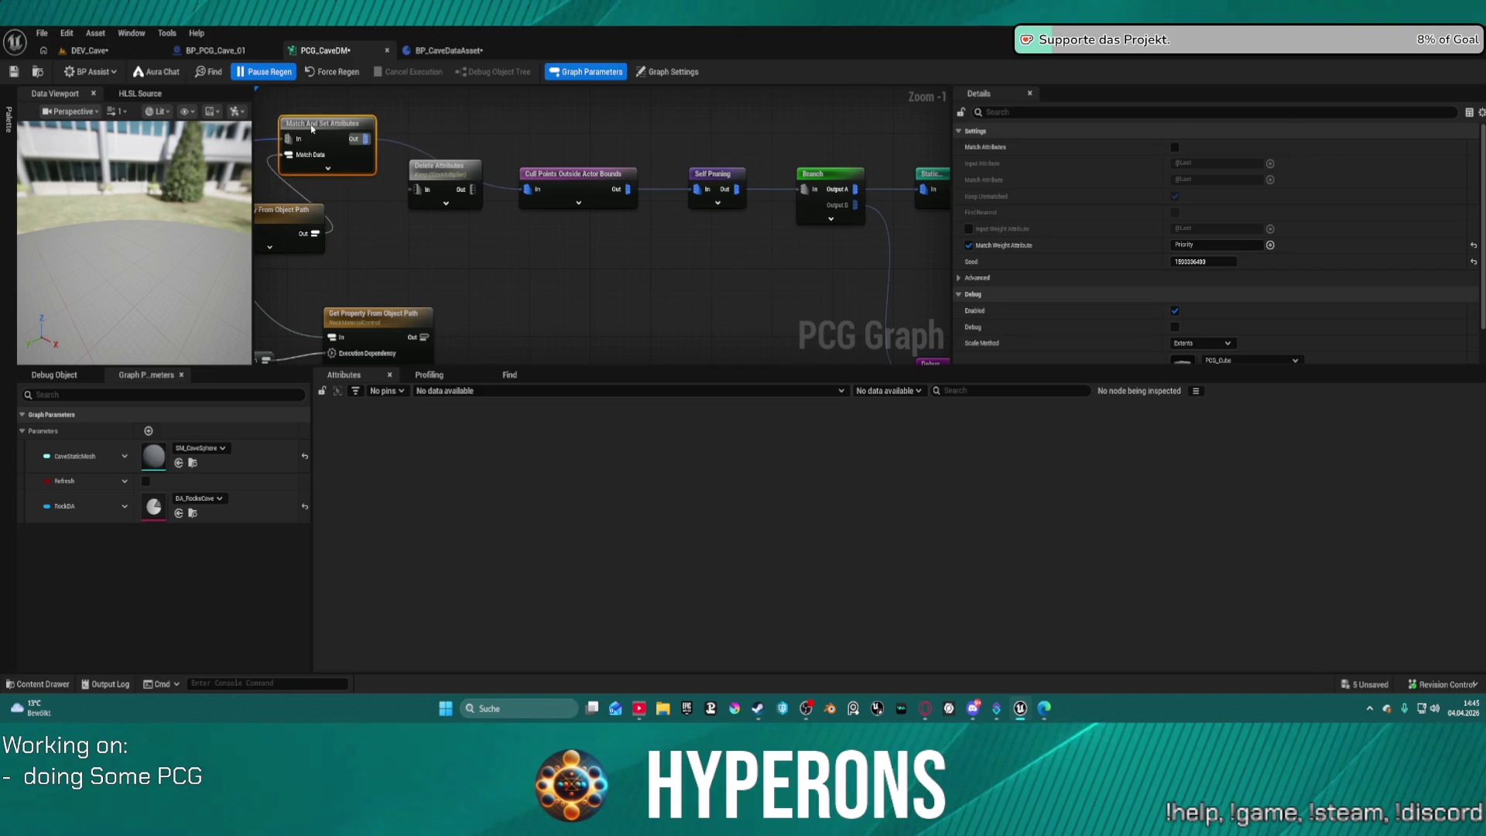
Move Delete Attributes below the main chain, restore Match And Set Attributes, and keep only LargeRockMaterial.
drag(452, 177, 603, 286)
right_click(634, 198)
drag(323, 129, 421, 163)
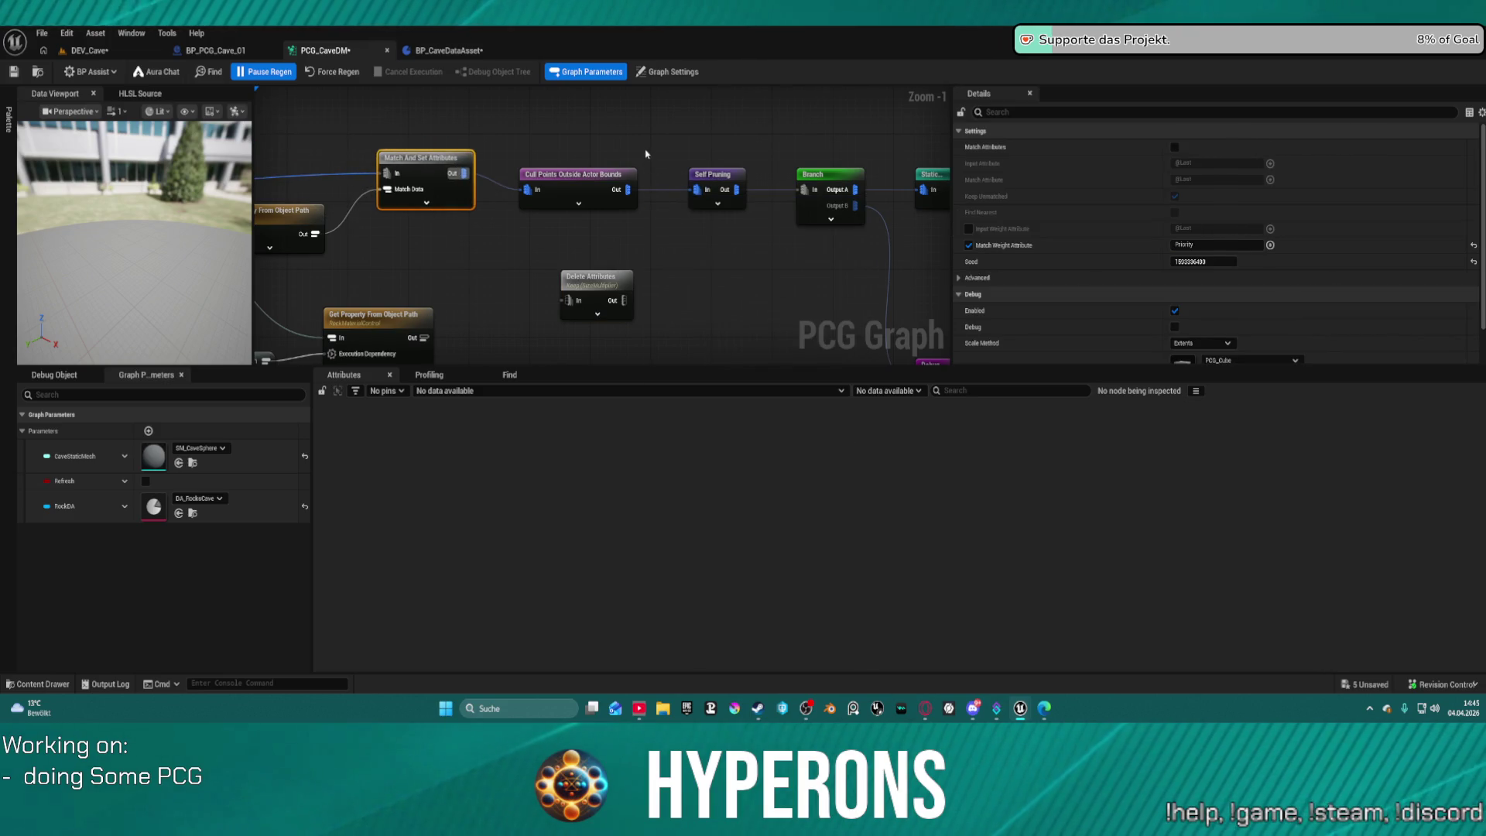
click(592, 279)
text(rgeRockMaterial)
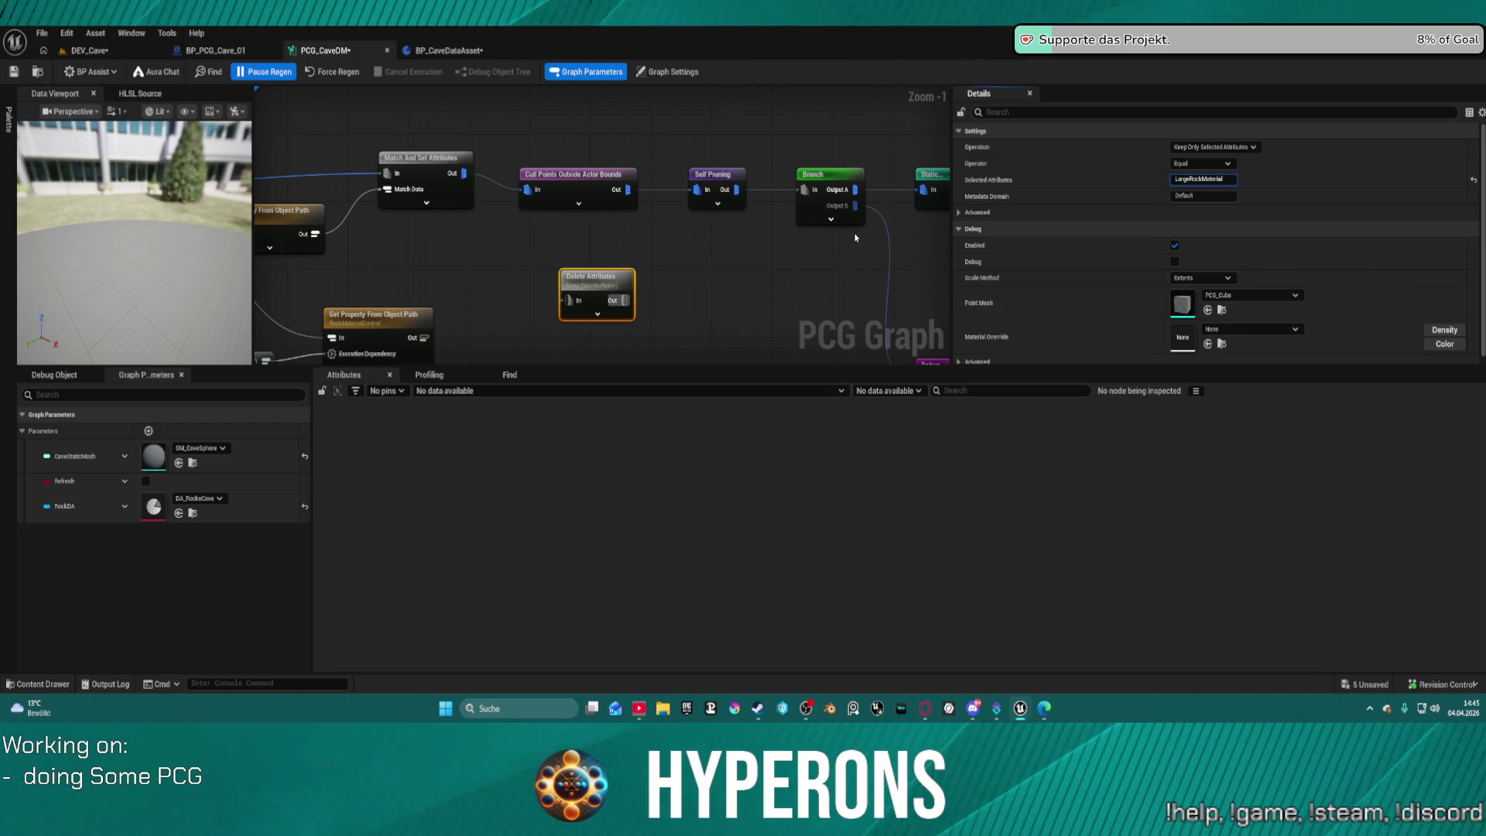
key(Return)
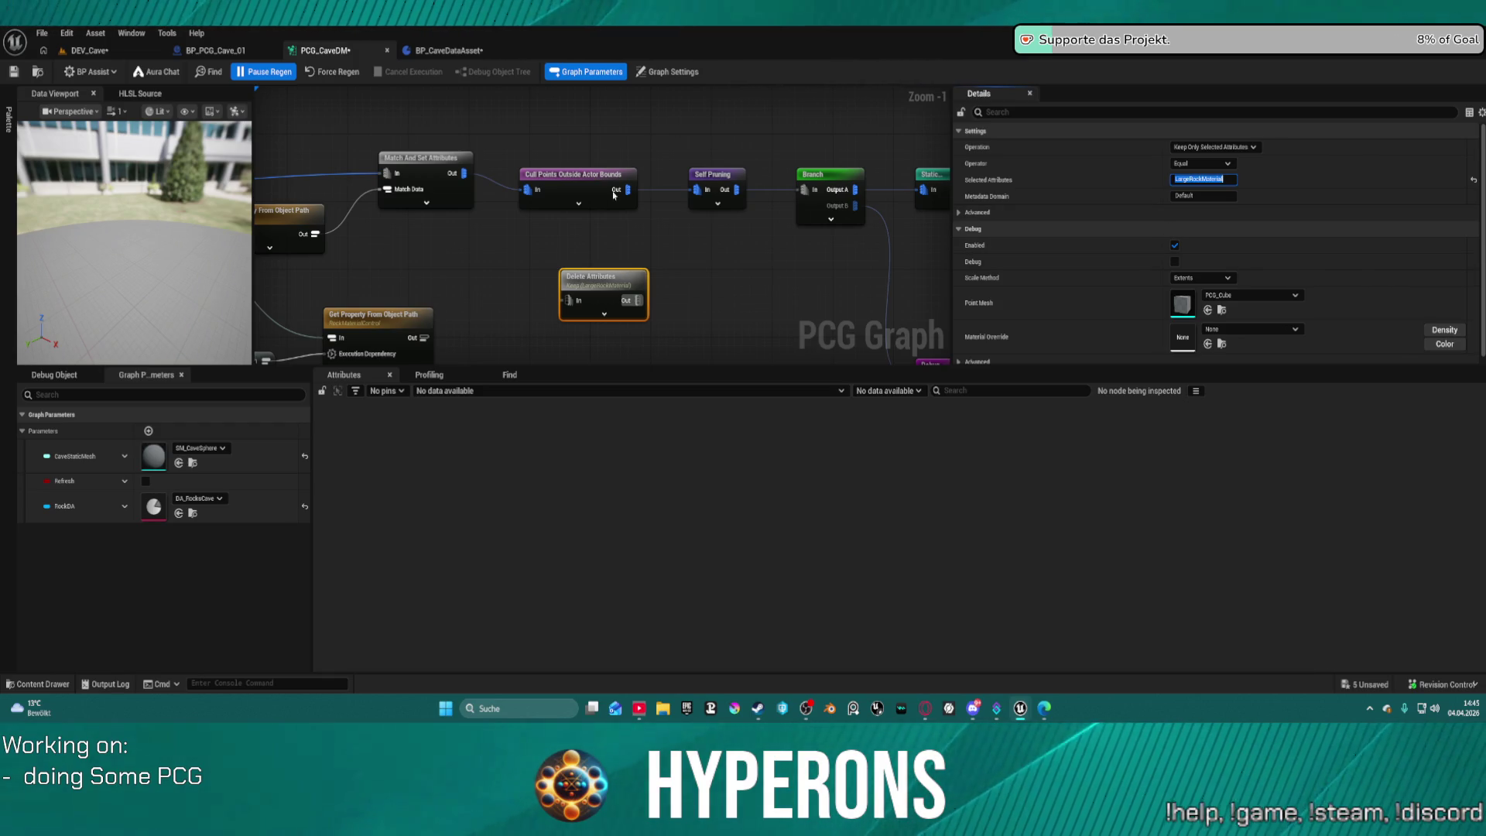
Feed Get Property's output into Delete Attributes and place an Add Attribute node.
click(430, 333)
mouse_move(424, 337)
mouse_down()
mouse_move(568, 301)
mouse_move(720, 302)
mouse_up()
text(add a)
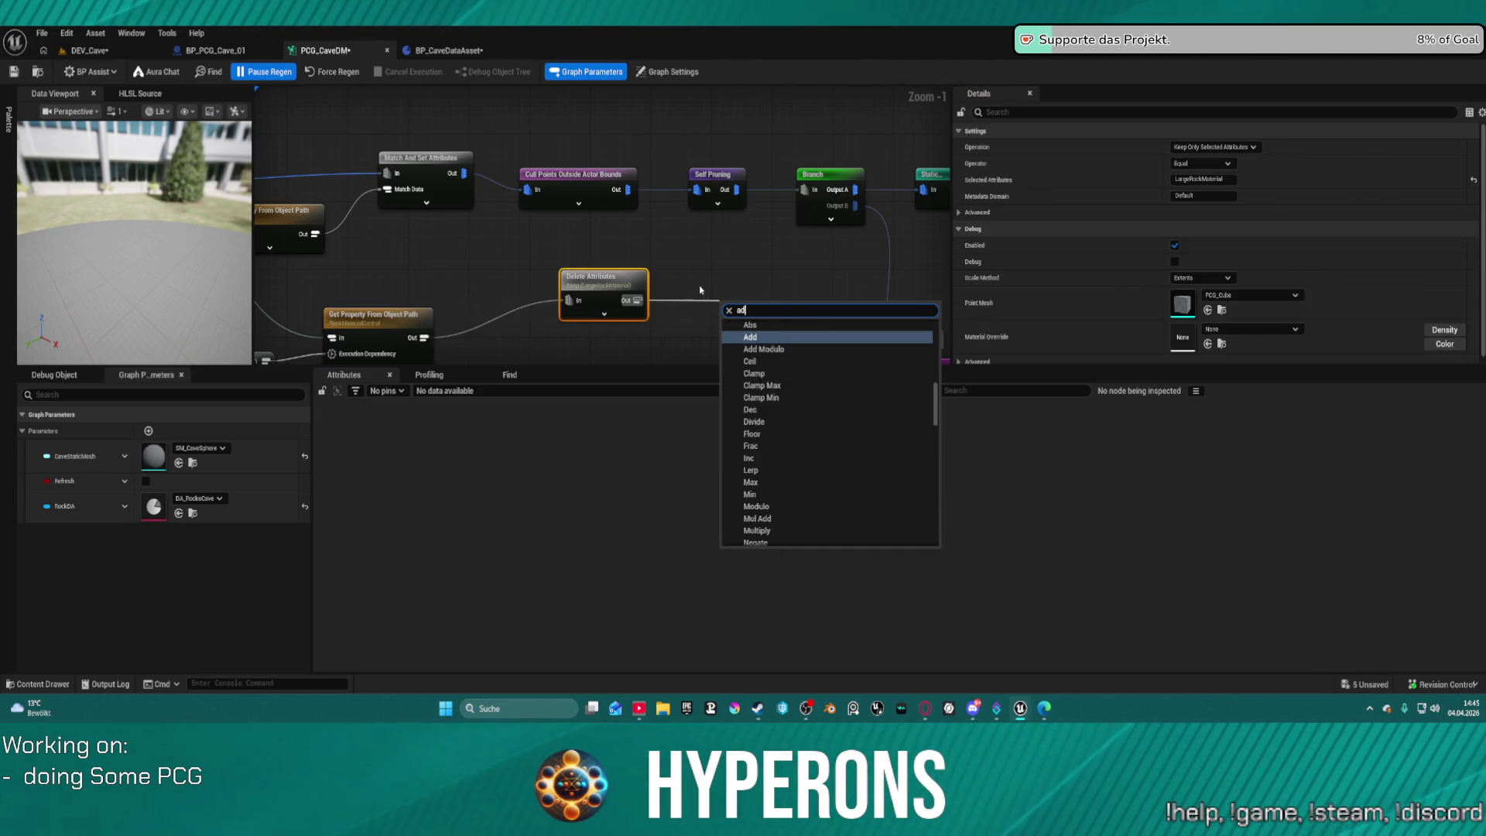
key(Down)
key(Down)
key(Down)
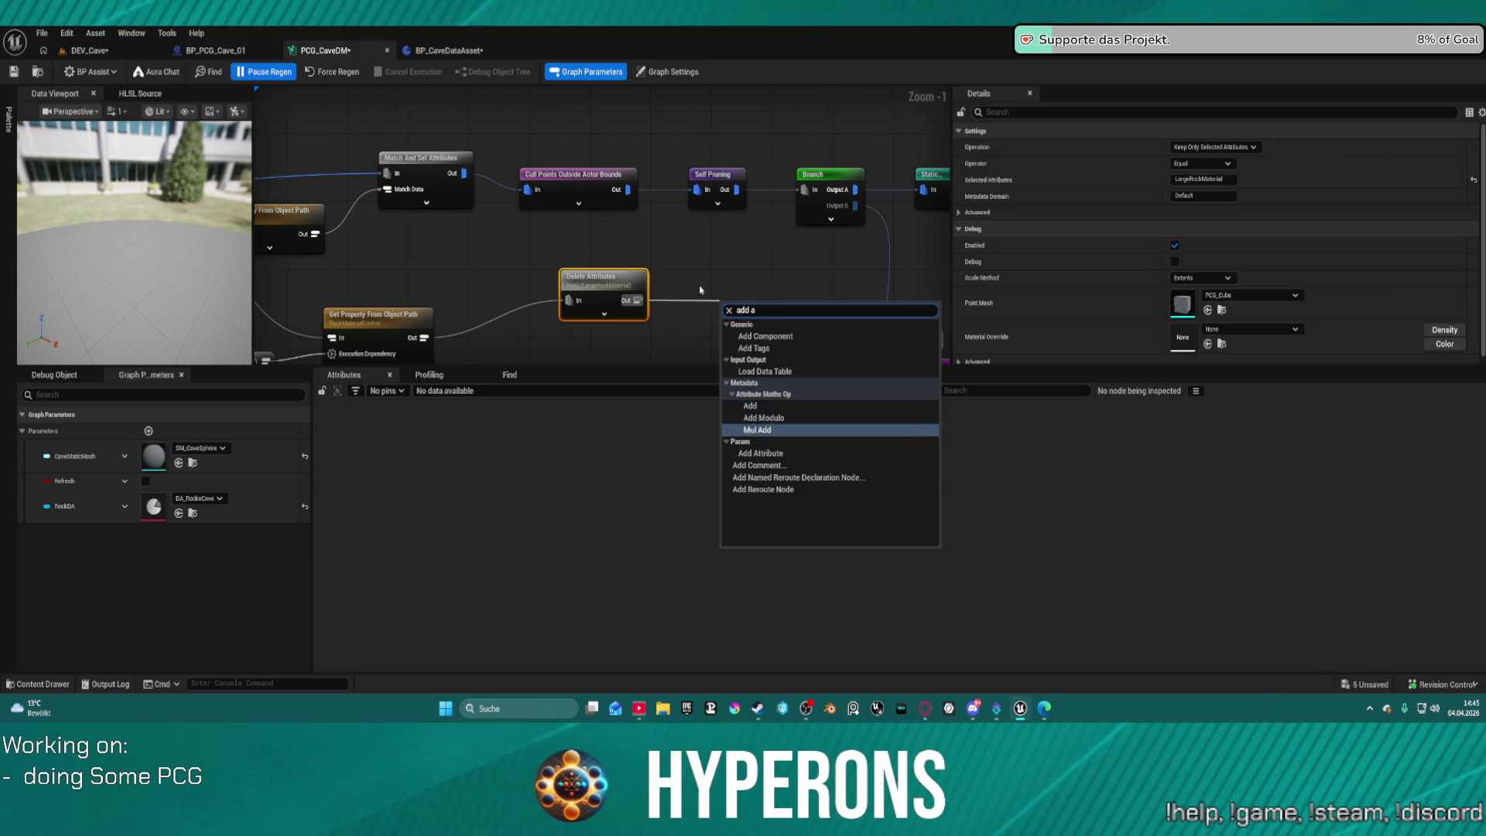
key(Return)
scroll(782, 290, up, 1)
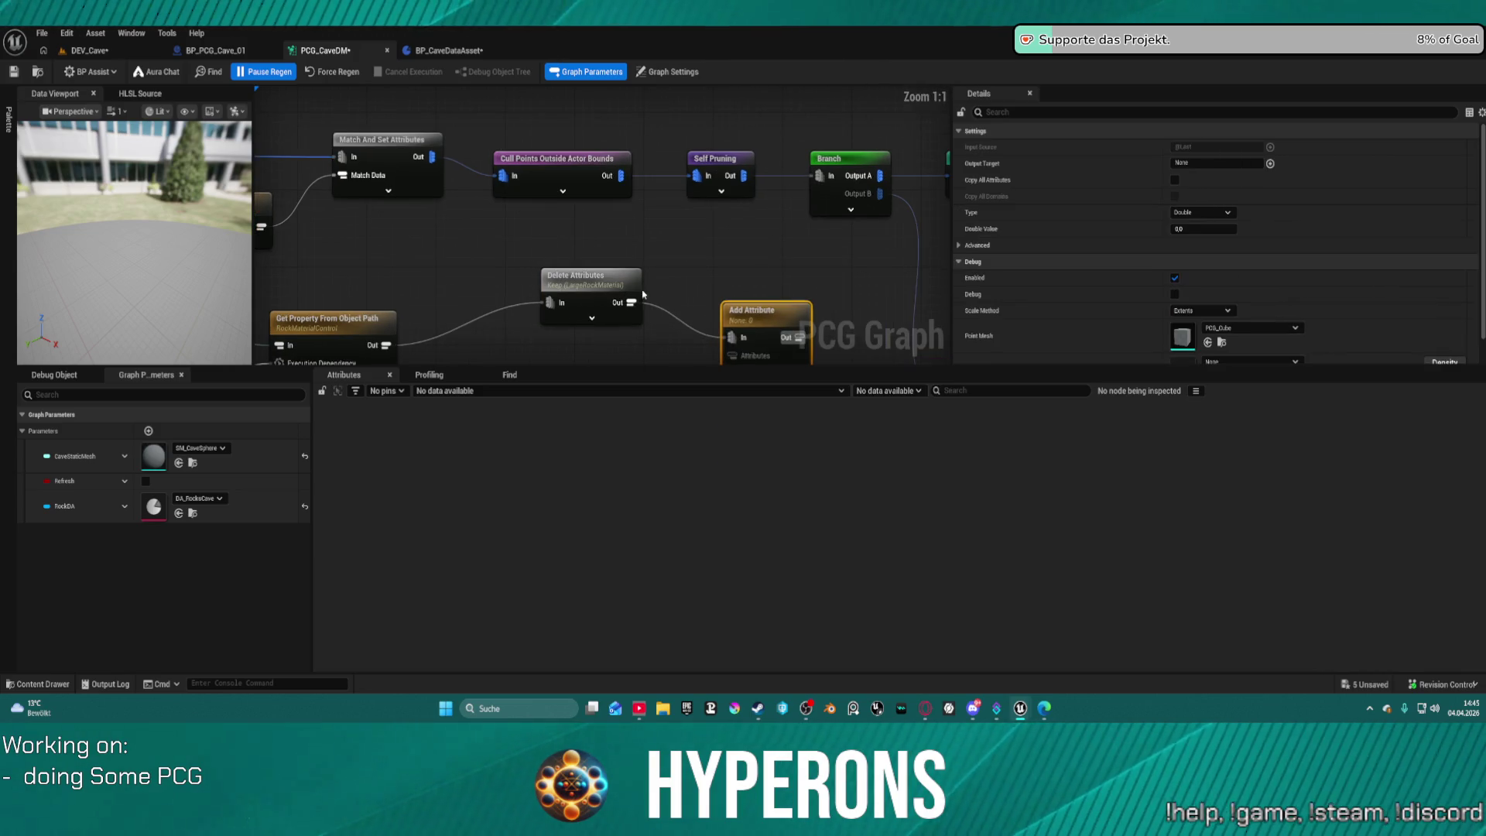
Wire Delete Attributes into Add Attribute's Attributes input and its output into Cull Points Outside Actor Bounds.
mouse_move(632, 301)
mouse_down()
mouse_move(734, 344)
mouse_move(738, 307)
mouse_move(437, 106)
mouse_move(439, 123)
mouse_up()
click(737, 298)
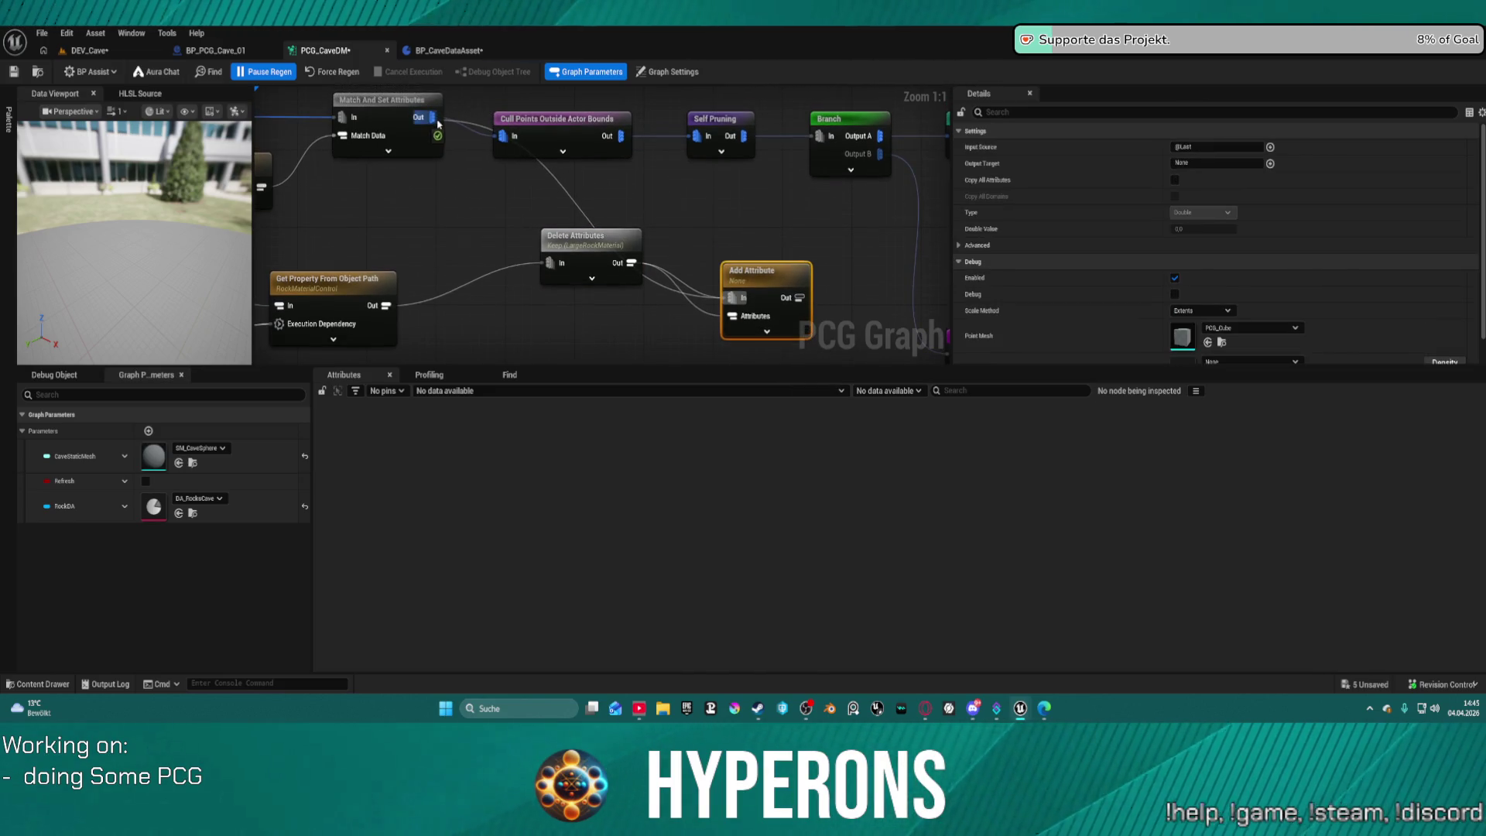
mouse_move(800, 298)
mouse_down()
mouse_move(541, 199)
mouse_move(538, 156)
mouse_move(504, 136)
mouse_up()
click(604, 147)
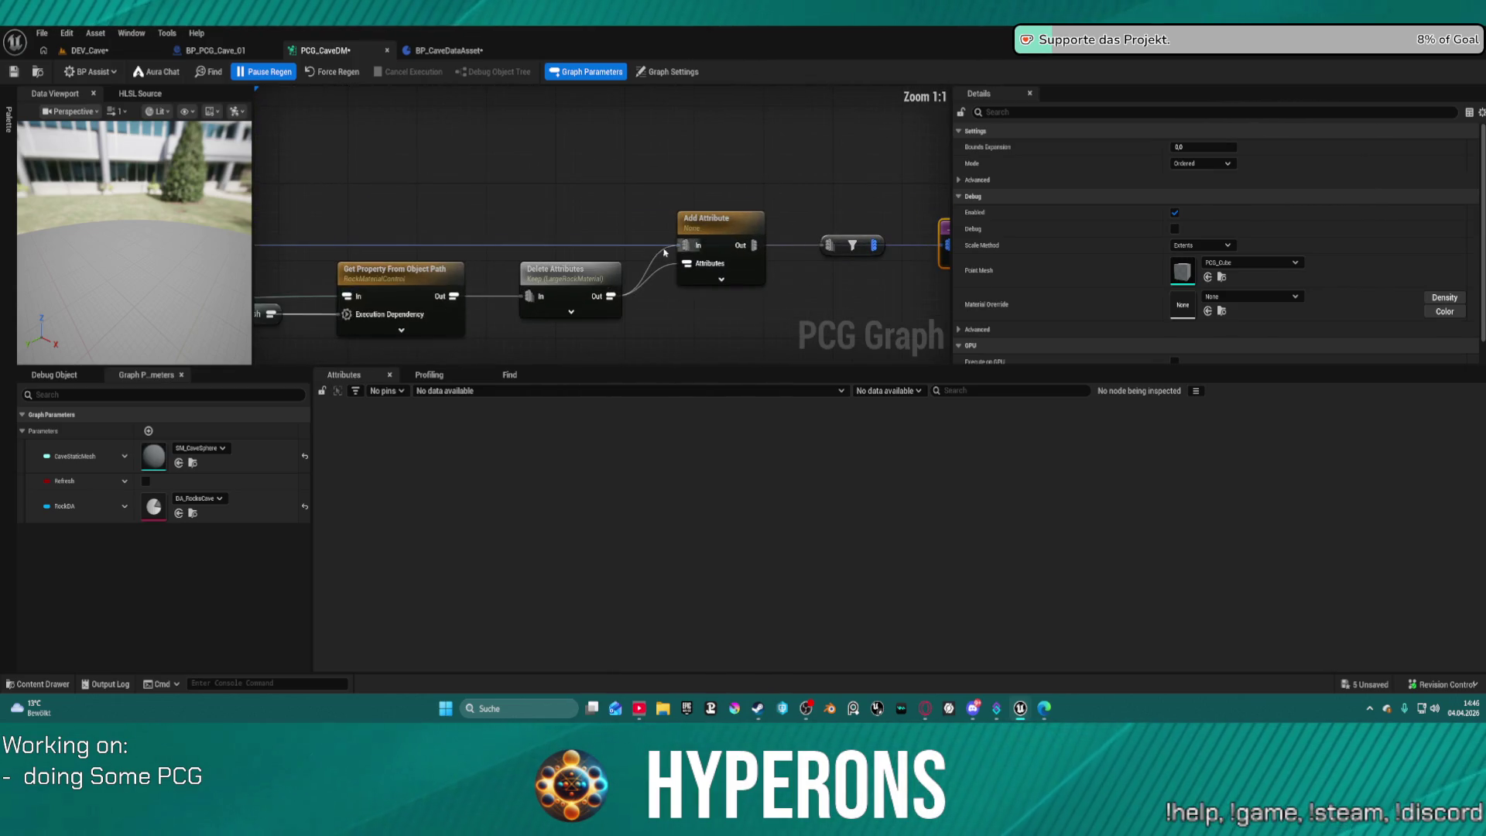
click(600, 295)
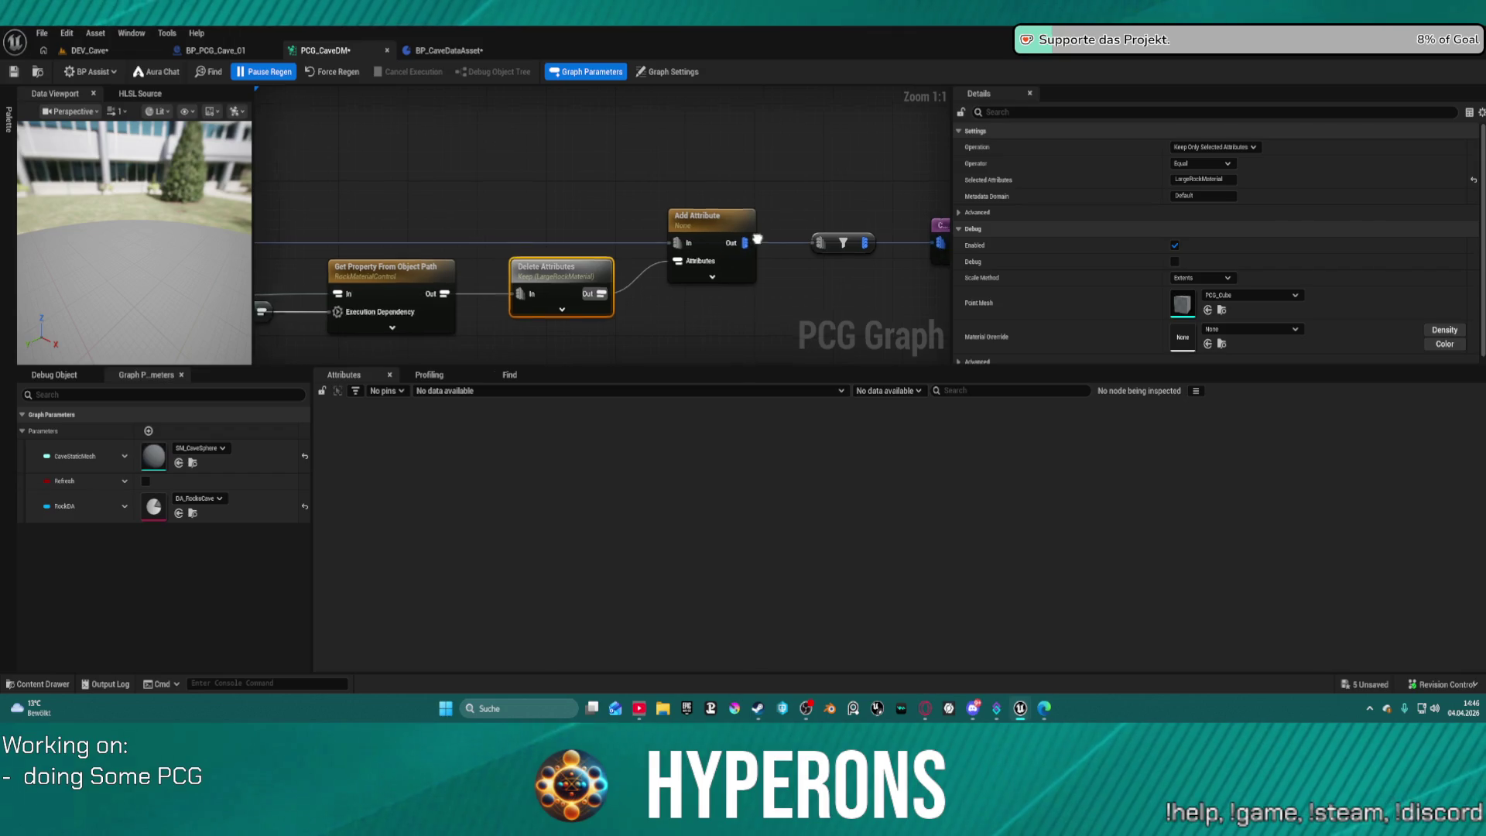
mouse_move(465, 221)
mouse_down()
mouse_move(477, 319)
mouse_move(470, 282)
mouse_up()
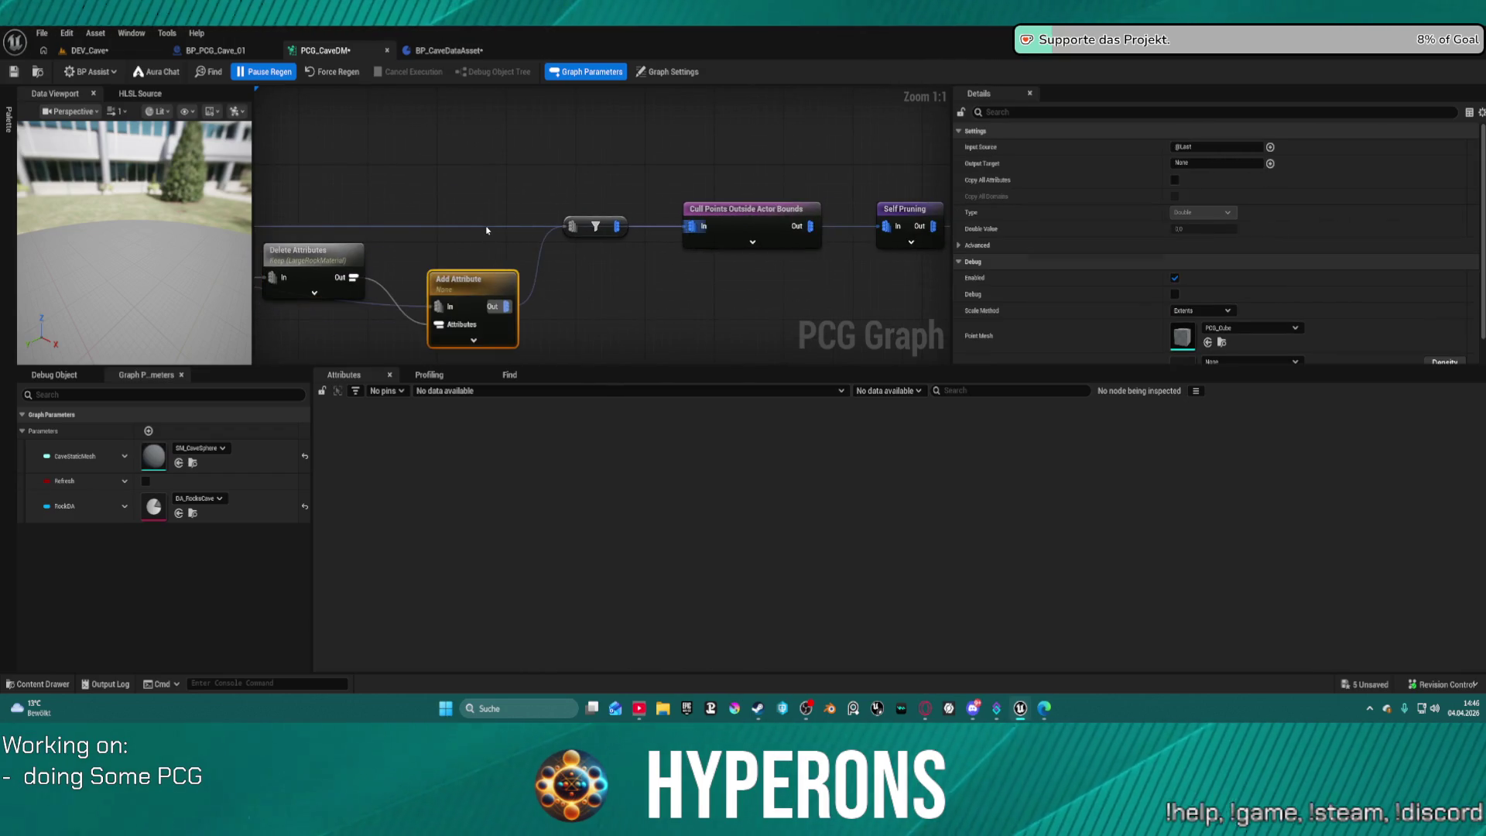
click(491, 237)
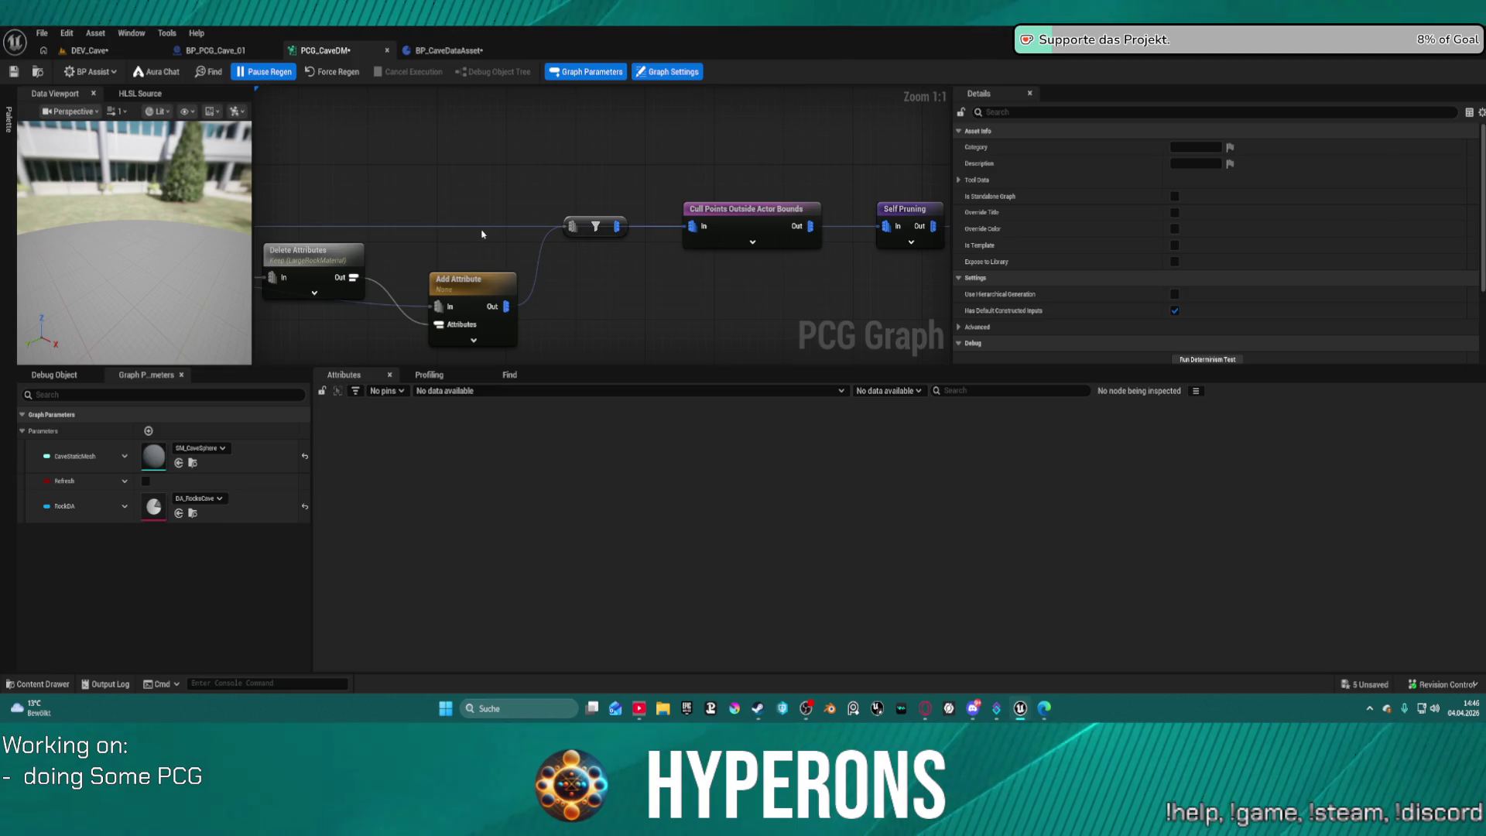
Move Add Attribute back up and duplicate the Delete Attributes node.
click(481, 230)
mouse_move(486, 284)
mouse_down()
mouse_move(467, 210)
mouse_move(692, 248)
mouse_move(765, 229)
mouse_up()
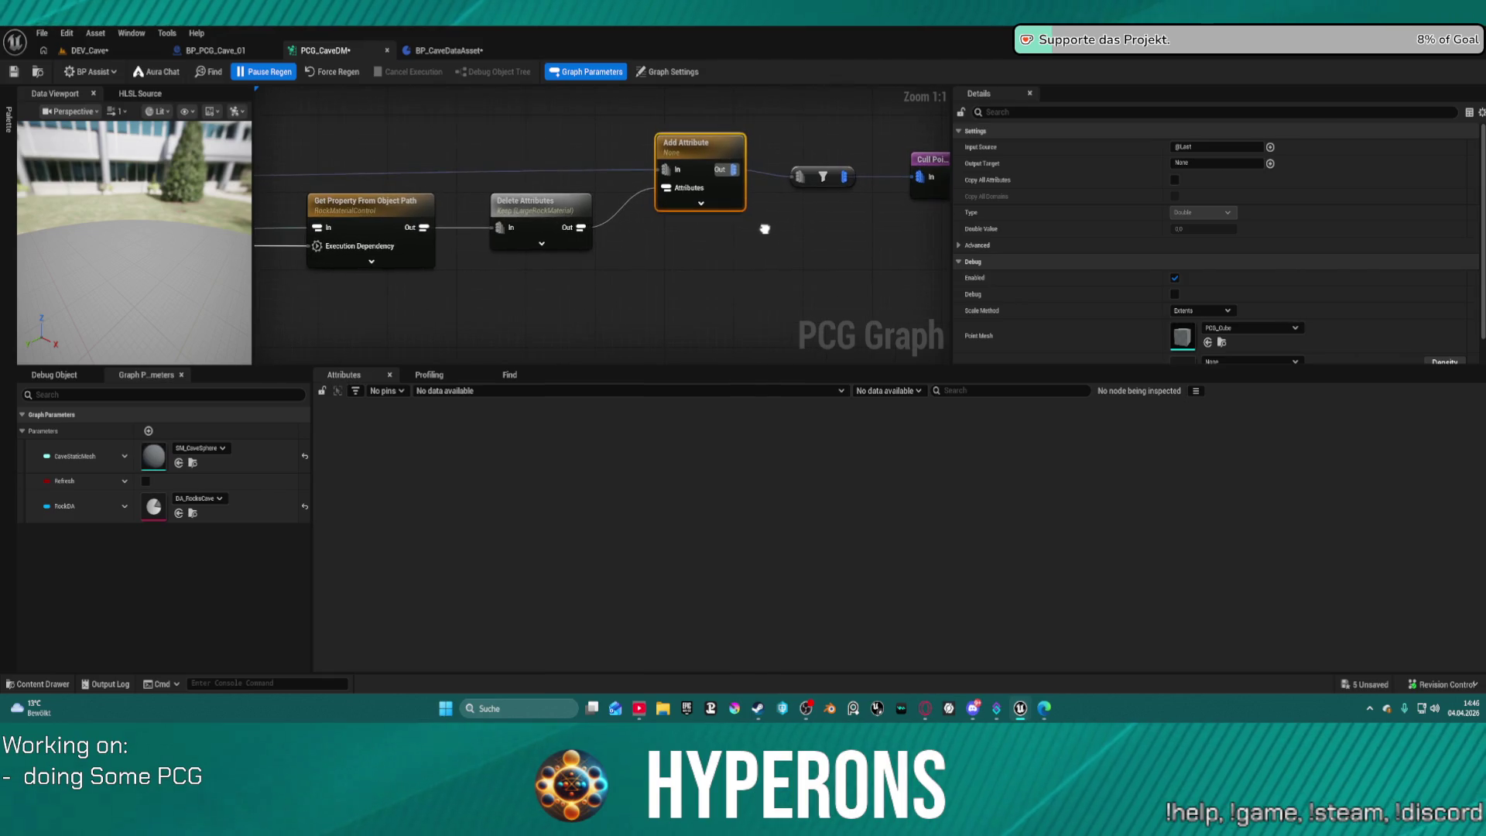
click(521, 231)
key(ctrl+c)
key(ctrl+v)
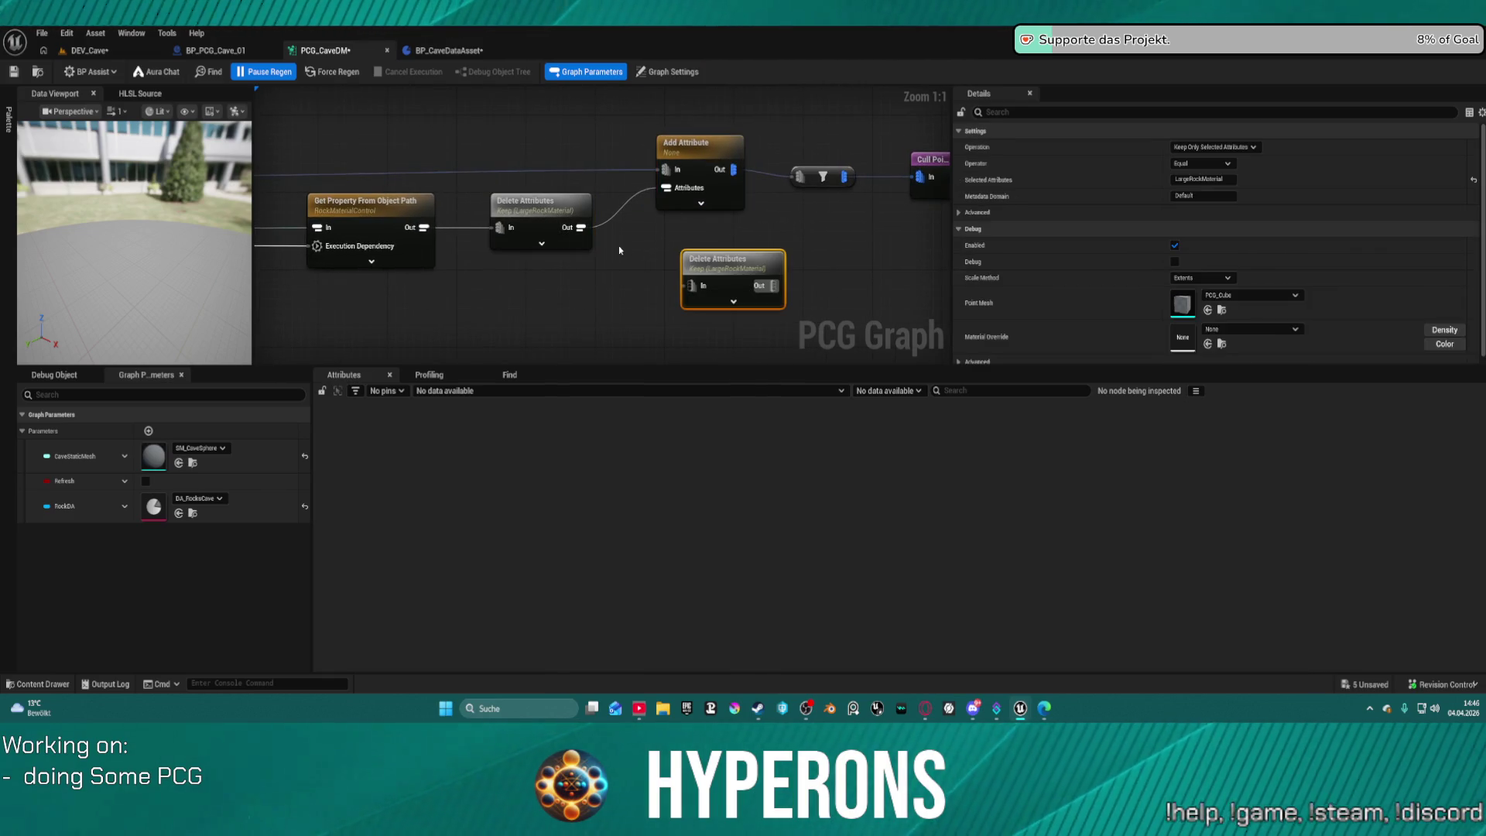
Feed Get Property into the duplicate Delete Attributes and set it to keep OverrideMaterials.
mouse_move(423, 228)
mouse_down()
mouse_move(673, 288)
mouse_move(735, 272)
mouse_up()
click(734, 271)
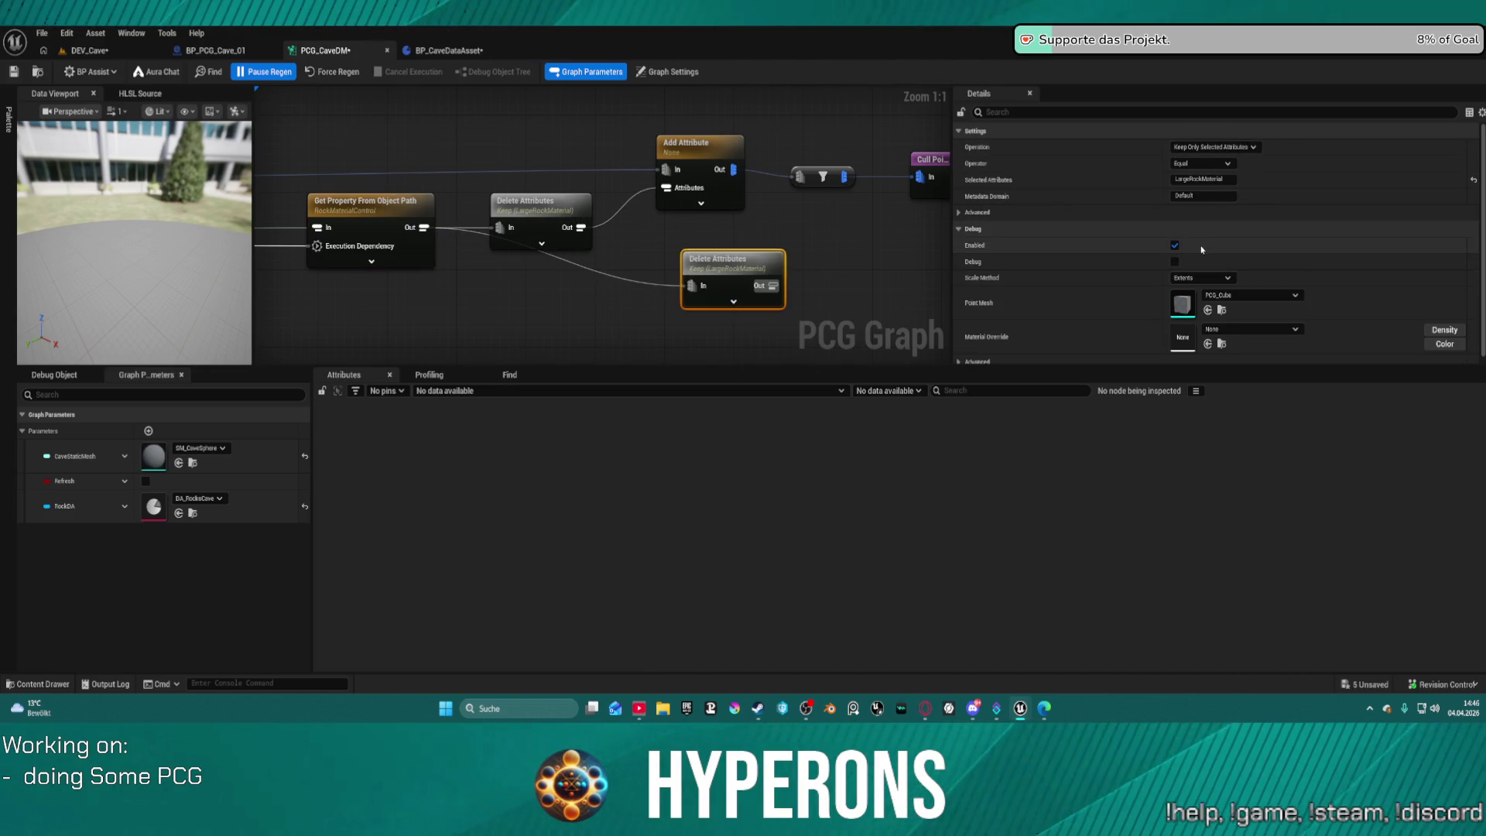
click(1219, 179)
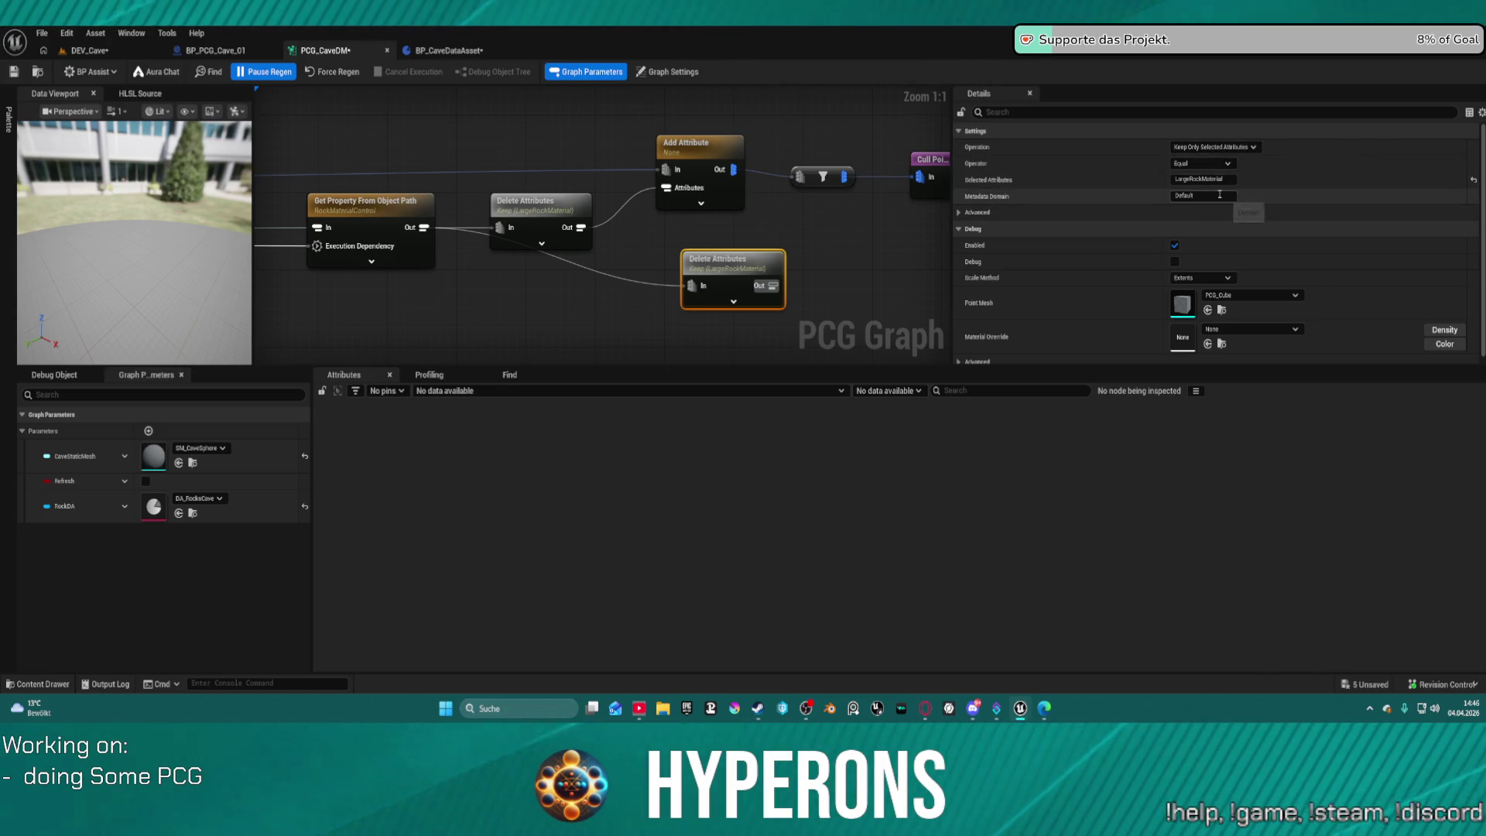
text(D)
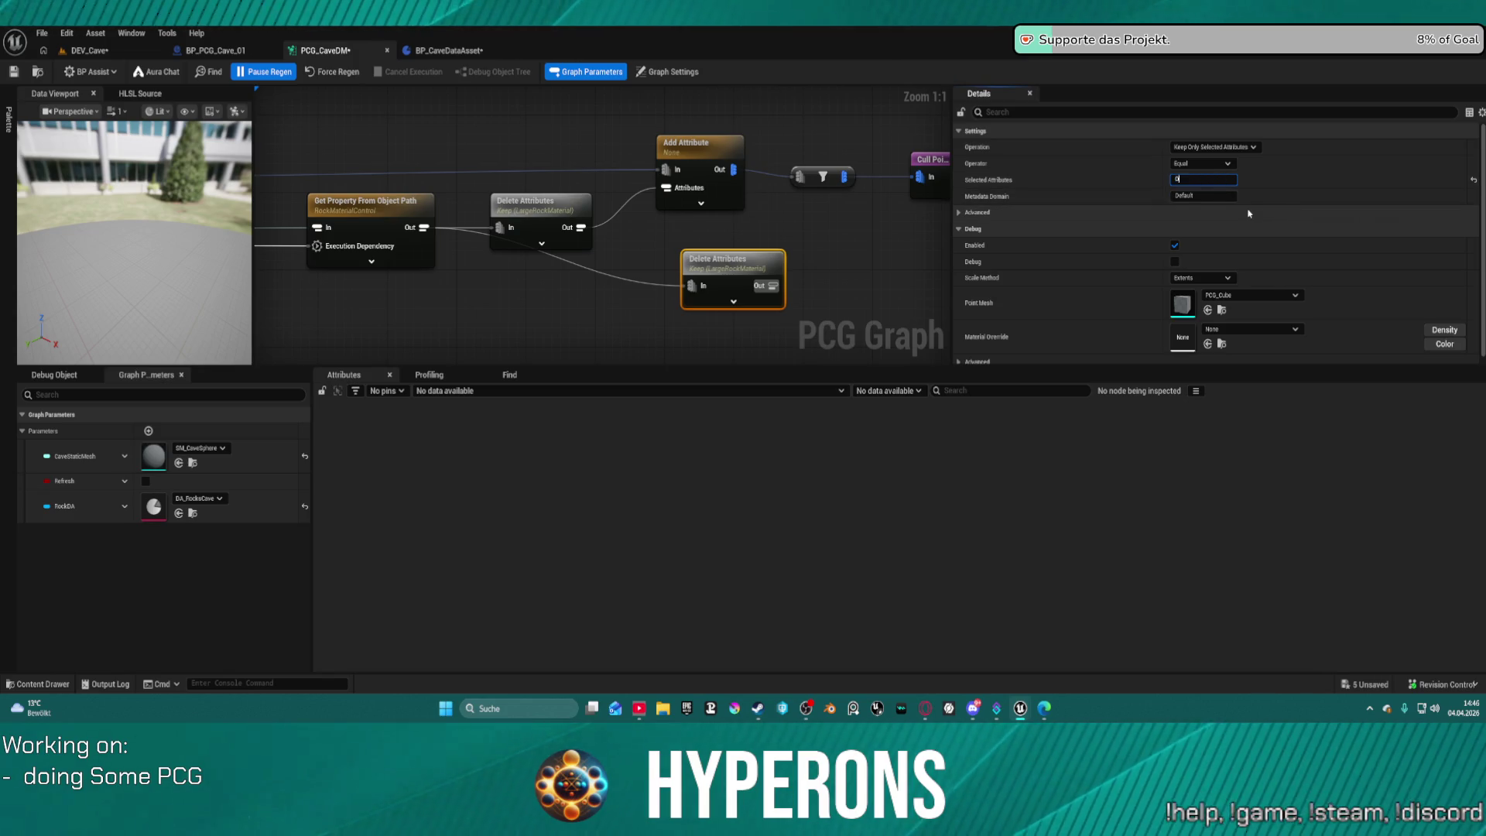
text(ema)
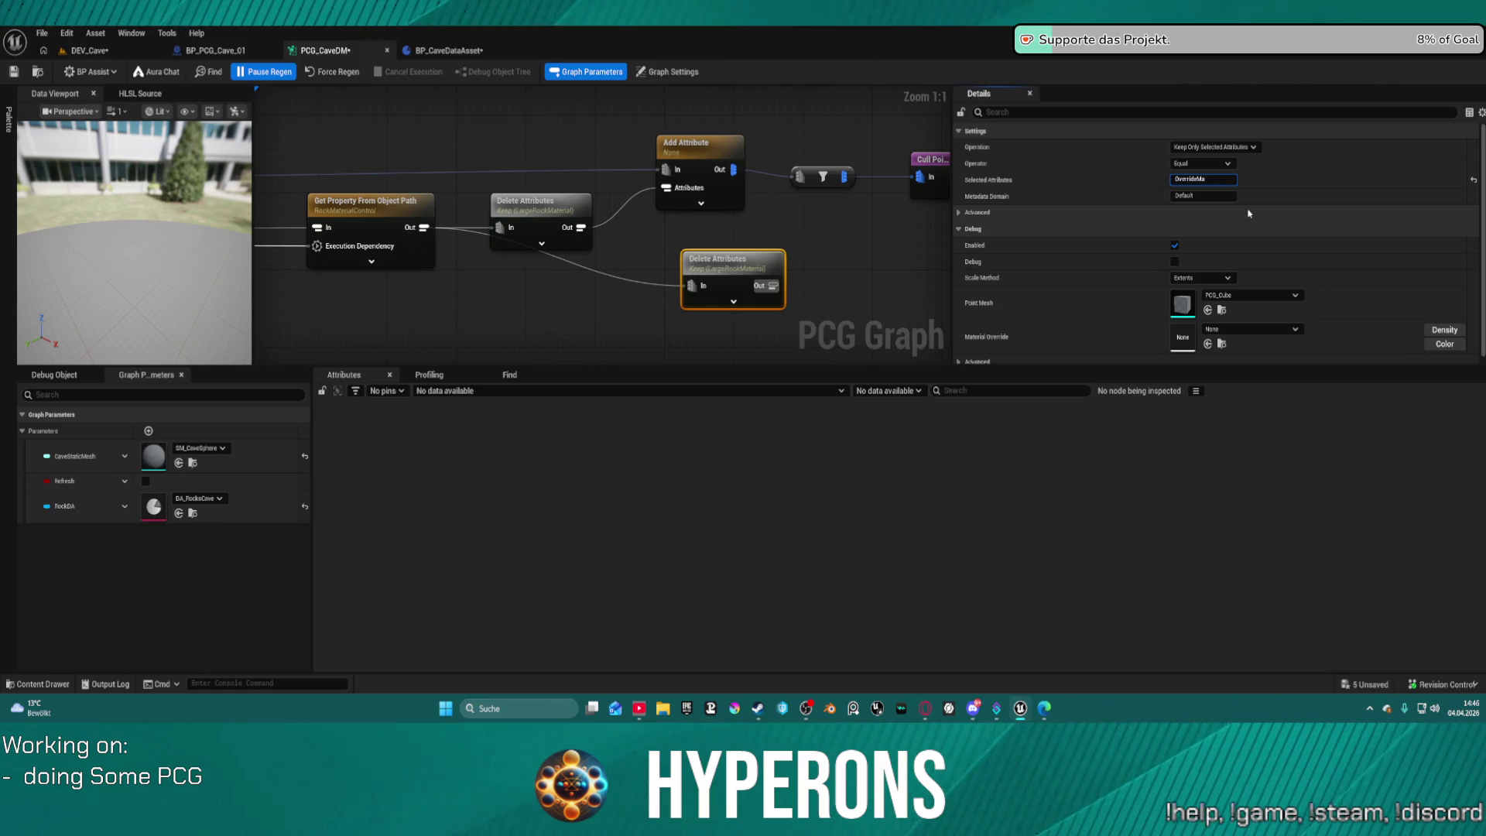
key(Return)
mouse_move(778, 286)
mouse_down()
mouse_move(856, 233)
mouse_move(809, 195)
mouse_move(732, 211)
mouse_move(682, 249)
mouse_up()
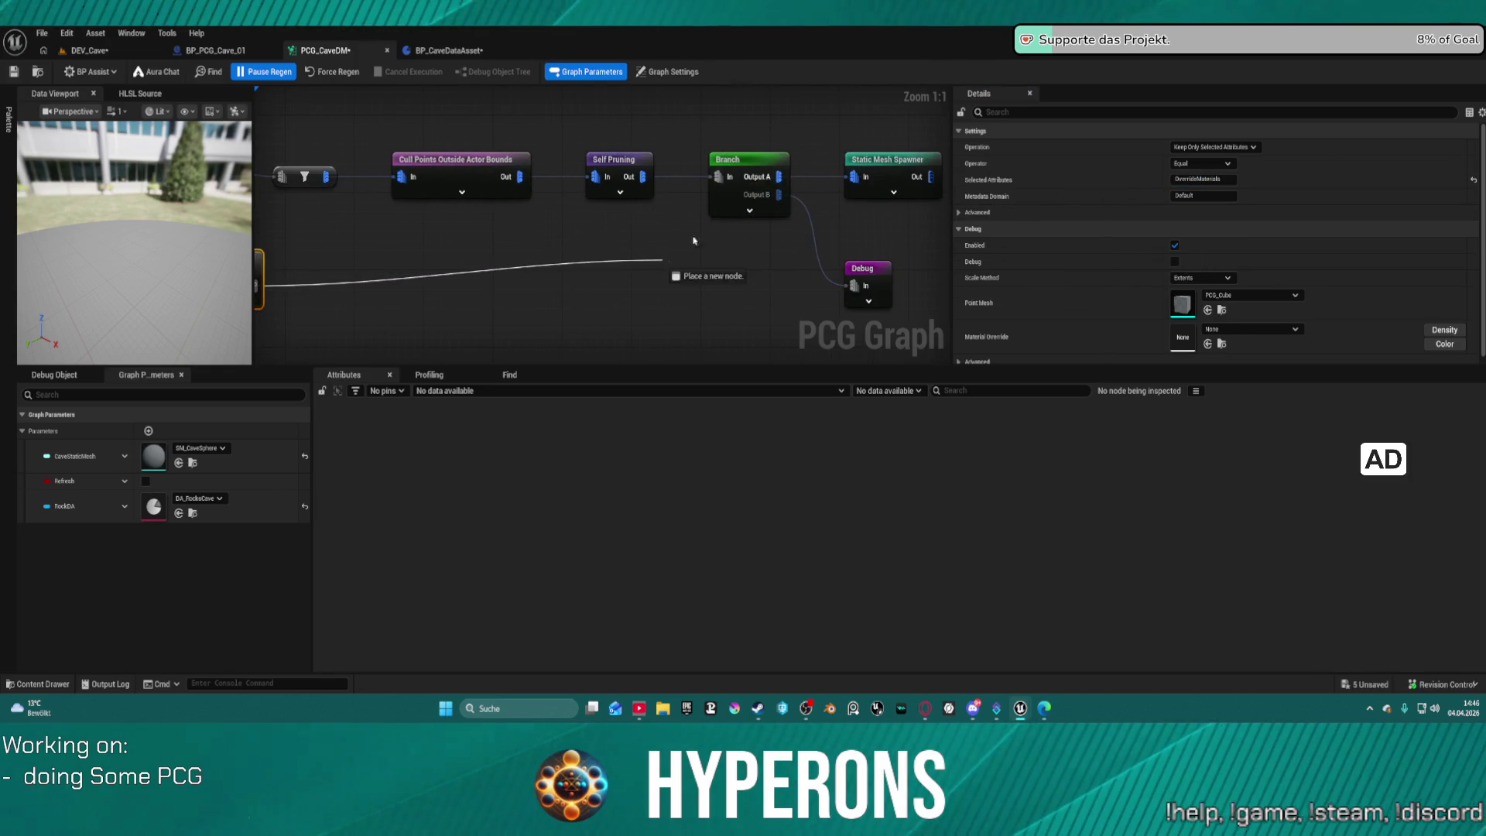
click(449, 50)
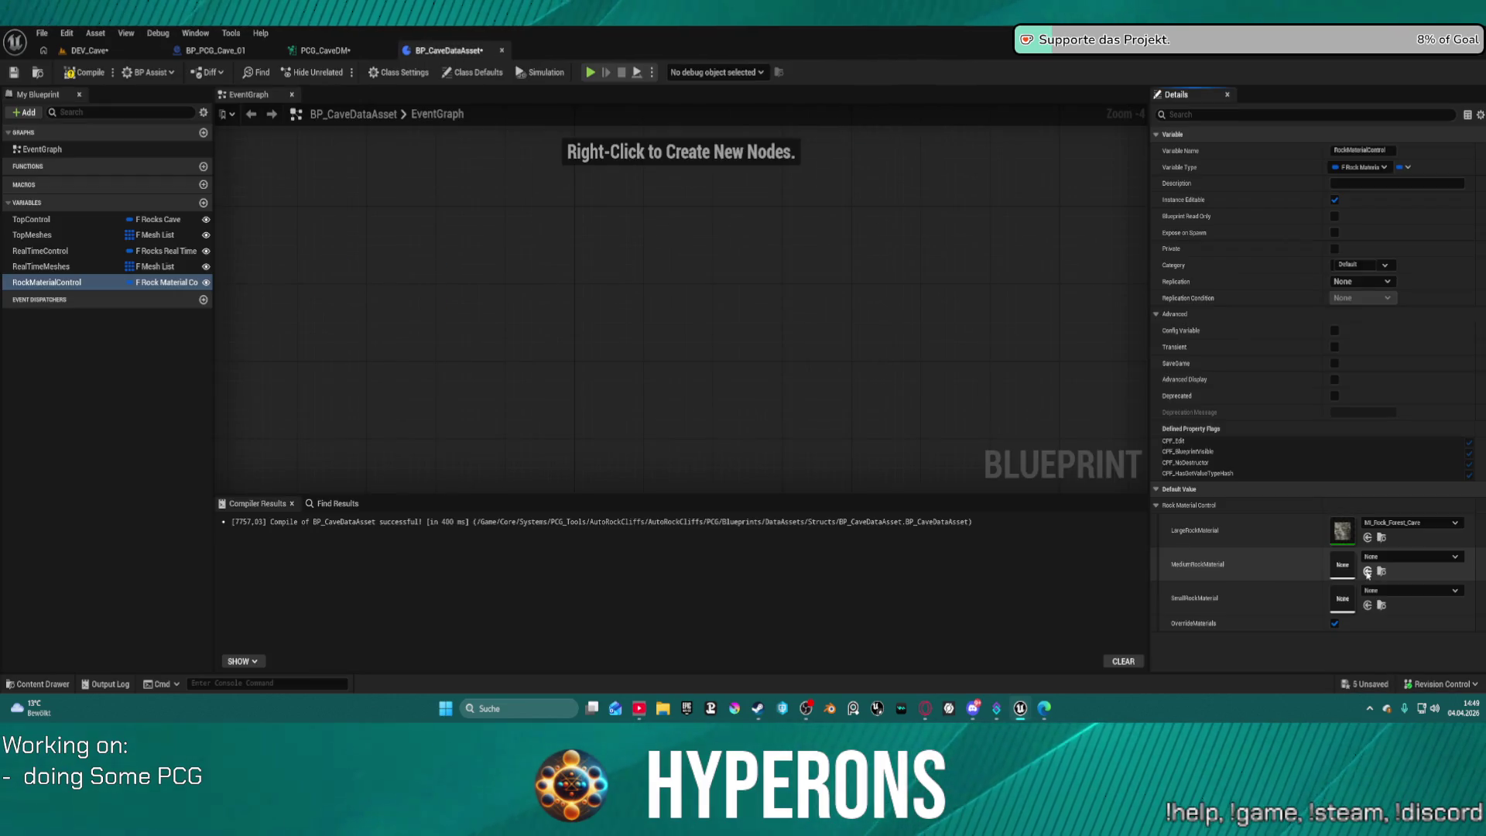
Set MediumRockMaterial and SmallRockMaterial to MI_Rock_Forest_Cave, then compile and save BP_CaveDataAsset.
click(1367, 571)
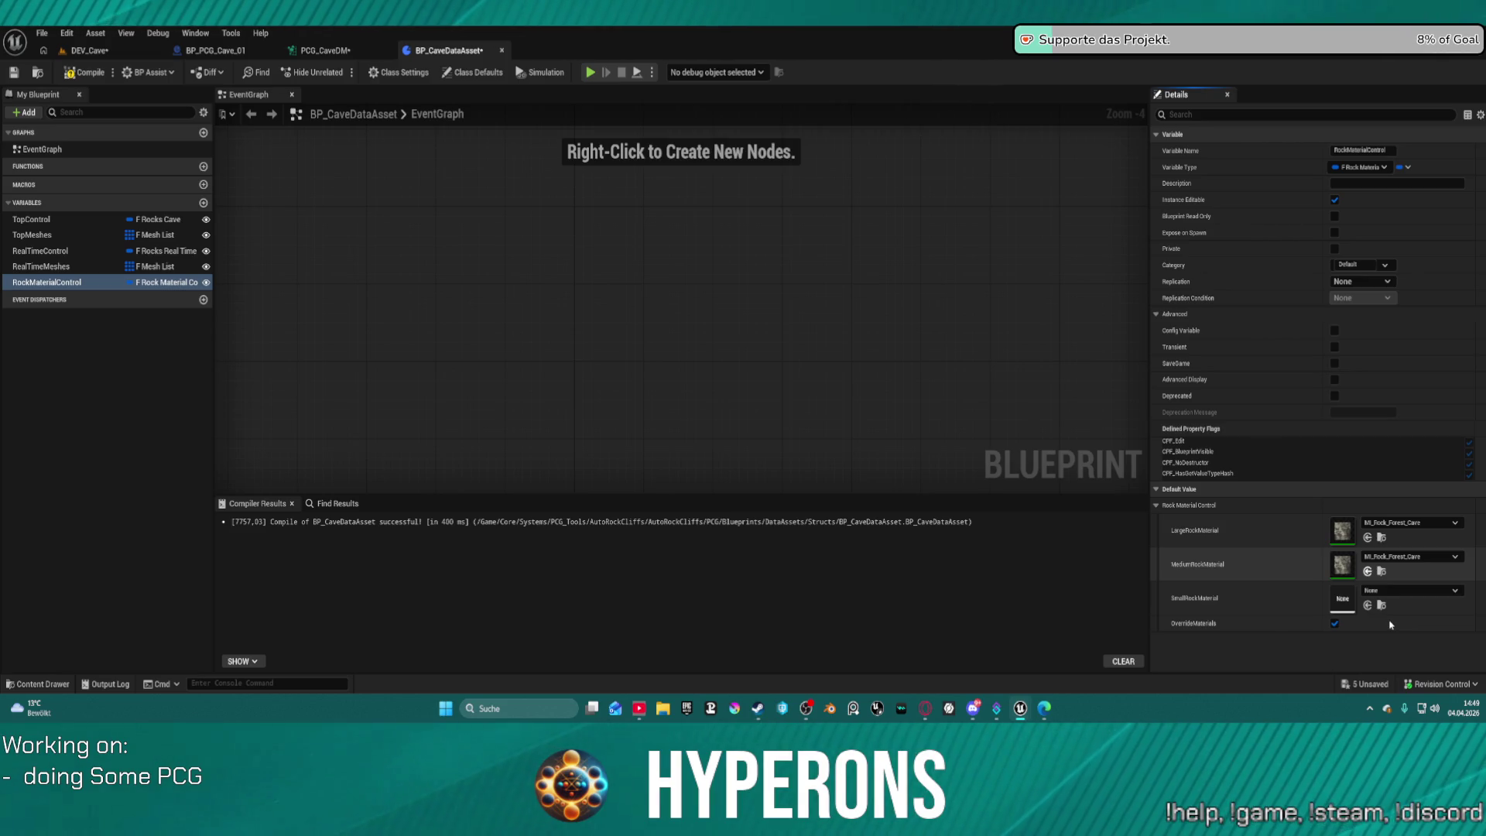
key(ctrl+s)
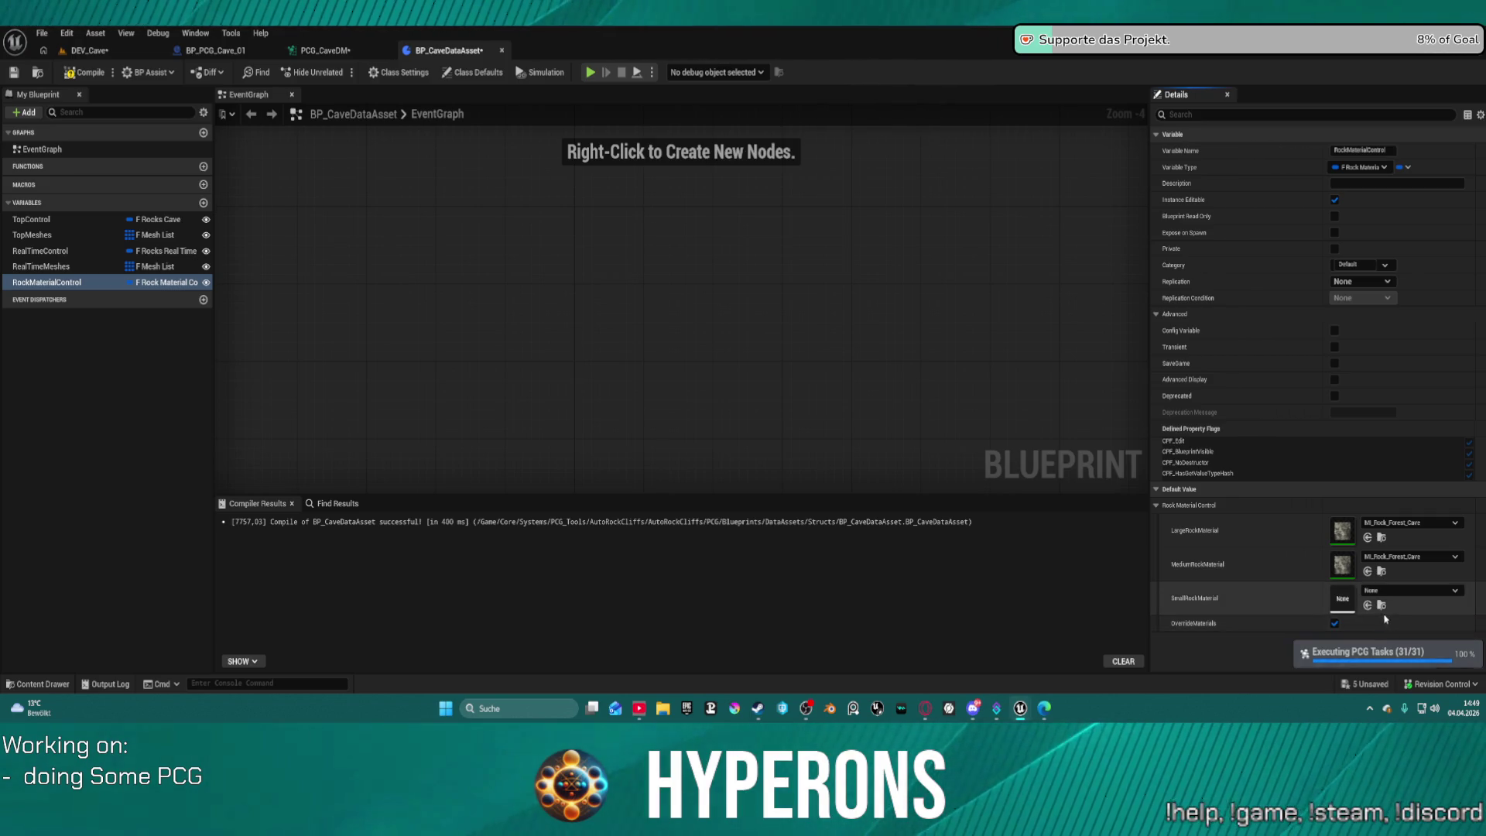
click(1374, 607)
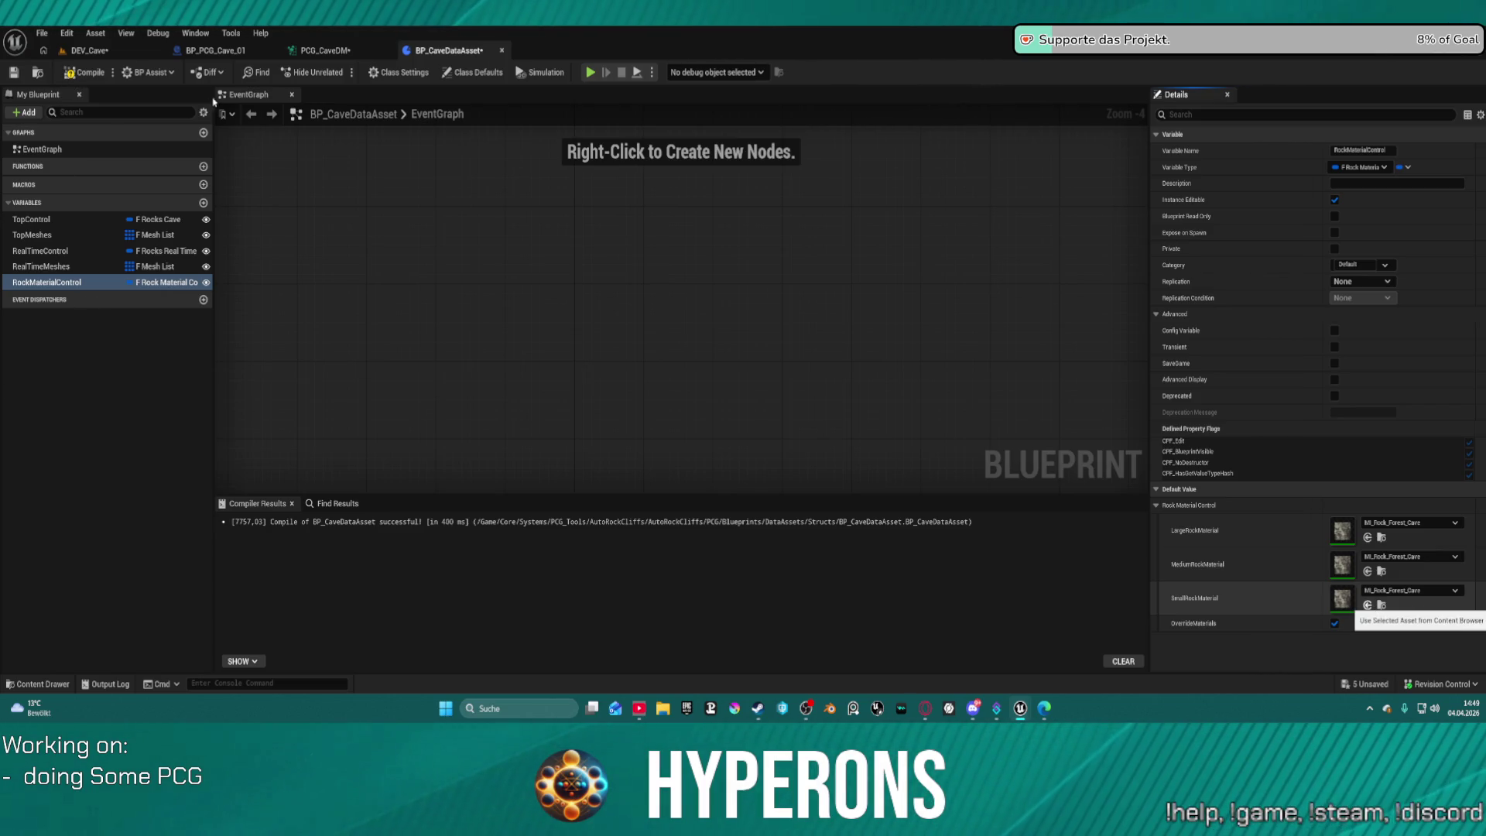
key(ctrl+s)
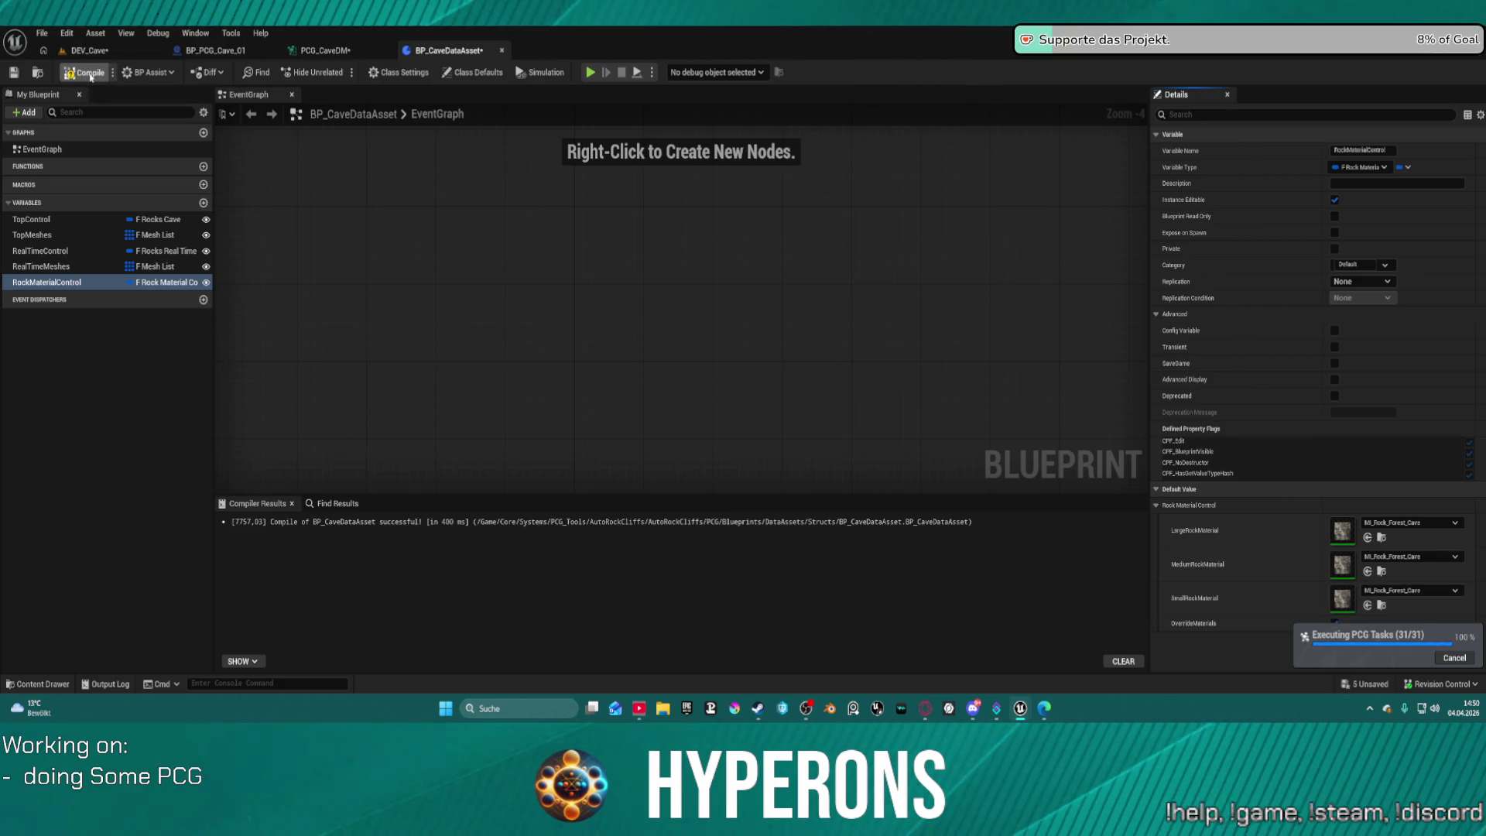
click(91, 76)
click(13, 74)
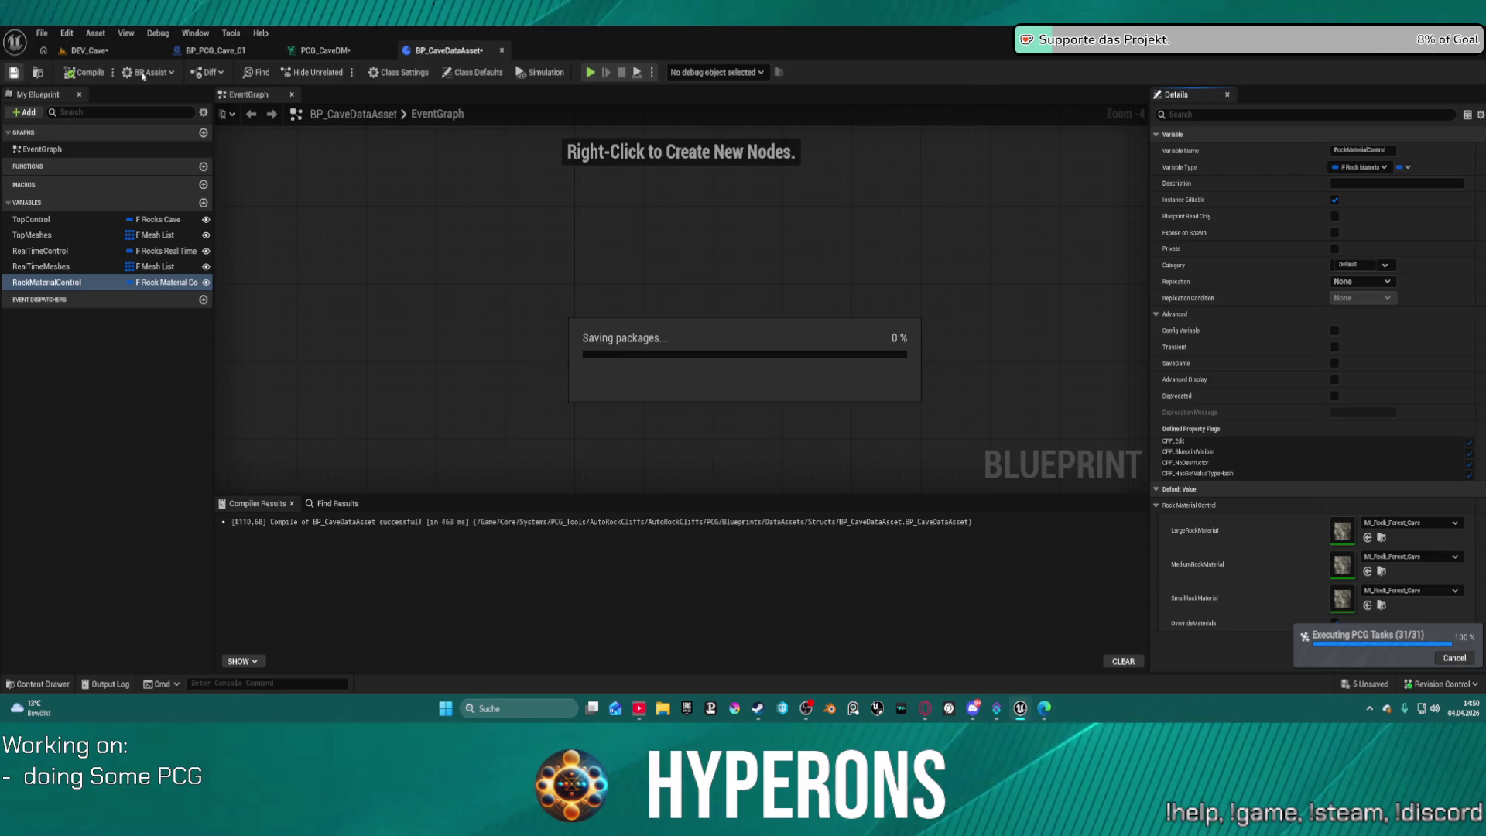
click(325, 50)
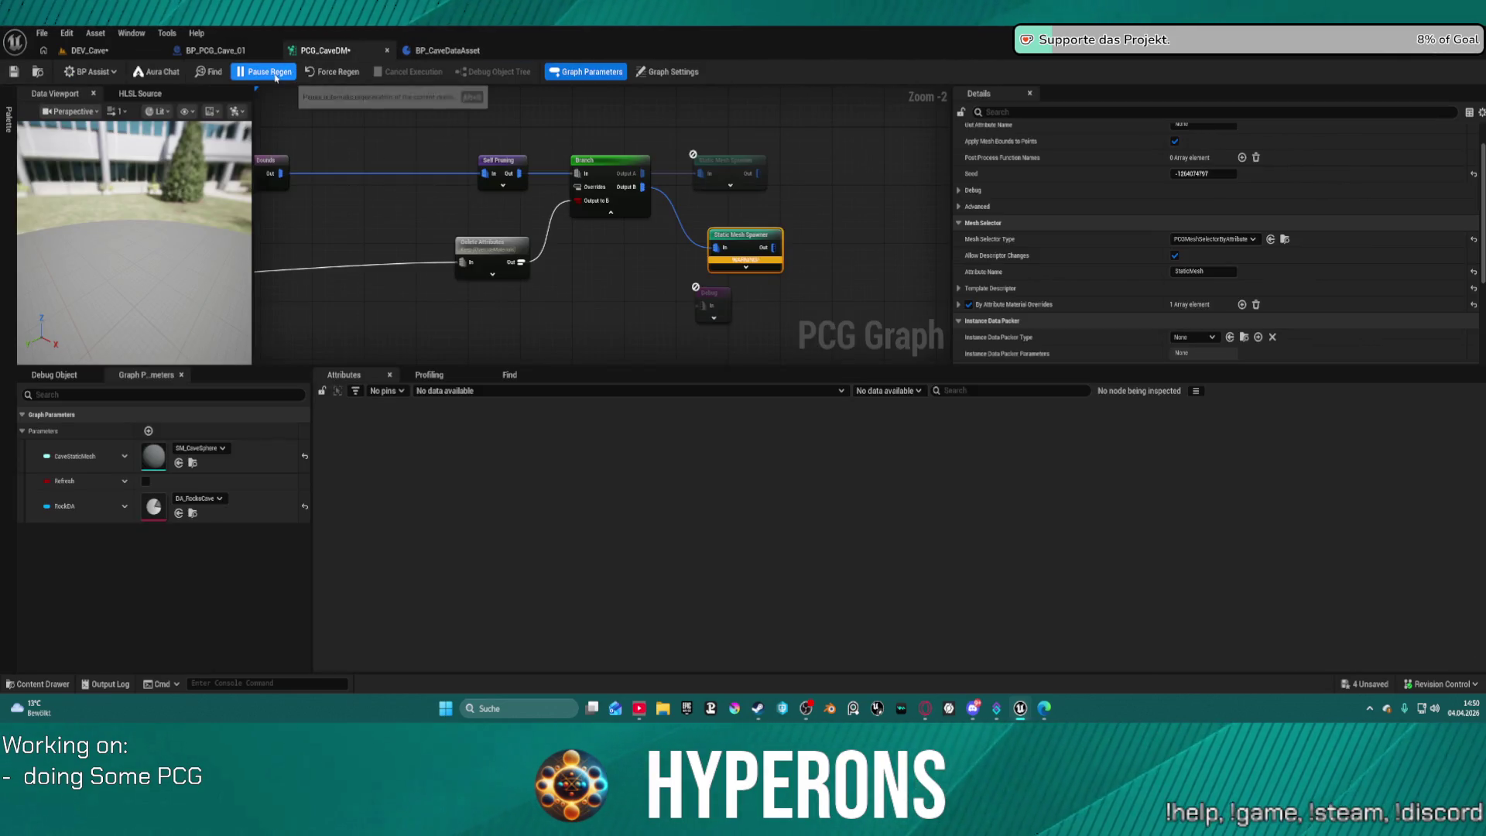
Force-regenerate the graph, check the RockDA parameter, and reconnect the Branch to the spawner.
click(326, 75)
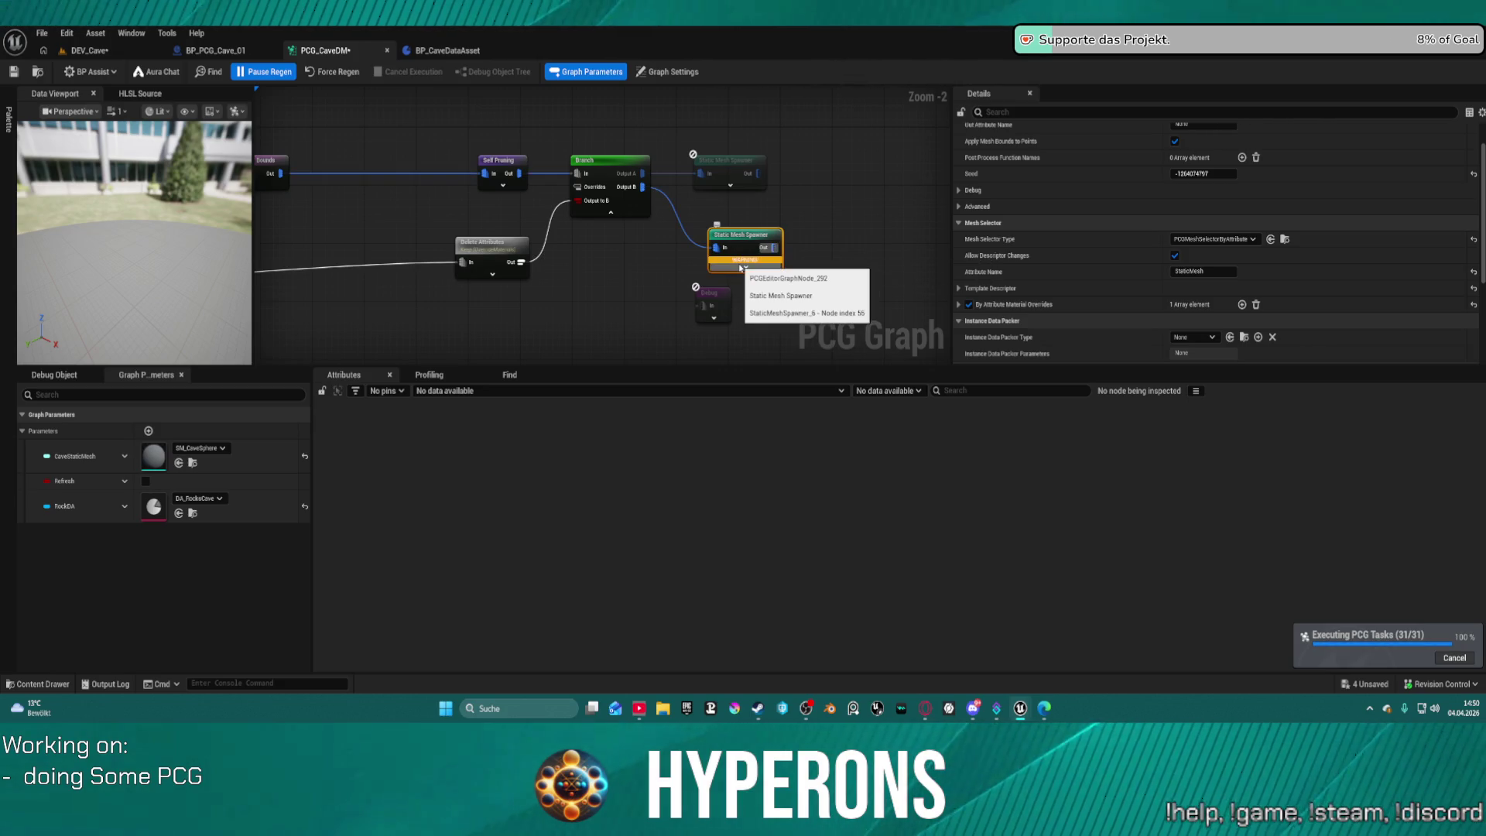
mouse_move(739, 263)
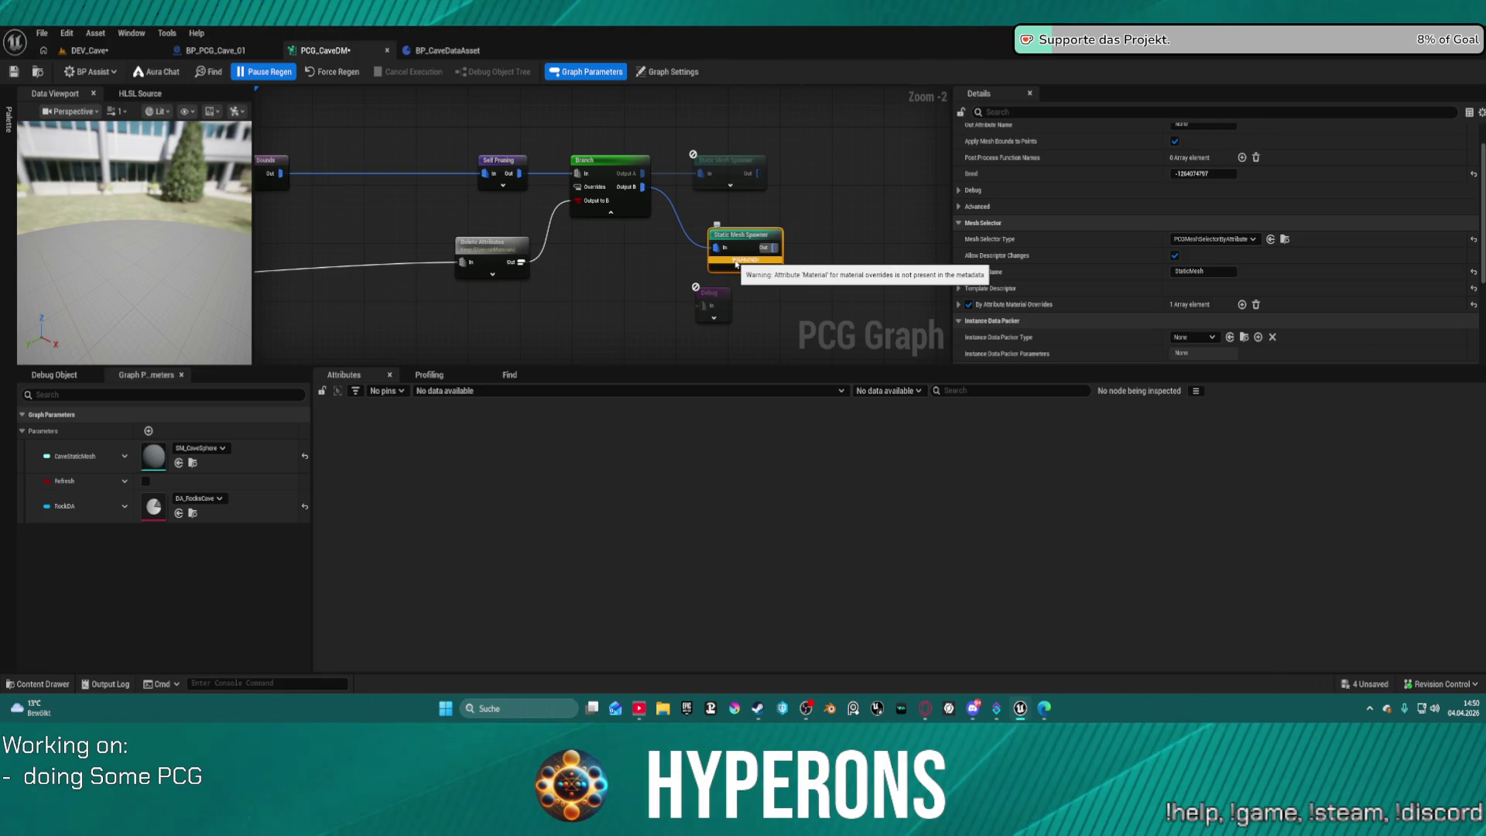
click(153, 517)
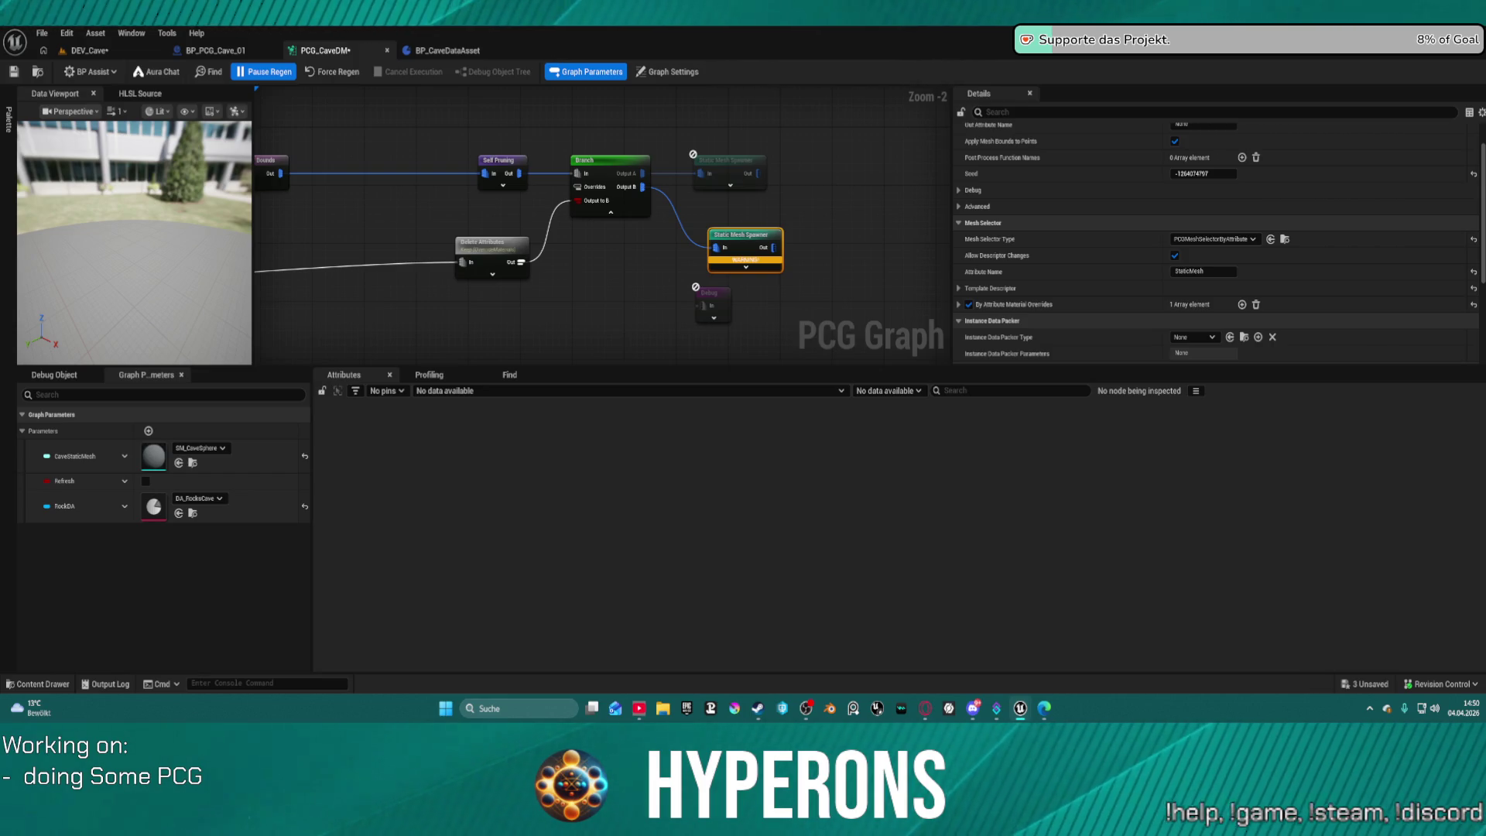
click(669, 203)
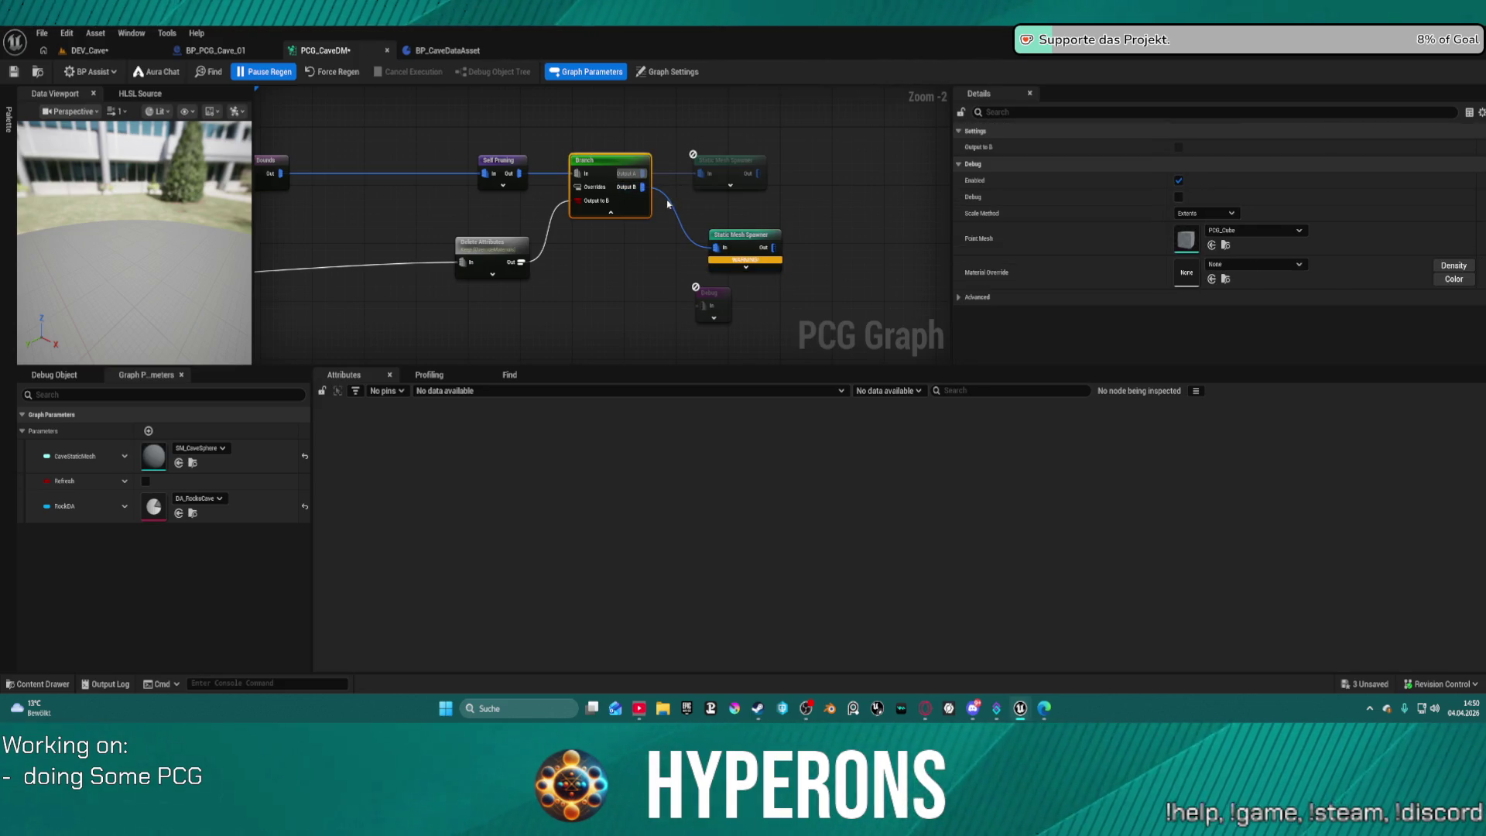
alt+click(671, 202)
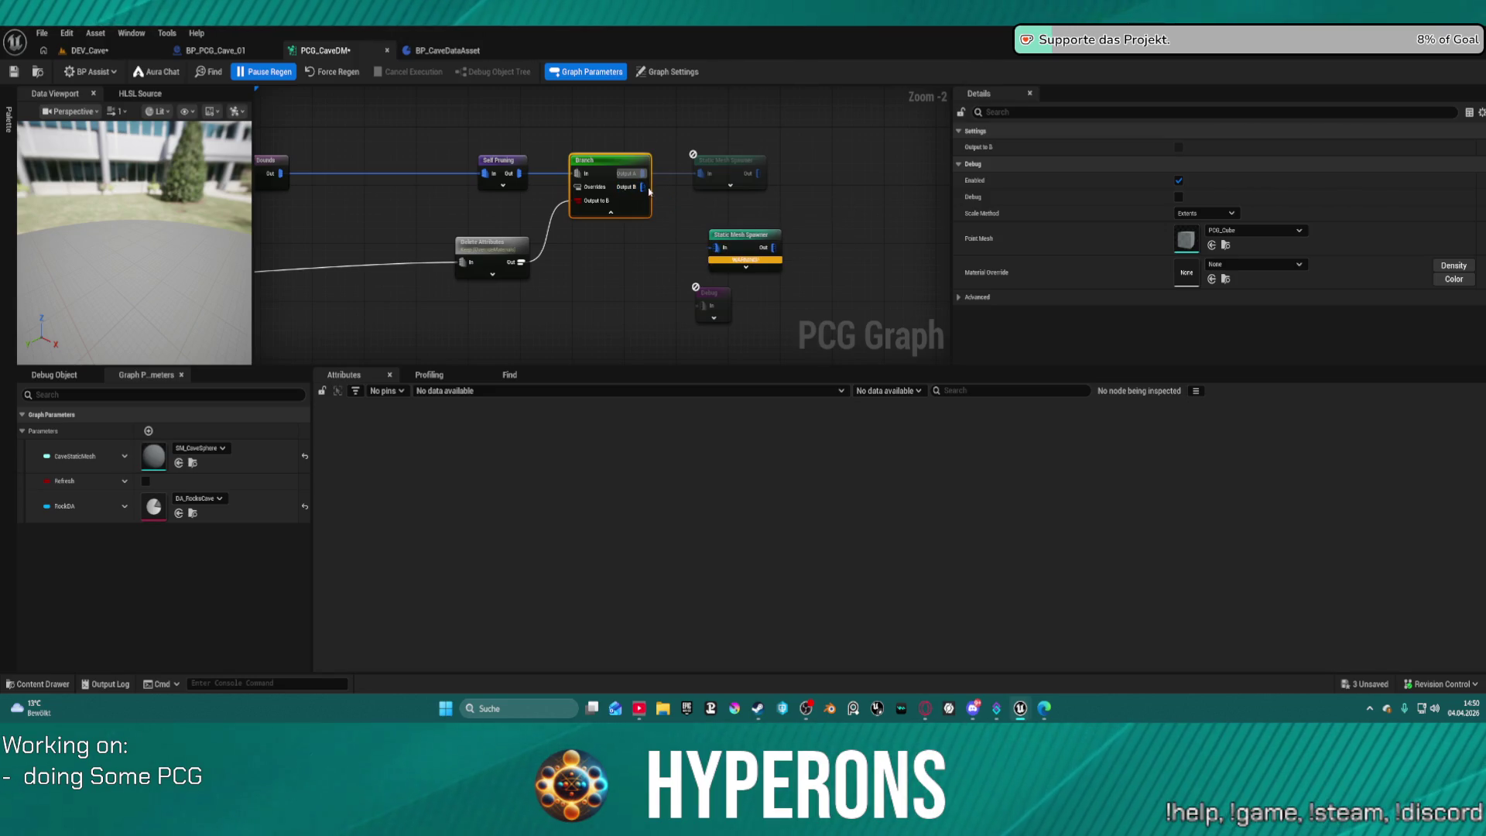
drag(643, 186, 715, 248)
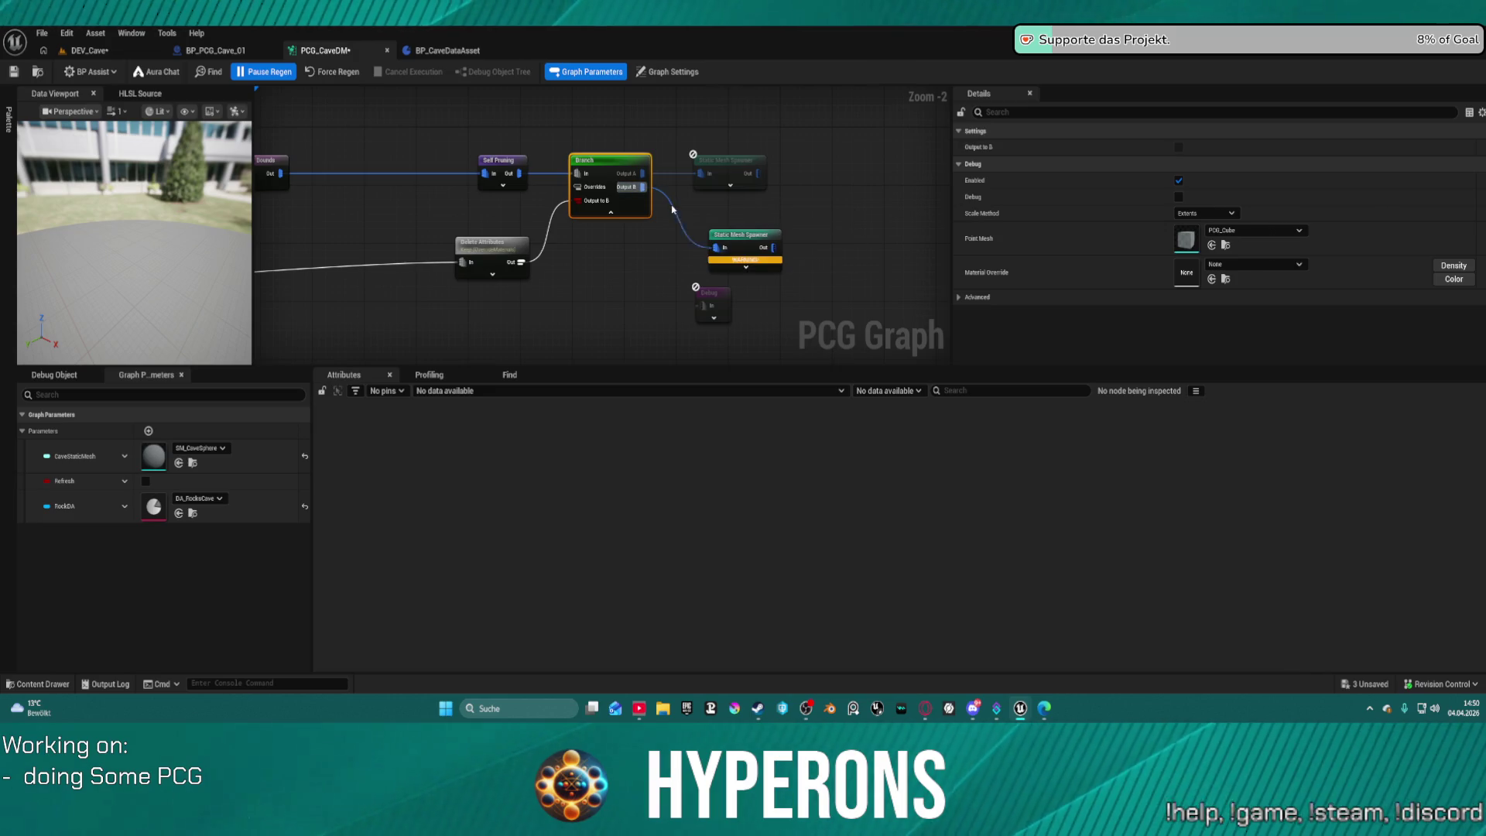
Re-paste a fresh Static Mesh Spawner fed by Branch Output B, regenerate, save, and expand its material overrides.
key(ctrl+z)
key(ctrl+z)
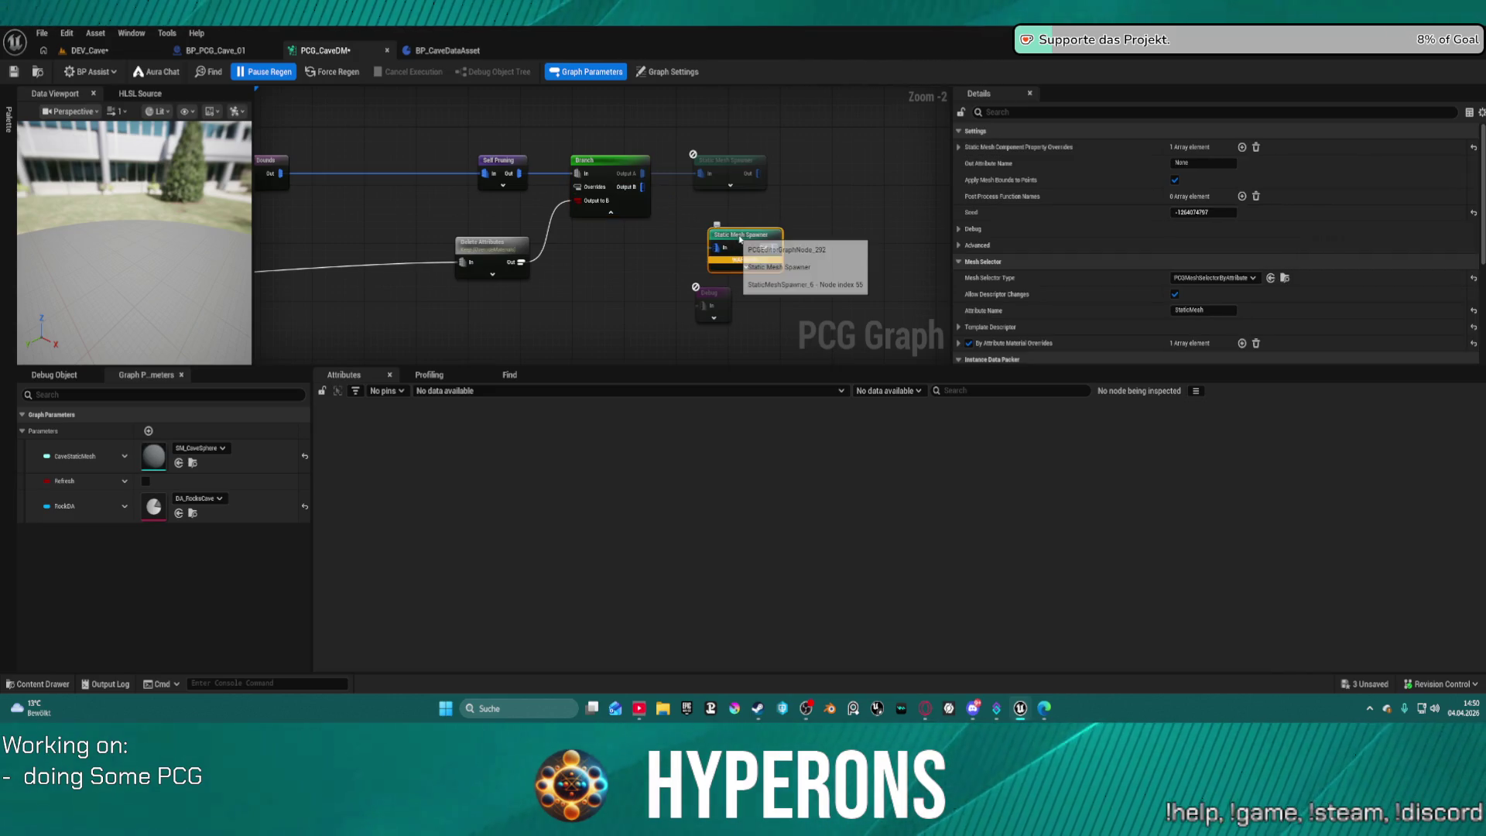
key(ctrl+z)
key(ctrl+v)
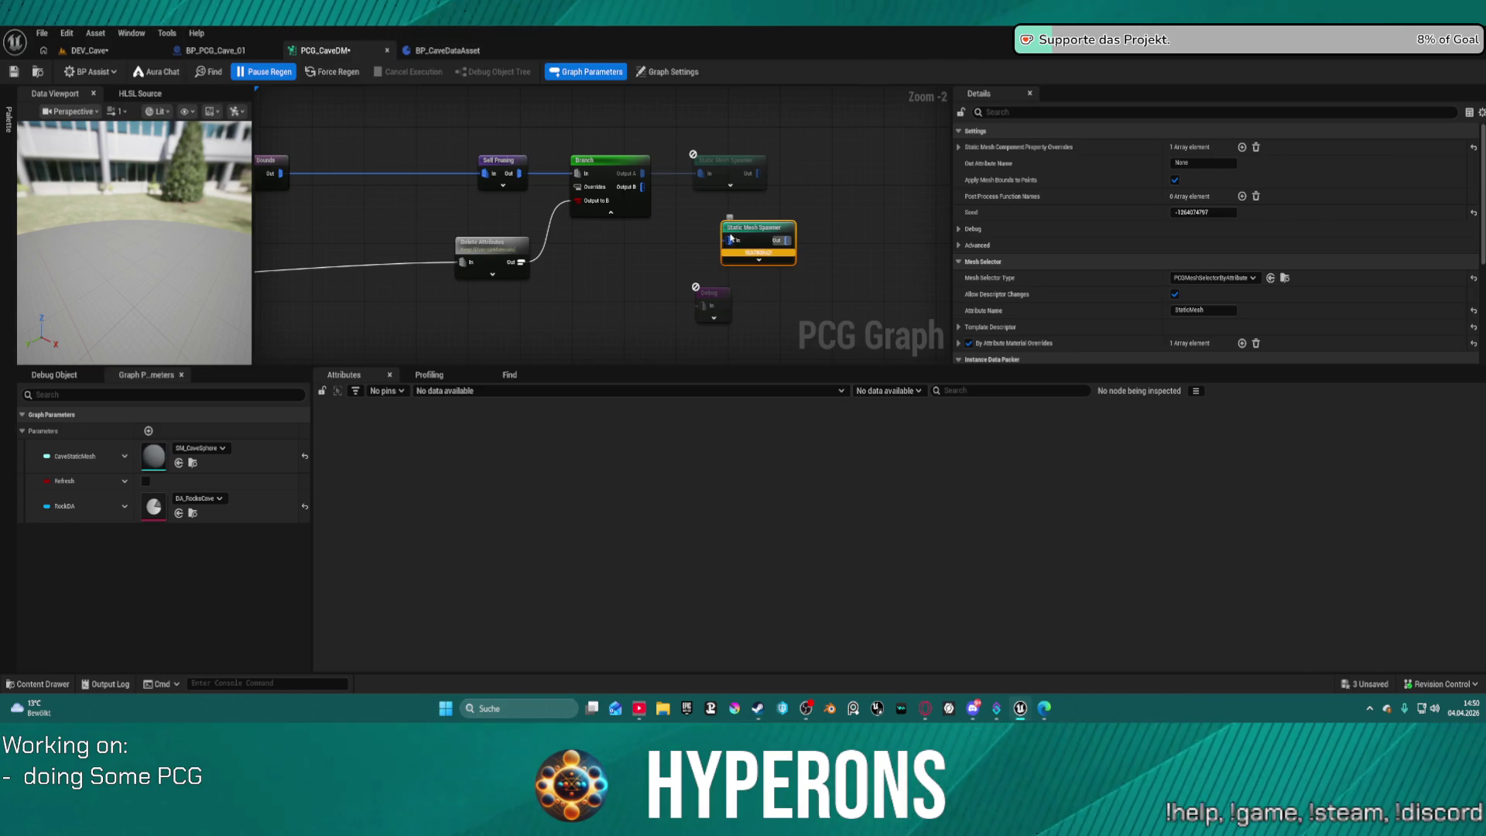
drag(731, 240, 644, 187)
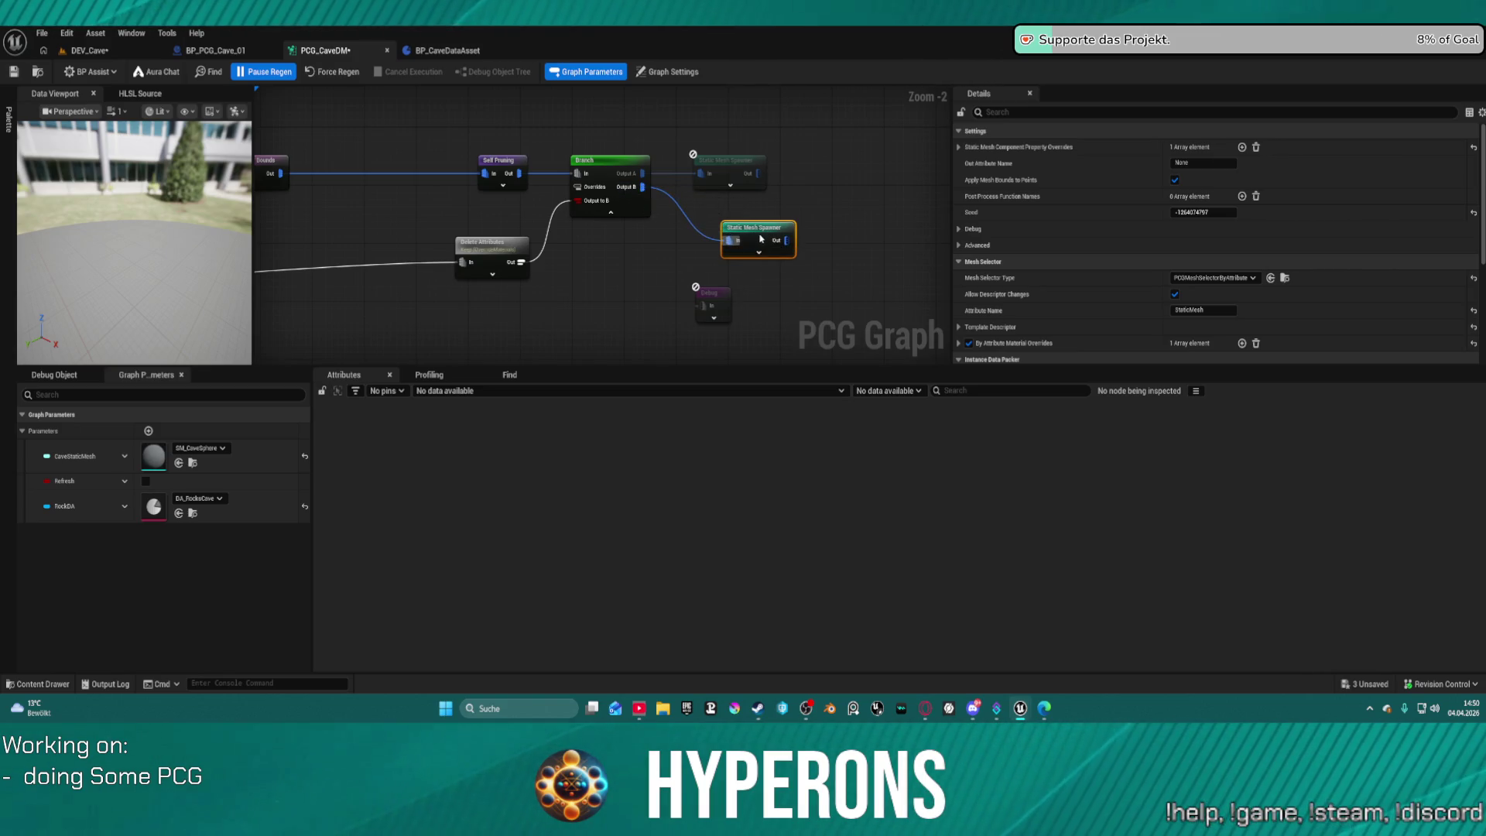
drag(749, 241, 704, 241)
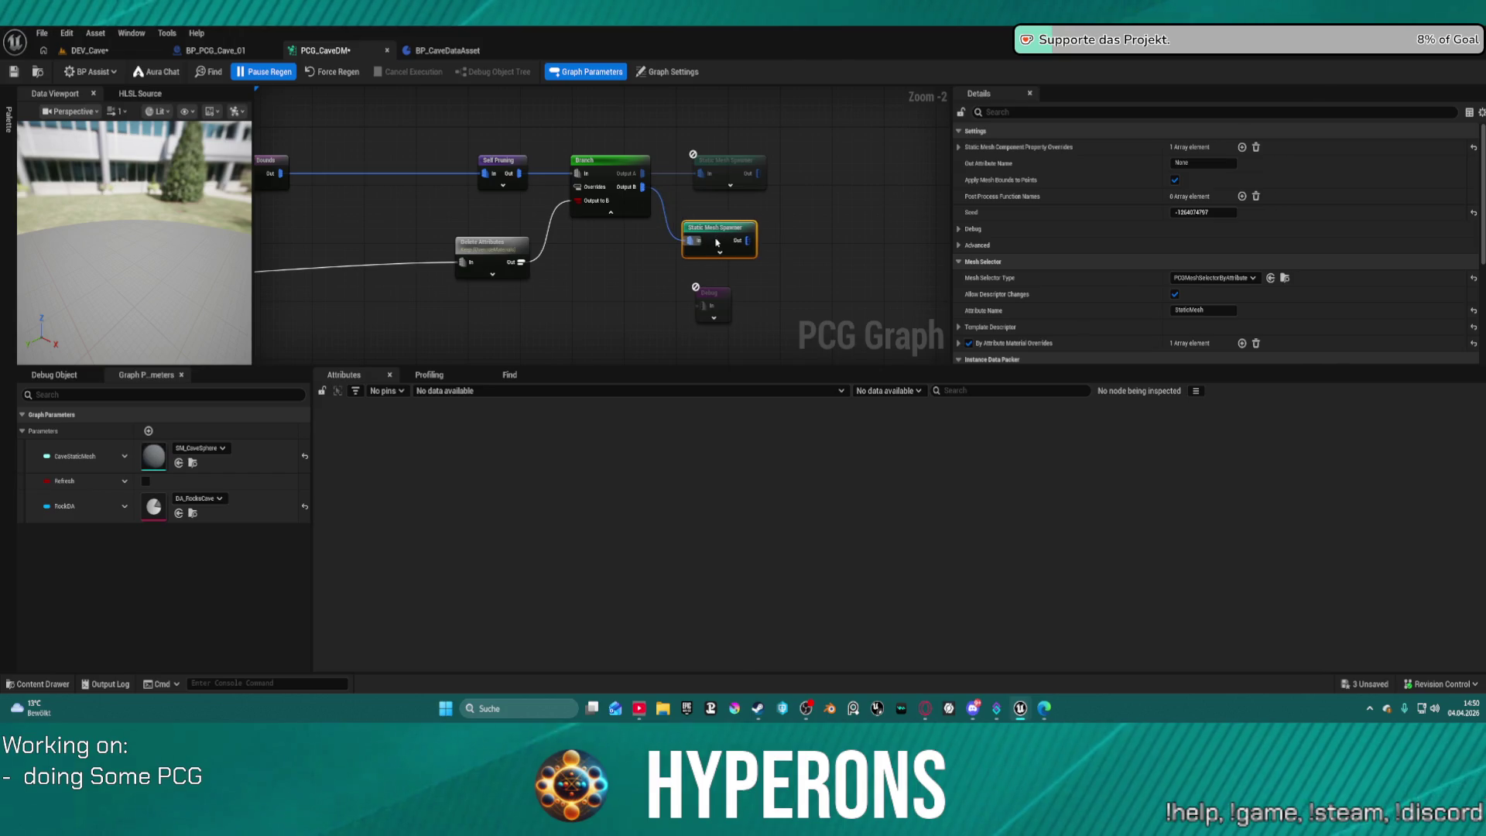
click(334, 77)
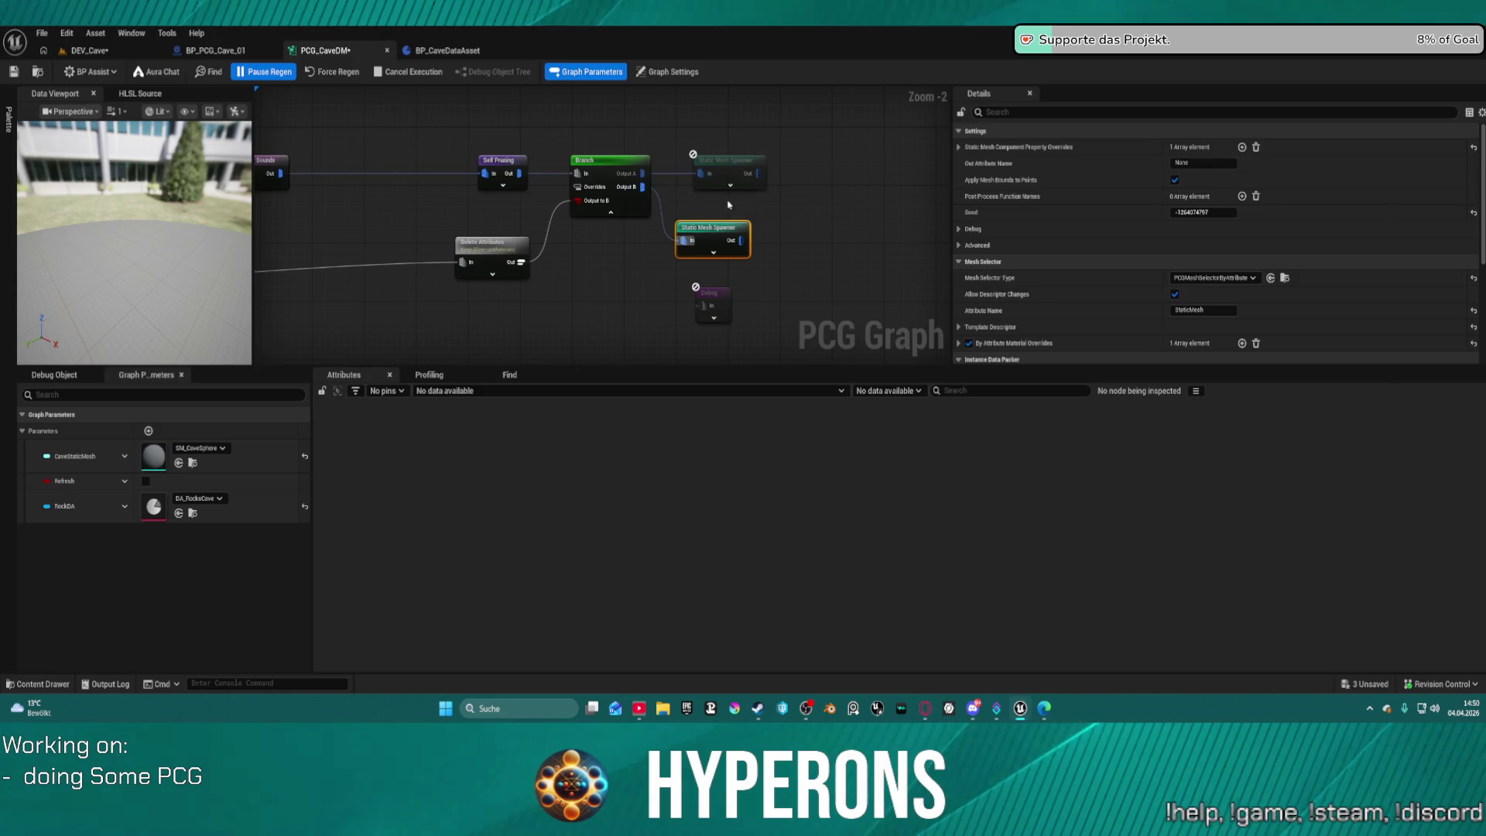
key(ctrl+s)
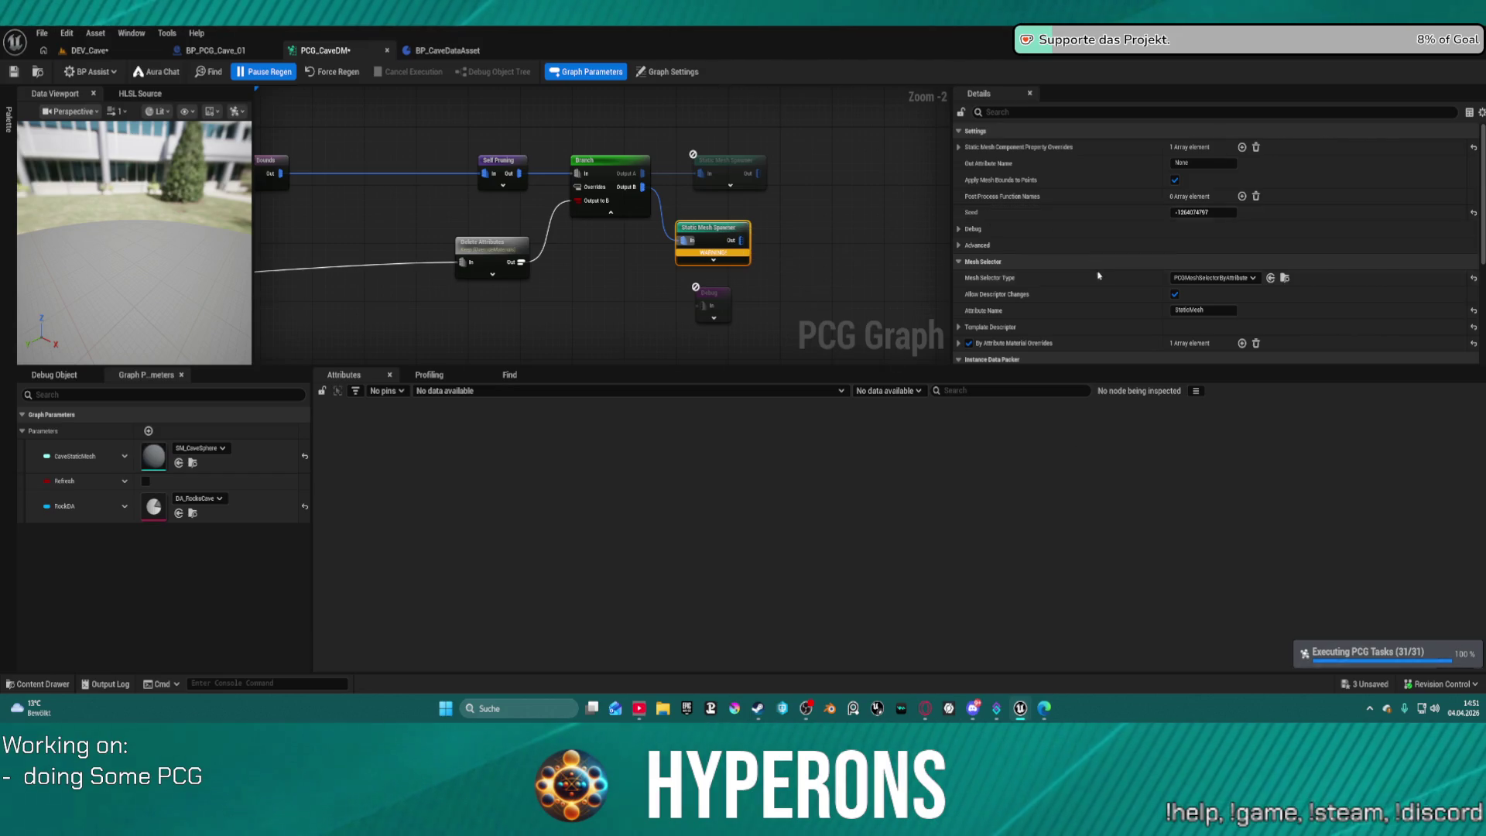
scroll(1053, 289, down, 3)
click(959, 227)
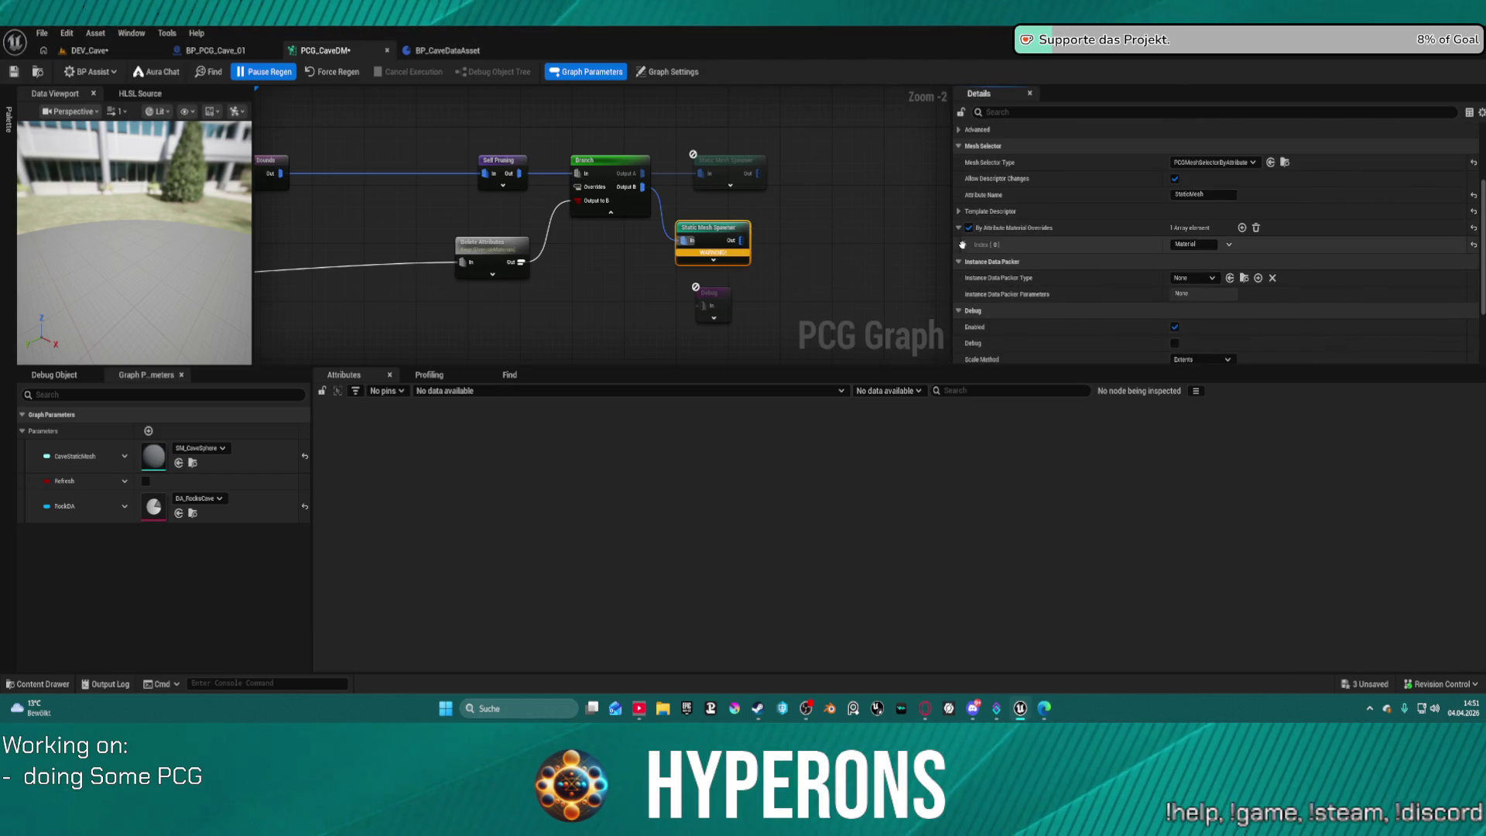
Review the attribute nodes and the Static Mesh Spawner's Material override entry.
click(493, 247)
mouse_move(492, 246)
mouse_down()
mouse_move(803, 147)
mouse_move(610, 180)
mouse_move(364, 128)
mouse_move(683, 235)
mouse_up()
click(782, 120)
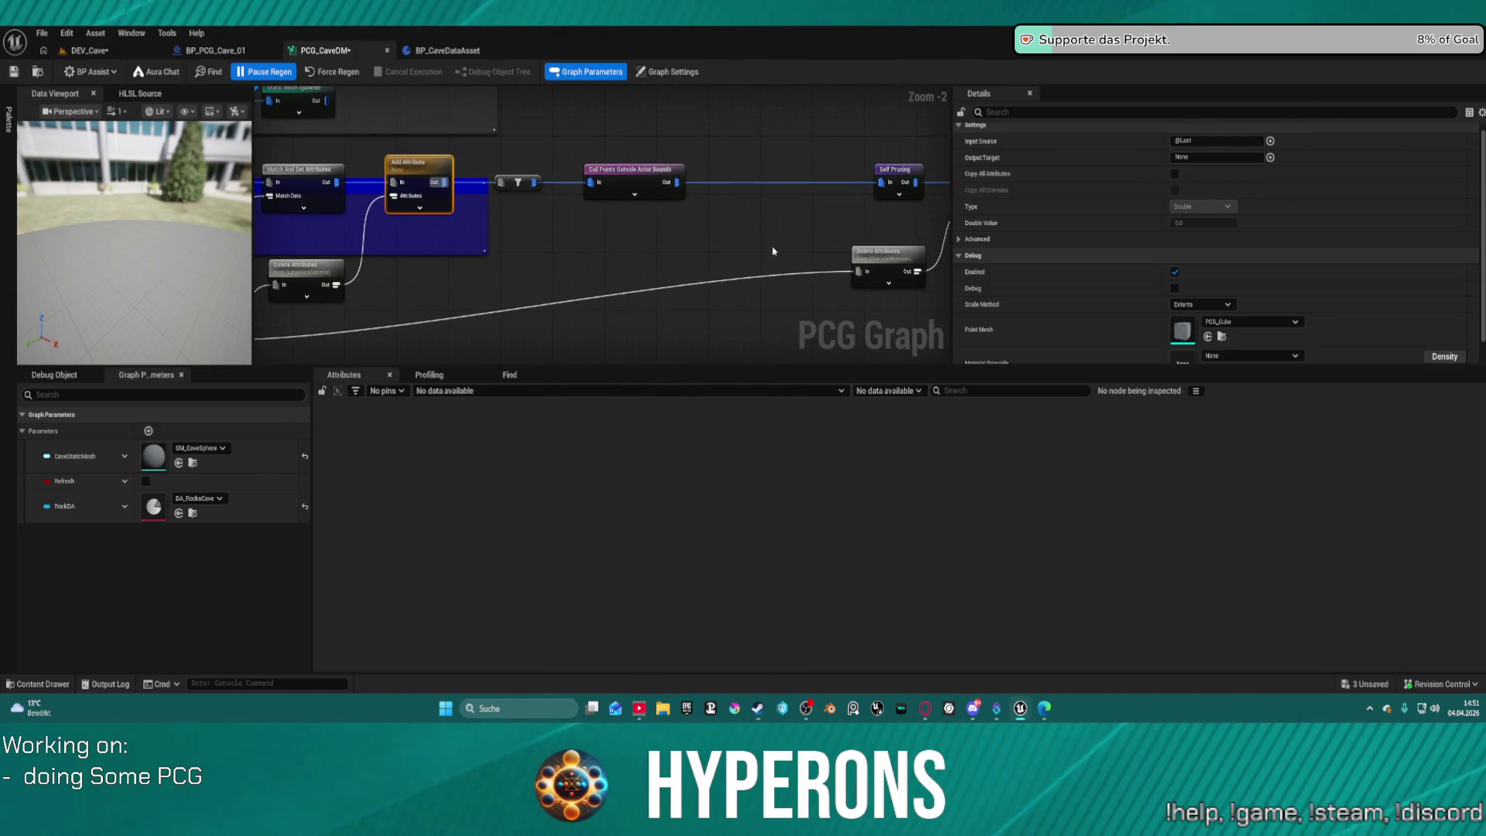
drag(773, 250, 517, 231)
click(852, 216)
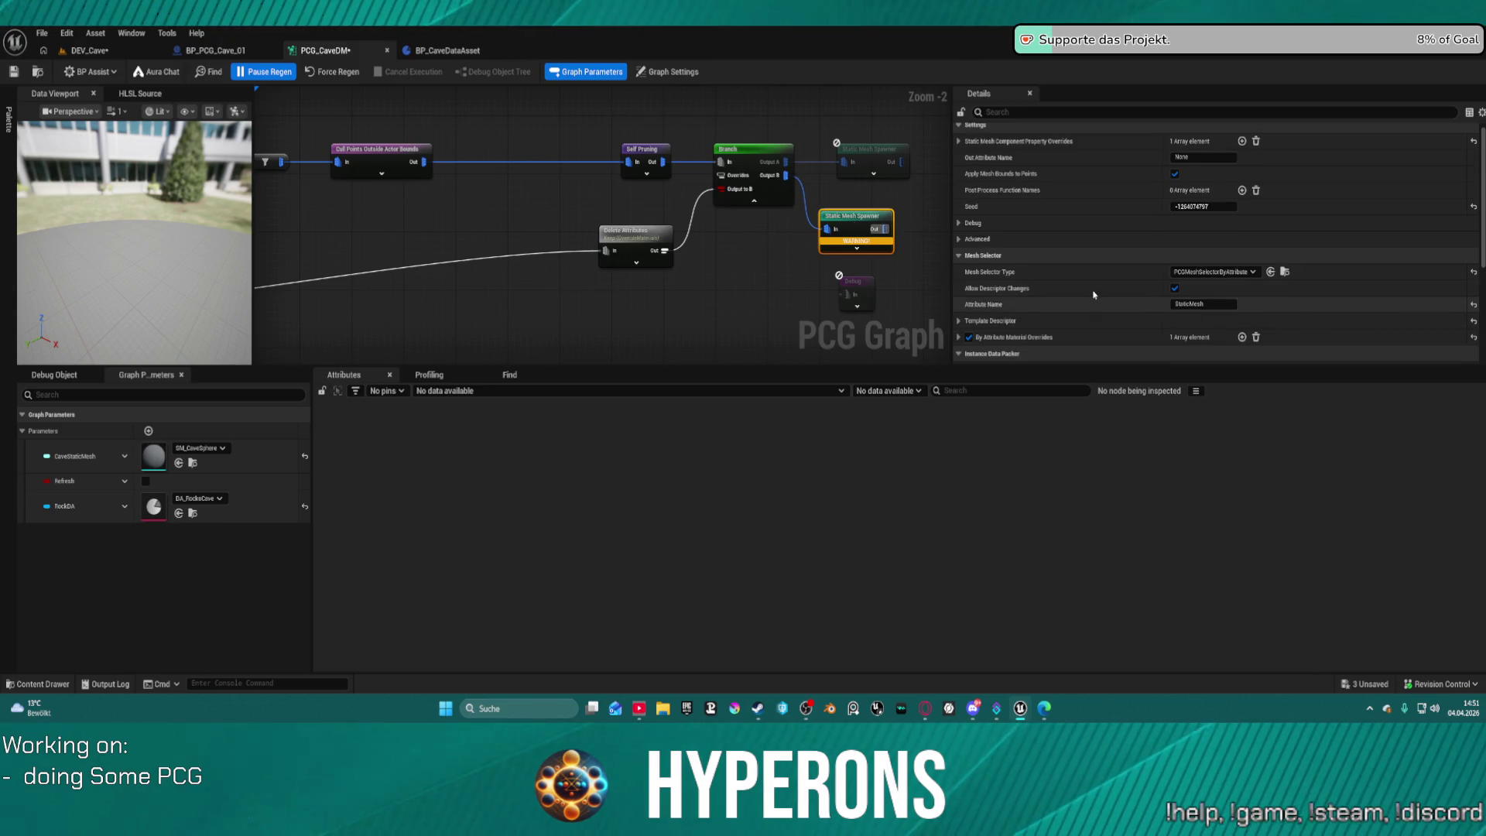
click(959, 337)
scroll(1146, 294, down, 2)
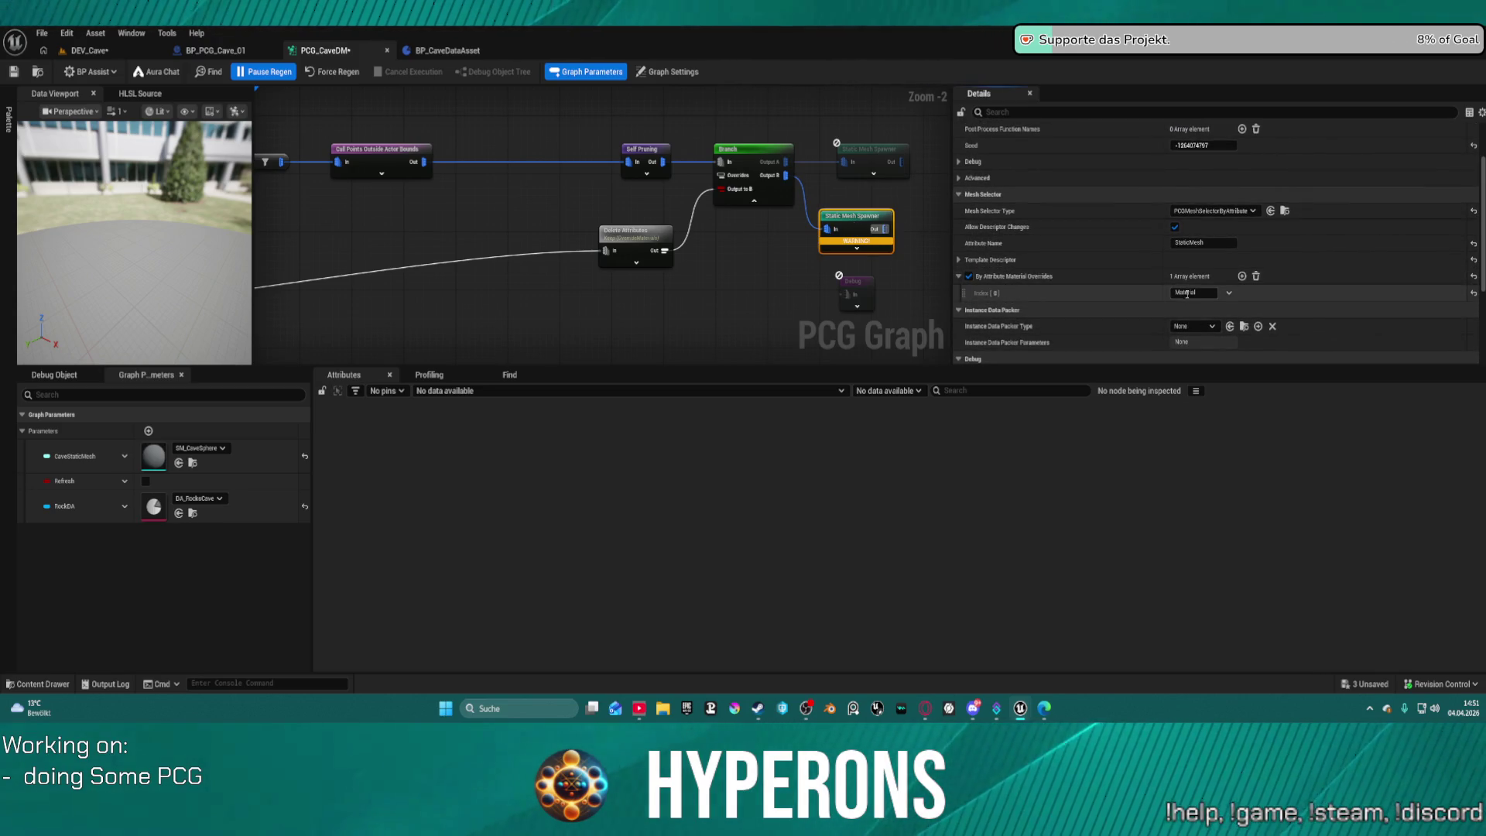
Set the Add Attribute node's Output Target to Material and save PCG_CaveDM.
drag(121, 156, 489, 149)
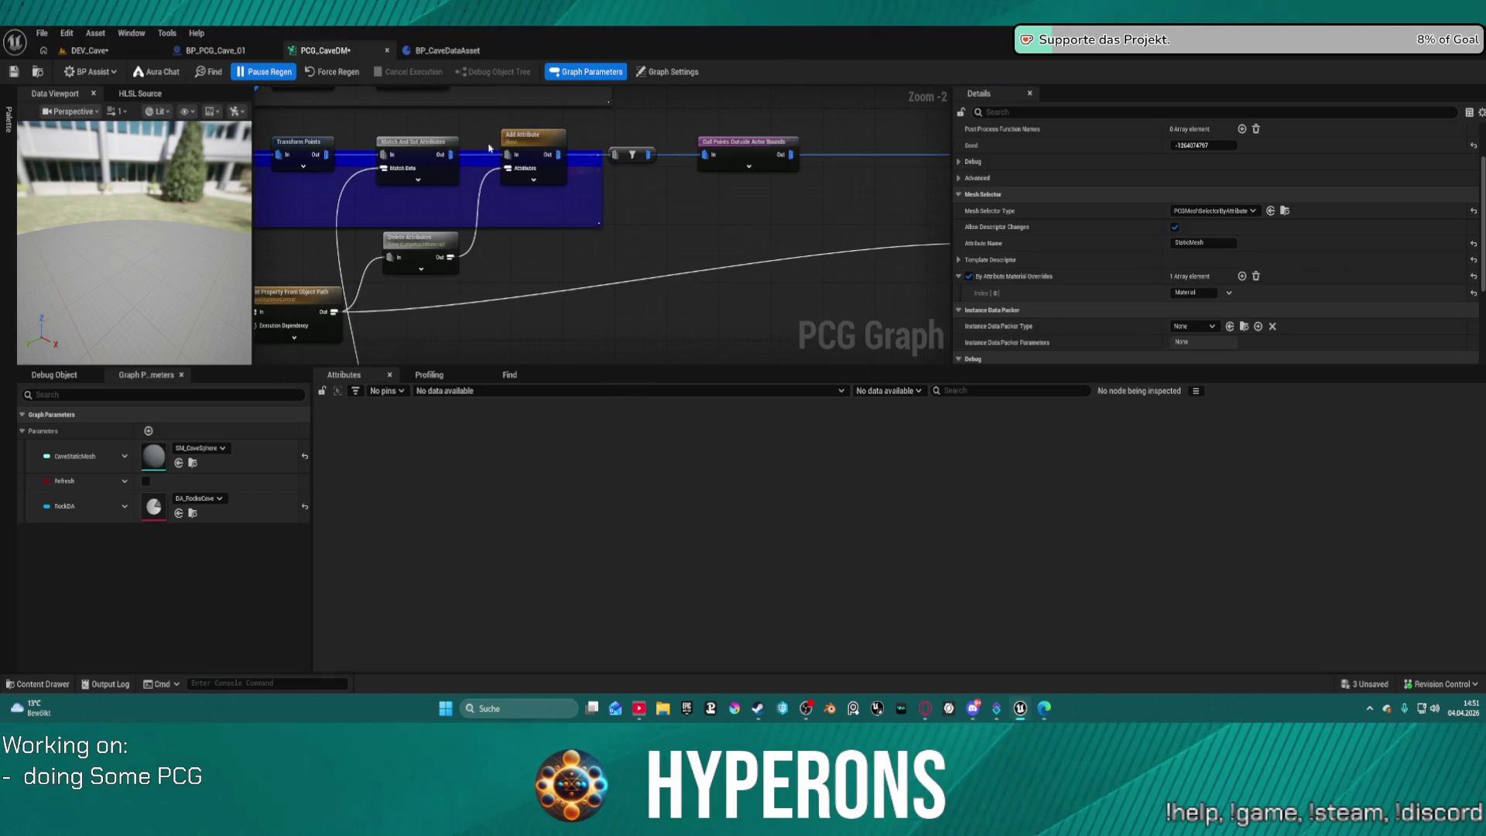
click(527, 138)
right_click(1198, 181)
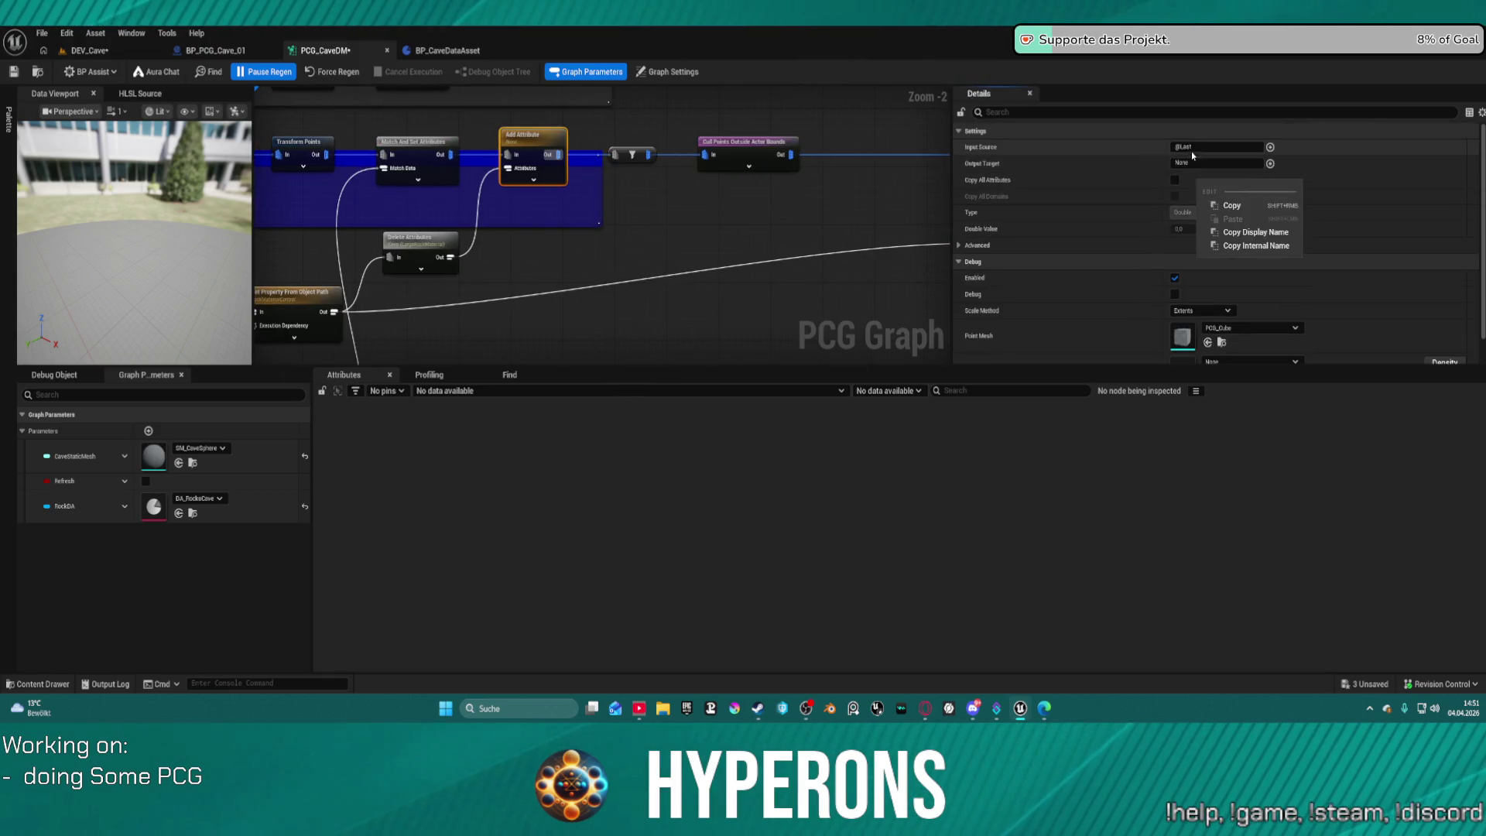
click(1196, 163)
text(Material)
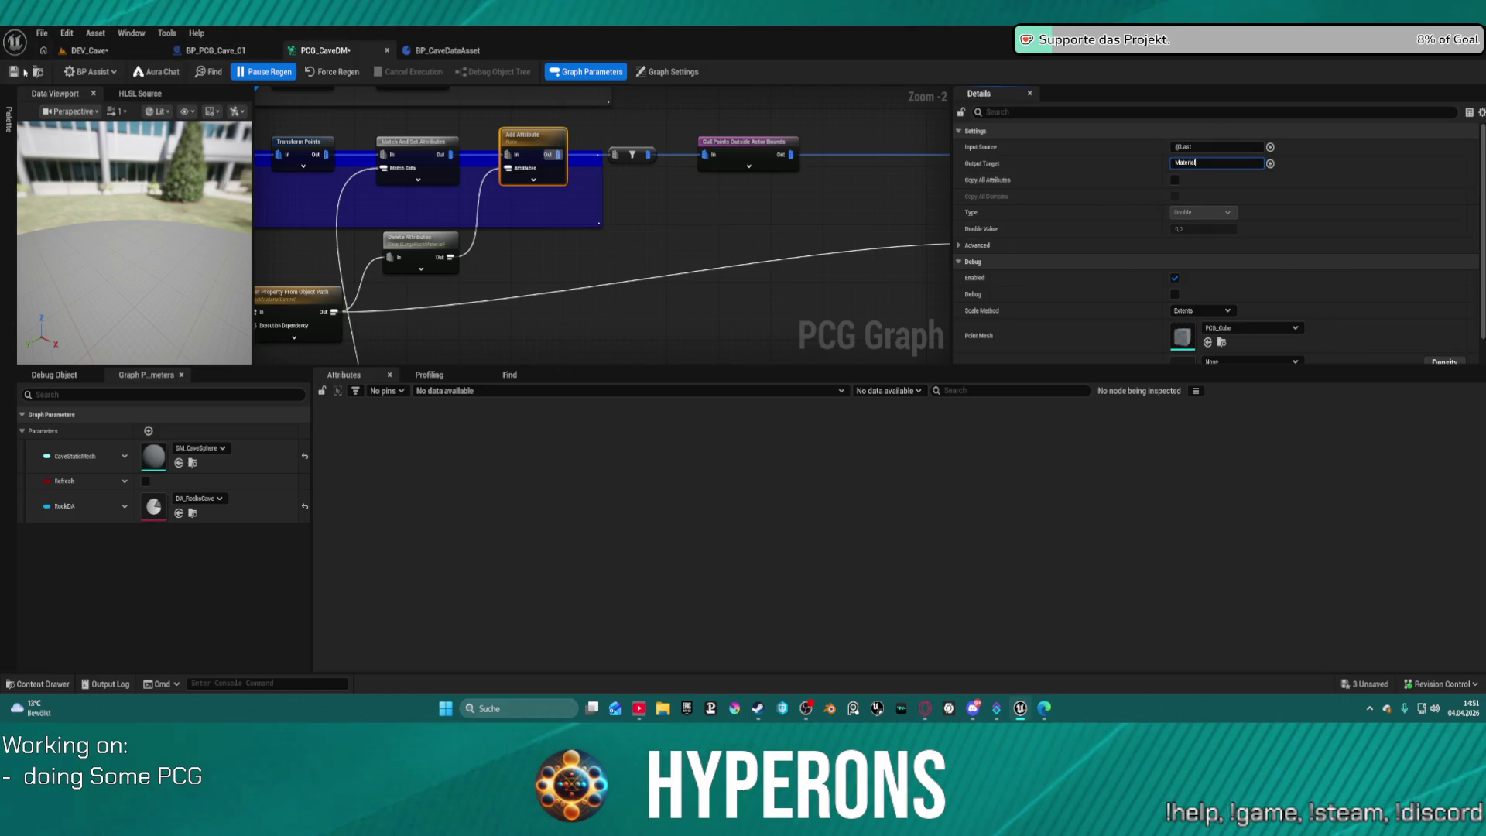
click(13, 72)
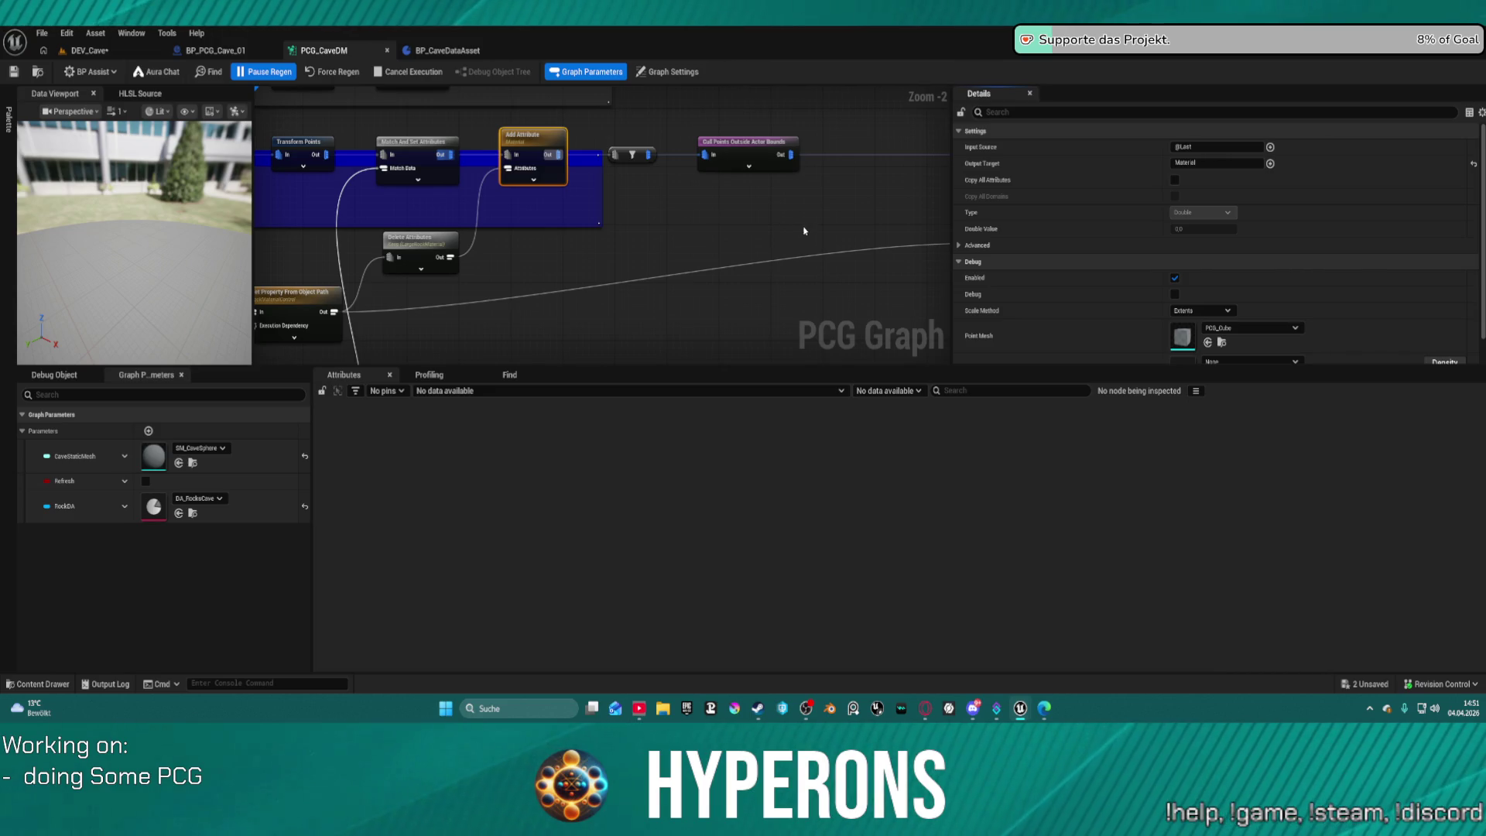
key(ctrl+s)
mouse_move(848, 215)
mouse_down()
mouse_move(425, 199)
mouse_move(703, 201)
mouse_move(555, 201)
mouse_up()
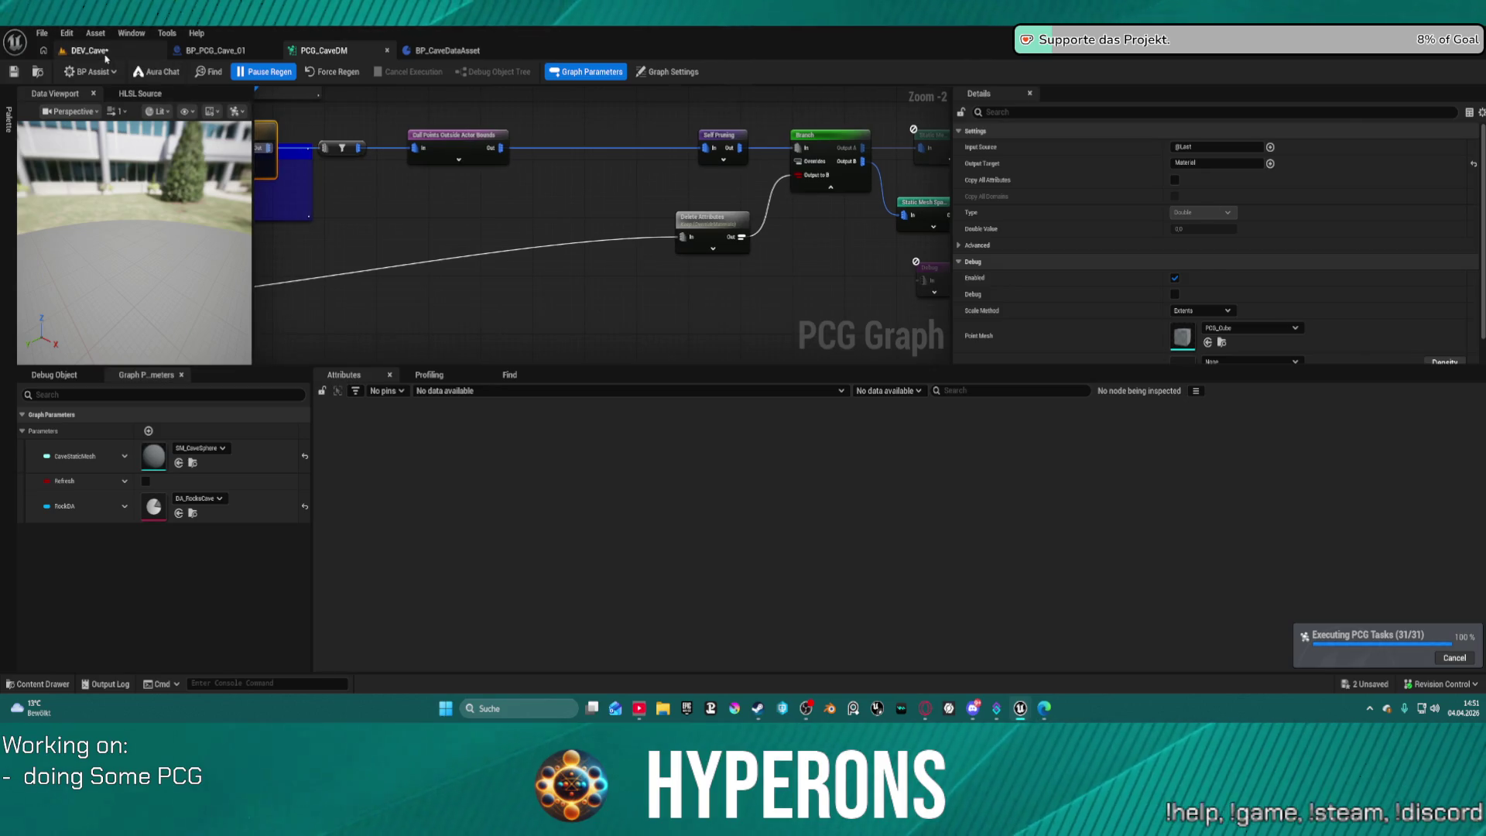
Play-test DEV_Cave, walking through the cave to check the dripstone stalactites.
click(89, 51)
mouse_move(596, 341)
mouse_down()
mouse_move(503, 326)
mouse_move(472, 356)
mouse_up()
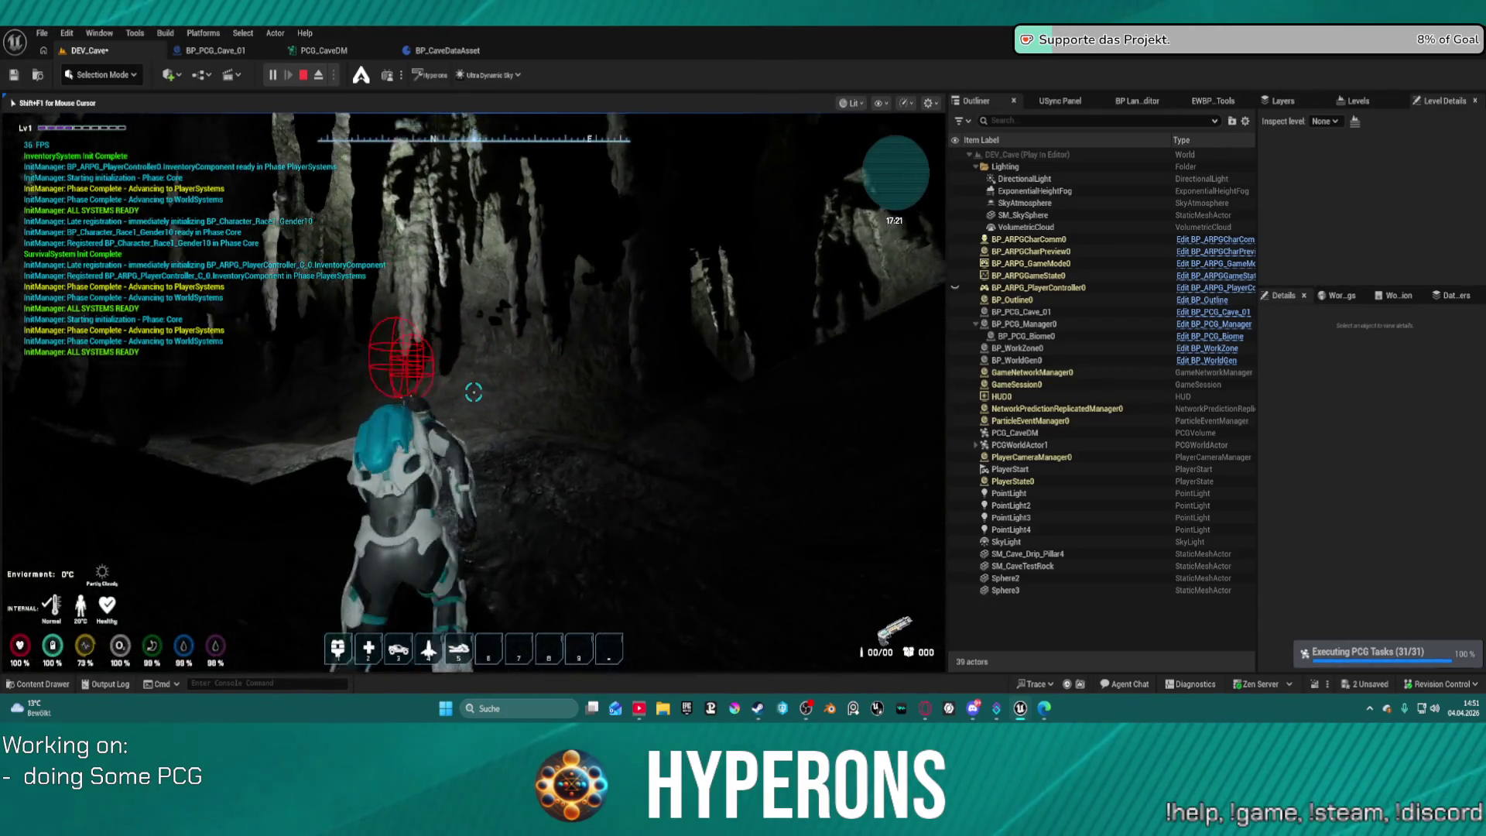
key(w)
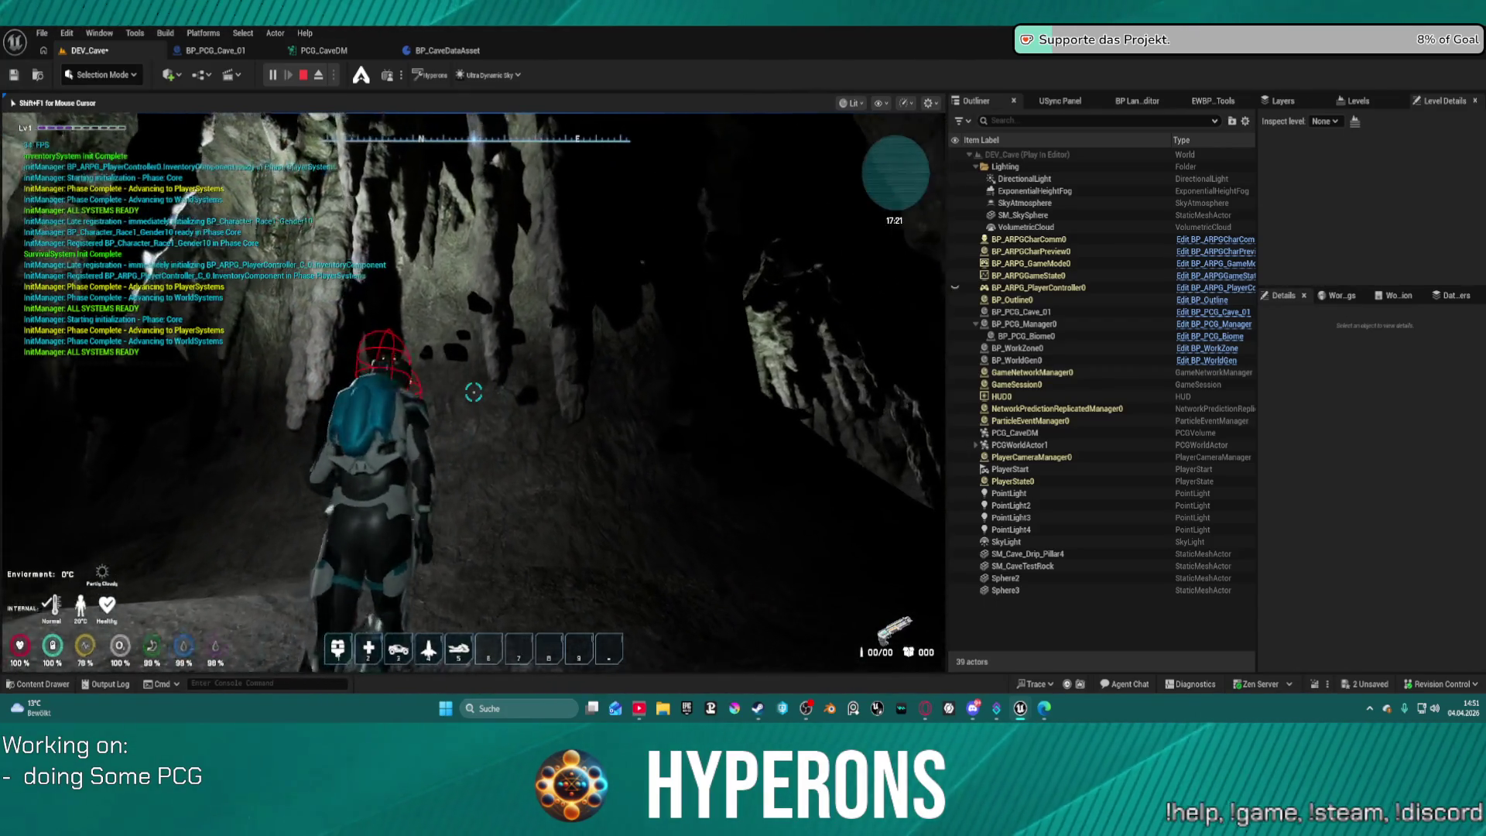
key(w)
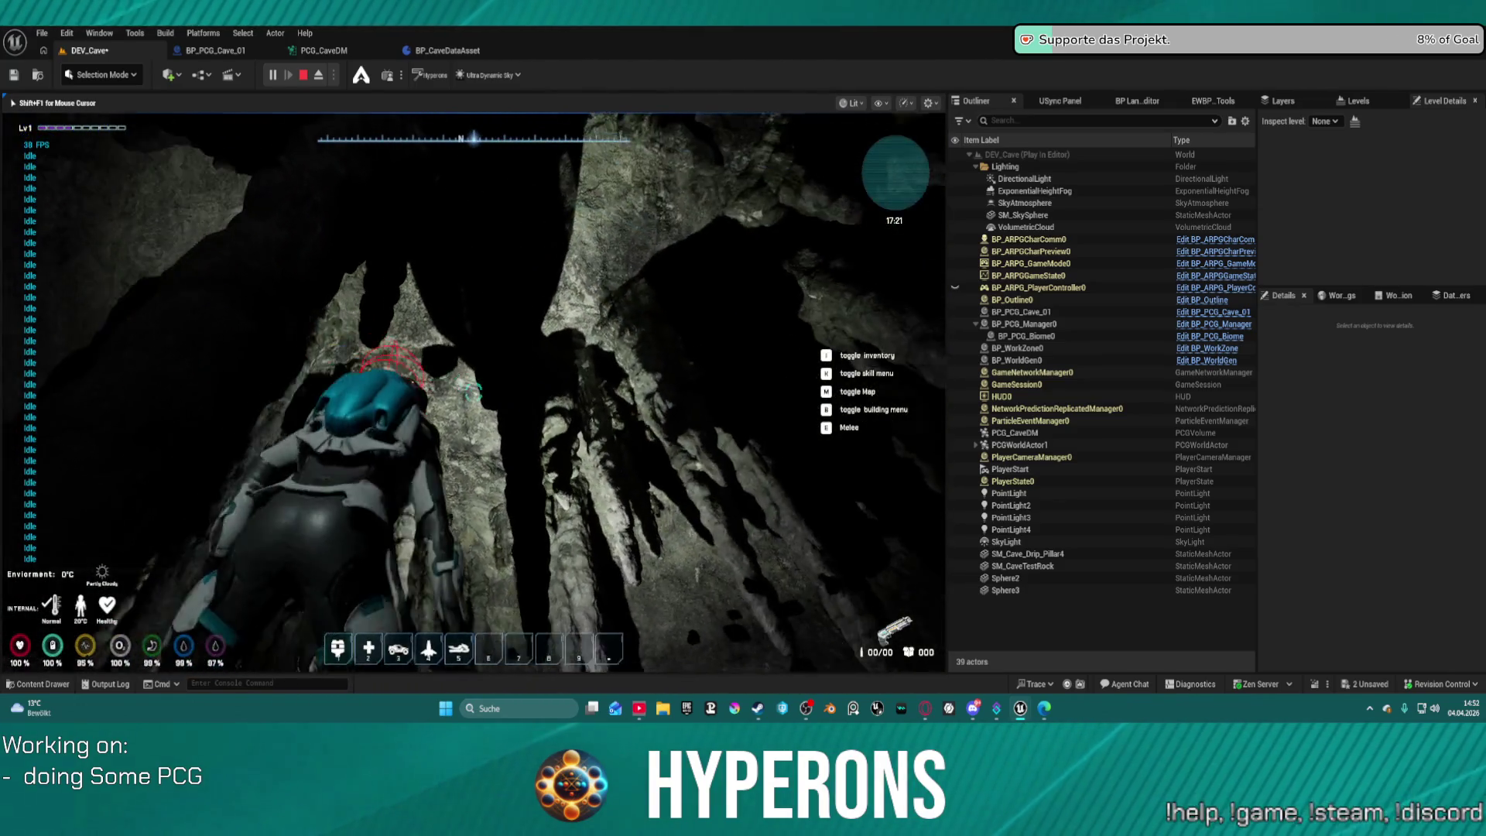
key(w)
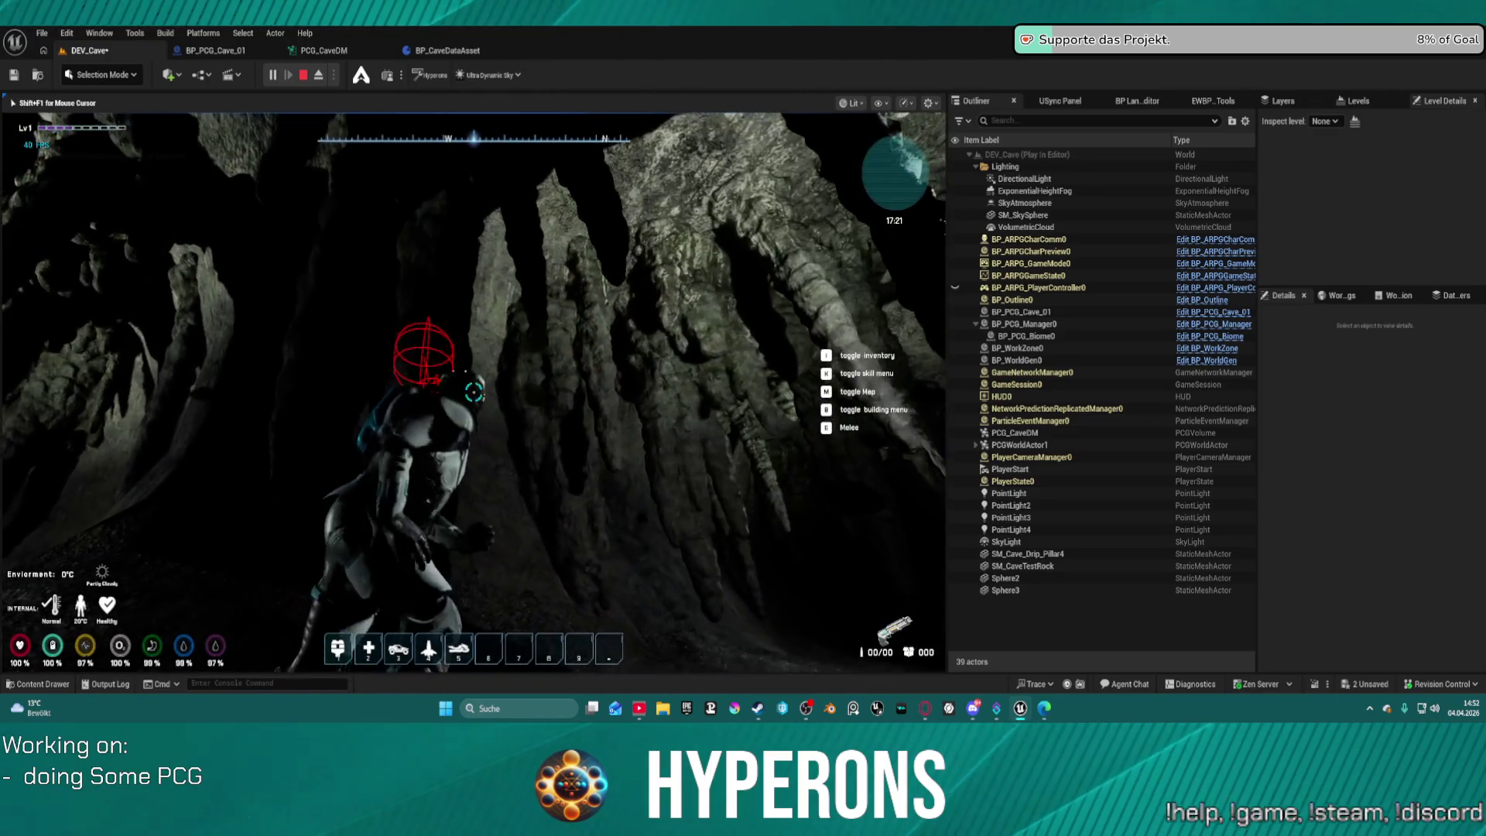
key(w)
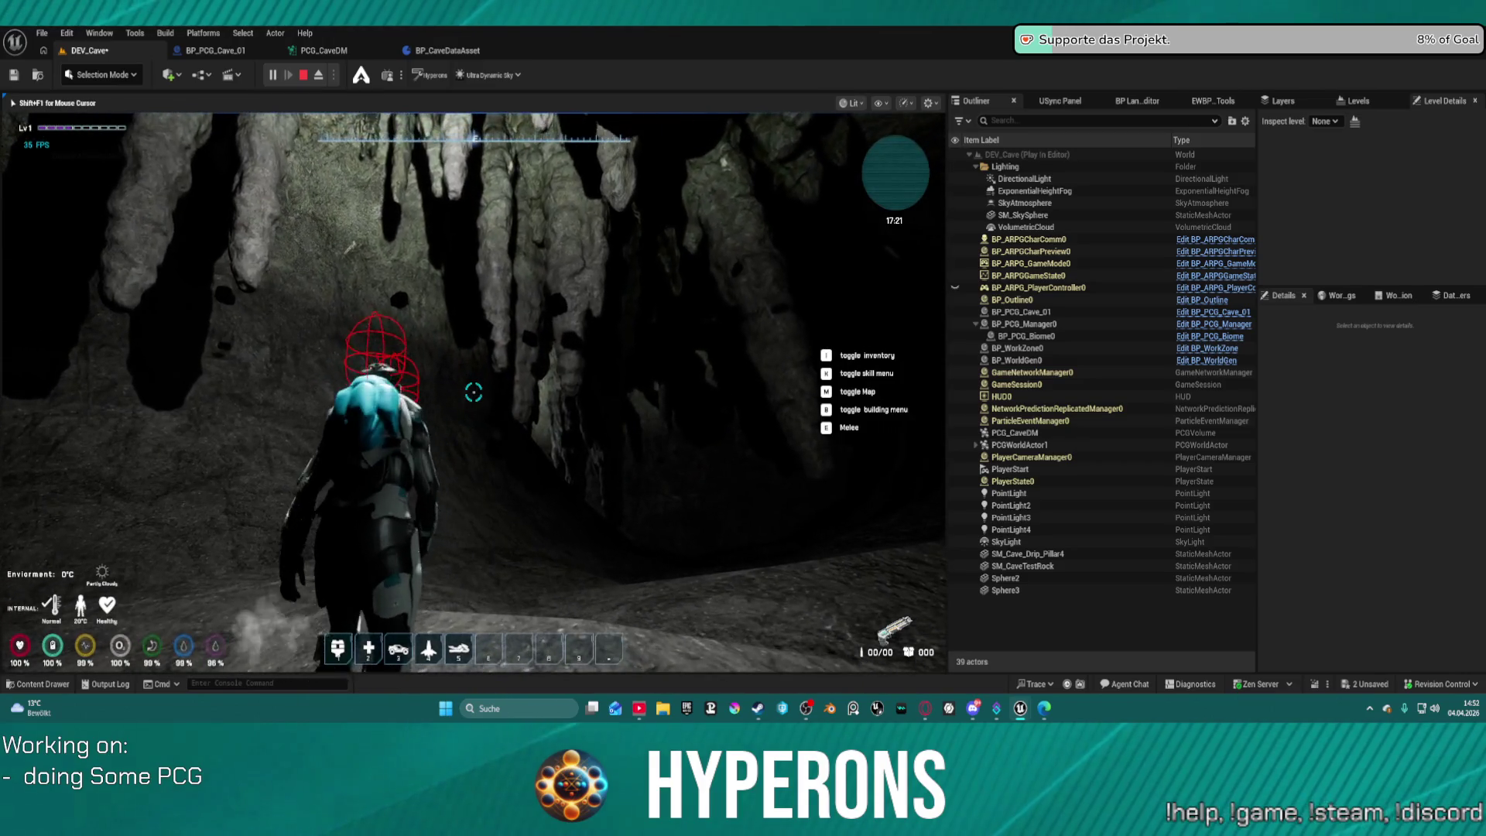
Summon and board the flying craft, end play, and show the Rocks materials.
key(4)
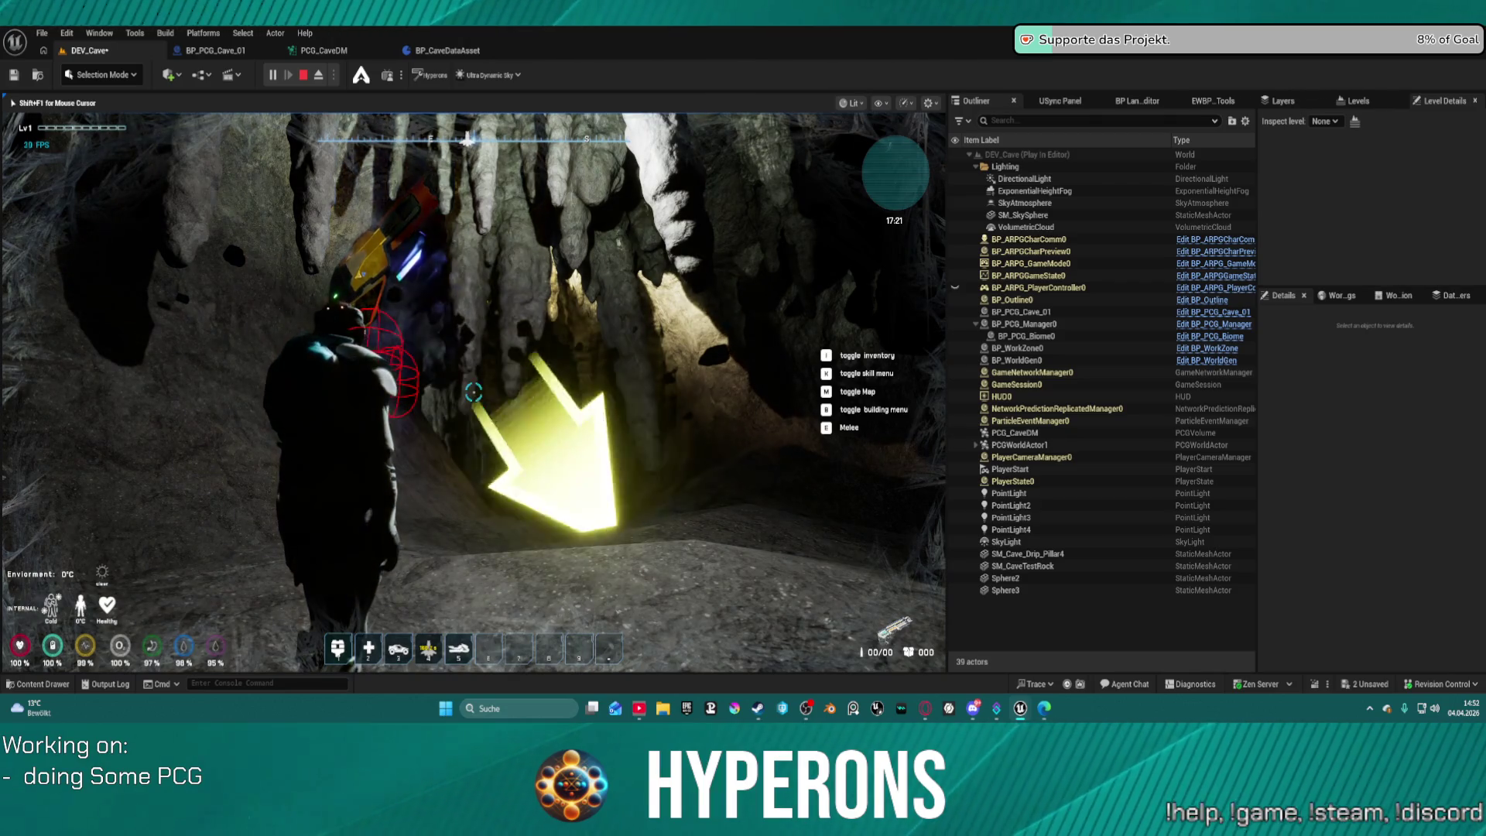
key(f)
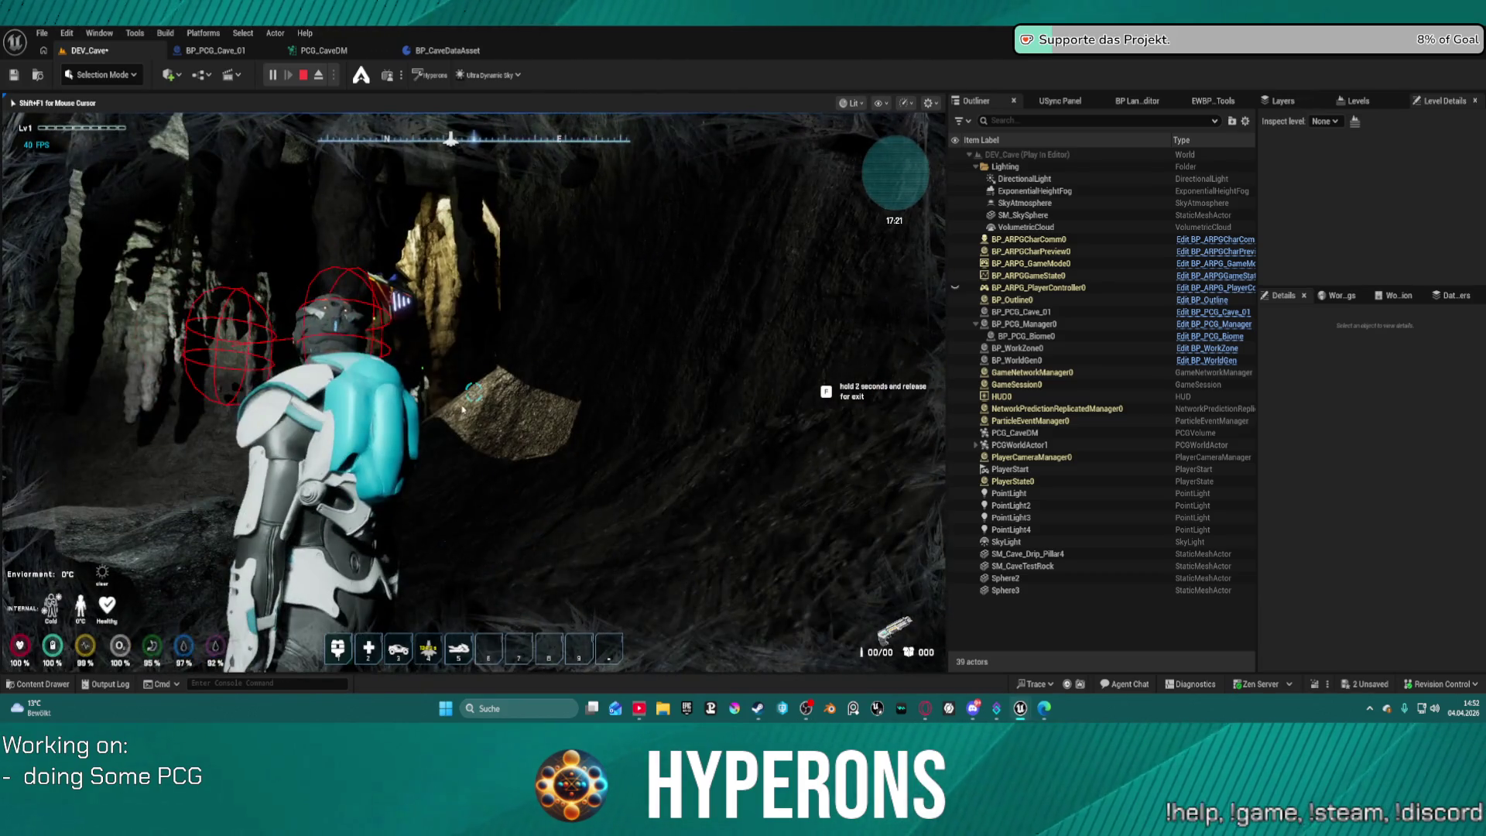
key(Escape)
key(ctrl+space)
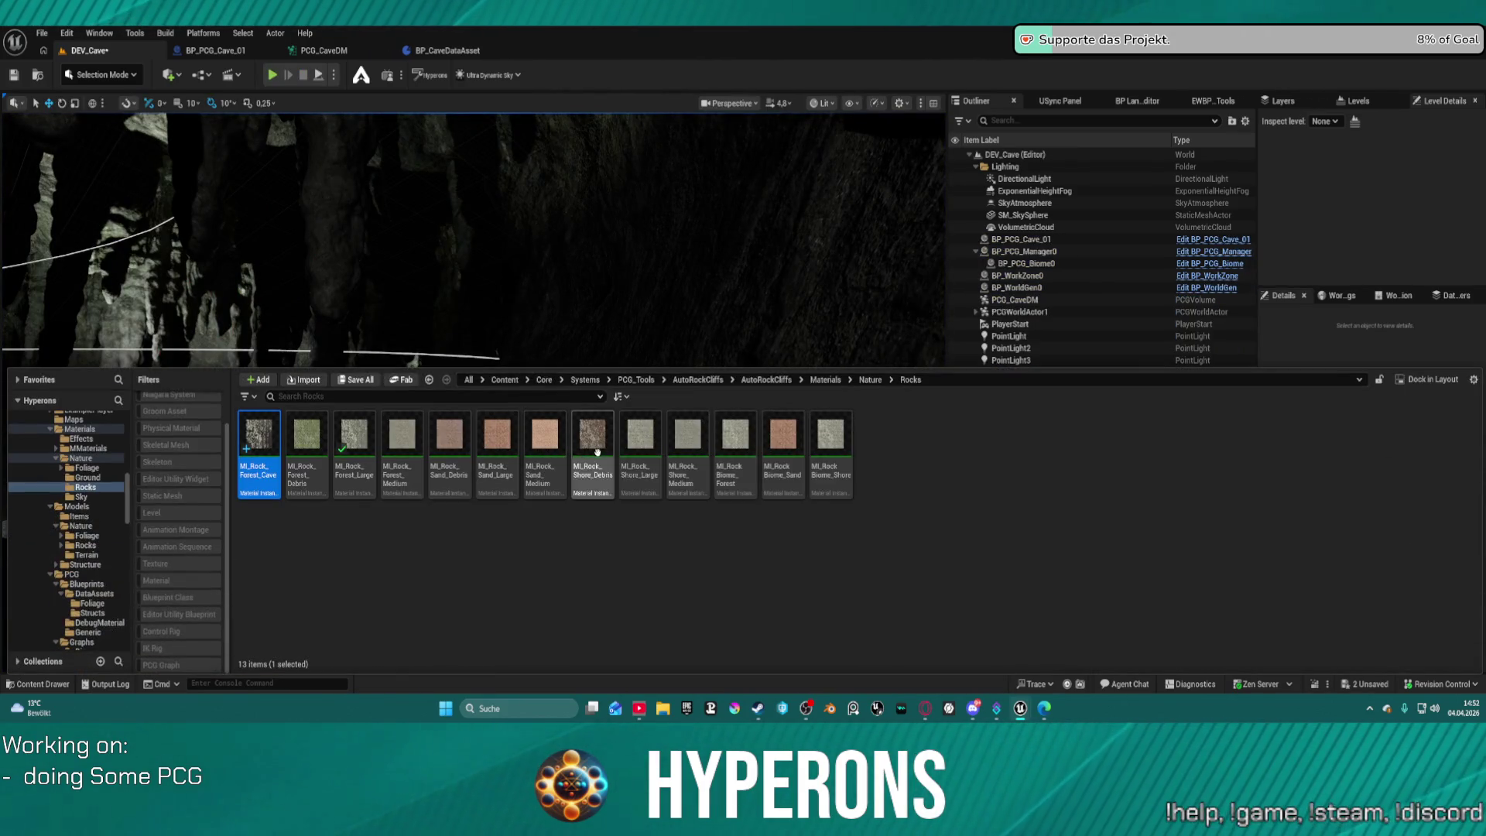
Close the Content Drawer and return to the BP_CaveDataAsset blueprint.
key(ctrl+space)
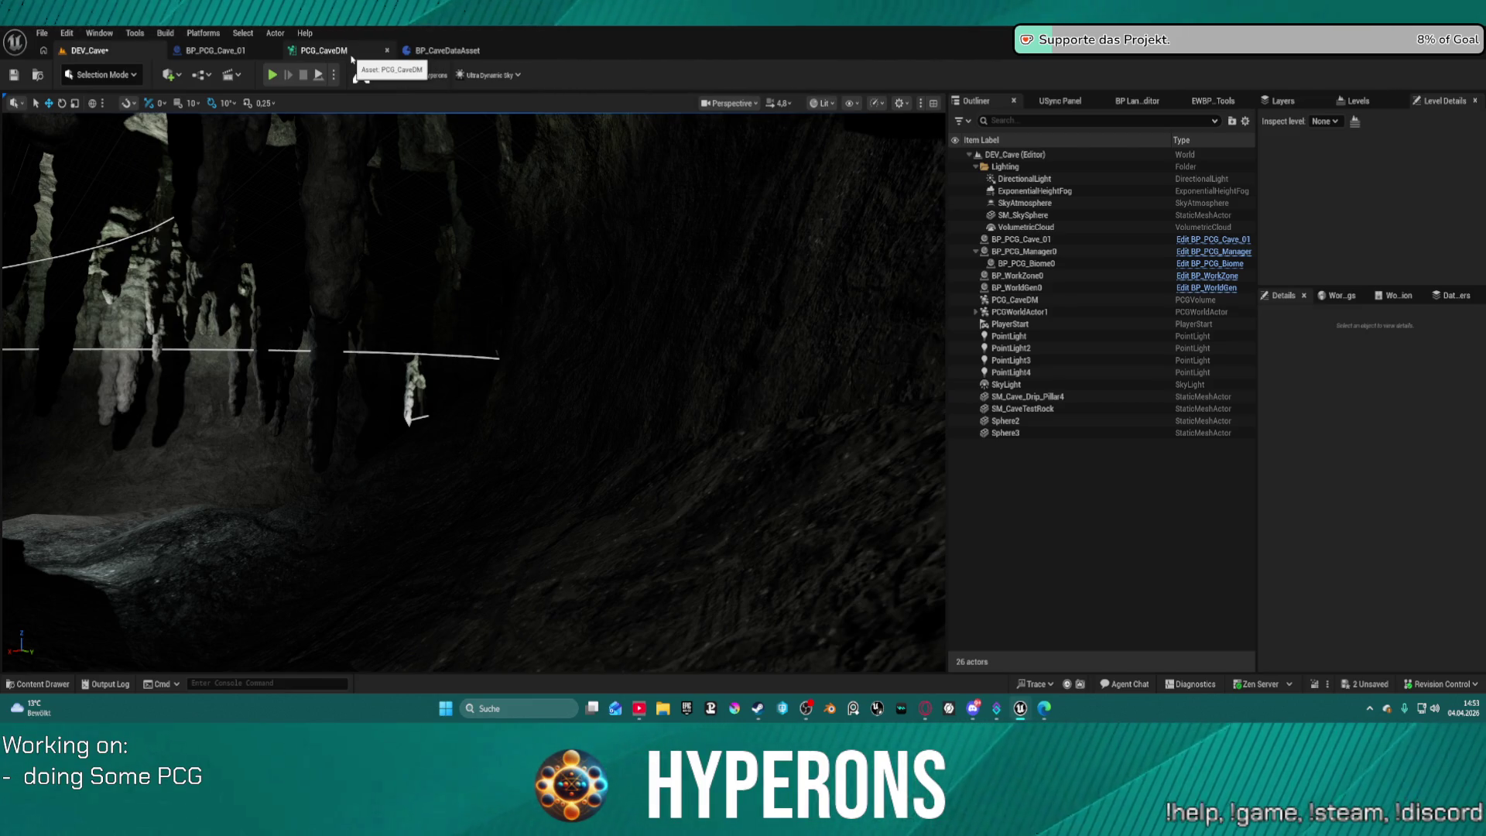
click(425, 49)
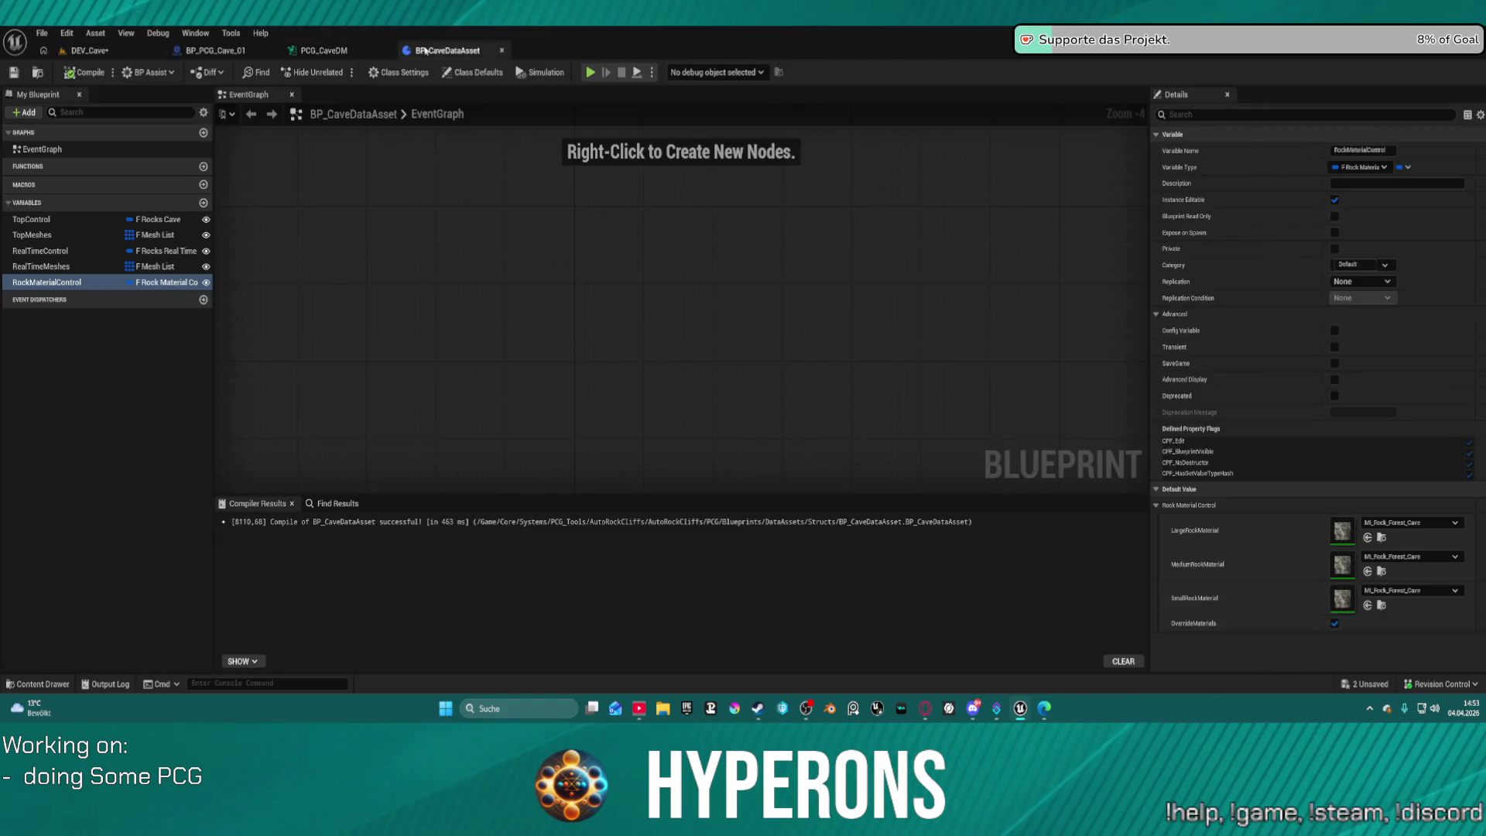
Inspect the TopMeshes, RealTimeControl and RealTimeMeshes variable defaults in BP_CaveDataAsset.
click(34, 236)
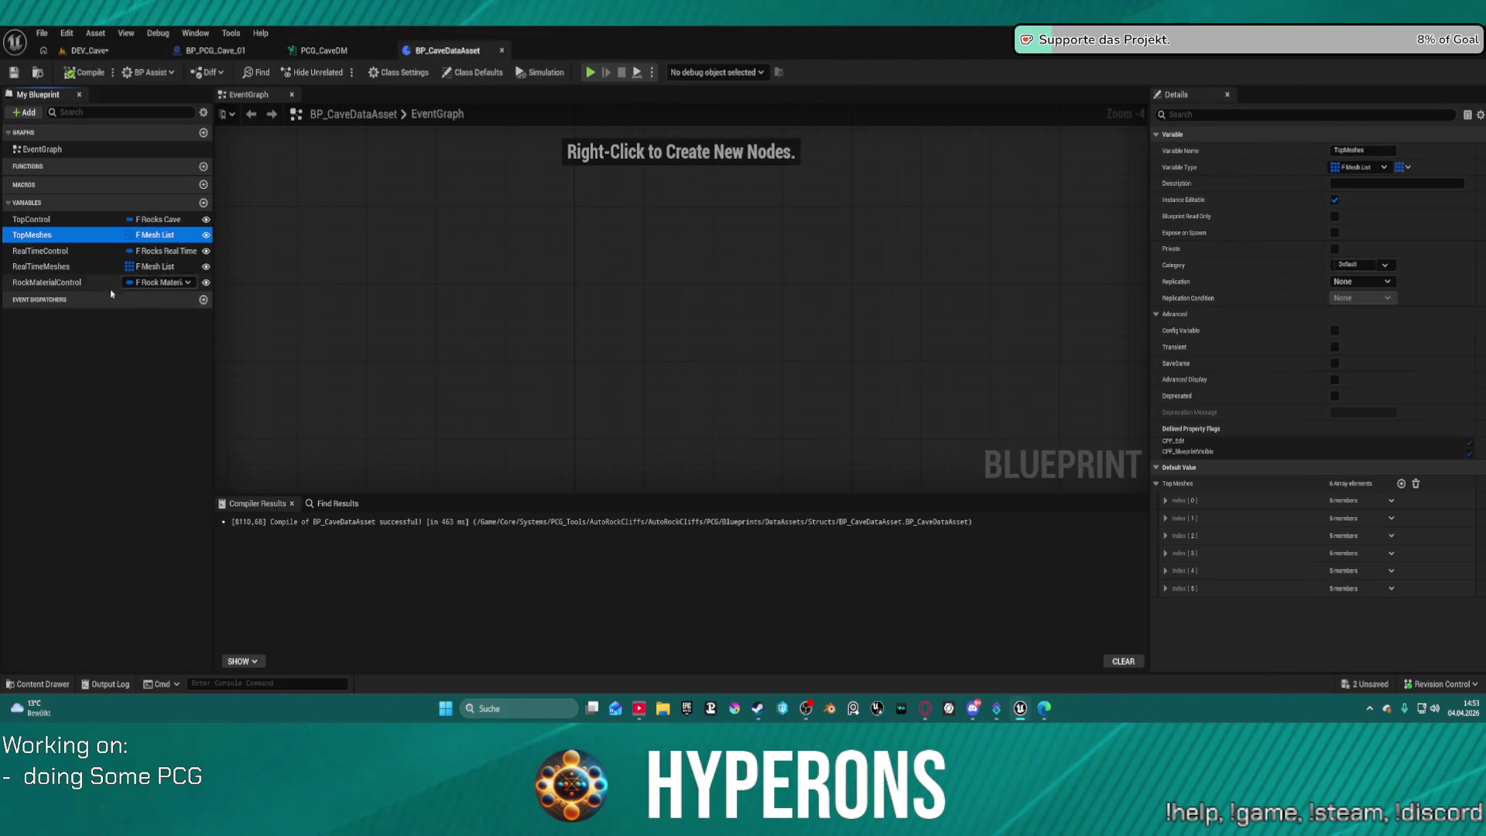
click(47, 252)
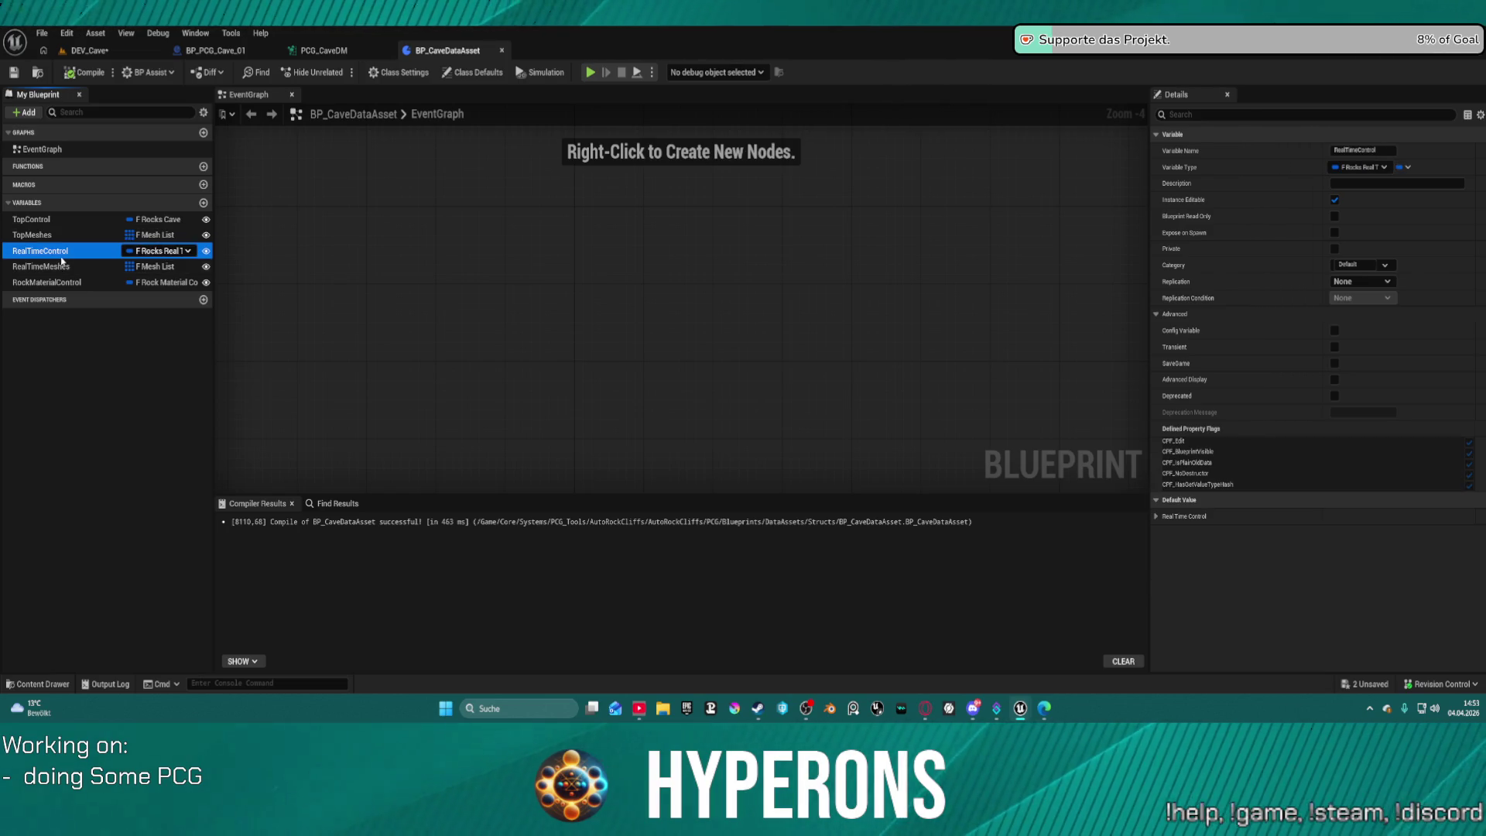
click(1156, 516)
click(1157, 517)
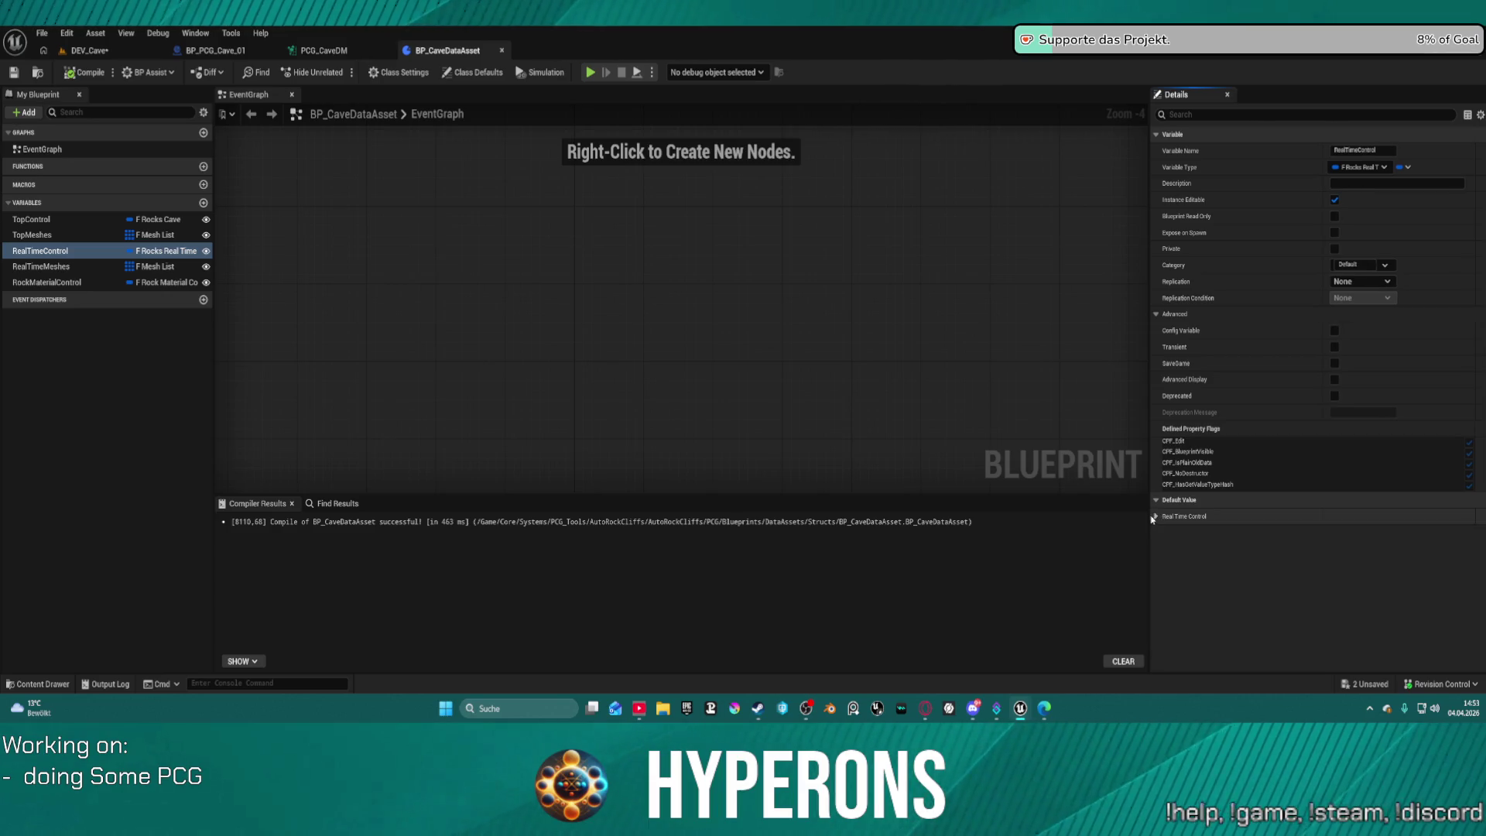
click(98, 266)
click(1157, 483)
click(1165, 500)
click(1165, 500)
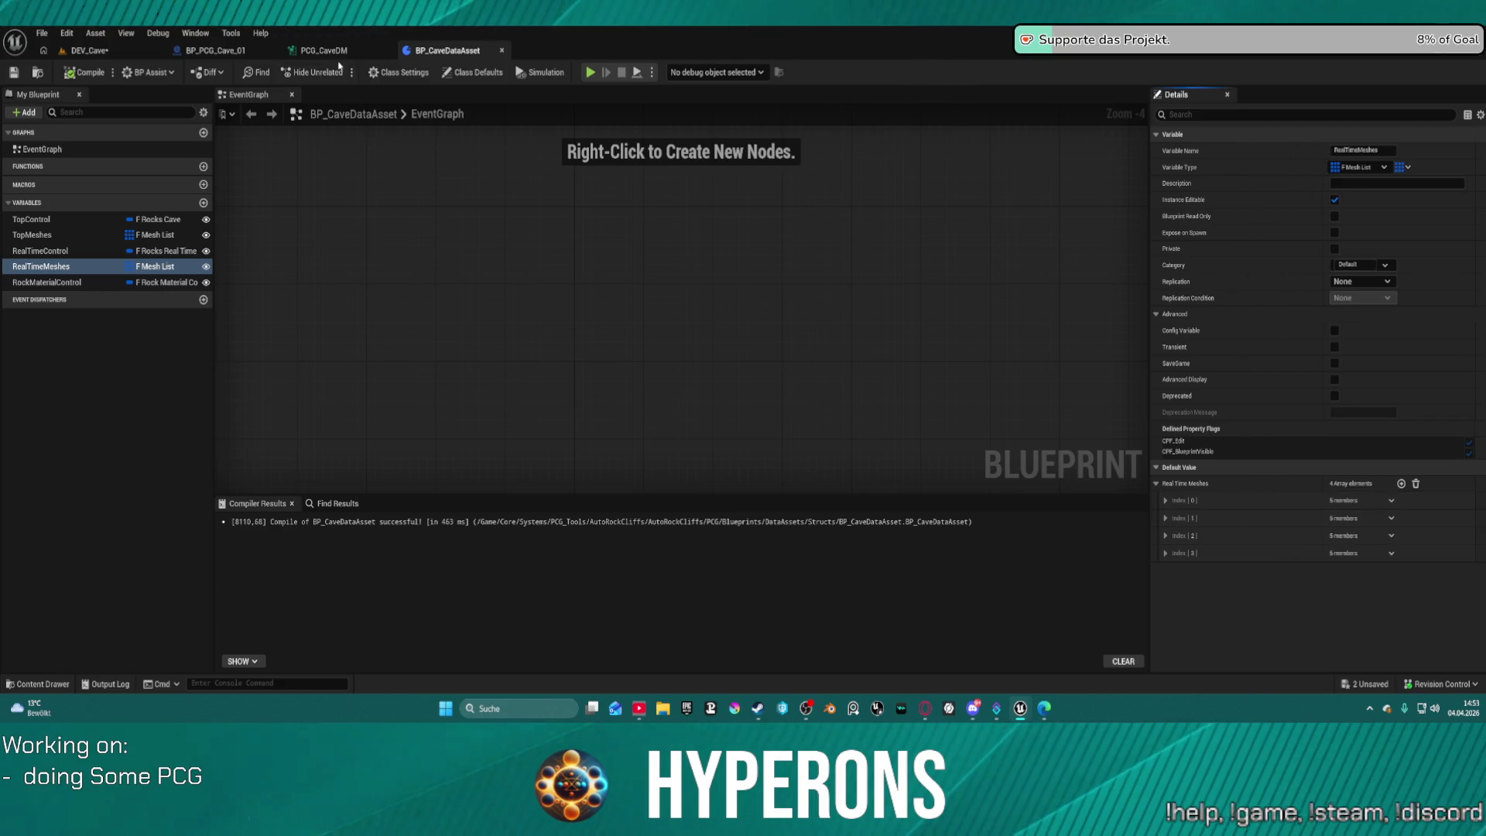
Review the Add Attribute and Cull Points nodes in PCG_CaveDM, then open DA_RocksCave.
click(321, 51)
scroll(703, 232, down, 4)
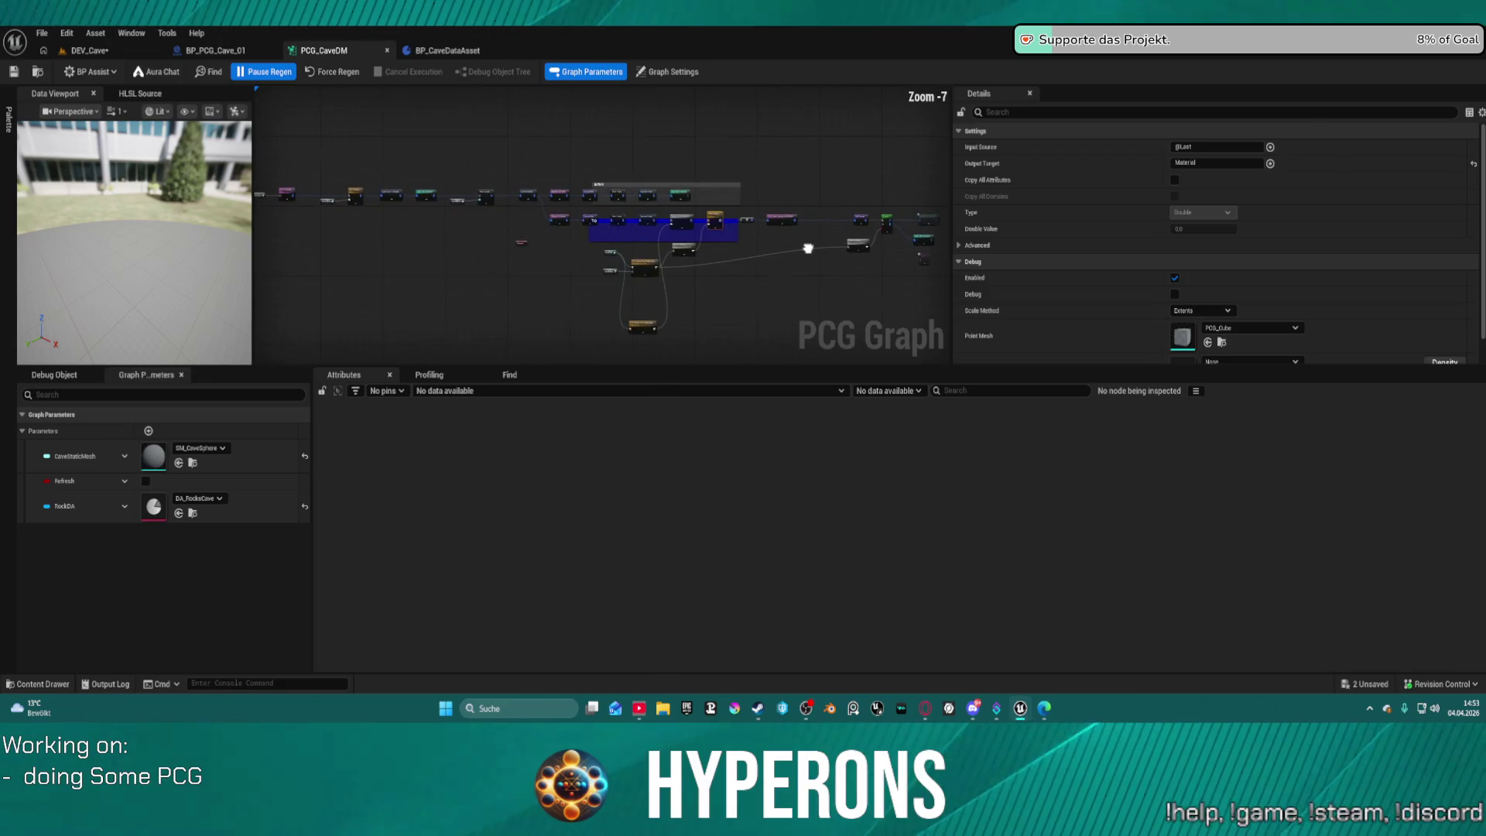
scroll(660, 200, up, 3)
mouse_move(728, 216)
mouse_down()
mouse_move(470, 167)
mouse_move(50, 125)
mouse_up()
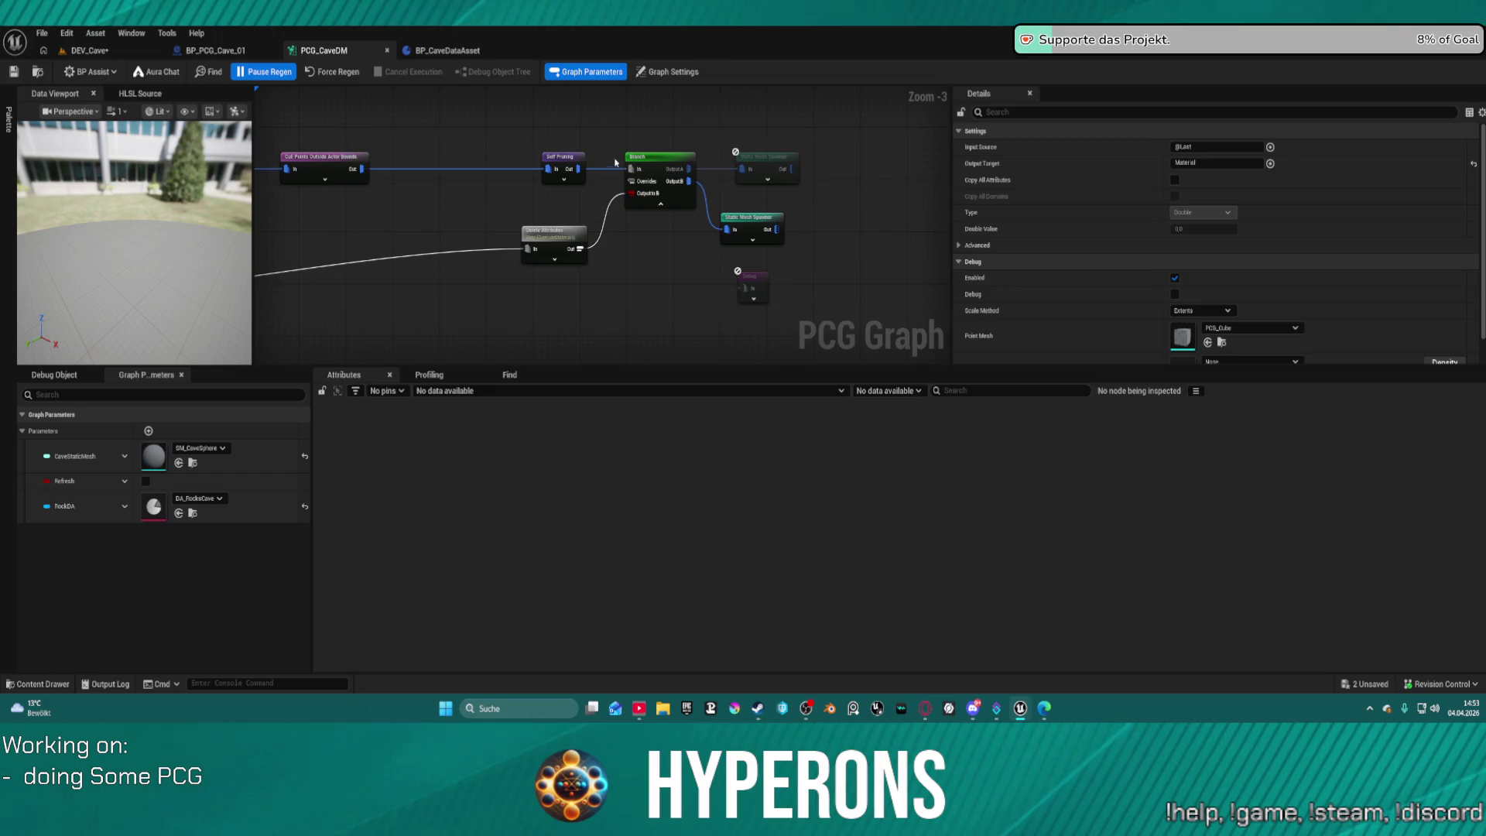
click(432, 48)
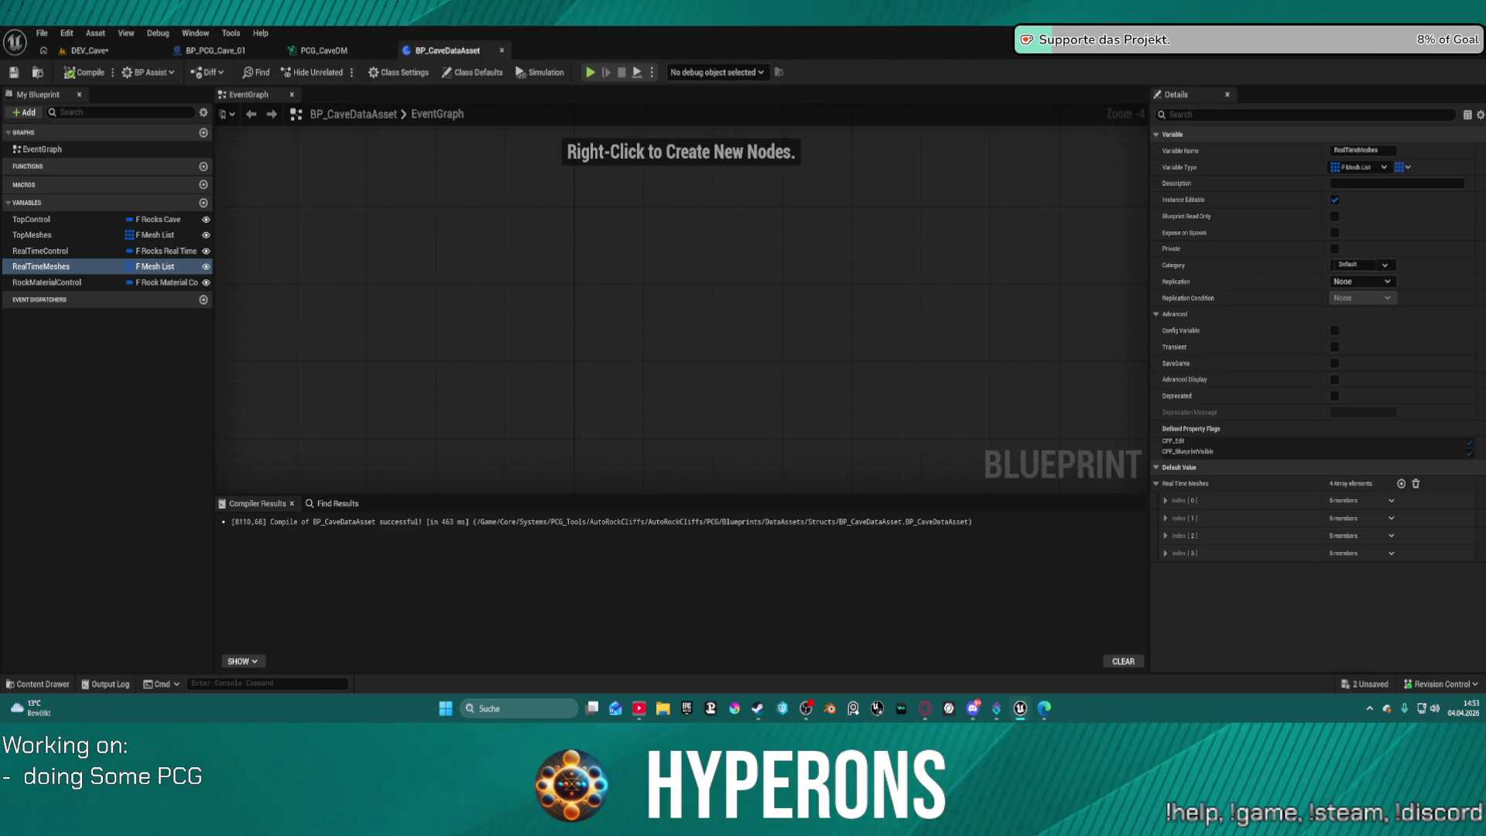
double_click(619, 210)
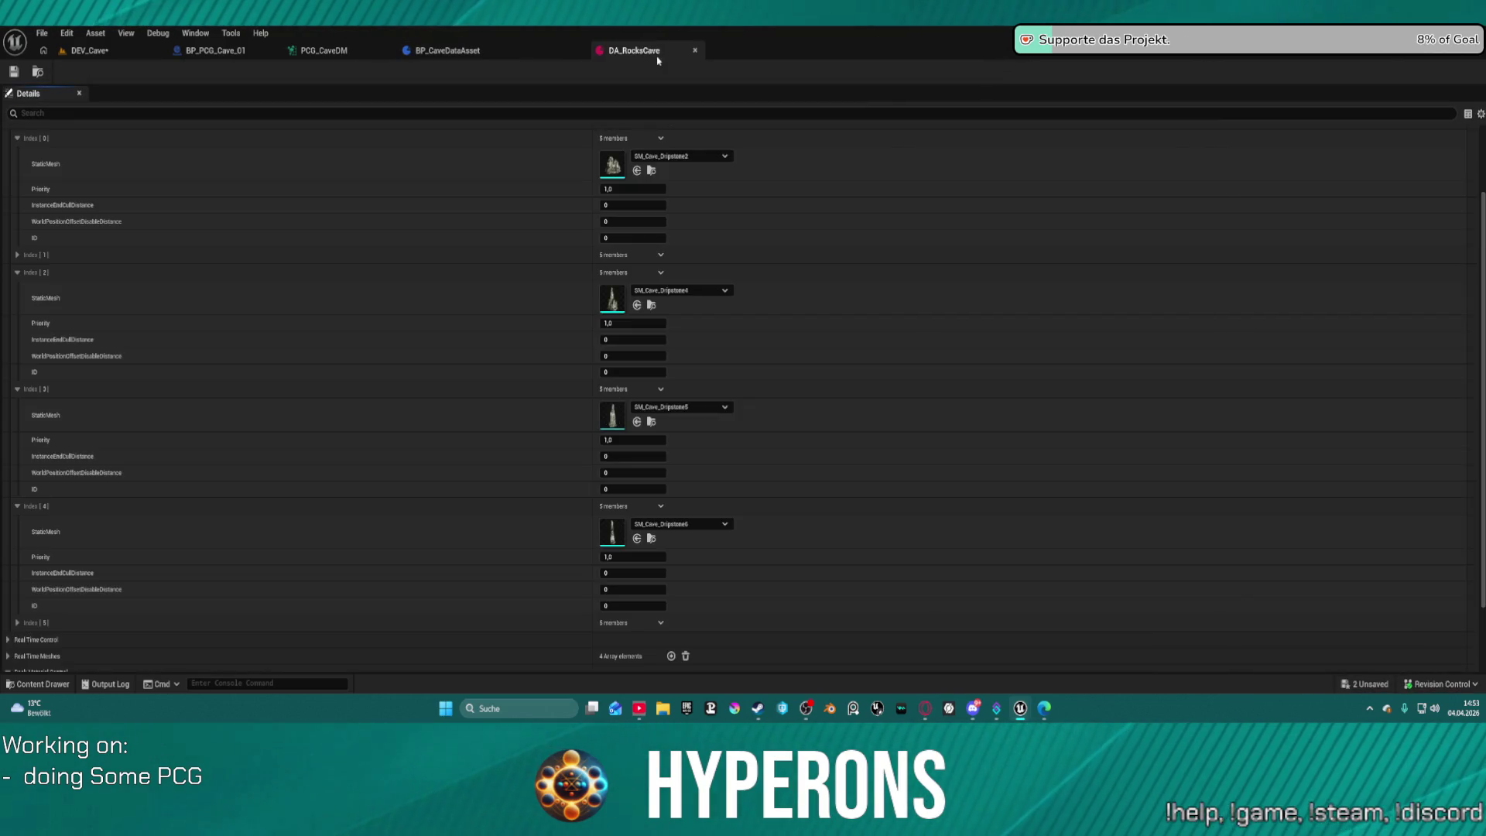
Expand DA_RocksCave's Index [5] entry and open SM_Cave_Dripstone2 from Index [0].
scroll(619, 209, down, 3)
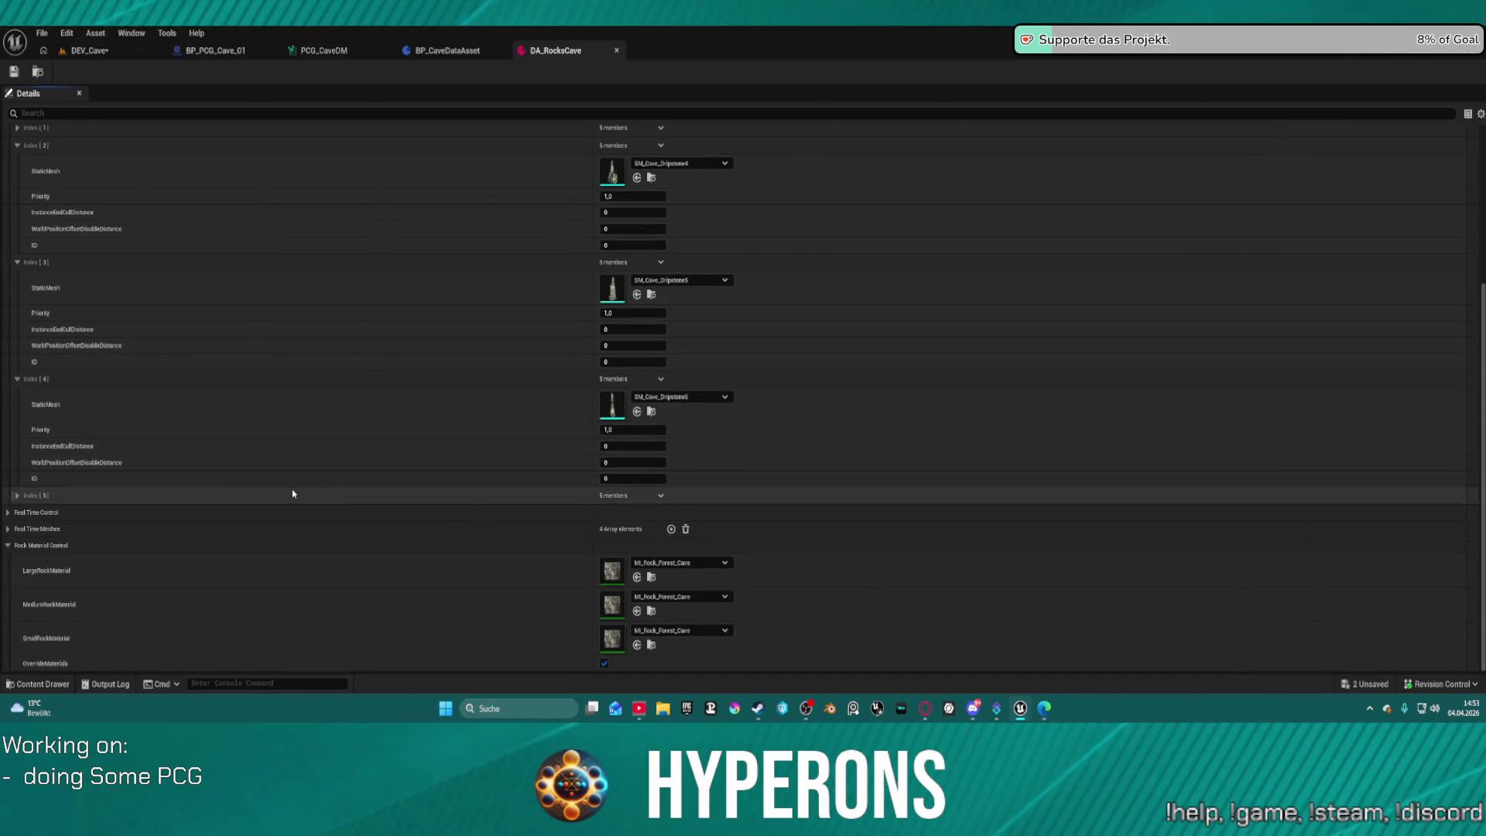
click(19, 496)
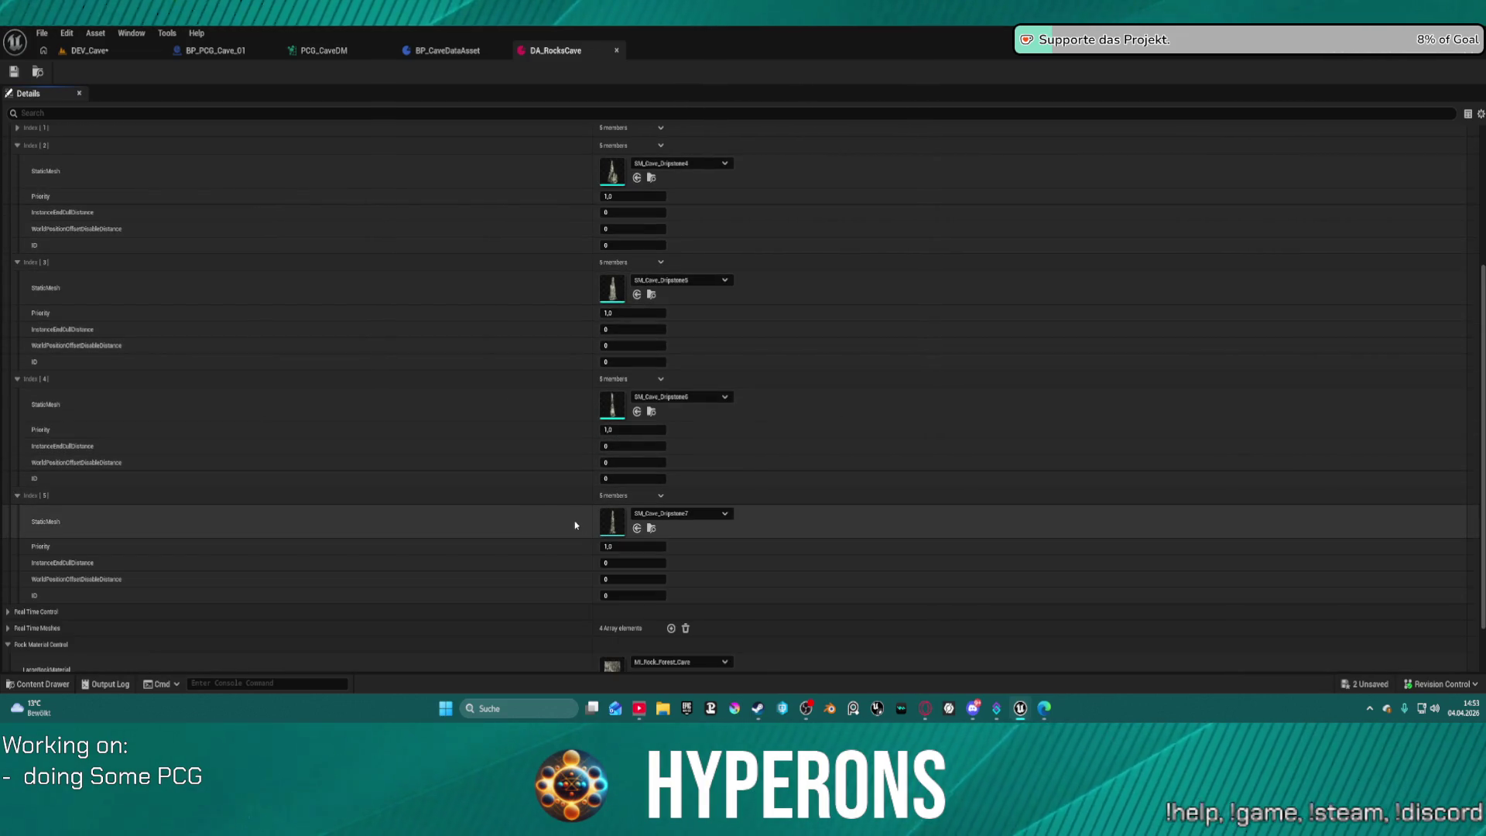
scroll(617, 234, up, 5)
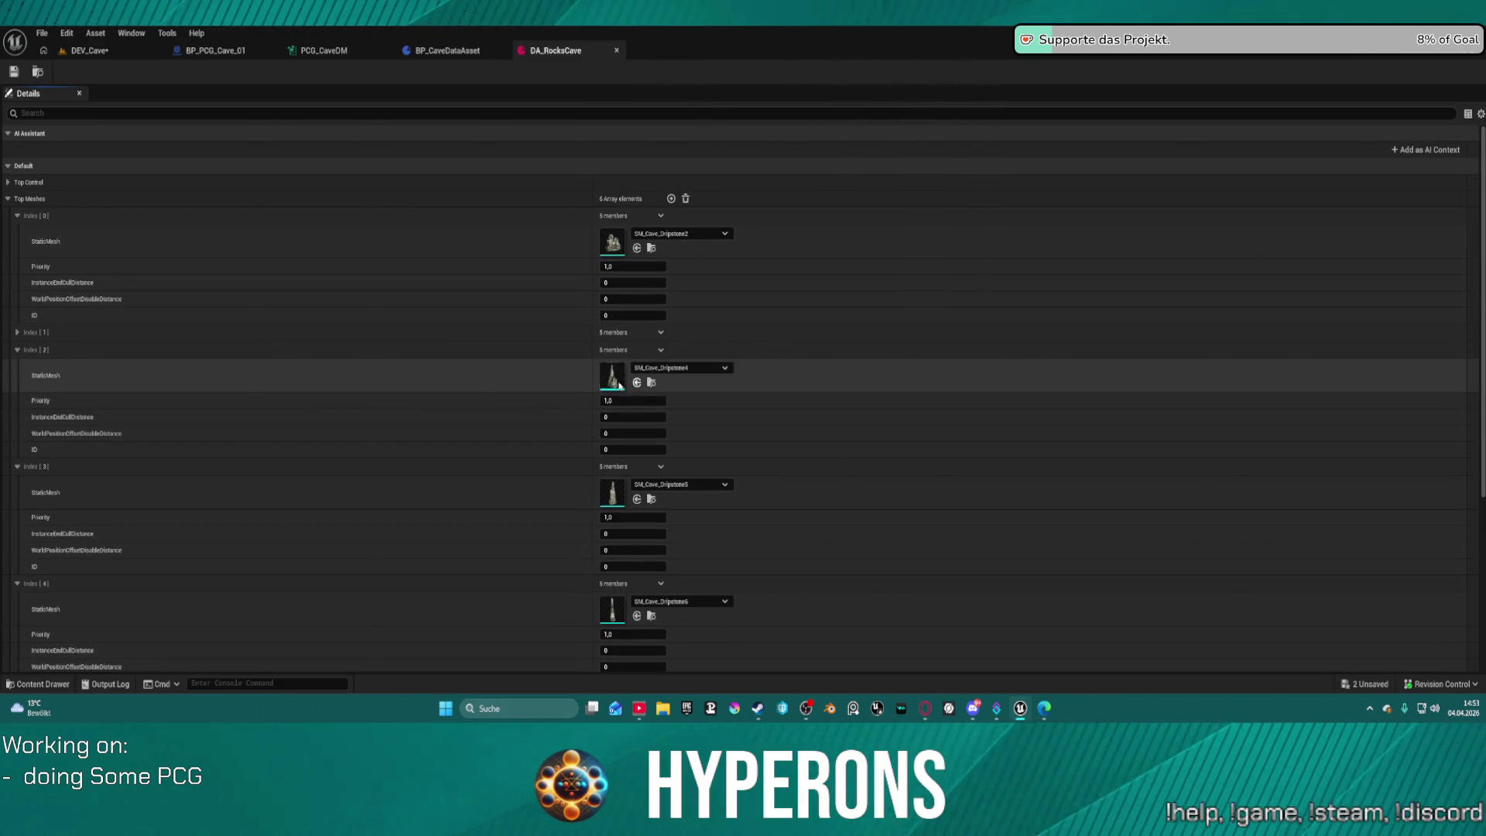
double_click(613, 243)
key(ctrl+space)
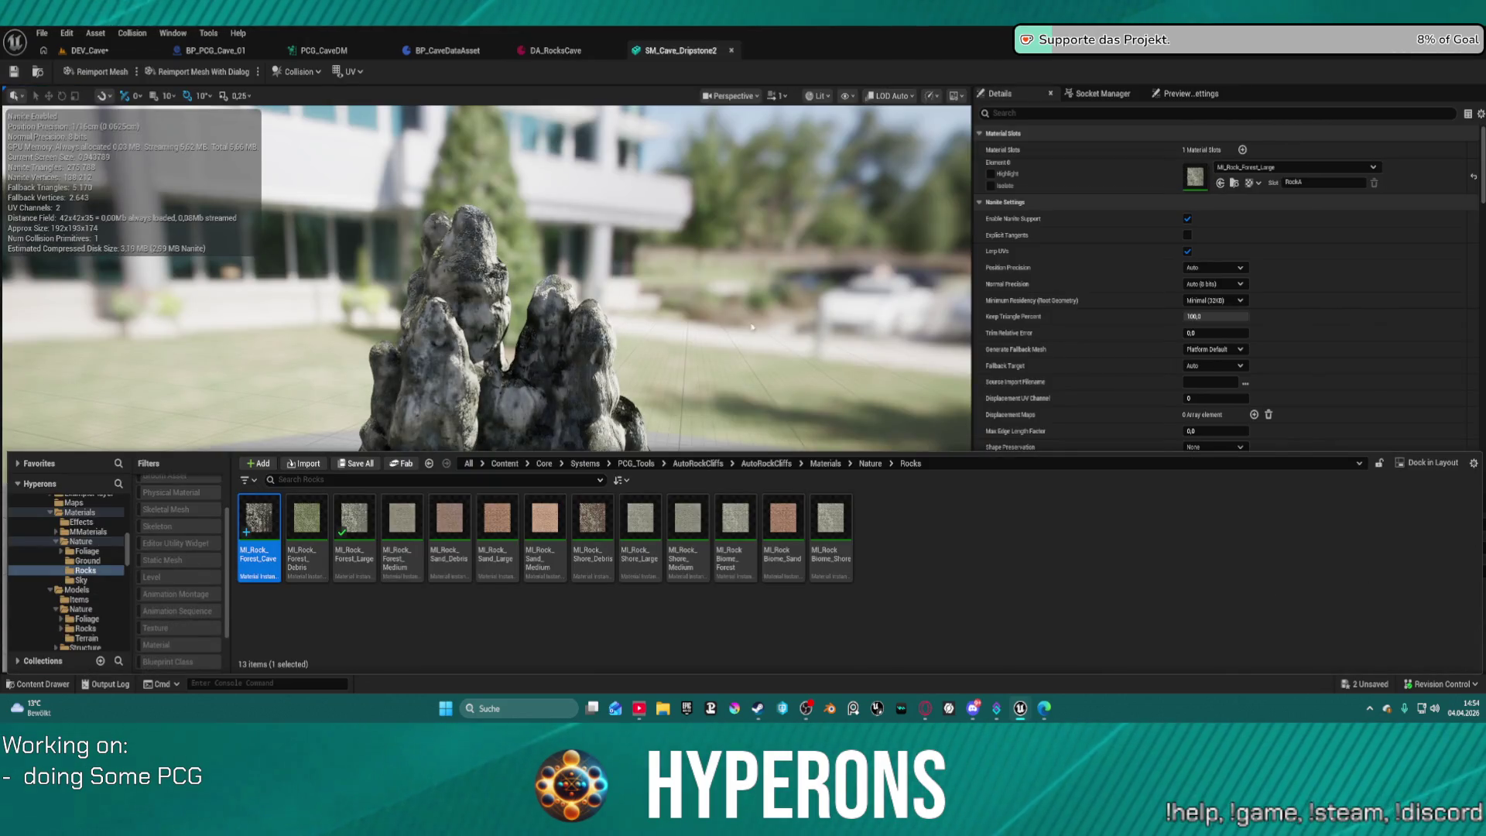
Open SM_Cave_Dripstone3 and SM_Cave_Dripstone4 from the rock meshes folder.
click(39, 72)
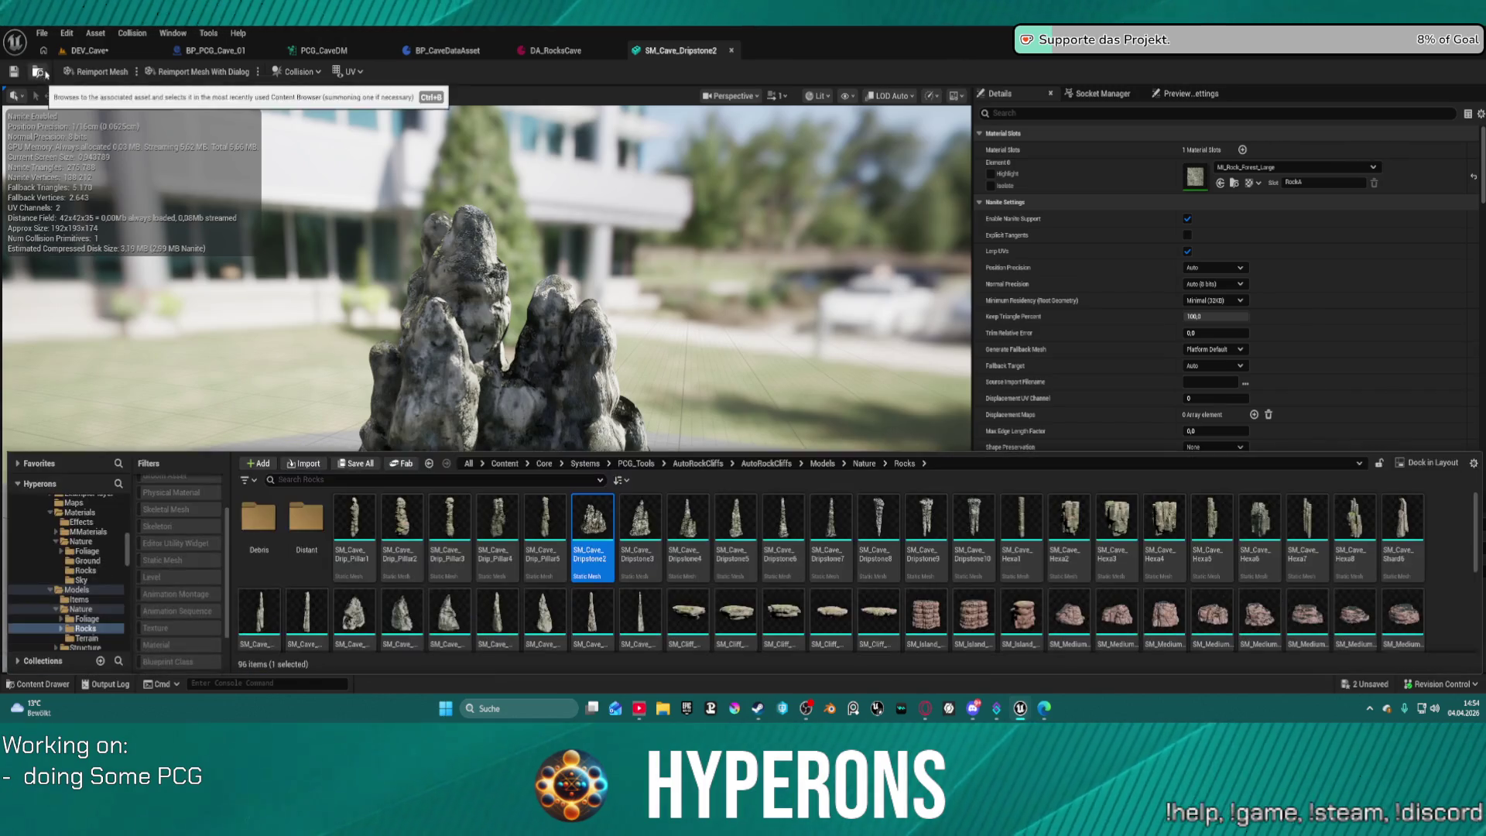
click(645, 517)
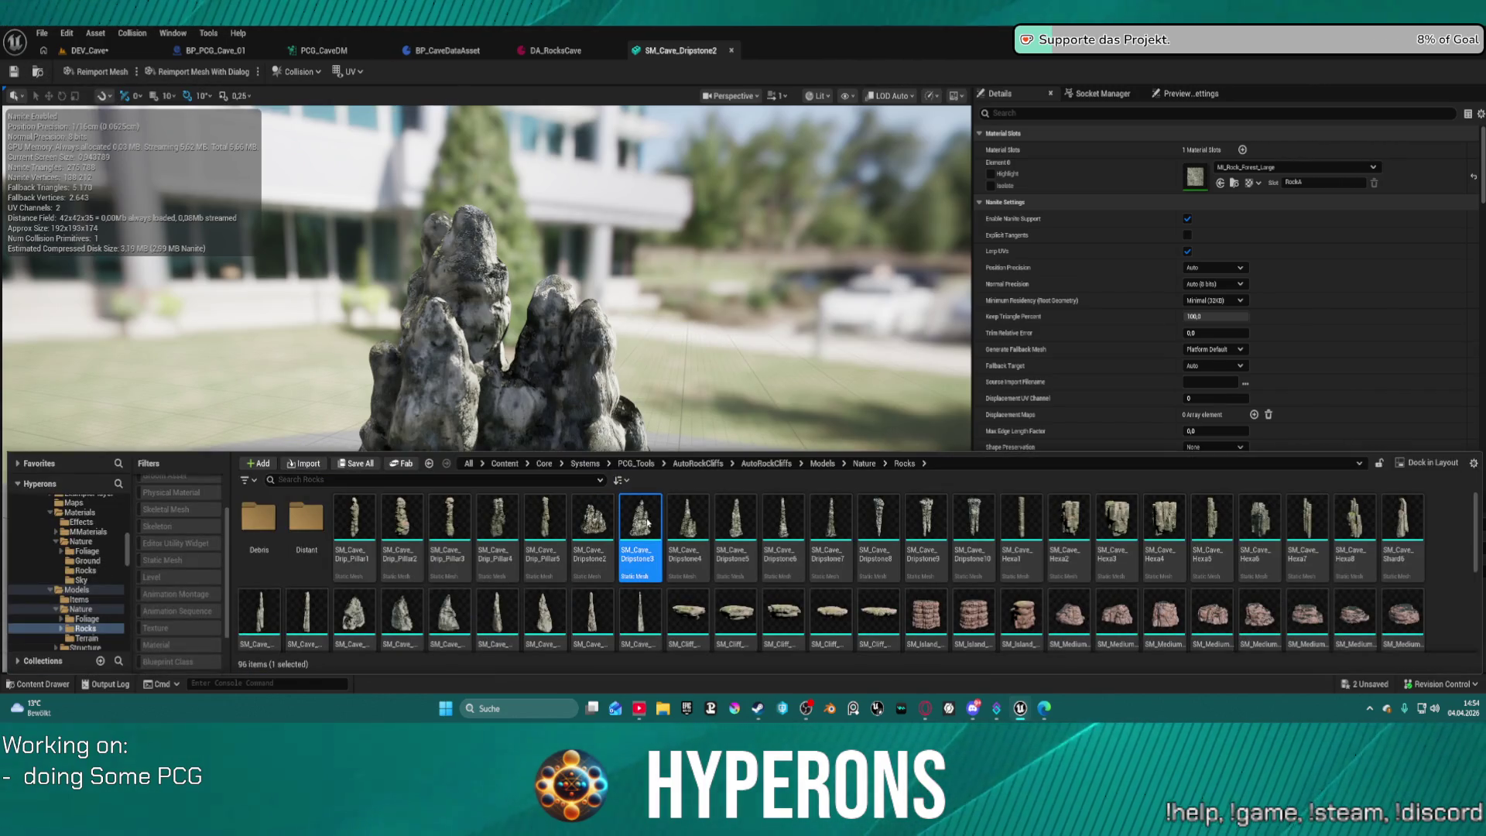
double_click(647, 523)
key(ctrl+space)
click(680, 530)
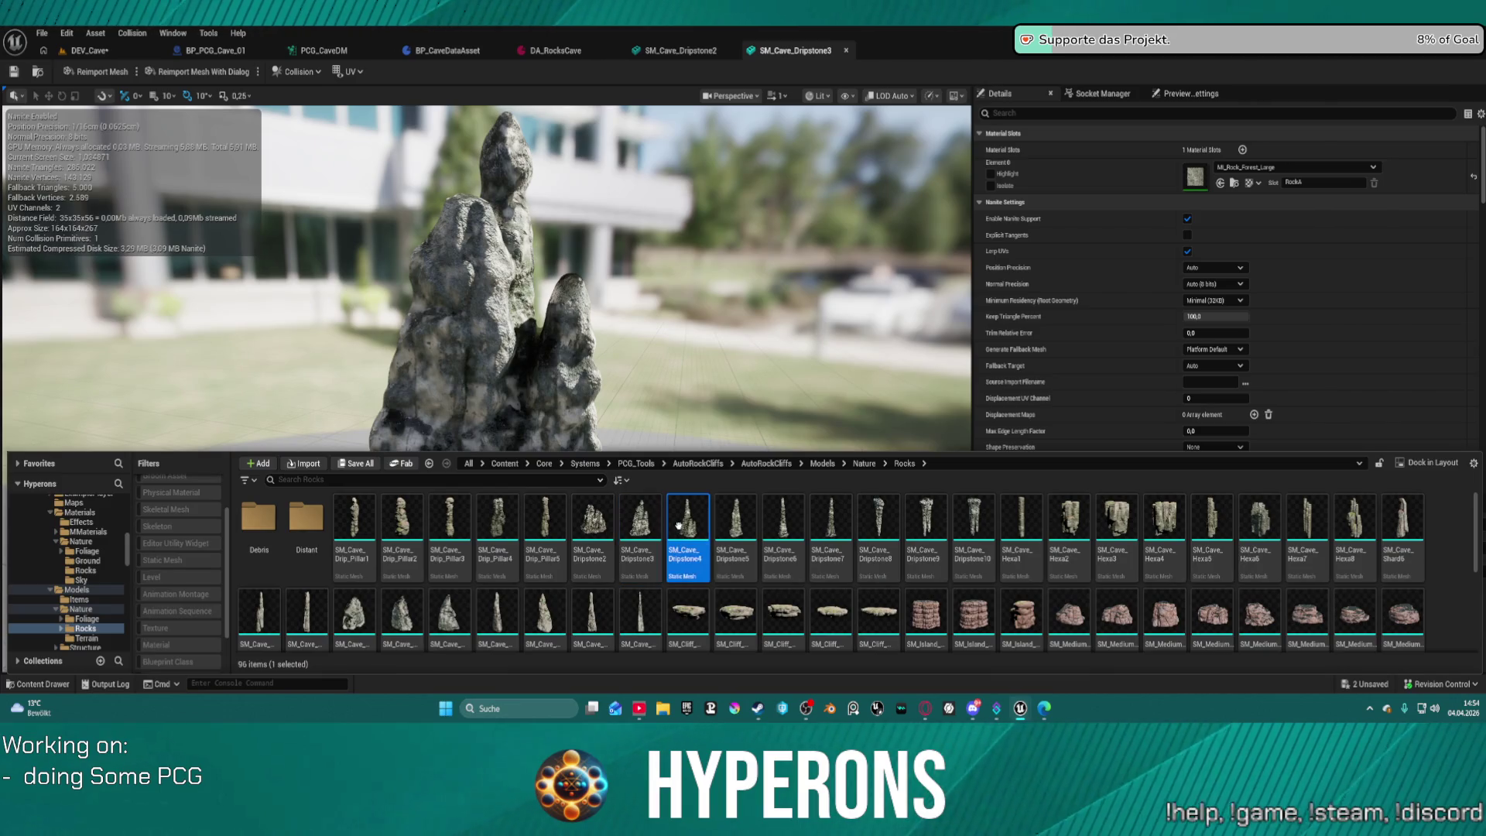
double_click(680, 530)
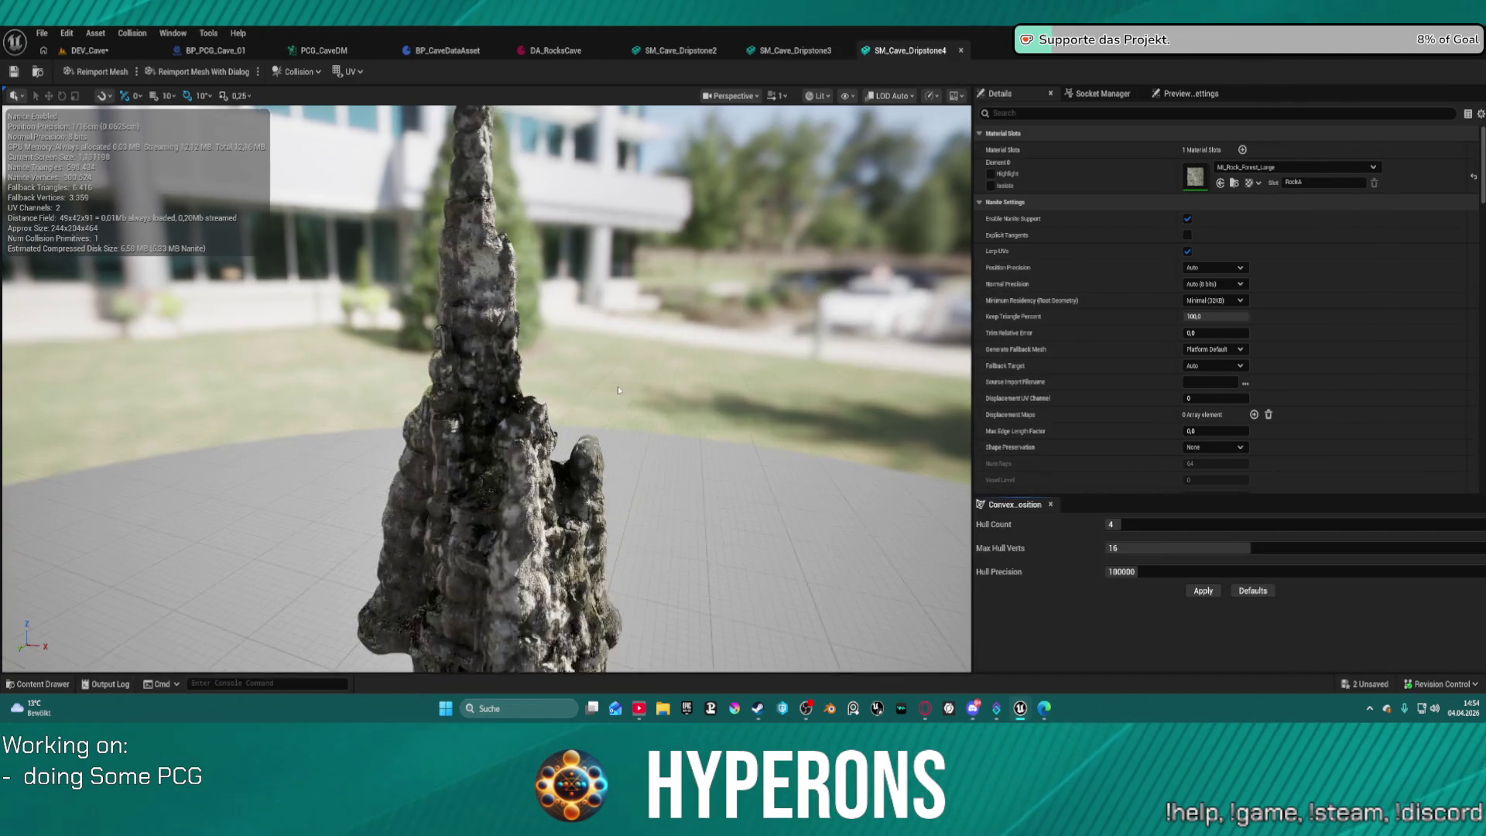
scroll(747, 527, up, 5)
Open SM_Cave_Dripstone5 and SM_Cave_Dripstone6 from the Content Drawer.
key(ctrl+space)
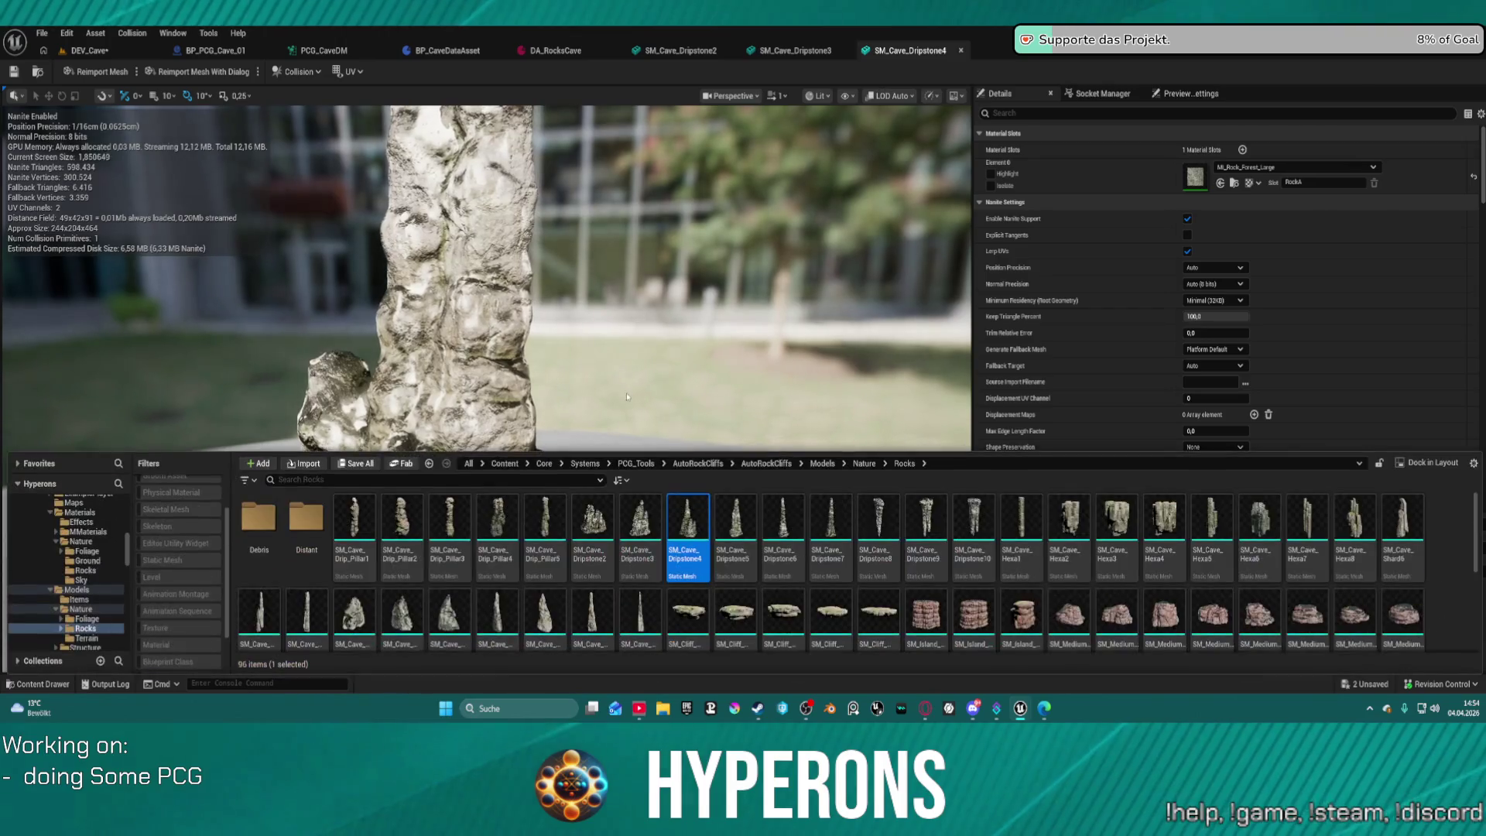
click(747, 527)
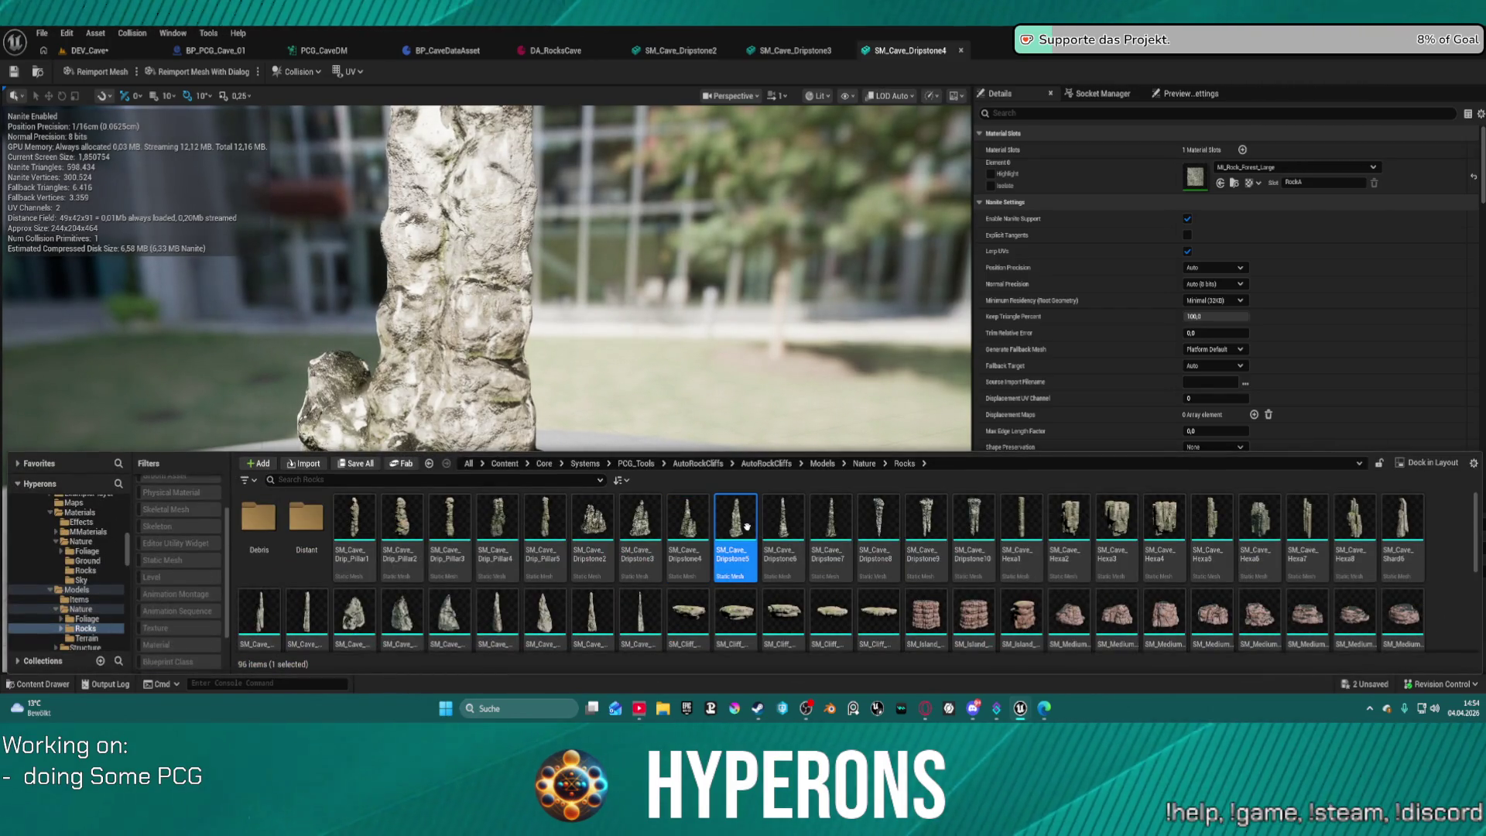
double_click(750, 531)
scroll(700, 468, down, 5)
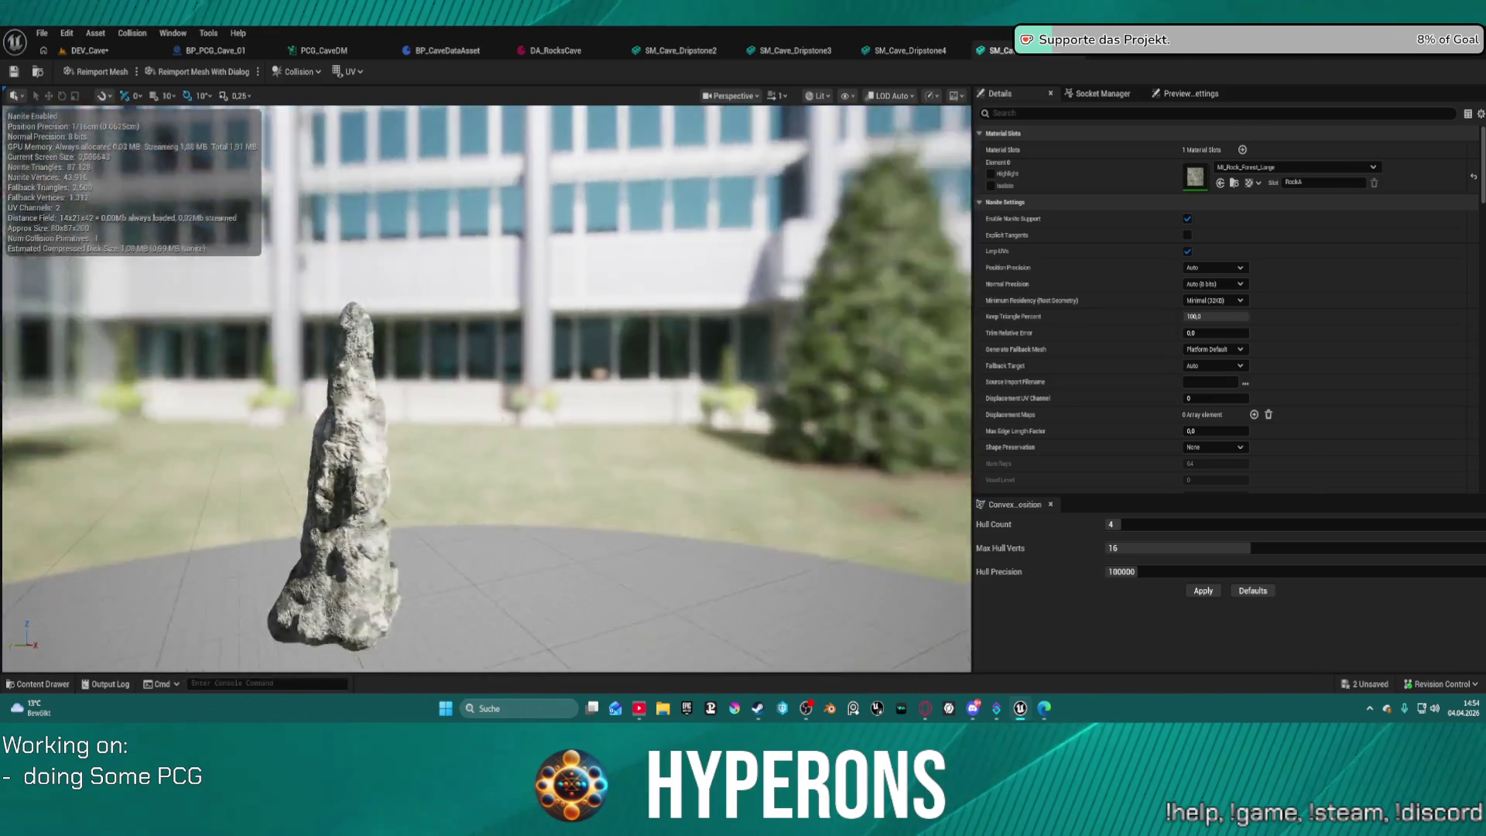
key(ctrl+space)
click(776, 519)
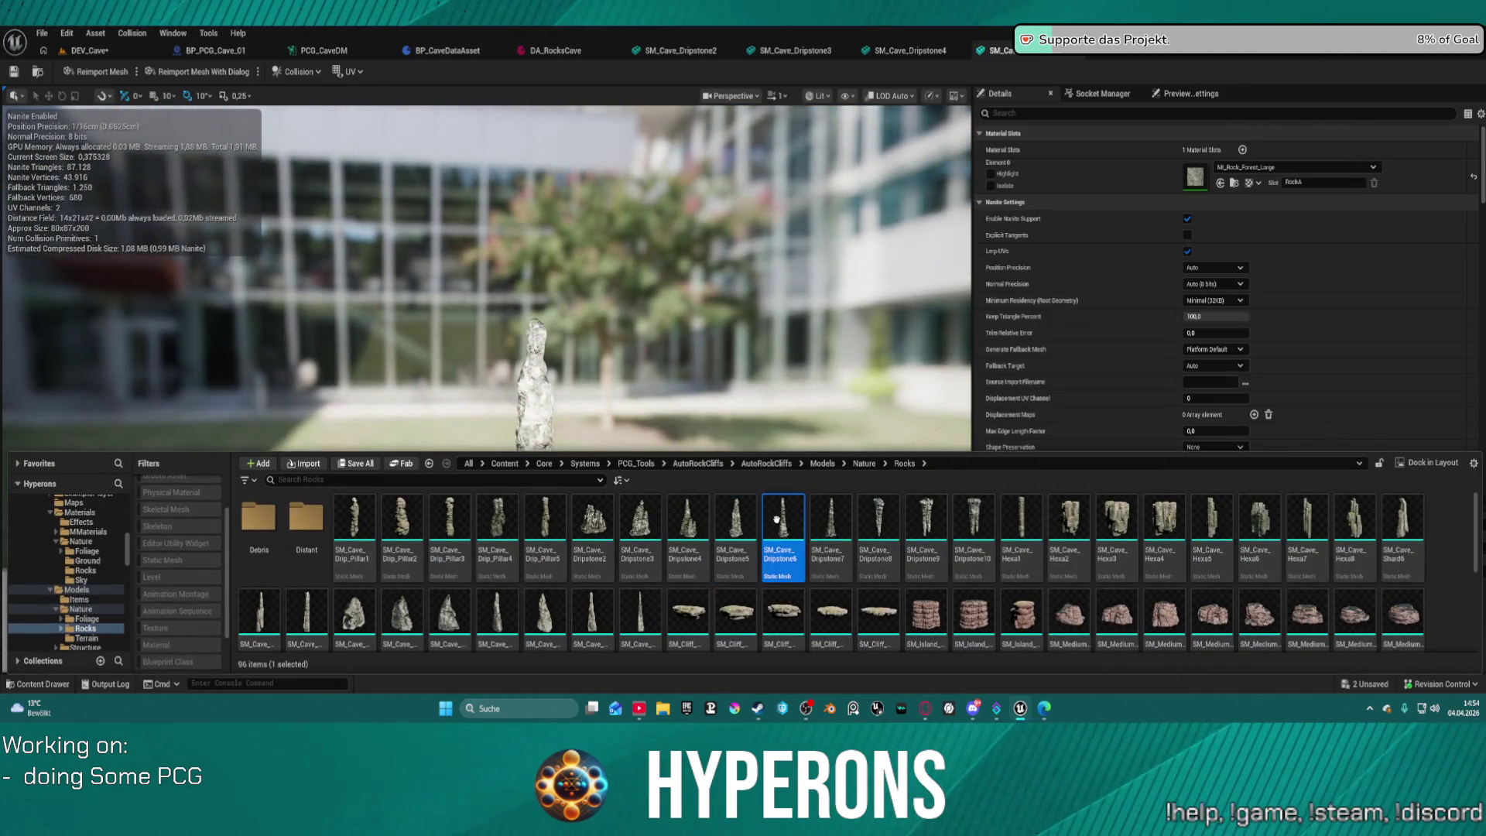
double_click(778, 524)
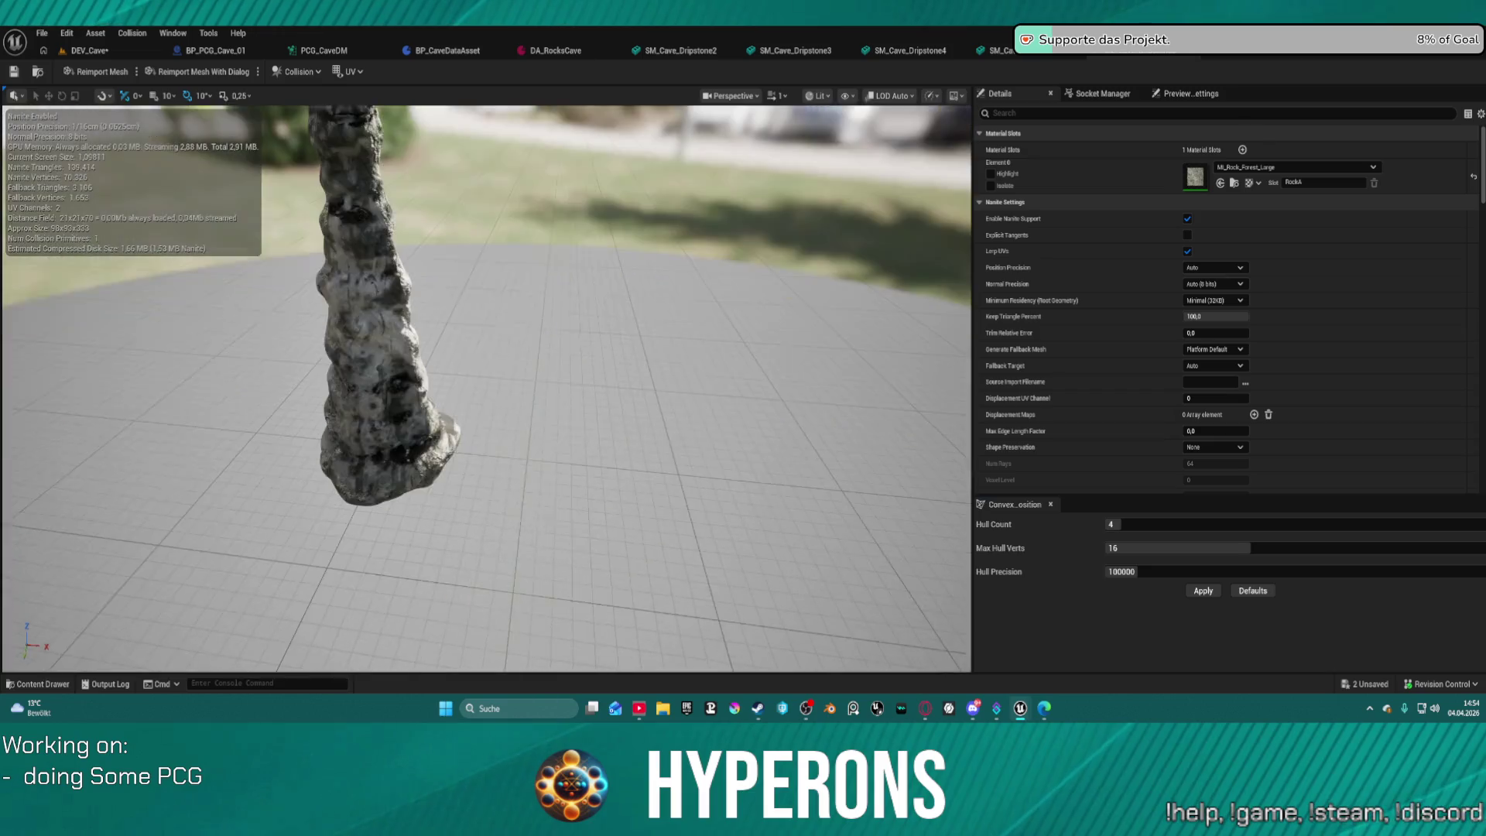
scroll(487, 387, down, 5)
Open and orbit SM_Cave_Dripstone7, then return to the DEV_Cave level.
key(ctrl+space)
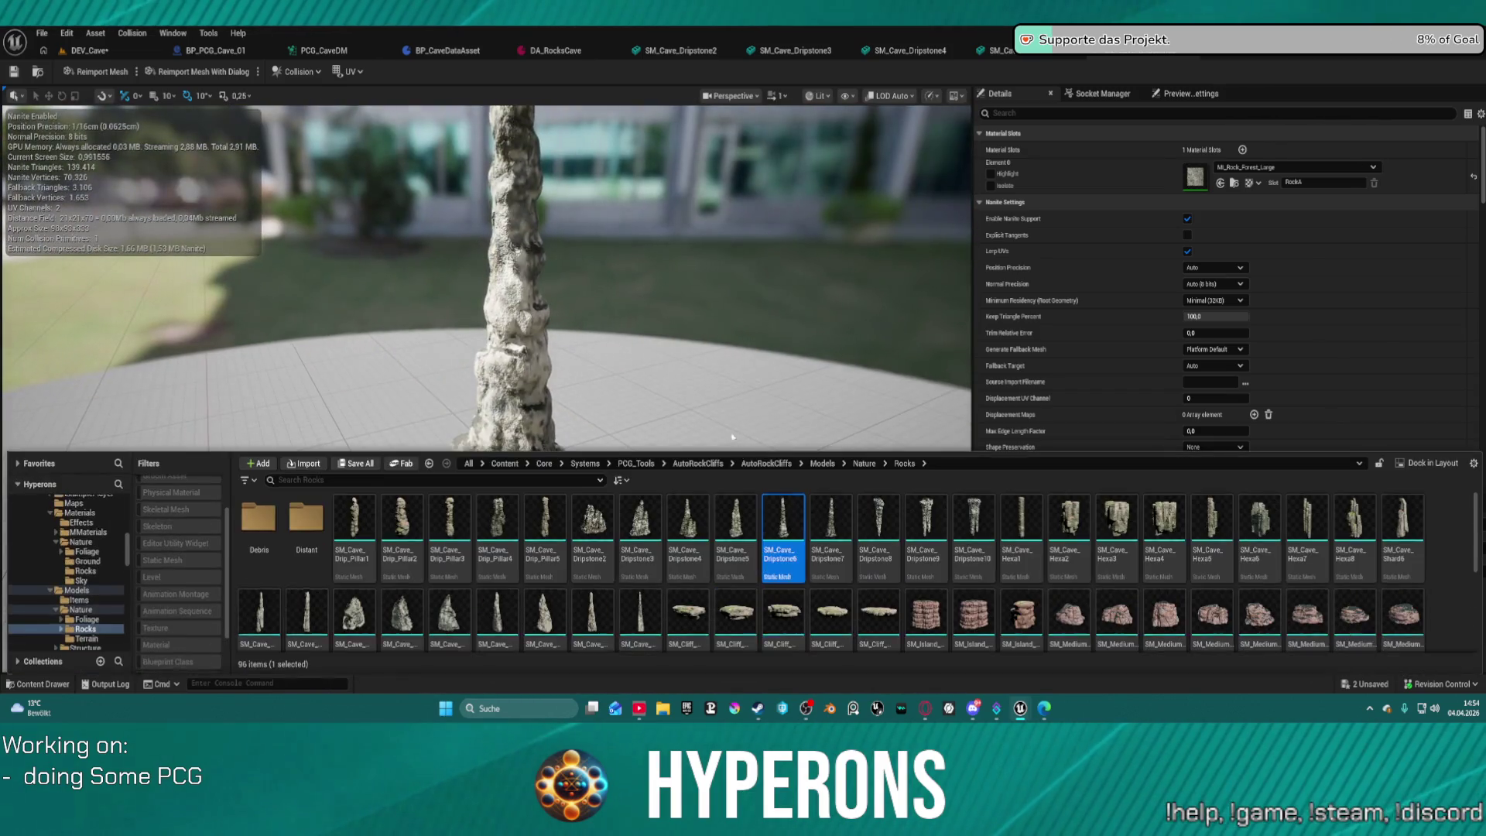
click(822, 528)
double_click(822, 528)
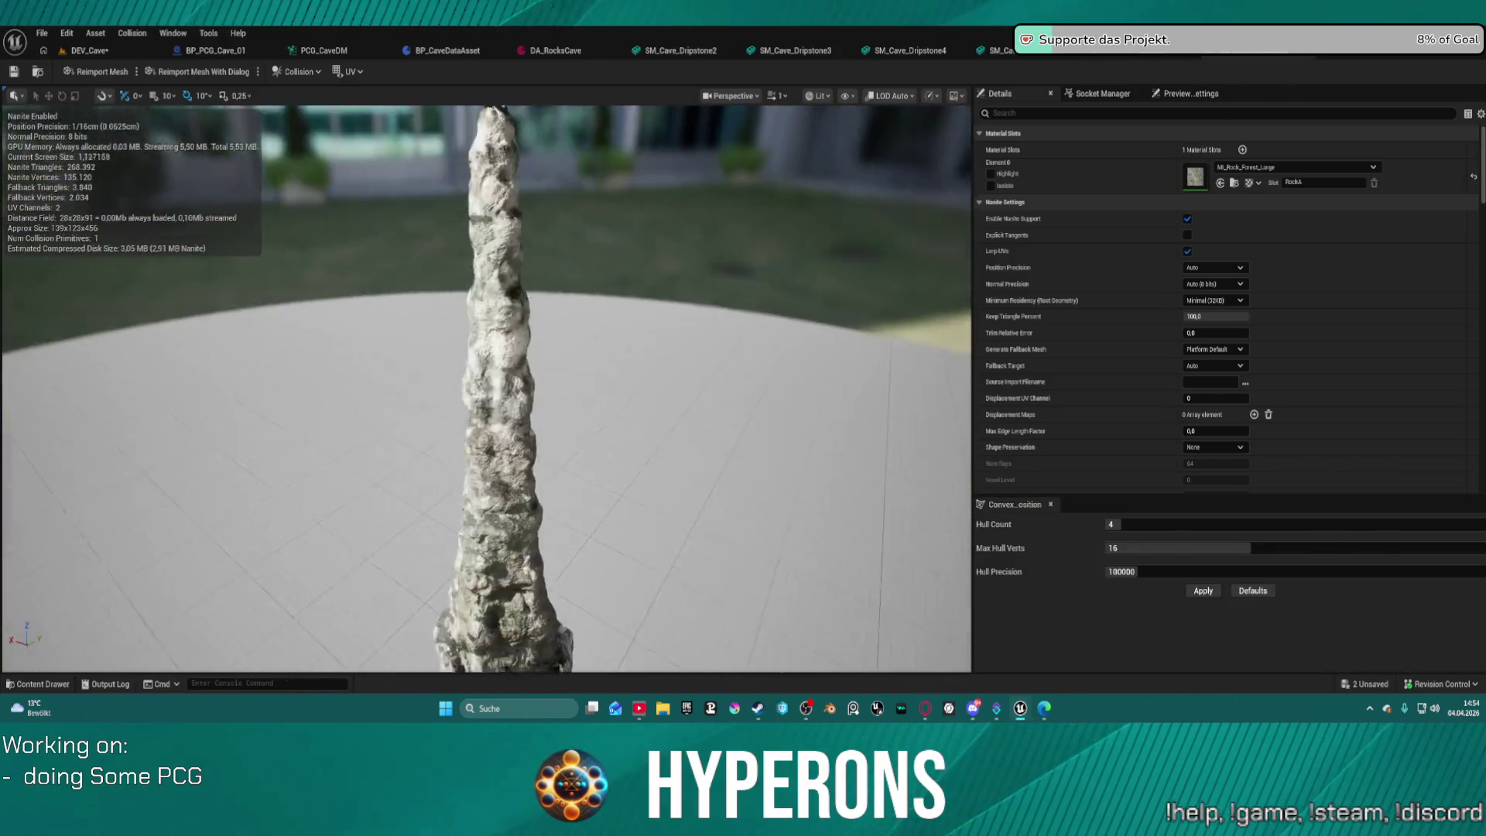
drag(346, 155, 345, 155)
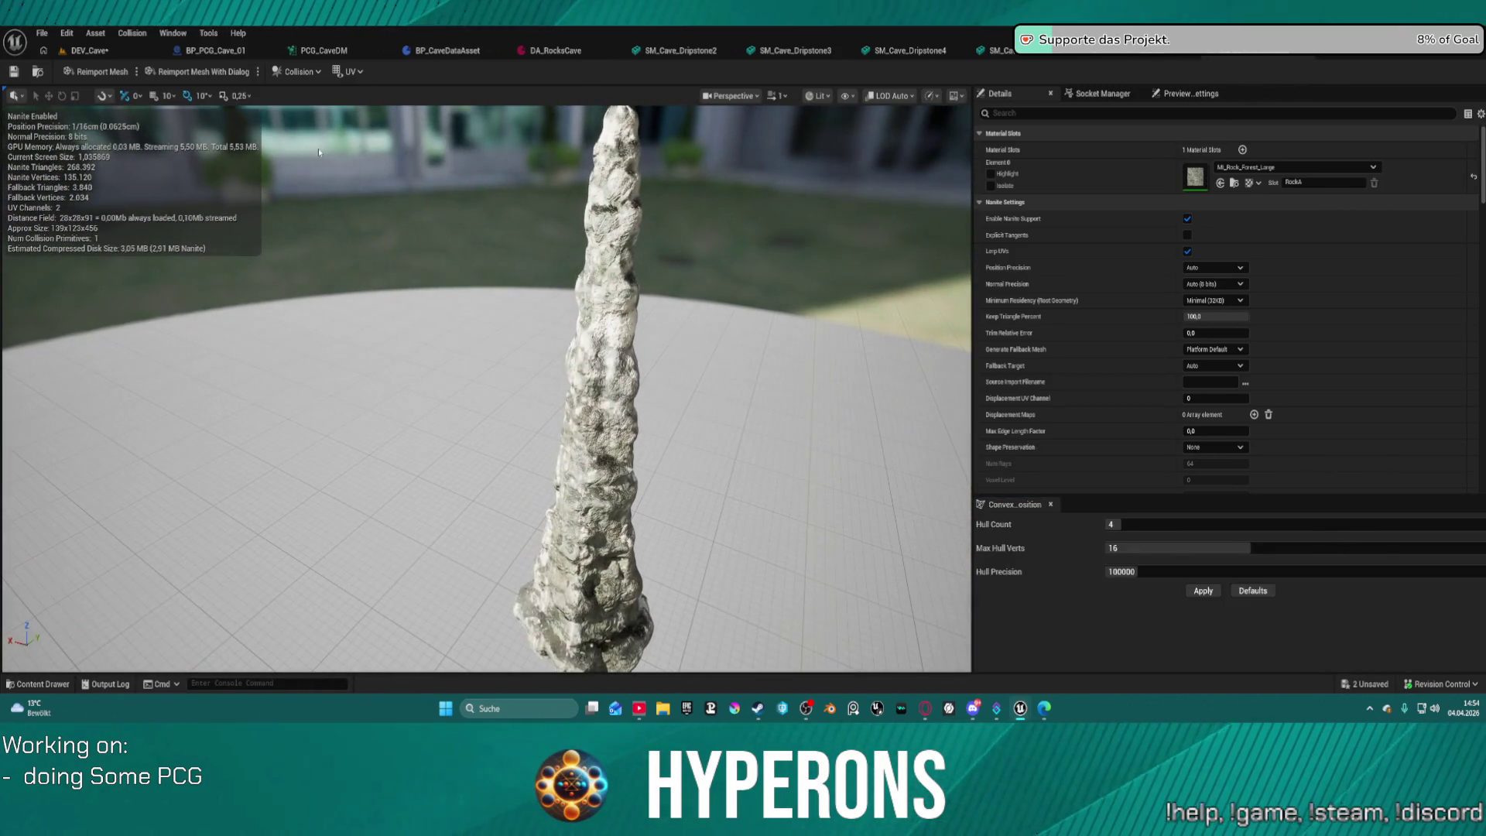
click(89, 50)
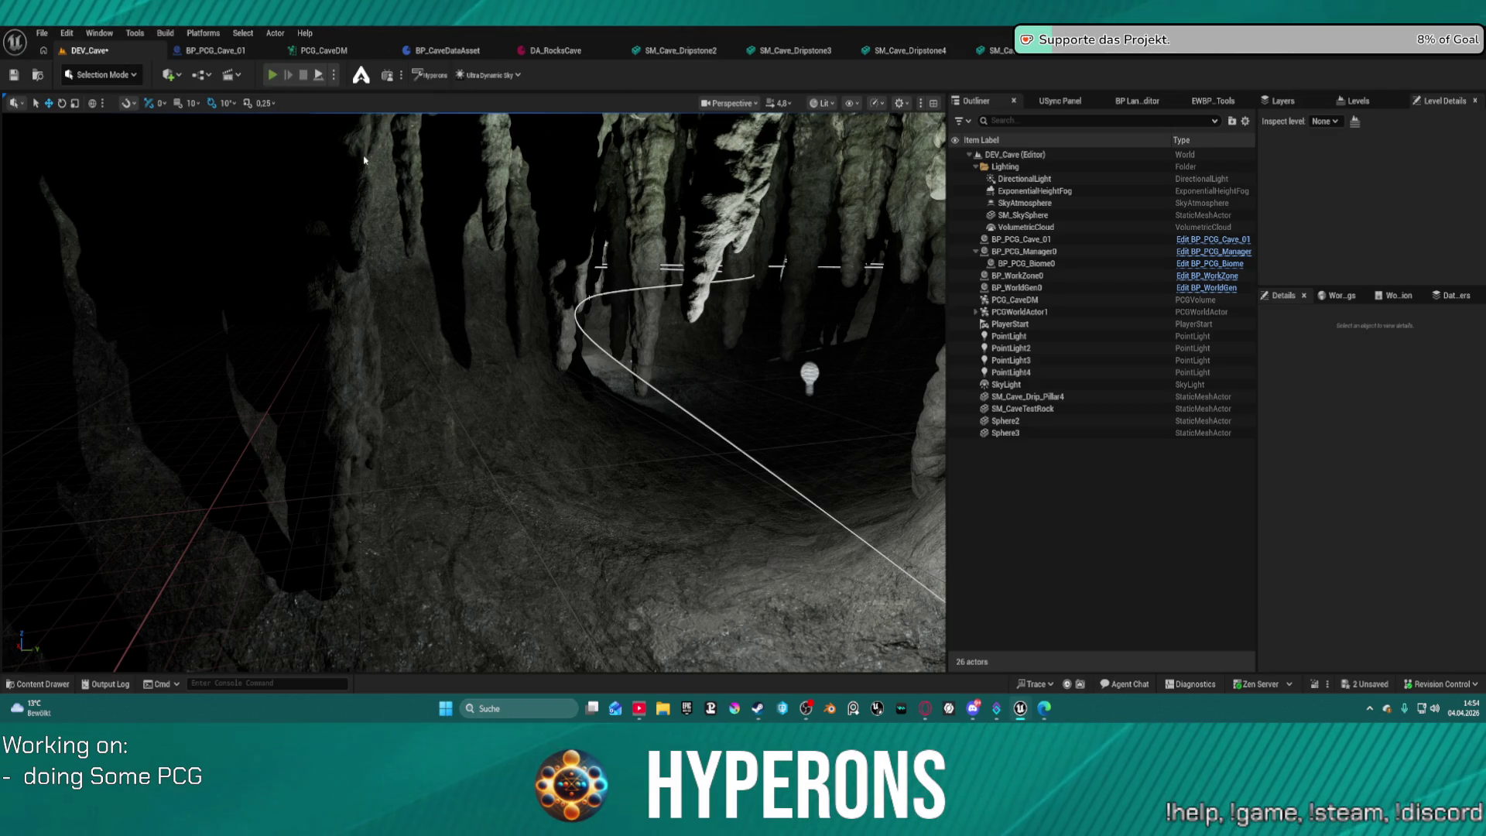
Play-test DEV_Cave twice, walking up the stalactite passage, then stop play.
key(alt+p)
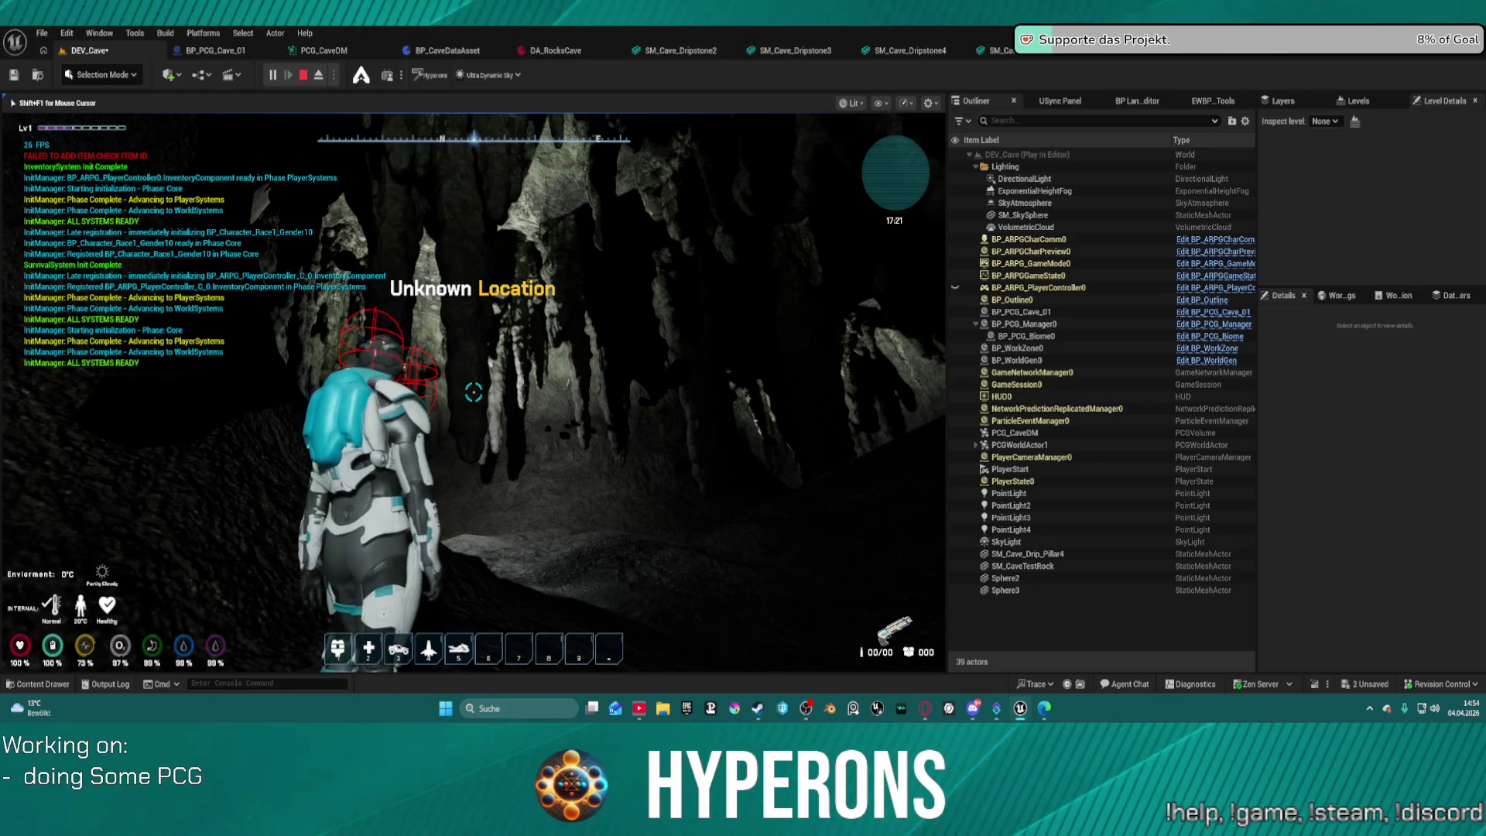
key(w)
key(w)
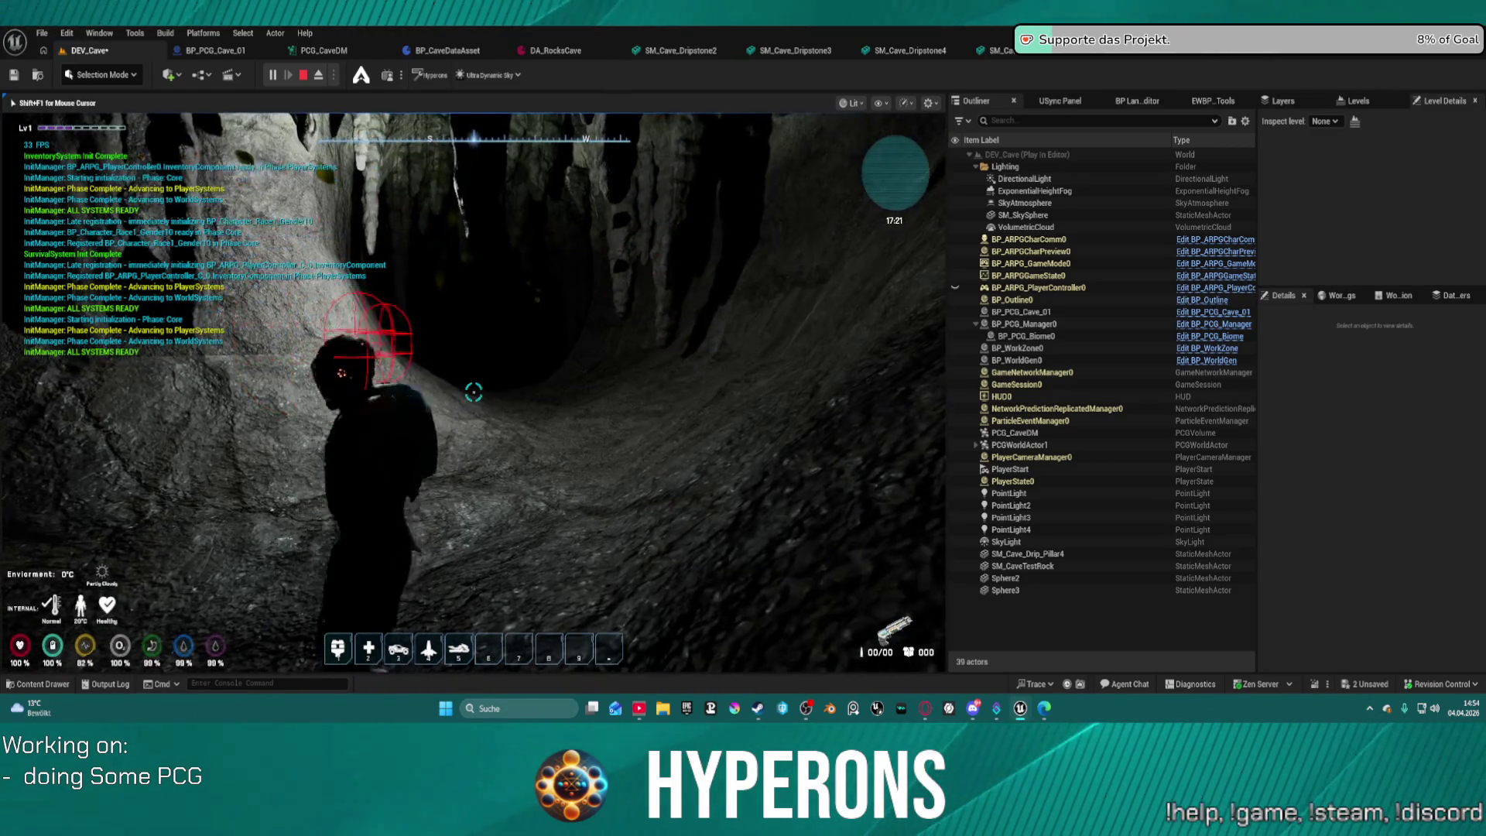
key(w)
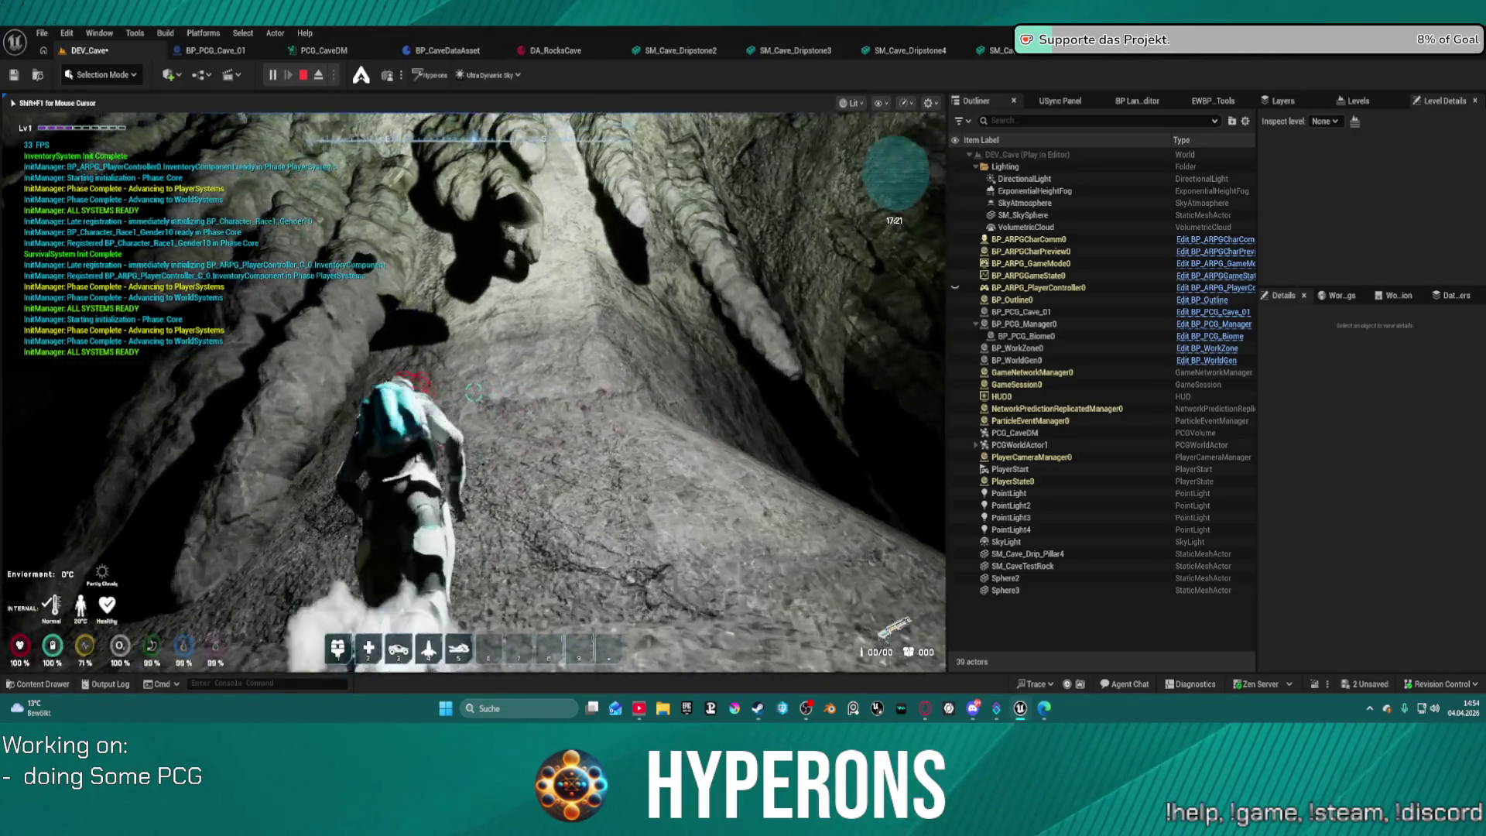
key(w)
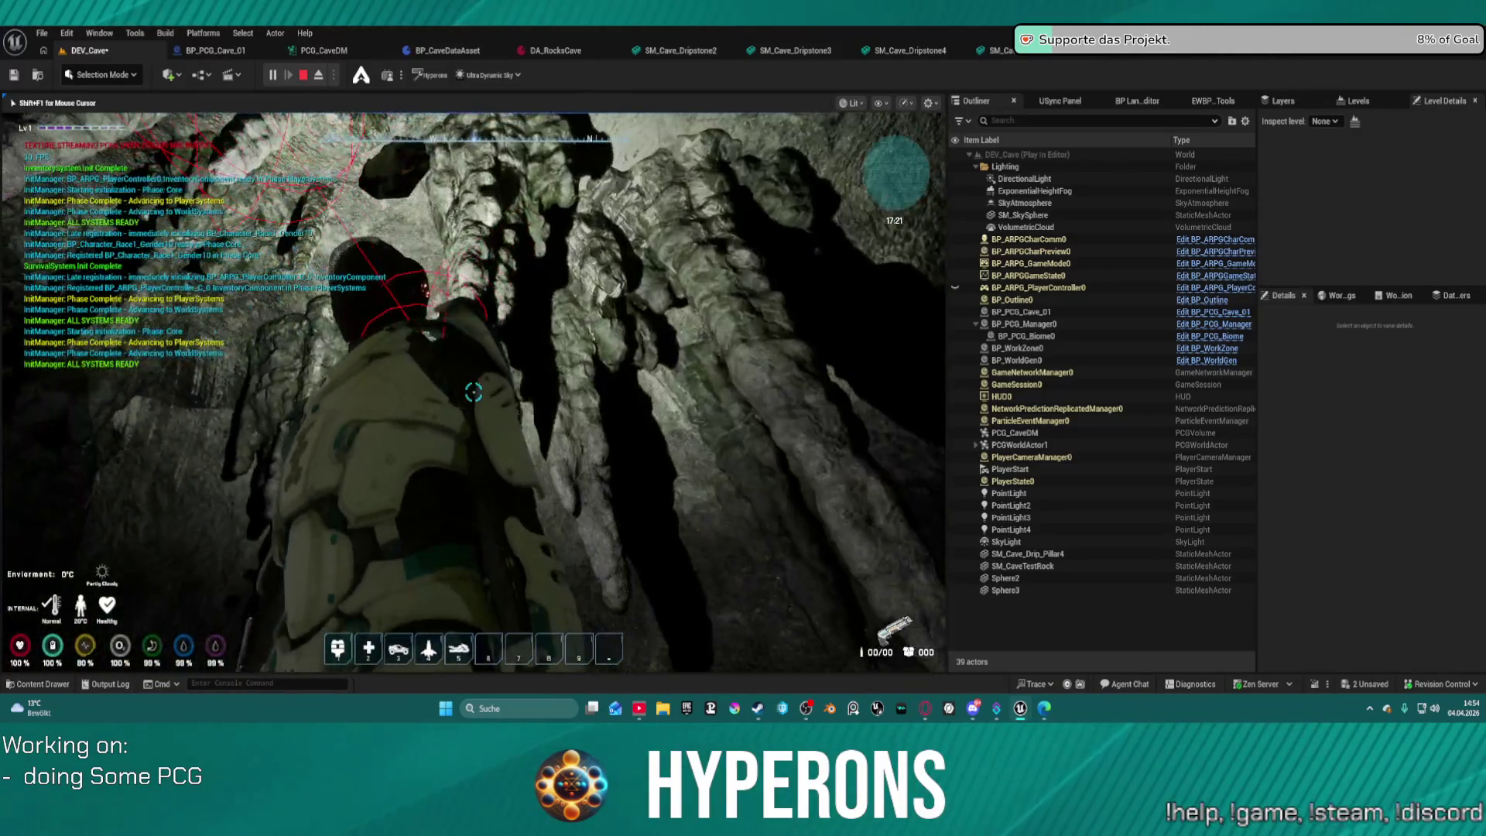
key(w)
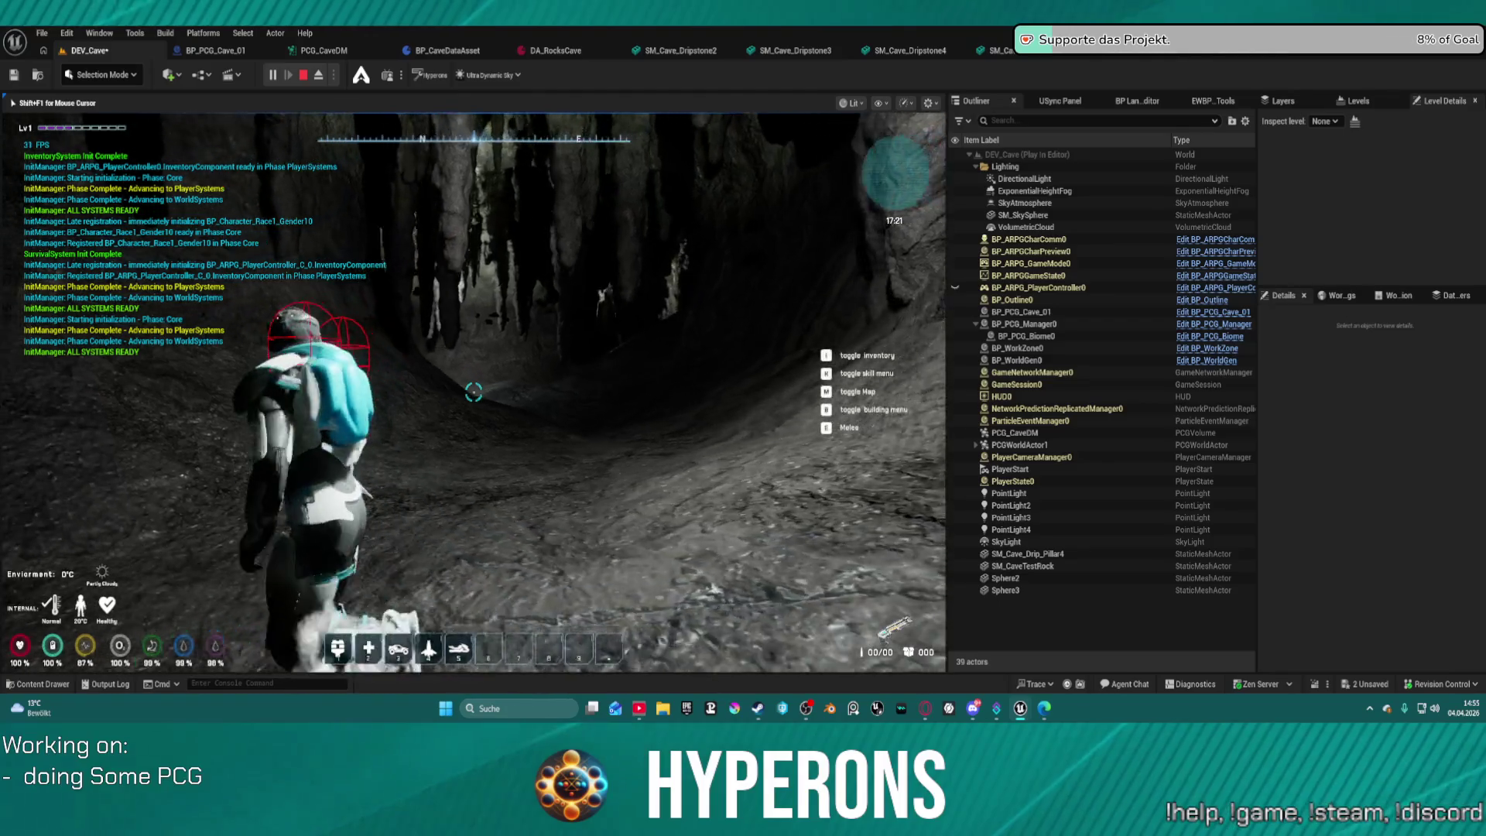
key(Escape)
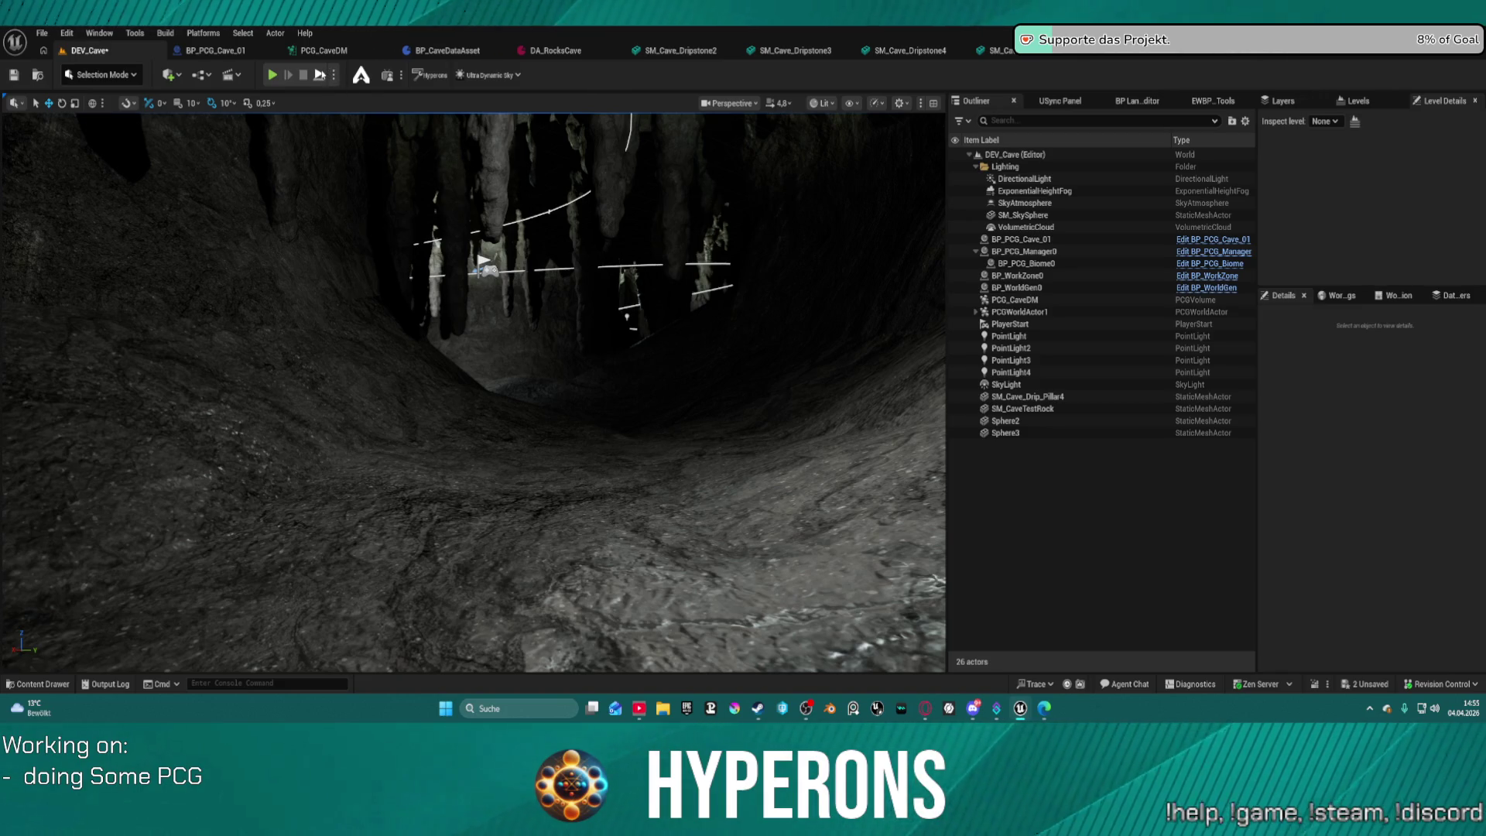
key(alt+p)
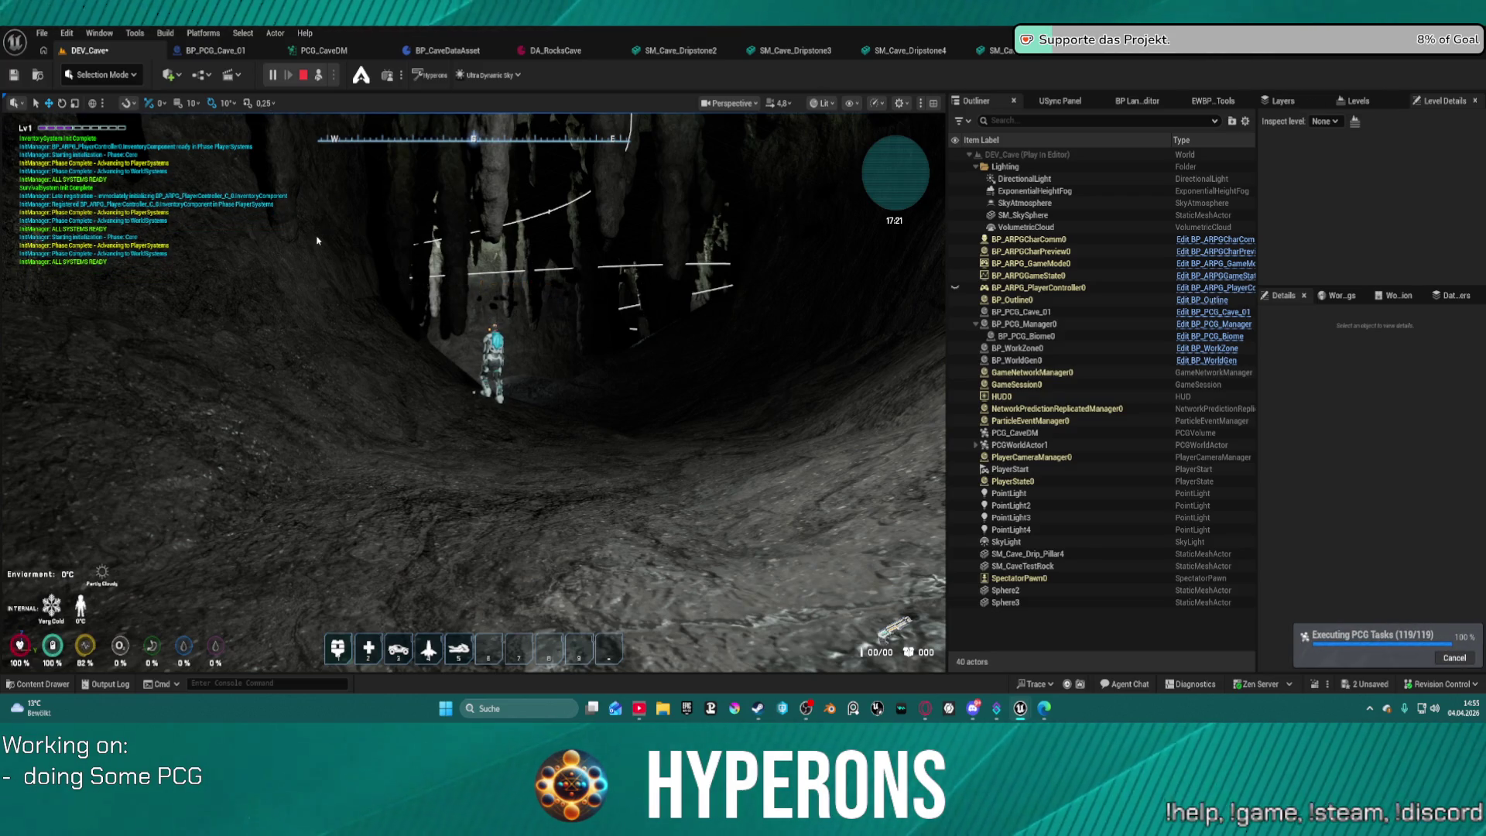
key(Escape)
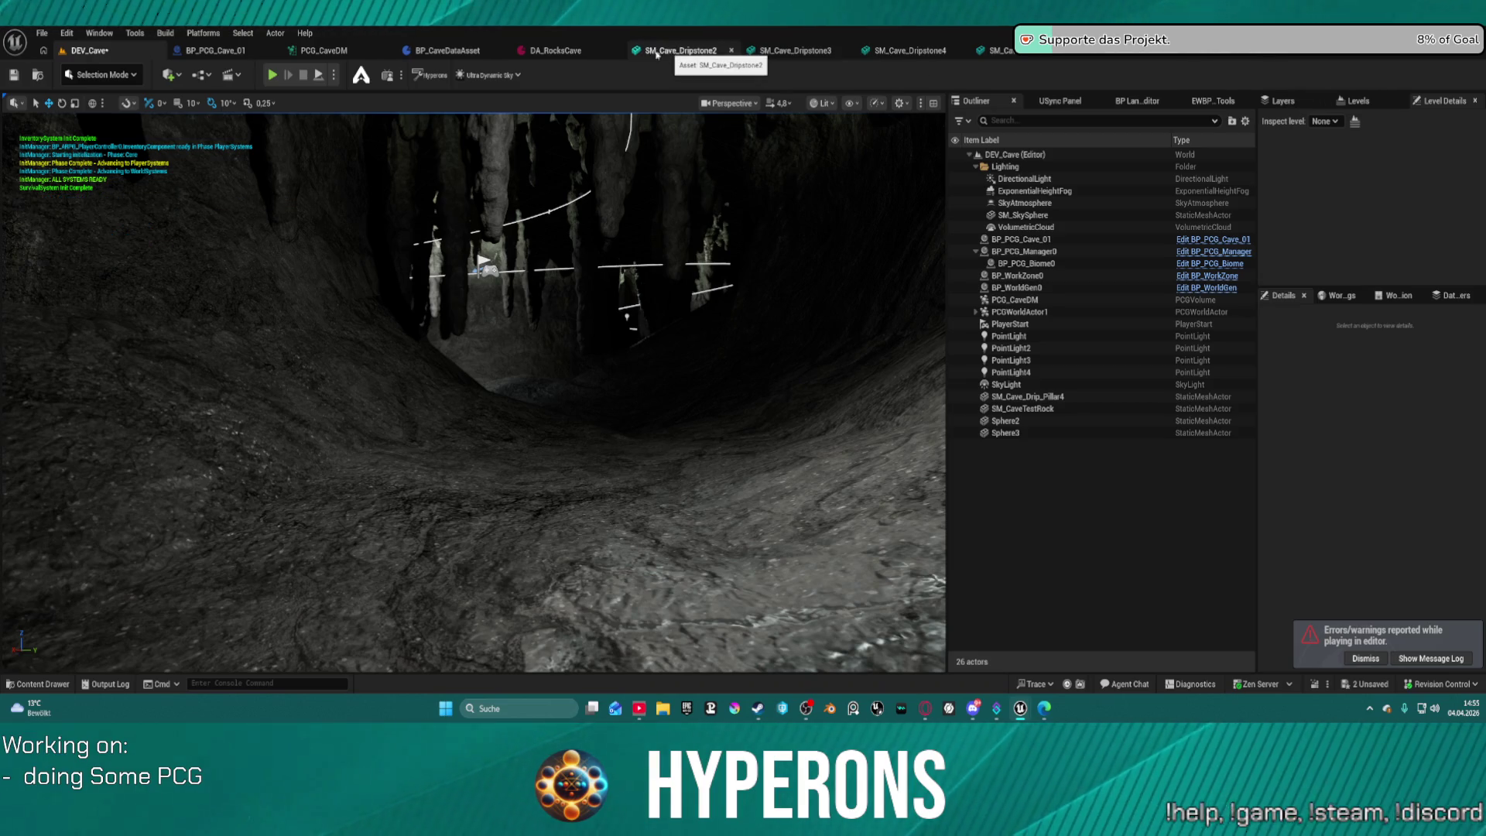
Zoom out and centre the PCG_CaveDM node network, then return to DA_RocksCave.
click(324, 50)
scroll(516, 205, down, 6)
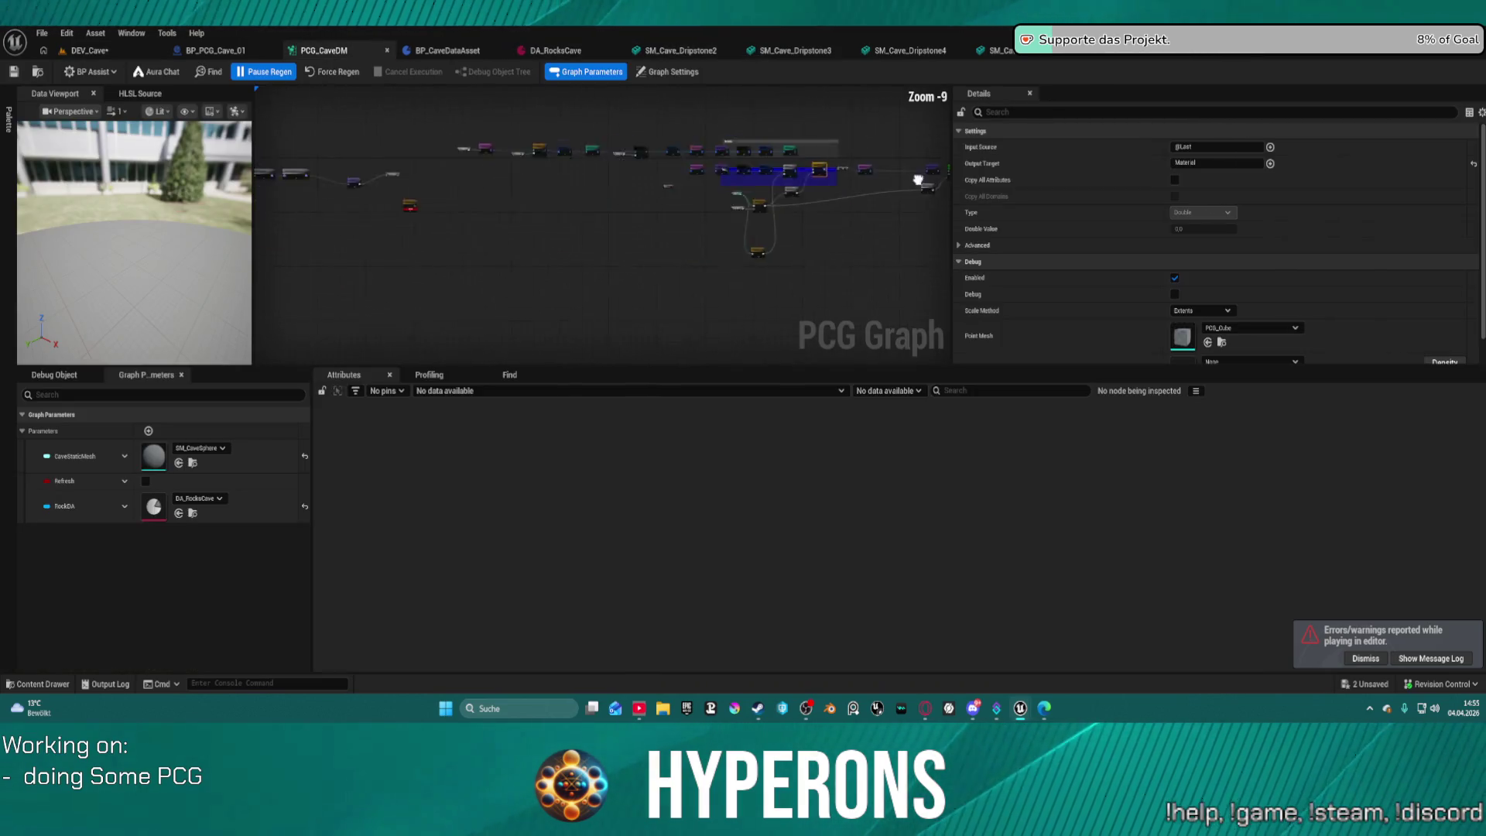
mouse_move(542, 194)
mouse_down()
mouse_move(617, 193)
mouse_move(287, 217)
mouse_up()
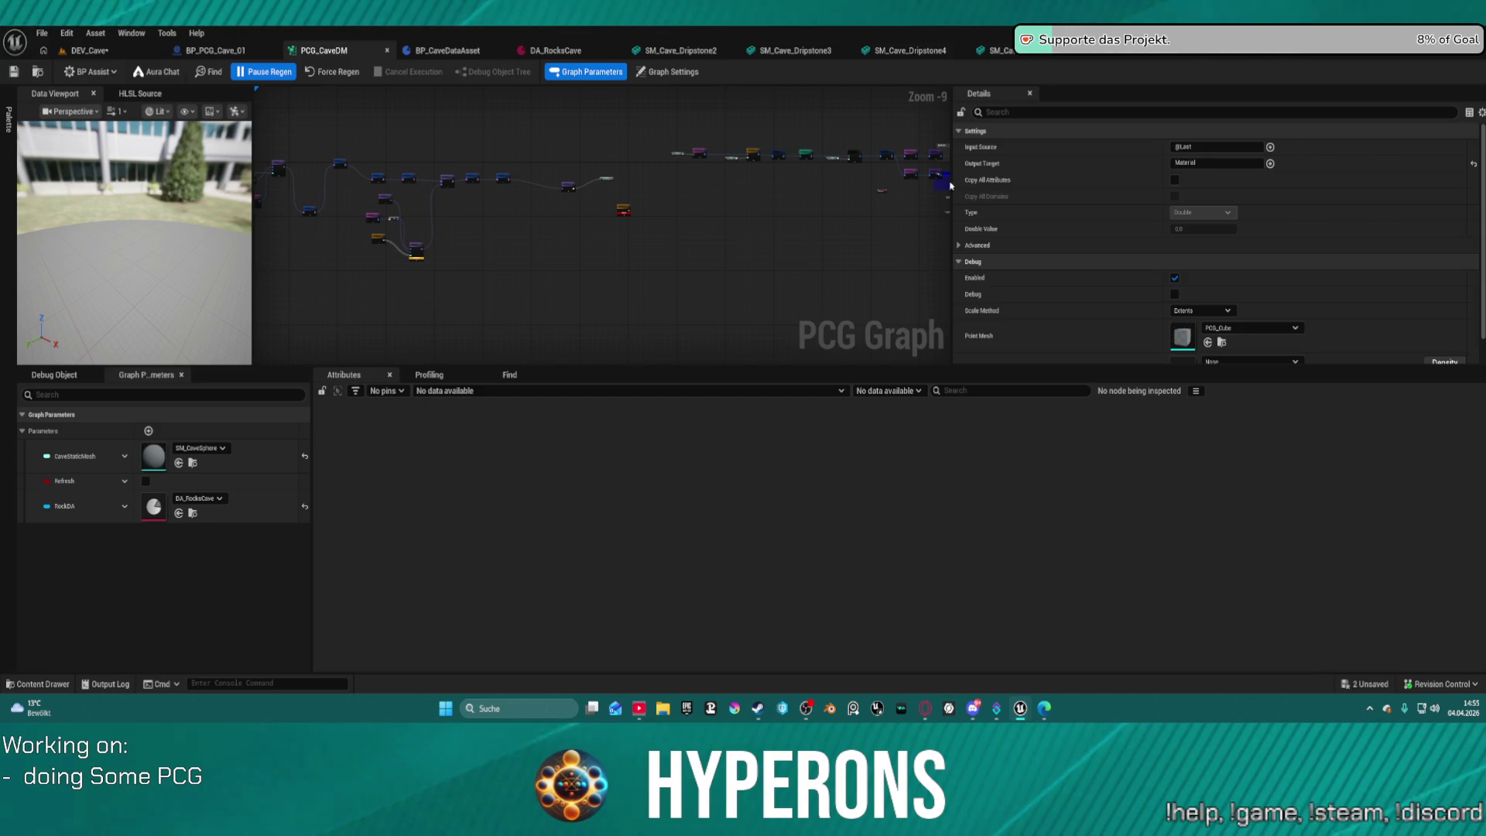
click(555, 52)
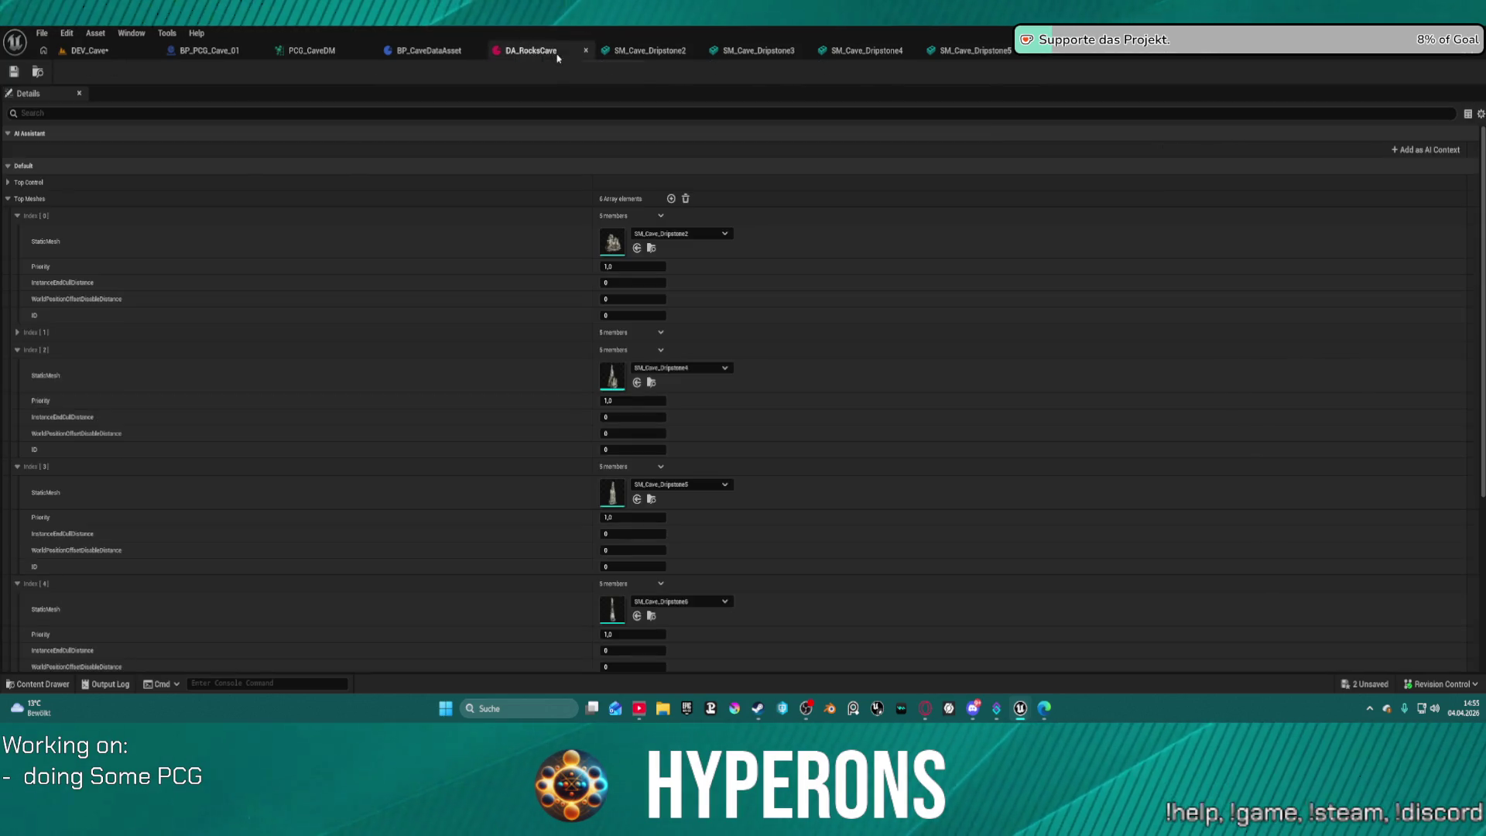
Undo the cleared Real Time Meshes array in DA_RocksCave and save the asset.
click(8, 199)
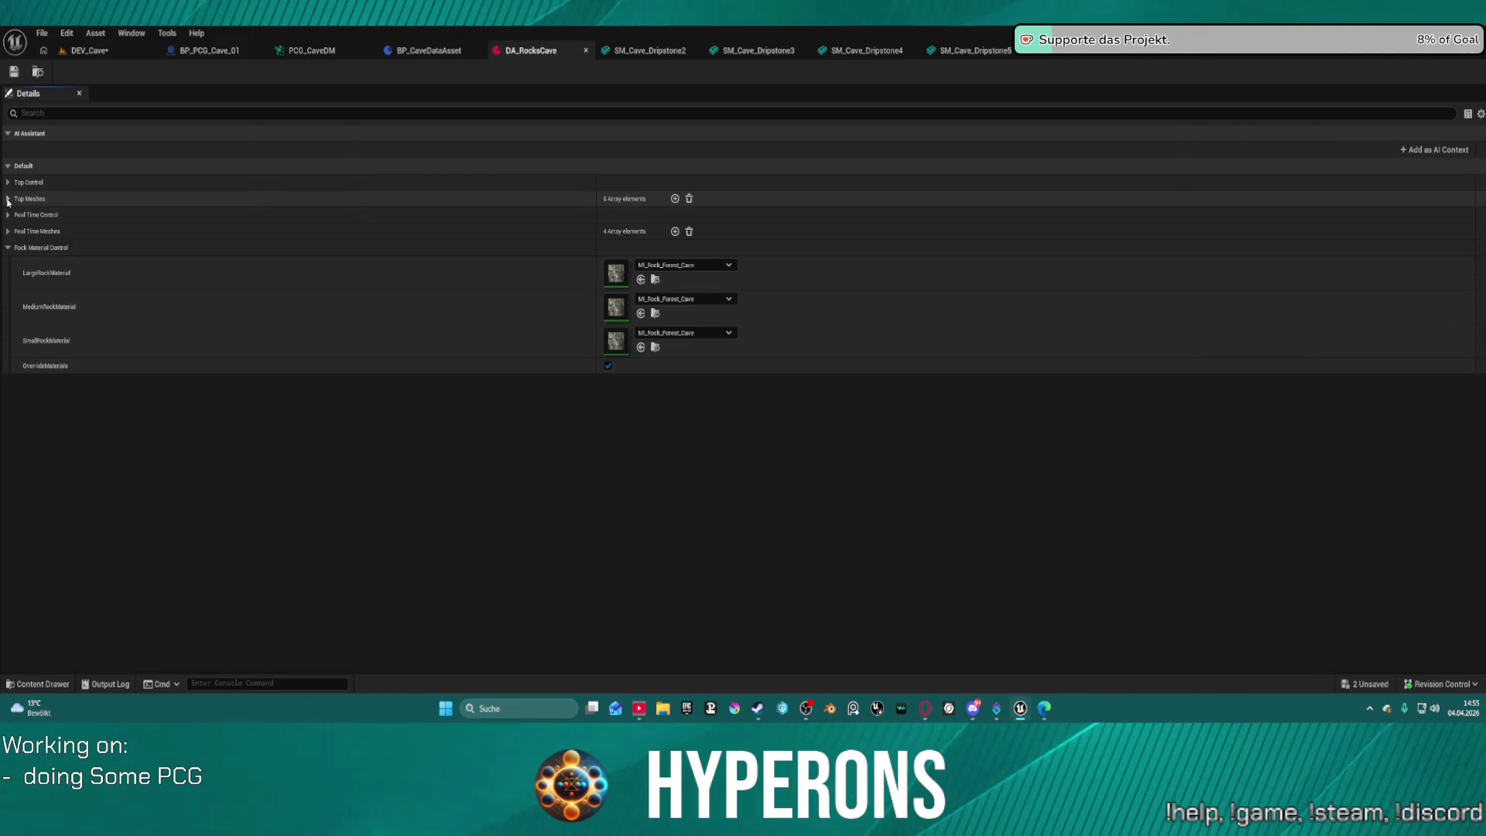
click(9, 215)
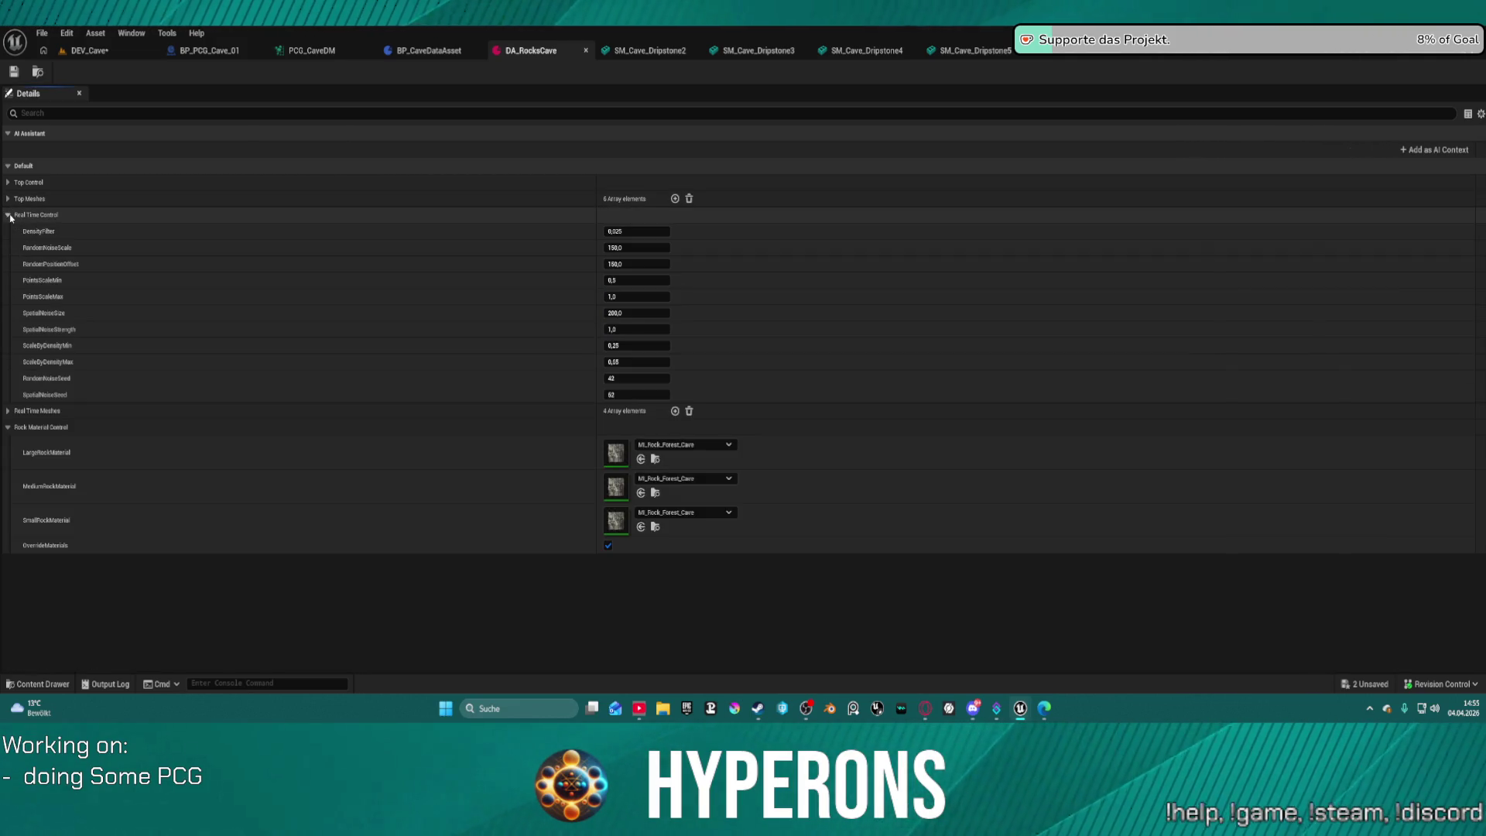
click(9, 216)
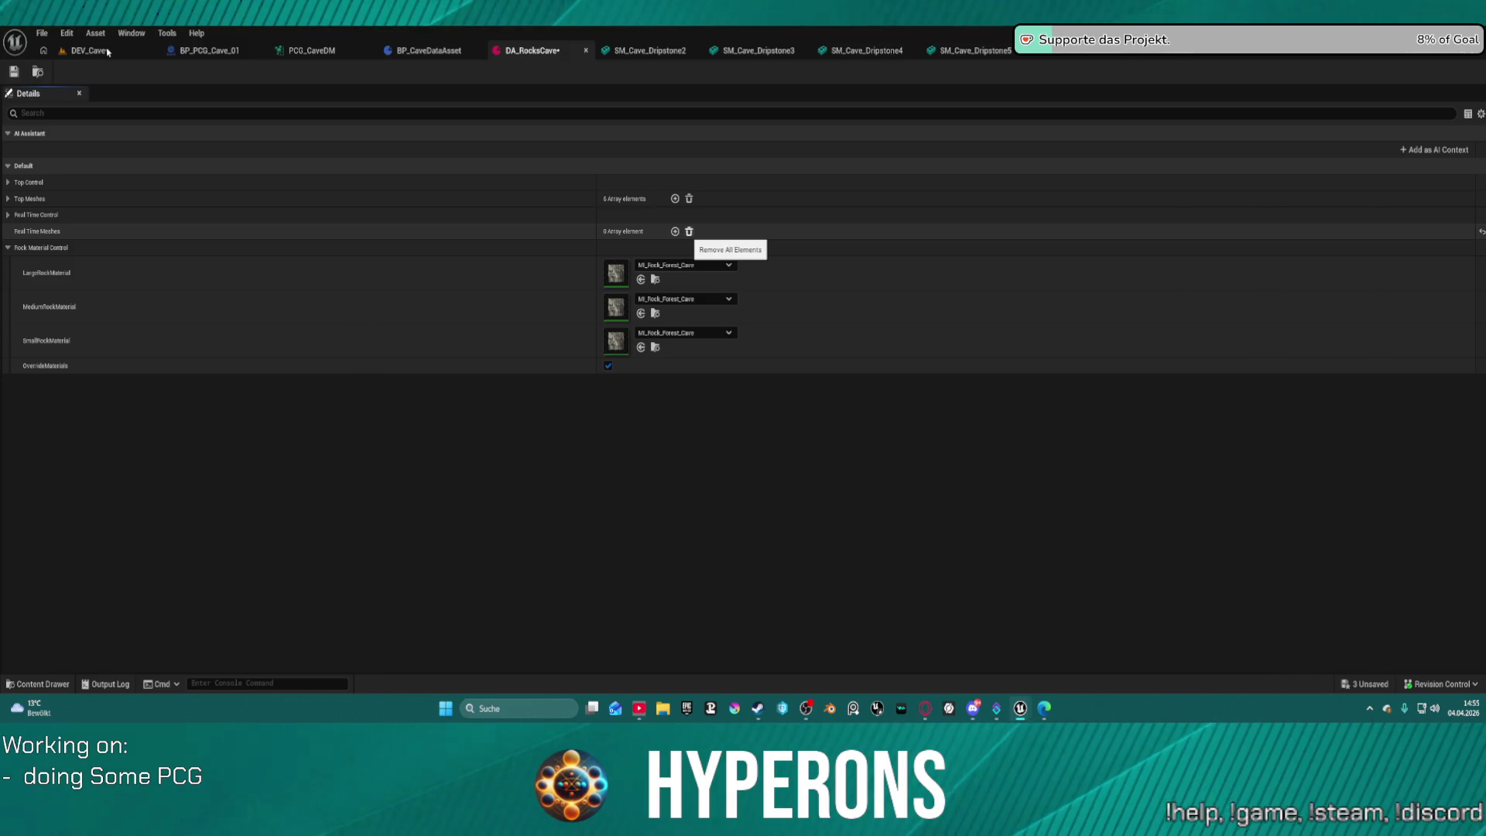
key(ctrl+s)
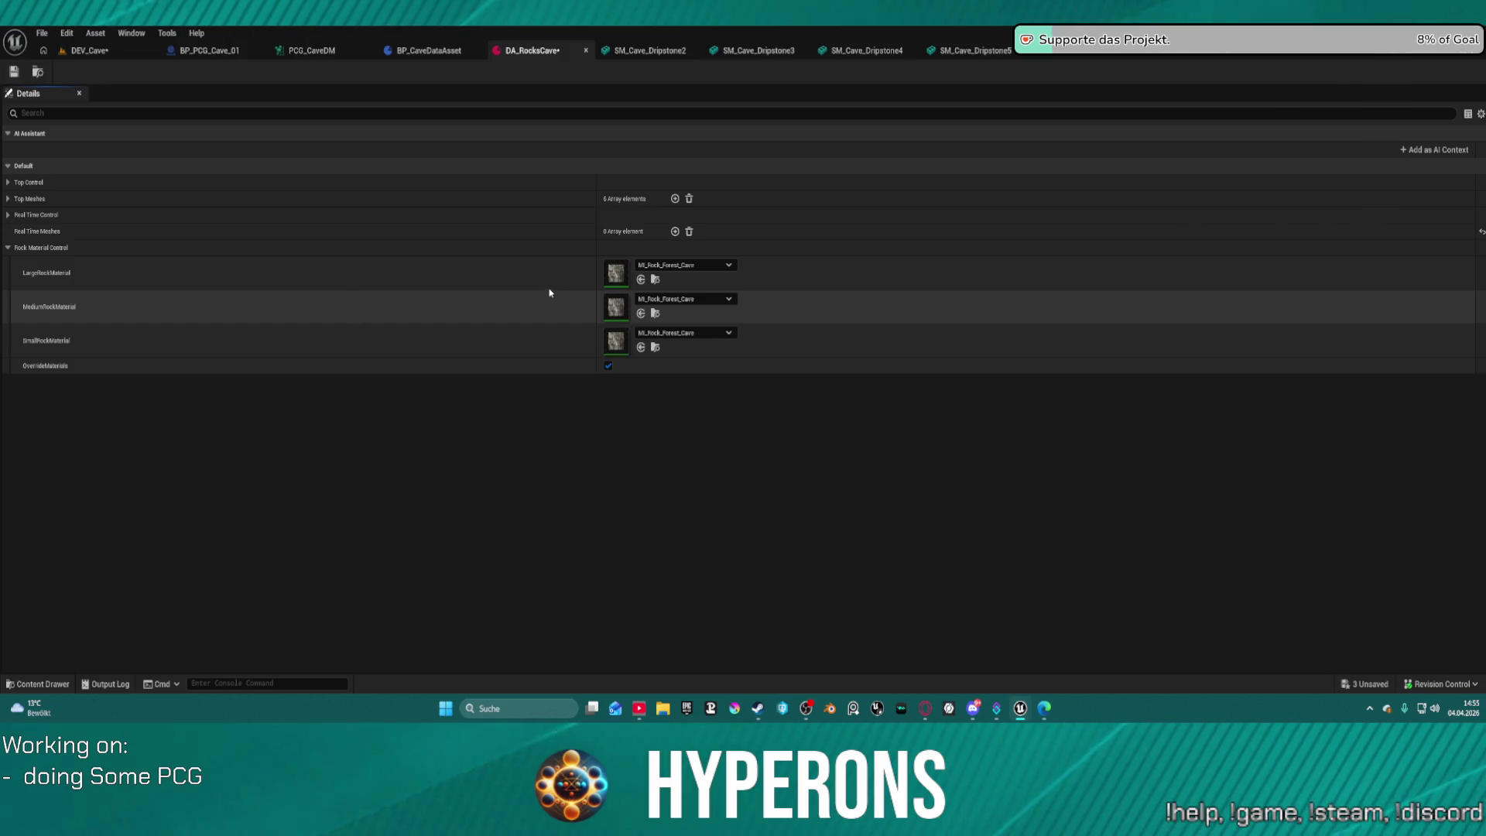
key(ctrl+z)
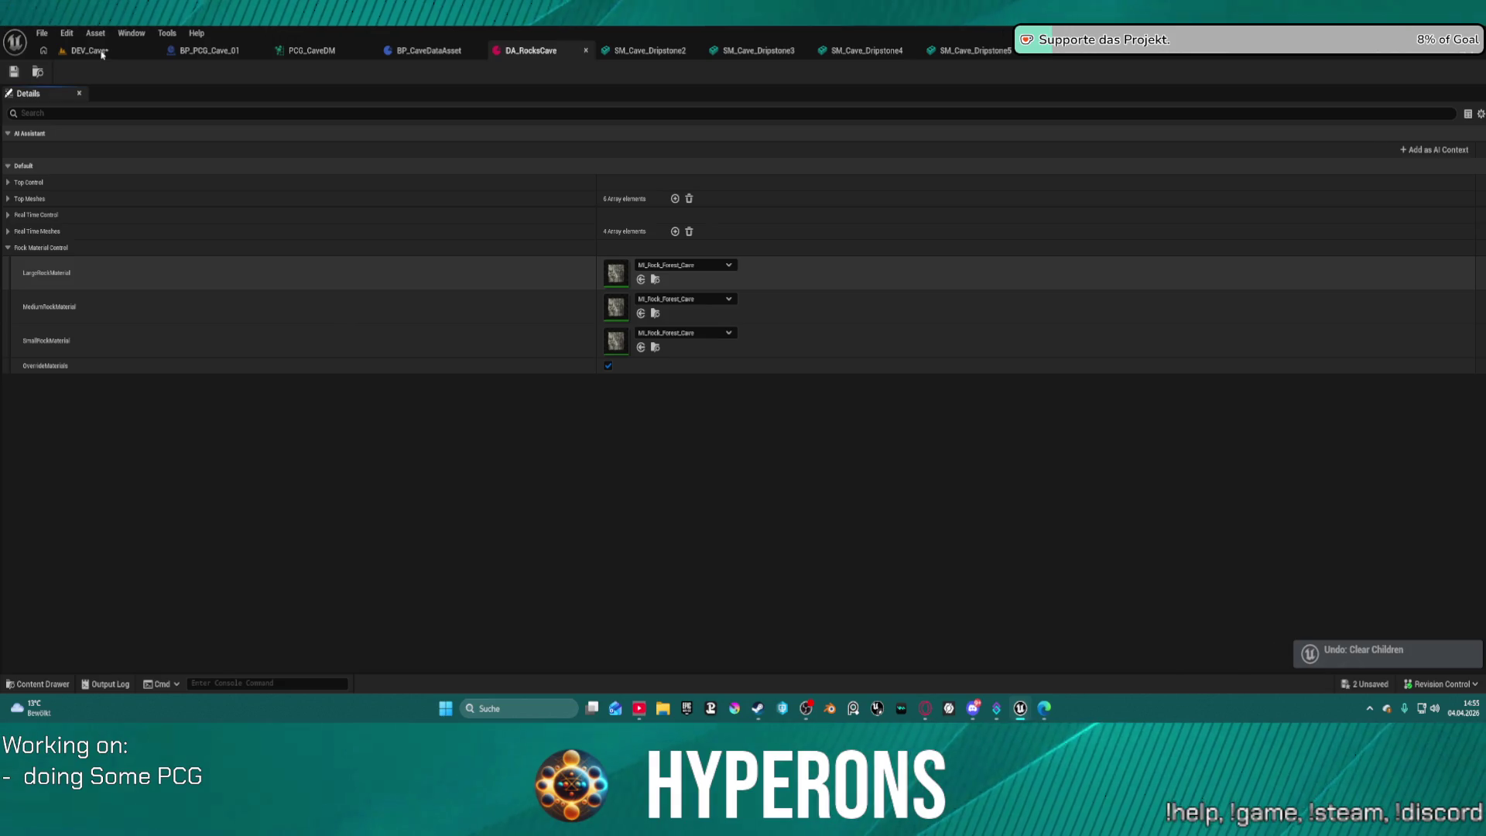
key(ctrl+s)
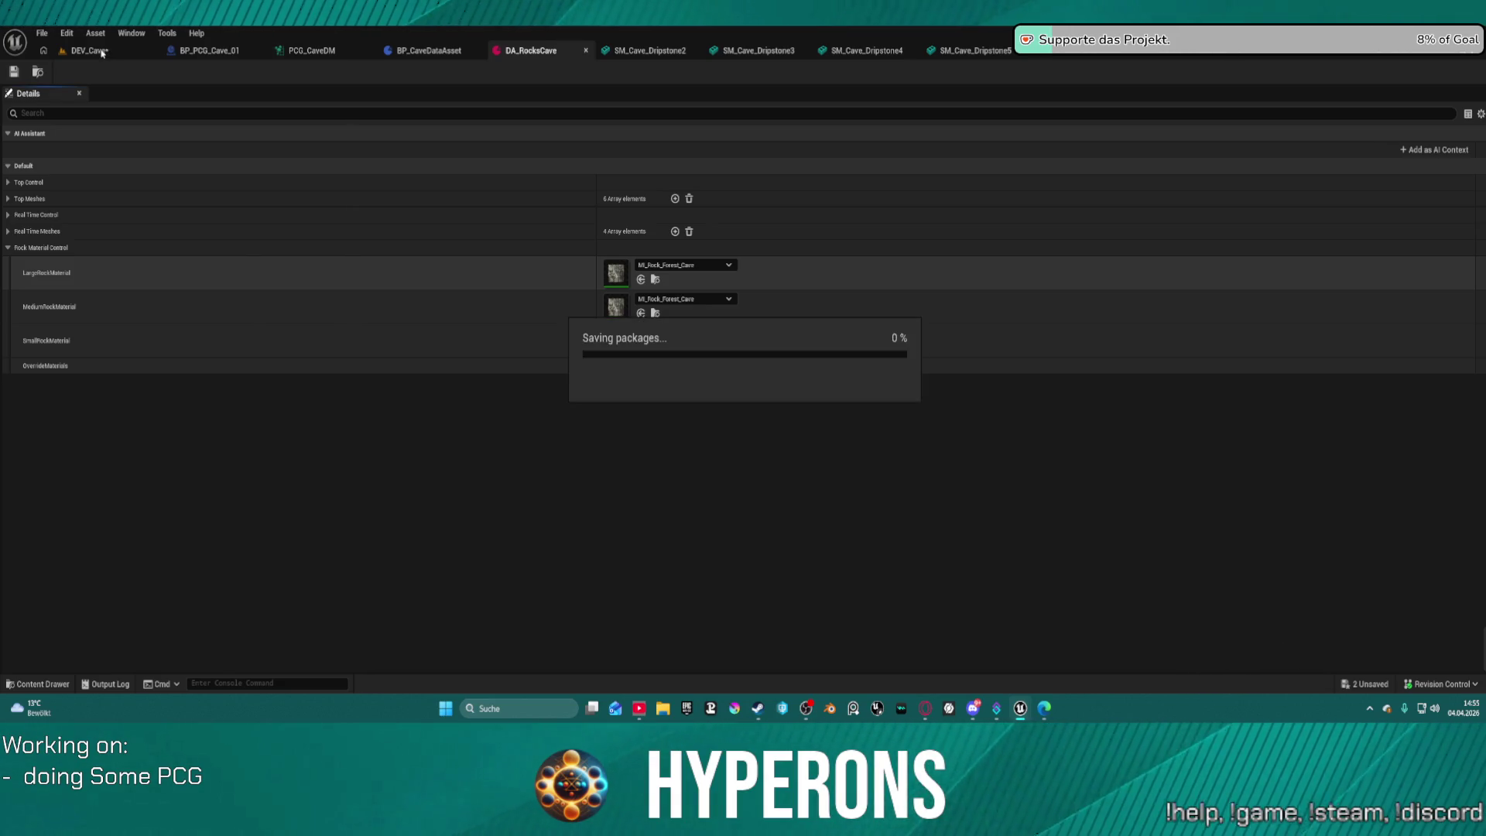
Delete BP_PCG_Manager0 and BP_PCG_Biome0 from the DEV_Cave level.
click(102, 53)
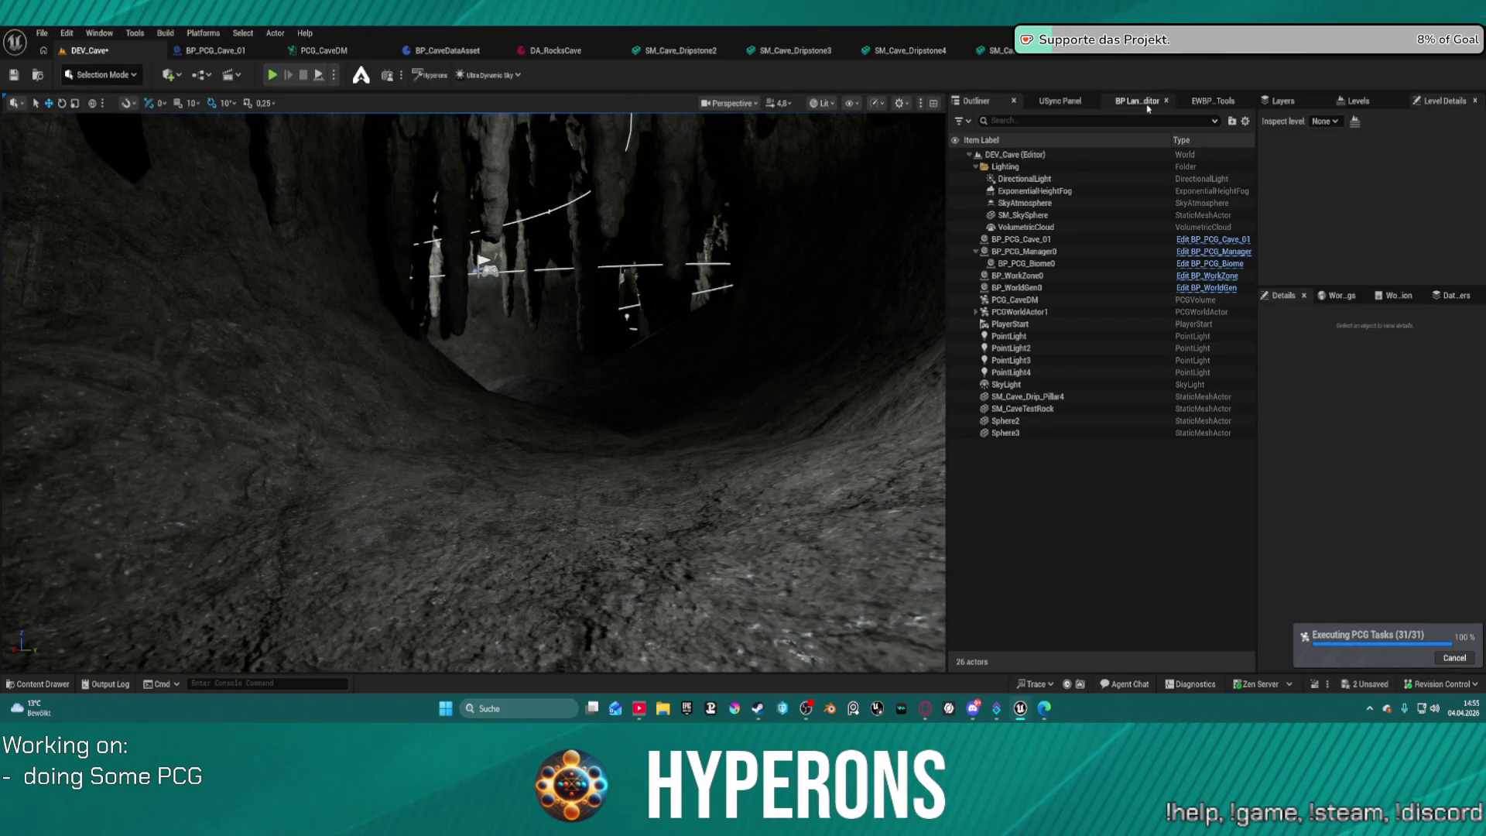
click(1029, 251)
ctrl+click(1049, 263)
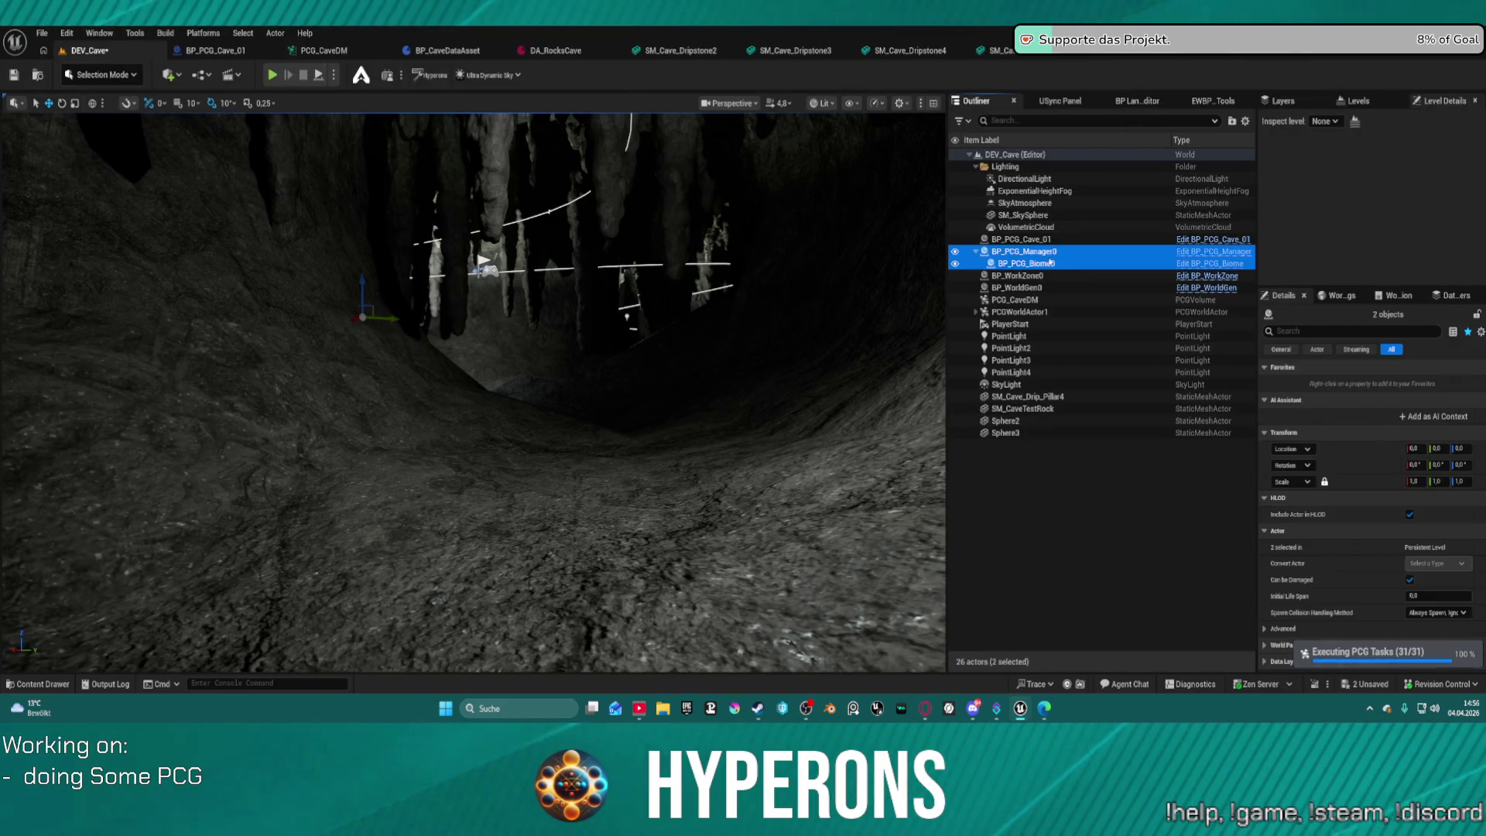
key(Delete)
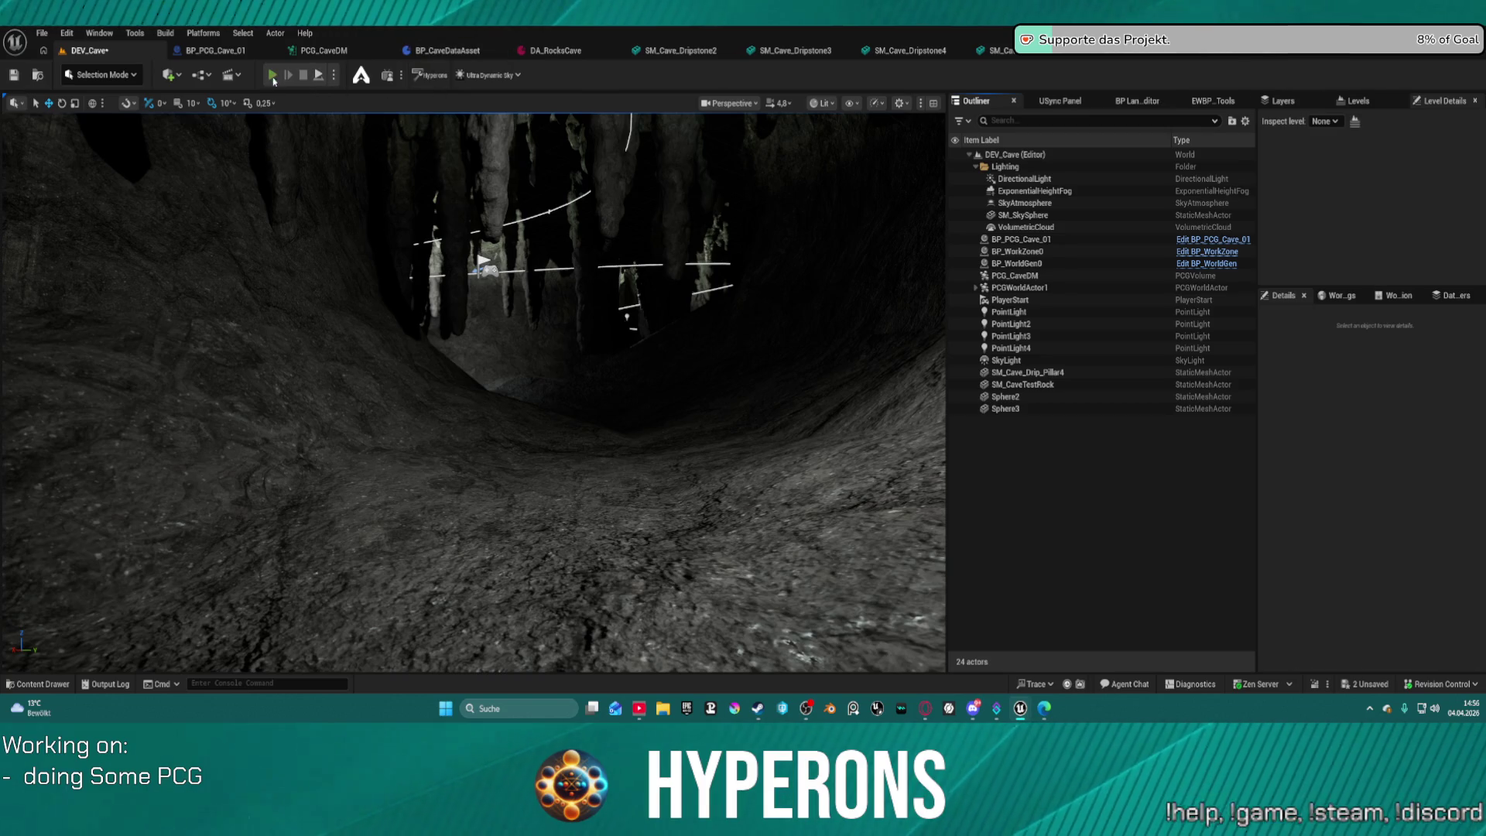
click(273, 76)
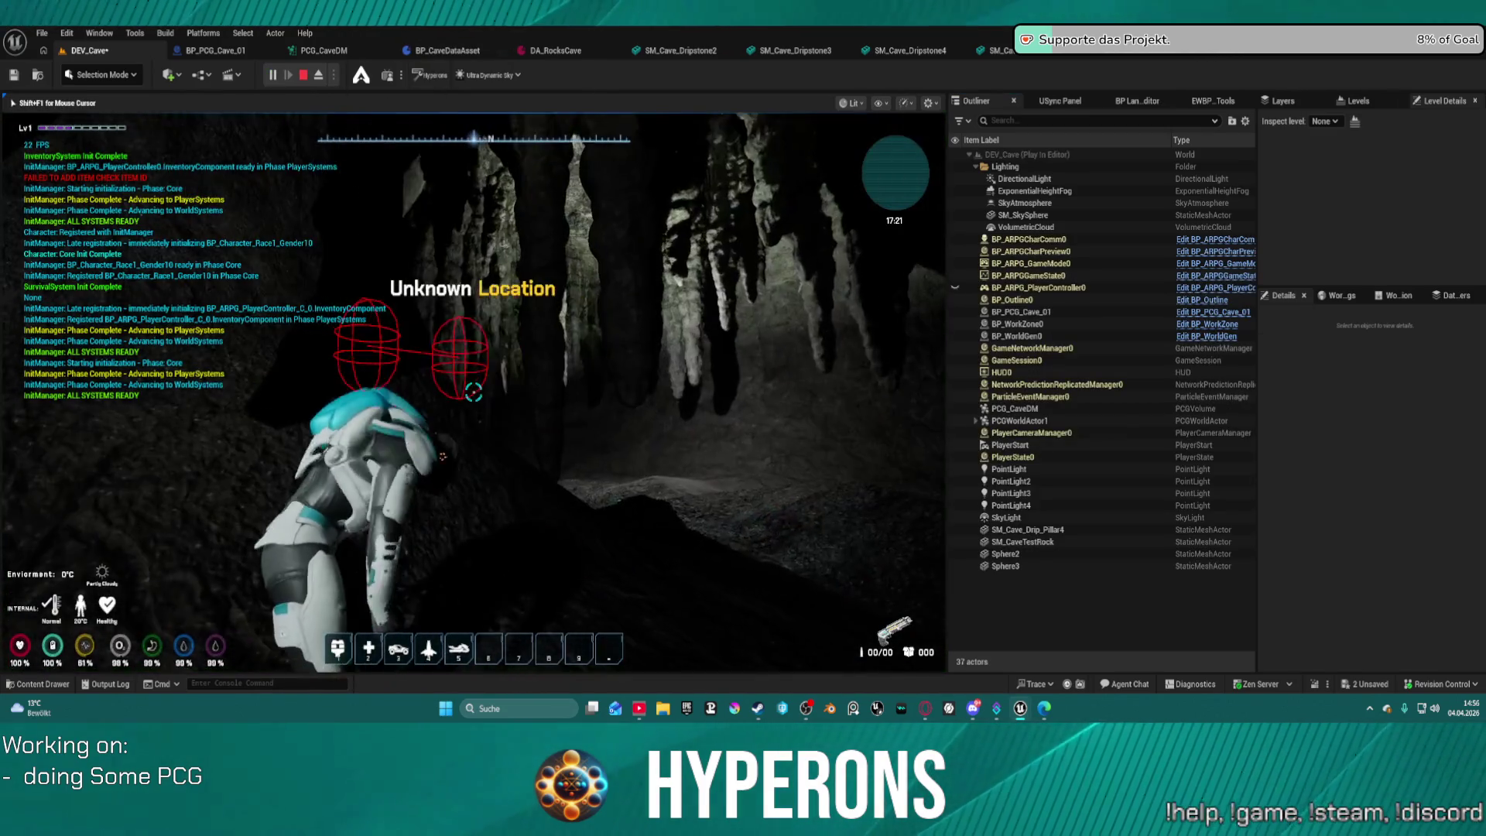
key(w)
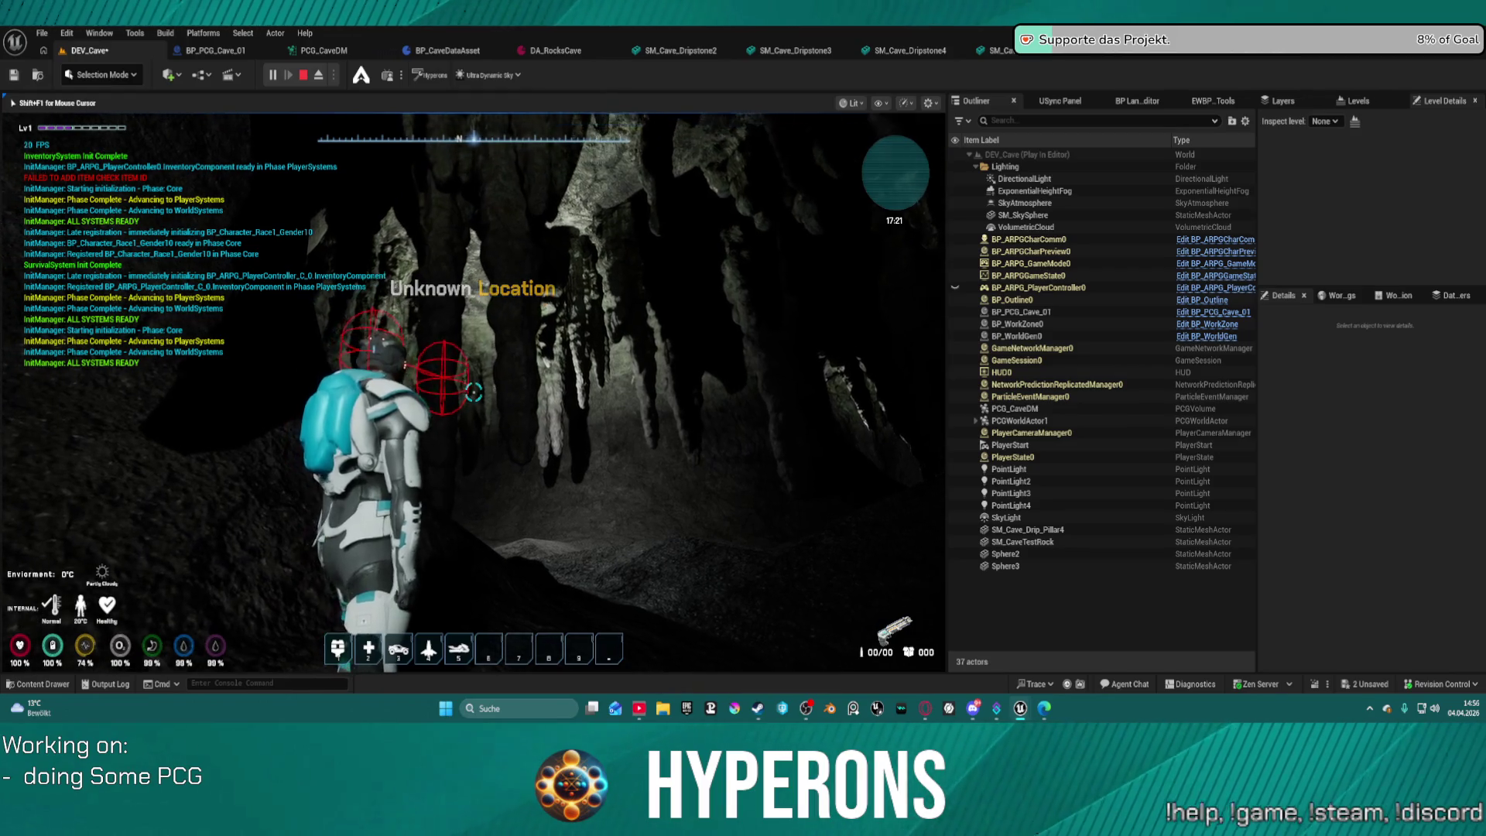
key(w)
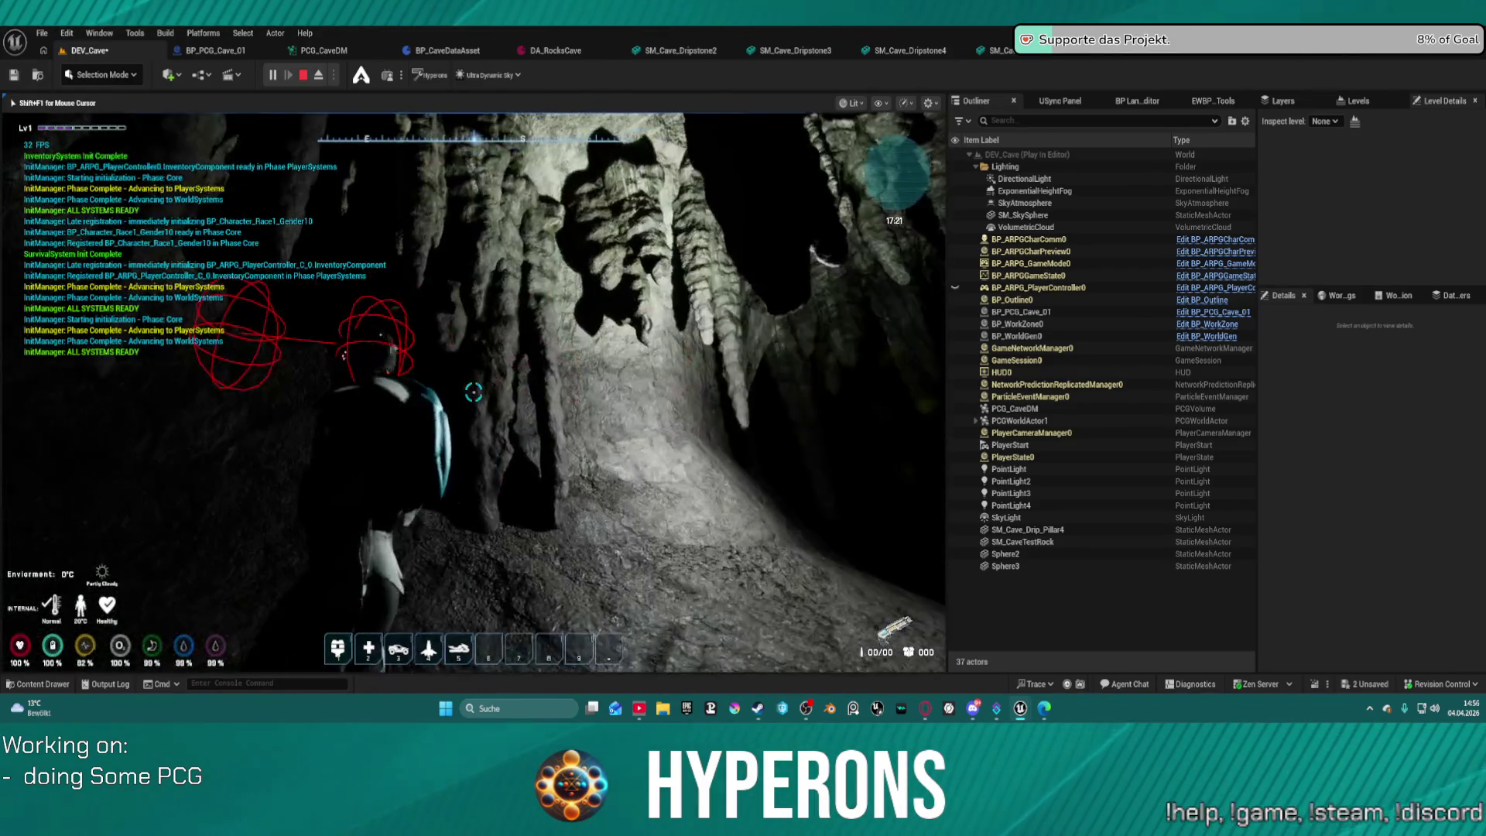
key(w)
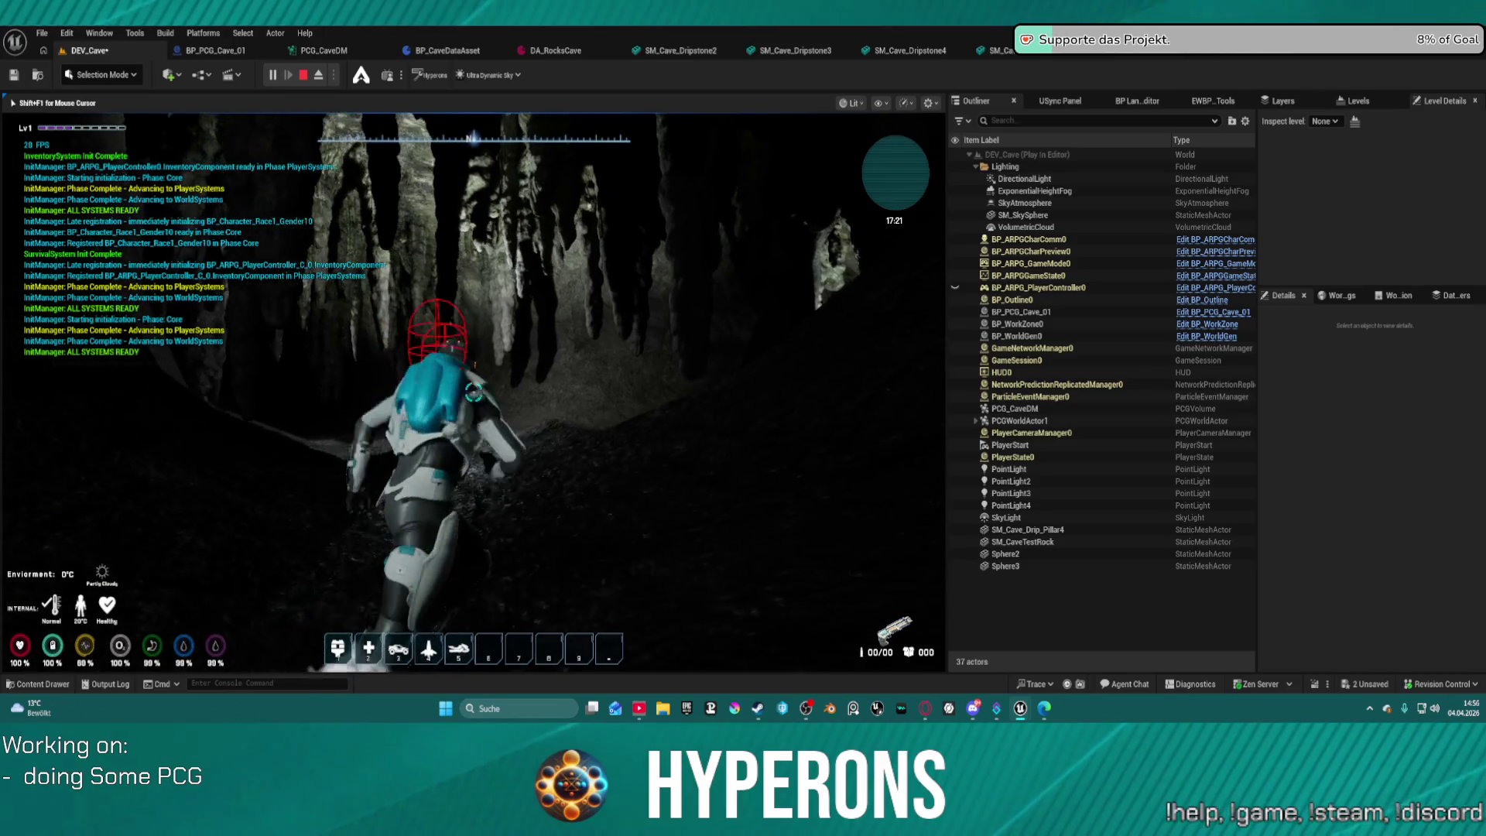
key(w)
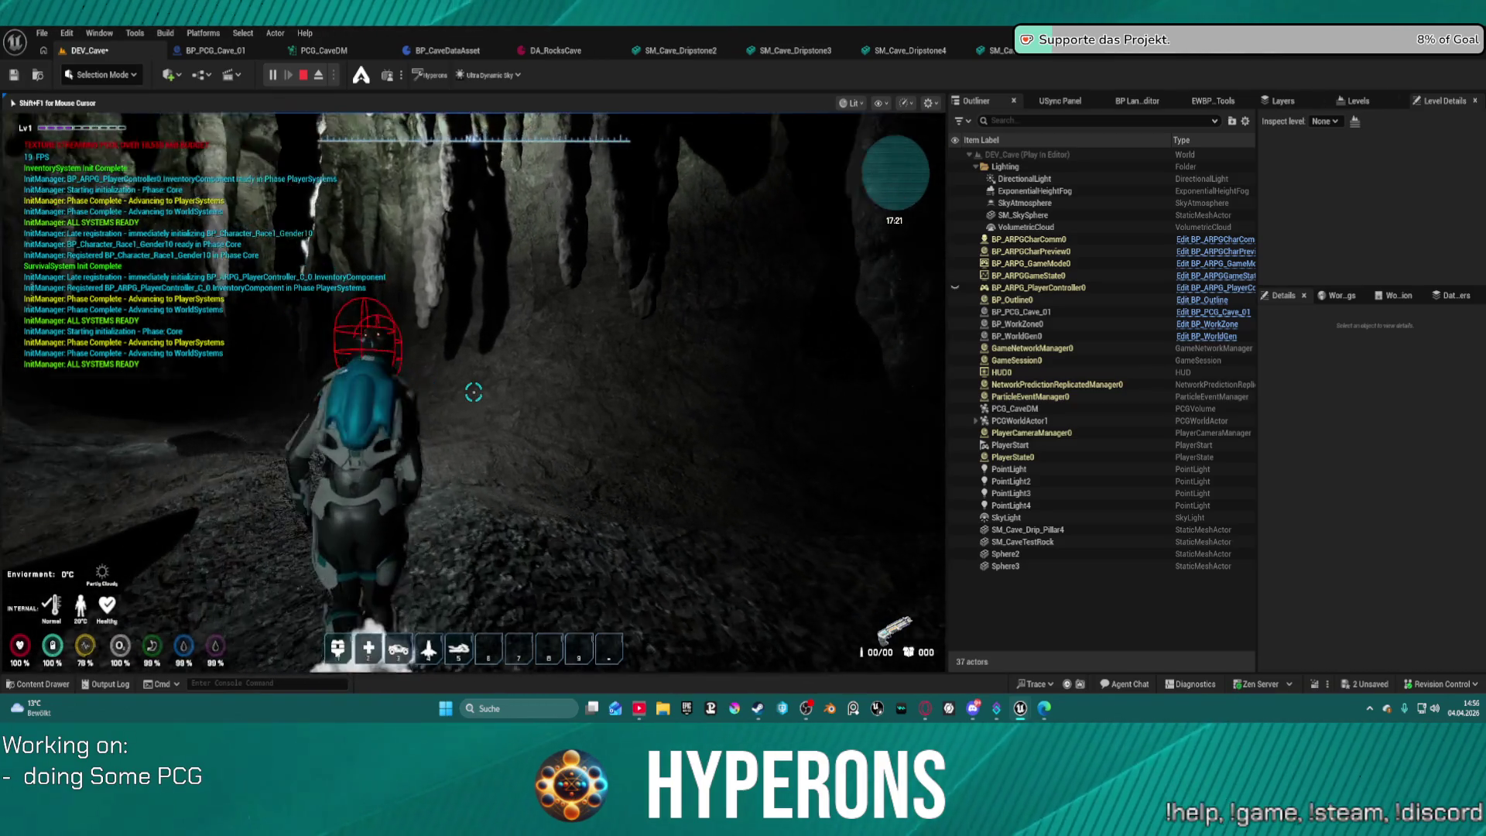
key(w)
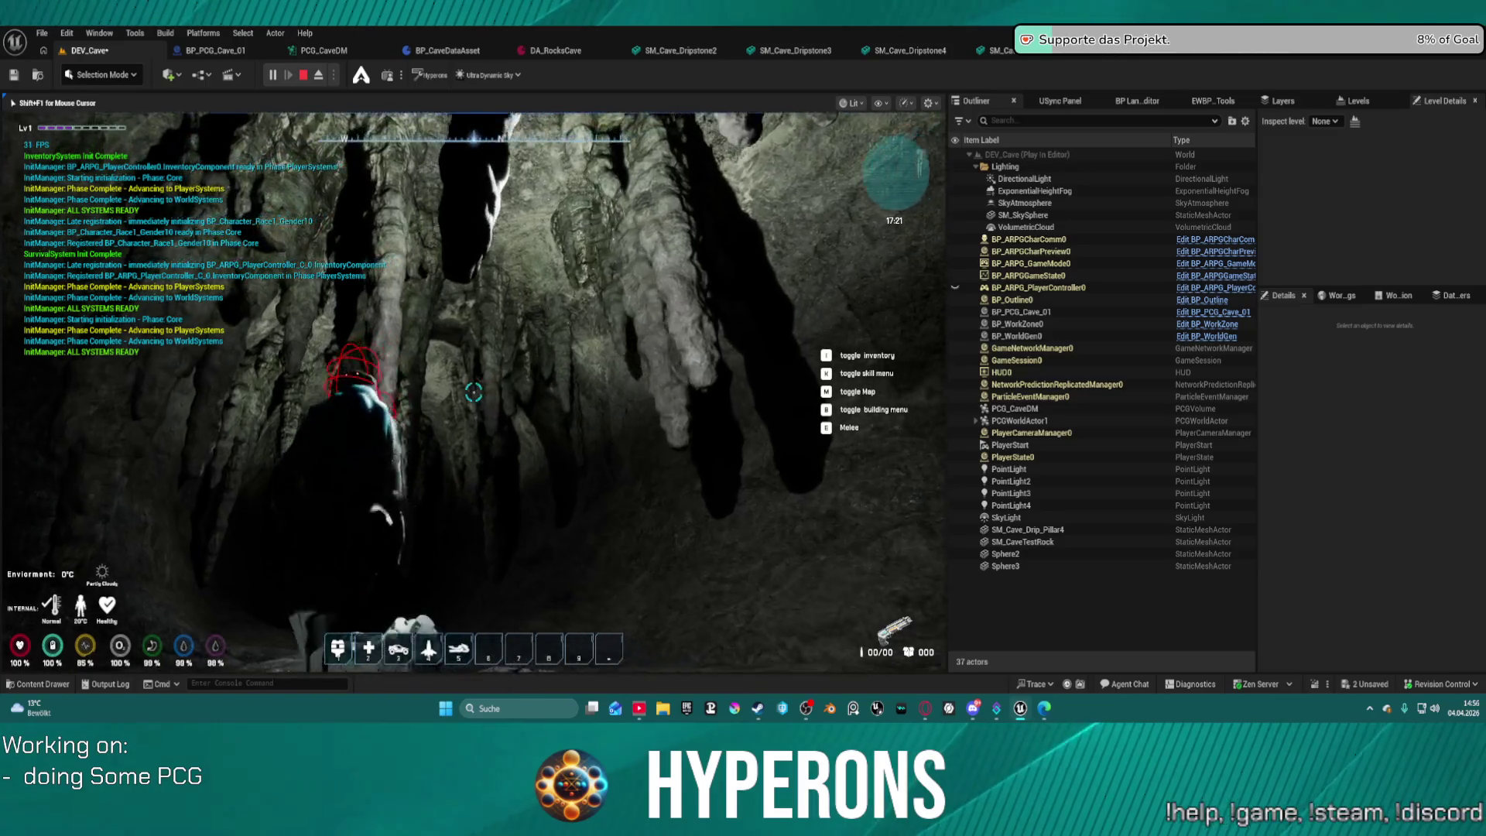
key(w)
key(w)
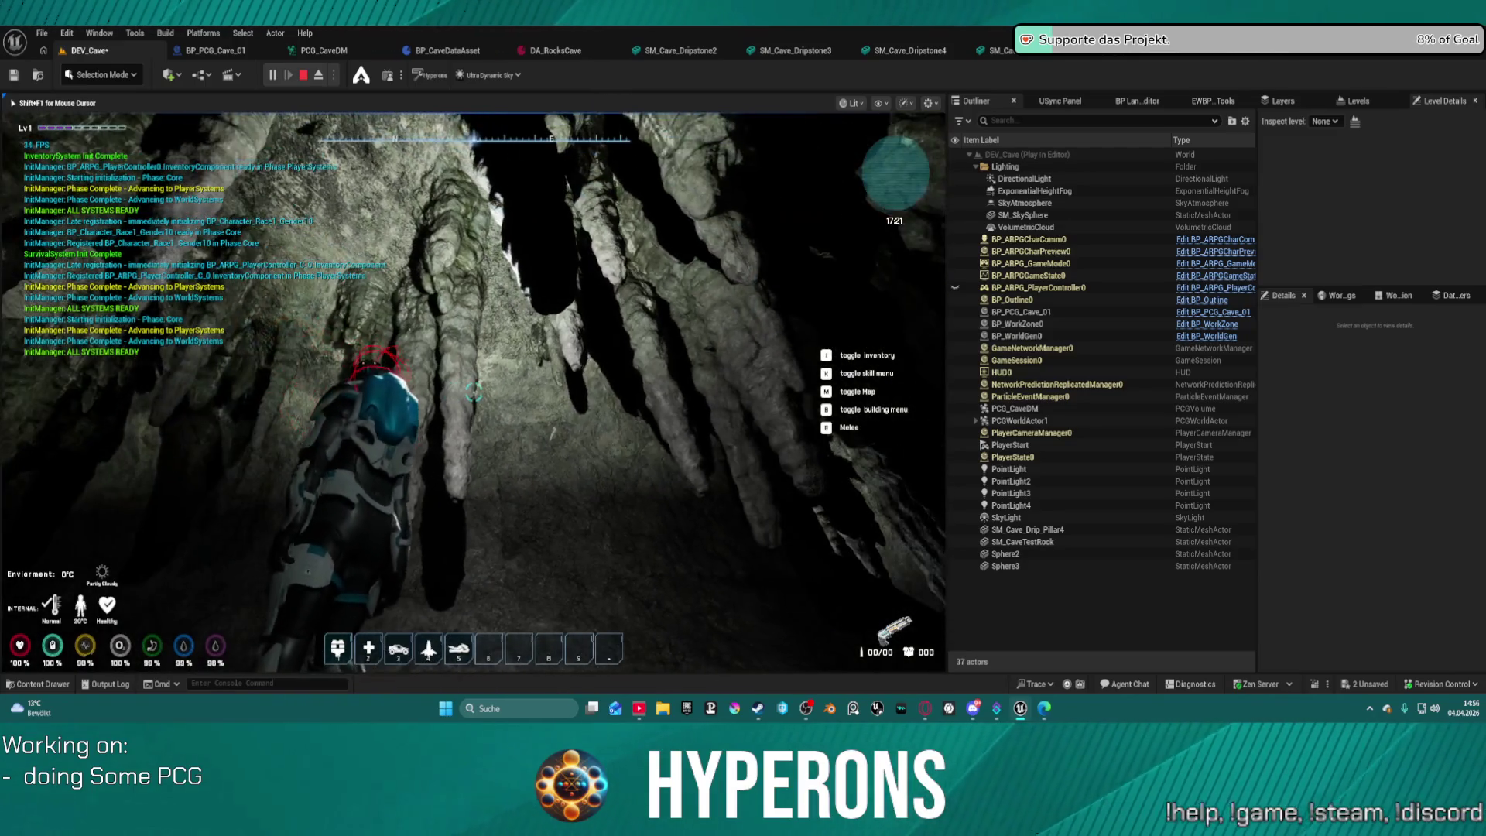
key(w)
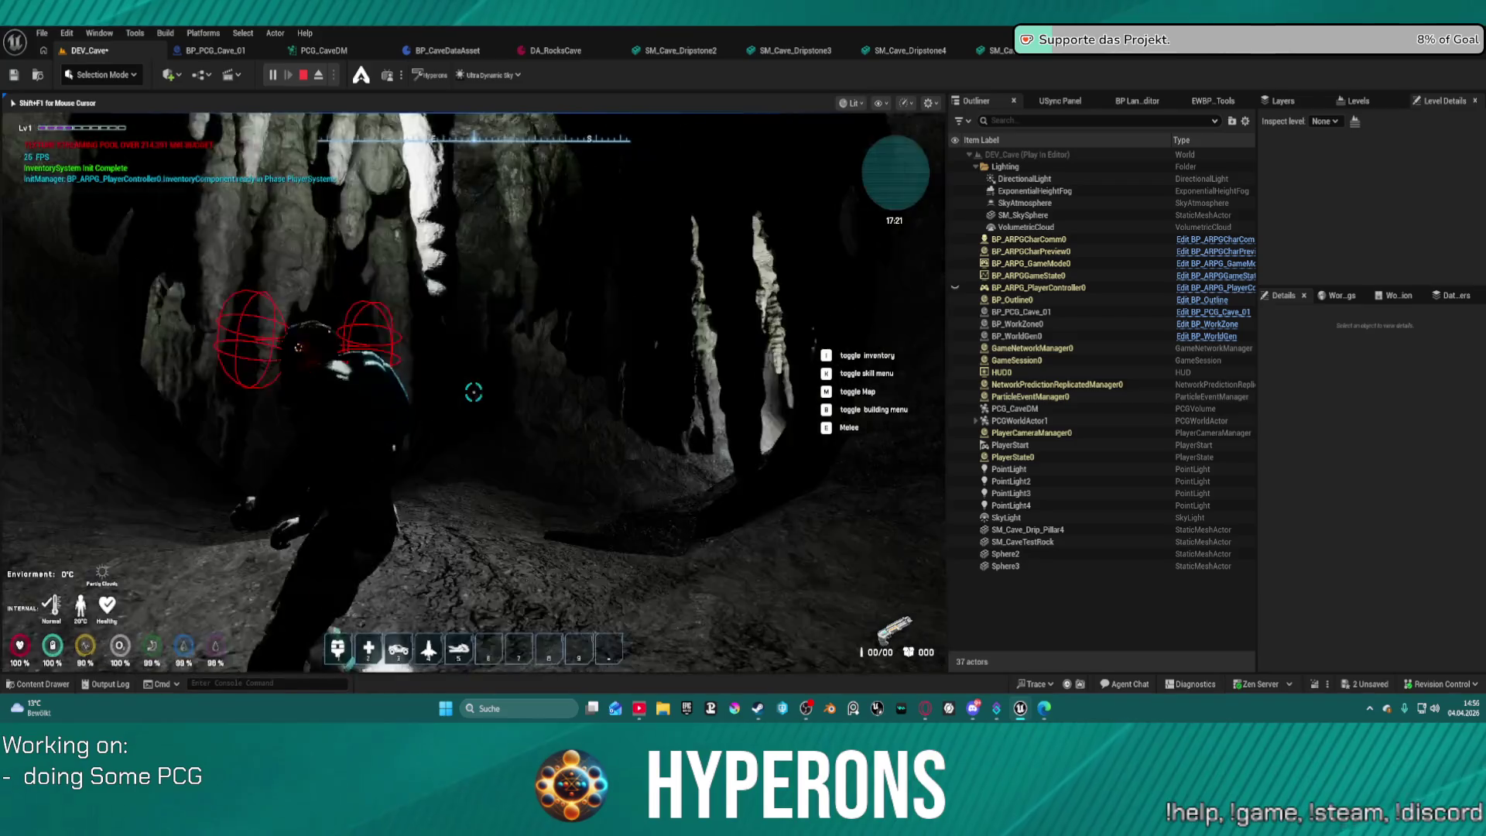
key(w)
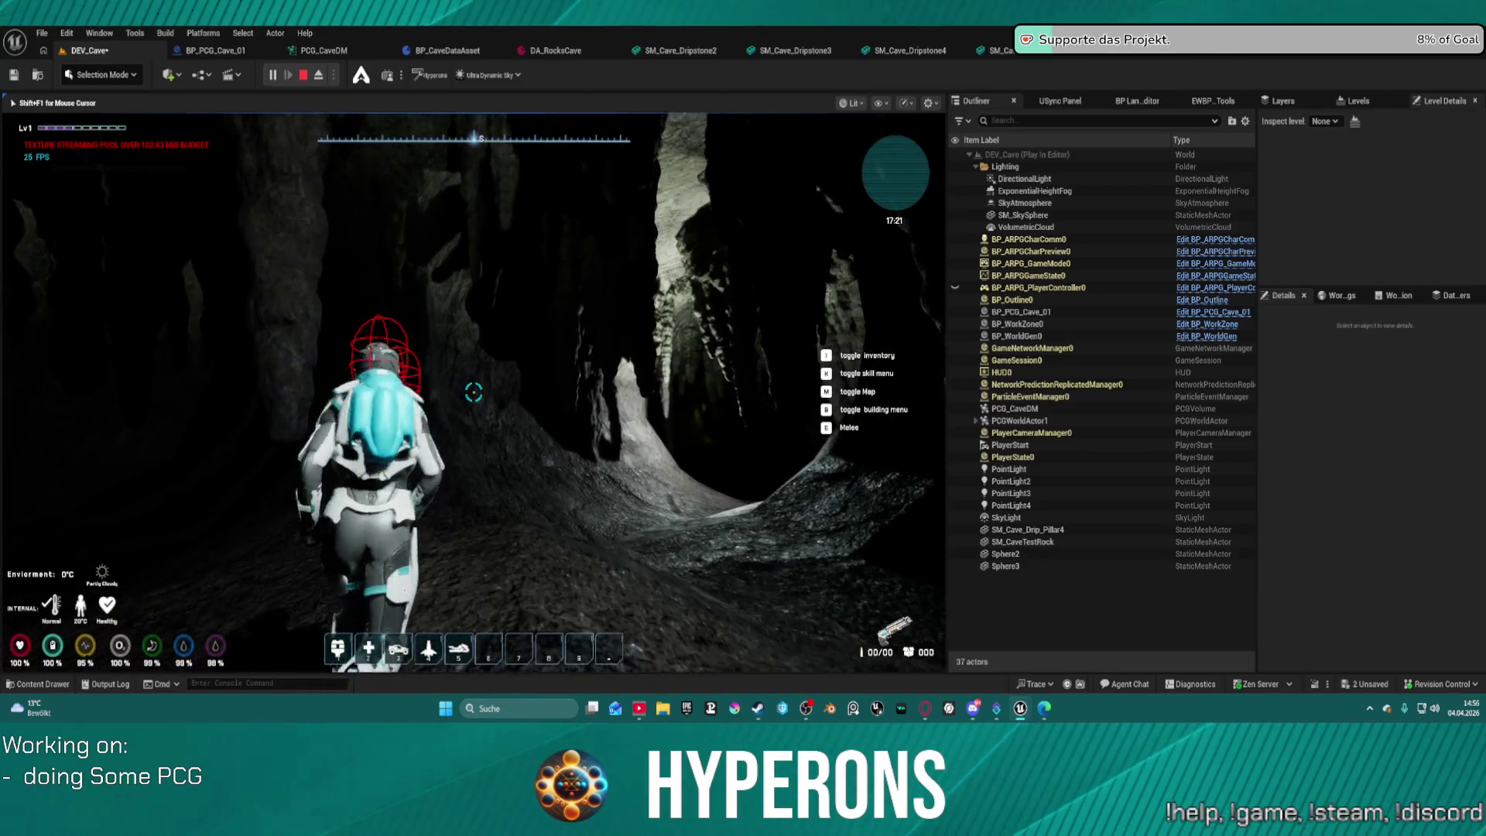
key(Escape)
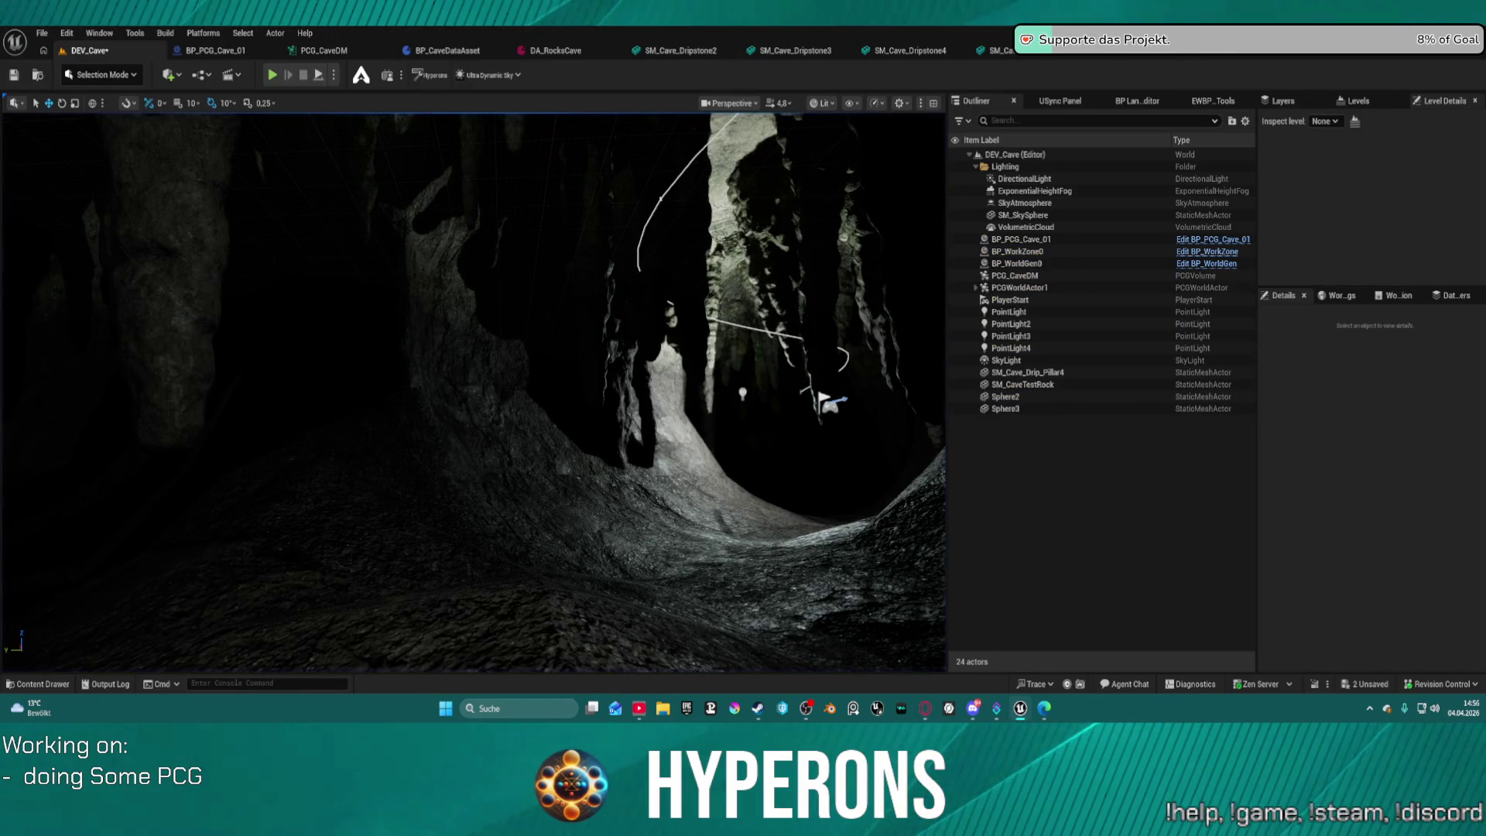
In PCG_CaveDM, select the comment-box nodes and enlarge the Top comment over them.
click(324, 50)
scroll(737, 197, up, 6)
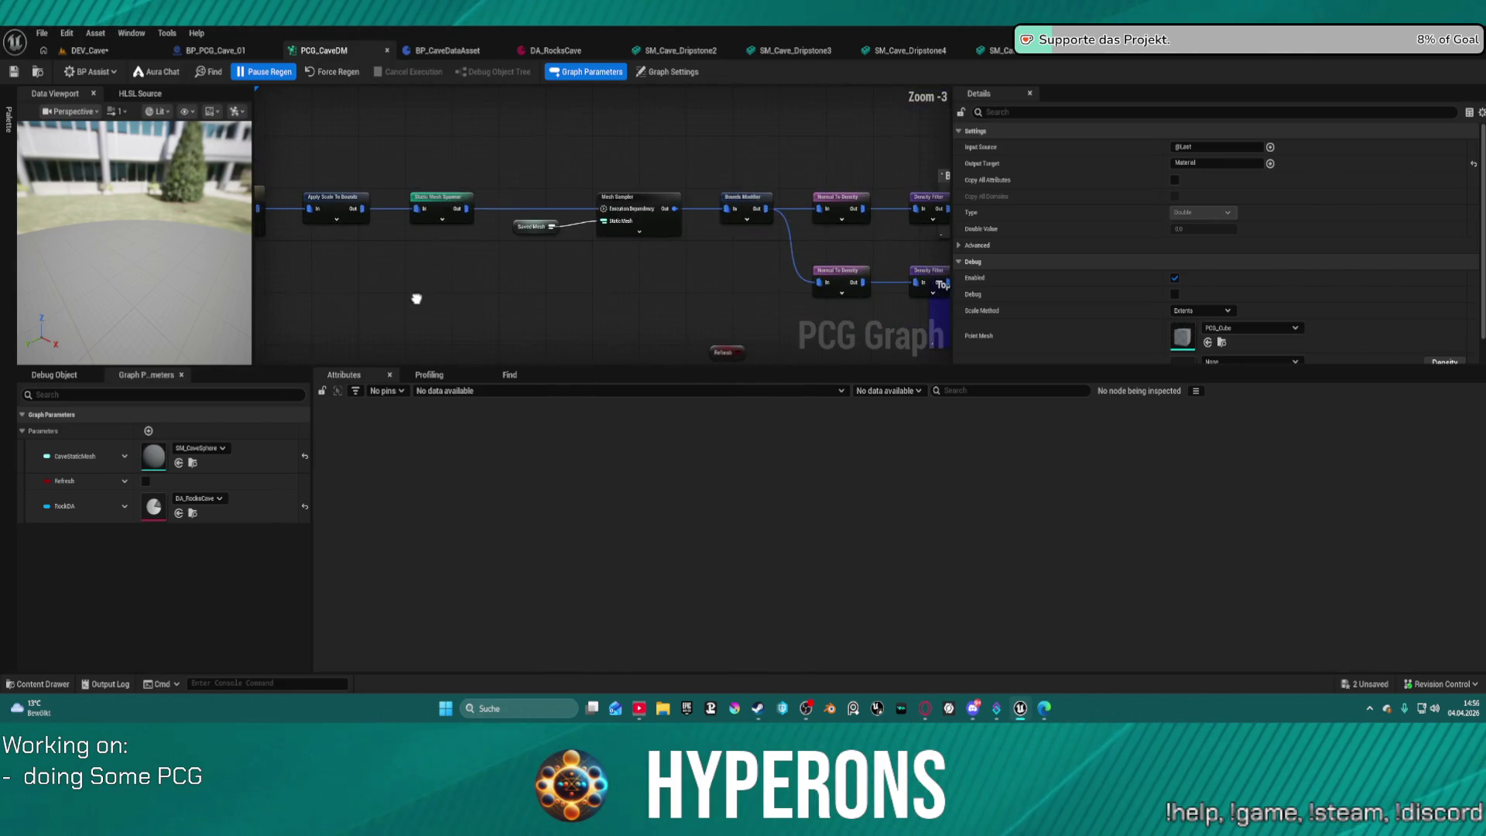
mouse_move(387, 246)
mouse_down()
mouse_move(259, 241)
mouse_move(194, 219)
mouse_up()
scroll(485, 234, down, 3)
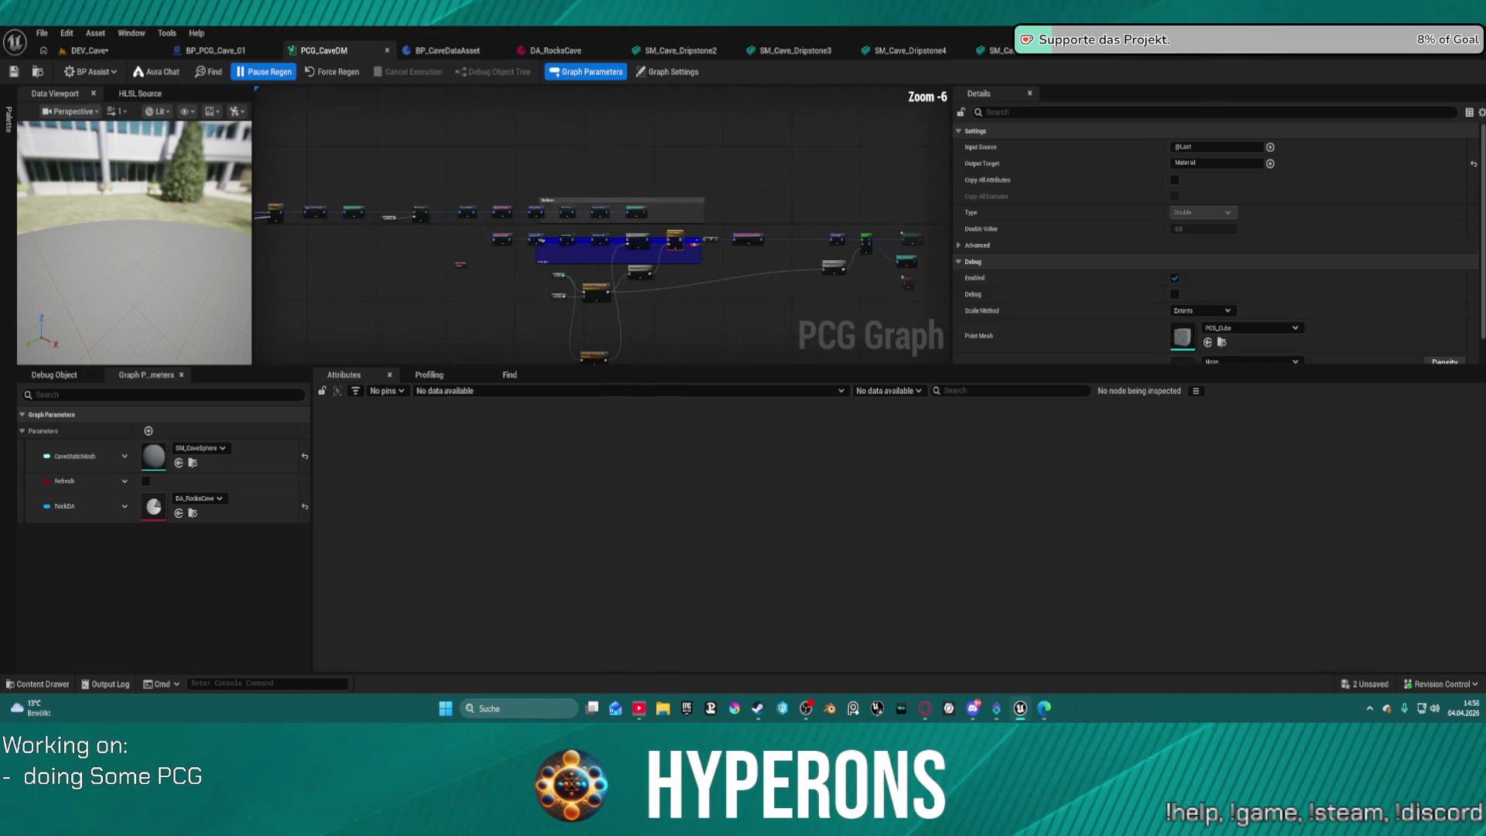
mouse_move(484, 230)
mouse_down()
mouse_move(774, 341)
mouse_move(919, 289)
mouse_move(898, 287)
mouse_up()
scroll(495, 209, up, 2)
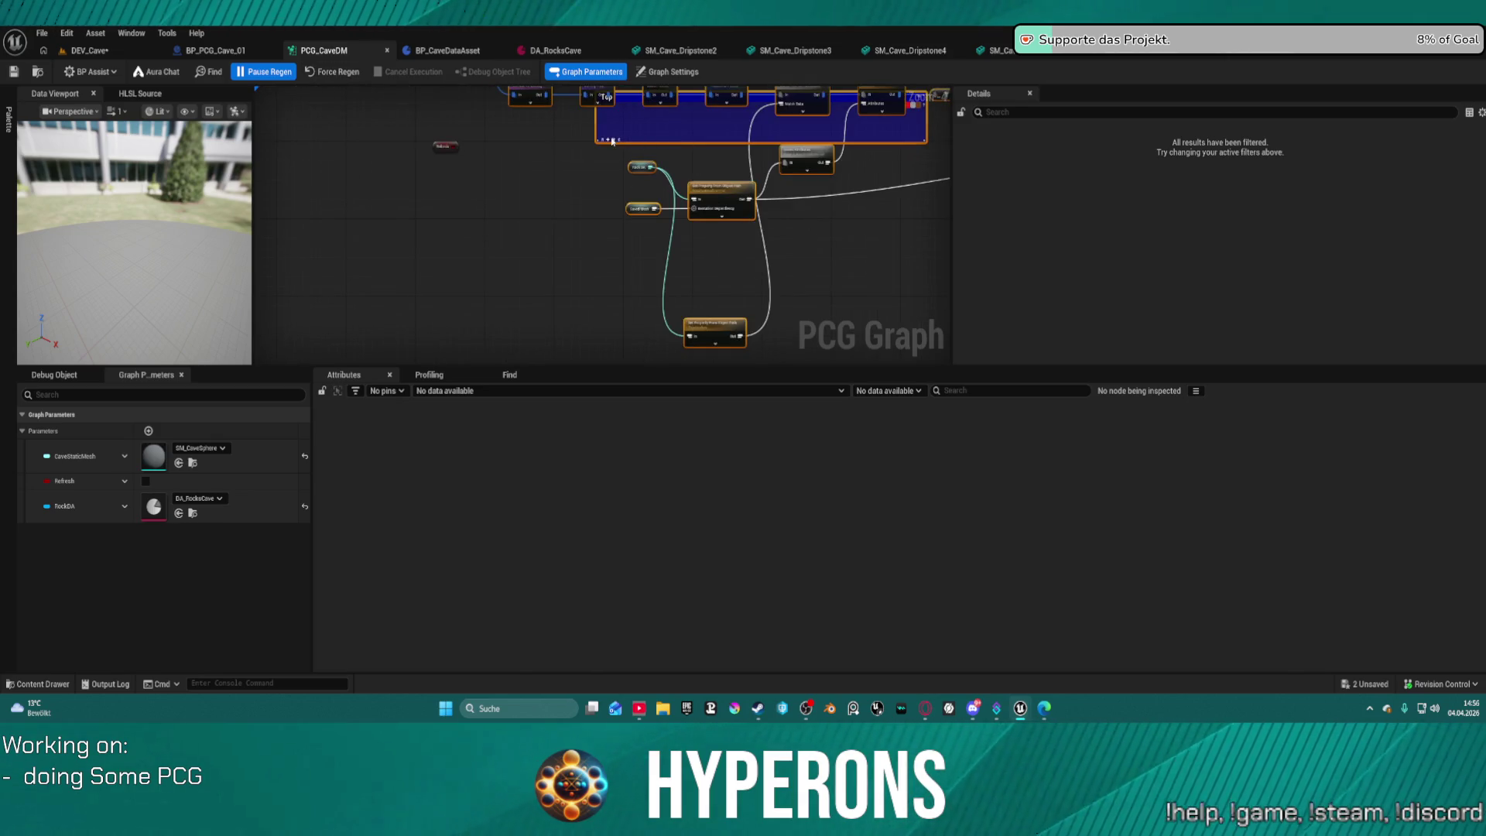
drag(612, 141, 515, 355)
scroll(554, 253, down, 1)
scroll(554, 253, up, 3)
Move the Refresh node left, wire it to the Mesh Sampler, and unlink the spawner.
mouse_move(523, 170)
mouse_down()
mouse_move(678, 190)
mouse_move(754, 223)
mouse_up()
drag(637, 319, 483, 254)
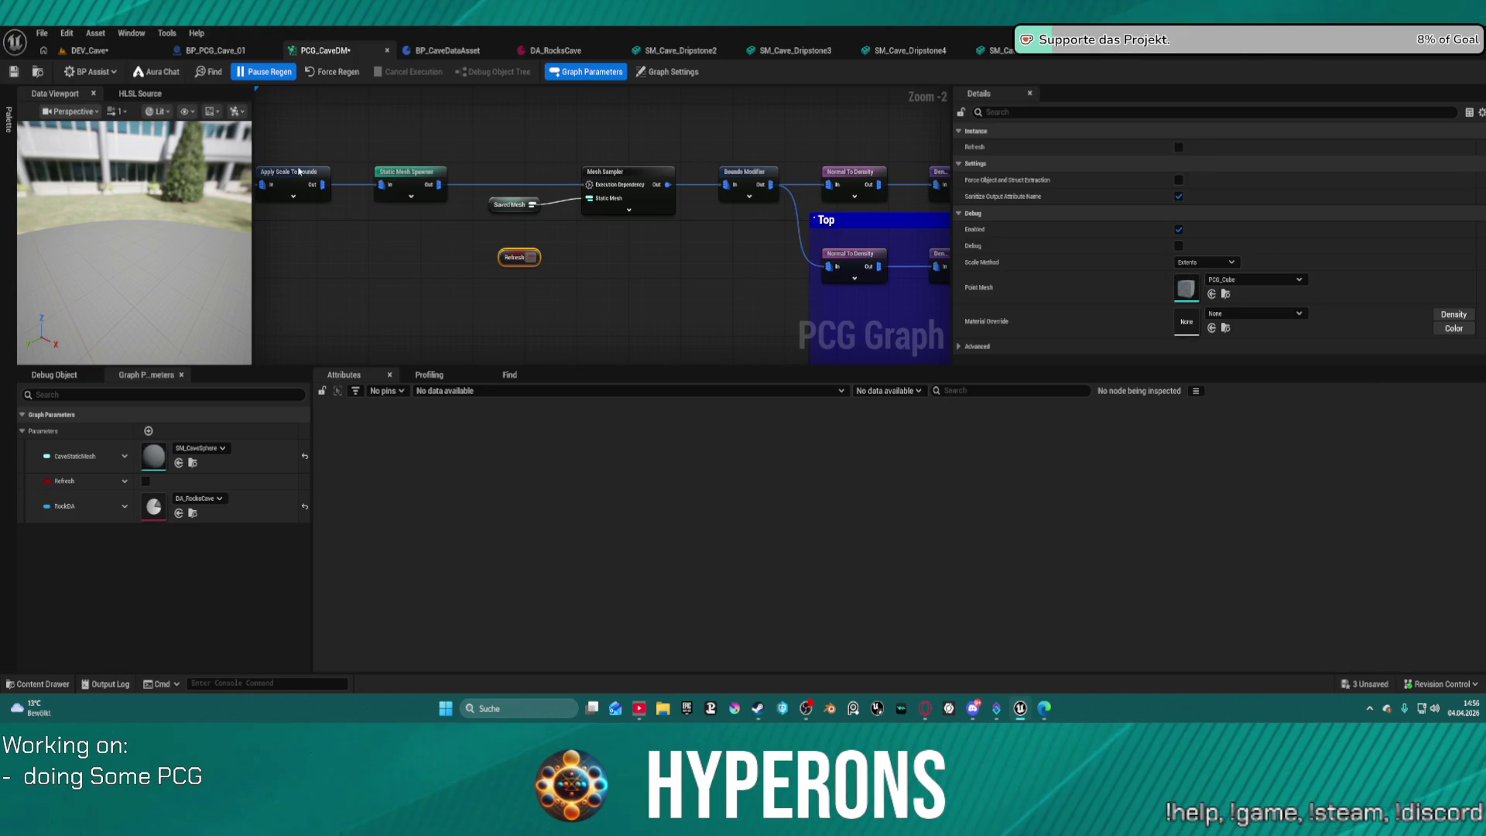
mouse_move(531, 257)
mouse_down()
mouse_move(607, 190)
mouse_move(607, 210)
mouse_up()
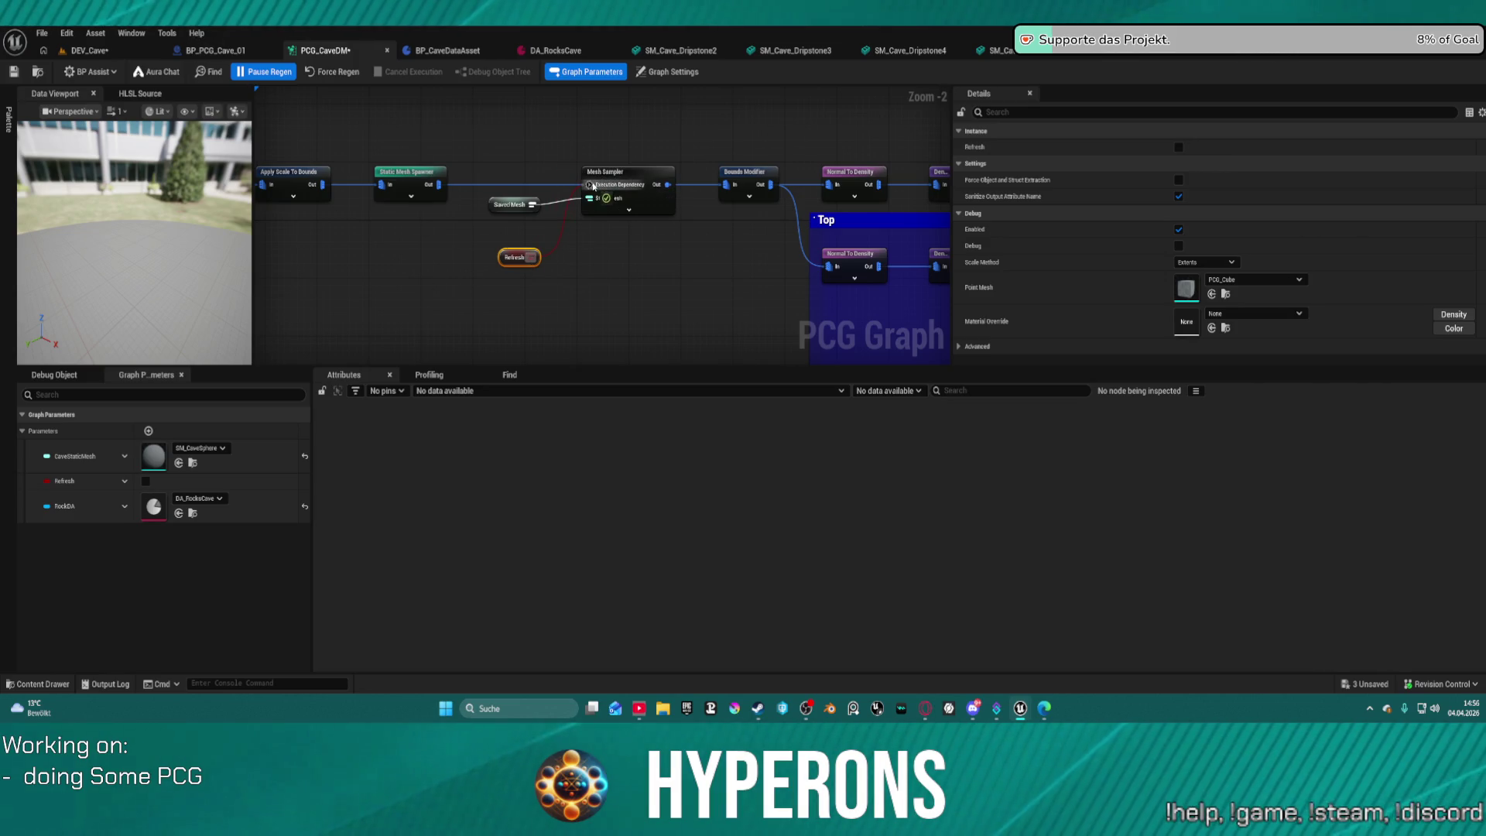
click(531, 189)
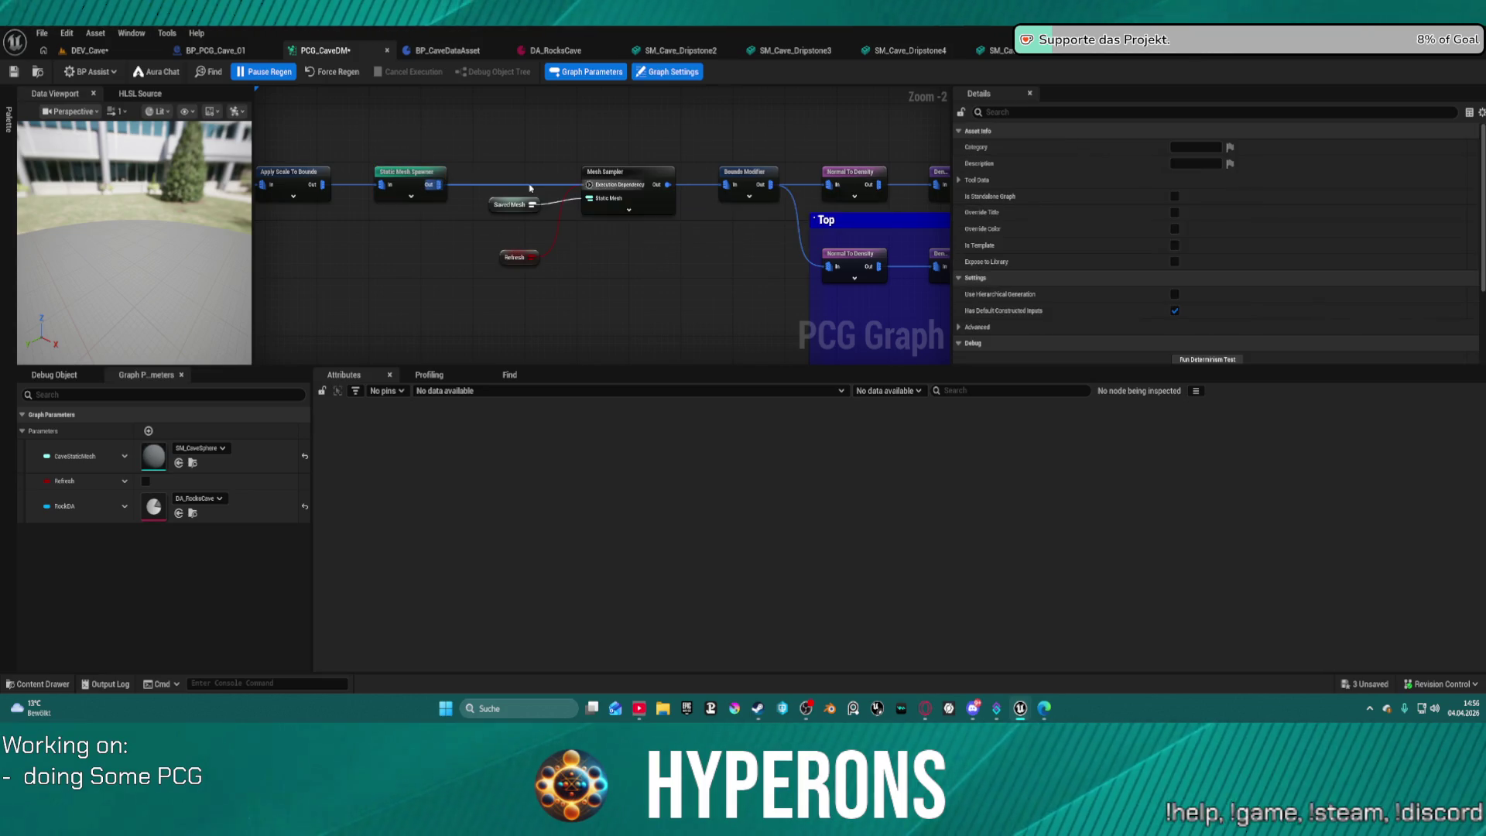
right_click(514, 188)
click(514, 191)
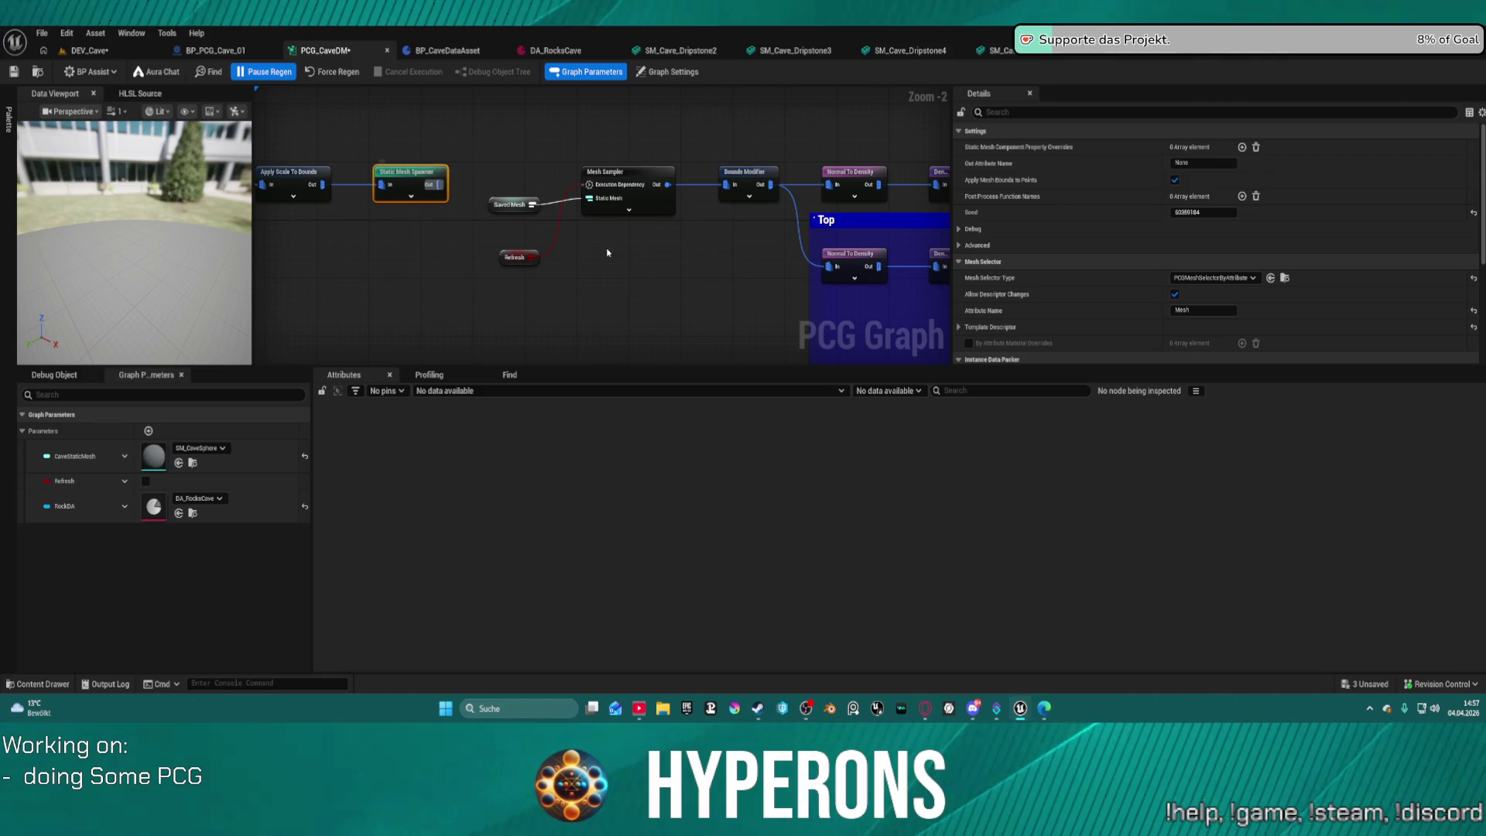
Connect the Static Mesh Spawner's Out pin to the Mesh Sampler input, then bring the Top comment row into view.
key(ctrl+z)
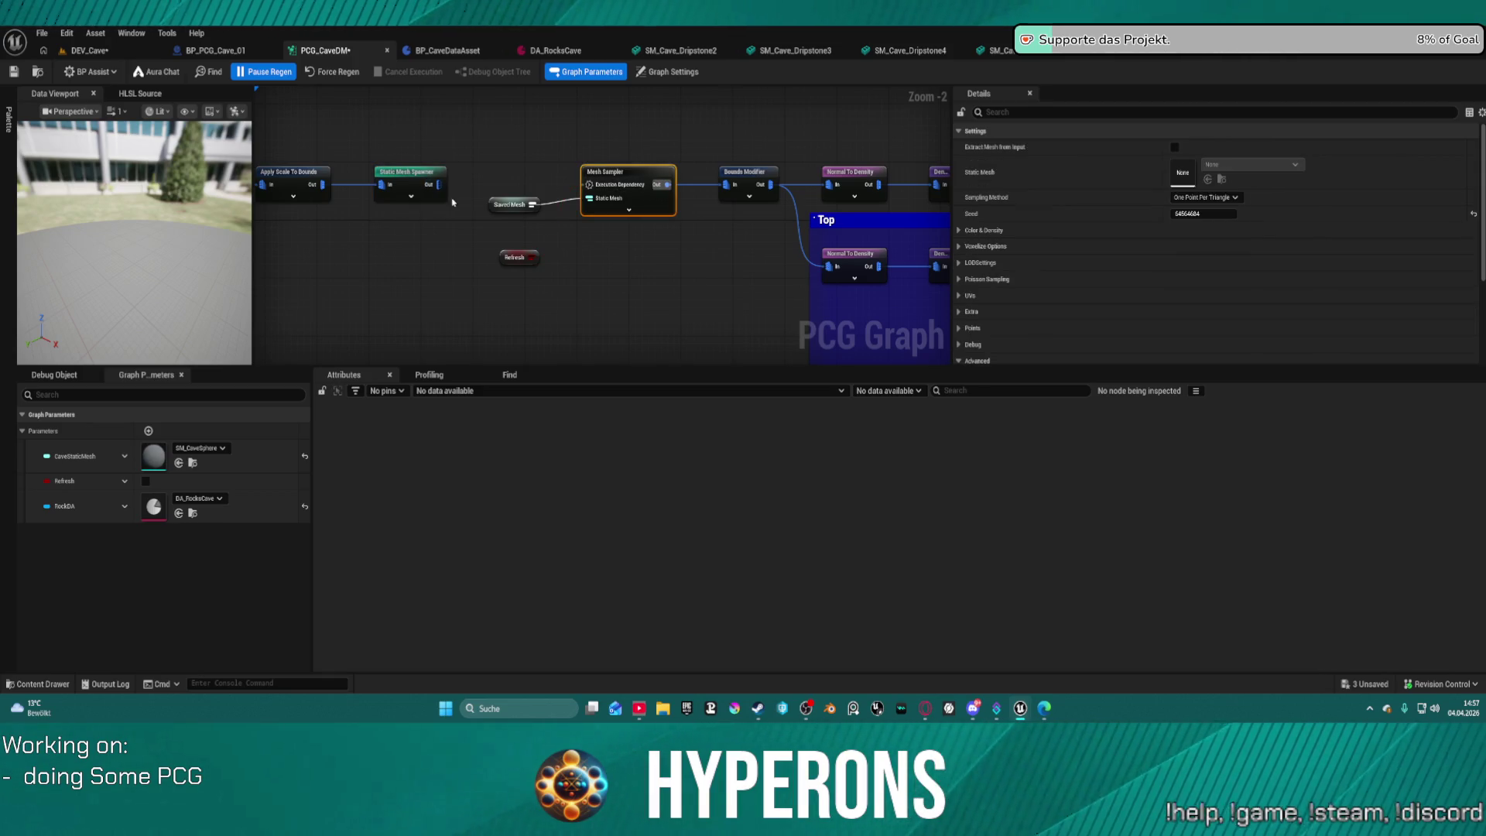
drag(435, 183, 588, 188)
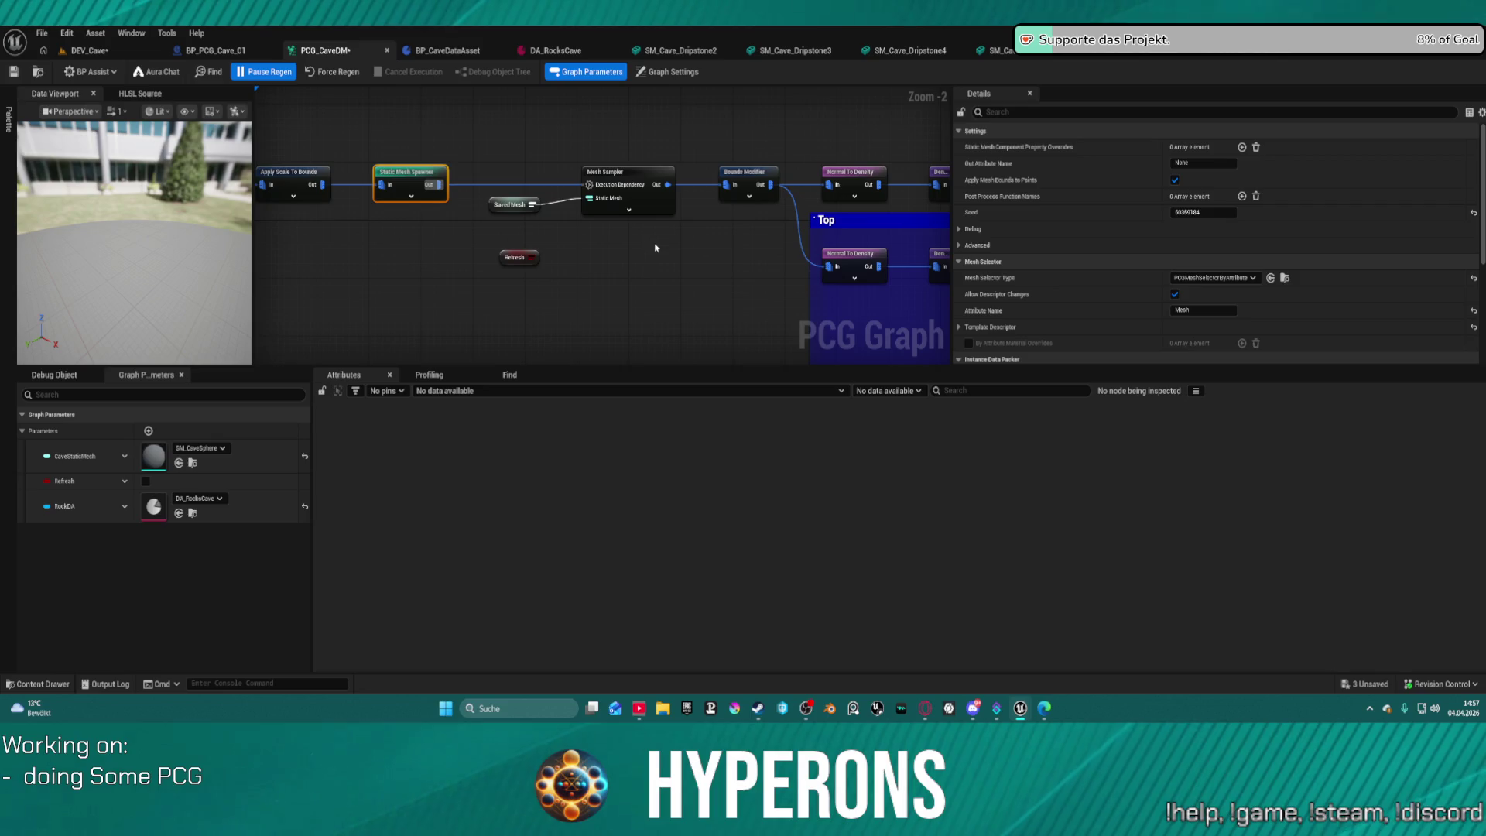
mouse_move(771, 259)
mouse_down()
mouse_move(582, 246)
mouse_move(464, 193)
mouse_move(359, 286)
mouse_move(391, 226)
mouse_move(757, 204)
mouse_move(757, 258)
mouse_move(364, 101)
mouse_up()
mouse_move(631, 192)
mouse_down()
mouse_move(648, 268)
mouse_move(604, 252)
mouse_move(618, 312)
mouse_move(749, 319)
mouse_up()
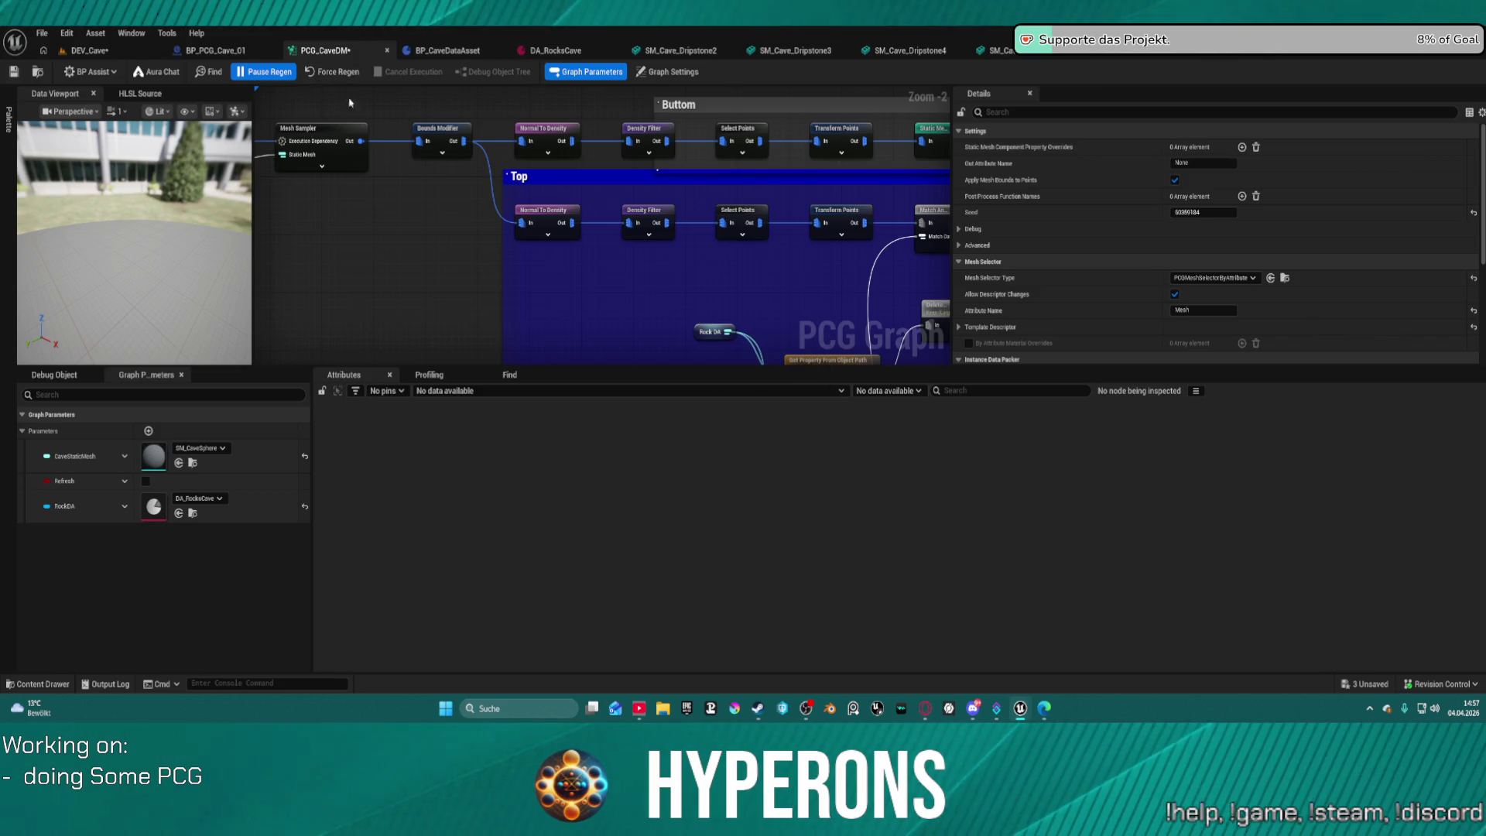
Browse to the asset and open PCG_CaveMesh from the CaveSystem folder.
click(36, 72)
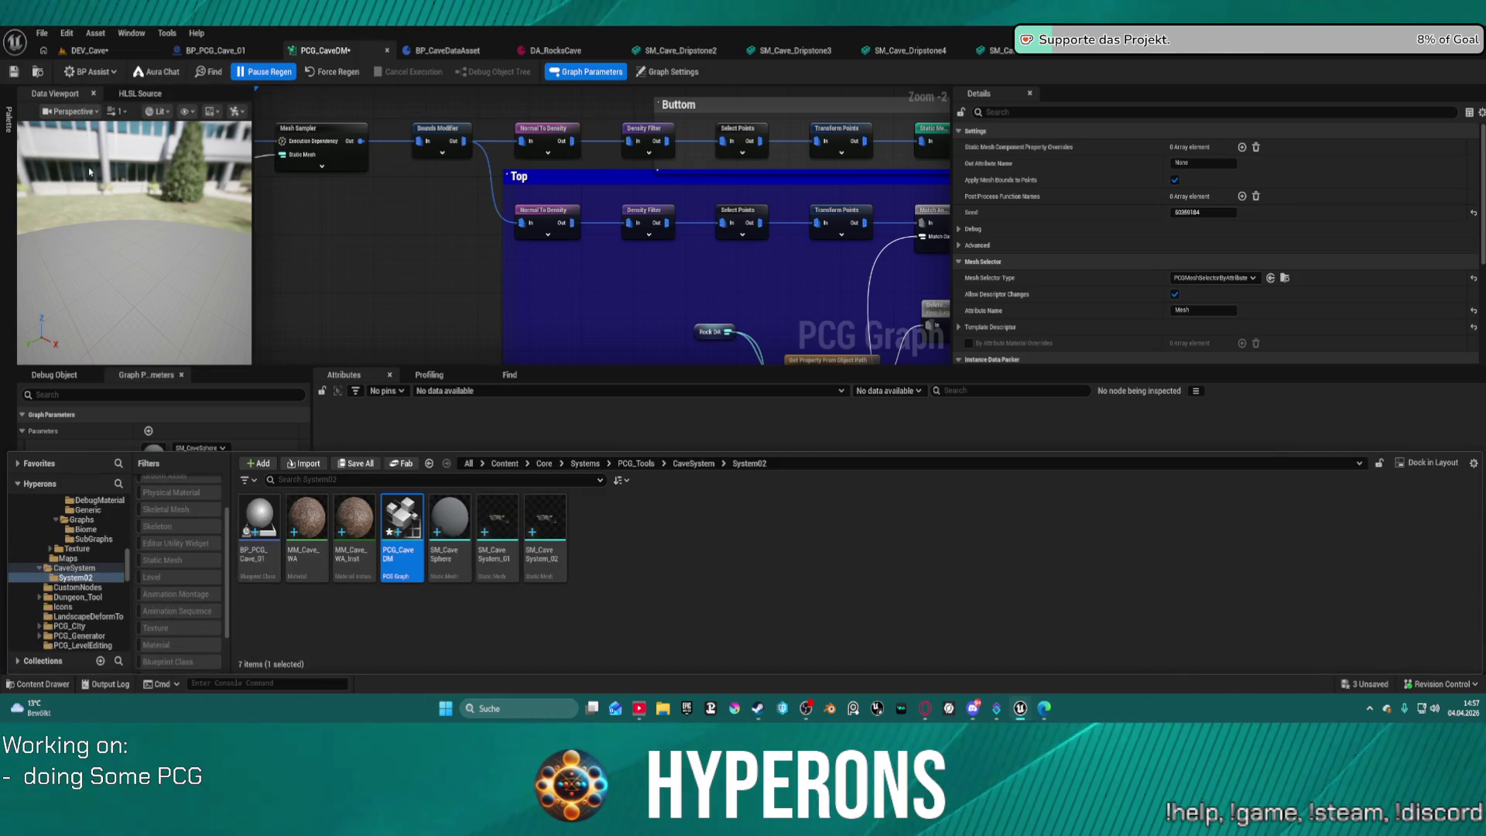
click(73, 568)
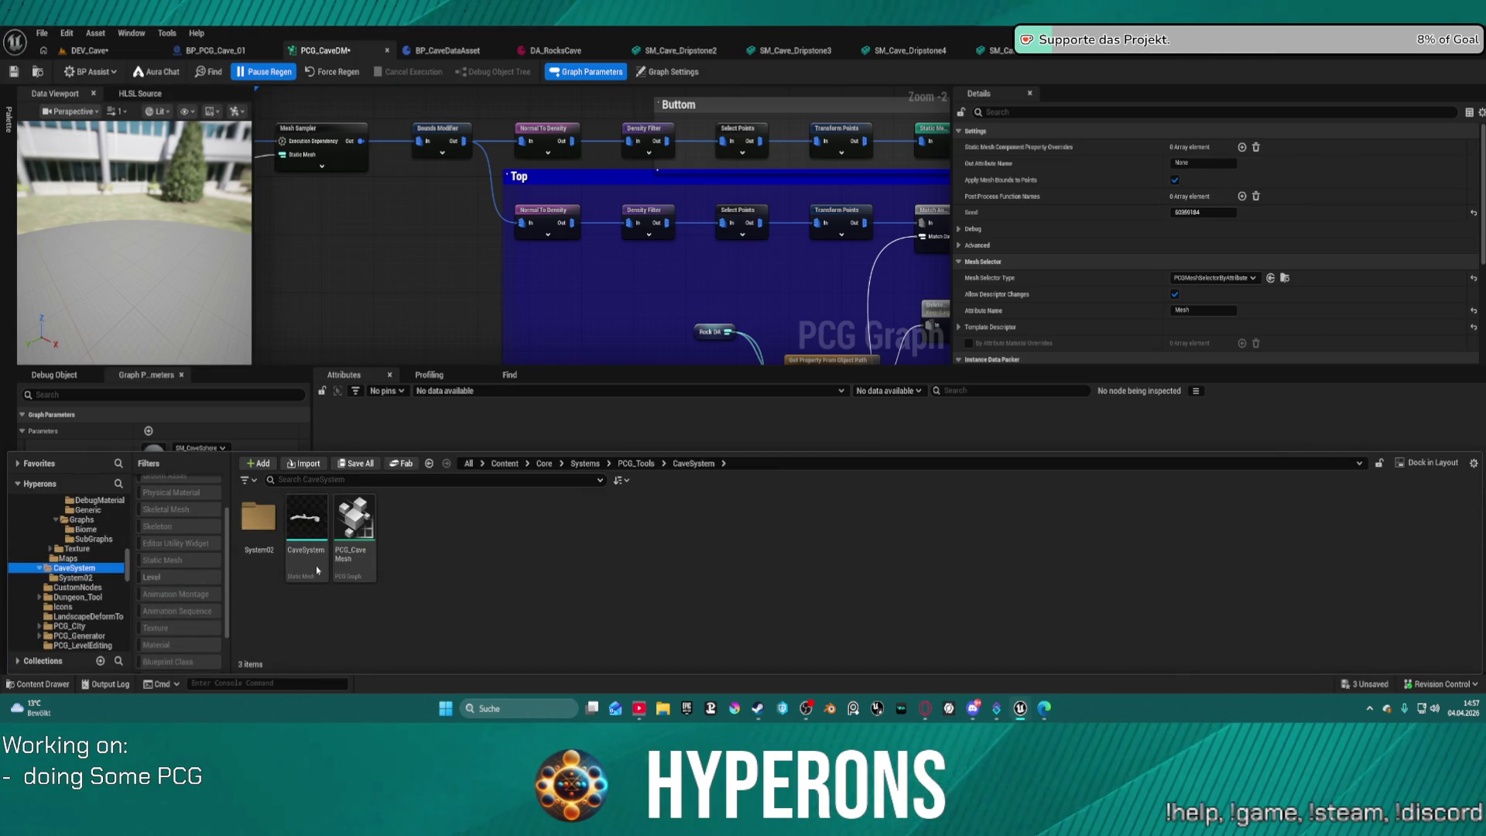
click(368, 555)
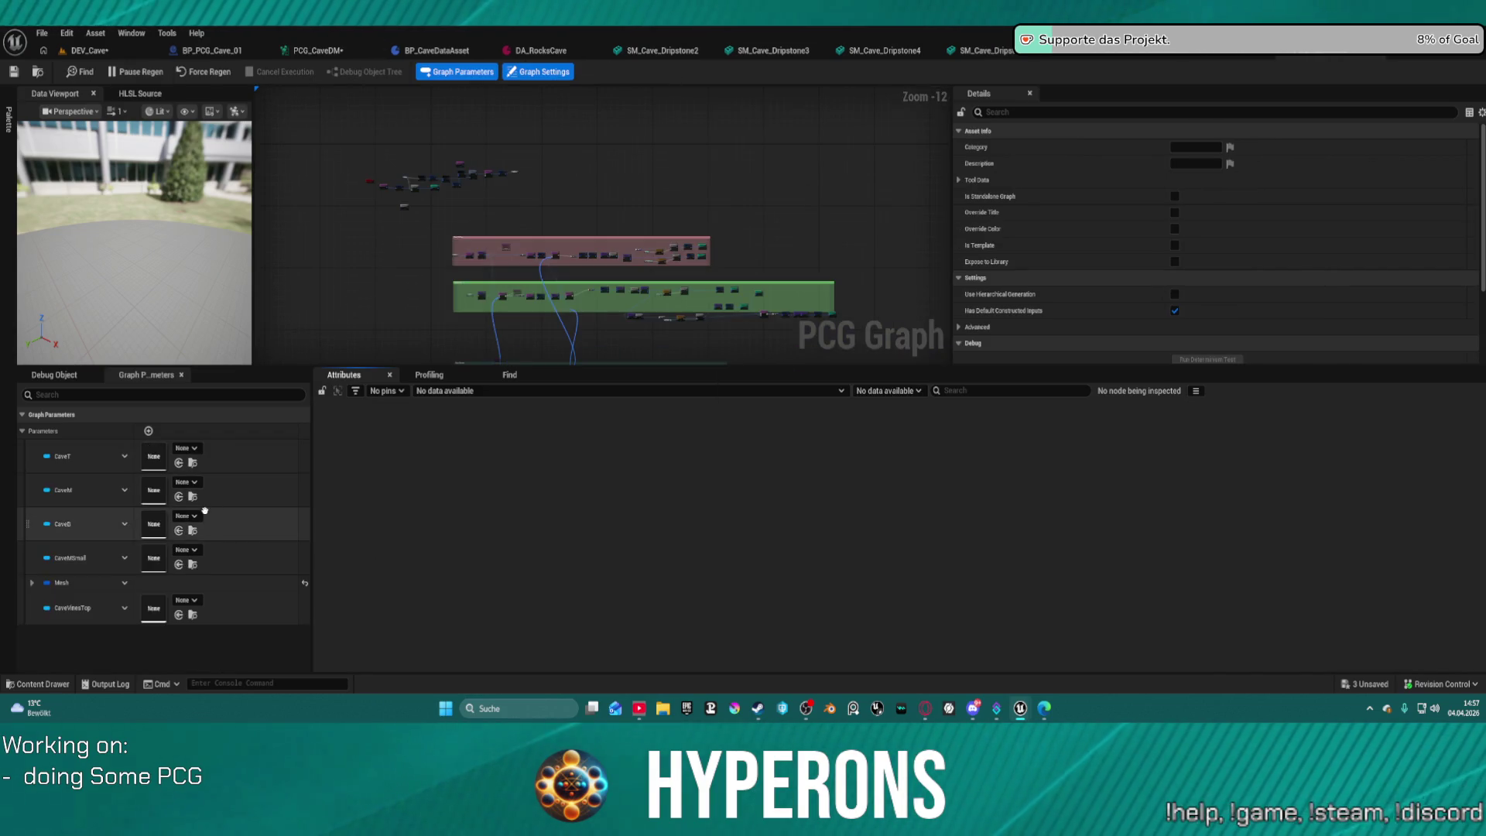
scroll(458, 93, up, 5)
scroll(478, 289, up, 6)
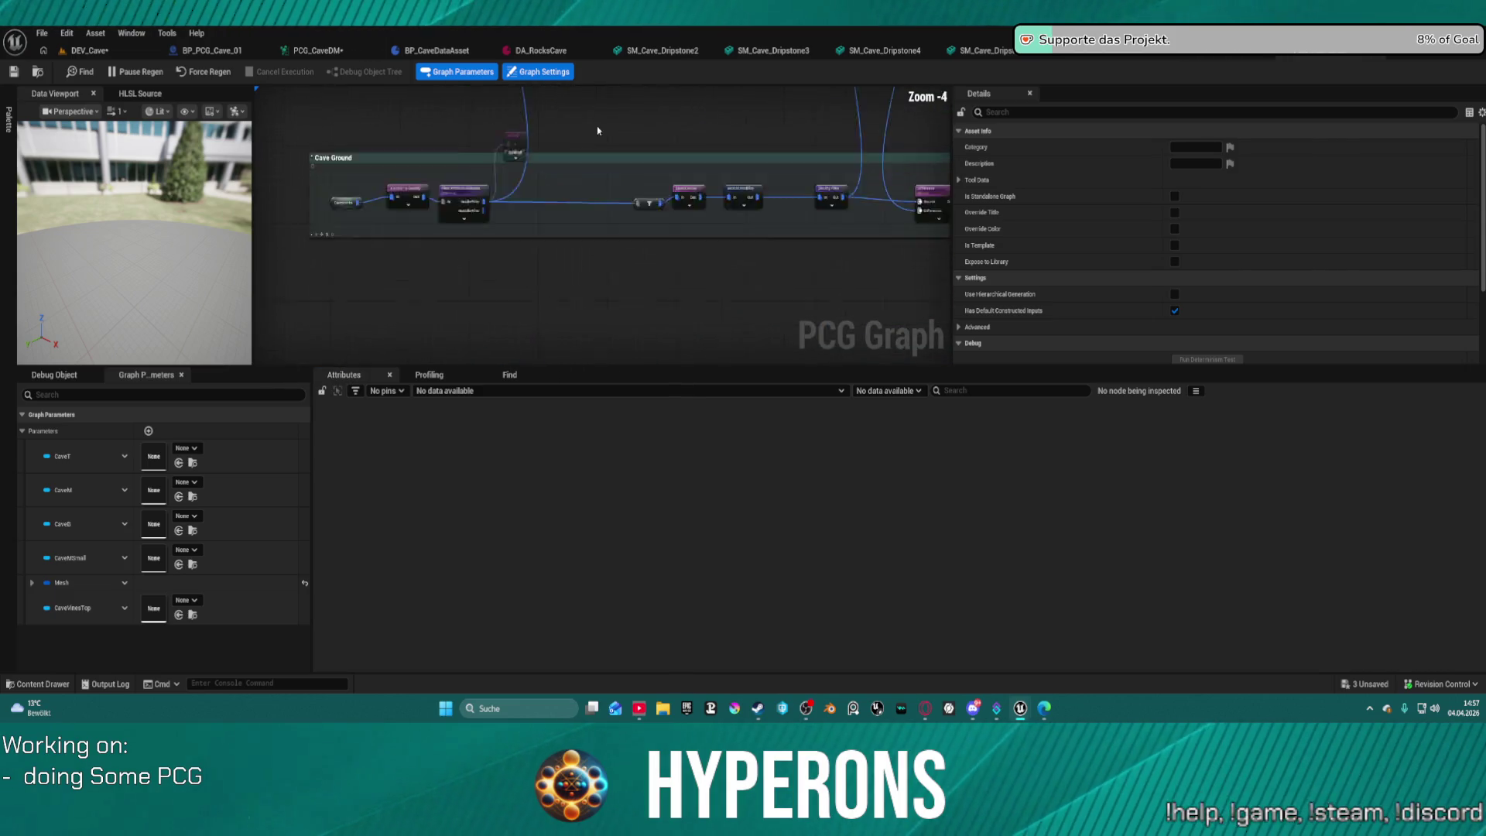
Inspect the Filter Attribute Elements nodes across the Cave Celling, pink and green rows.
click(478, 288)
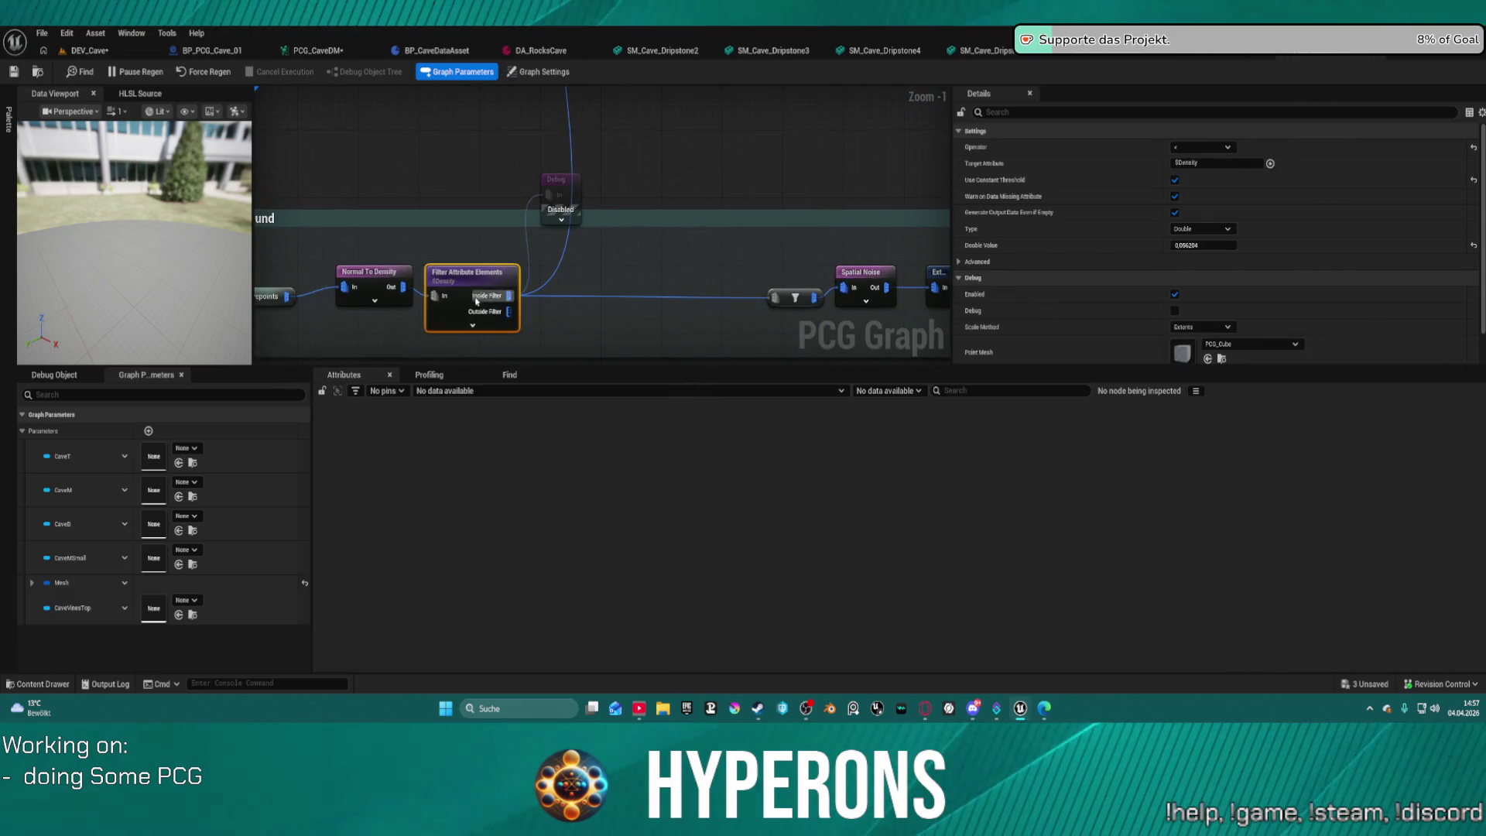
mouse_move(462, 186)
mouse_down()
mouse_move(600, 193)
mouse_move(614, 212)
mouse_move(605, 628)
mouse_move(526, 348)
mouse_move(527, 449)
mouse_move(527, 397)
mouse_up()
scroll(650, 224, down, 1)
drag(678, 254, 663, 271)
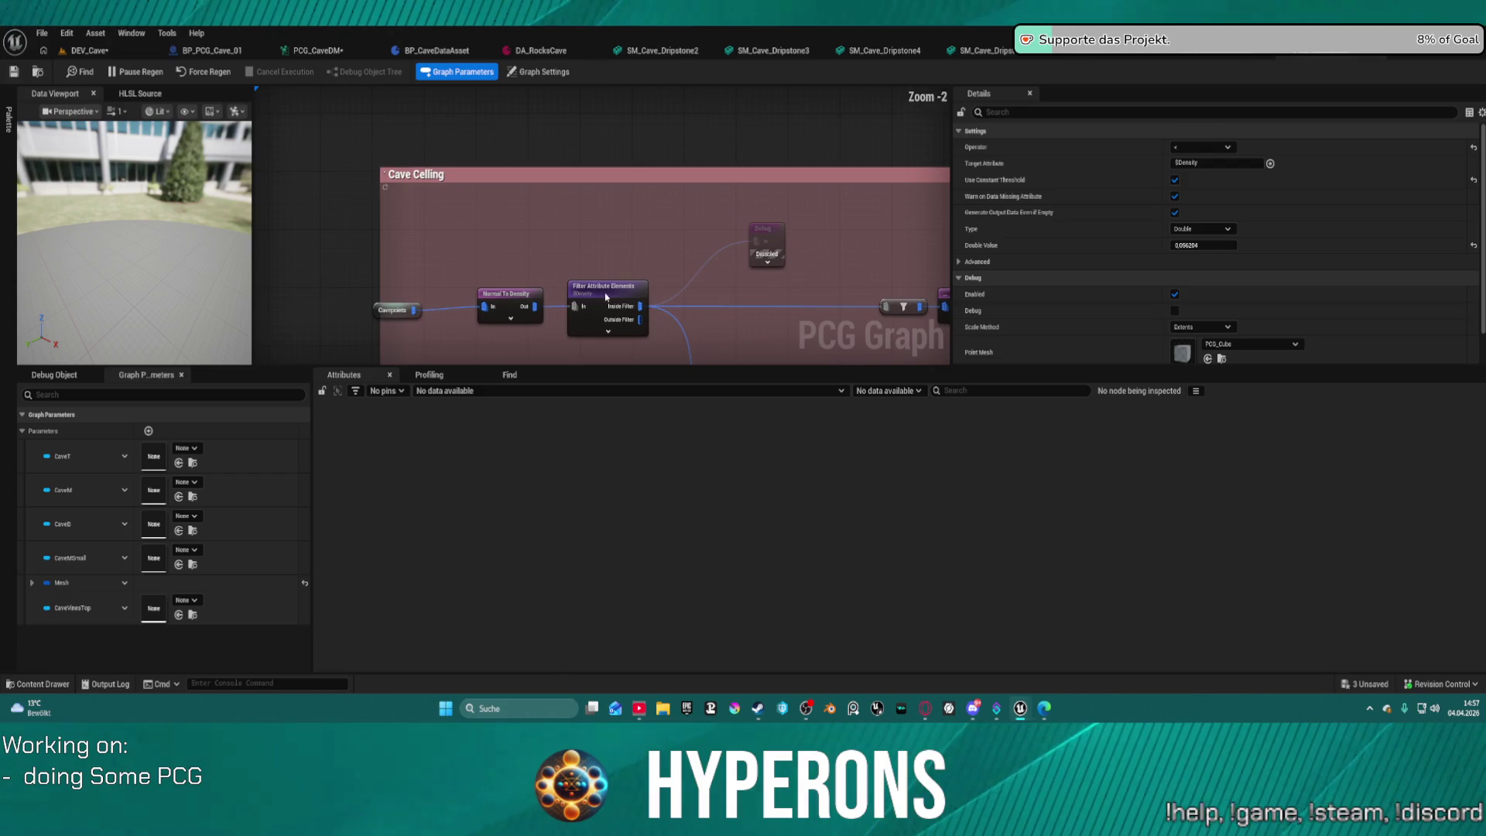
scroll(632, 283, down, 3)
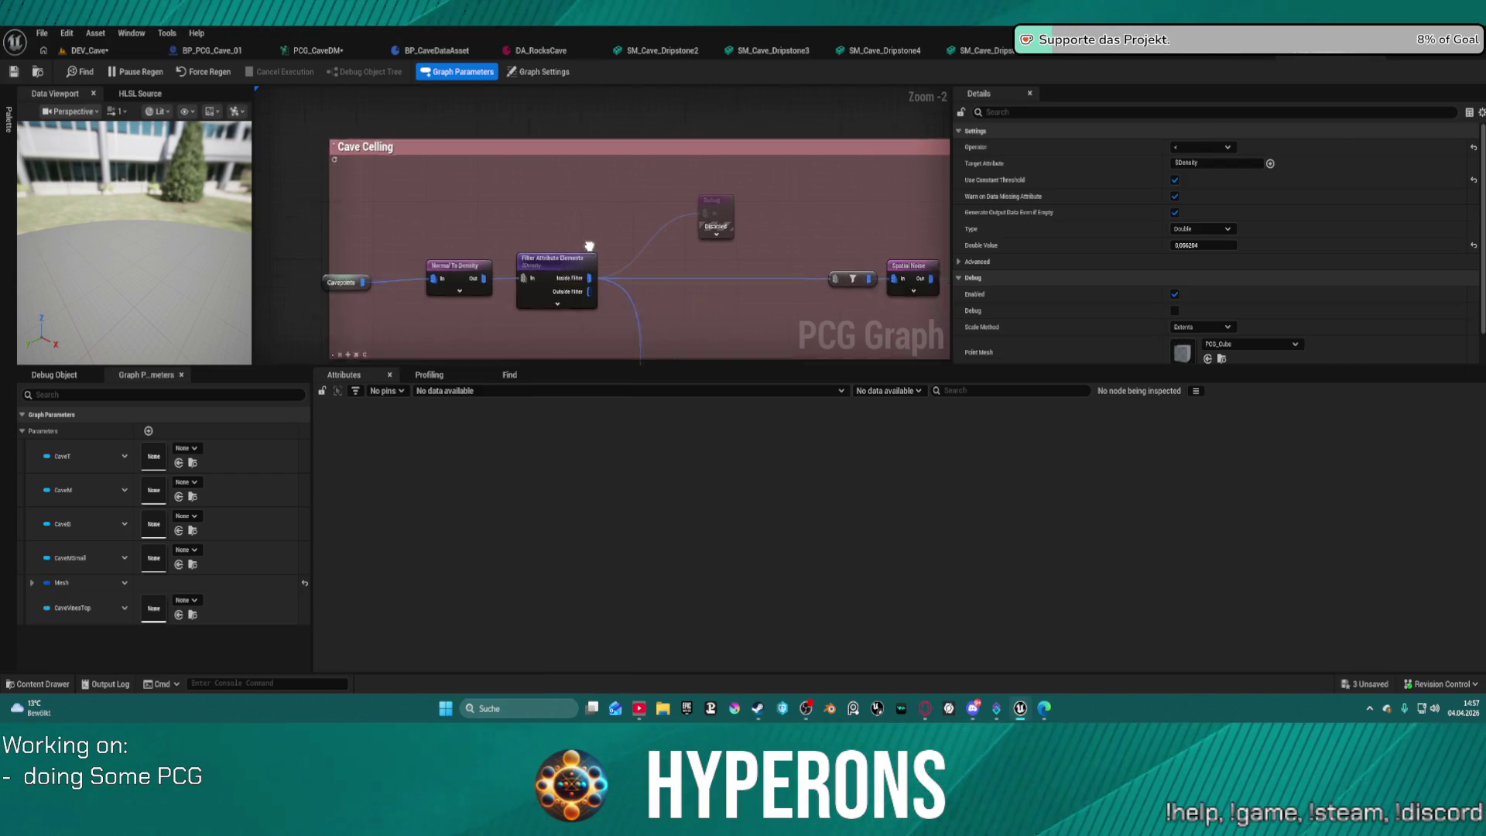
drag(375, 213, 312, 206)
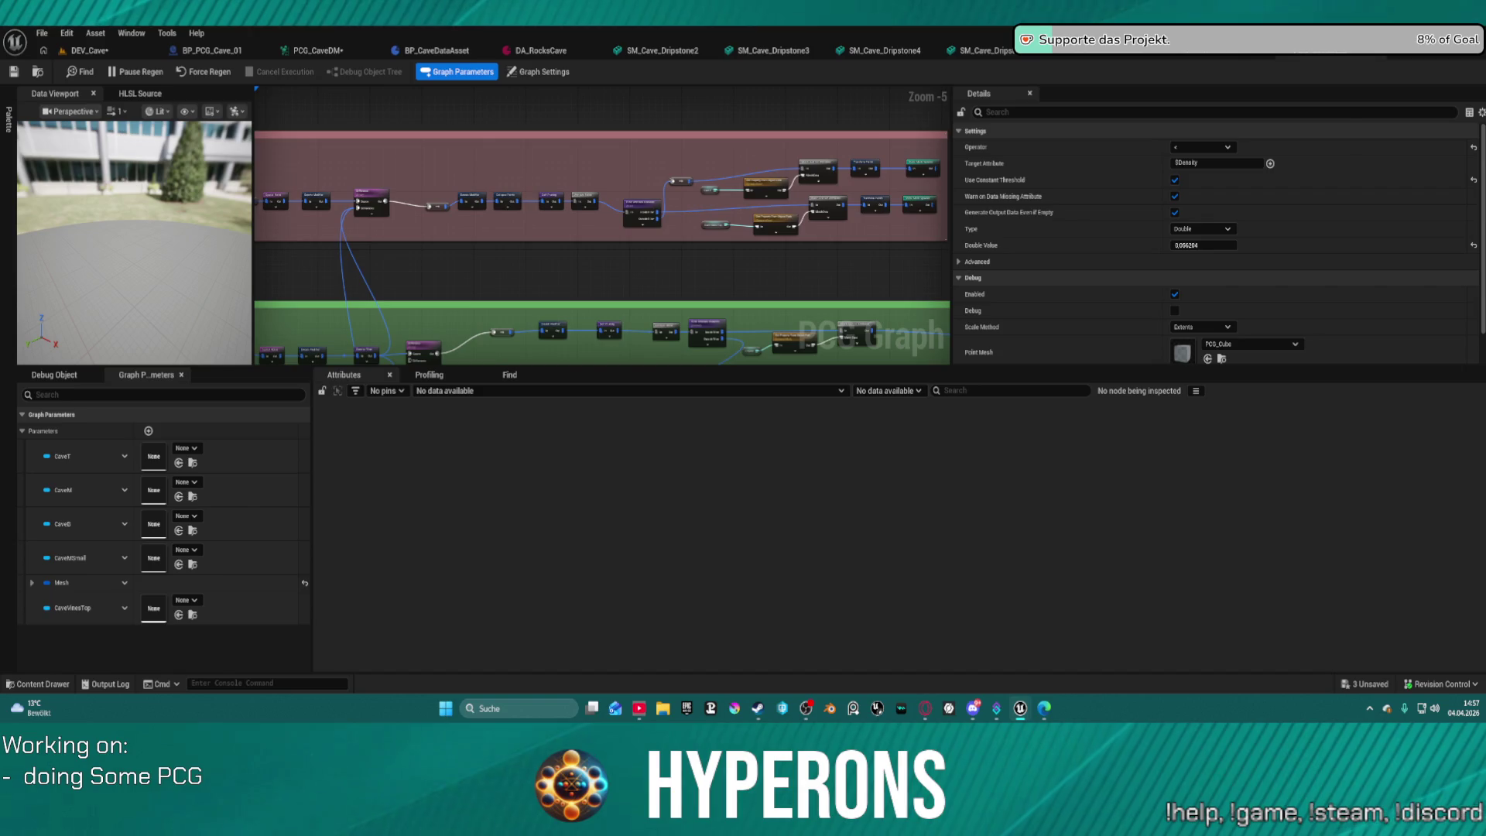
scroll(793, 186, up, 6)
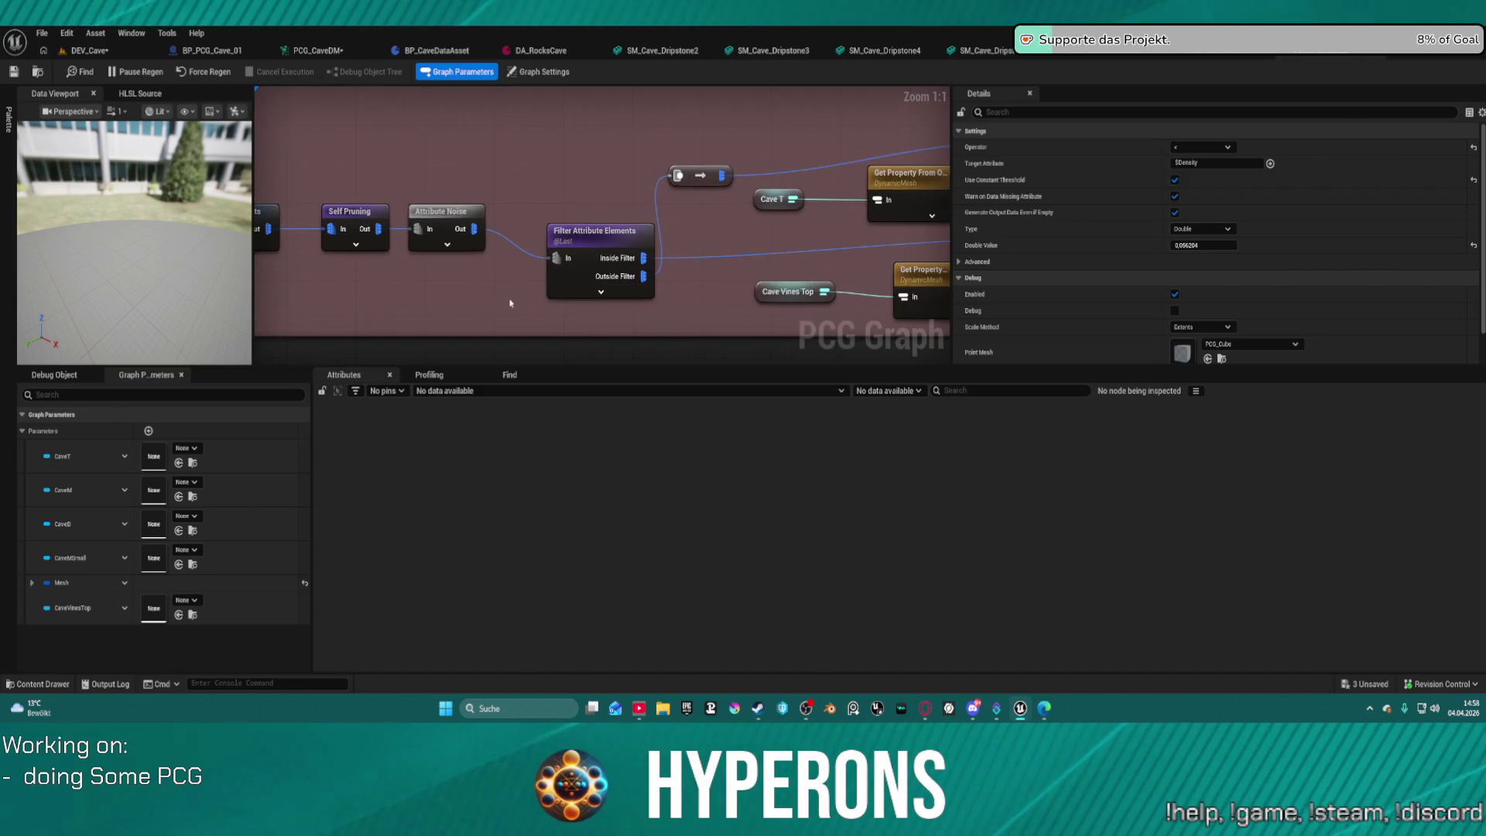
click(593, 240)
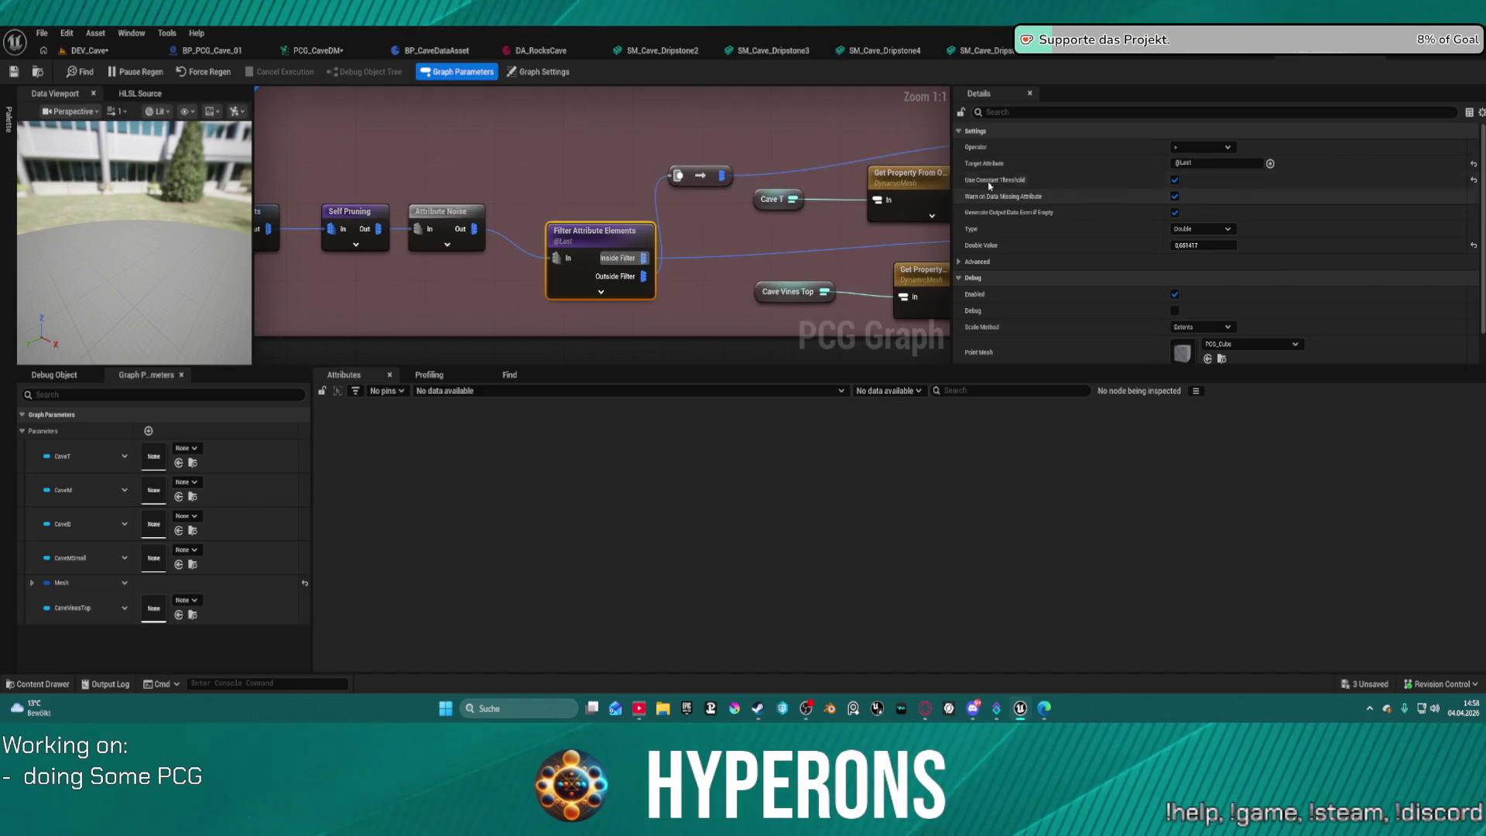
scroll(840, 288, down, 3)
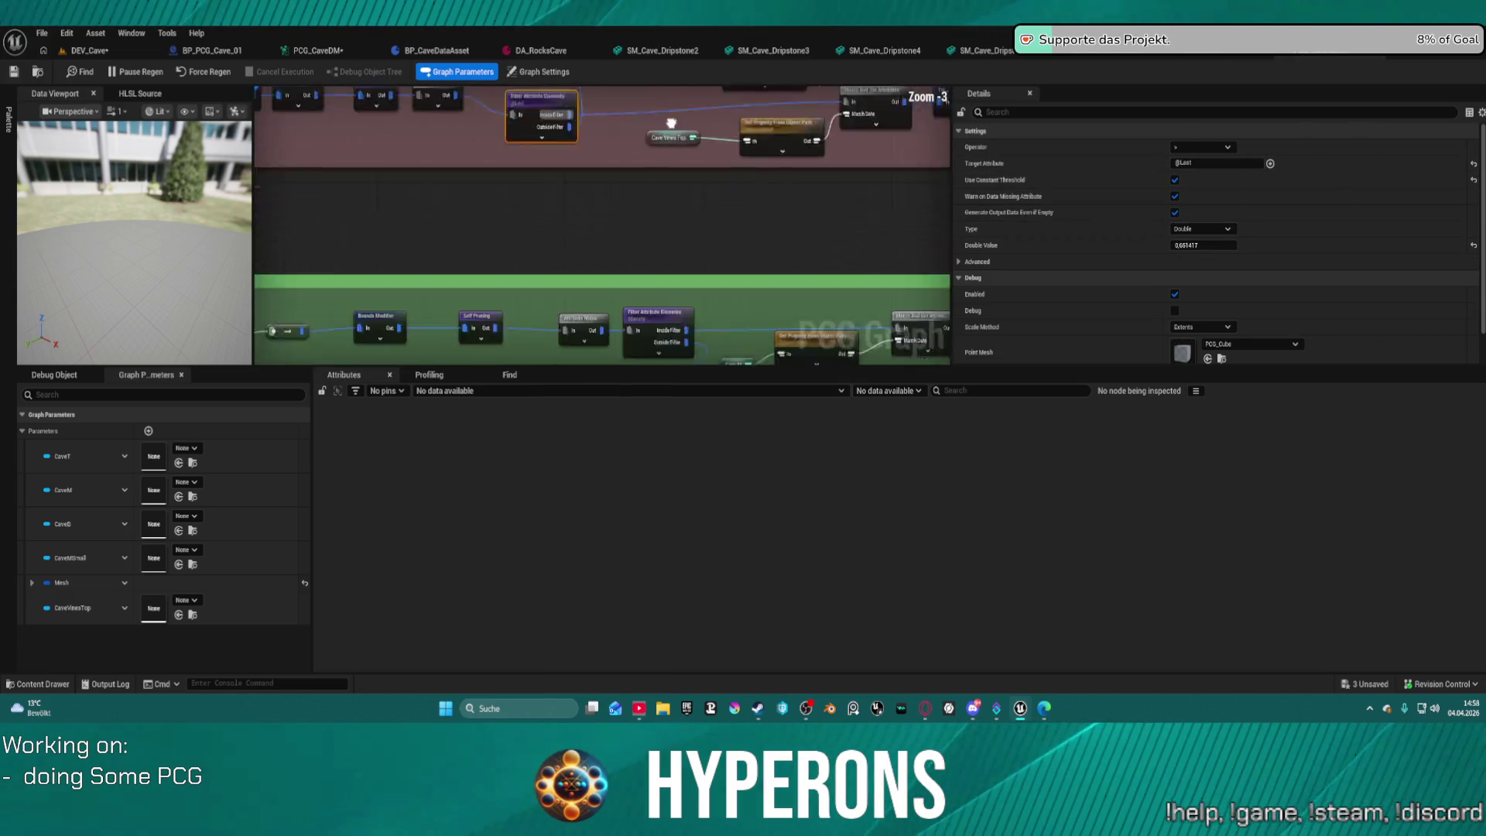
mouse_move(1004, 191)
mouse_down()
mouse_move(461, 201)
mouse_move(550, 202)
mouse_move(418, 283)
mouse_move(697, 310)
mouse_up()
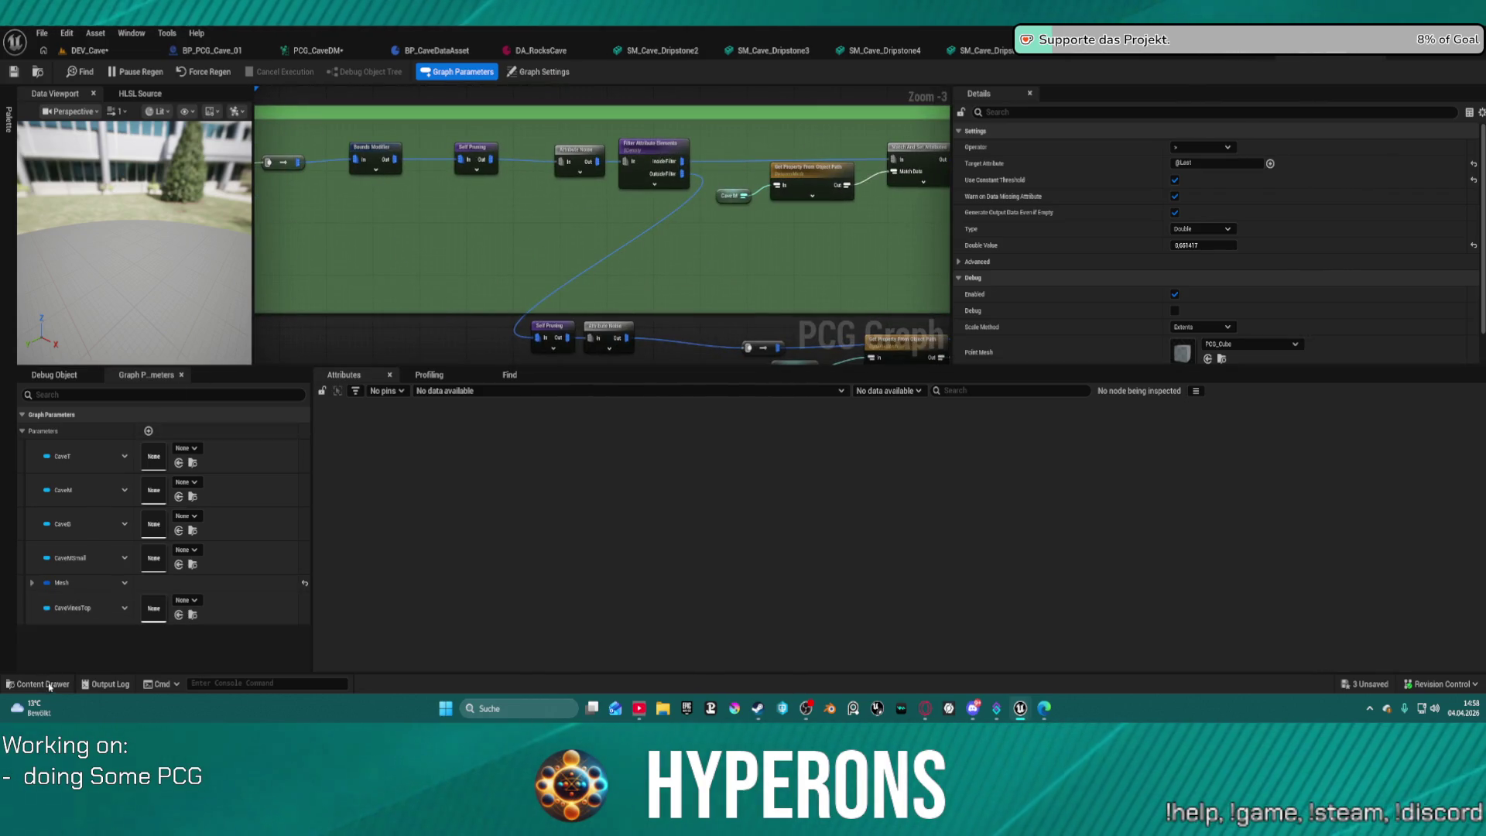
Open PCG_Dungeon_Main from the Dungeon_Tool folder and view its Input, Spline Sampler and Output nodes.
click(37, 684)
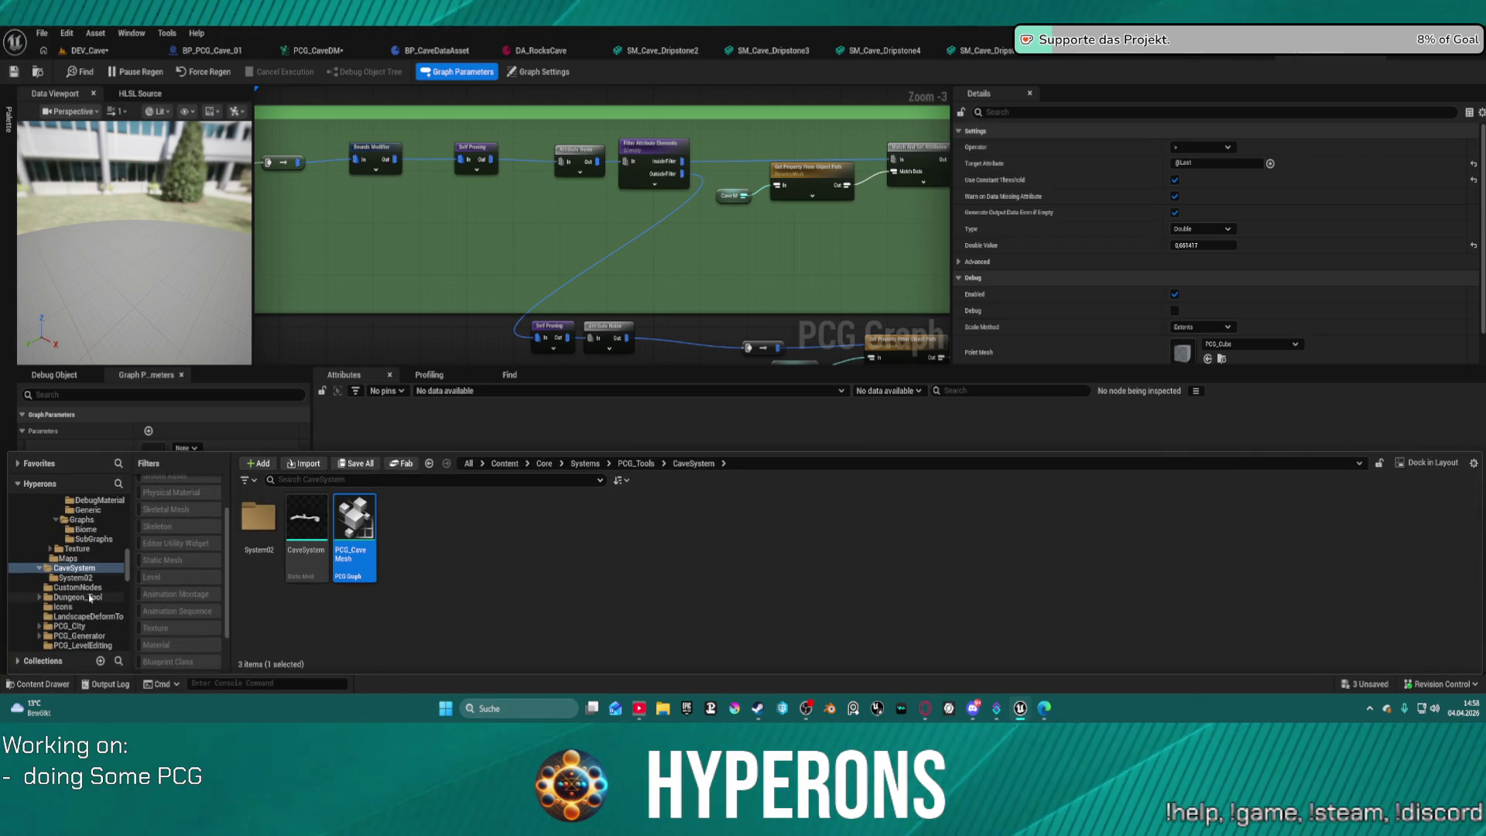
scroll(85, 617, up, 3)
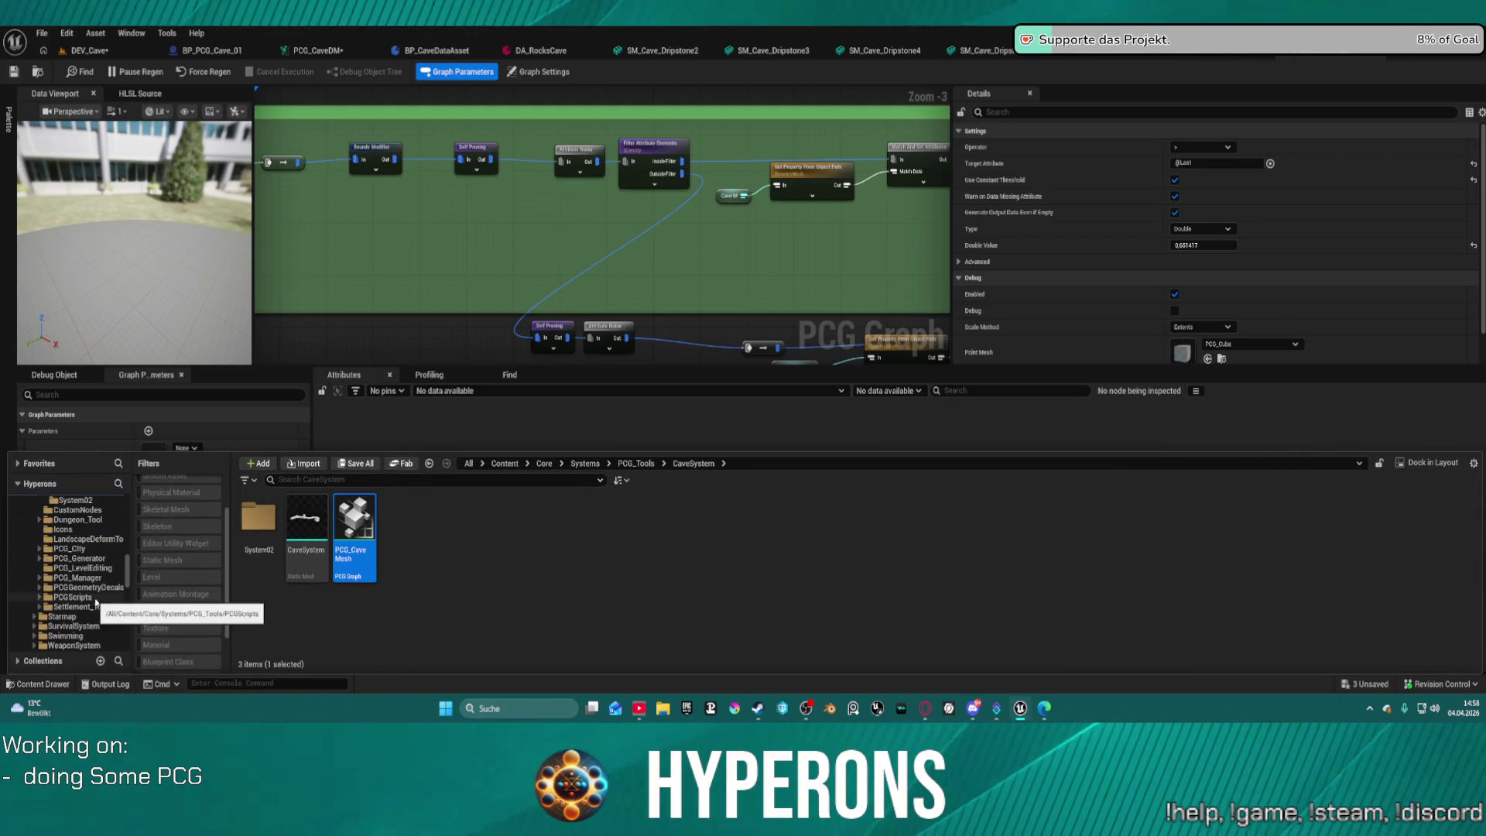
scroll(109, 582, up, 2)
scroll(113, 577, up, 6)
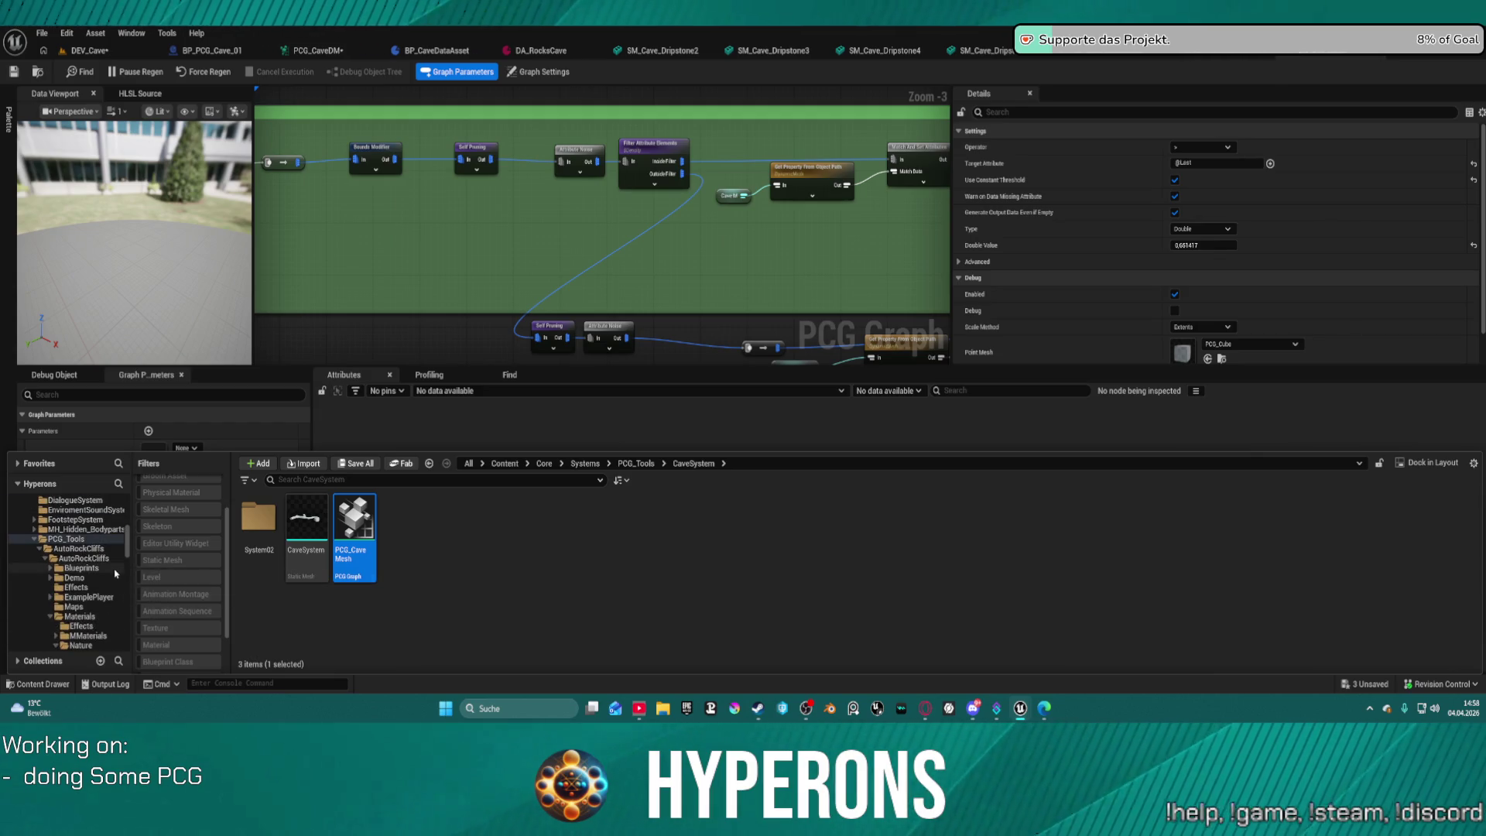
scroll(121, 570, down, 8)
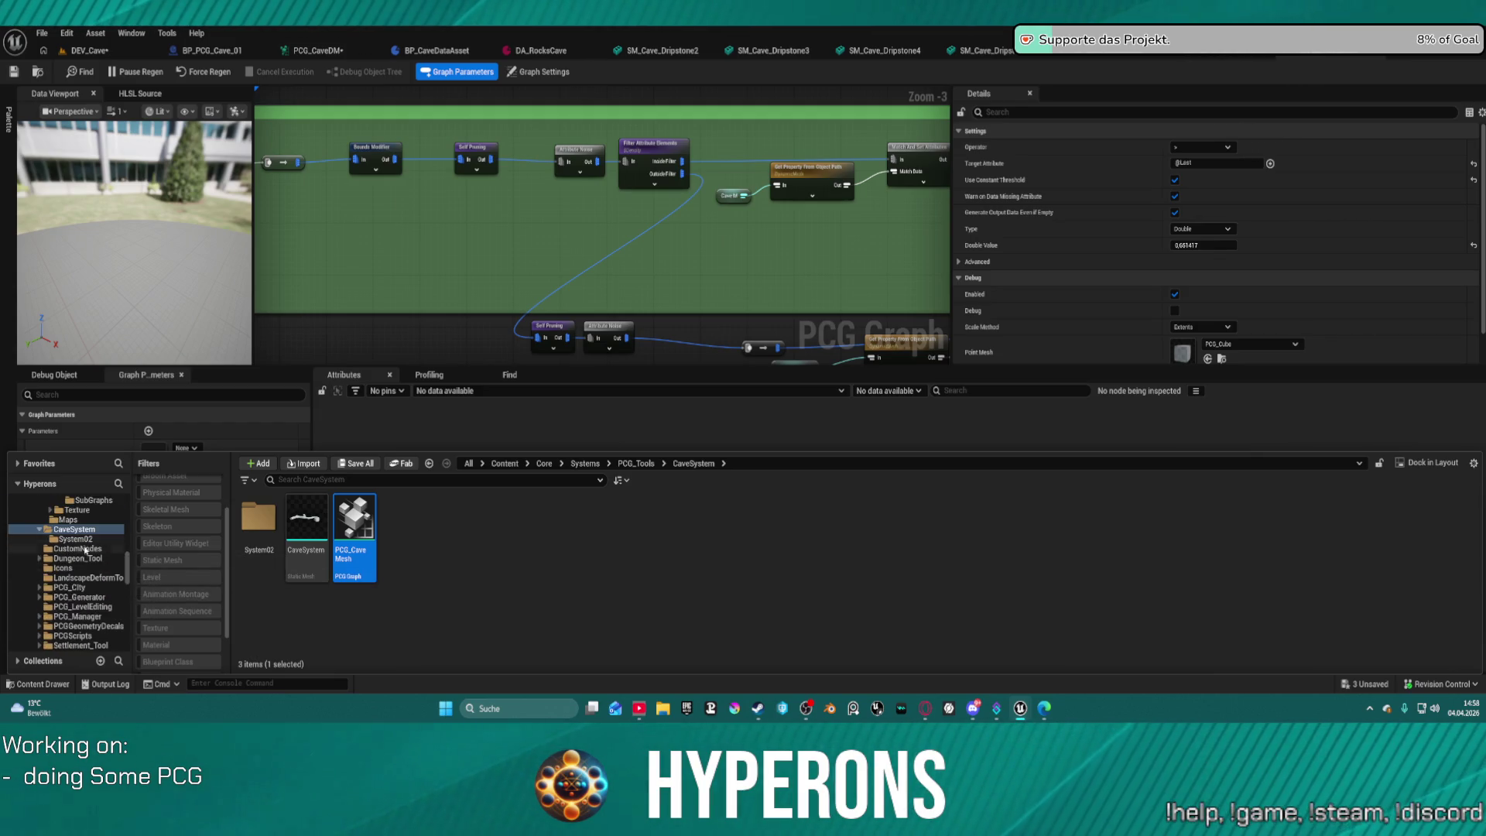
click(86, 560)
double_click(551, 577)
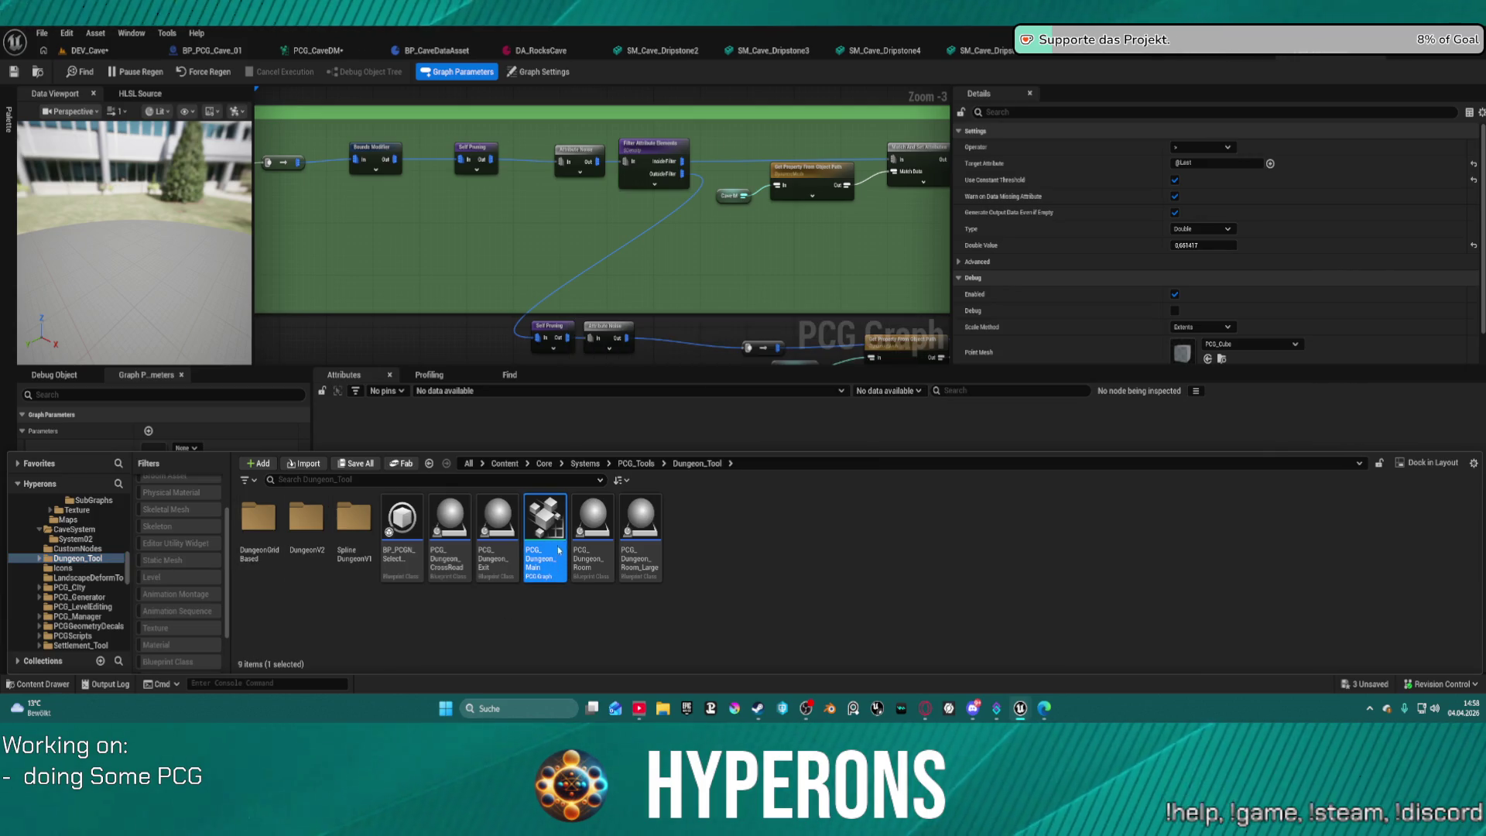
scroll(586, 190, up, 4)
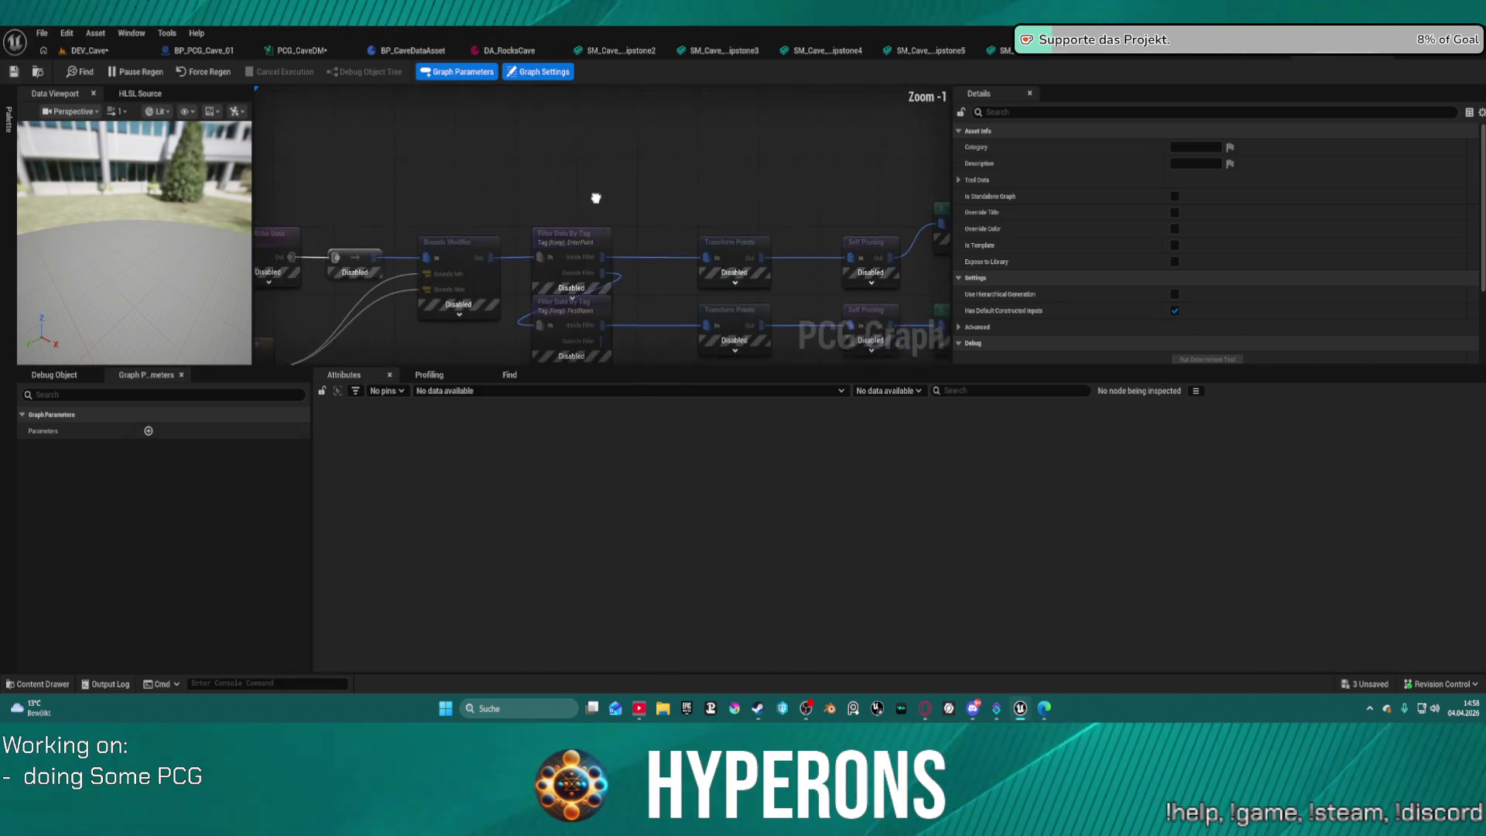
mouse_move(579, 174)
mouse_down()
mouse_move(418, 189)
mouse_move(457, 333)
mouse_move(453, 318)
mouse_up()
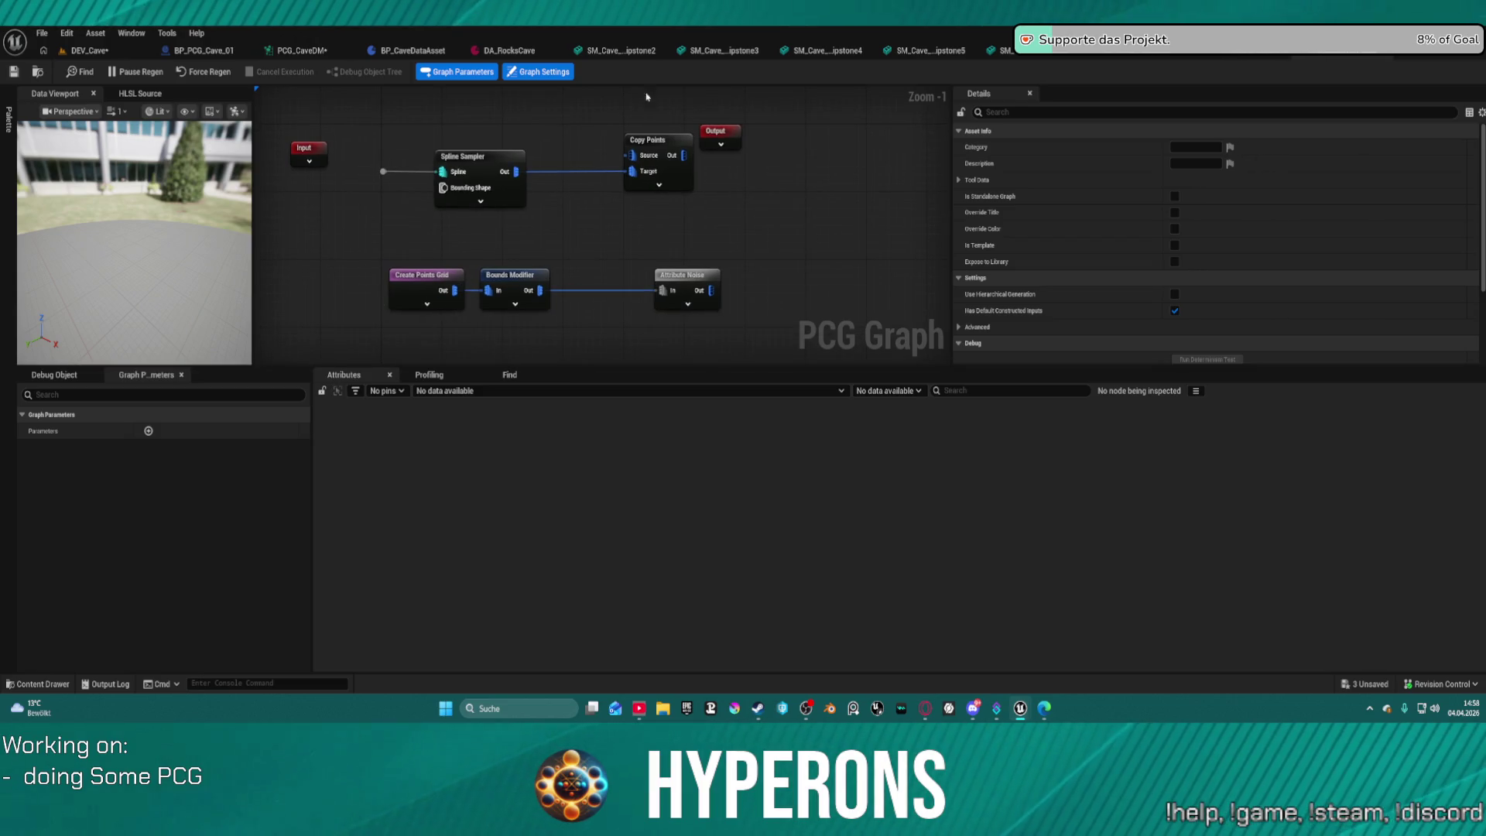
Open PCG_DungeonSpline_Main from the SplineDungeonV1 folder.
key(ctrl+space)
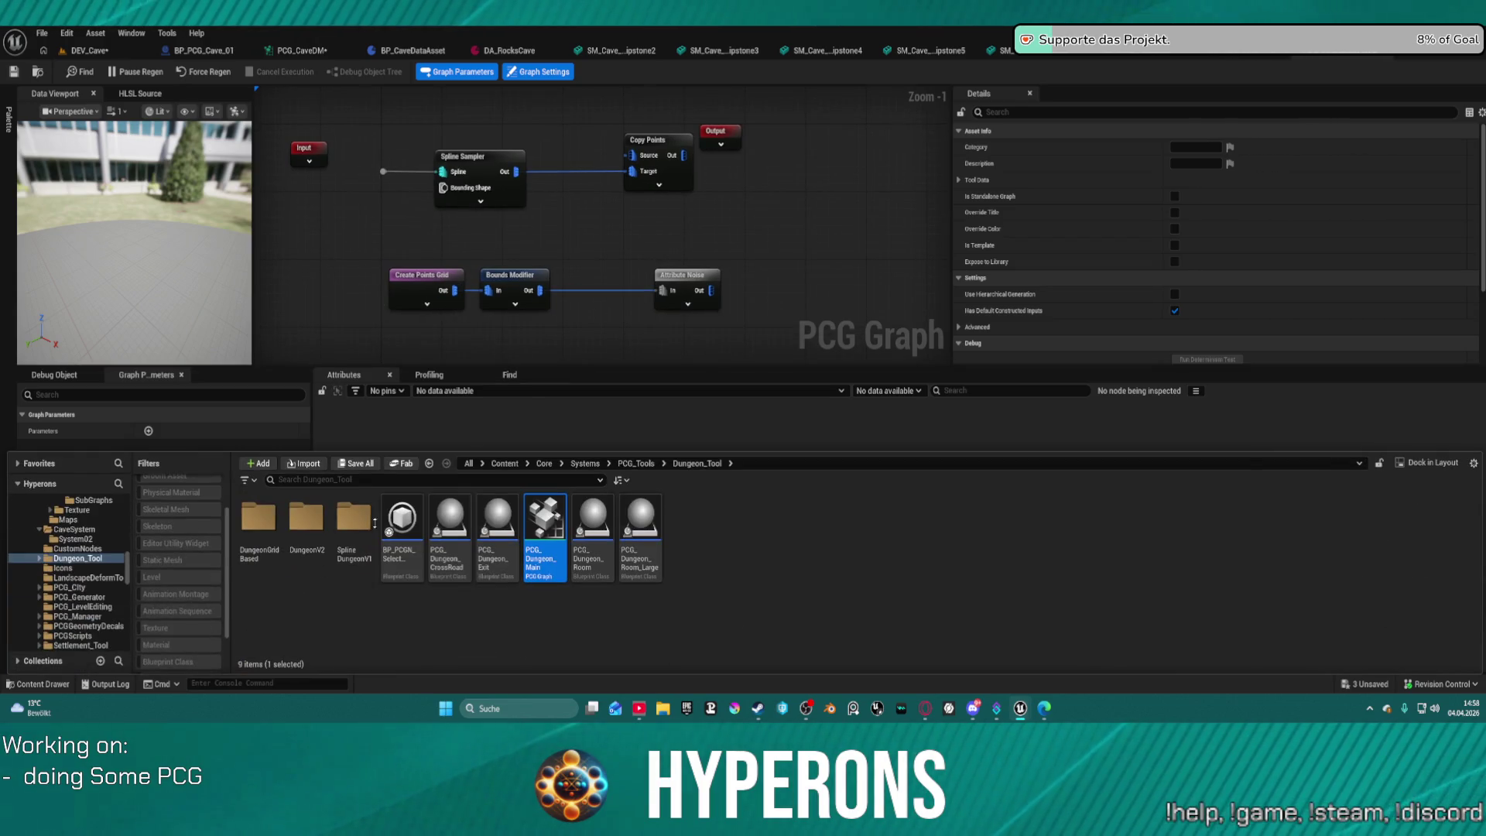
double_click(352, 526)
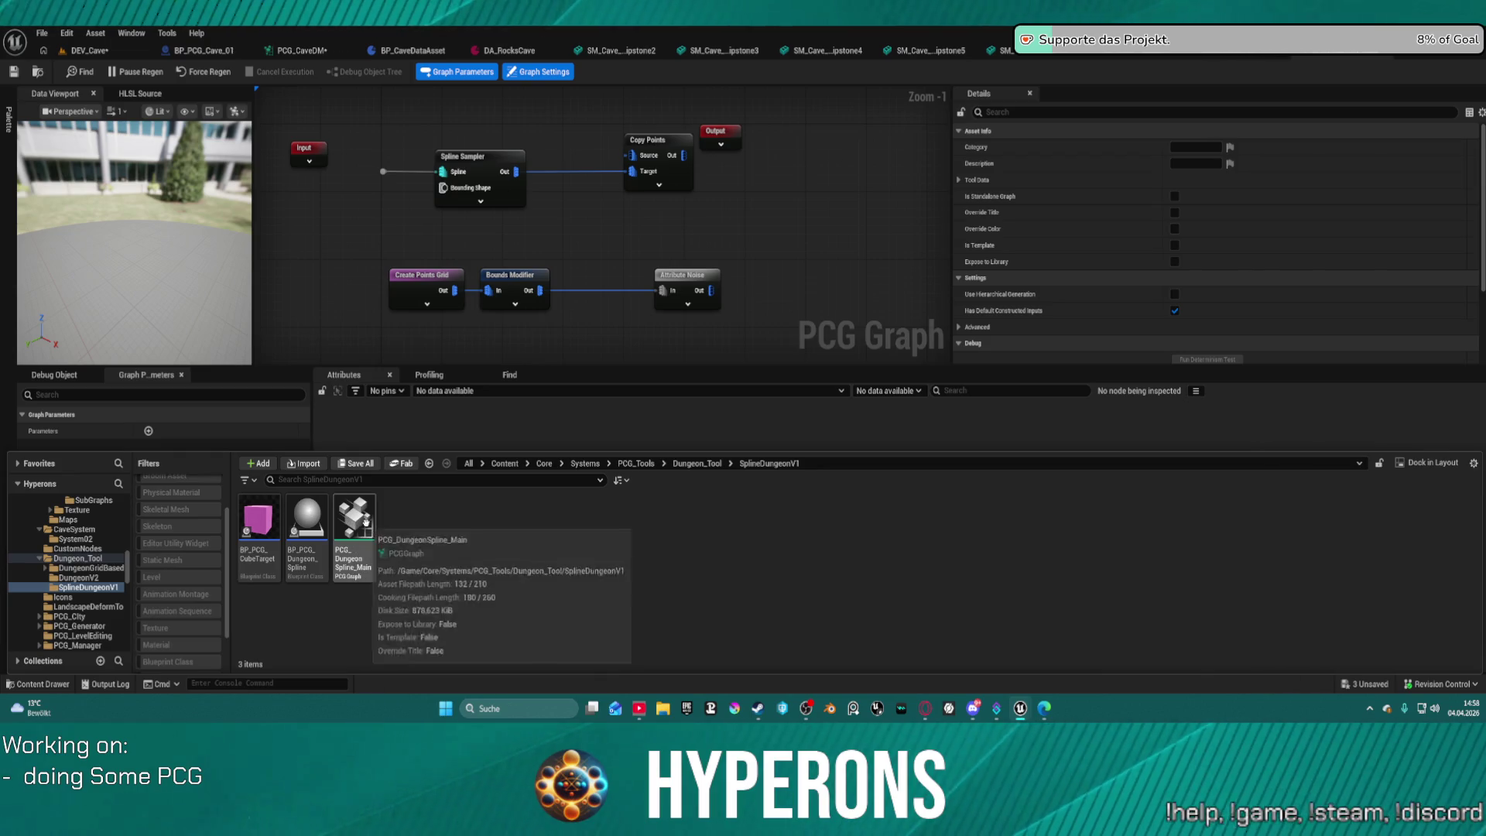
double_click(373, 518)
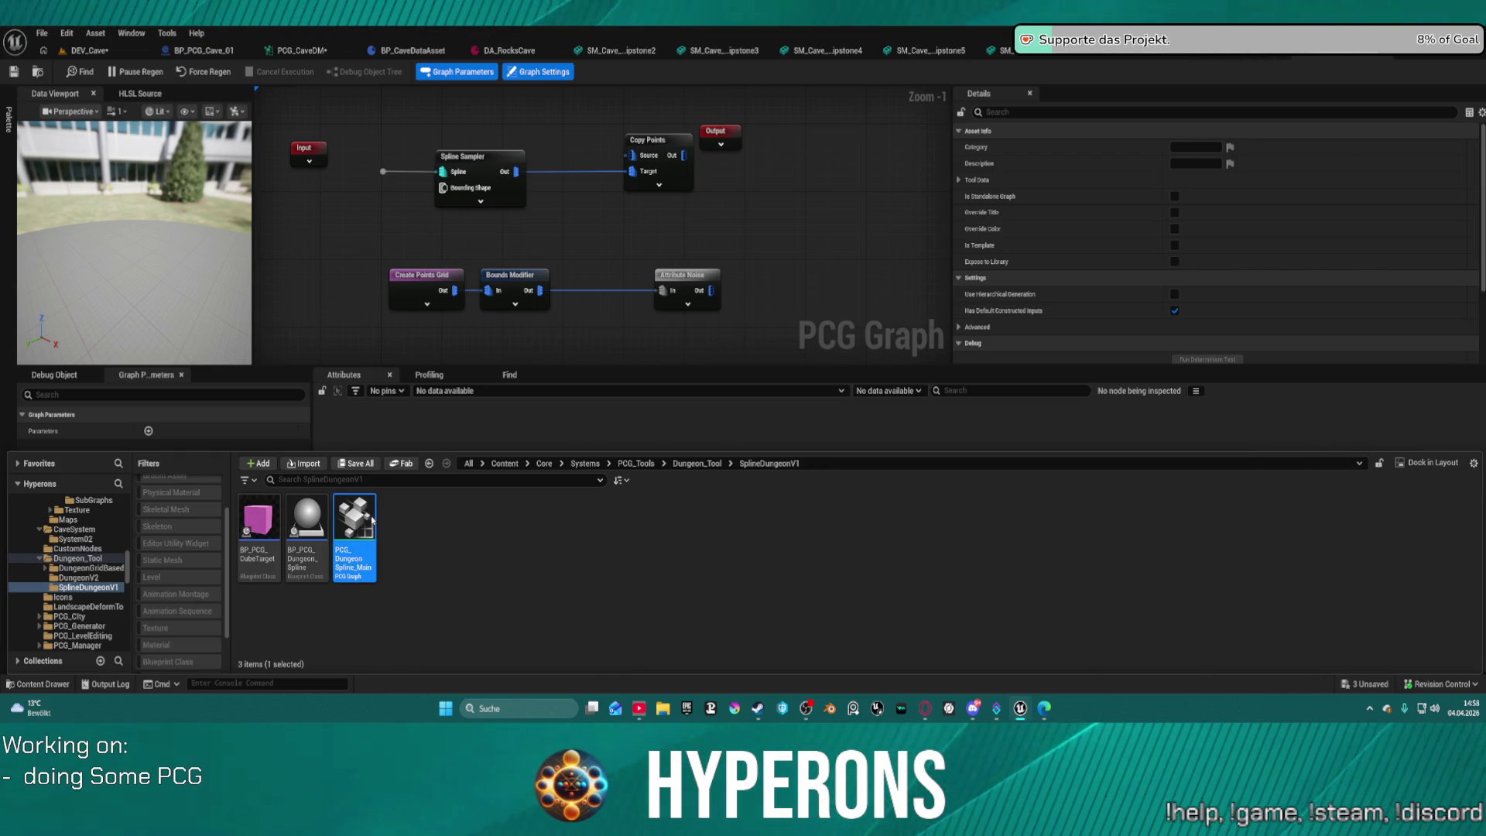
scroll(637, 173, up, 9)
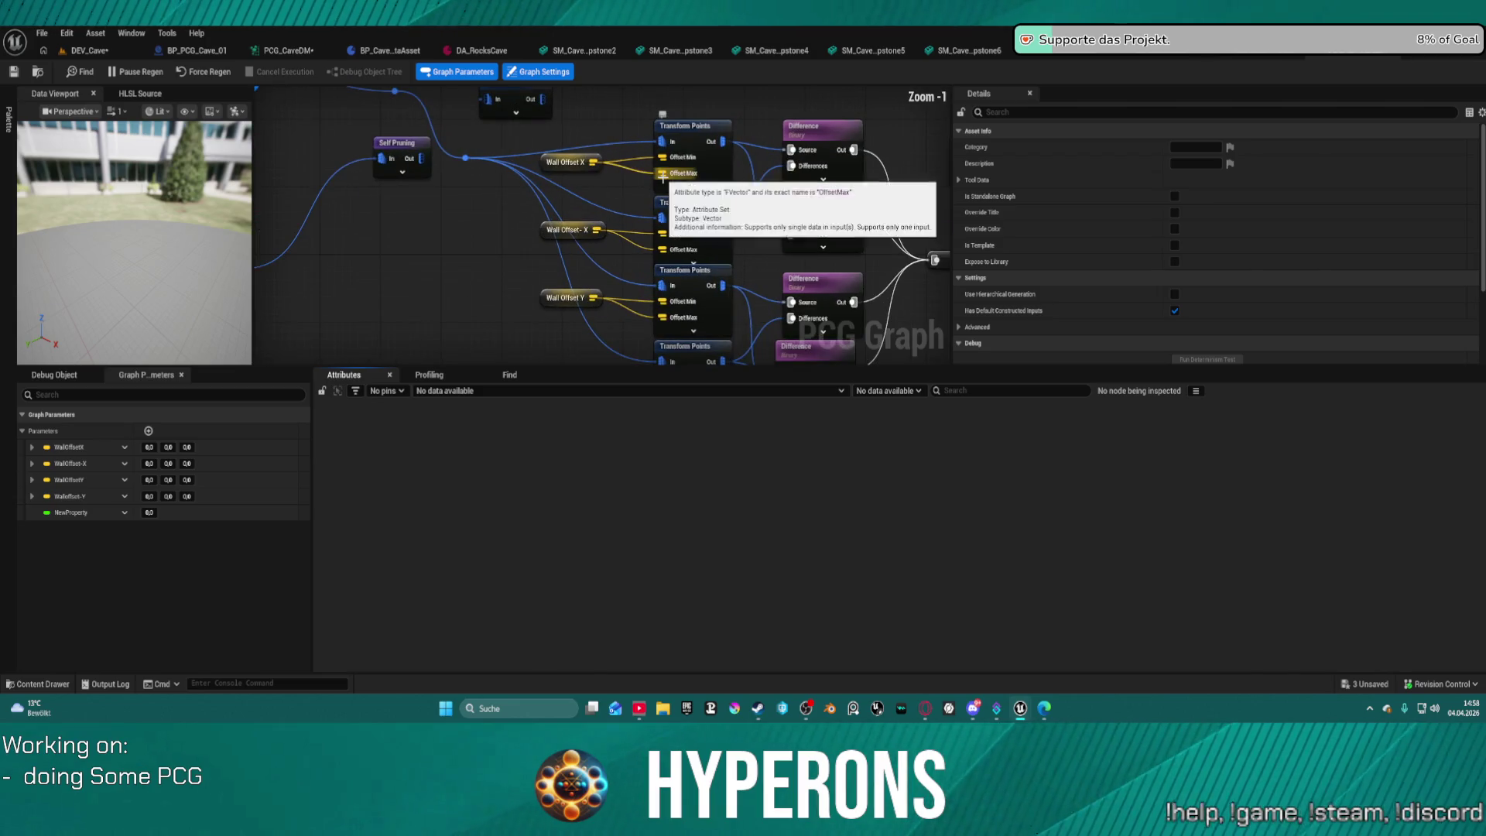
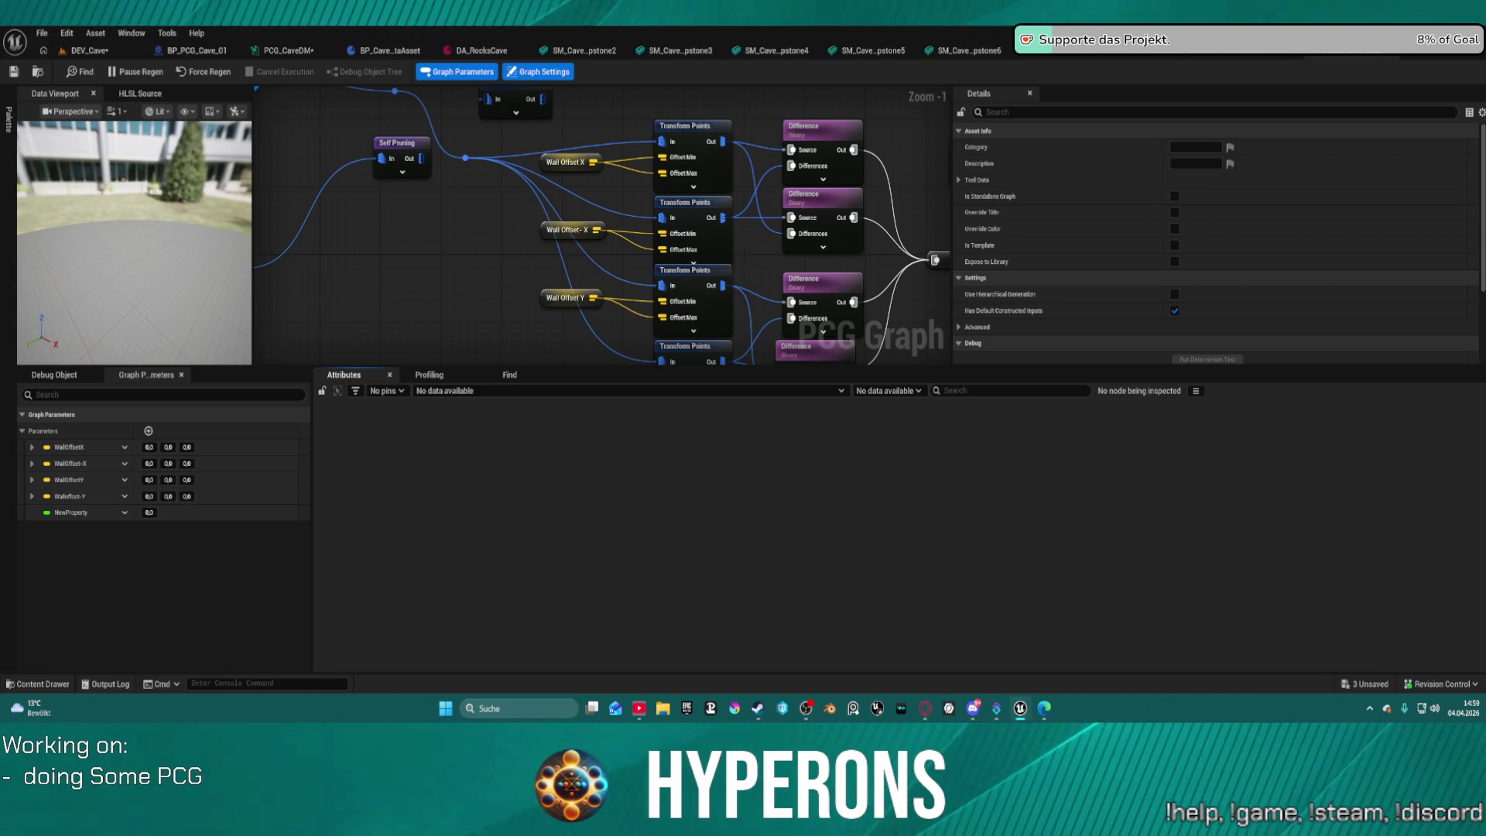
Pan and zoom the current graph to center the purple Grid comment.
scroll(607, 150, down, 5)
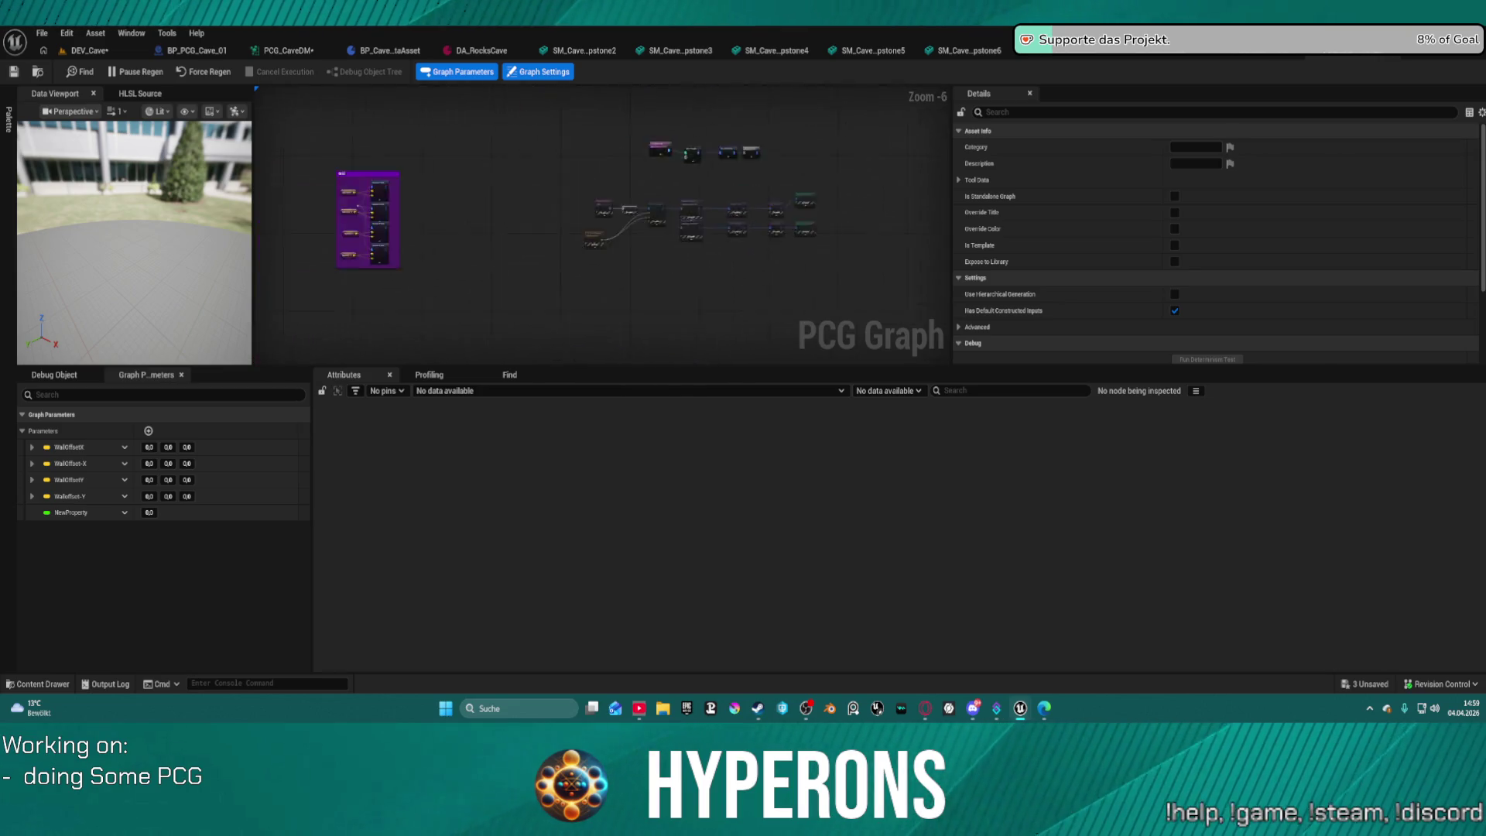
scroll(731, 187, up, 7)
mouse_move(732, 187)
mouse_down()
mouse_move(657, 139)
mouse_move(736, 292)
mouse_move(750, 34)
mouse_up()
scroll(570, 222, down, 6)
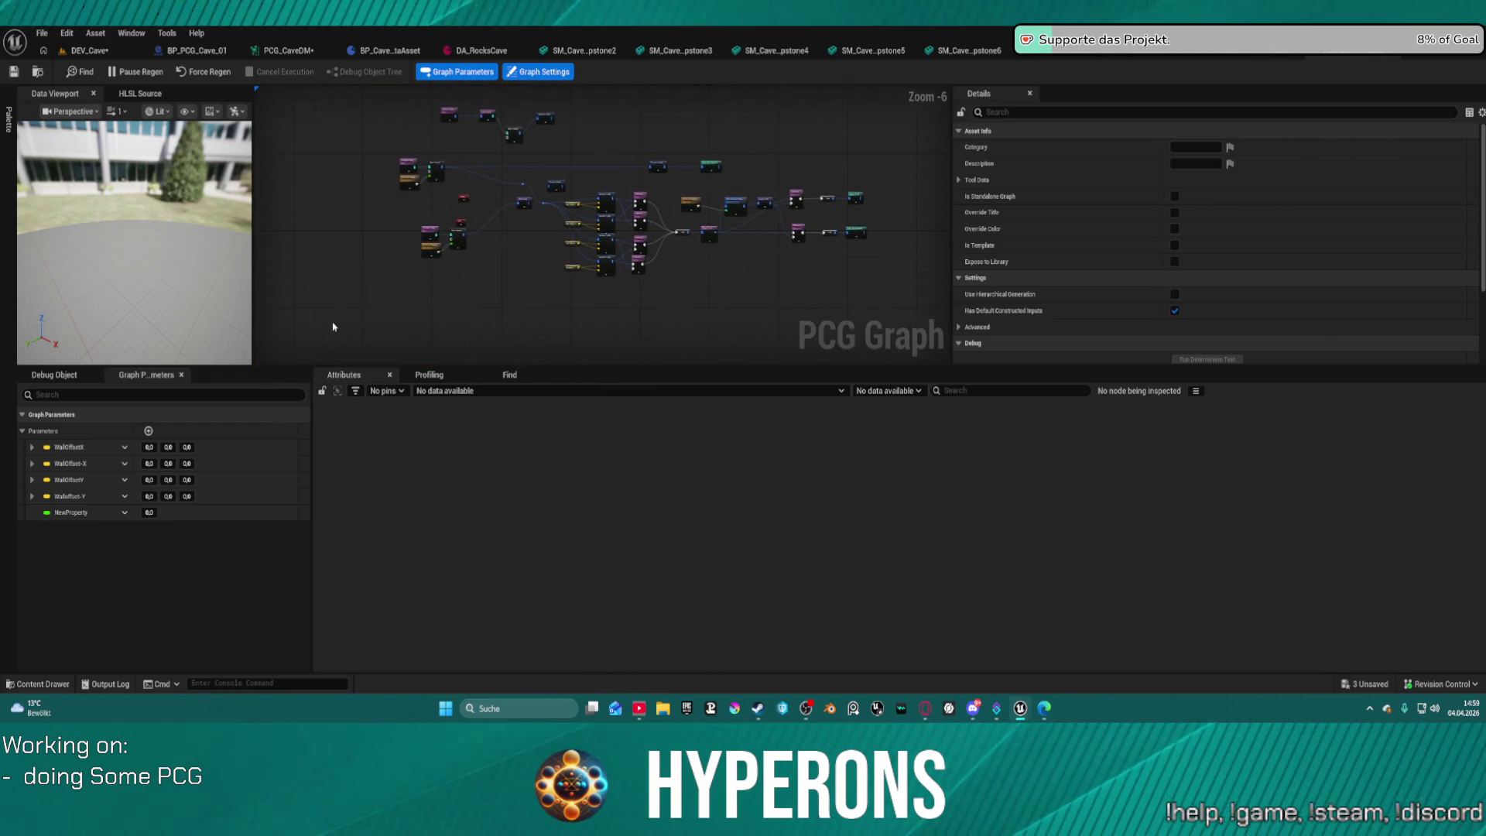
scroll(536, 202, up, 2)
scroll(536, 202, down, 1)
Open PCG_DungeonRooms from Dungeon_Tool > DungeonGridBased > Rooms in the Content Drawer.
key(ctrl+space)
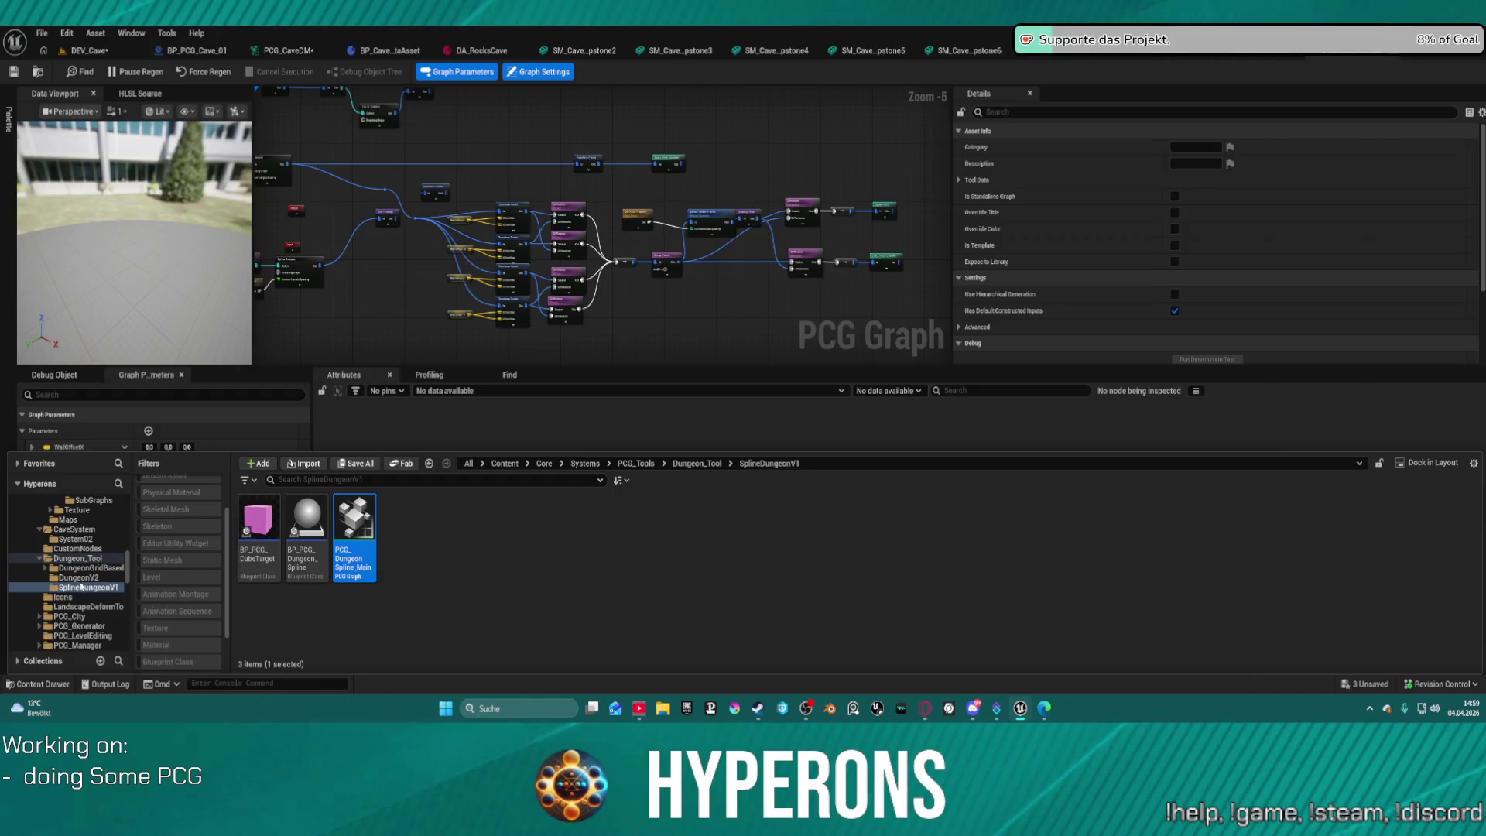
click(77, 569)
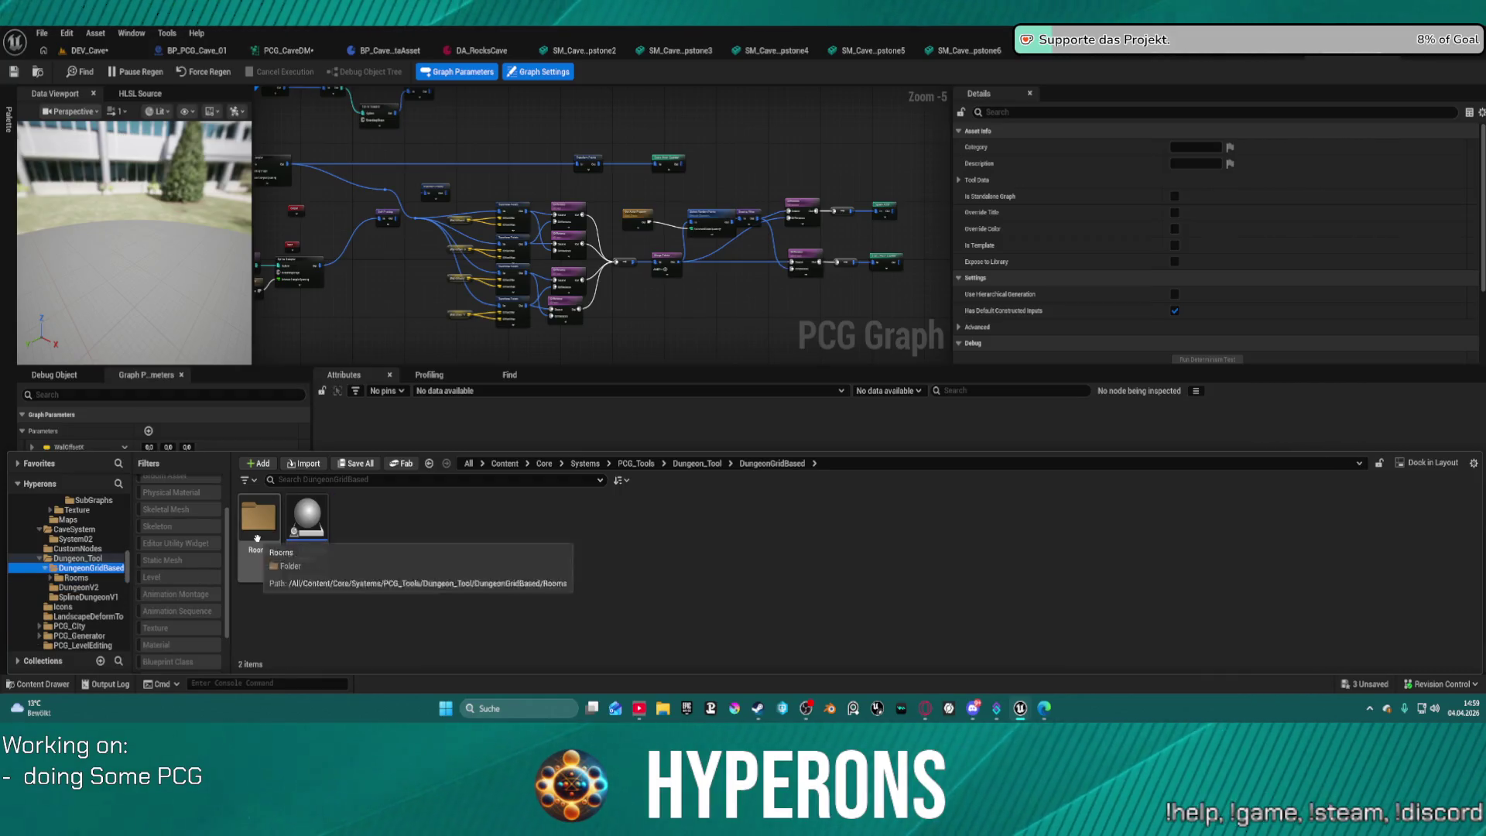
double_click(259, 520)
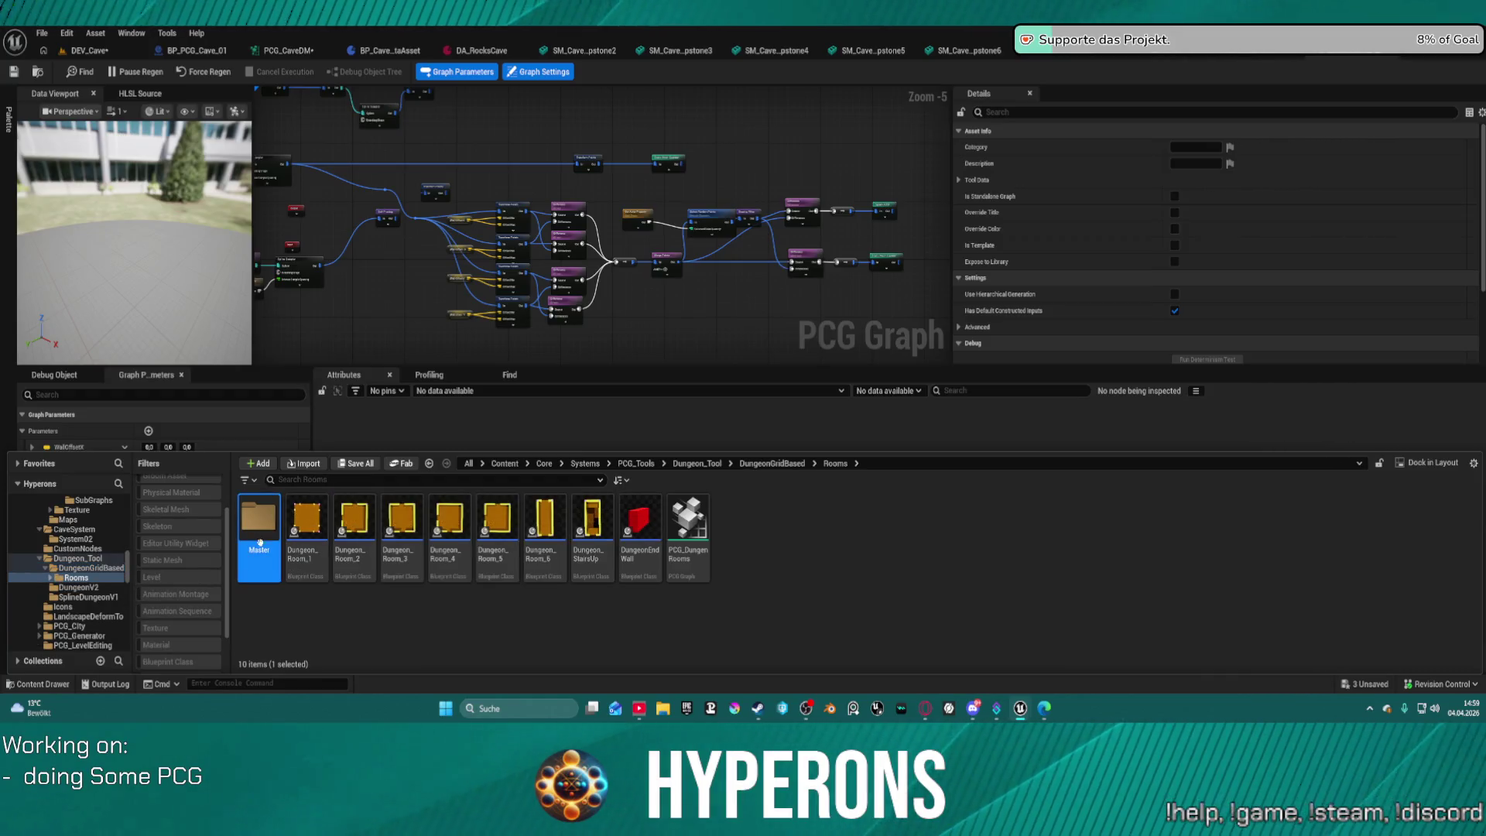
click(695, 551)
double_click(697, 551)
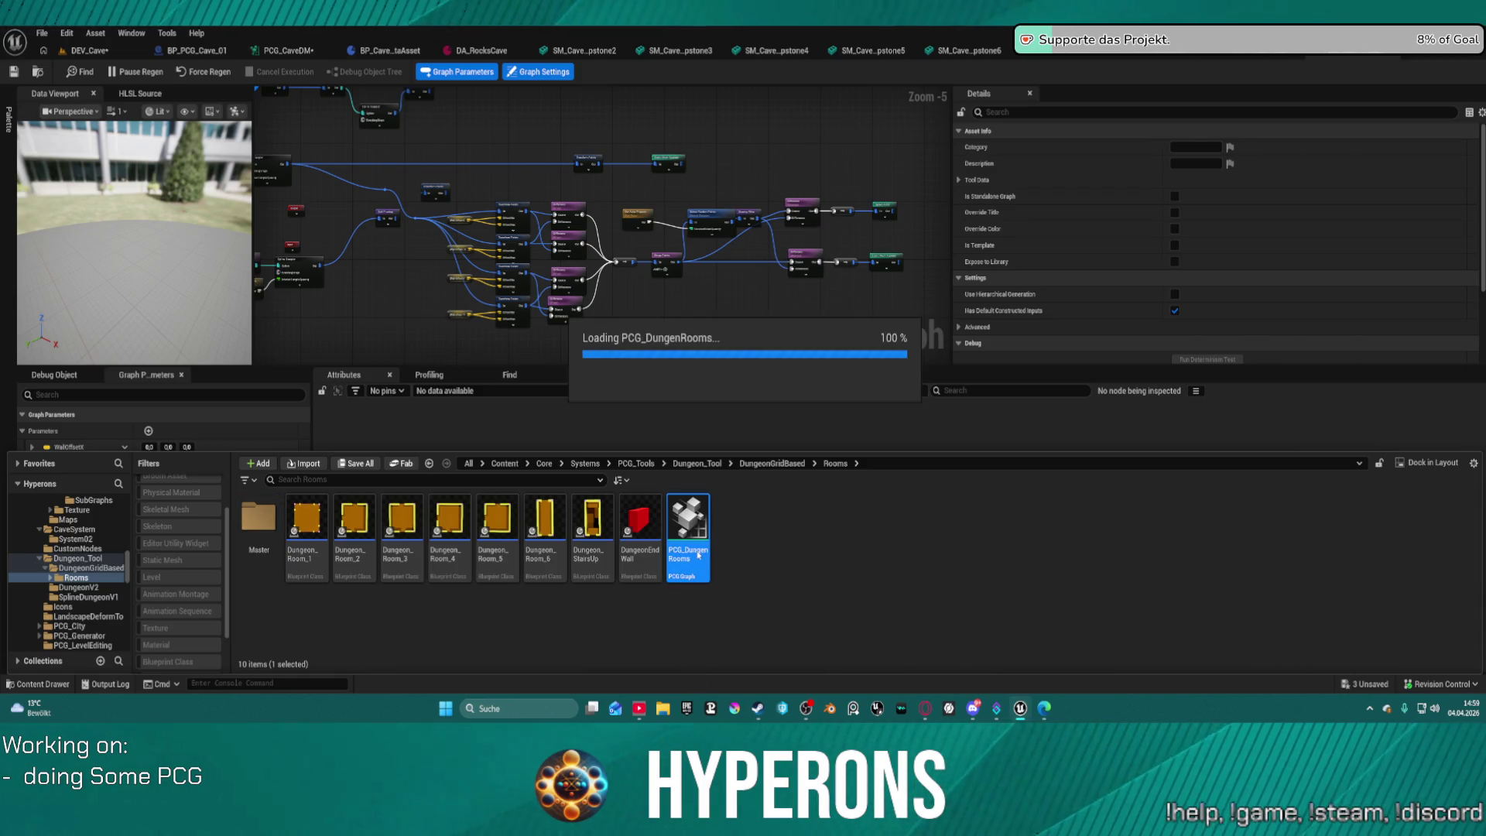
scroll(612, 213, up, 6)
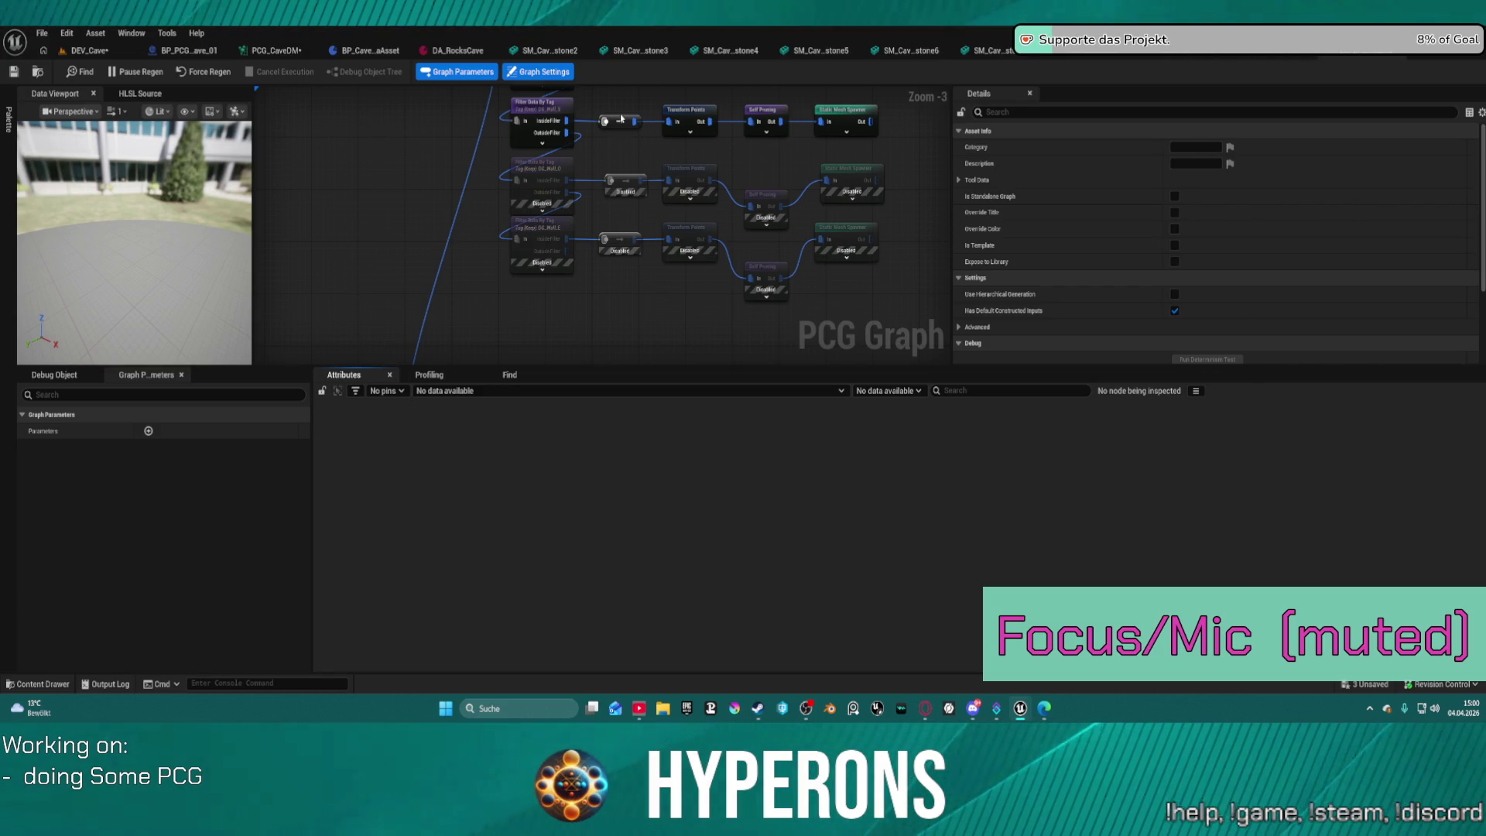
scroll(588, 166, up, 3)
drag(613, 201, 558, 497)
scroll(592, 120, down, 13)
scroll(592, 120, up, 13)
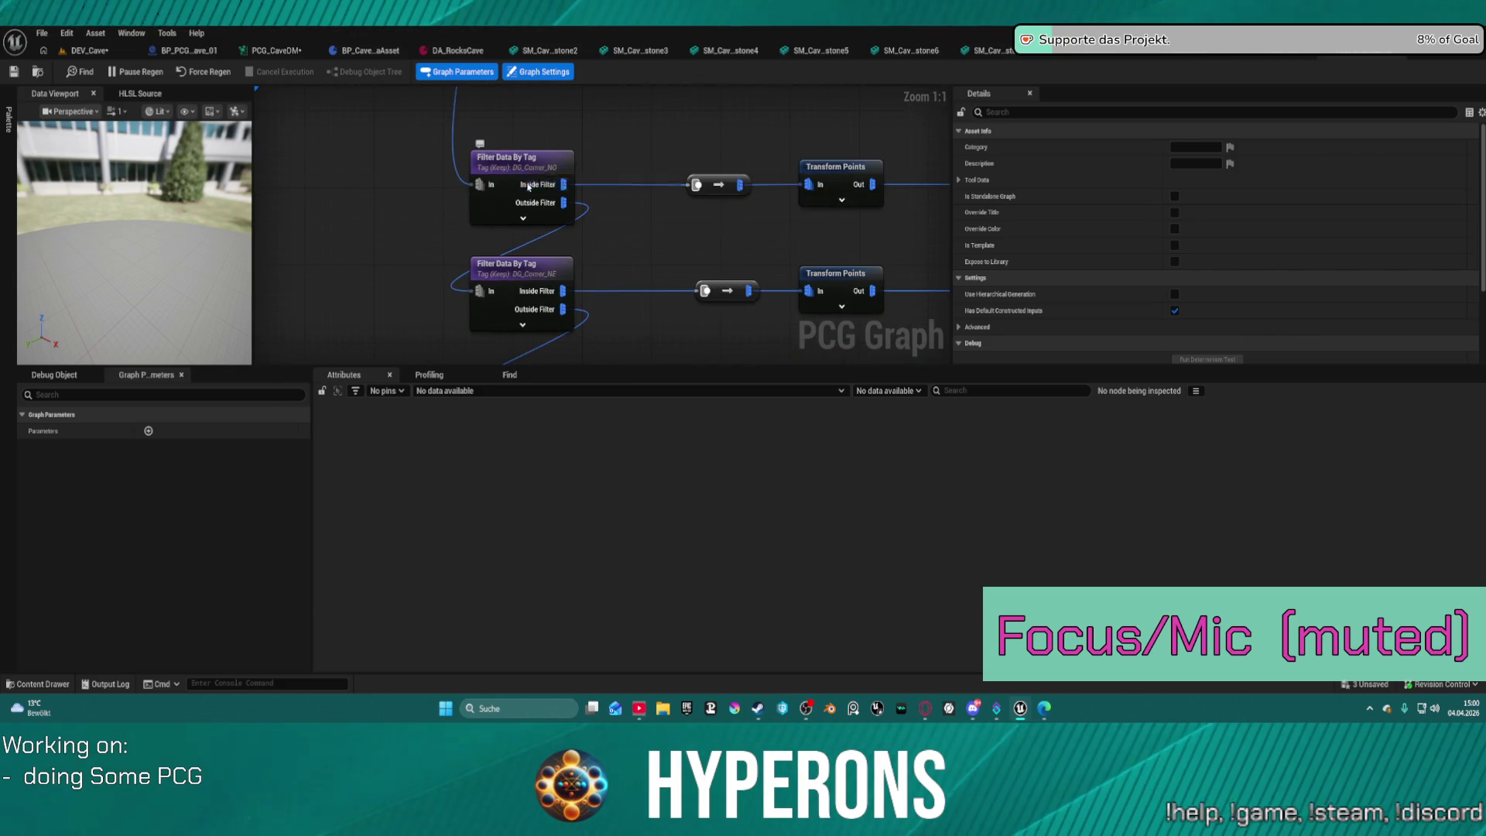
scroll(697, 279, down, 10)
scroll(716, 286, up, 4)
scroll(717, 286, up, 5)
key(ctrl+space)
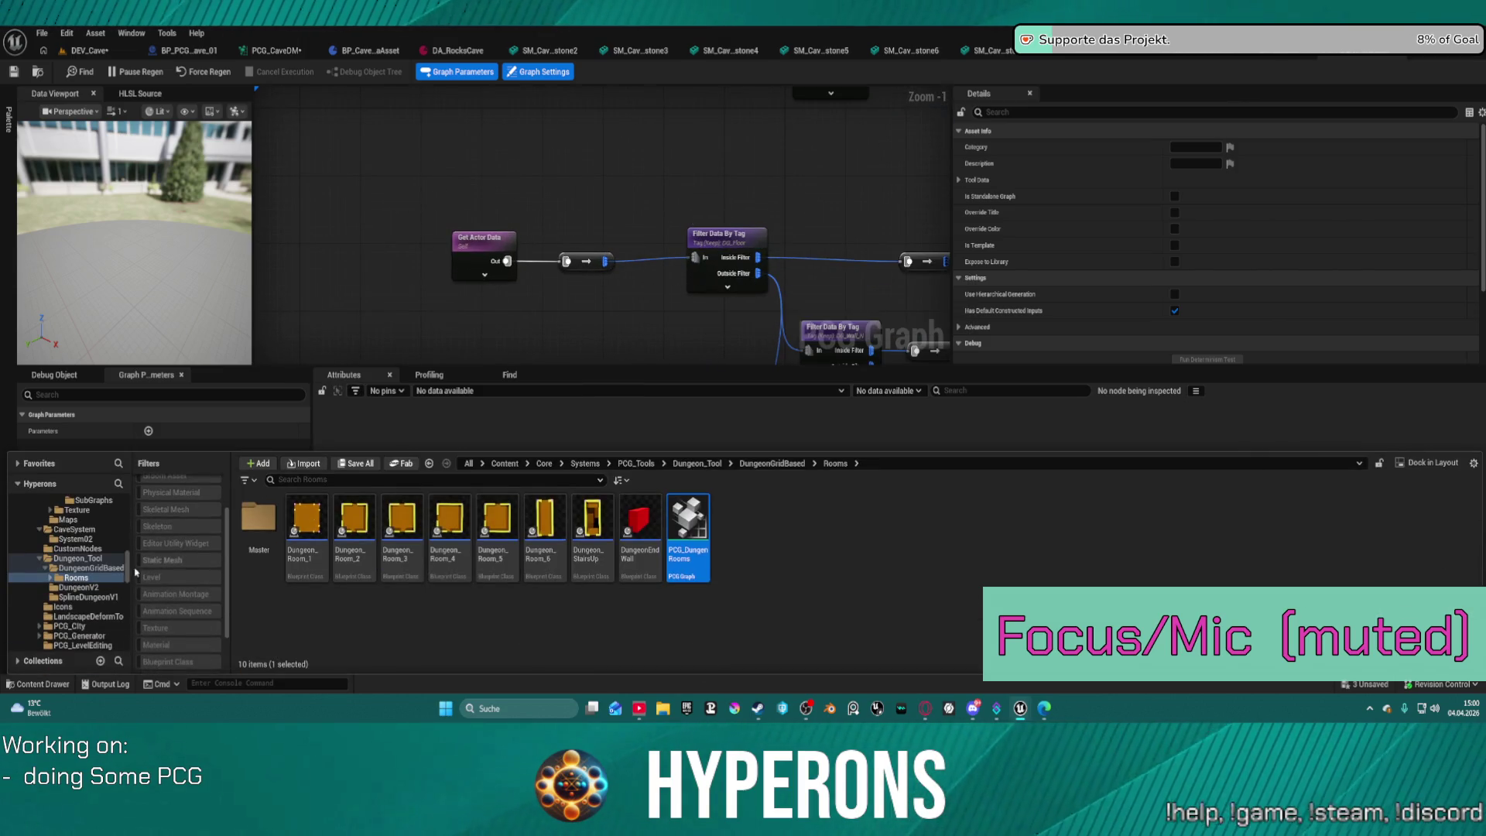
scroll(102, 614, down, 2)
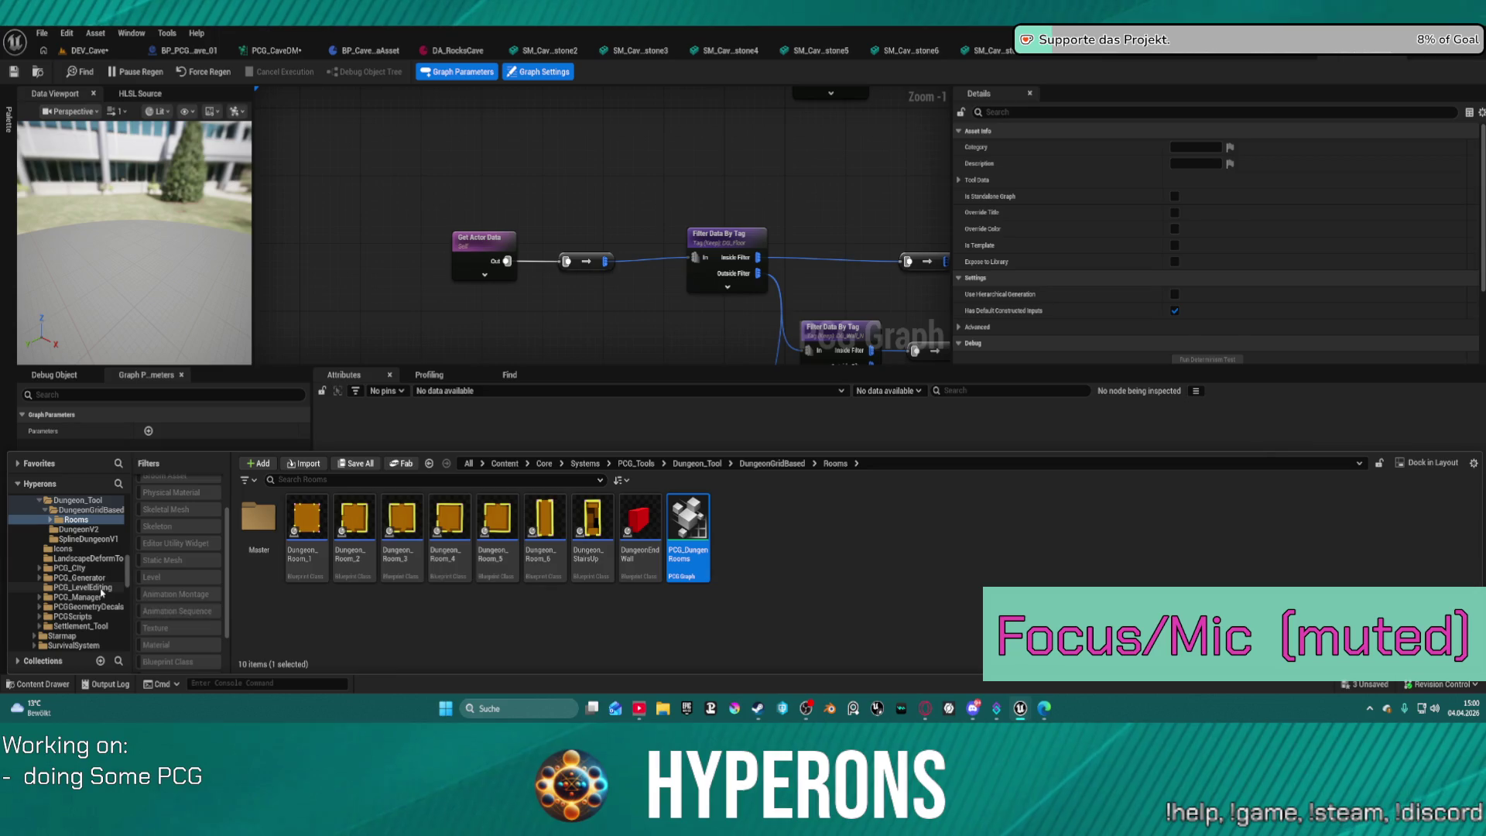
click(101, 588)
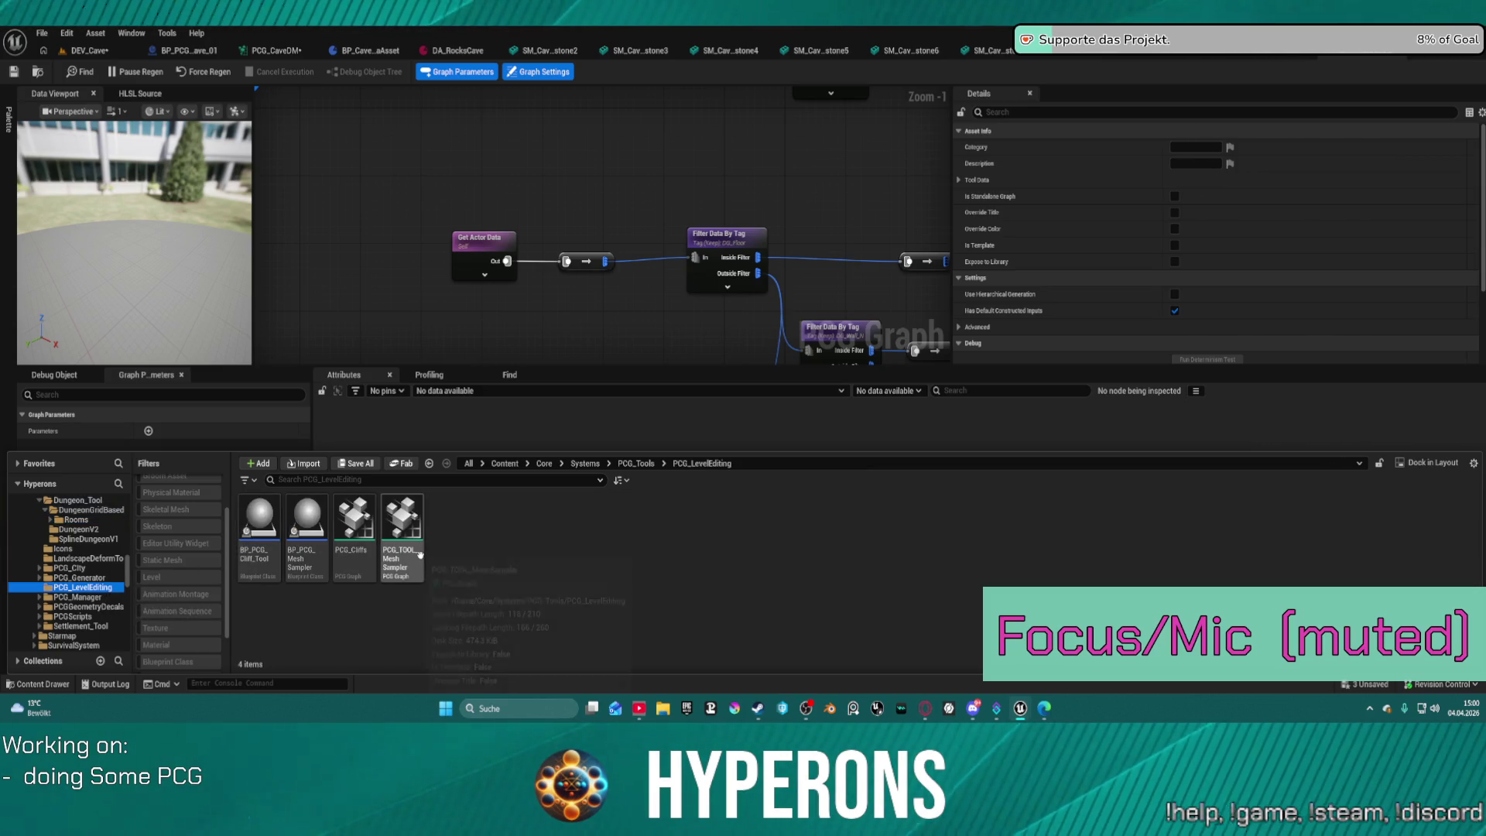
scroll(85, 569, down, 2)
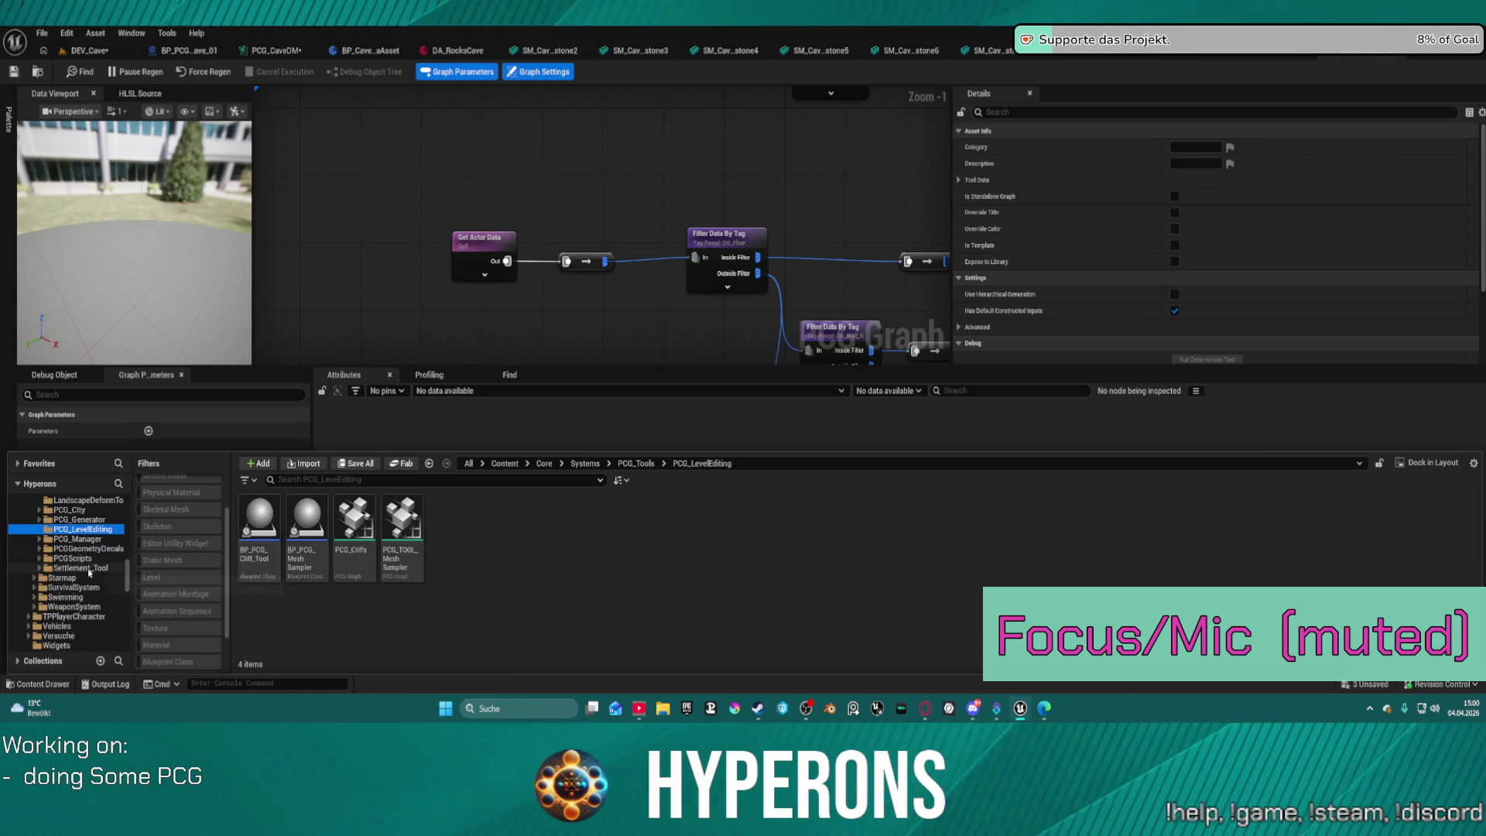
scroll(93, 581, up, 3)
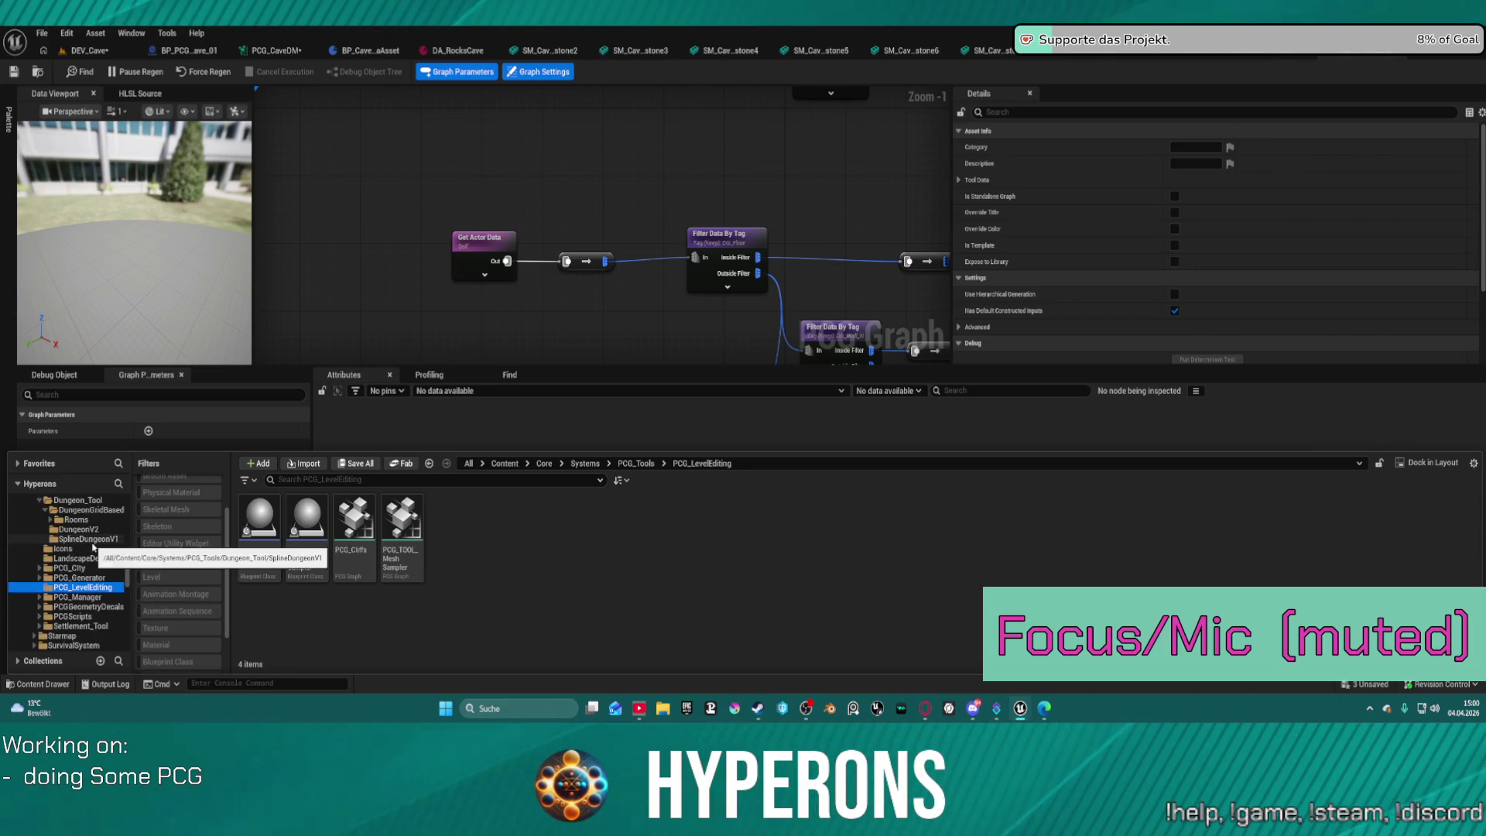
scroll(85, 569, up, 2)
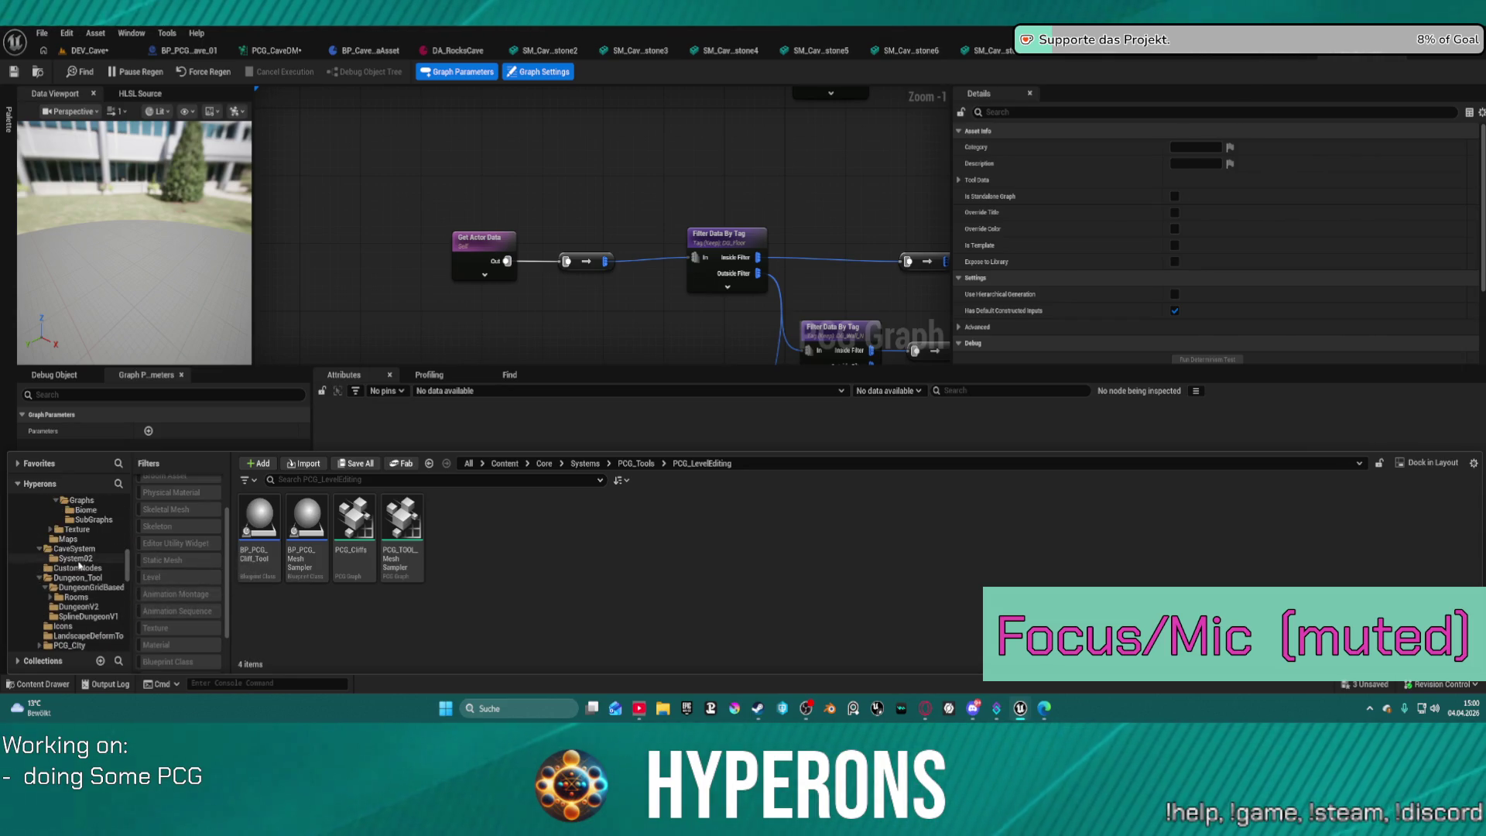
scroll(85, 564, down, 5)
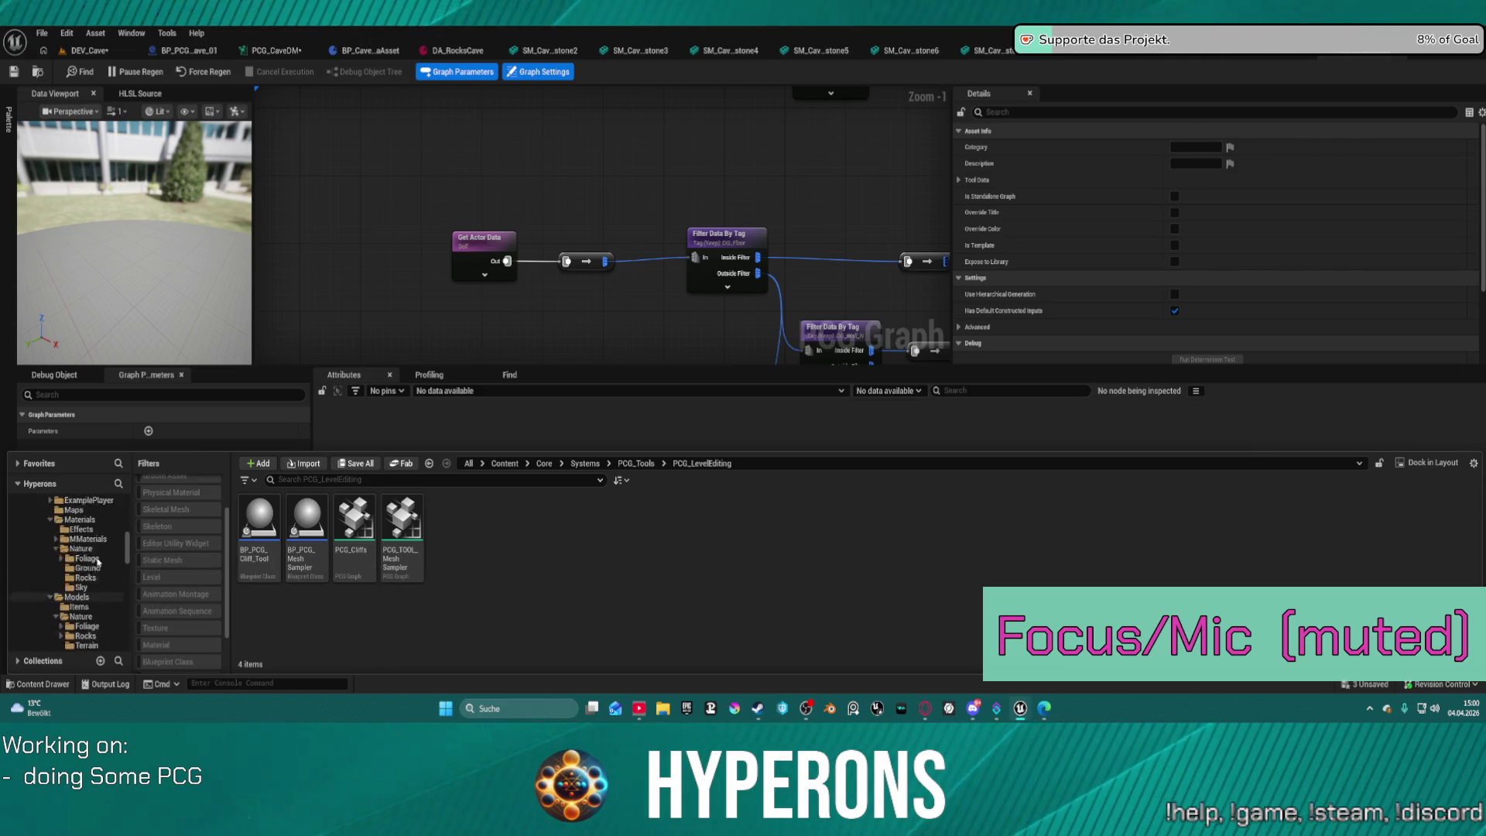
scroll(98, 563, up, 5)
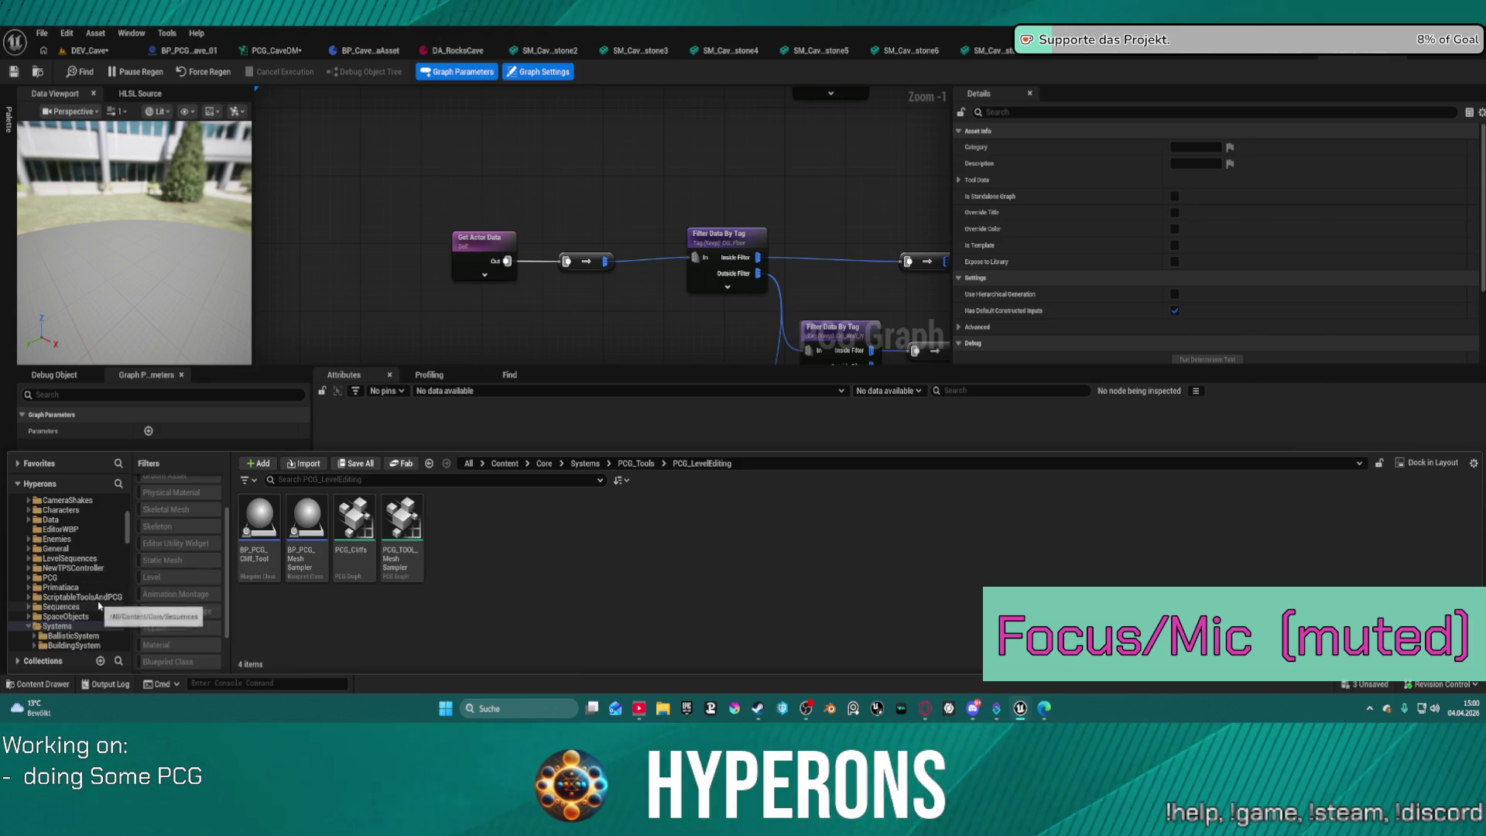
click(801, 275)
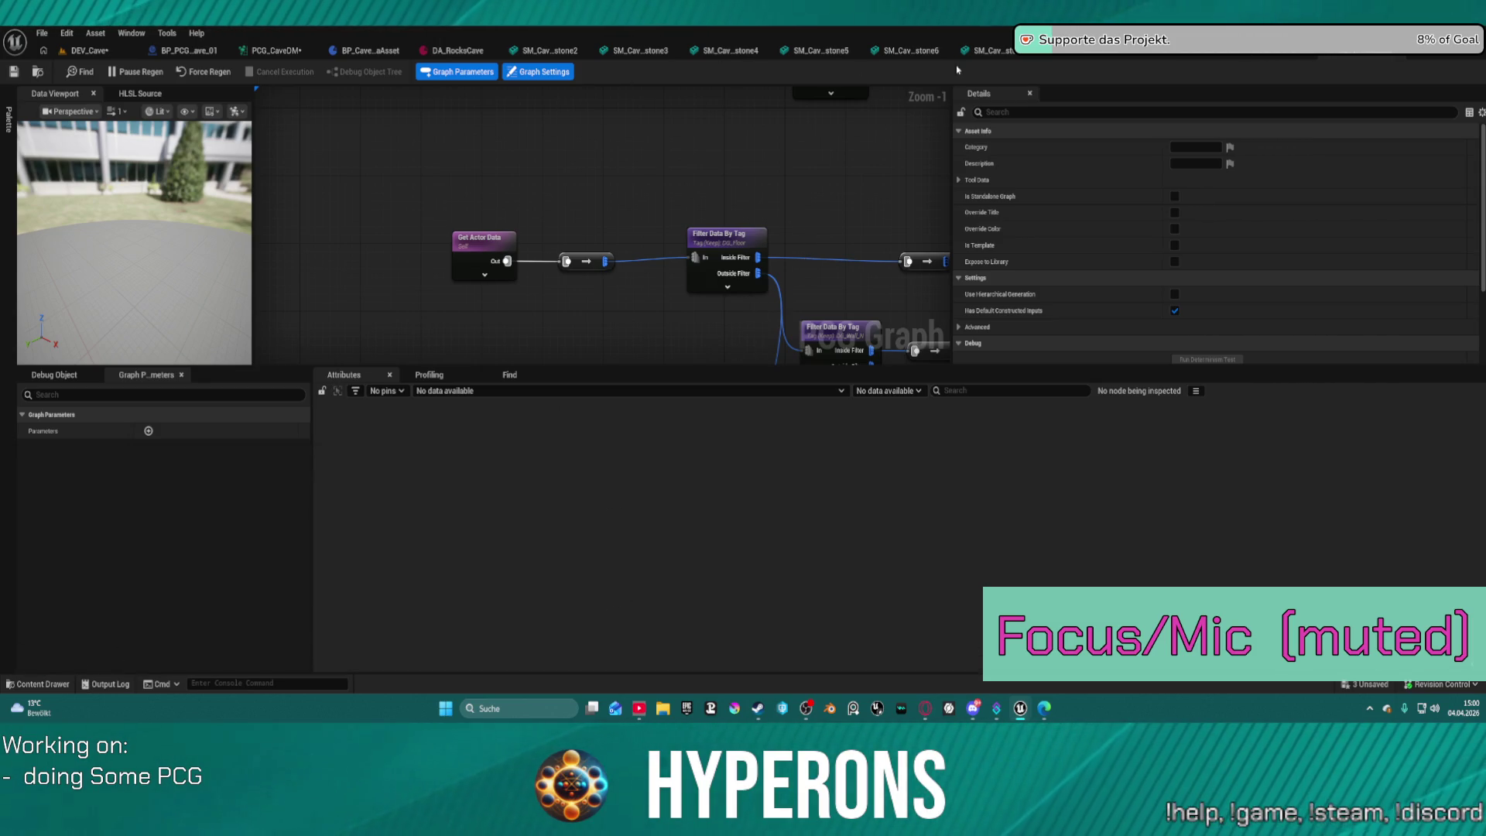
Close the PCG_Dungeon_Main graph tab.
click(1376, 58)
click(1305, 57)
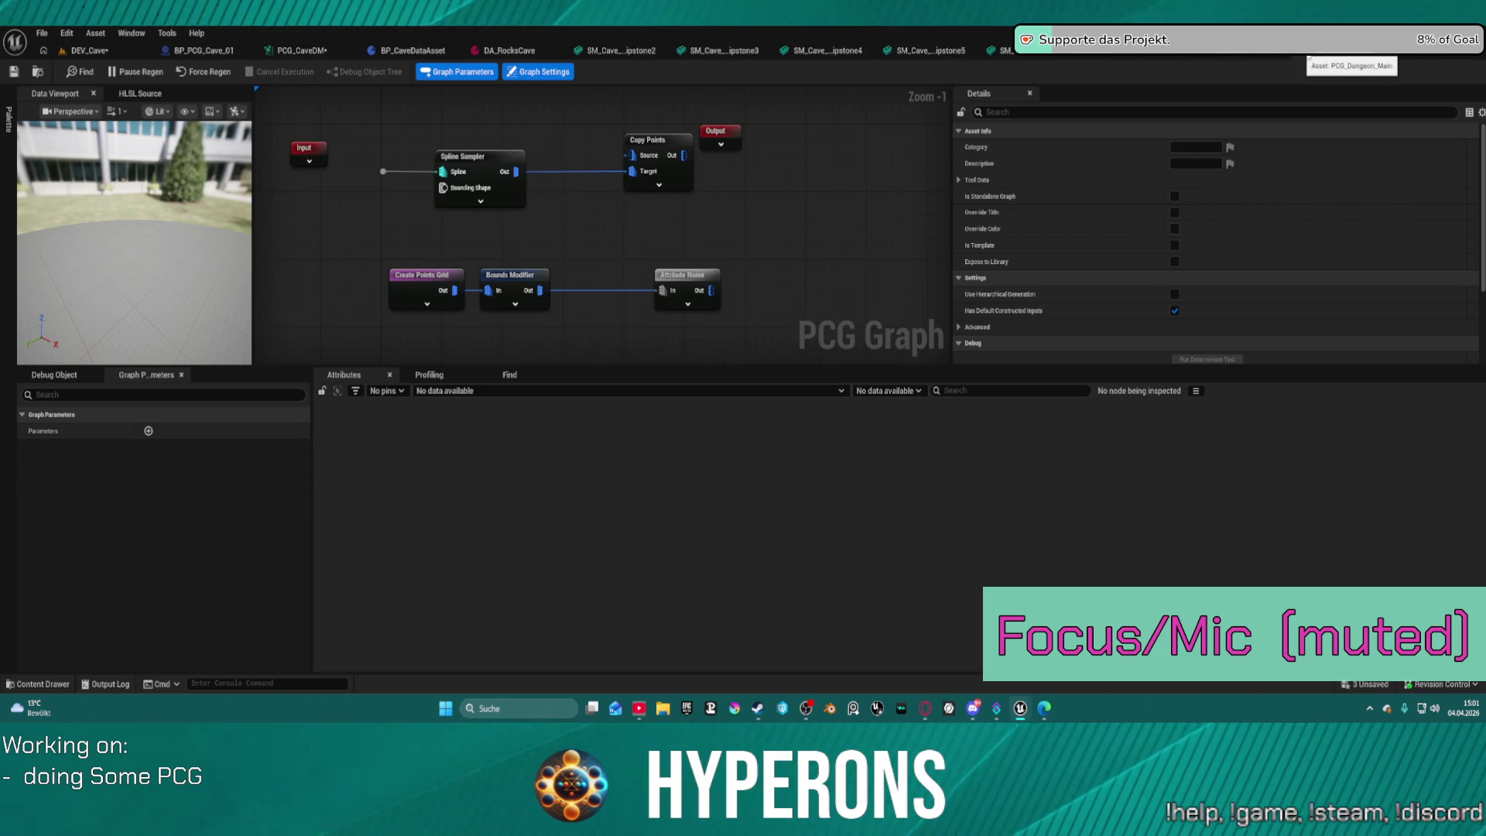
middle_click(1351, 58)
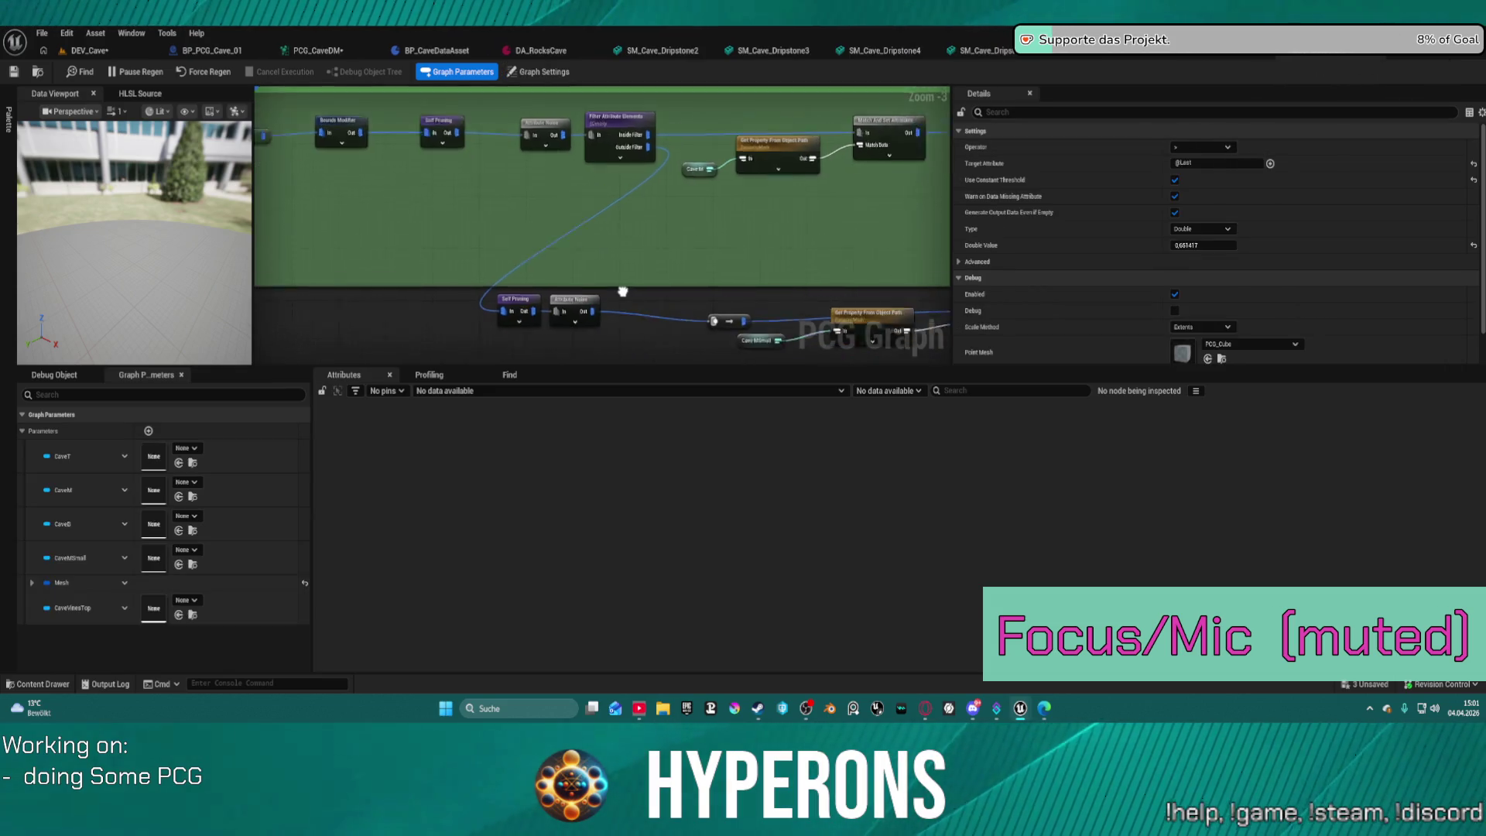
Review the Extents Modifier node (extents 16.0, Set mode), then switch to the SM_Cave_Dripstone mesh.
scroll(468, 335, down, 1)
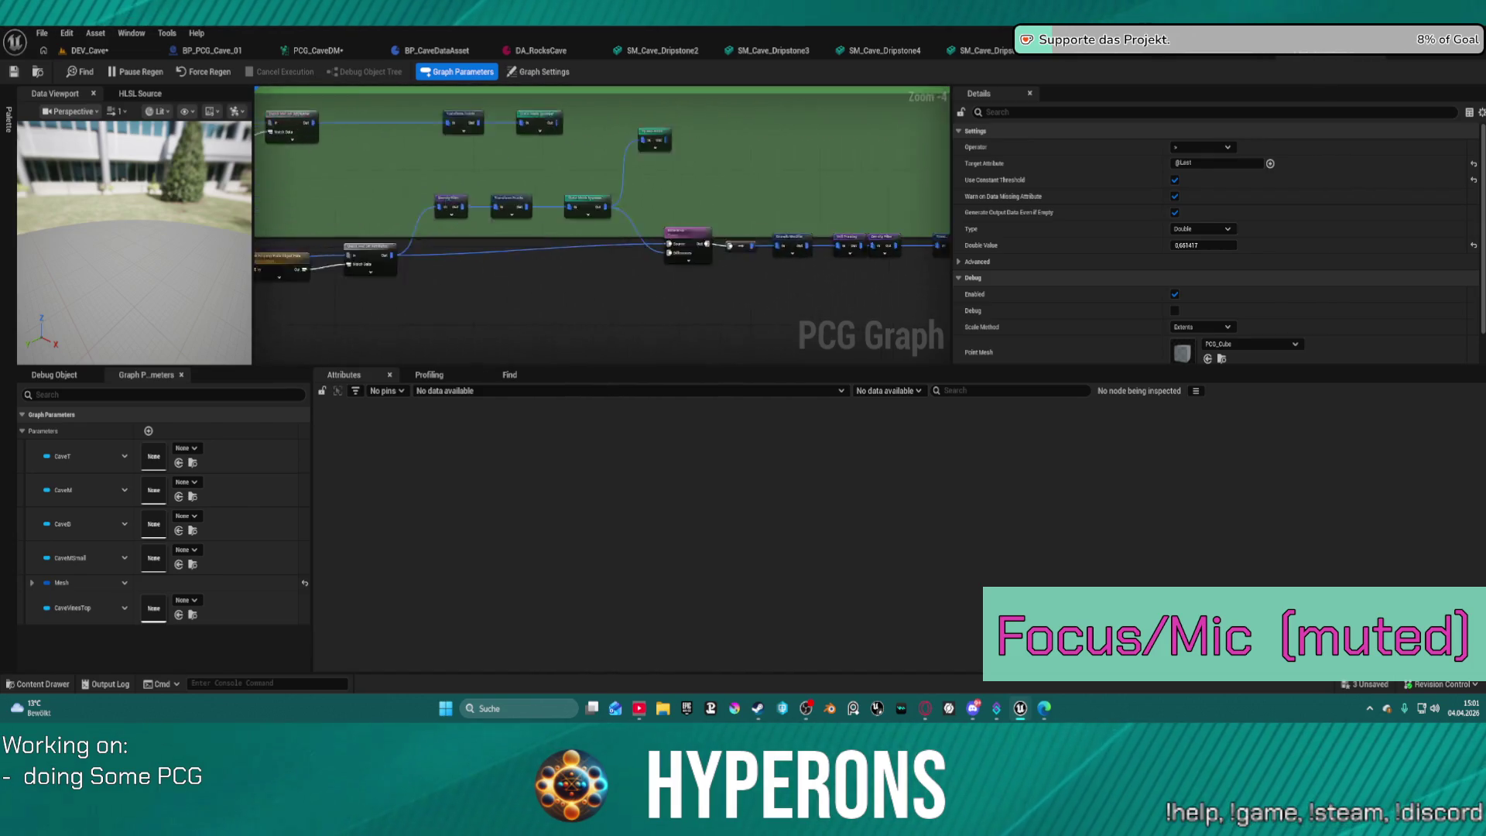
scroll(571, 239, up, 1)
drag(840, 216, 638, 238)
scroll(694, 198, down, 4)
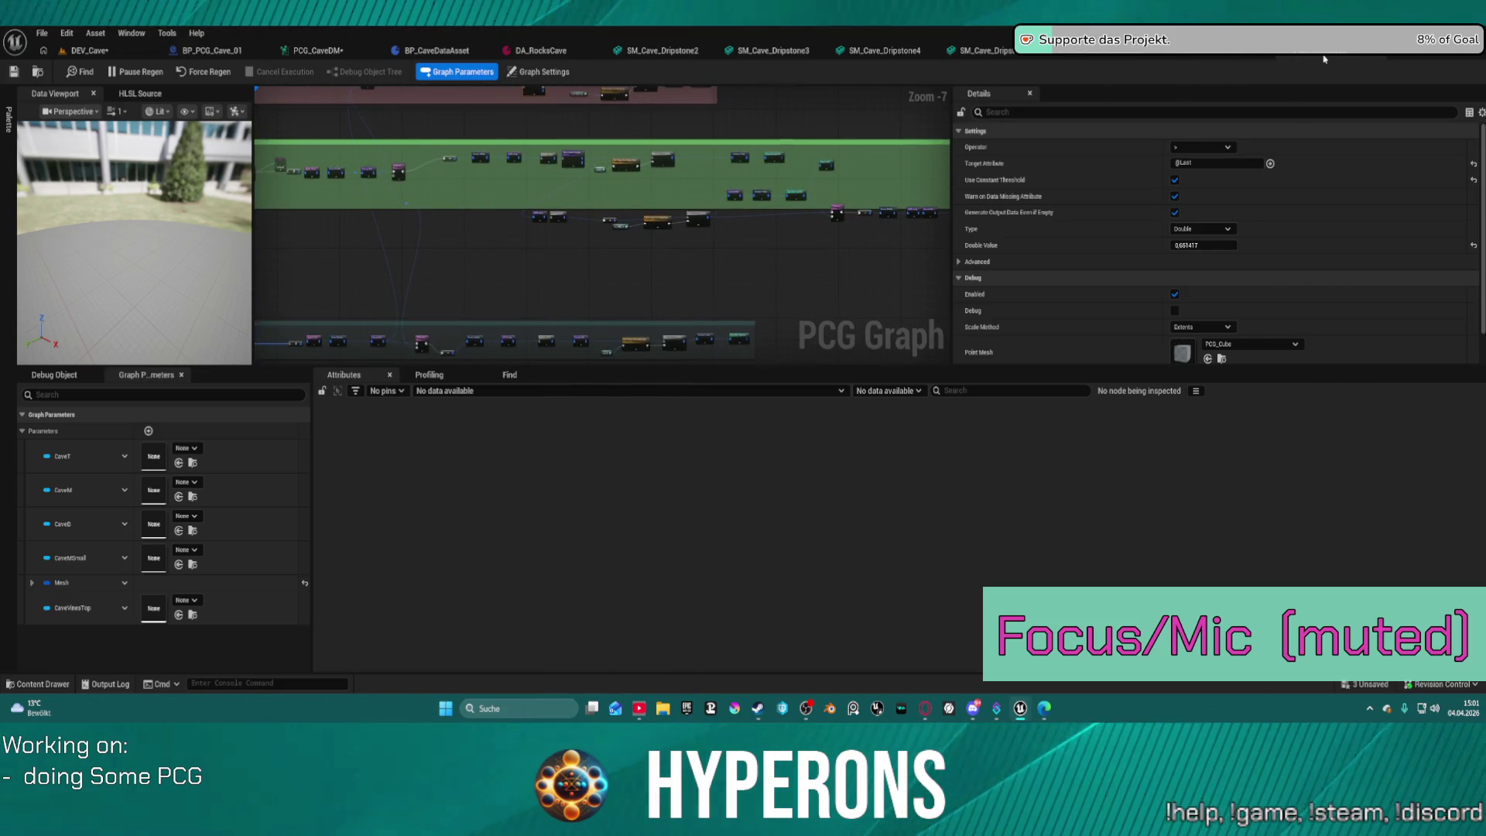
scroll(809, 219, up, 6)
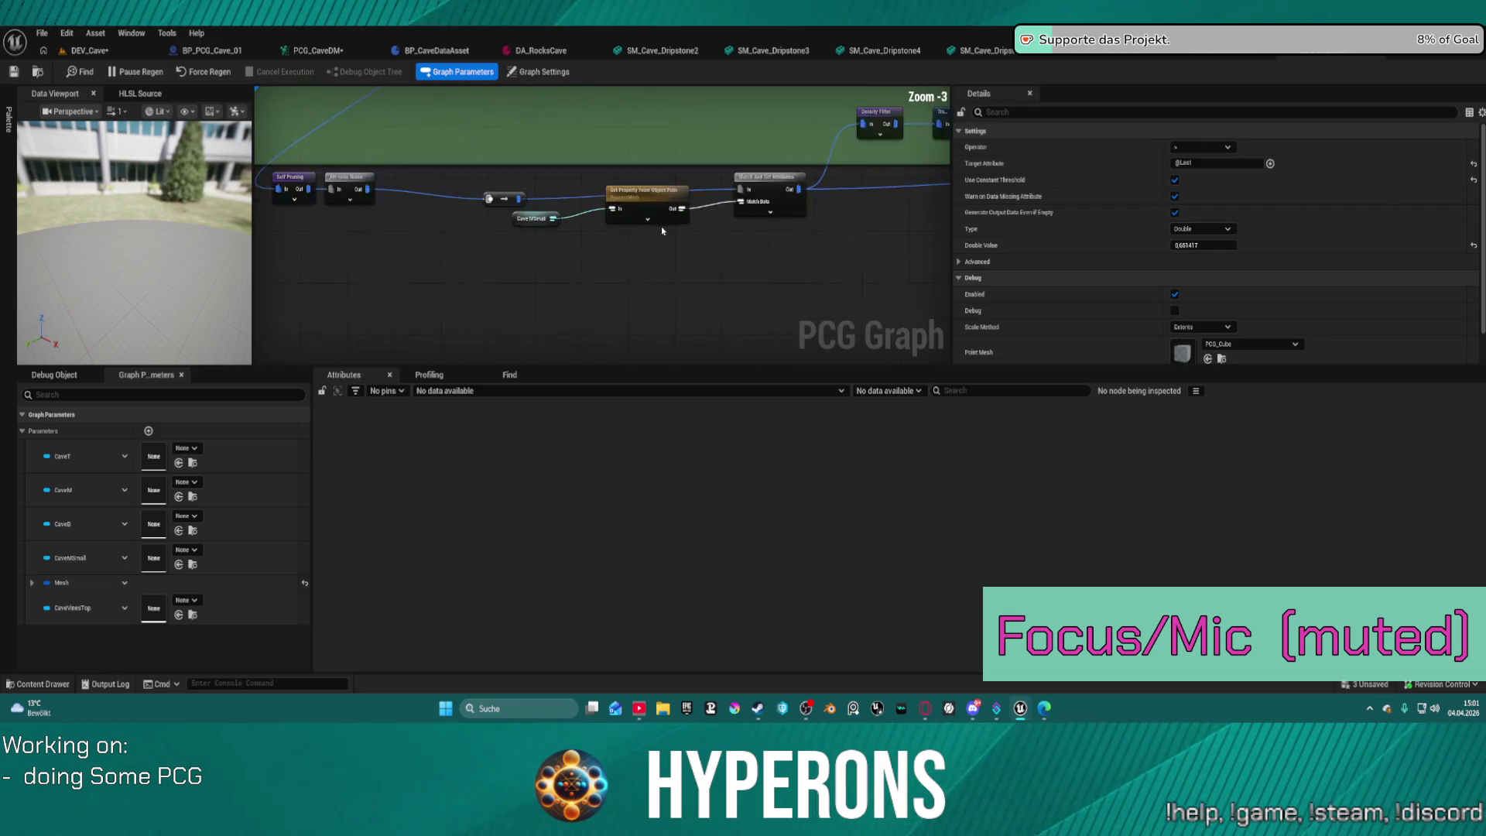
mouse_move(448, 133)
mouse_down()
mouse_move(514, 166)
mouse_move(495, 109)
mouse_move(542, 154)
mouse_move(465, 155)
mouse_move(643, 139)
mouse_up()
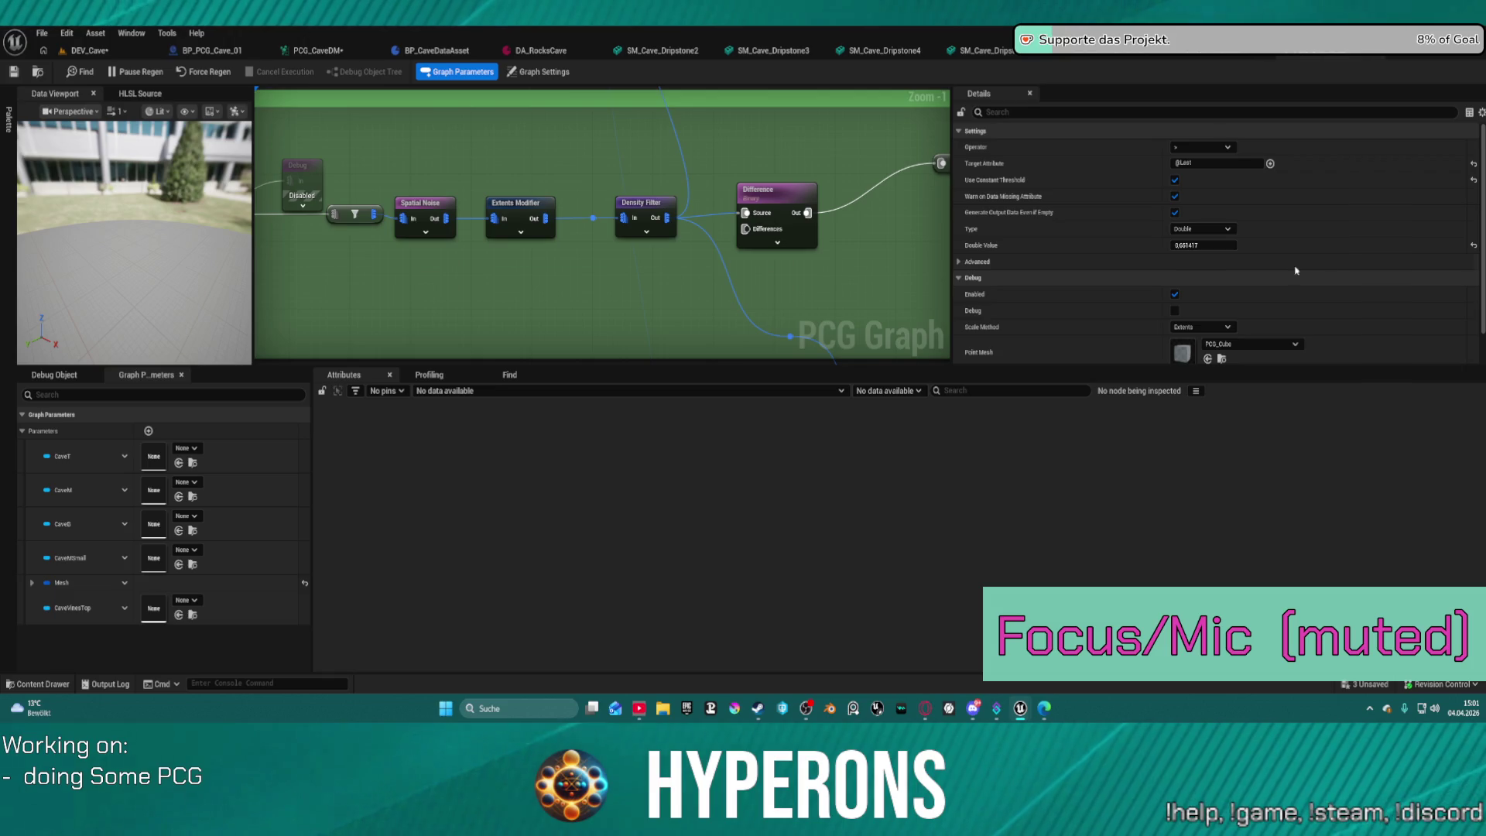
click(514, 215)
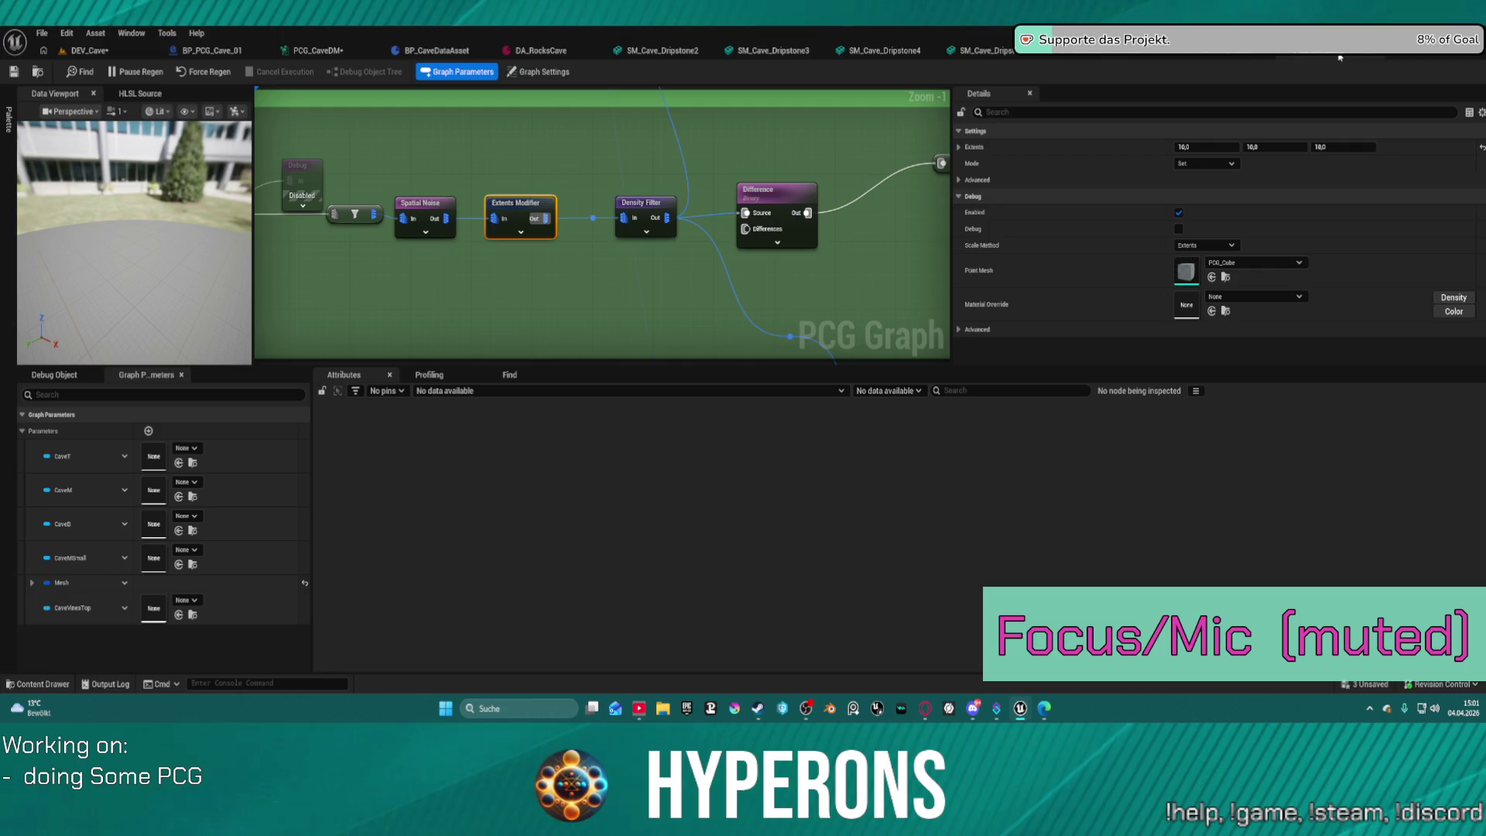
click(1340, 57)
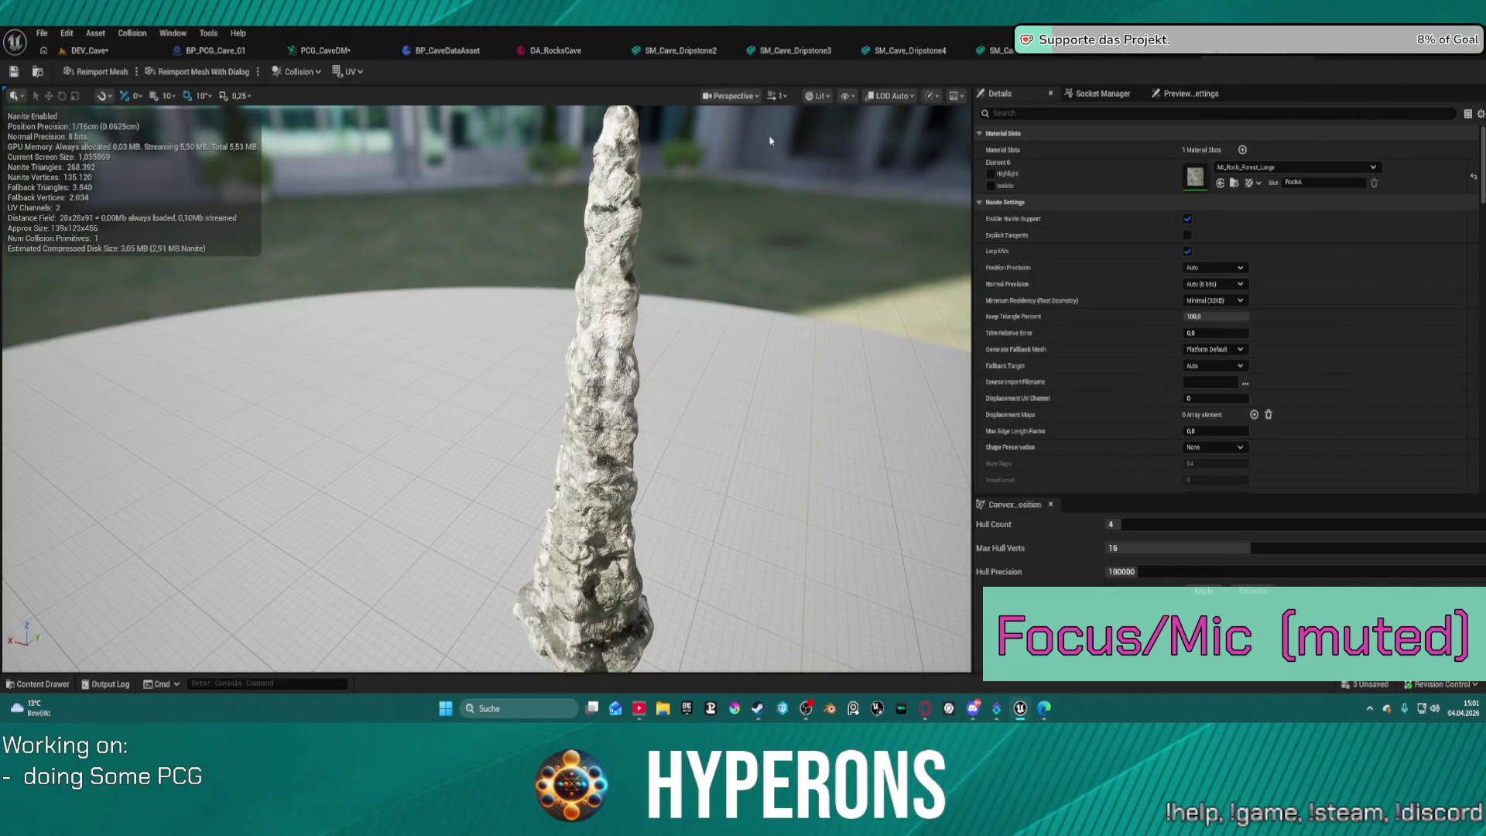
Look through the cave in DEV_Cave, then move Rock DA down-left near Get Property From Object Path.
click(86, 50)
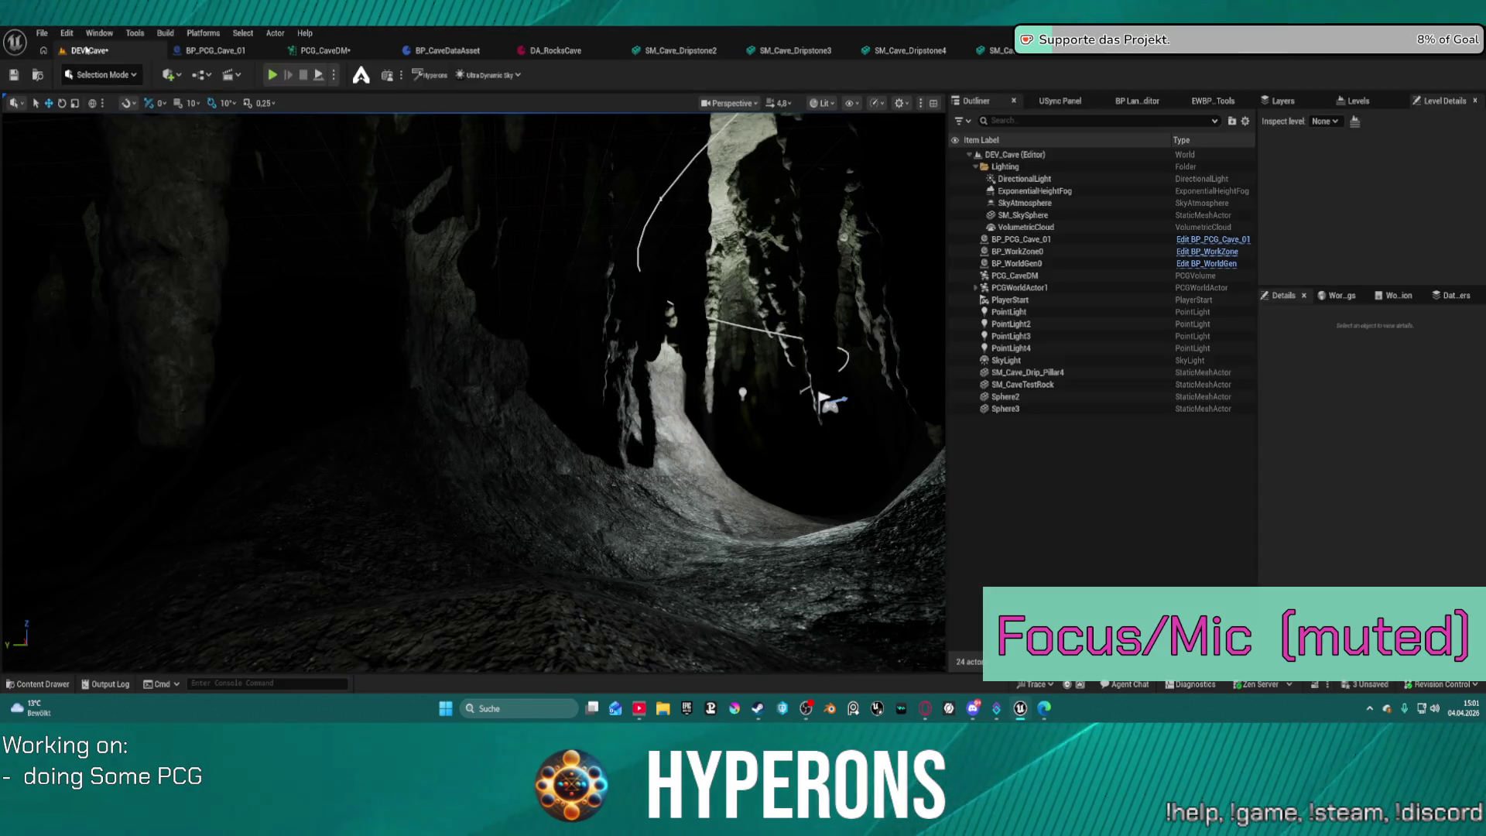
mouse_move(430, 350)
mouse_down()
mouse_move(430, 387)
mouse_move(430, 333)
mouse_up()
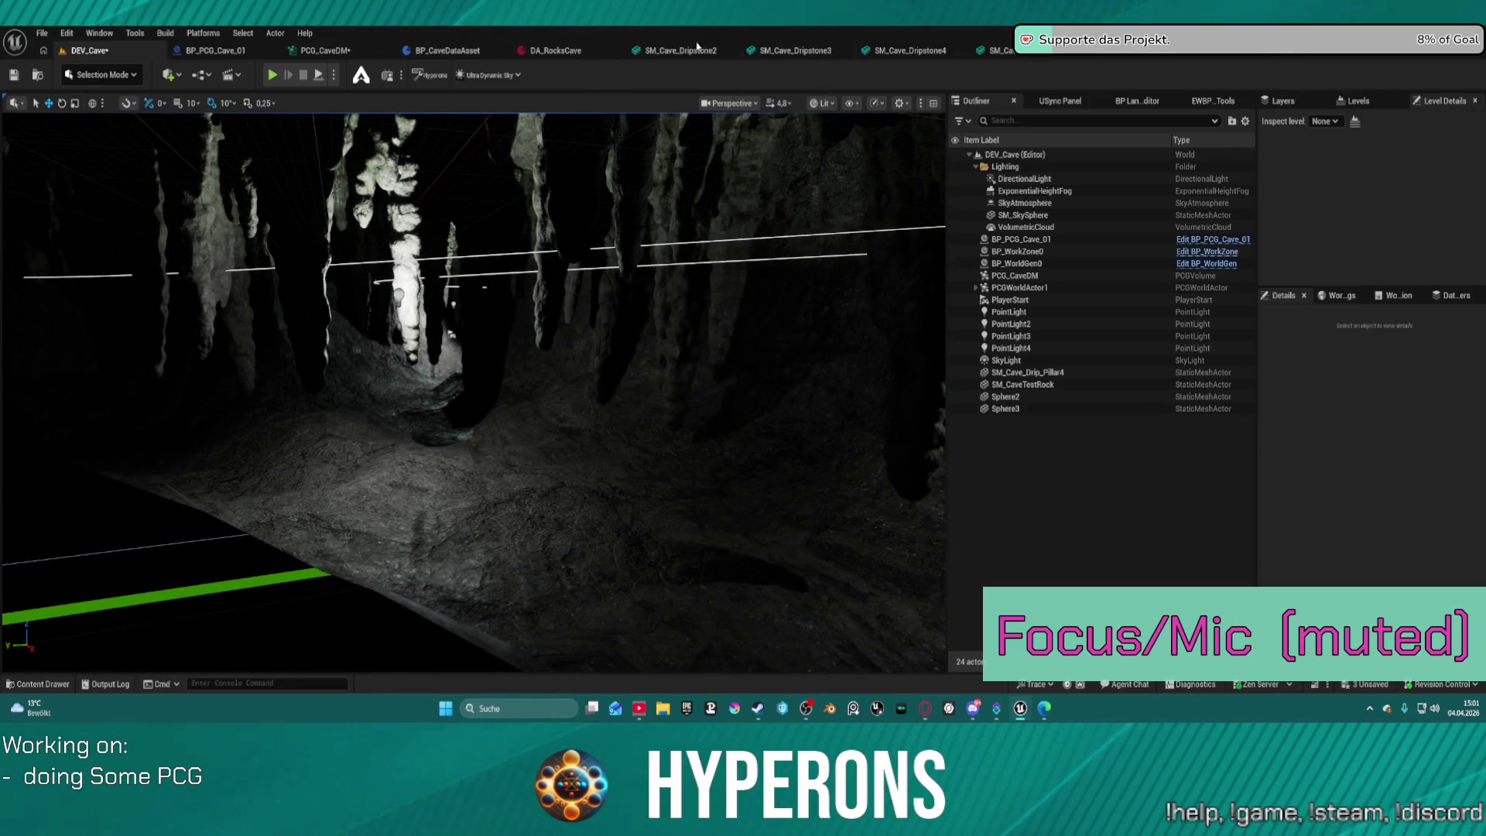
click(325, 50)
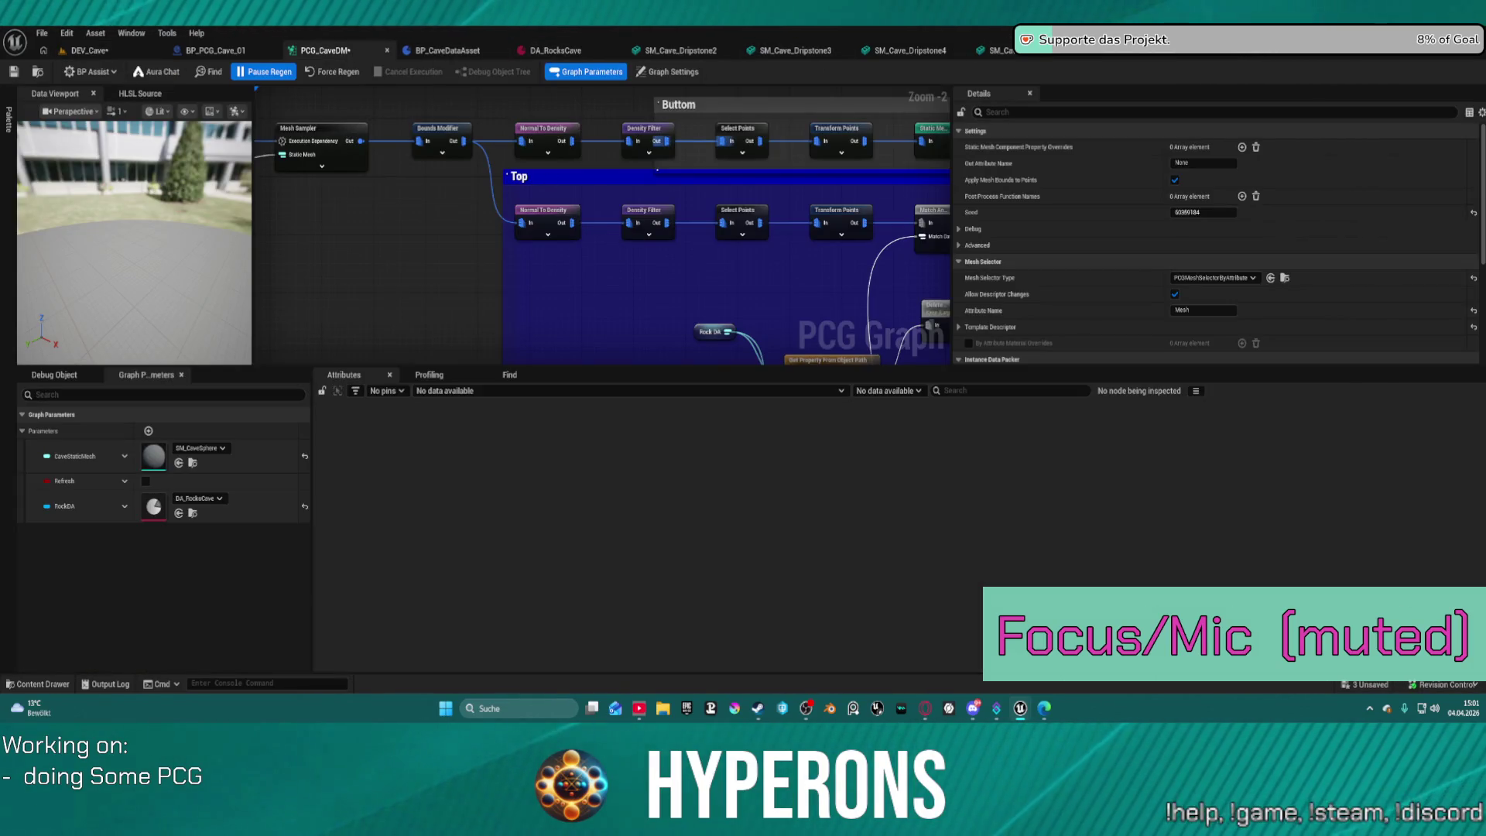
drag(796, 268, 633, 158)
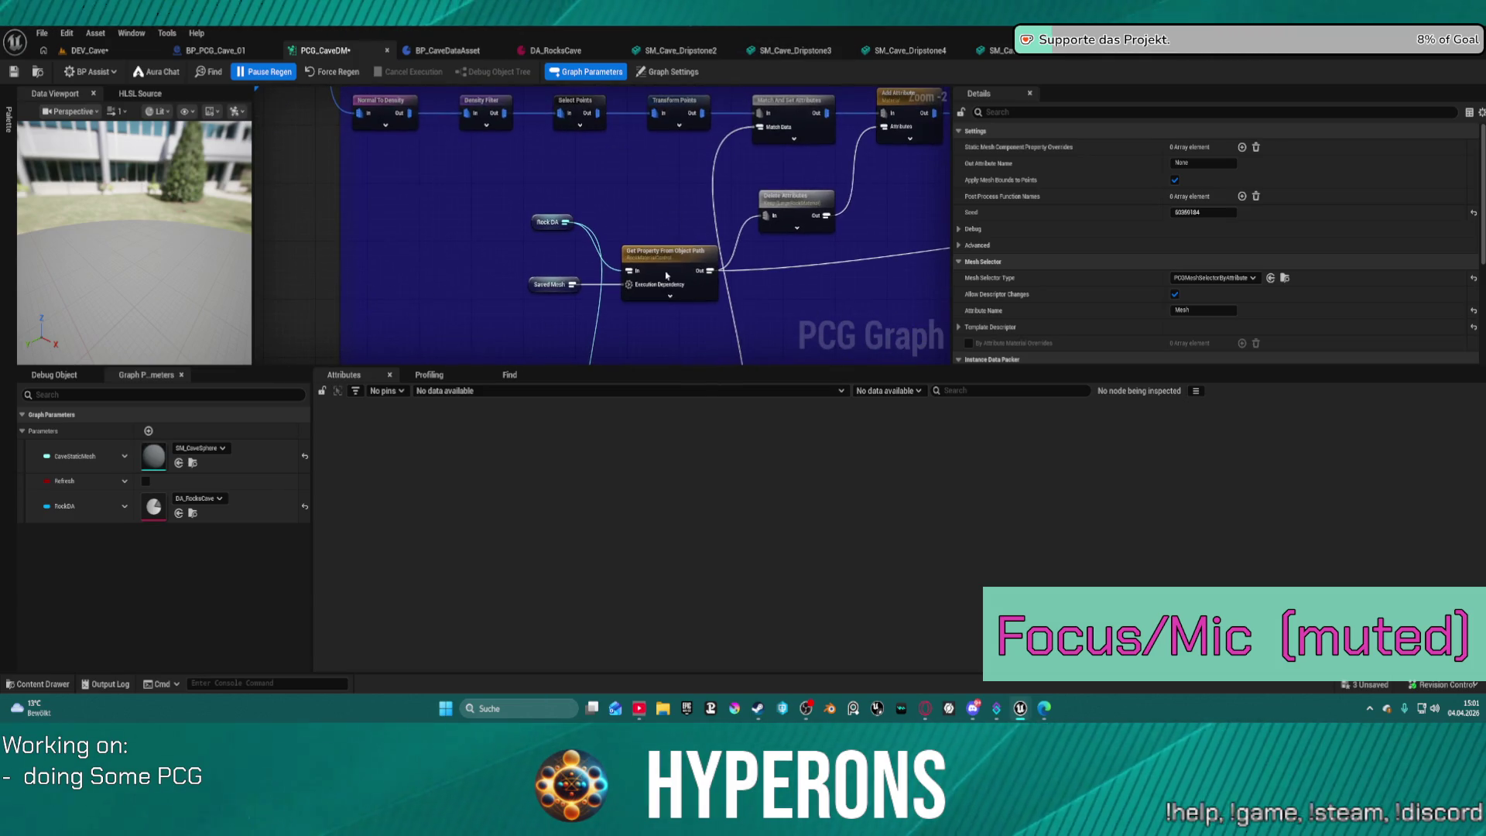
mouse_move(671, 267)
mouse_down()
mouse_move(674, 215)
mouse_move(672, 259)
mouse_up()
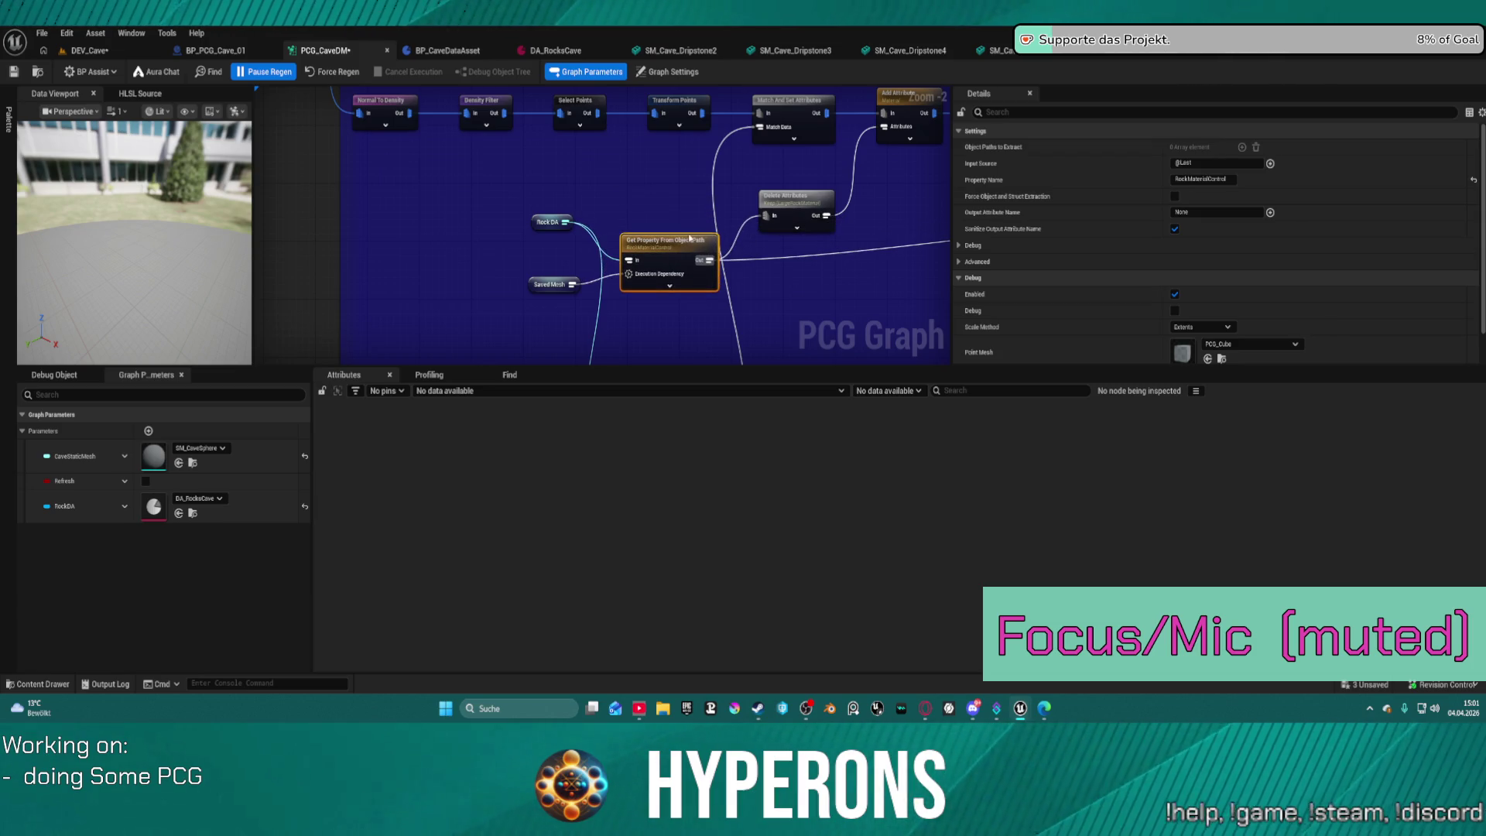
drag(542, 226, 397, 263)
Review the Get Property node and the Top and Buttom groups, then open BP_CaveDataAsset.
scroll(573, 220, down, 4)
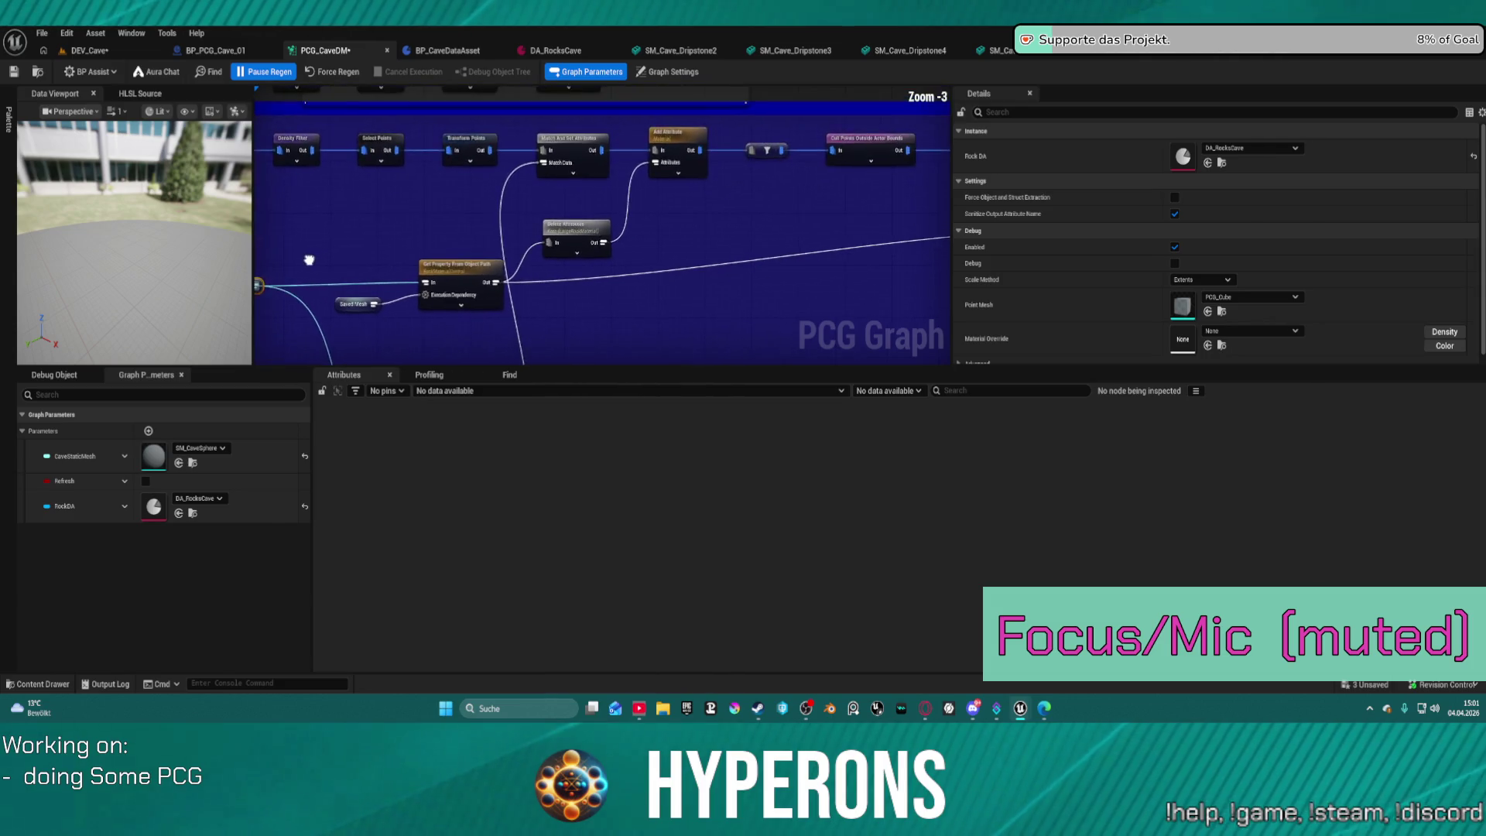
click(587, 231)
scroll(587, 231, up, 7)
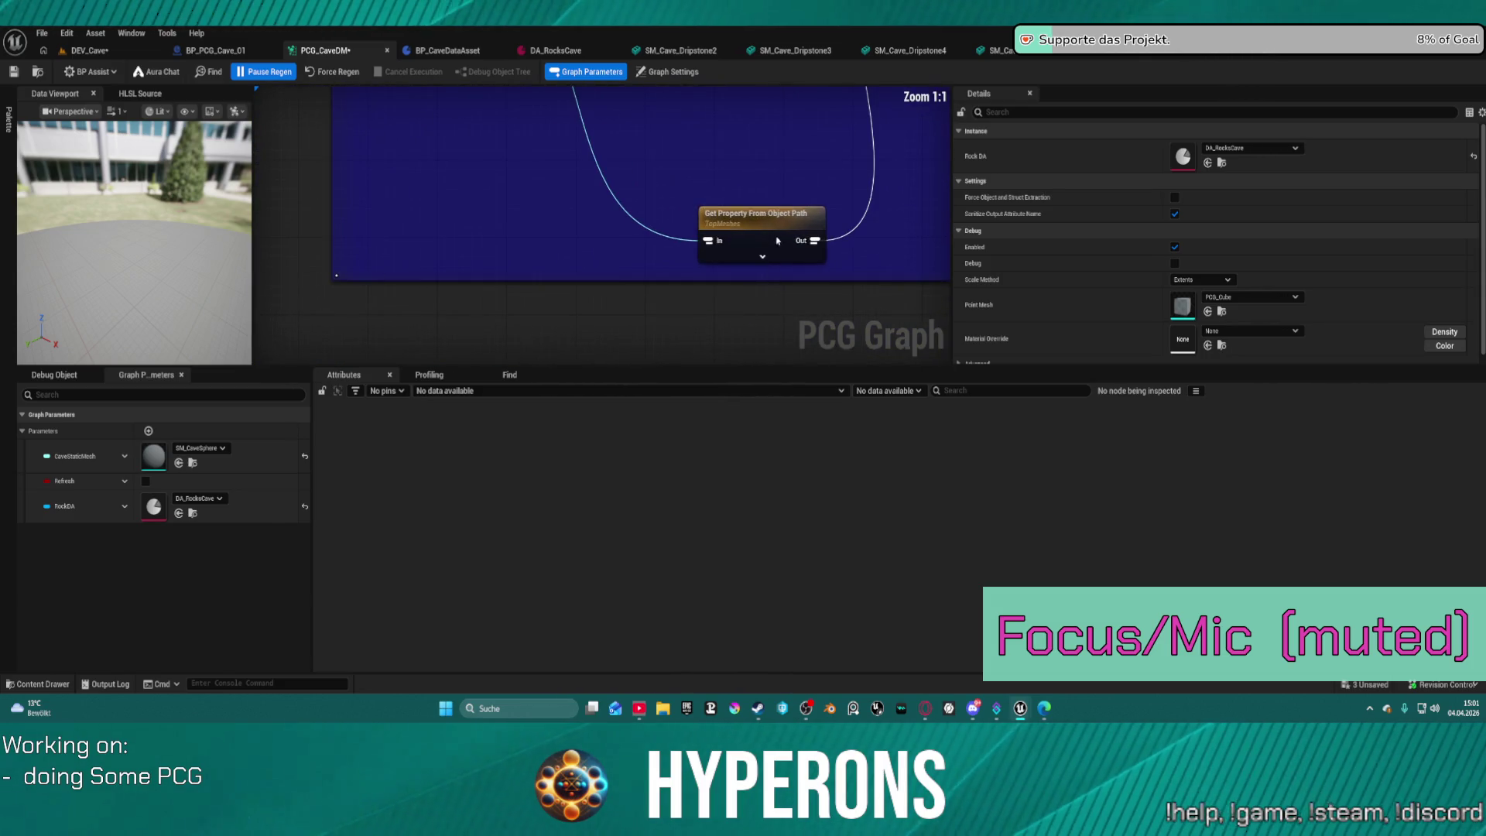
mouse_move(693, 144)
mouse_down()
mouse_move(658, 189)
mouse_move(797, 345)
mouse_move(615, 139)
mouse_move(600, 287)
mouse_up()
scroll(475, 268, down, 3)
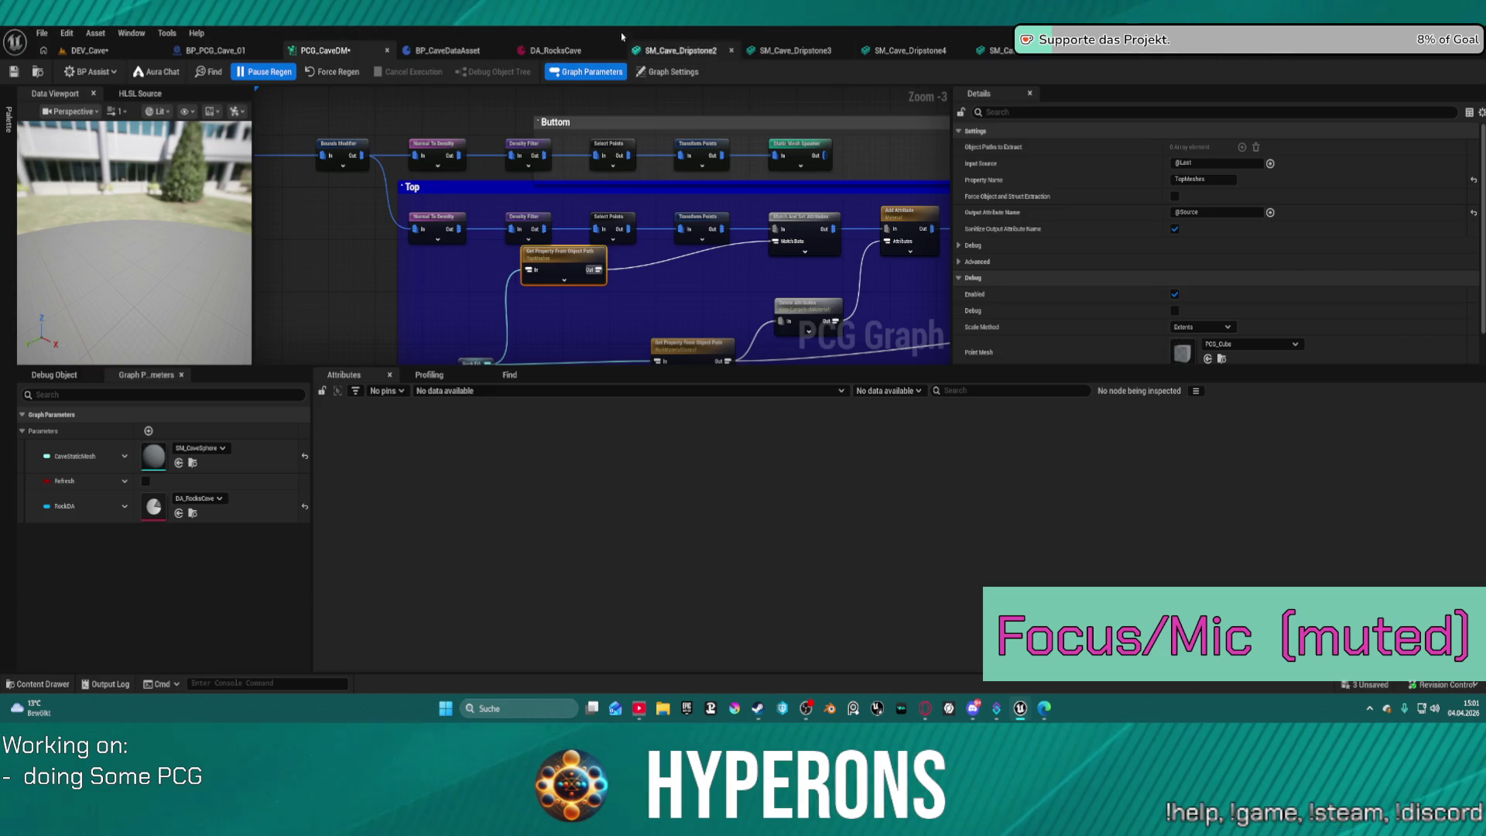
click(443, 50)
Check the RealTimeMeshes and TopControl variables in BP_CaveDataAsset and look at DA_RocksCave.
click(29, 263)
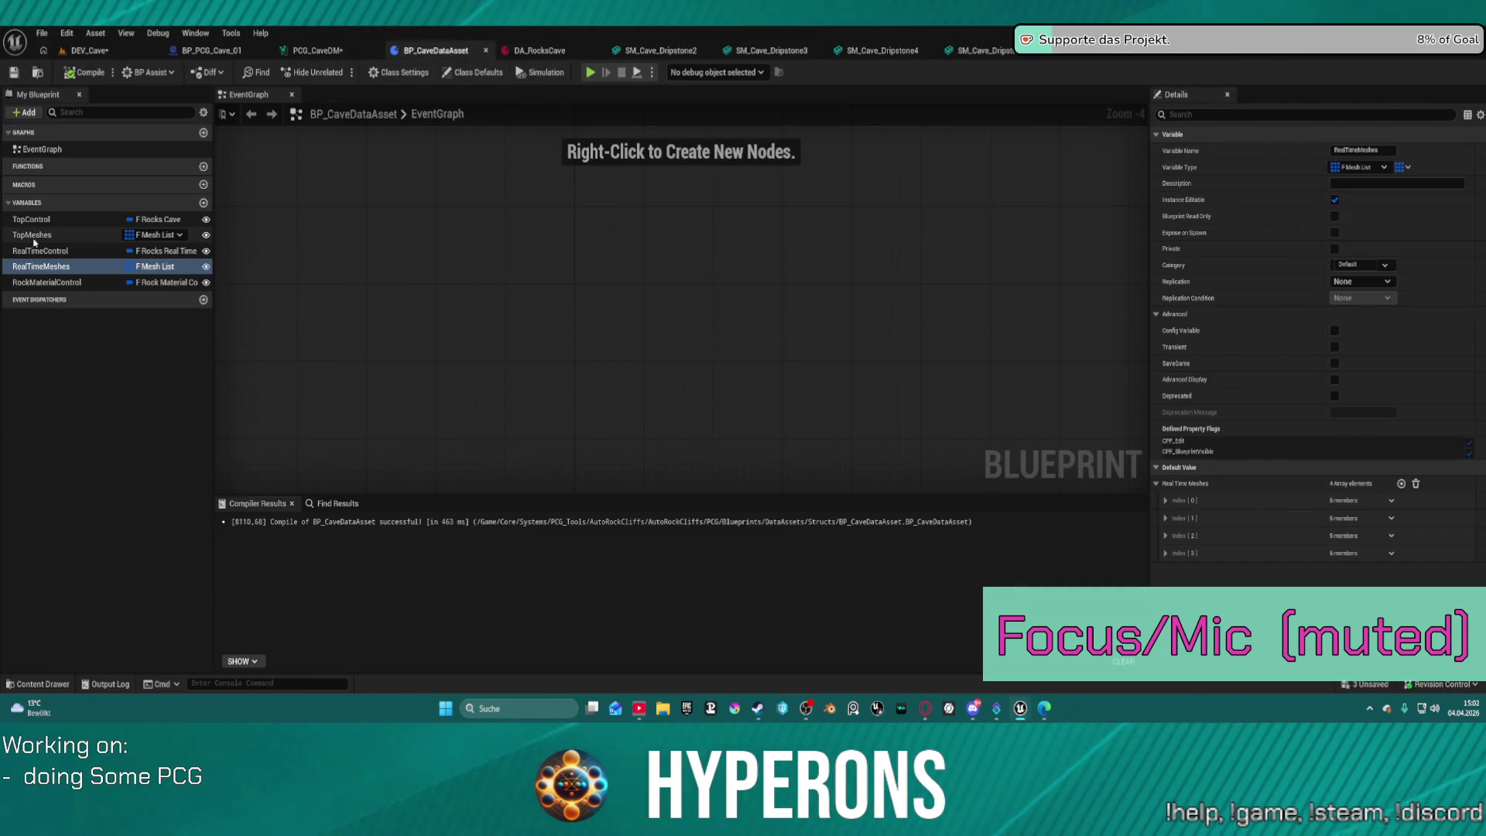
click(70, 219)
click(85, 220)
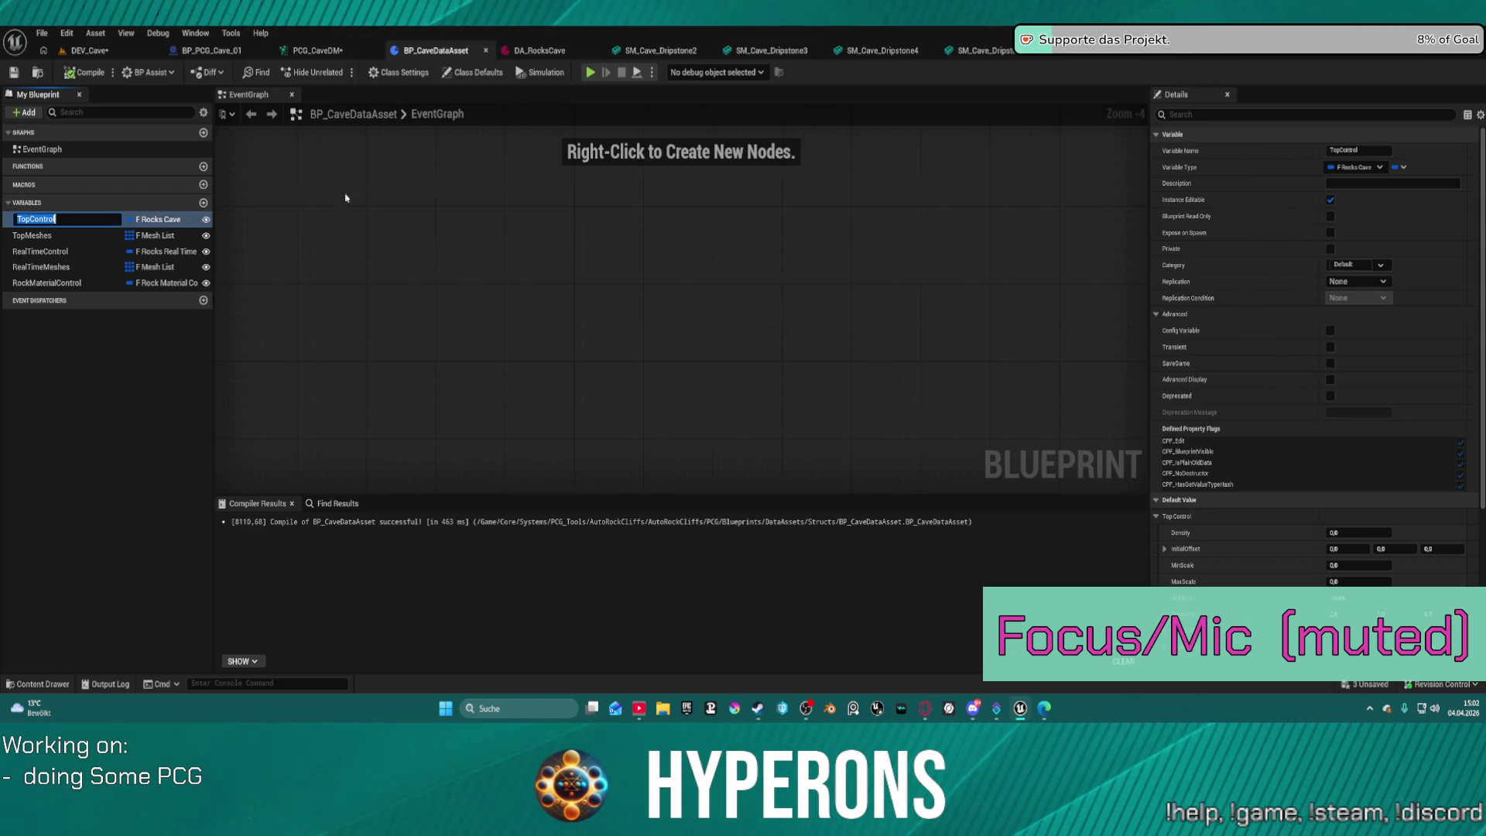
click(536, 52)
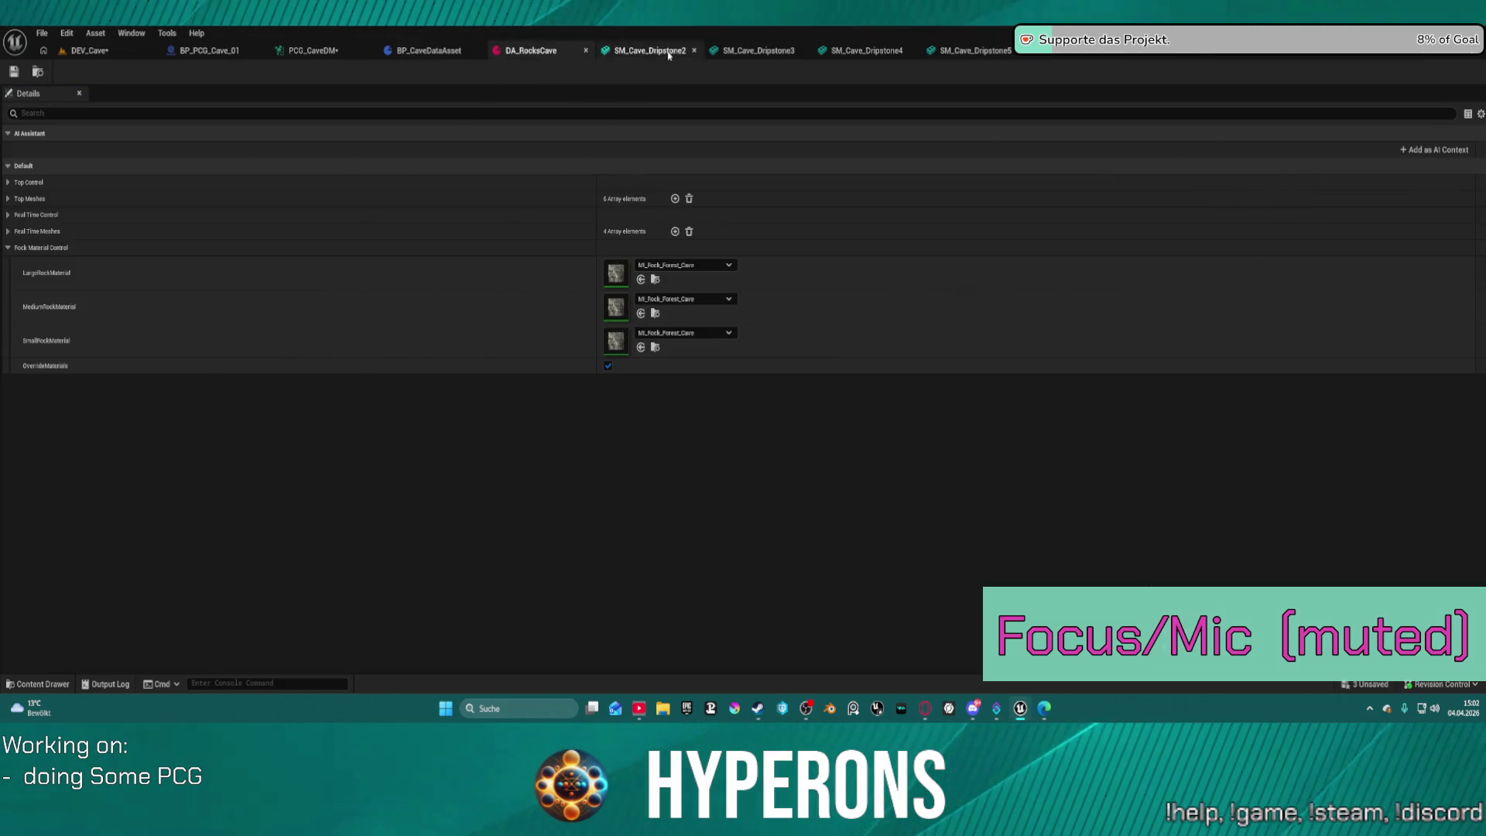
Open SM_Cave_Dripstone2 and close the other dripstone mesh editors.
click(658, 51)
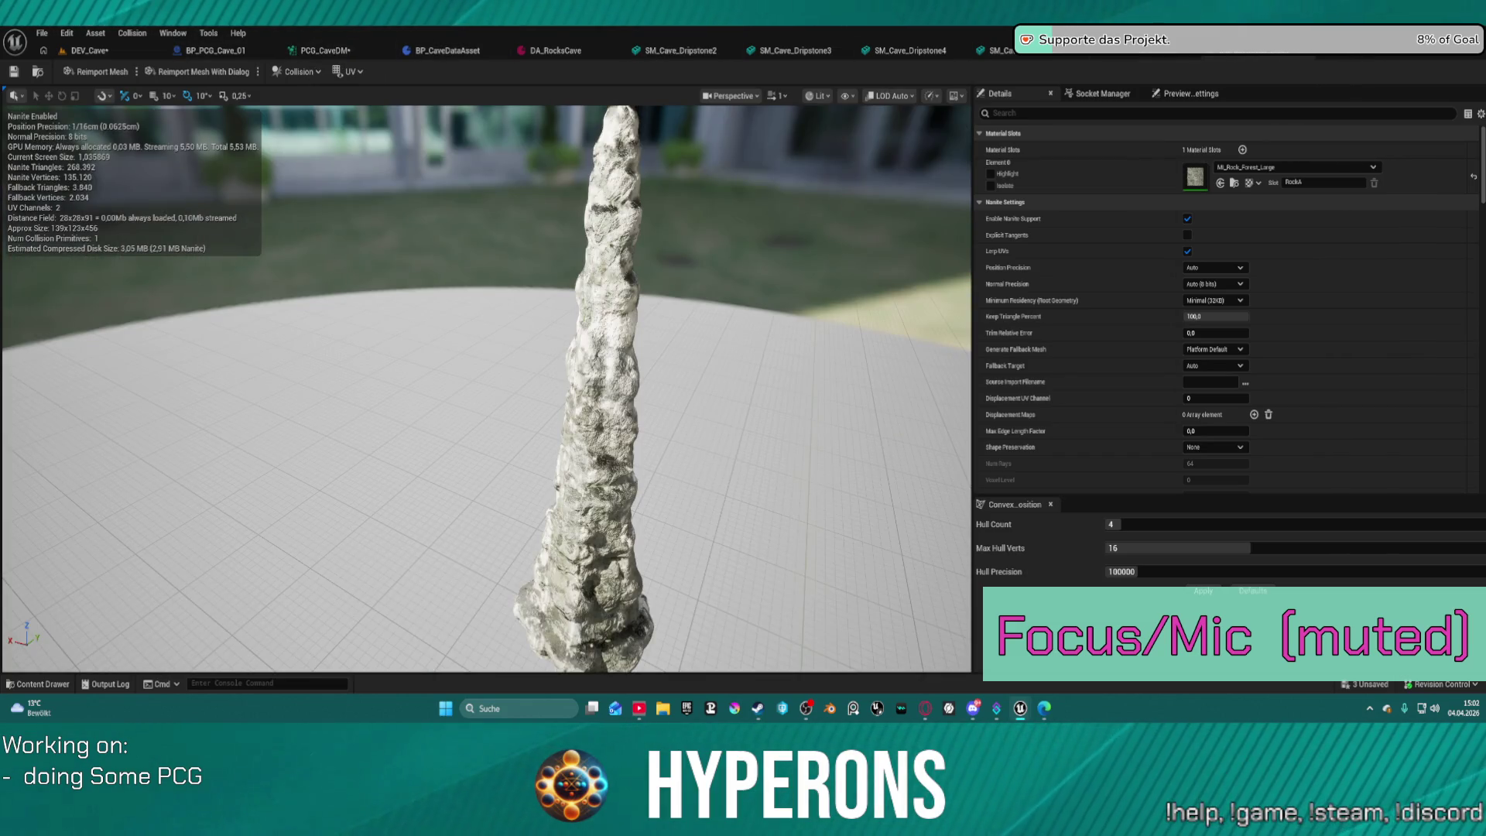
click(846, 51)
click(846, 50)
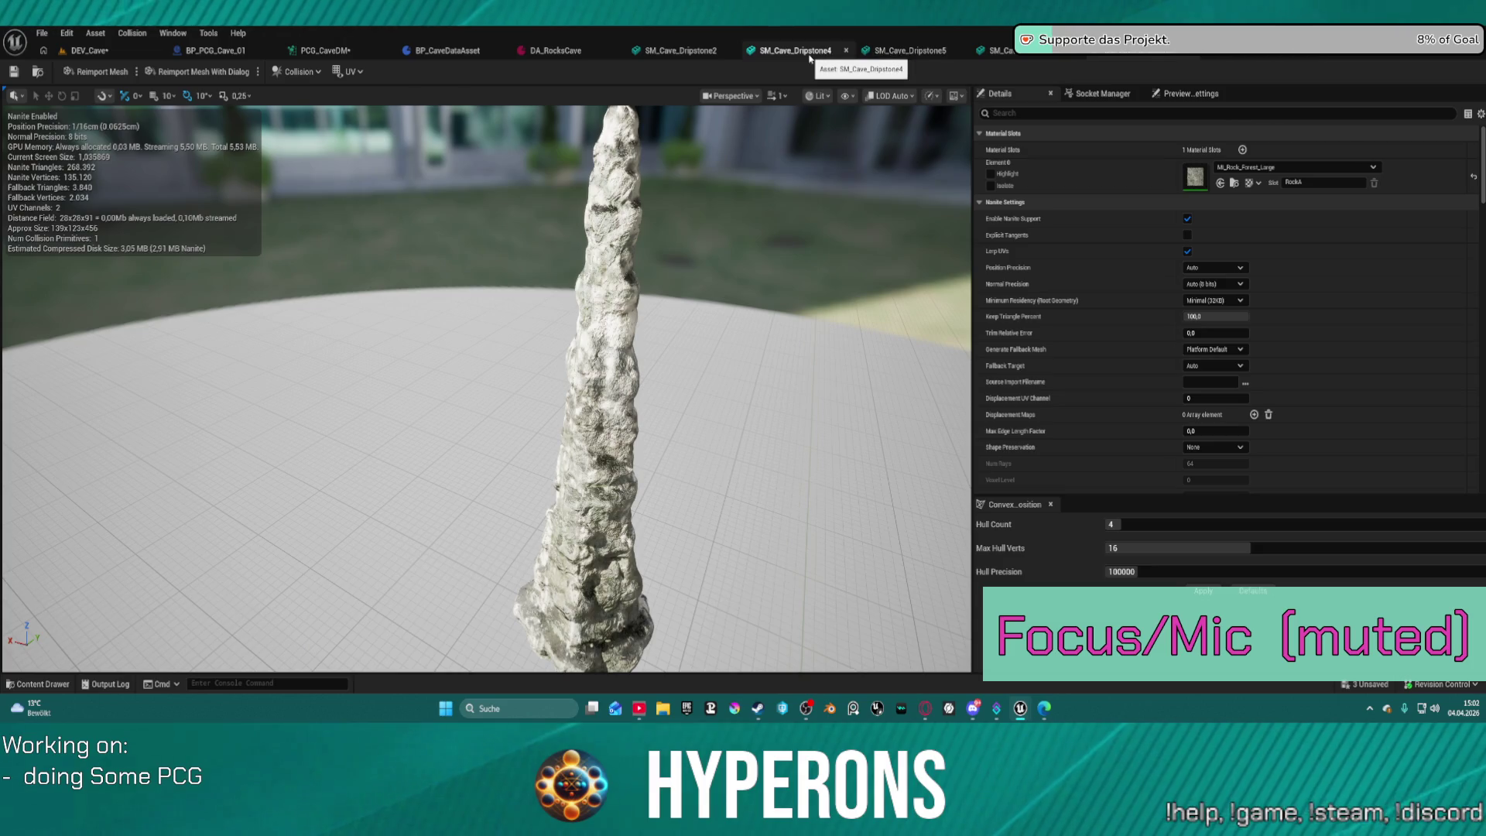
middle_click(810, 55)
middle_click(810, 54)
middle_click(810, 54)
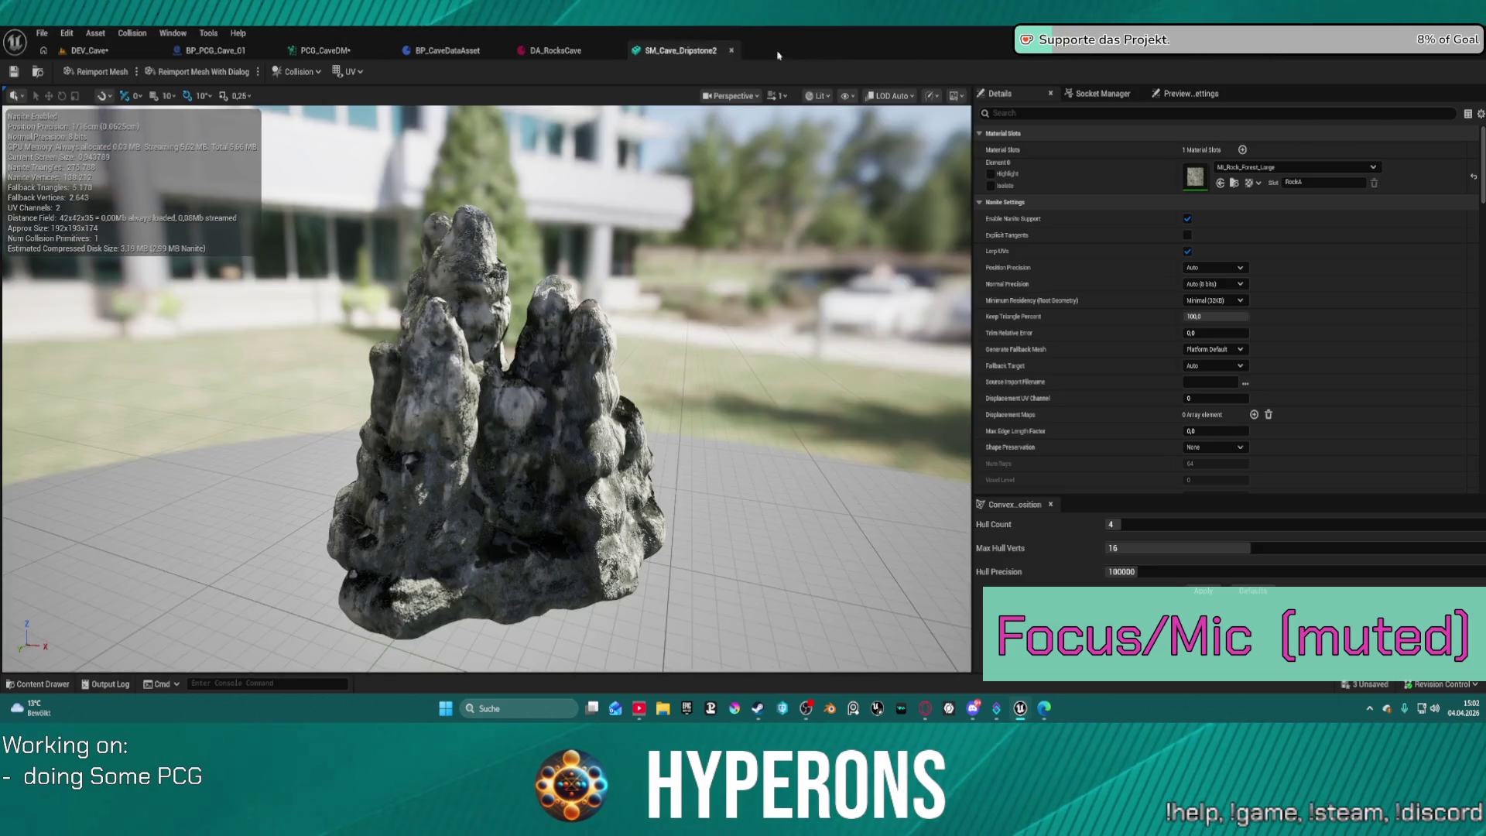
Add a Get Property From Object Path node from Rock DA's output with Property Name TopControl.
middle_click(687, 54)
click(300, 53)
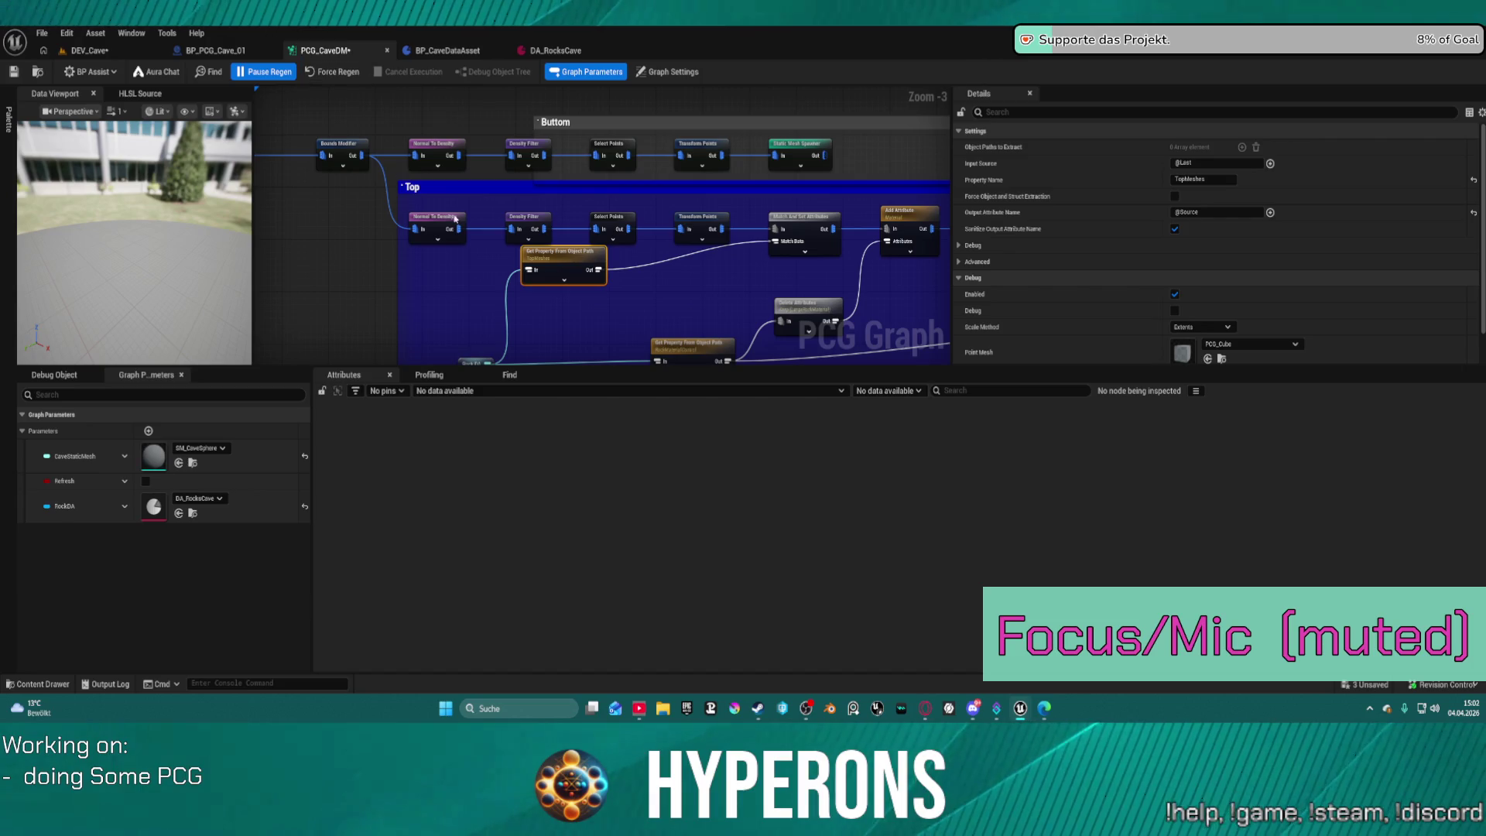
drag(545, 206, 562, 156)
right_click(567, 192)
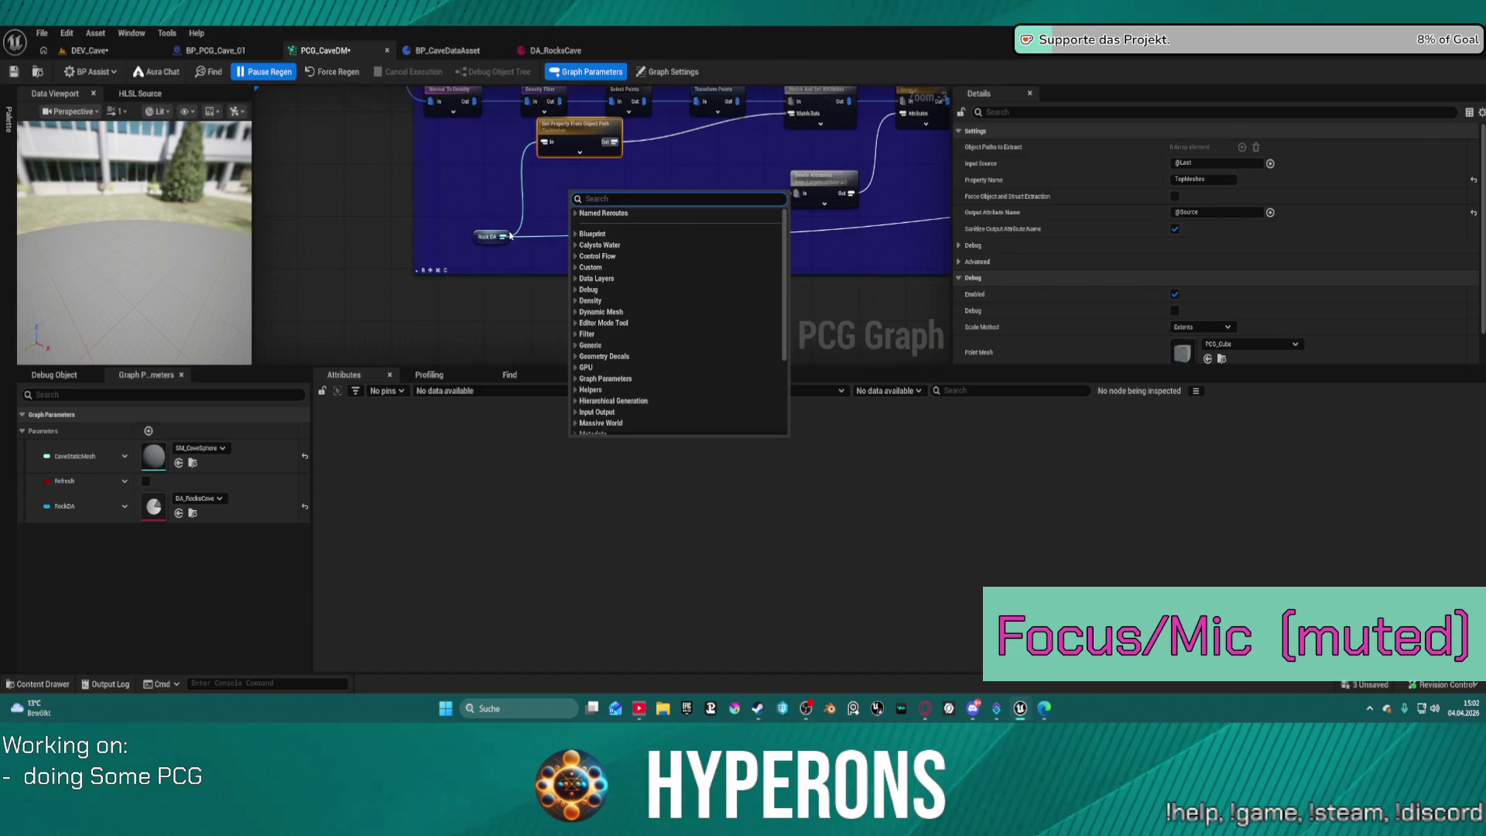
click(557, 222)
drag(502, 236, 594, 216)
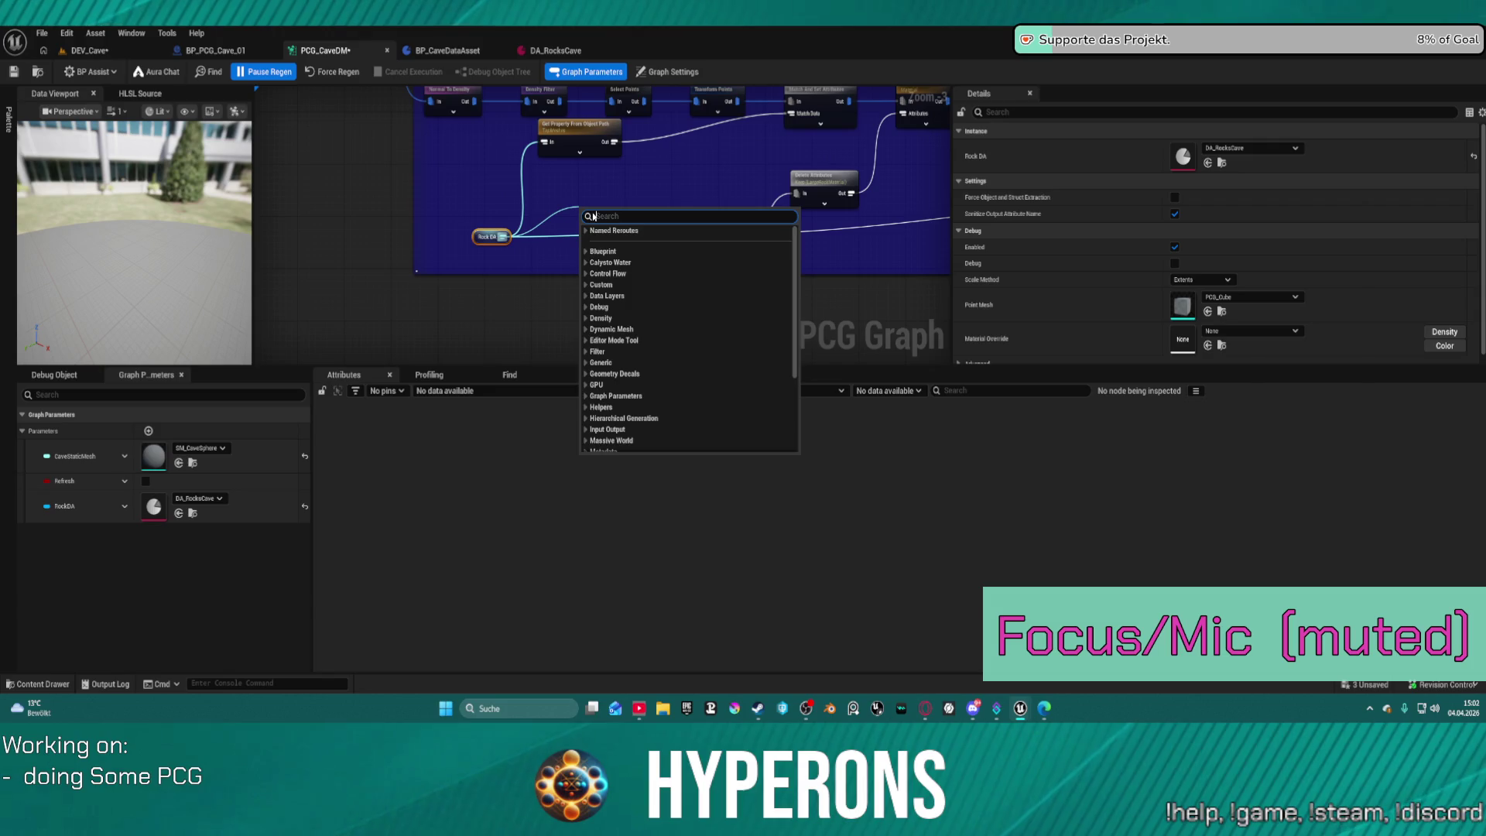
text(get p)
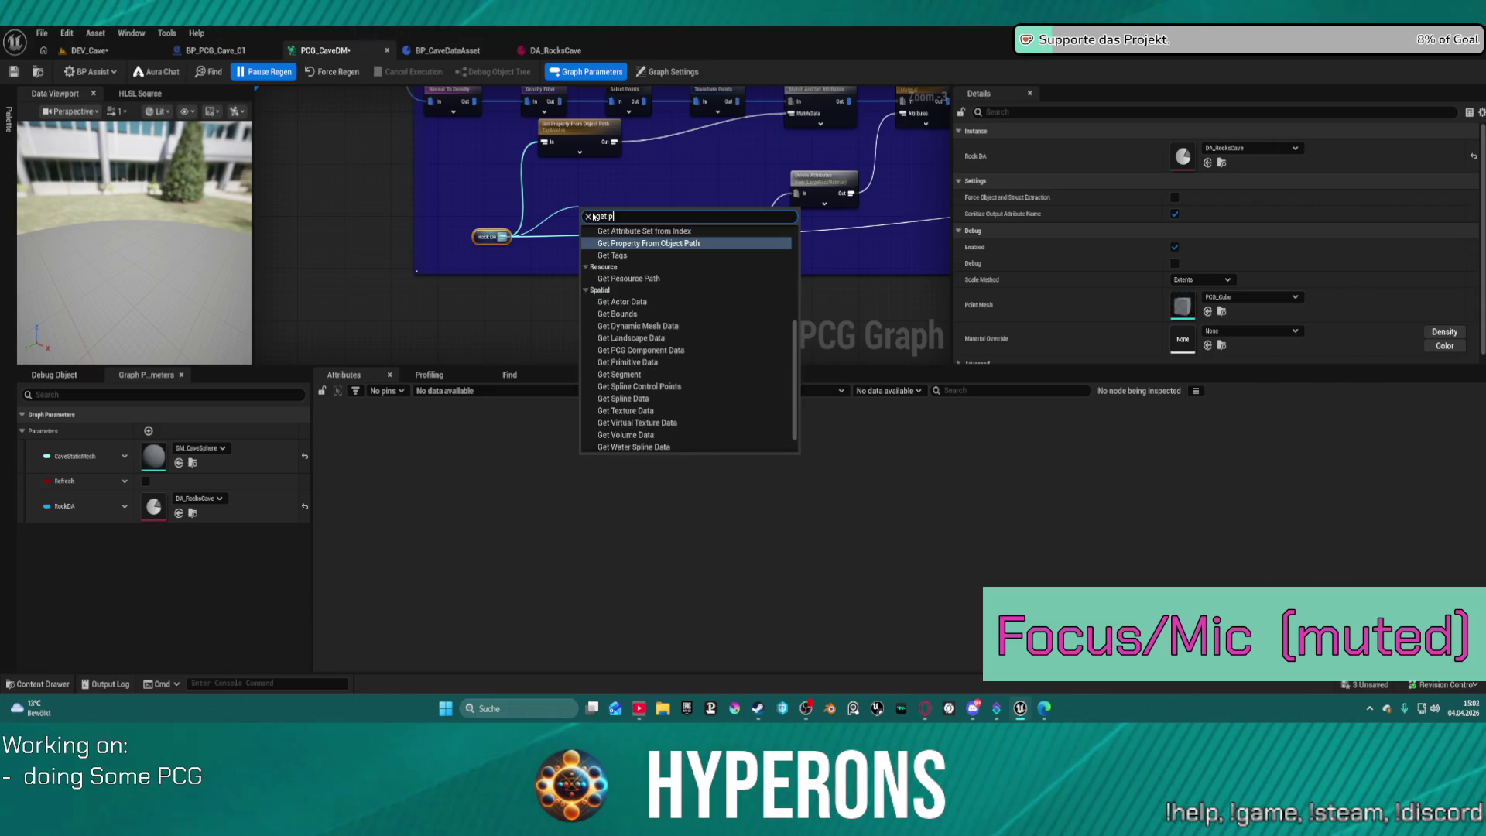
text(rop)
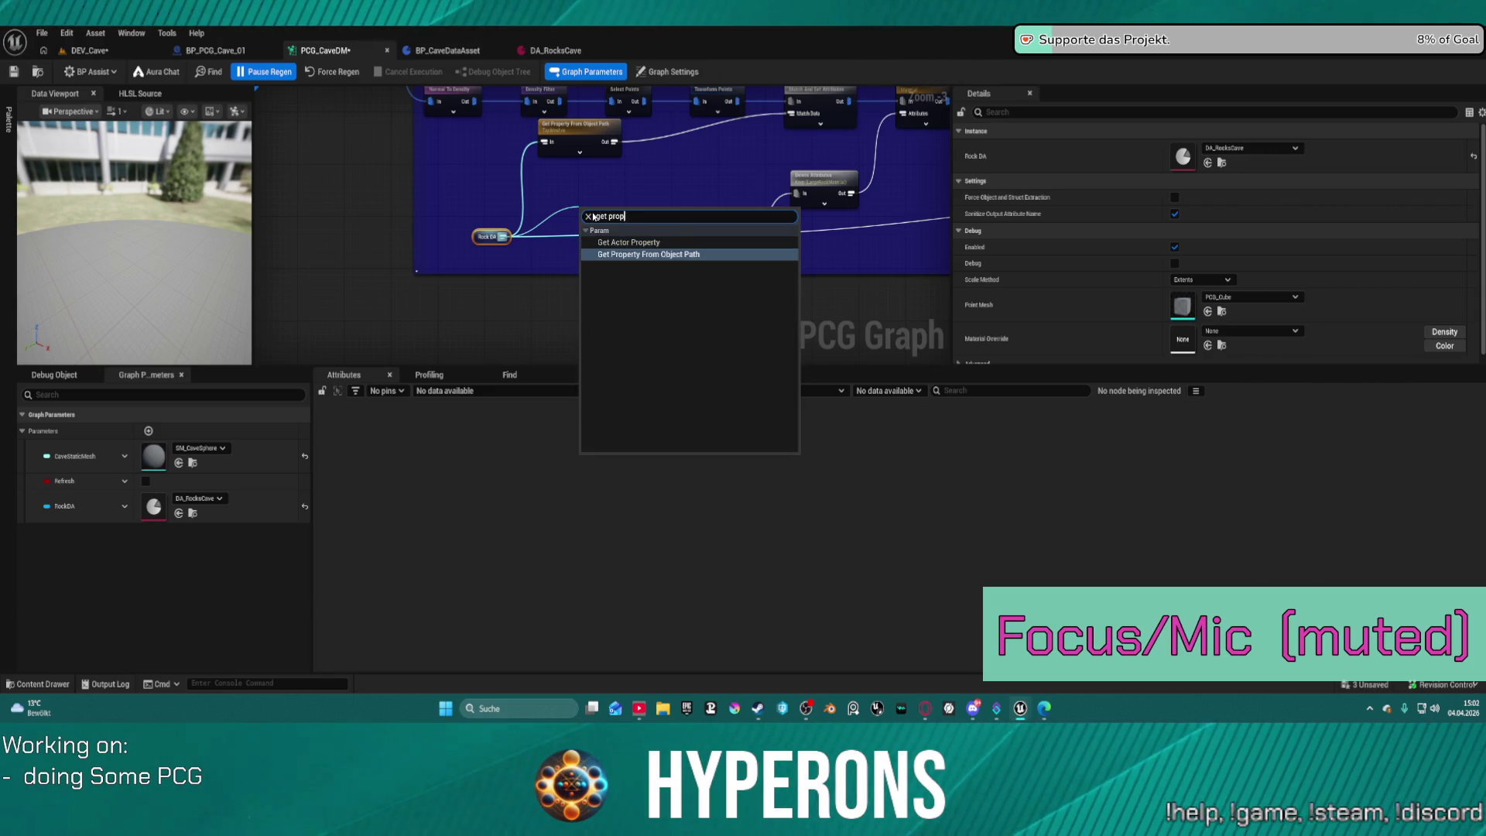
key(Return)
drag(612, 213, 585, 189)
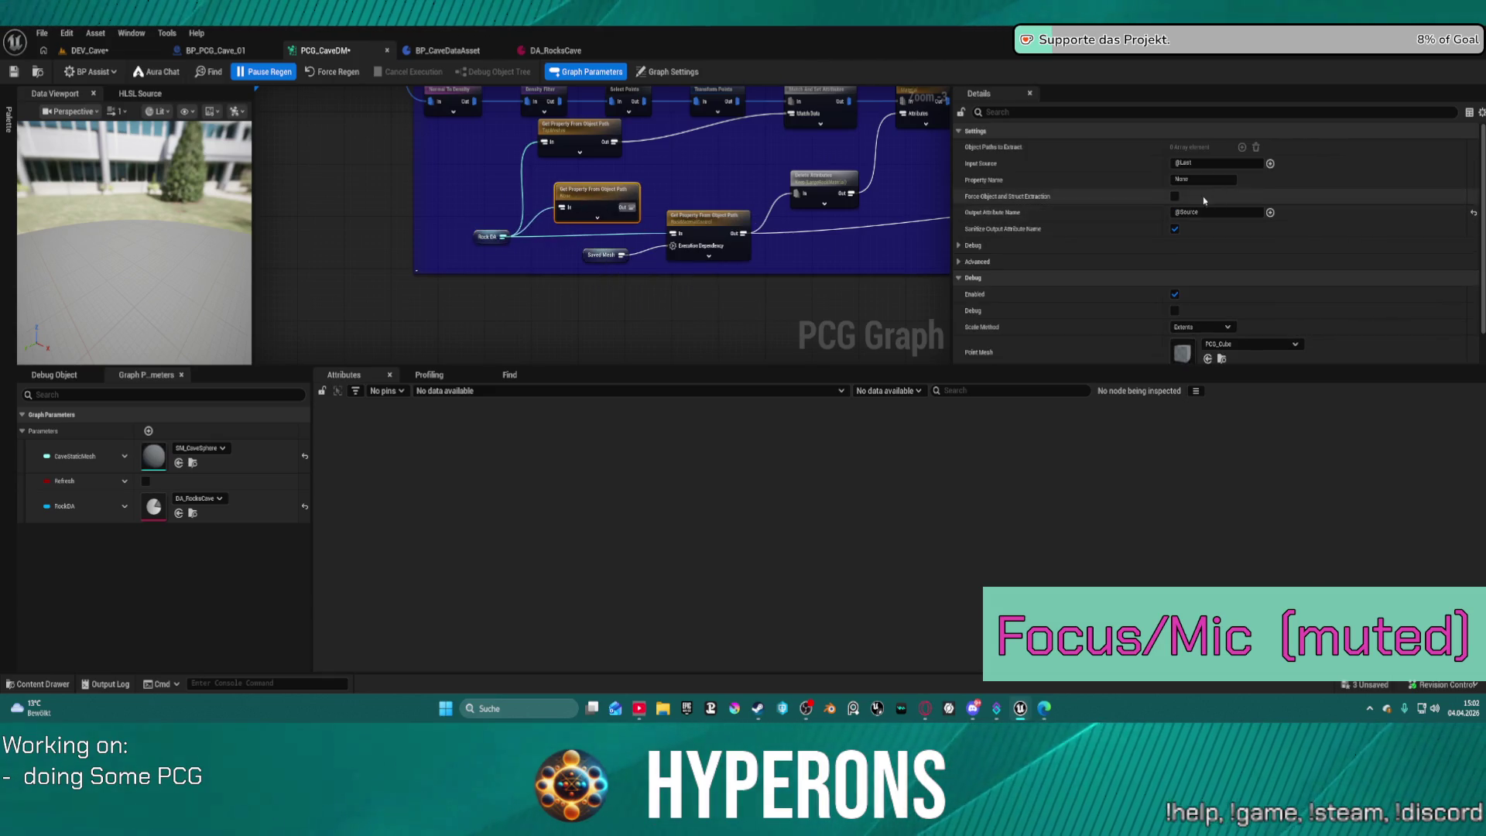
key(ctrl+v)
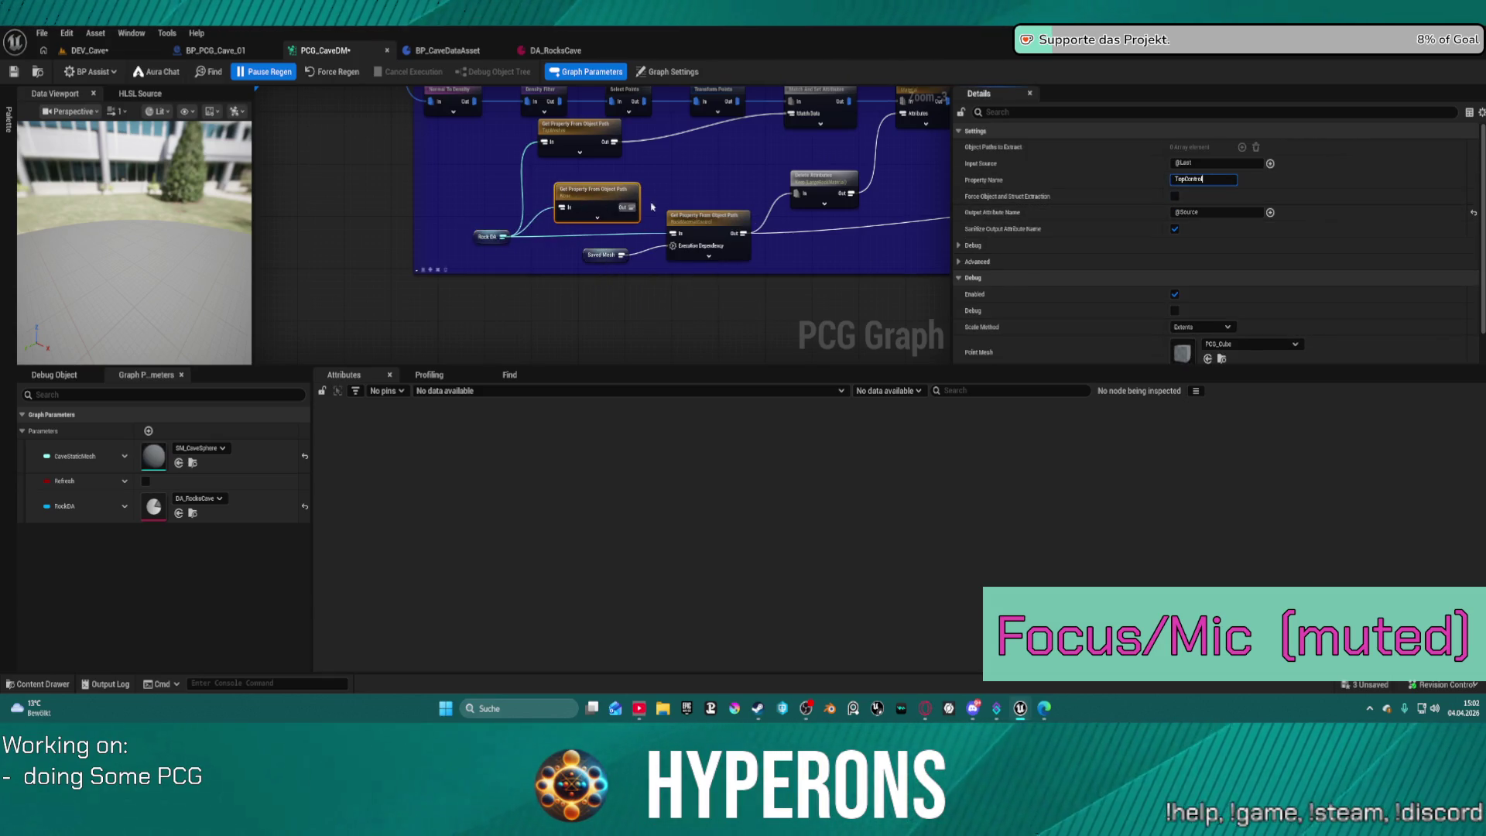
click(657, 183)
Rearrange the TopControl, TopMeshes, Saved Mesh and Rock DA nodes into a cleaner layout.
drag(586, 186, 434, 167)
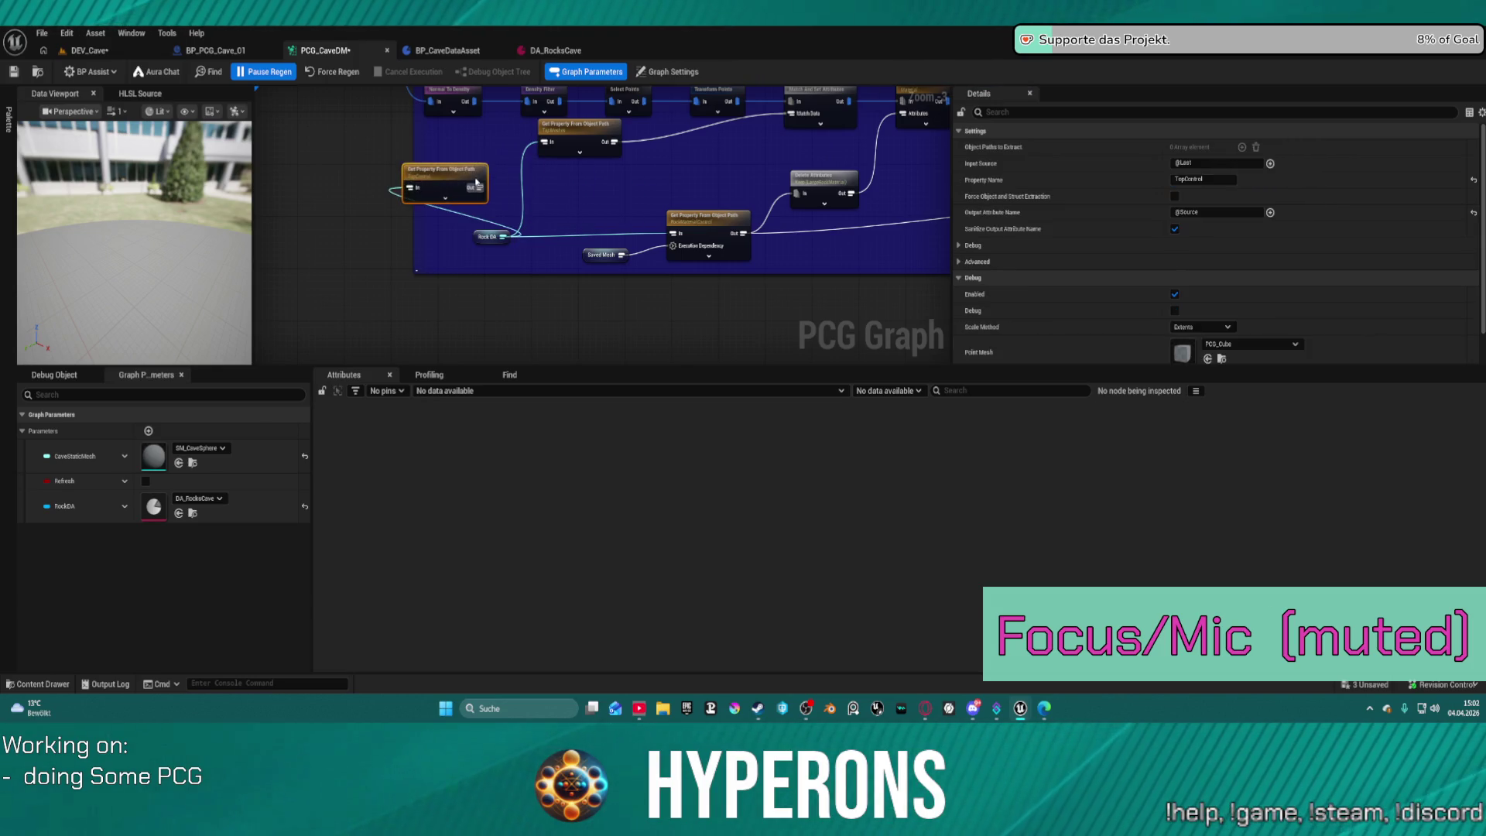
mouse_move(577, 143)
mouse_down()
mouse_move(698, 161)
mouse_move(812, 245)
mouse_move(814, 294)
mouse_up()
drag(590, 256, 580, 341)
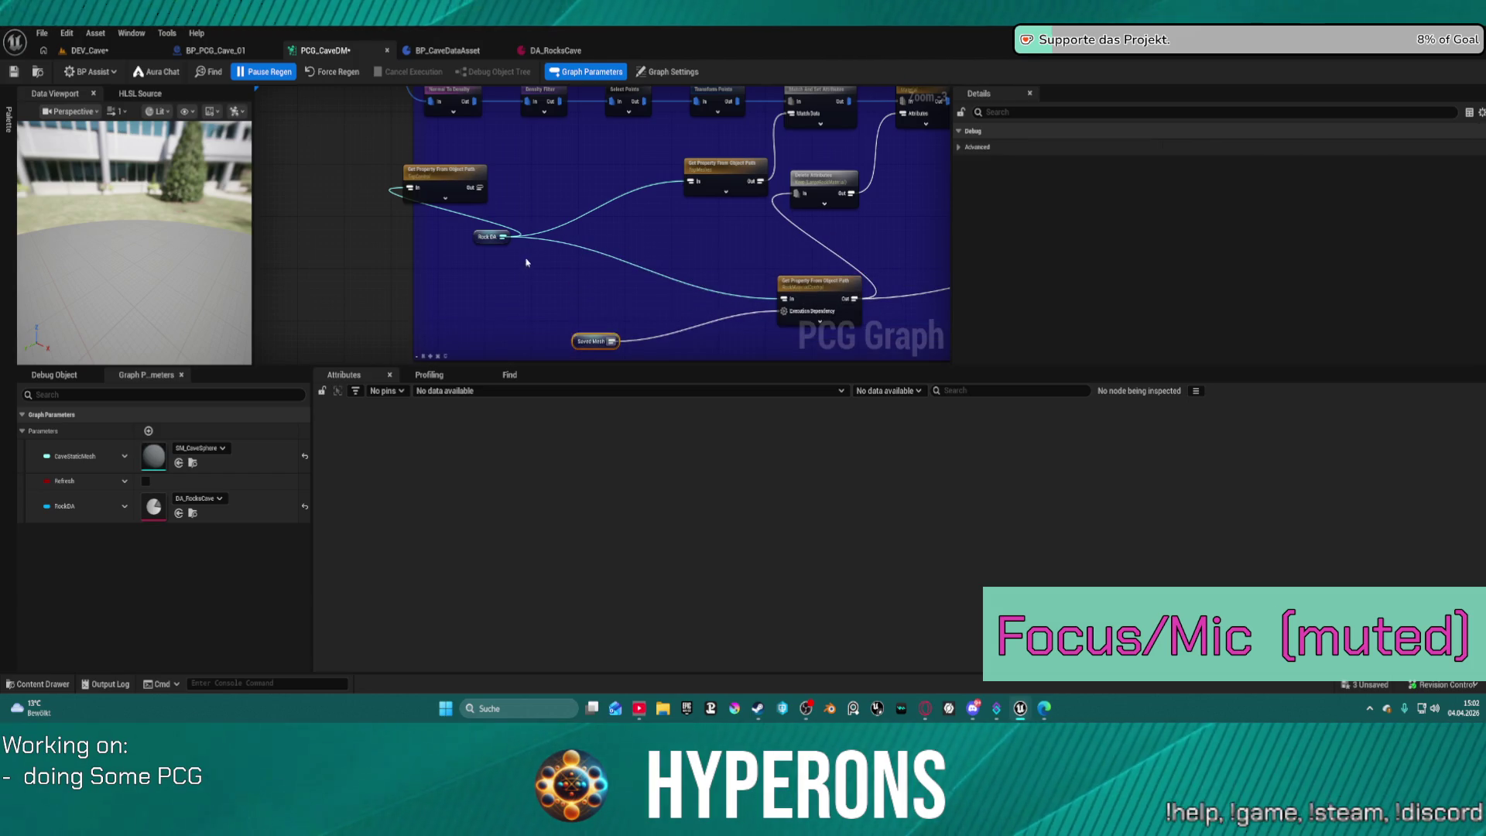
drag(490, 237, 503, 321)
drag(444, 184, 542, 183)
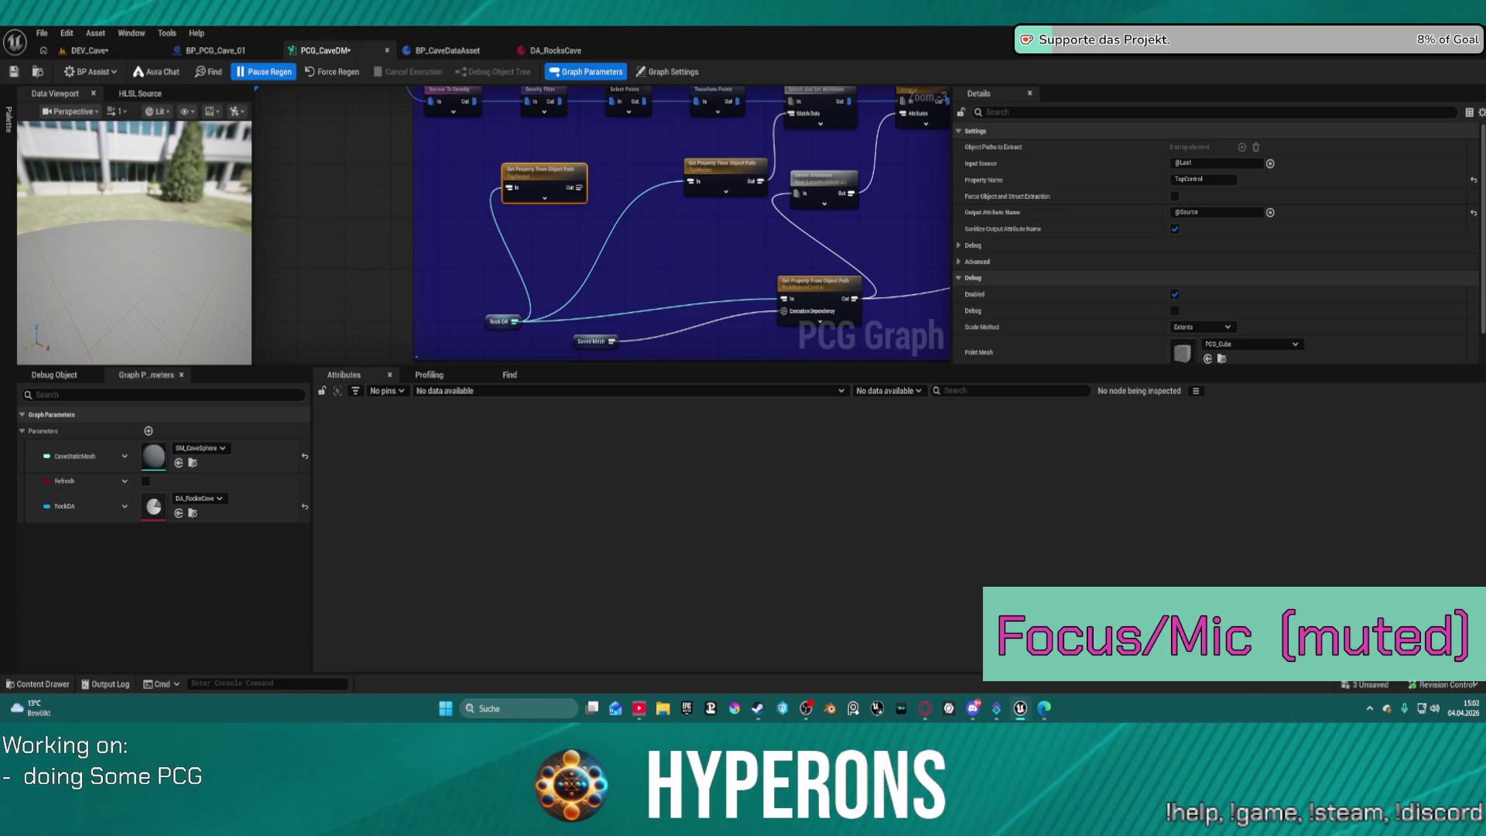
scroll(304, 244, down, 2)
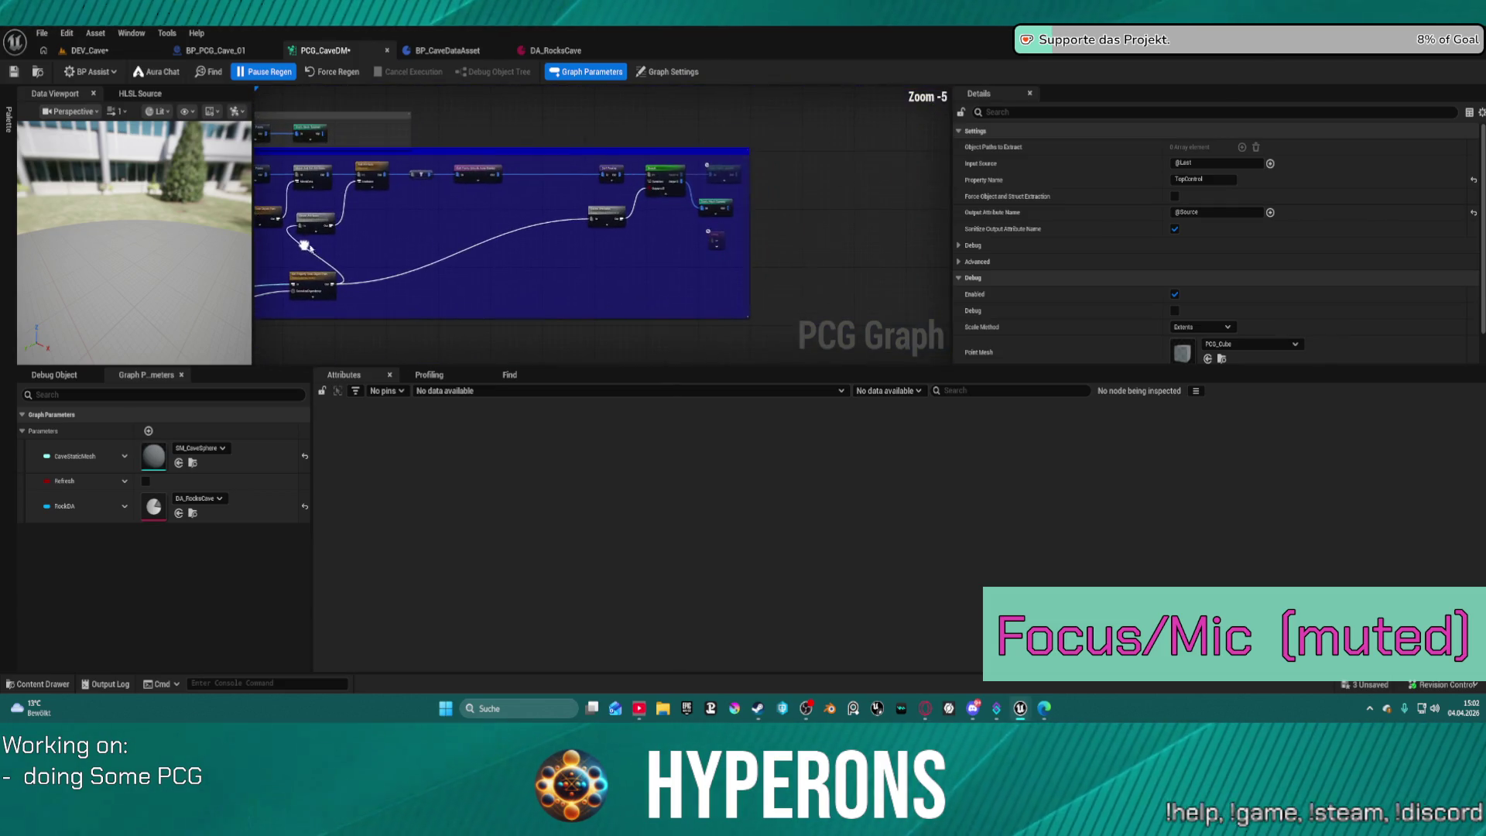
Insert the Debug node into the bottom branch and shift Static Mesh Spawner further right.
scroll(654, 242, up, 3)
mouse_move(801, 224)
mouse_down()
mouse_move(618, 245)
mouse_move(420, 106)
mouse_move(407, 200)
mouse_move(521, 237)
mouse_move(421, 235)
mouse_up()
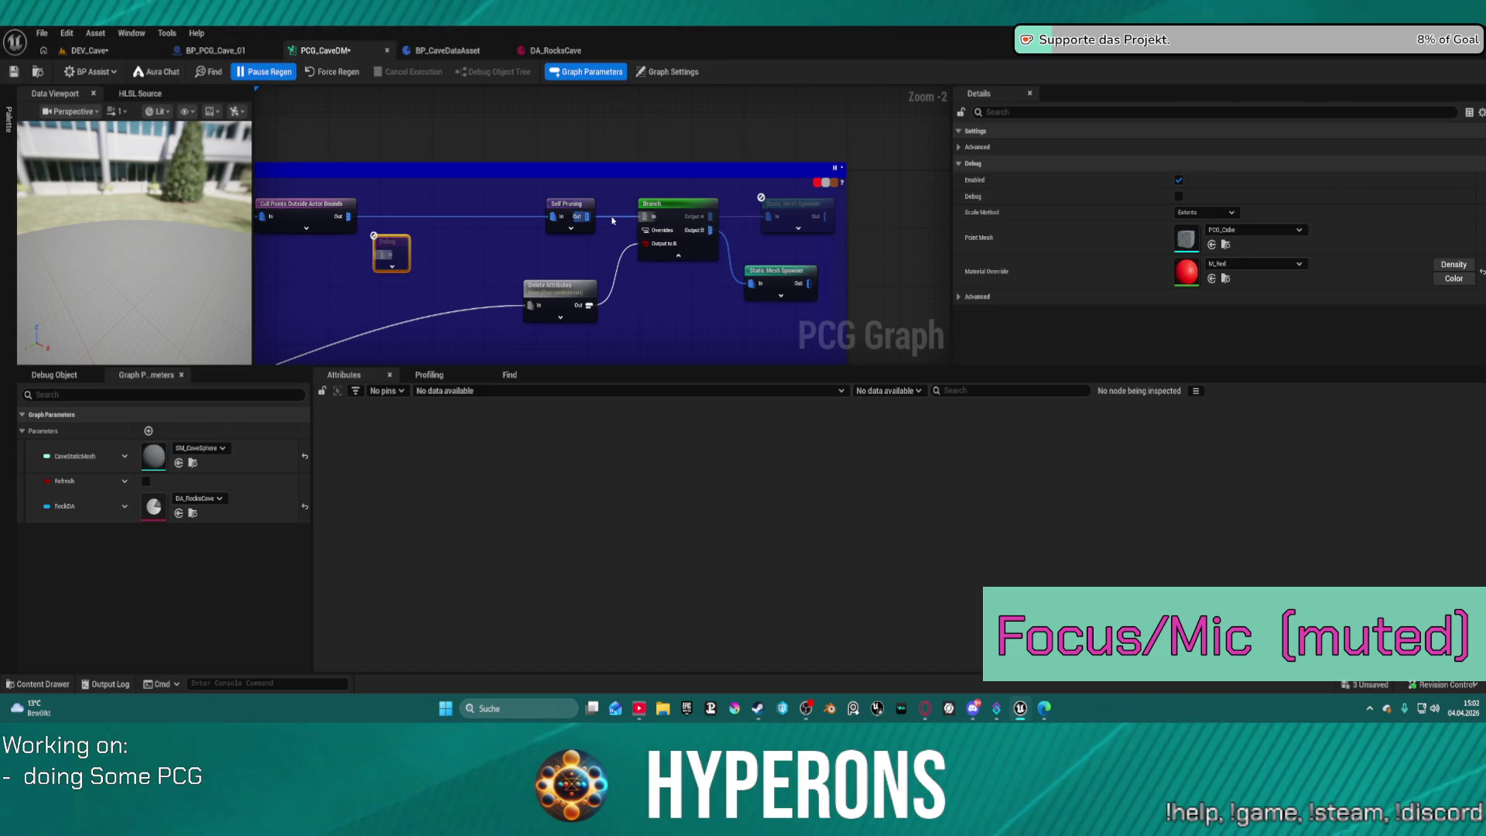
mouse_move(398, 246)
mouse_down()
mouse_move(573, 246)
mouse_move(601, 222)
mouse_move(496, 261)
mouse_up()
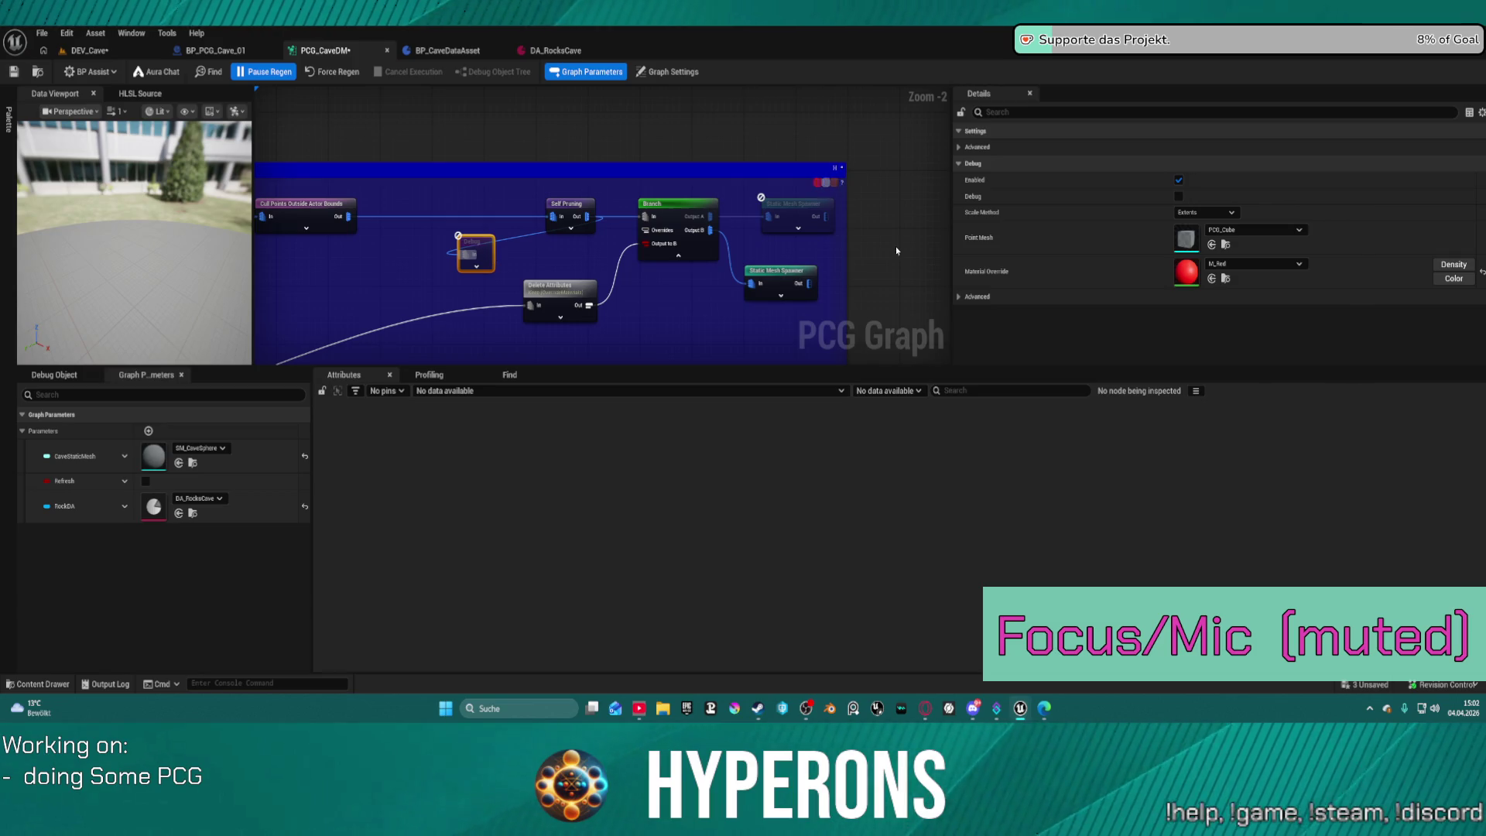
scroll(557, 229, up, 3)
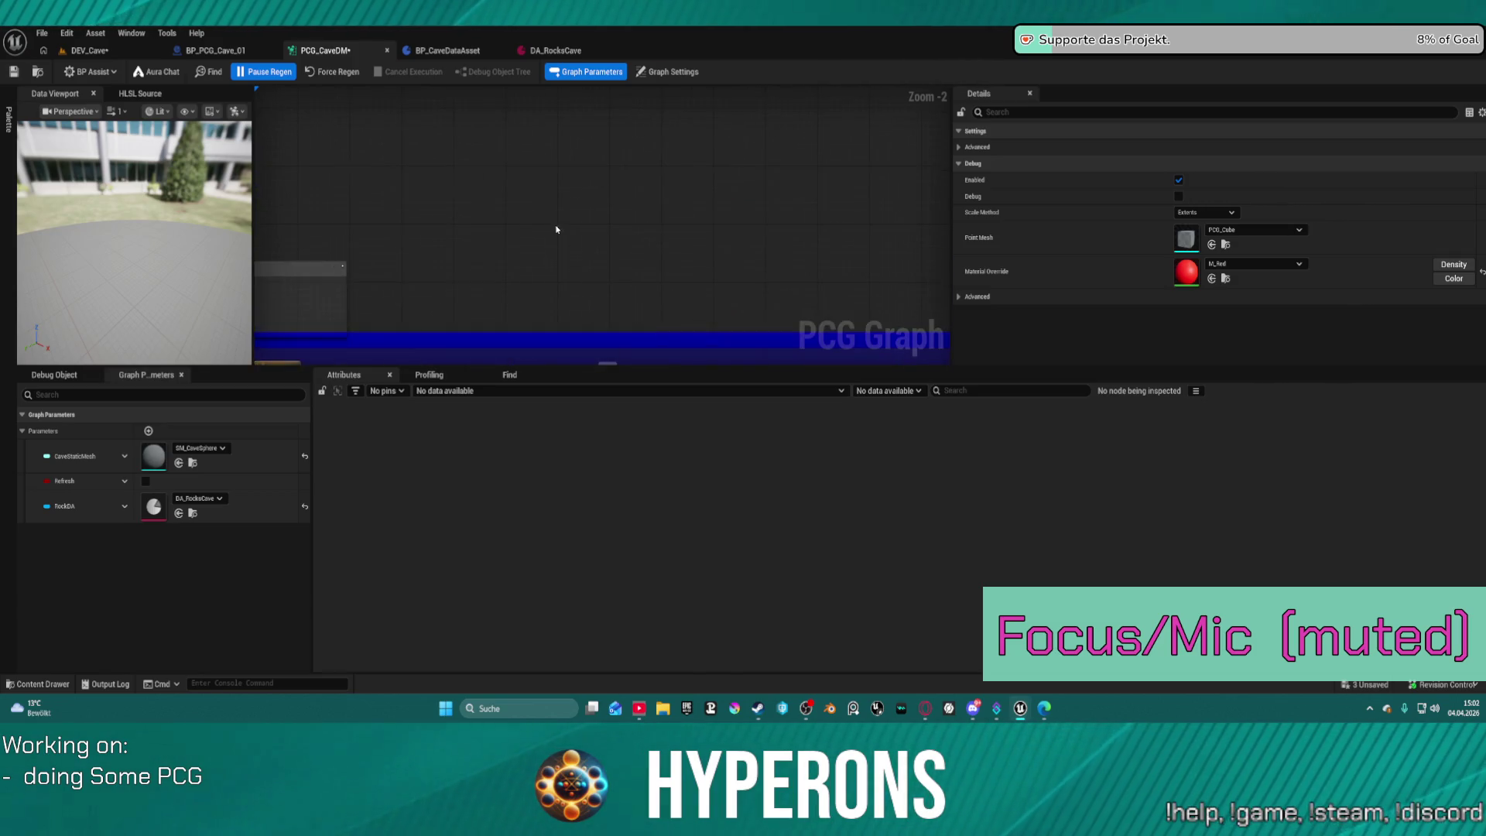
mouse_move(709, 231)
mouse_down()
mouse_move(899, 192)
mouse_move(707, 212)
mouse_up()
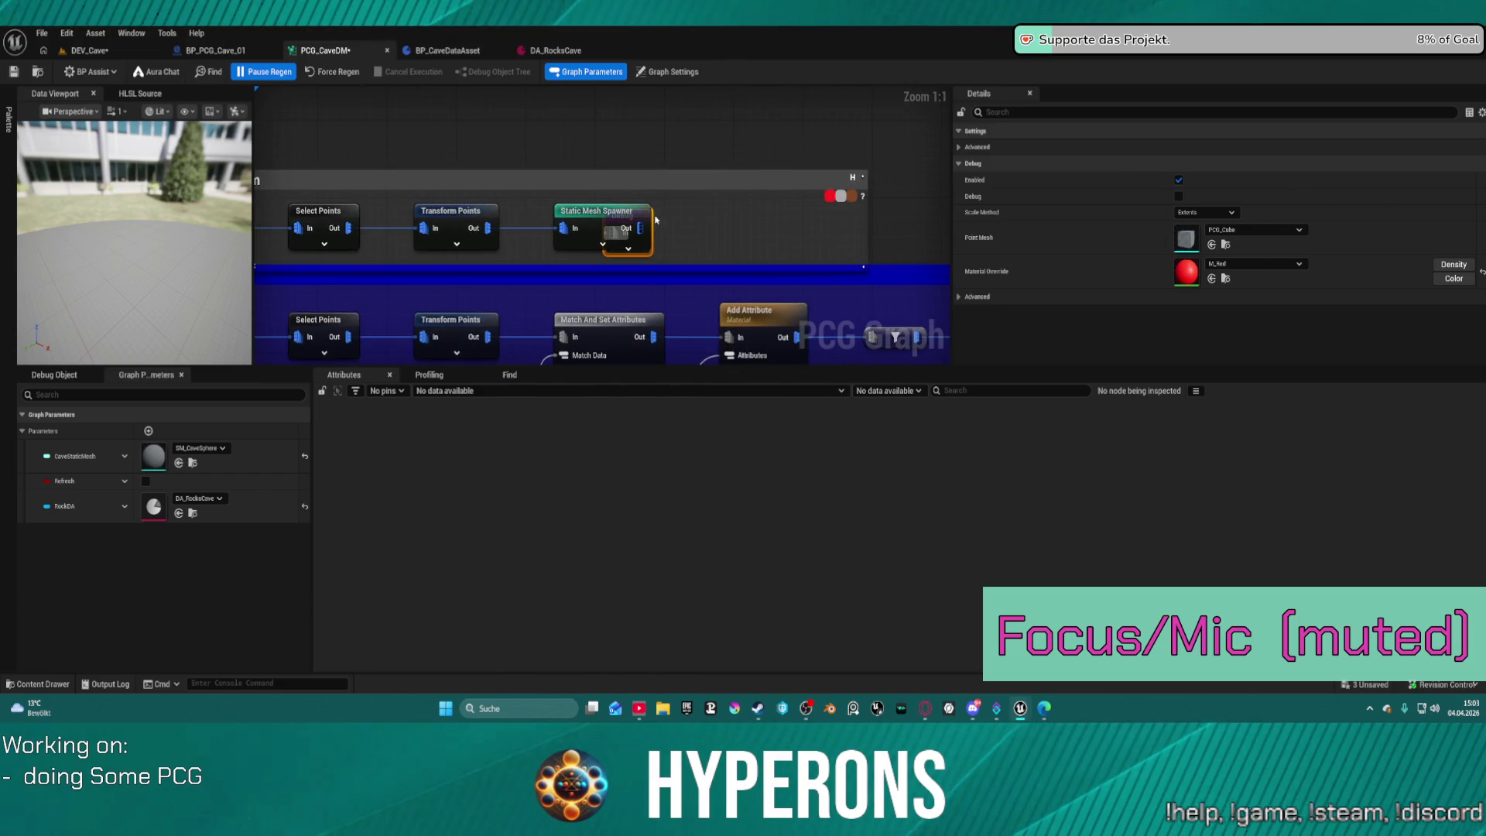
drag(649, 219, 785, 223)
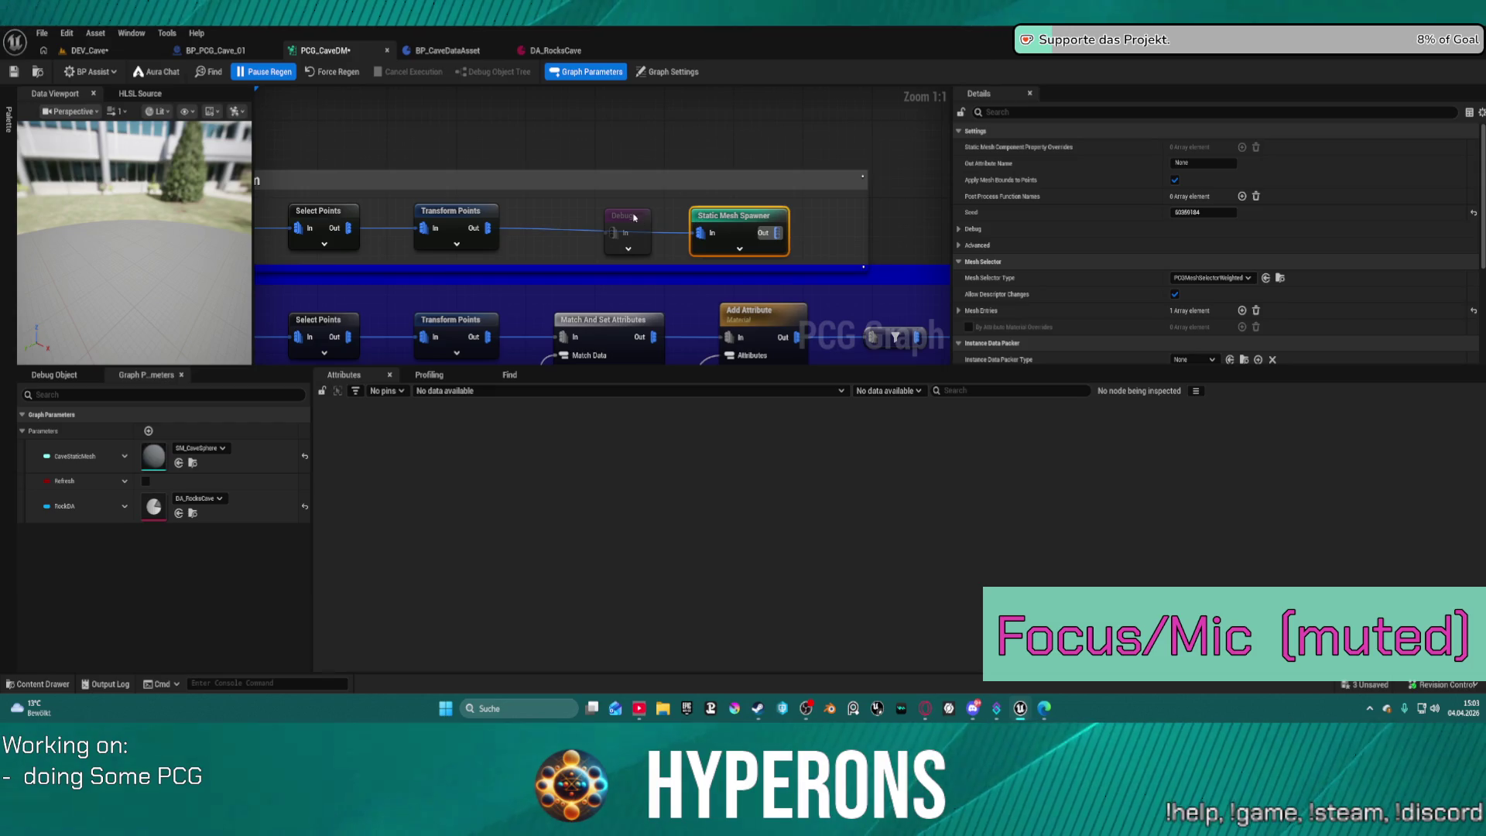
Fit the Buttom comment around Transform Points and select the whole bottom row.
key(ctrl+z)
key(ctrl+z)
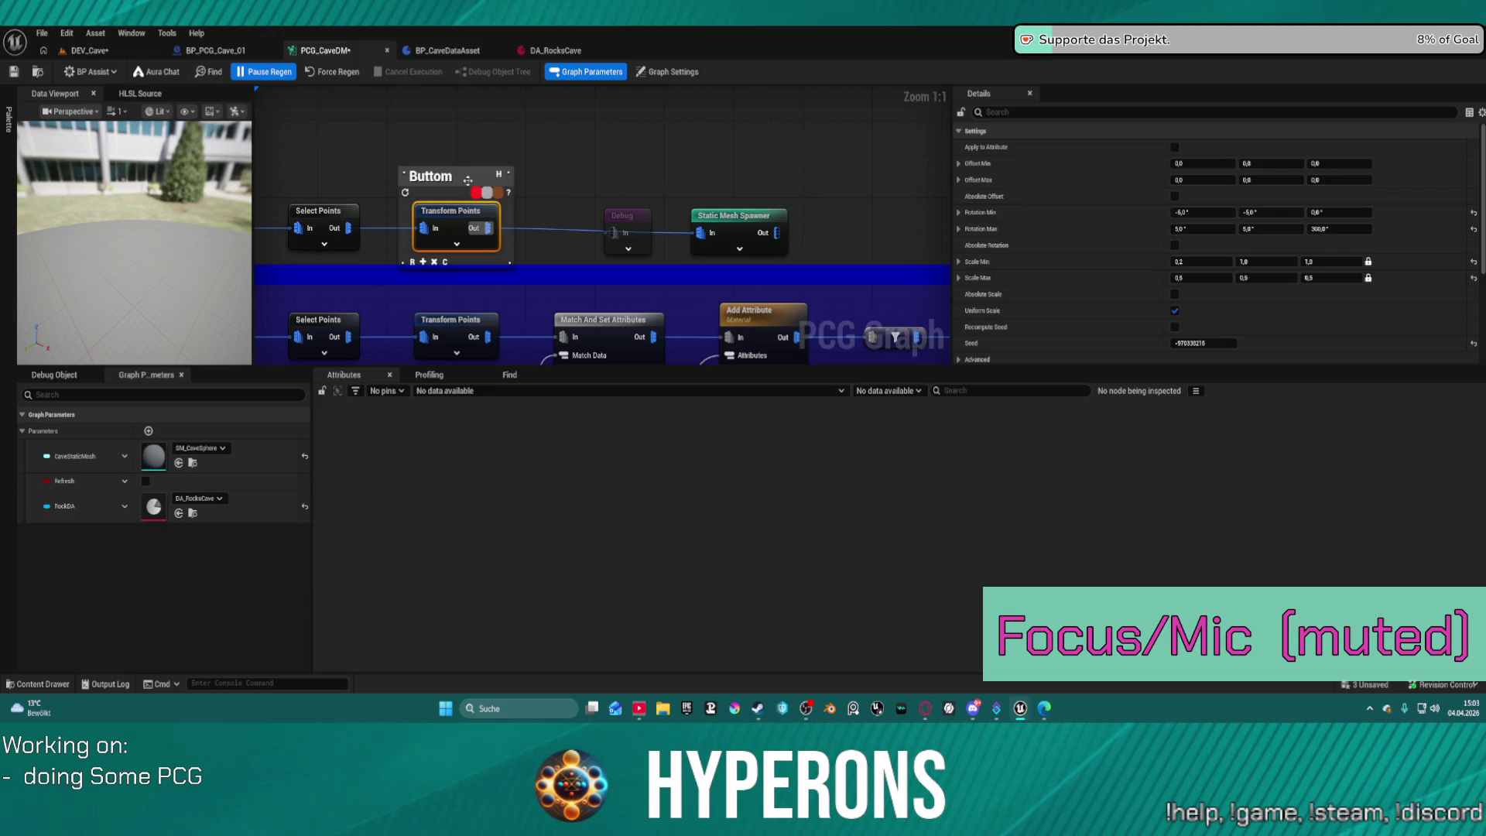
click(562, 236)
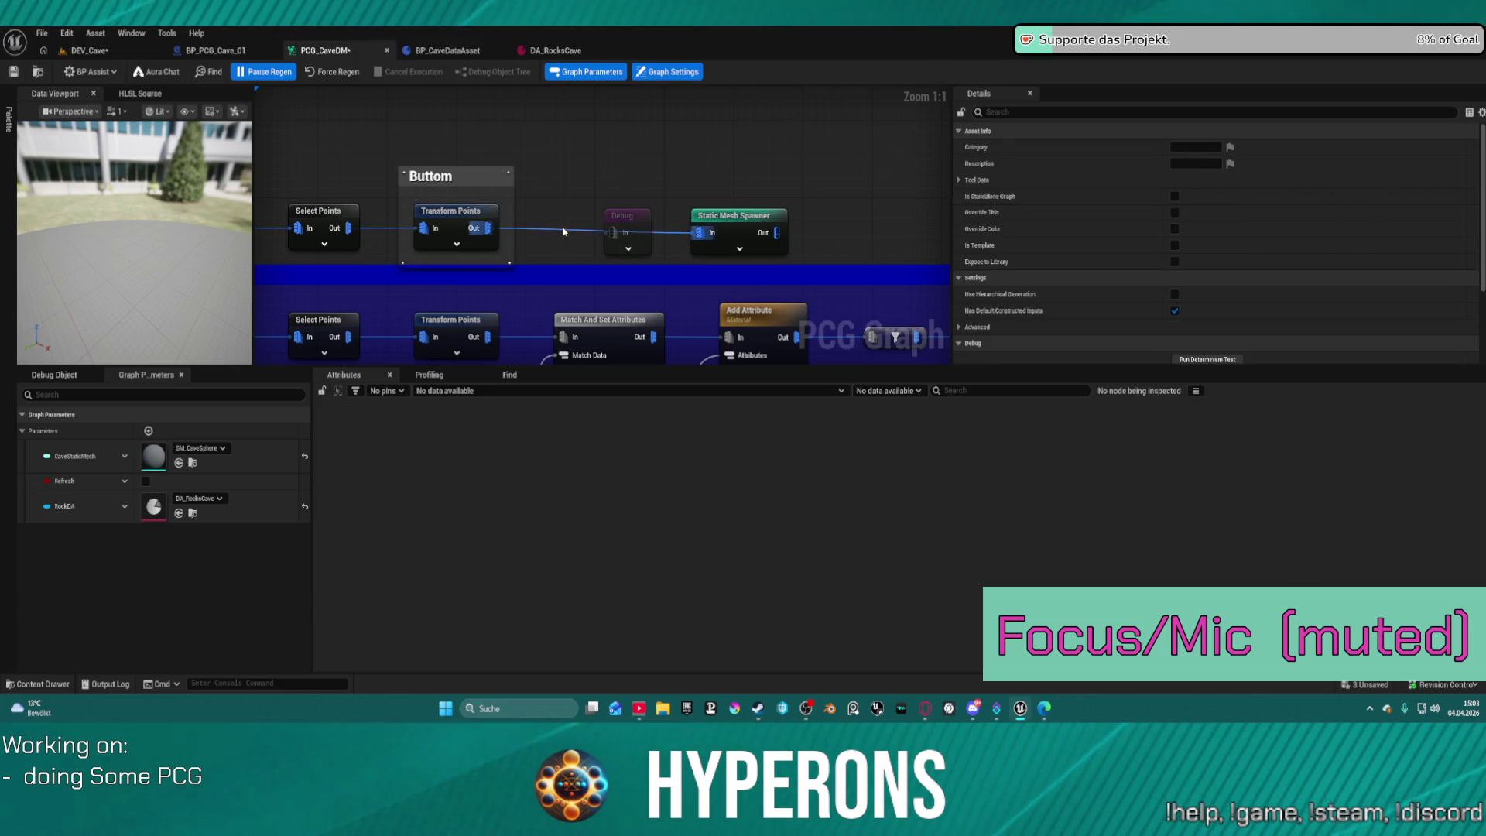
click(488, 227)
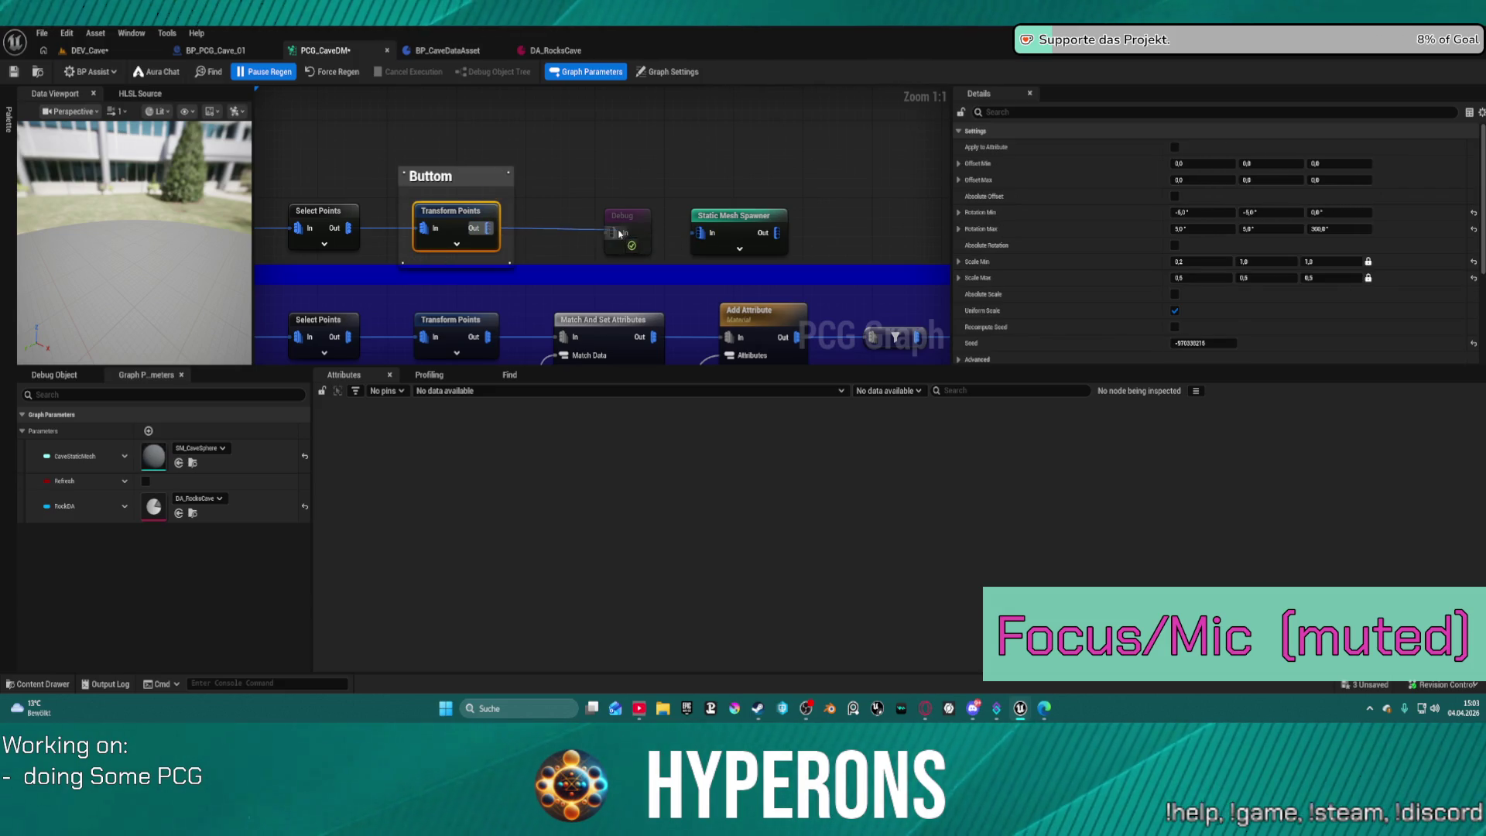
scroll(623, 222, down, 3)
mouse_move(763, 144)
mouse_down()
mouse_move(464, 223)
mouse_move(309, 221)
mouse_up()
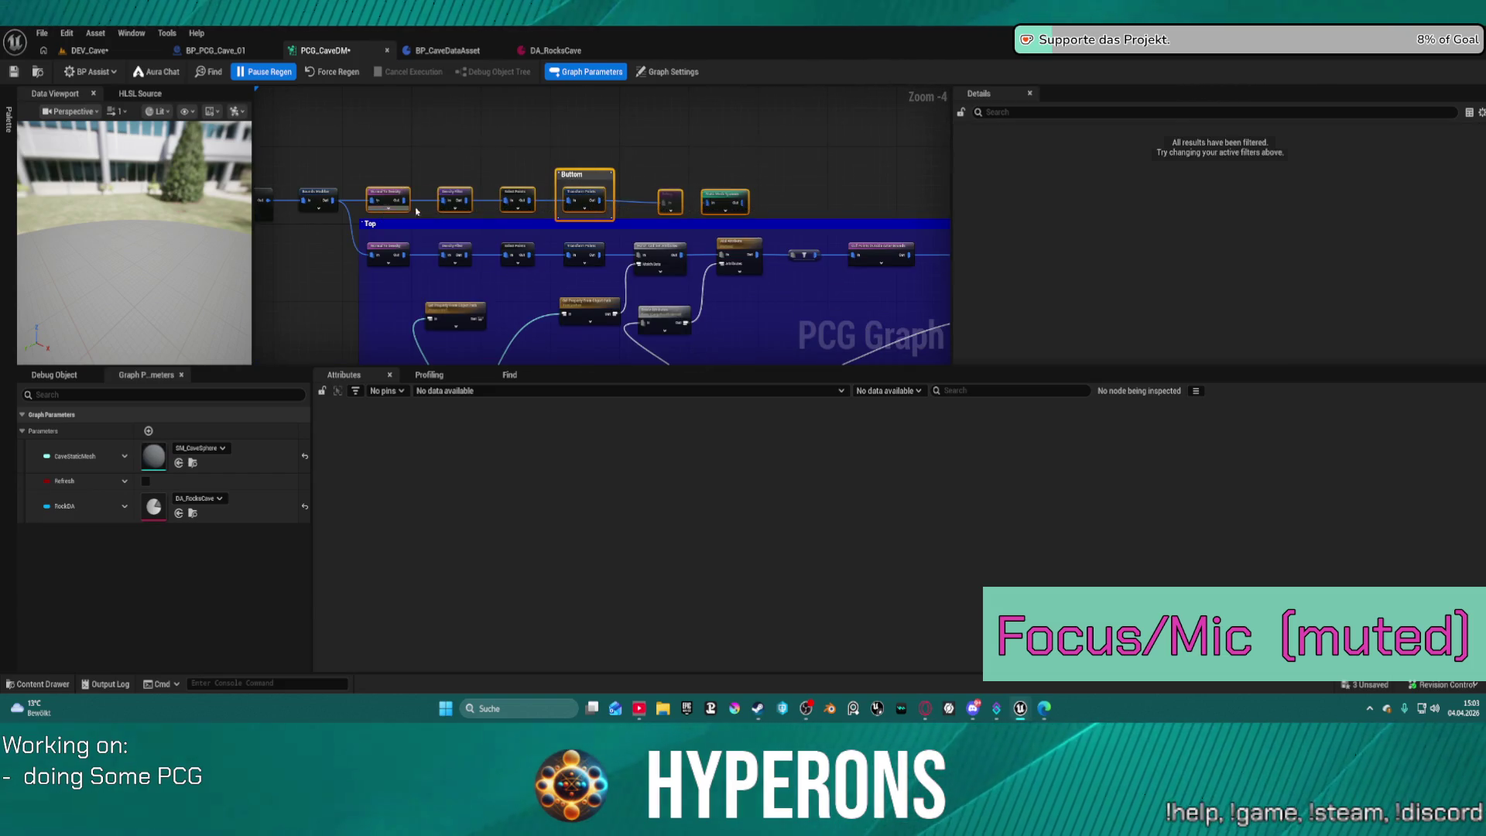
Add the row to Buttom, duplicate its six nodes above it, and feed the copy from Bounds Modifier.
scroll(570, 200, up, 3)
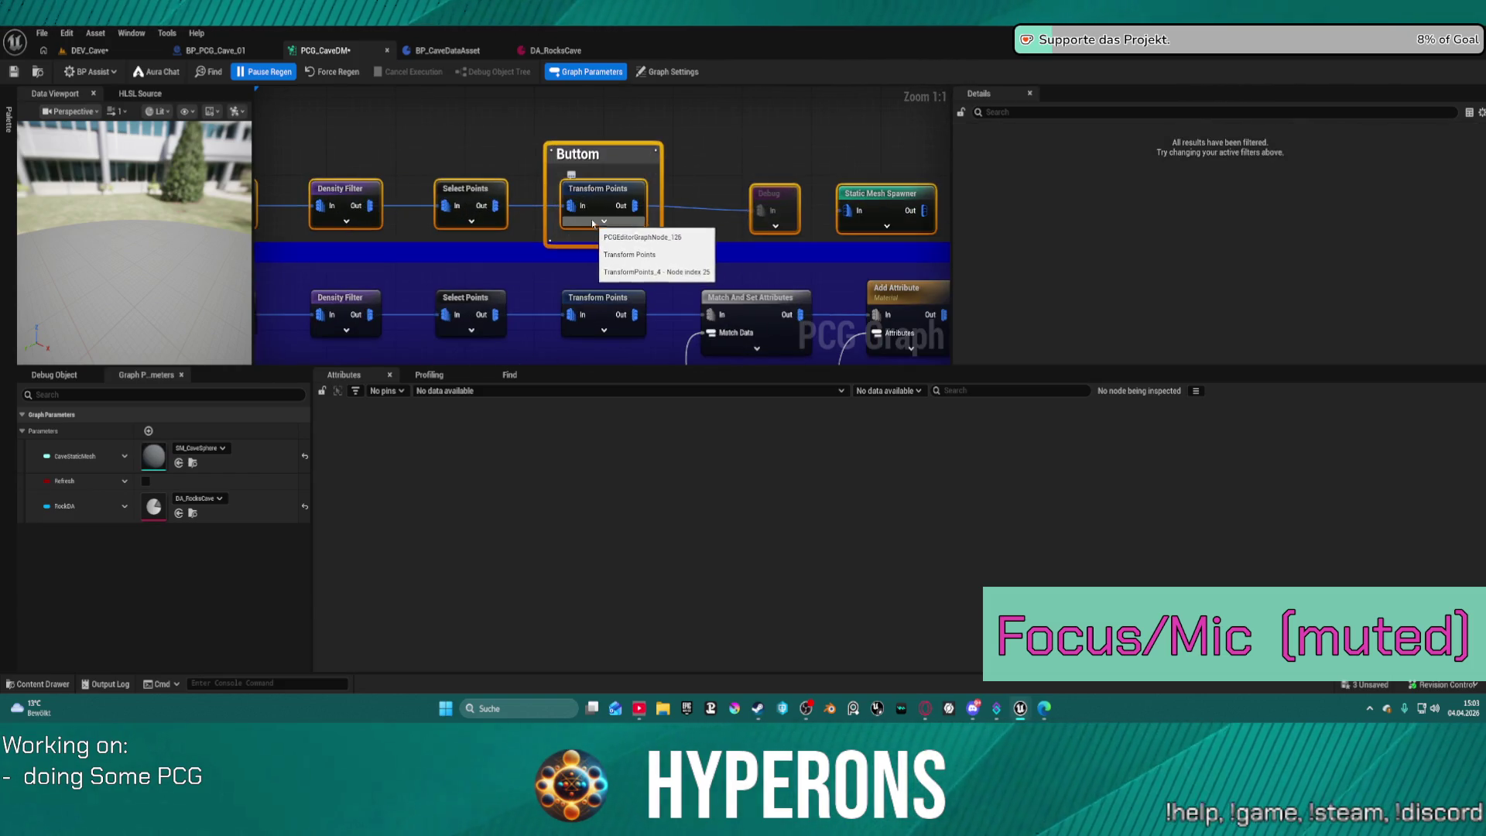
click(572, 240)
scroll(570, 236, down, 5)
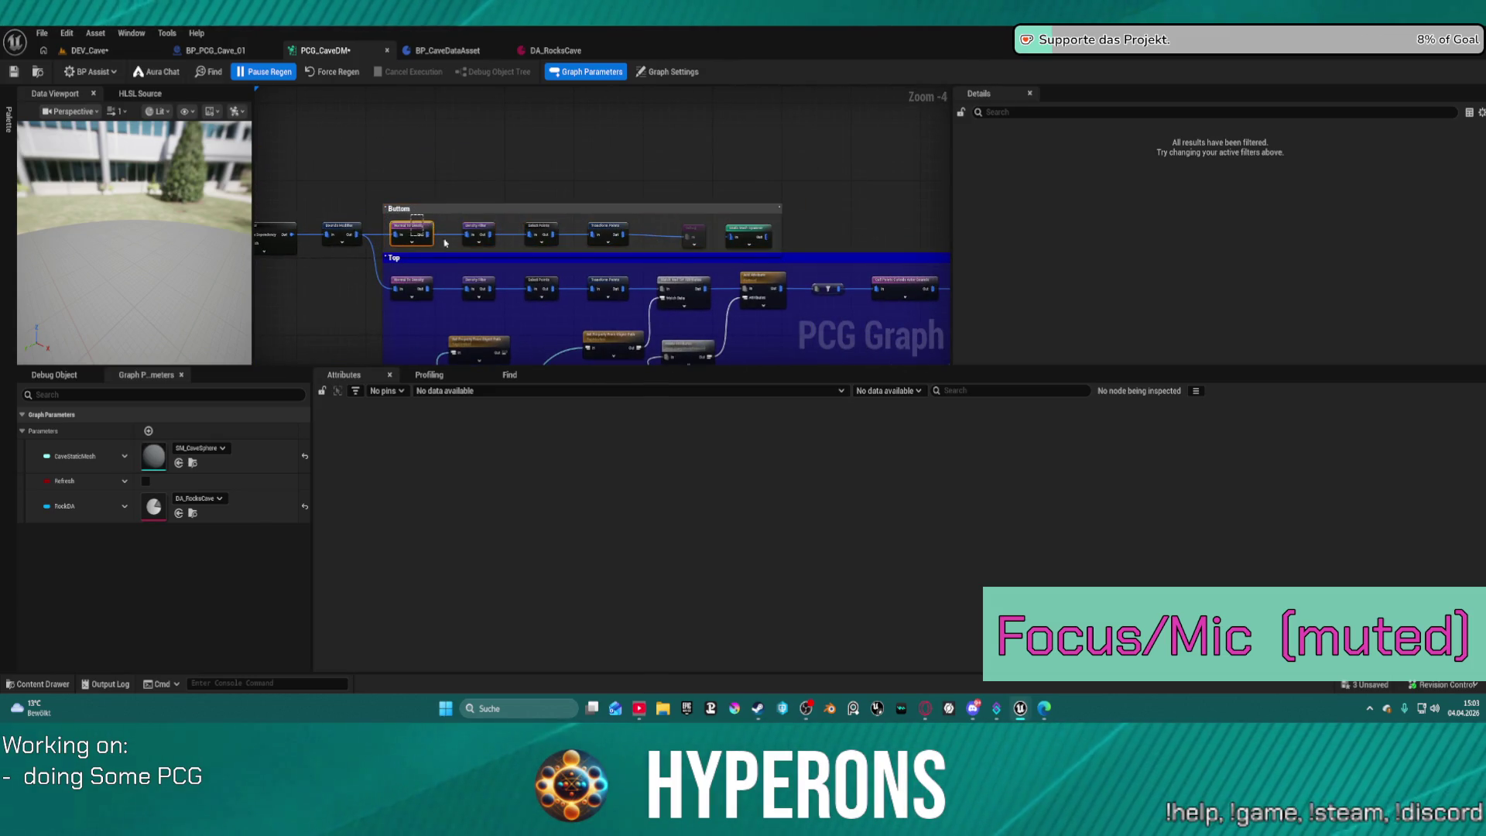
click(690, 223)
key(ctrl+d)
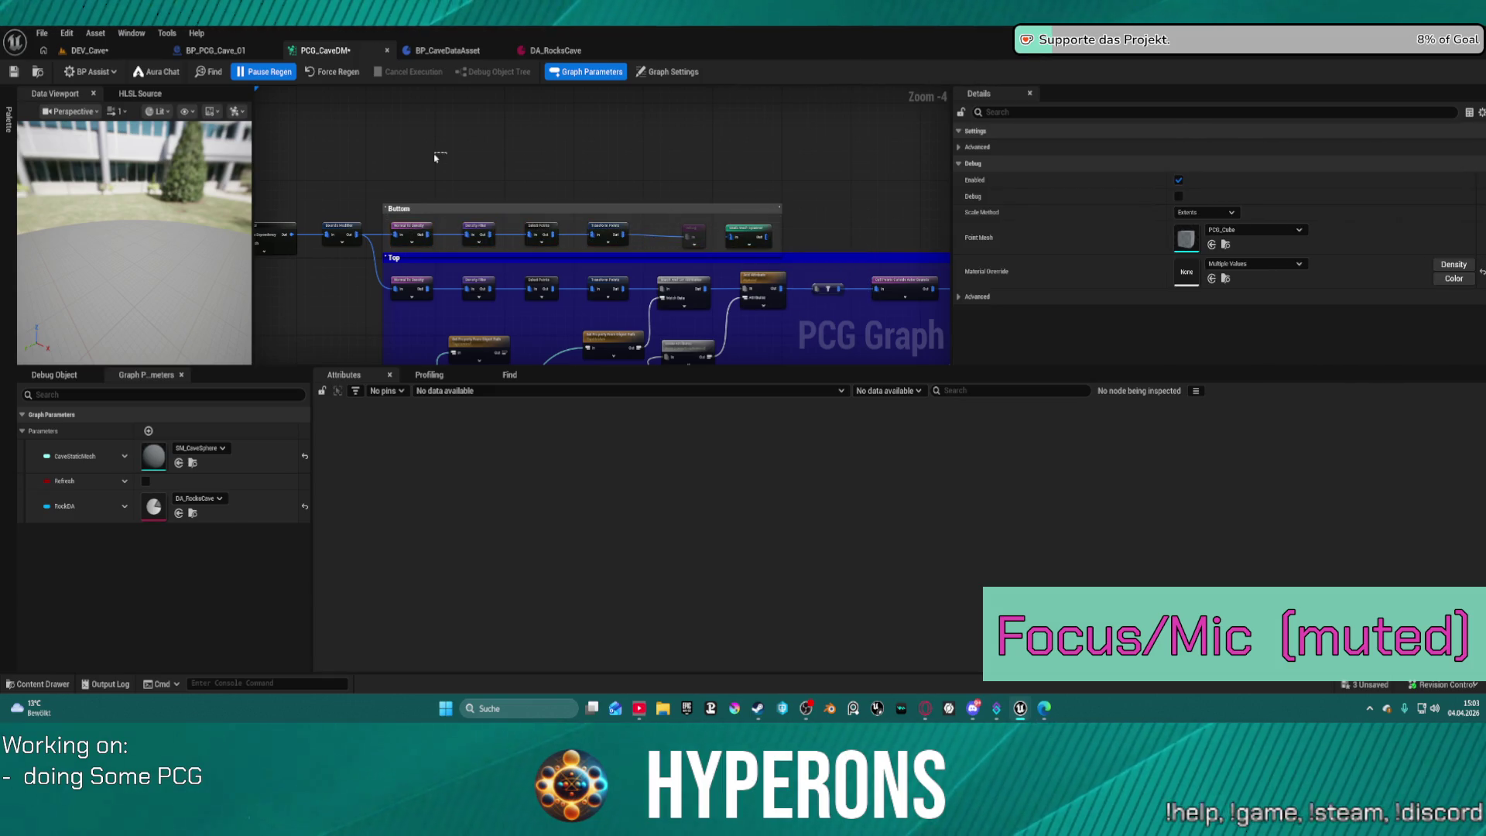
drag(487, 154, 624, 159)
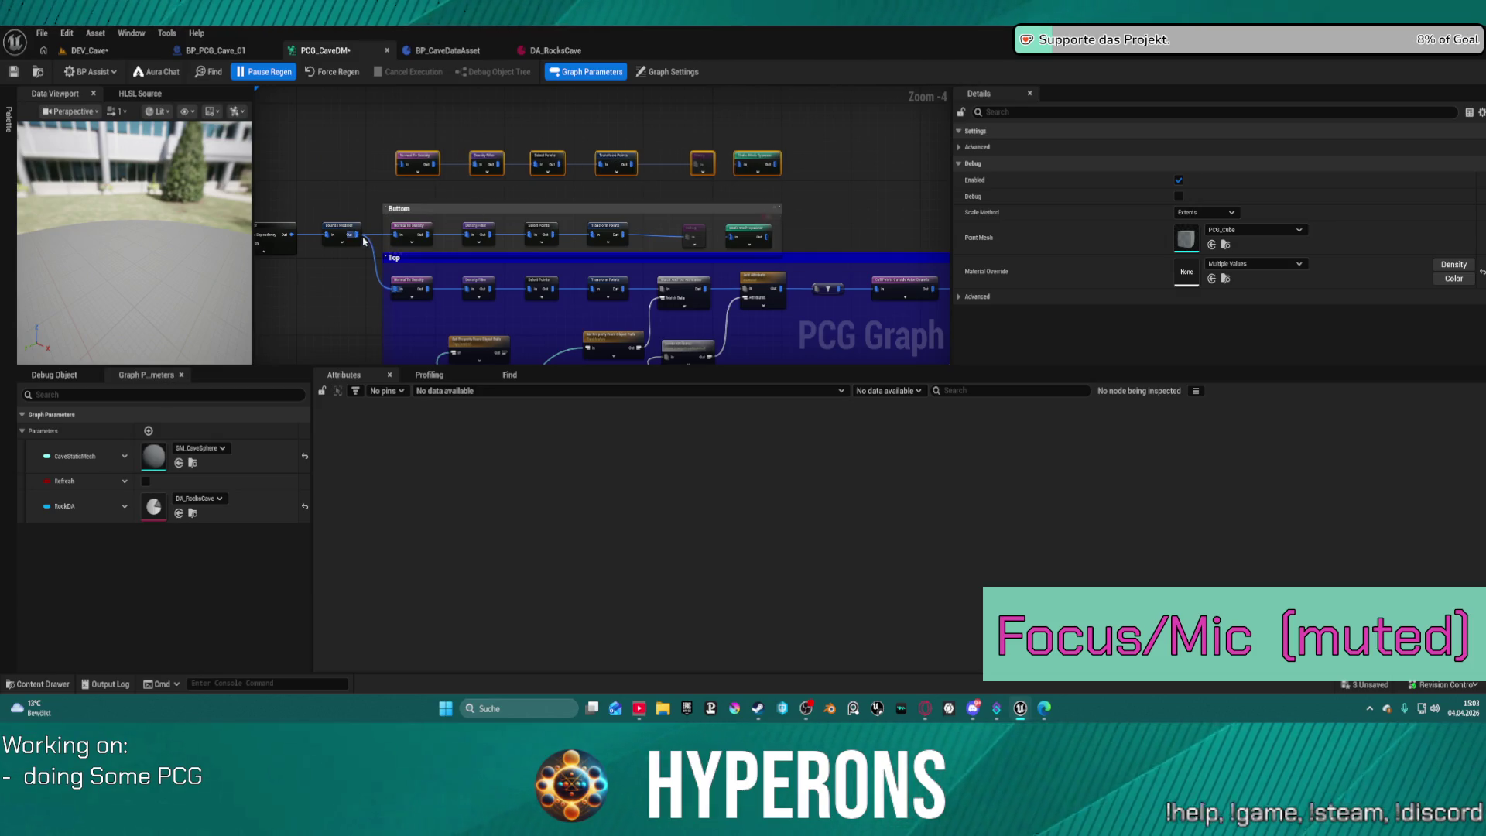
drag(356, 237, 401, 175)
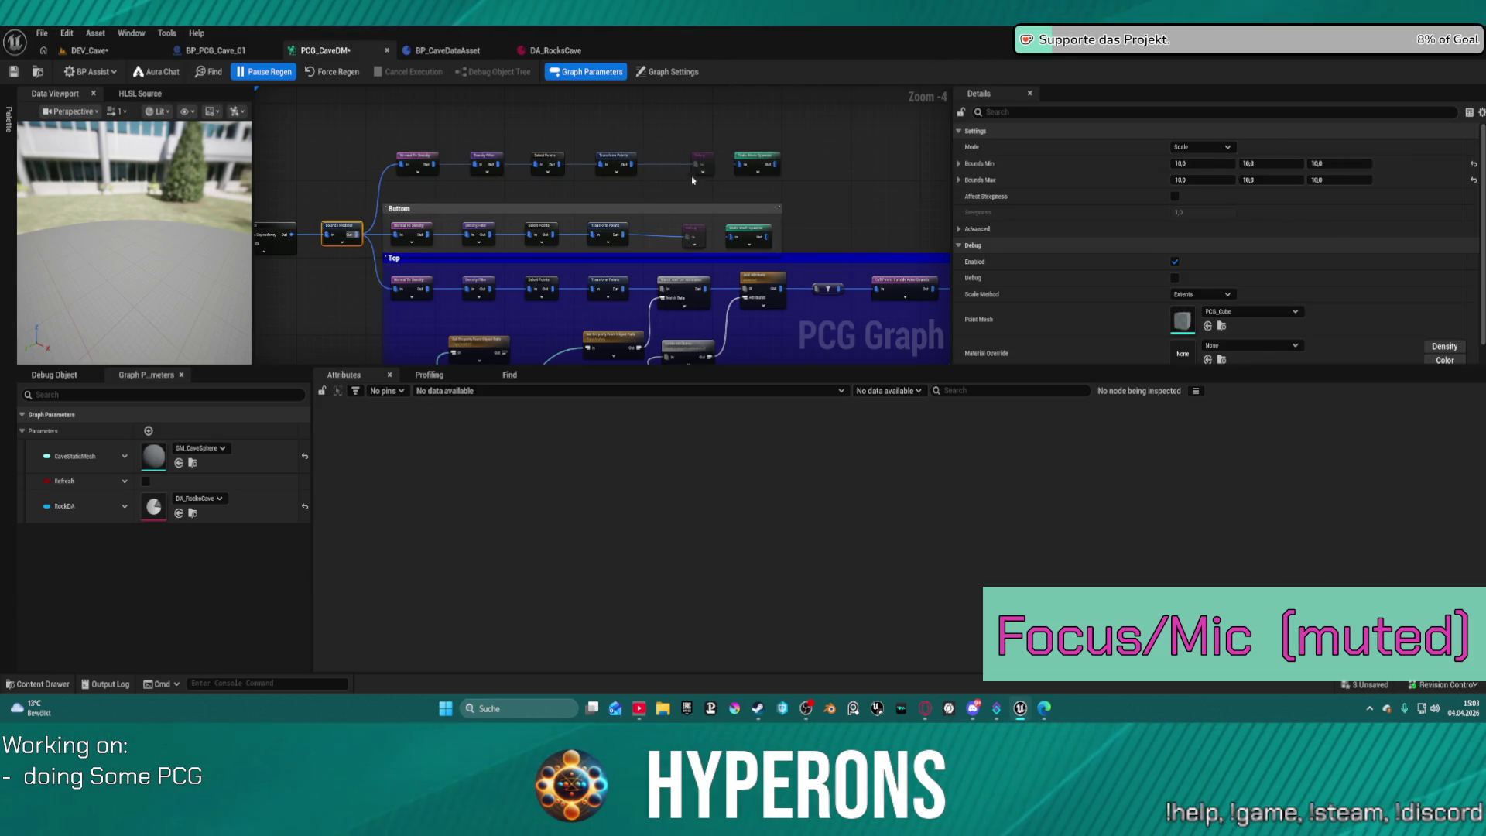
Check the Debug node's material and locate M_Red in the DebugMaterials folder.
scroll(741, 180, up, 2)
click(664, 251)
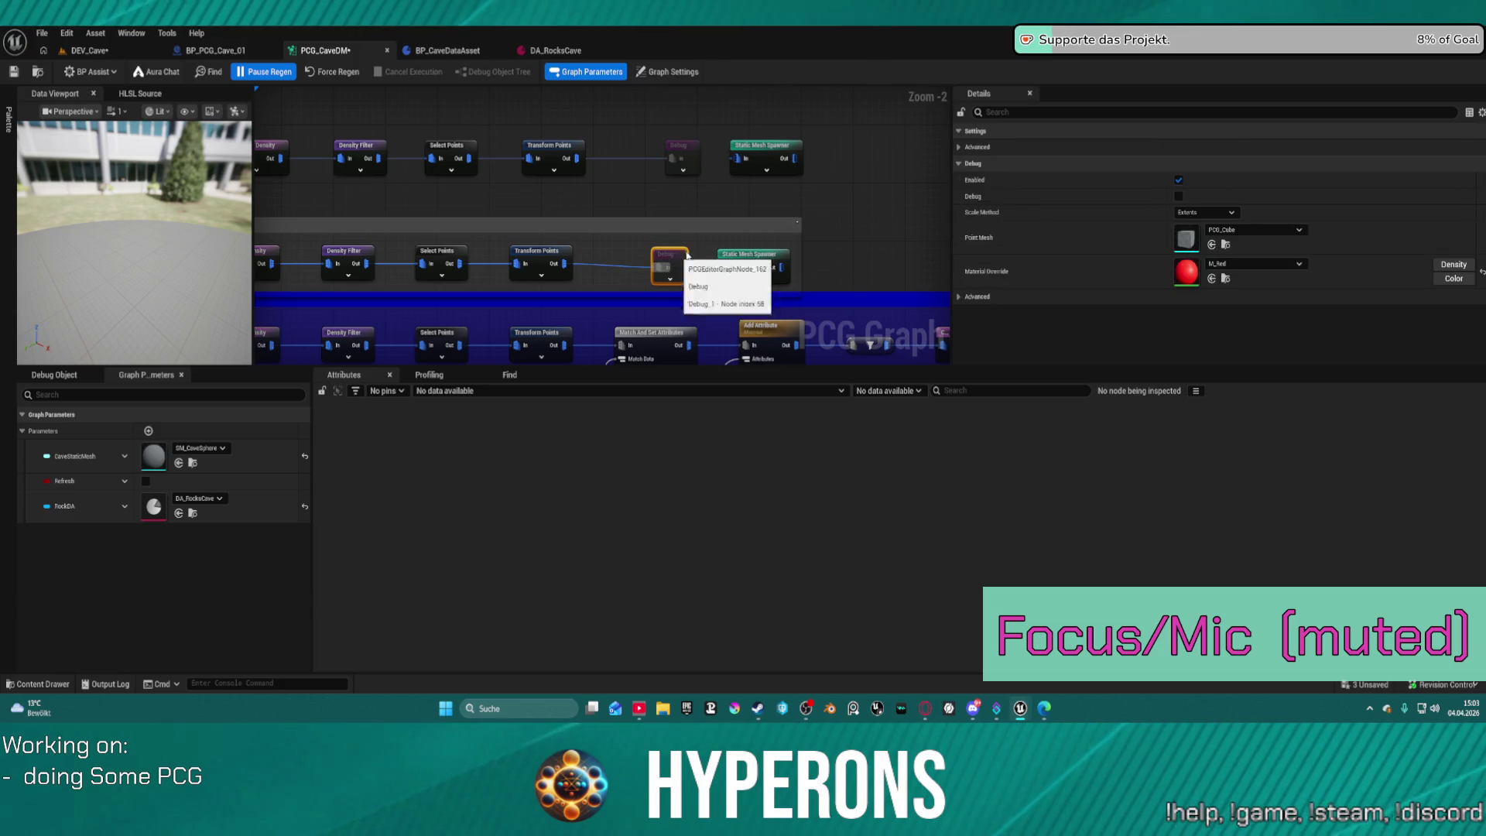
click(1259, 273)
click(1259, 272)
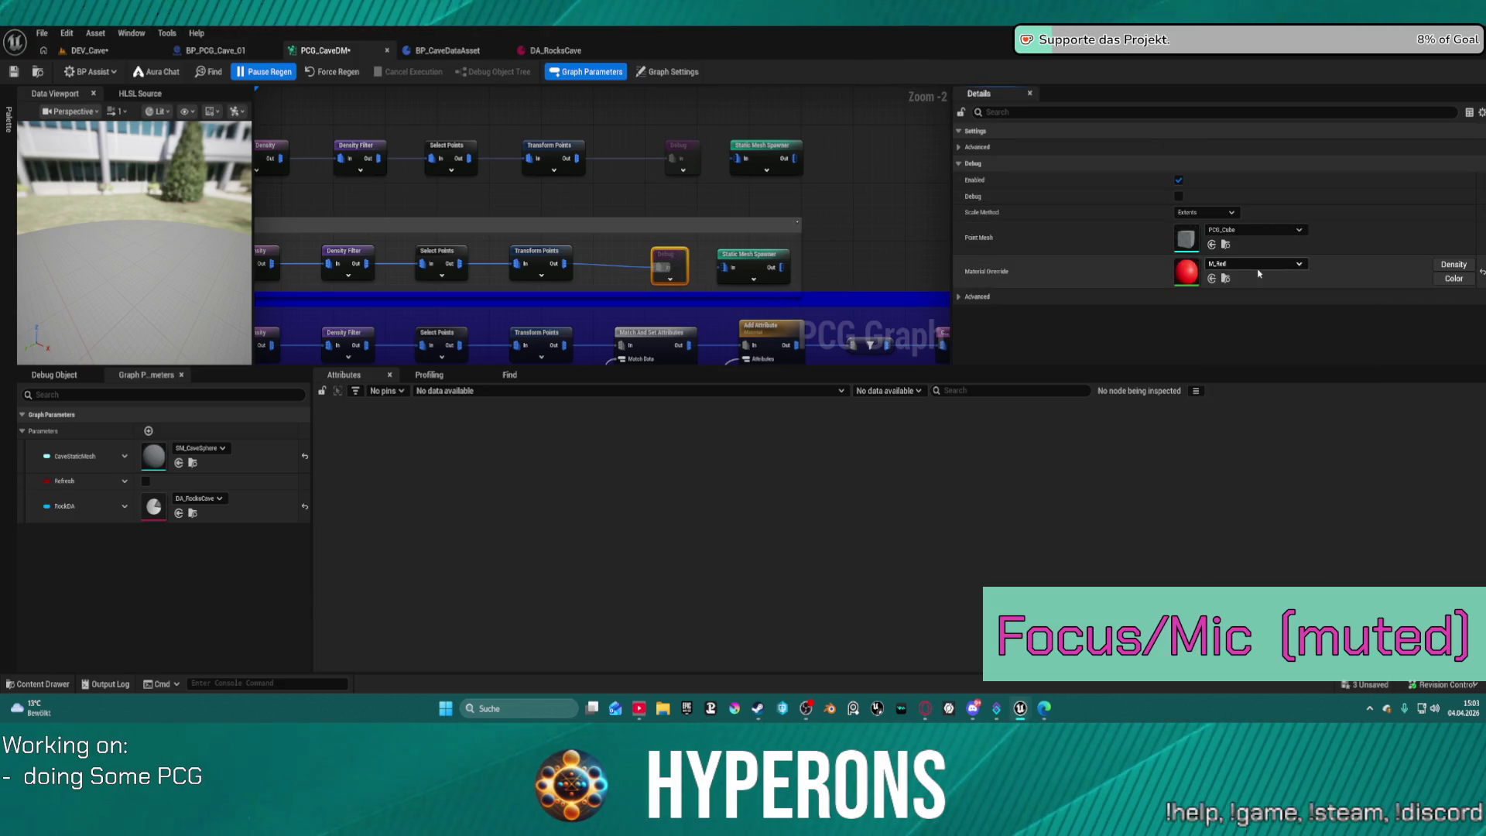
click(1227, 279)
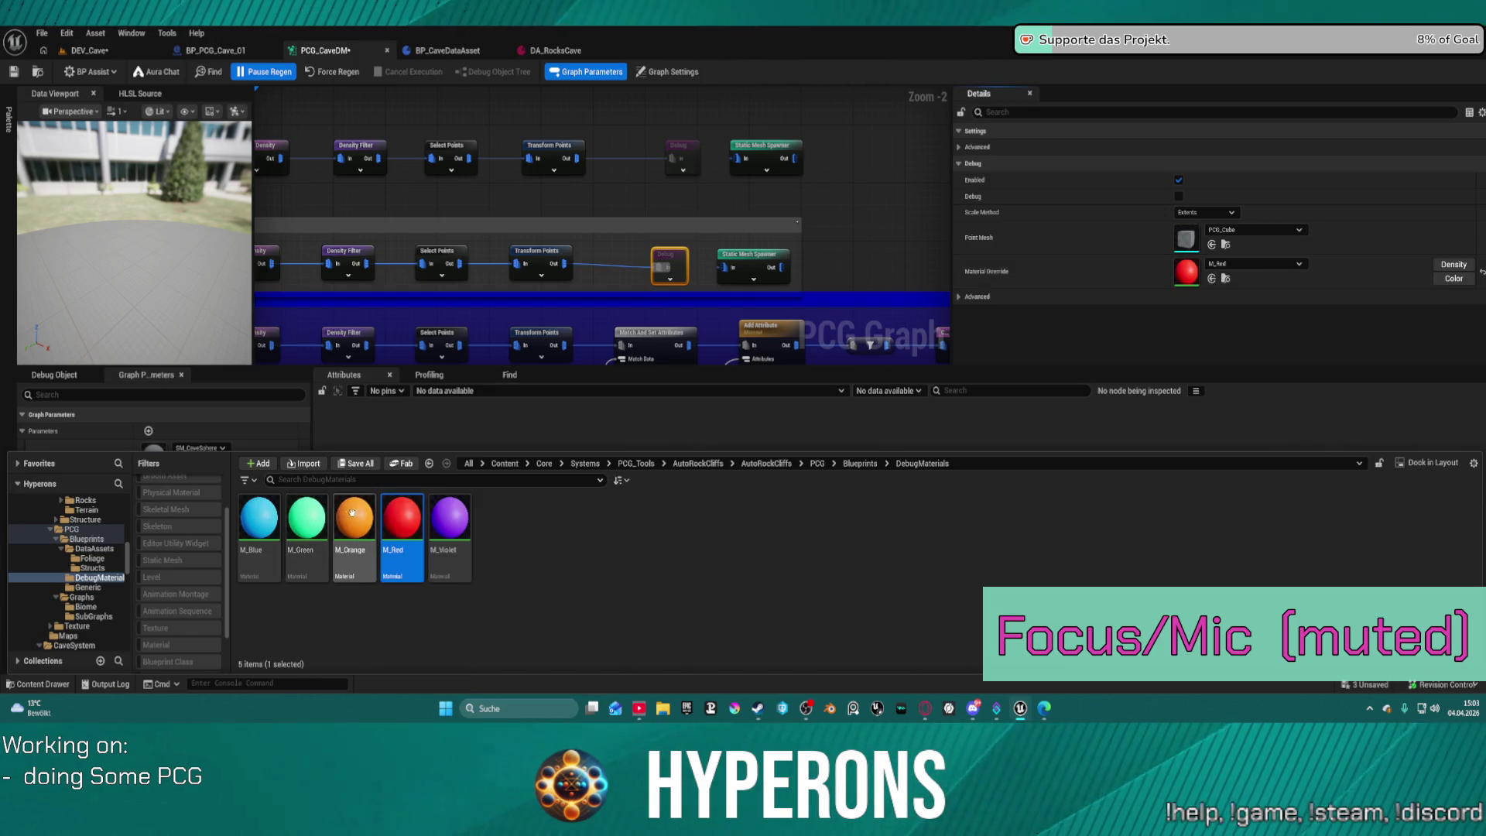
Set Buttom's Debug material override to M_Orange and the copied row's Debug to the blue material.
click(367, 524)
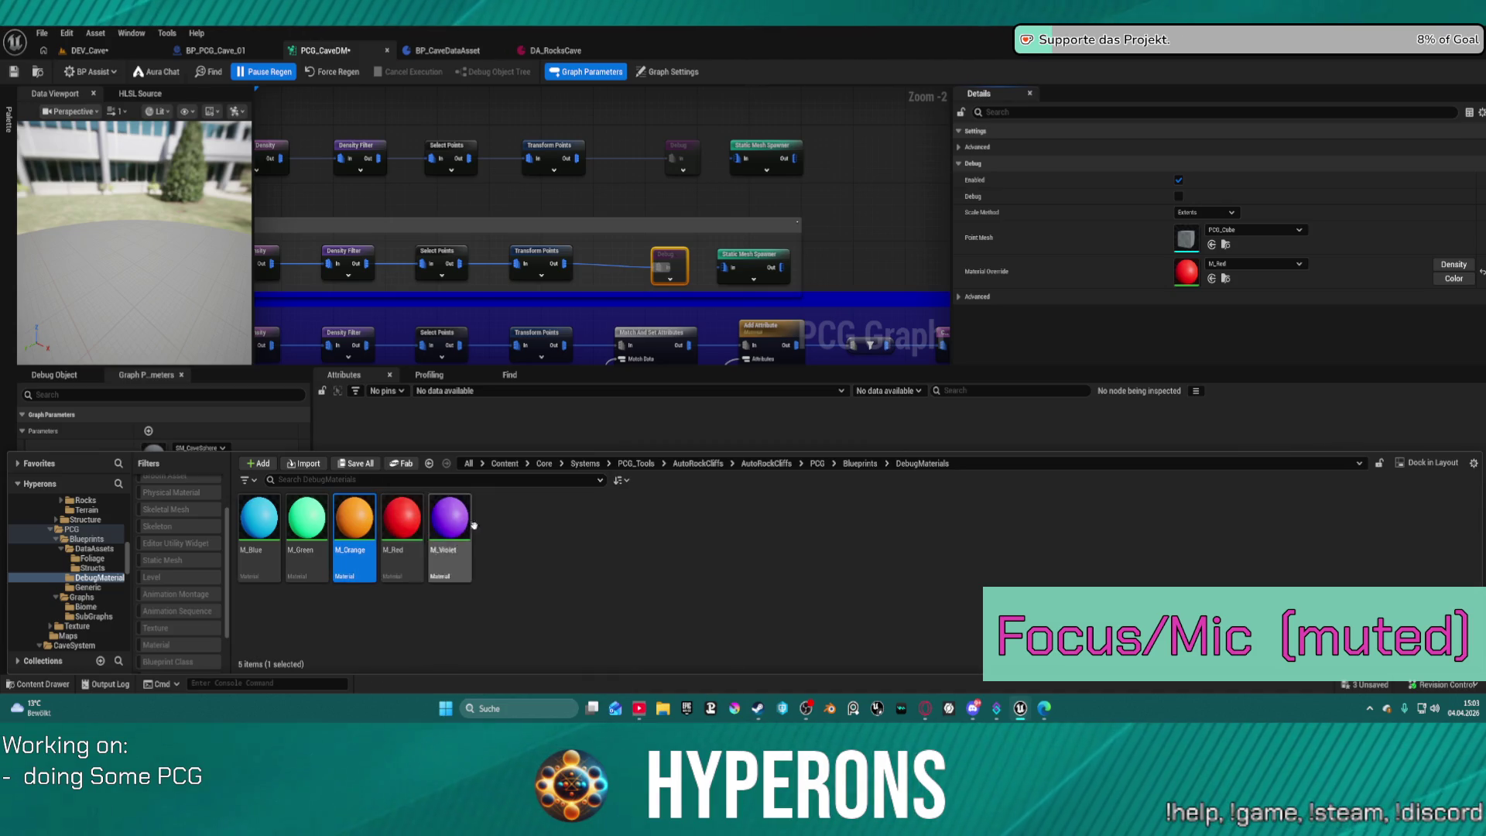
click(1212, 278)
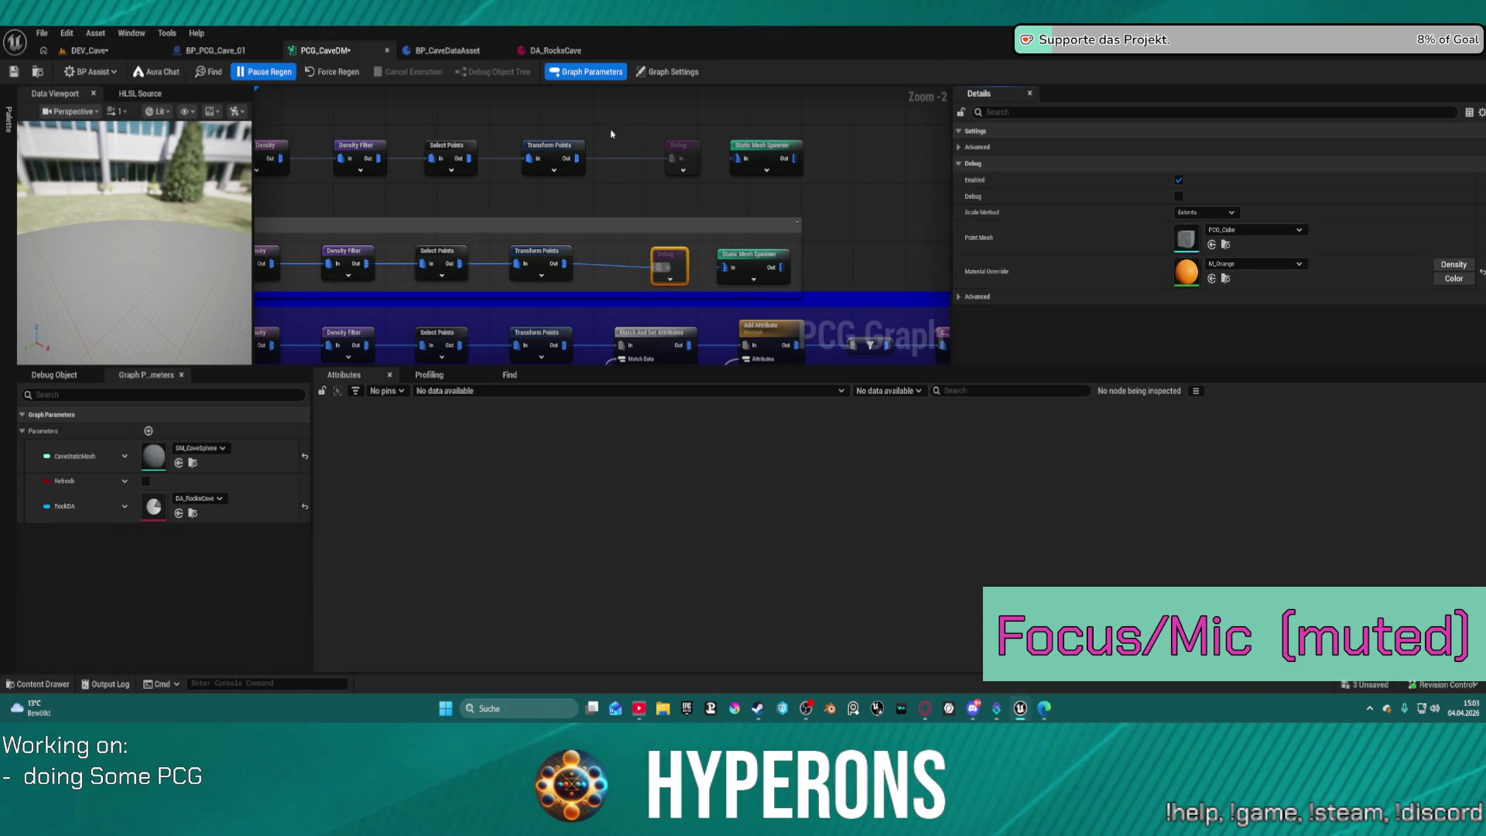
click(681, 156)
click(1254, 264)
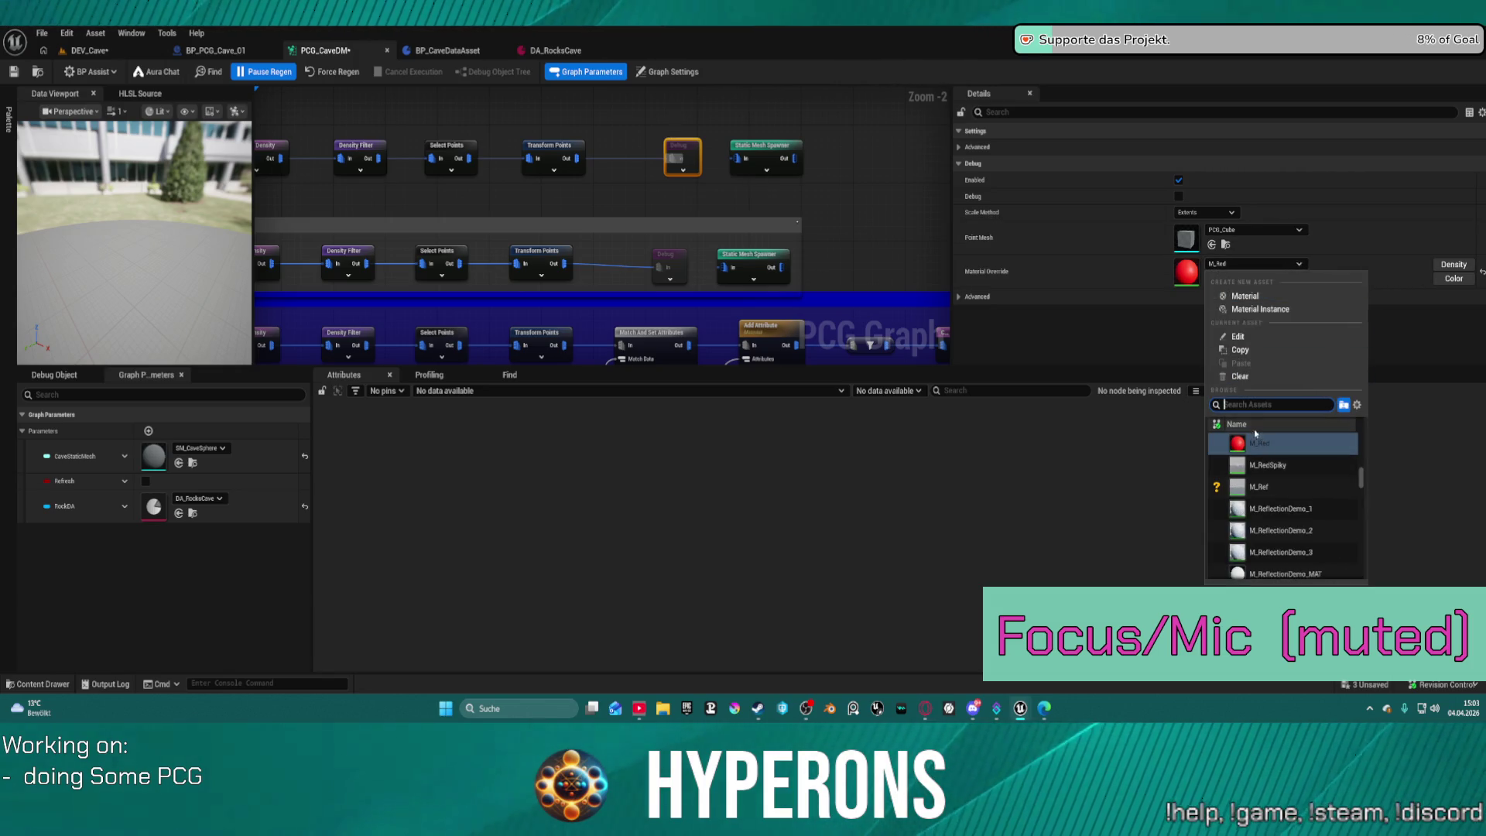
click(1209, 279)
click(1223, 281)
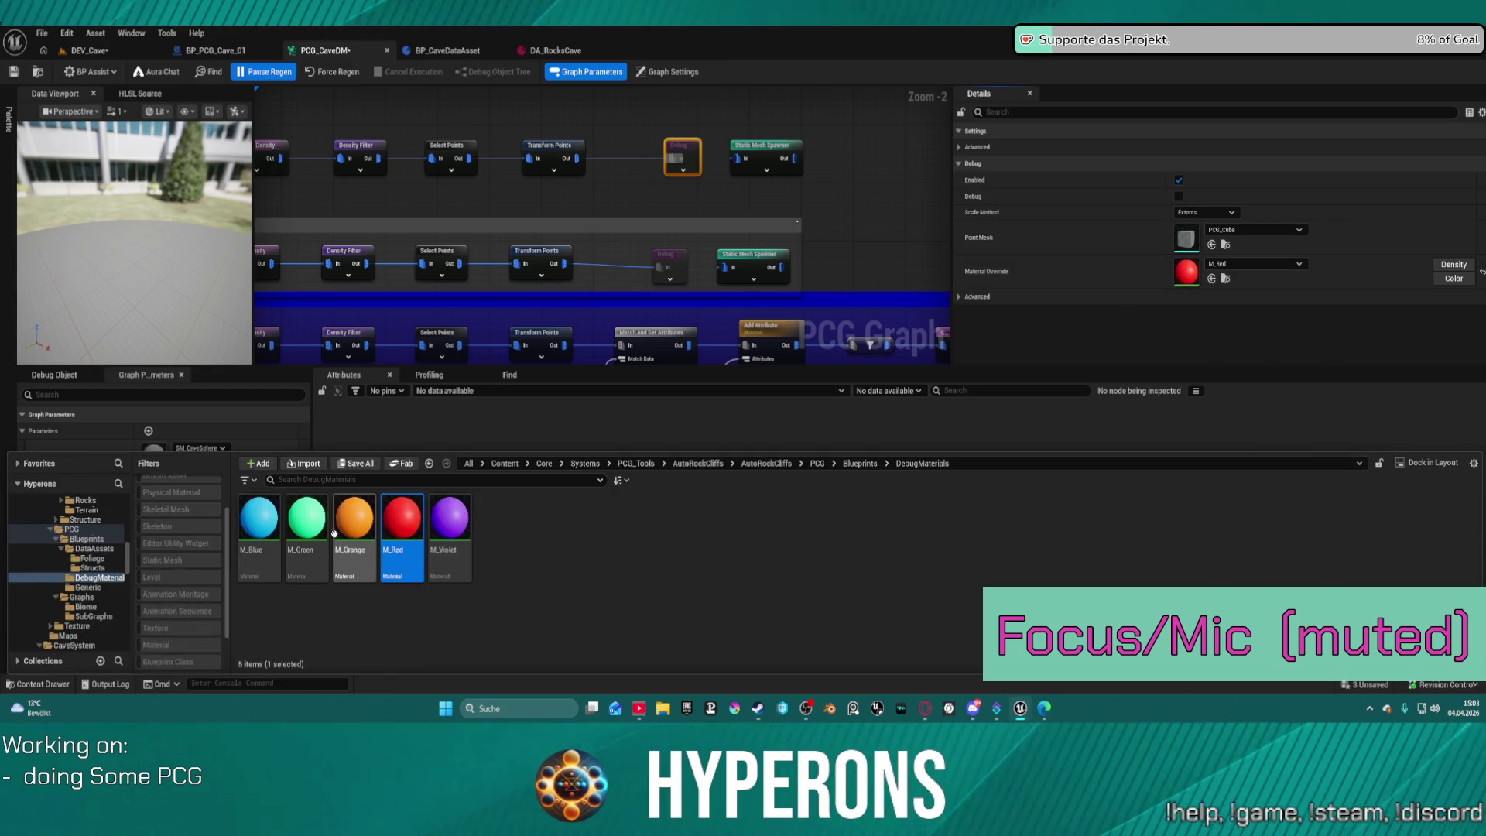
click(1212, 279)
click(668, 71)
scroll(604, 232, down, 3)
scroll(409, 252, up, 3)
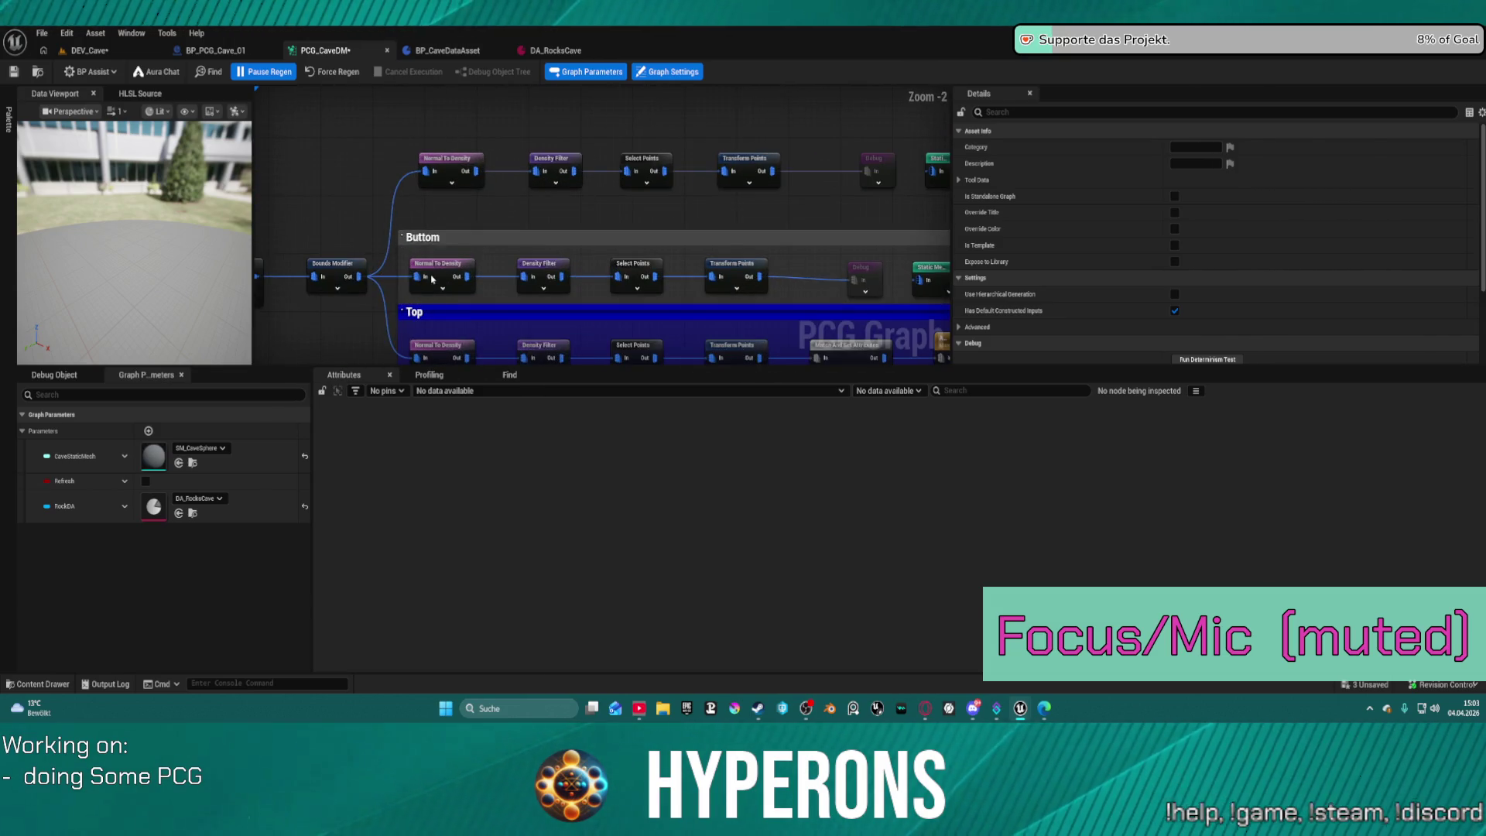
Set the copied Normal To Density node's Normal to X 1.0, Y 1.0, Z 0.
click(432, 278)
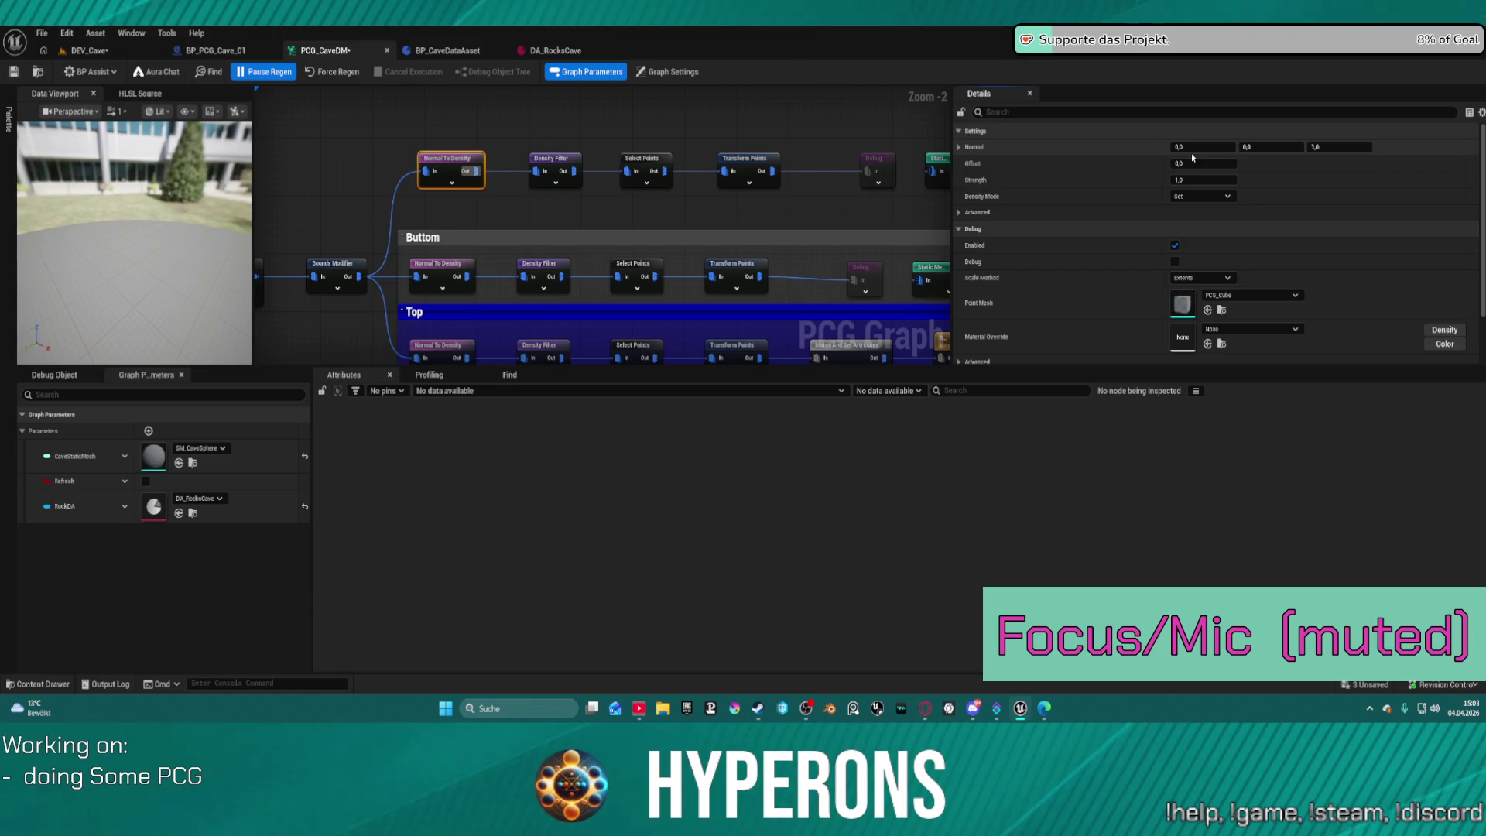
key(Tab)
text(1)
key(Tab)
text(0)
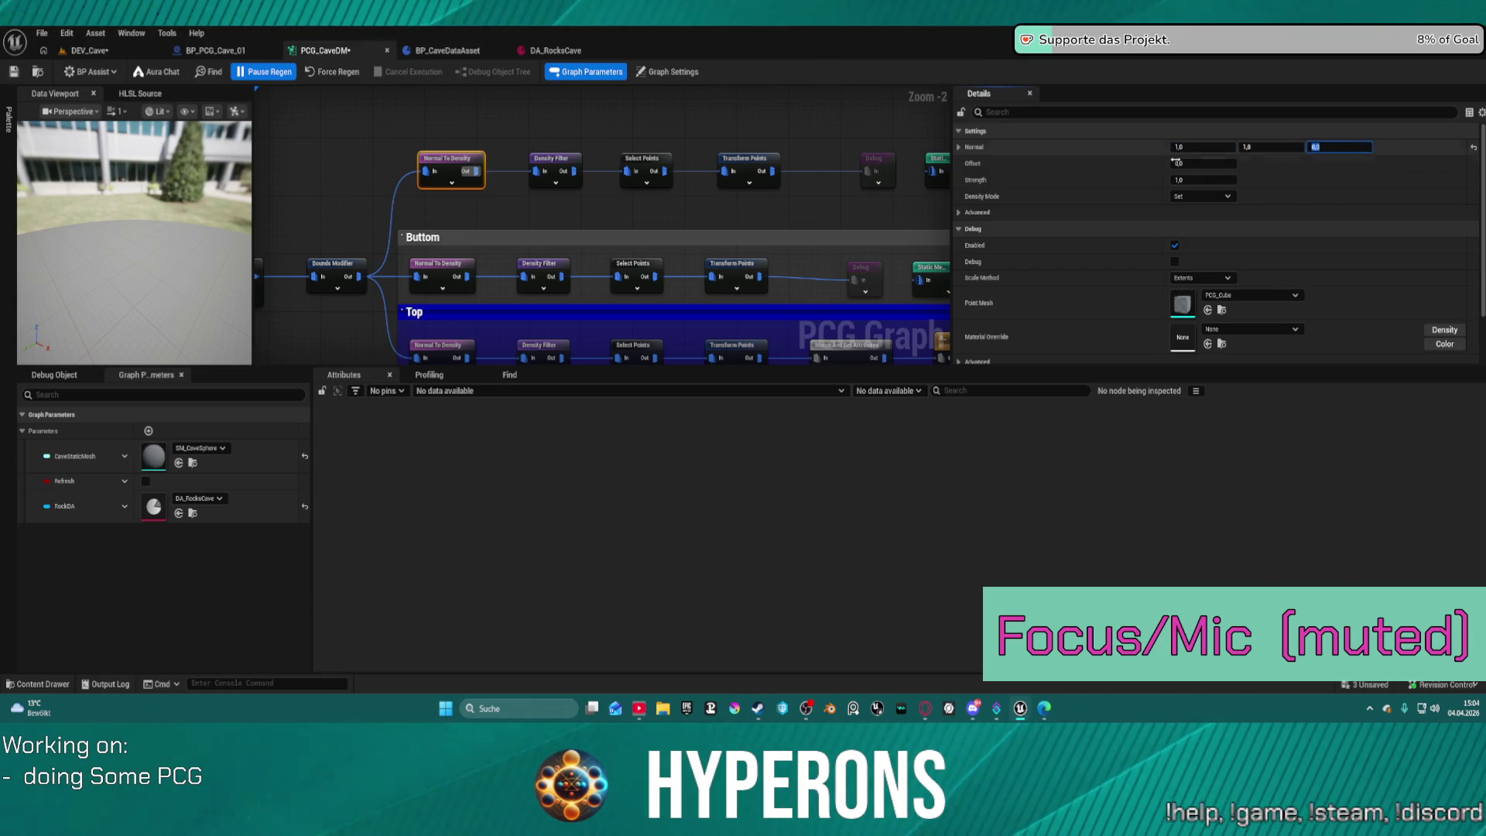
click(319, 131)
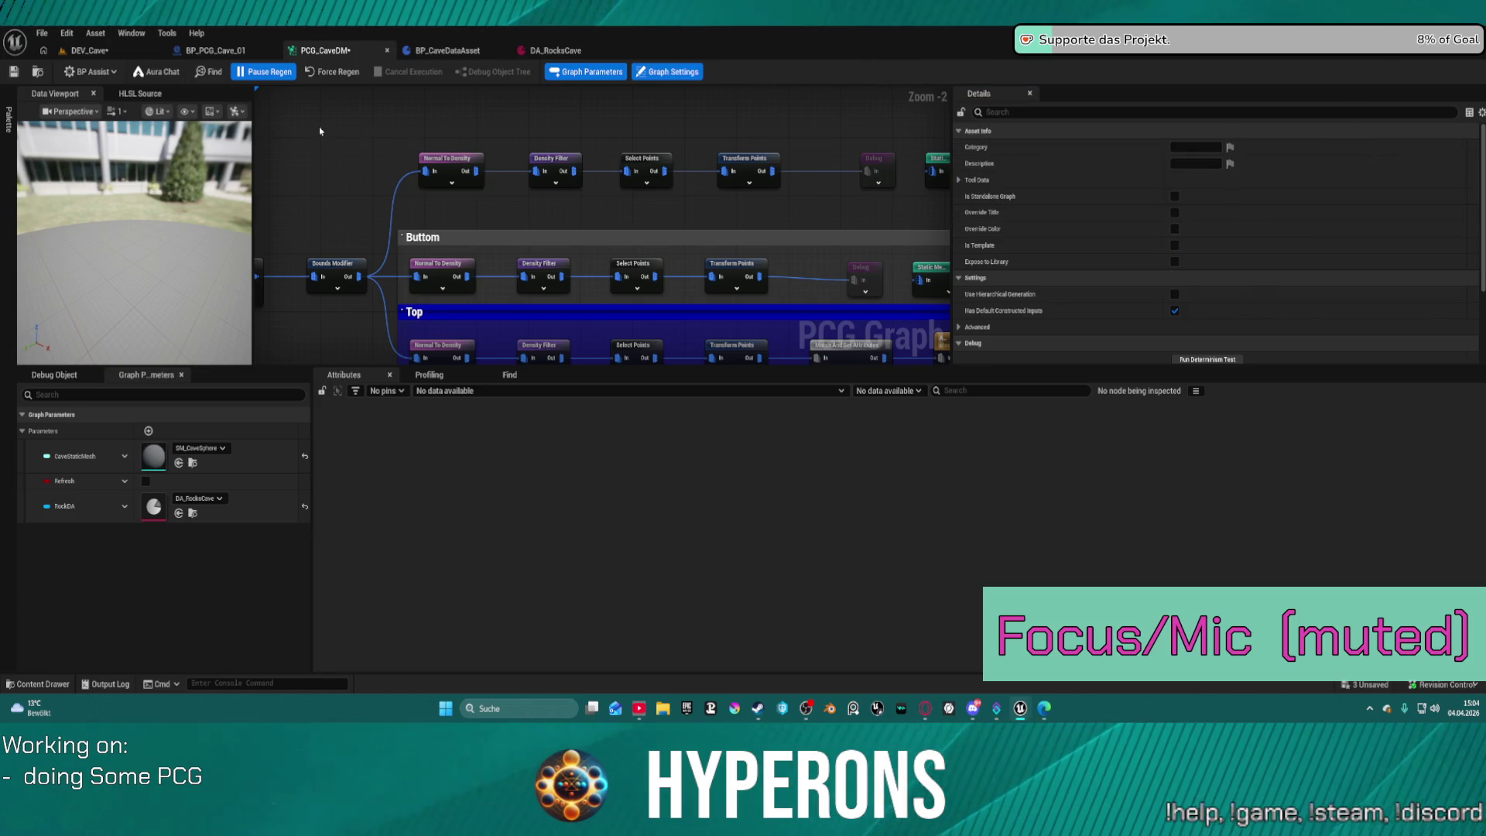
Save the PCG graph and turn off Pause Regen.
click(12, 73)
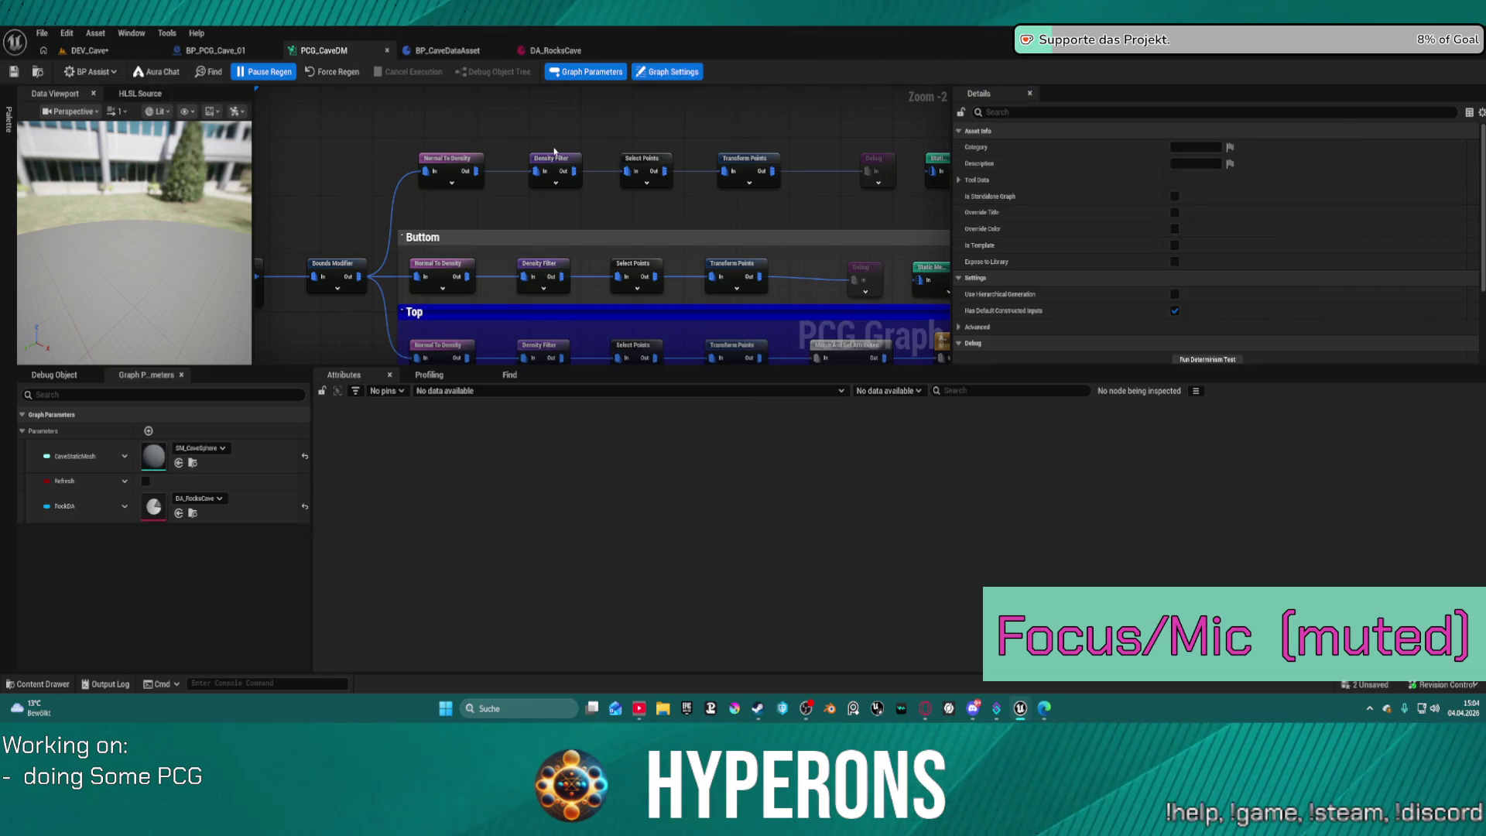
drag(620, 136, 592, 141)
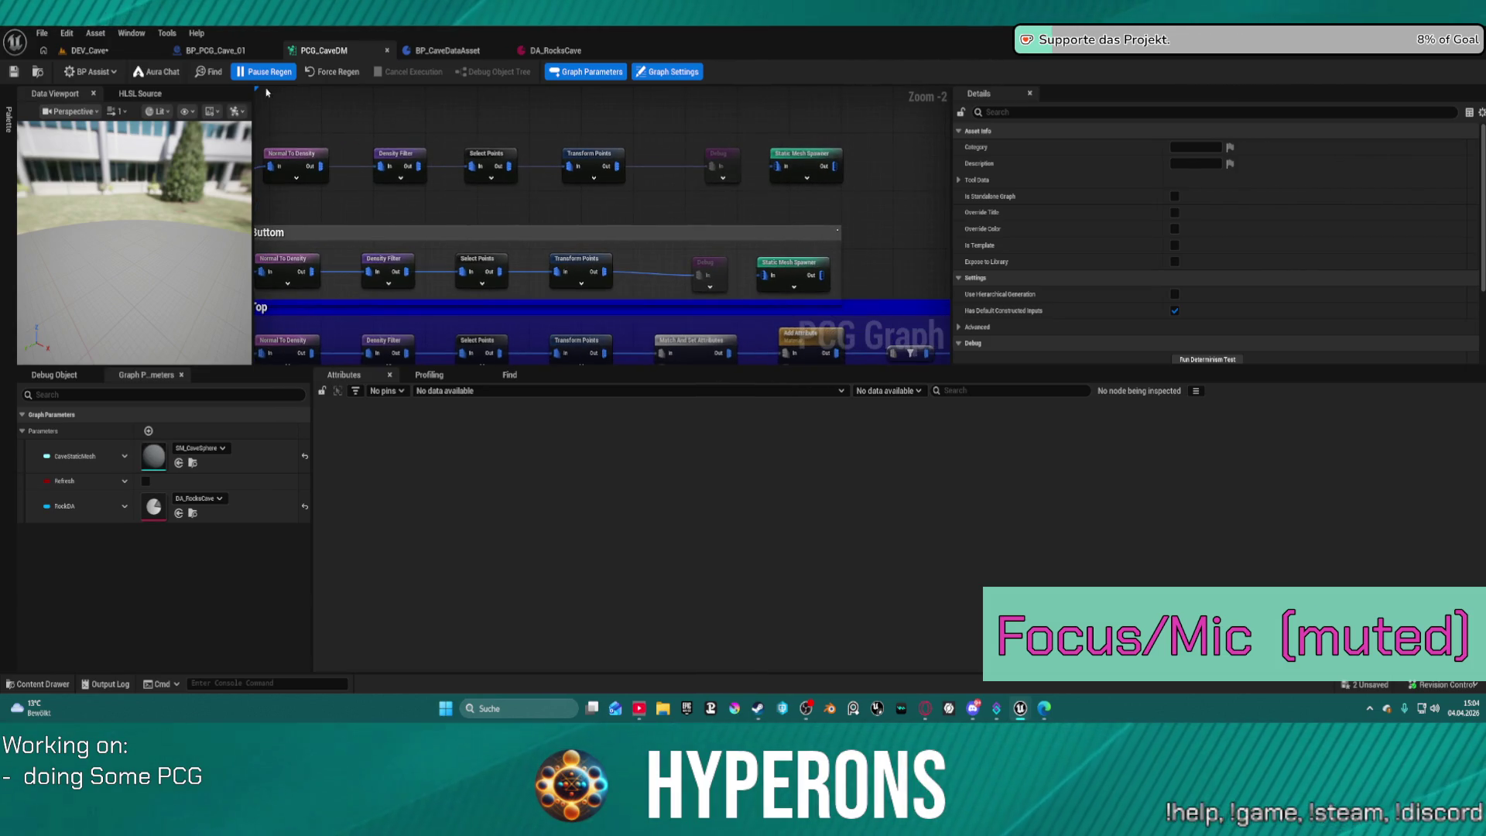
click(270, 78)
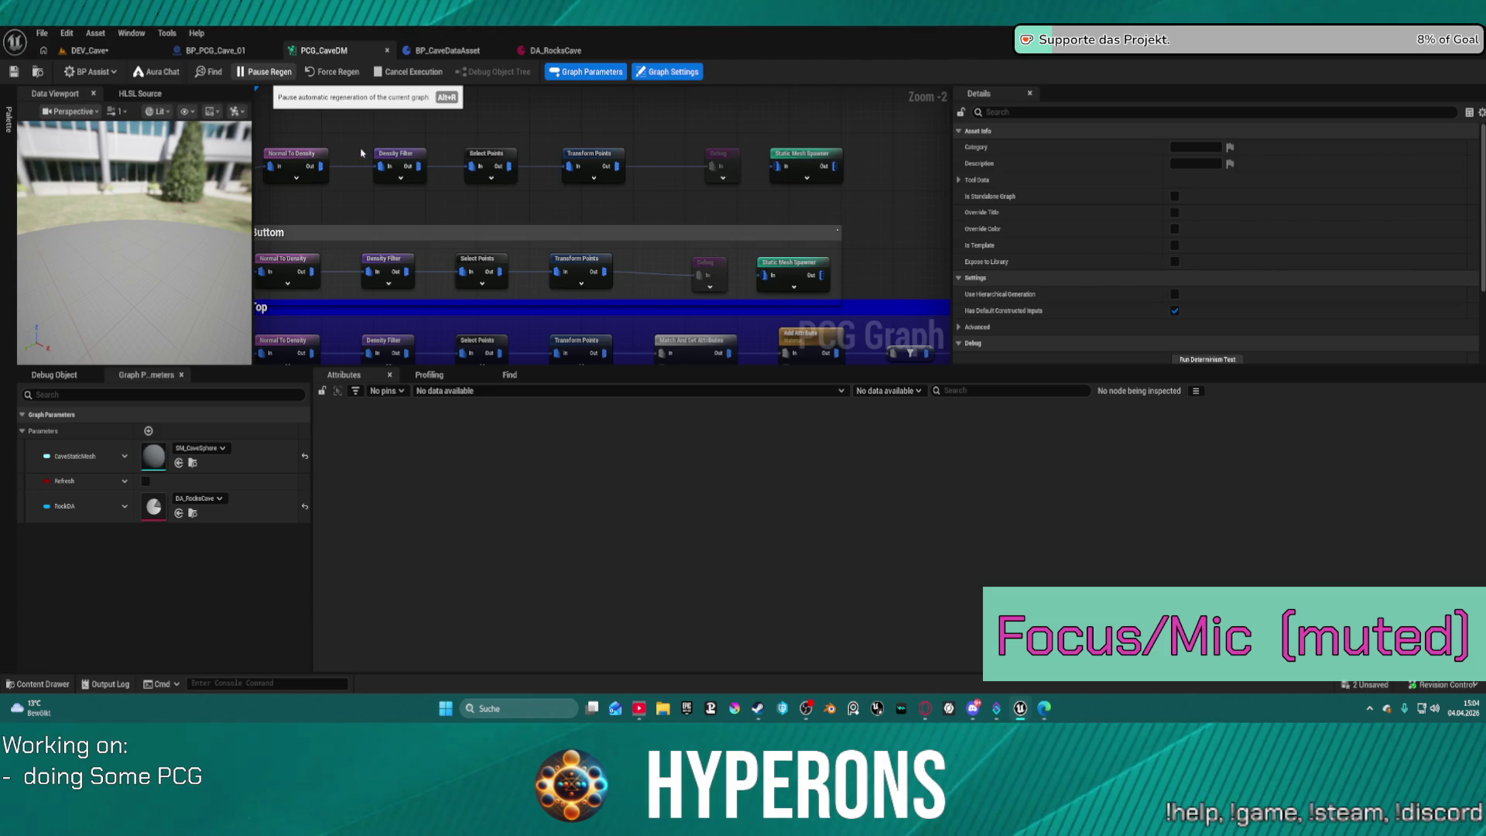
Save with Ctrl+S and fly through DEV_Cave to inspect the regenerated hanging dripstones.
key(ctrl+s)
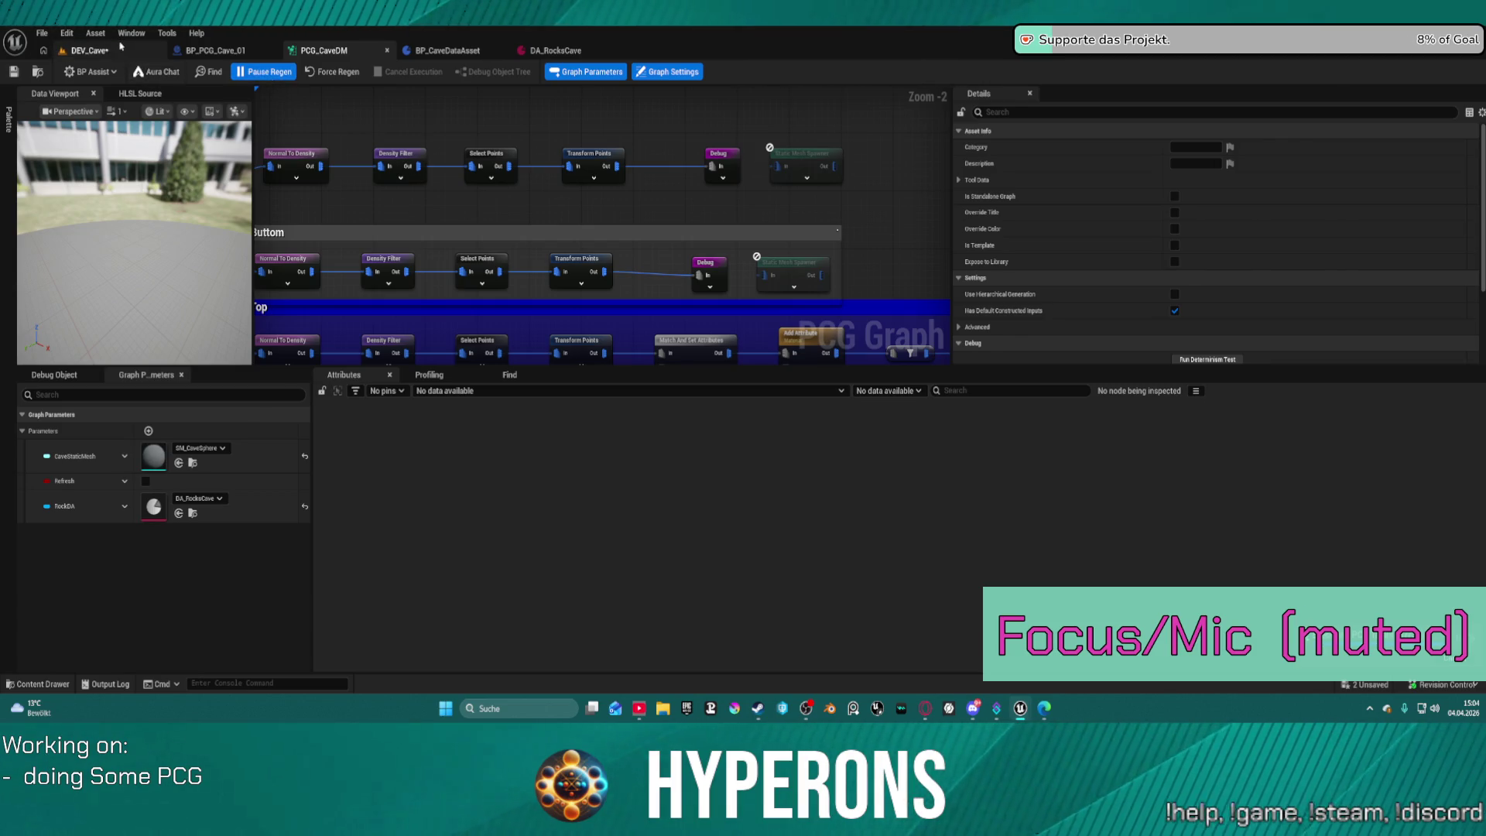
click(120, 48)
mouse_move(546, 312)
mouse_down()
mouse_move(573, 309)
mouse_move(535, 310)
mouse_move(535, 340)
mouse_move(545, 310)
mouse_move(560, 332)
mouse_up()
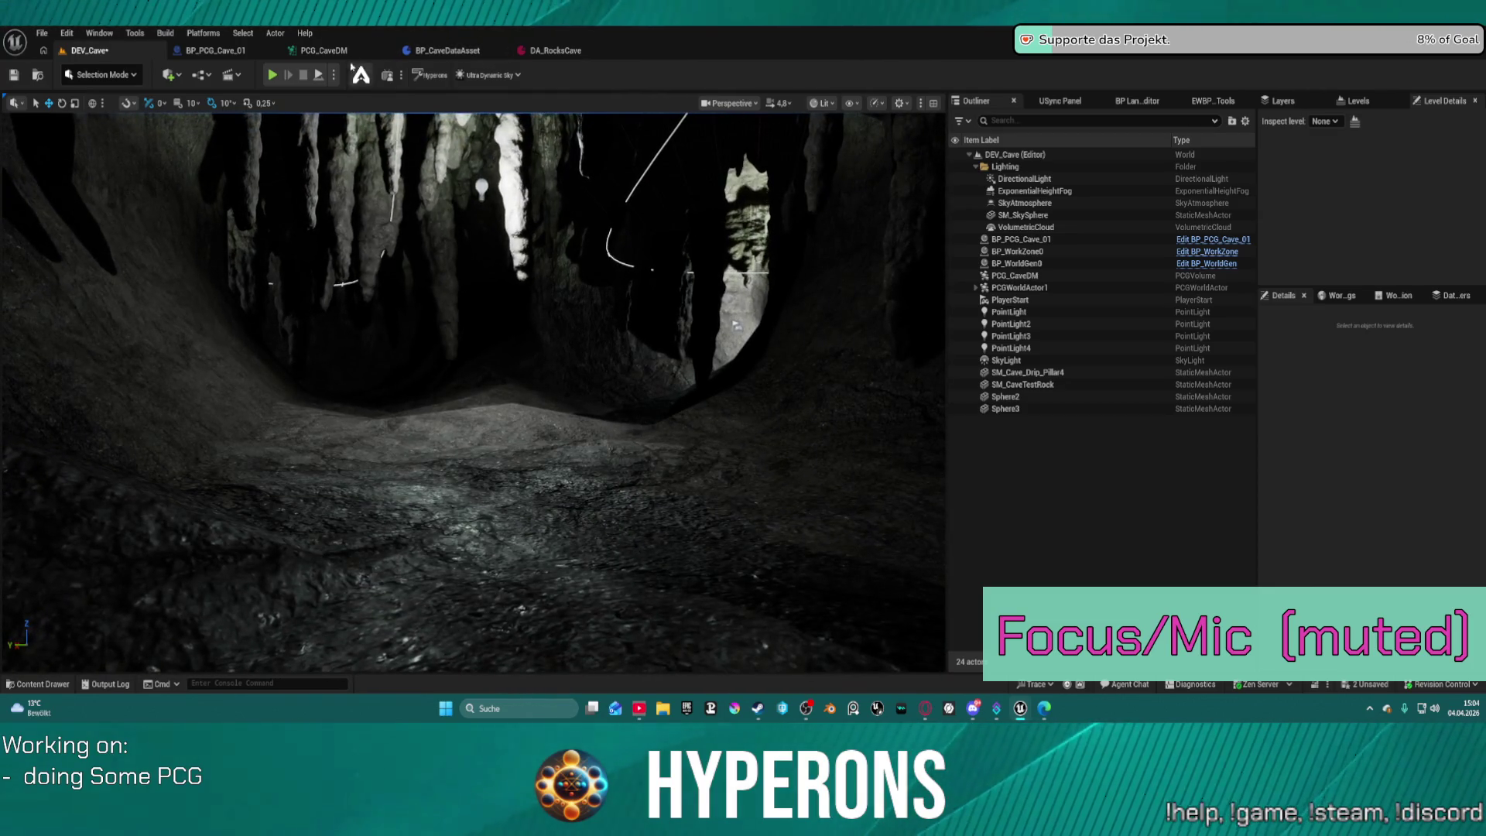
Frame the Top comment's lower nodes in PCG_CaveDM and save all changes.
click(334, 51)
mouse_move(550, 216)
mouse_down()
mouse_move(577, 139)
mouse_move(469, 146)
mouse_move(372, 127)
mouse_up()
scroll(327, 117, down, 3)
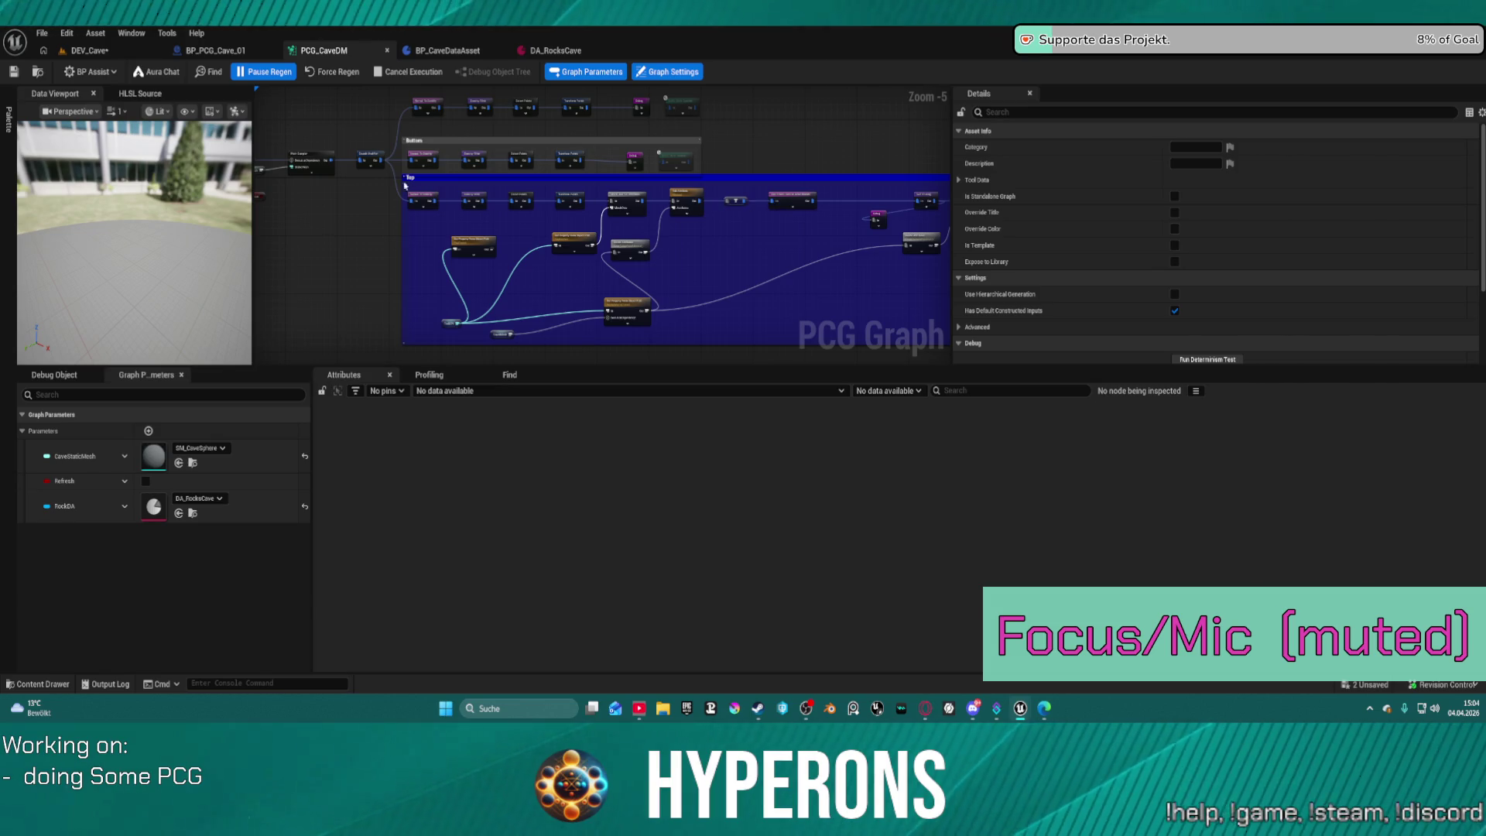
key(ctrl+s)
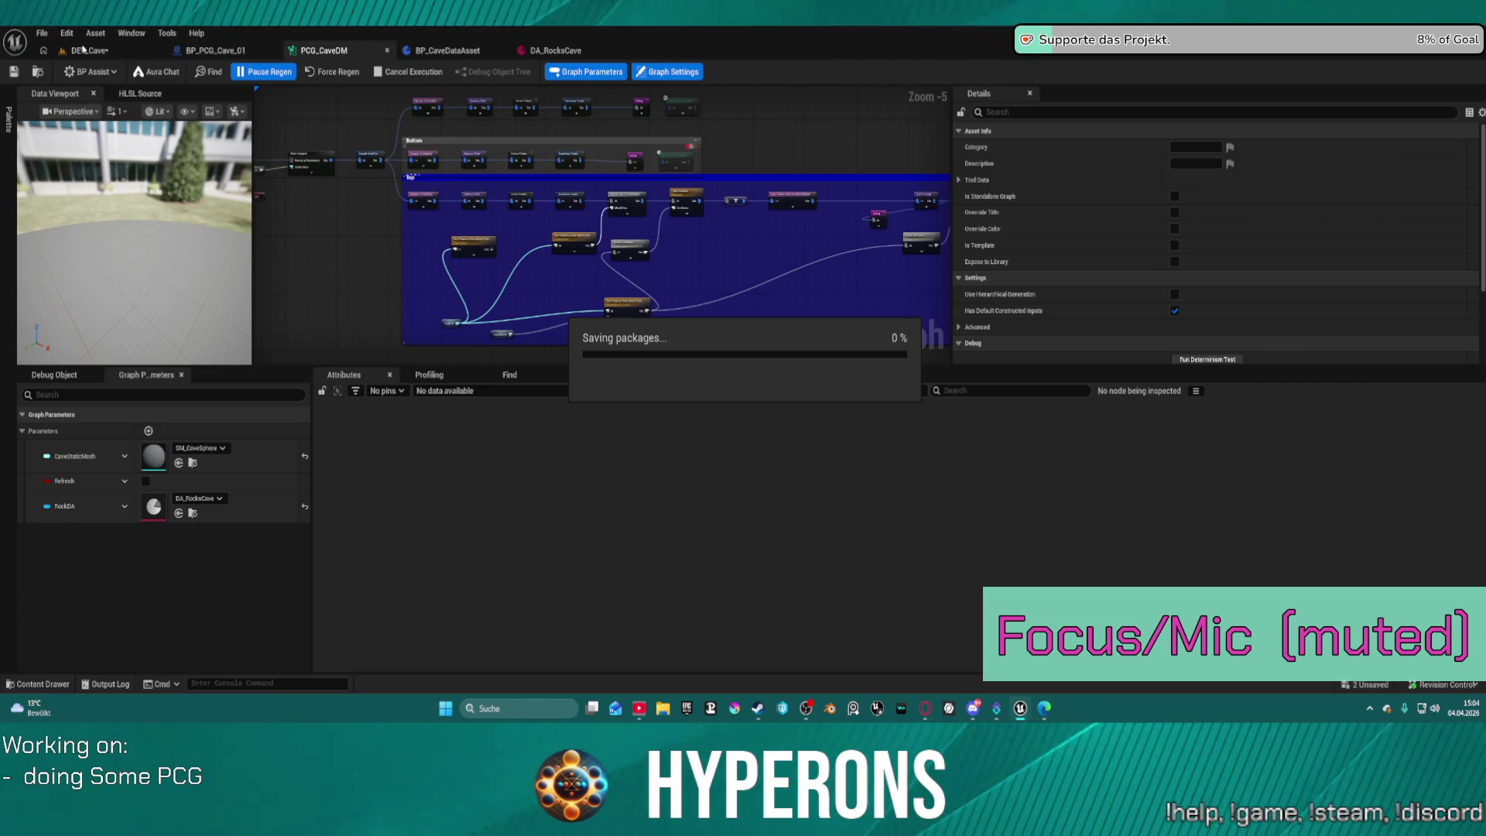
Check the DEV_Cave viewport, then return to the graph's Buttom and Top branches.
click(81, 50)
drag(357, 216, 378, 220)
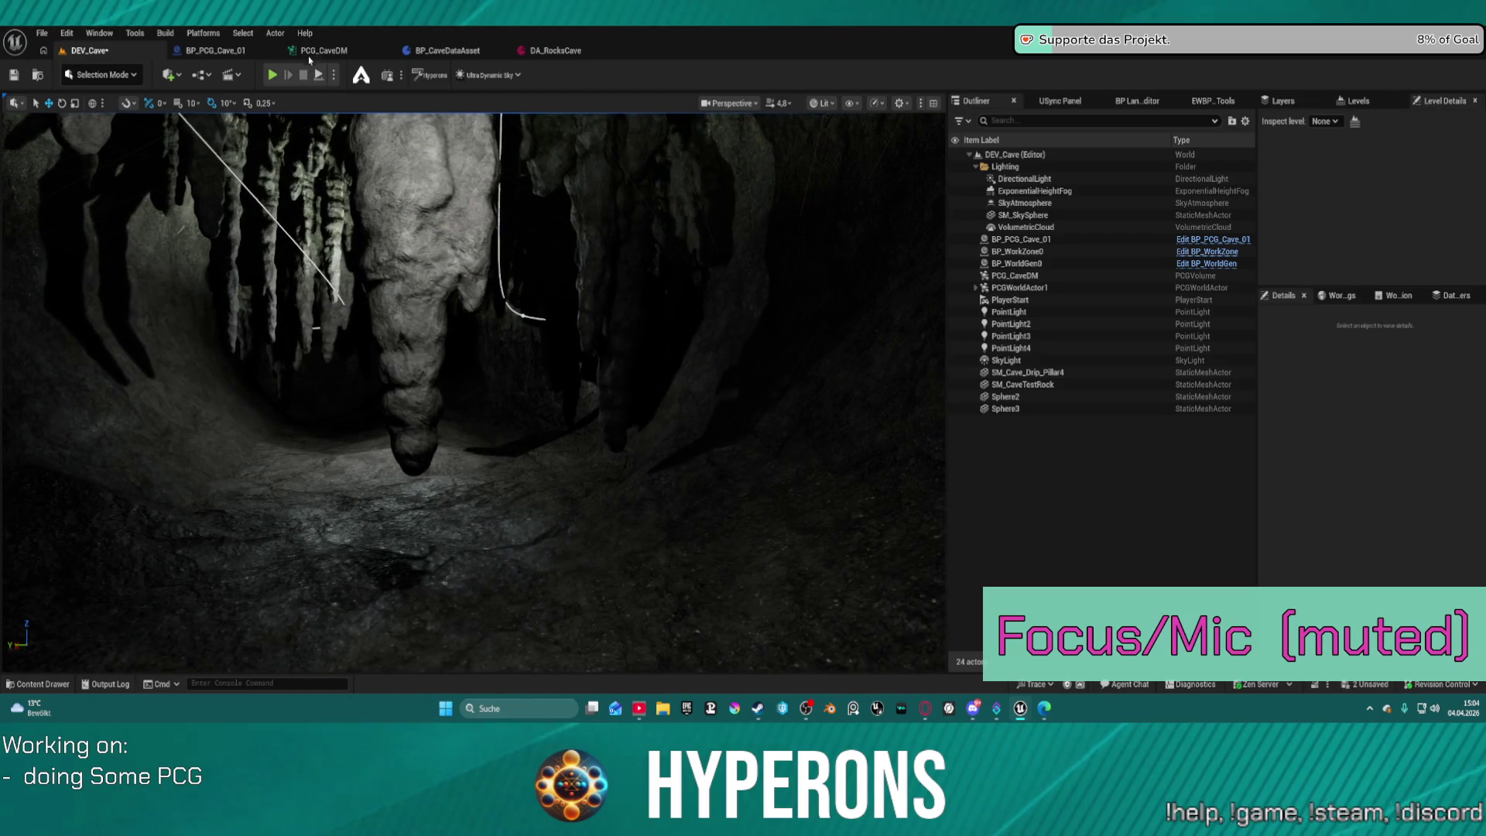
click(323, 49)
scroll(422, 169, up, 5)
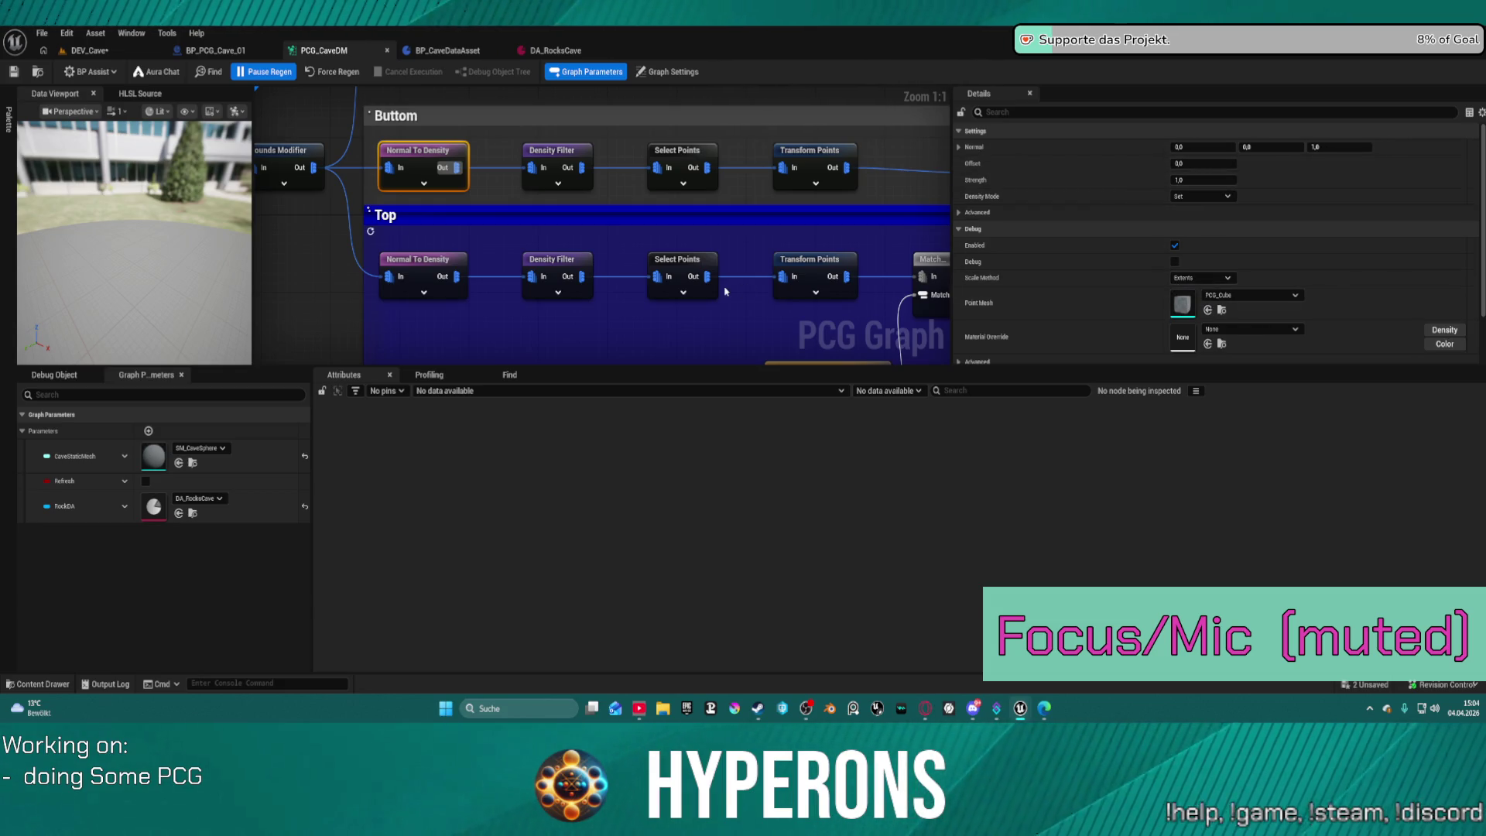
Review the Get Property, Delete Attributes and Cull Points nodes, then fly through DEV_Cave.
drag(744, 297, 731, 230)
scroll(731, 230, down, 4)
mouse_move(652, 193)
mouse_down()
mouse_move(789, 207)
mouse_move(766, 243)
mouse_move(673, 165)
mouse_move(615, 263)
mouse_up()
mouse_move(260, 232)
mouse_down()
mouse_move(295, 300)
mouse_move(285, 333)
mouse_move(339, 332)
mouse_move(394, 279)
mouse_up()
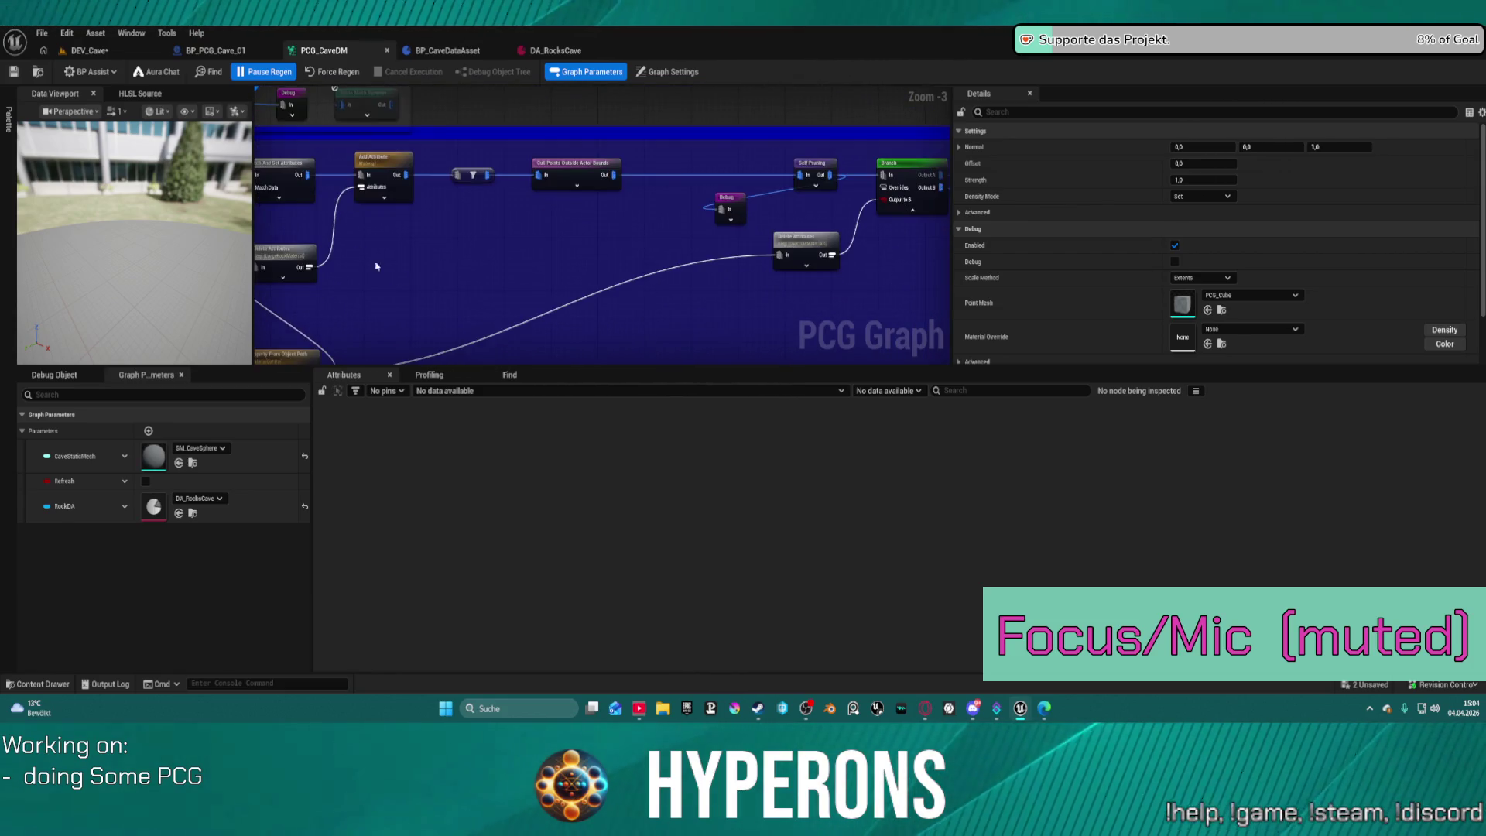
click(88, 51)
key(w)
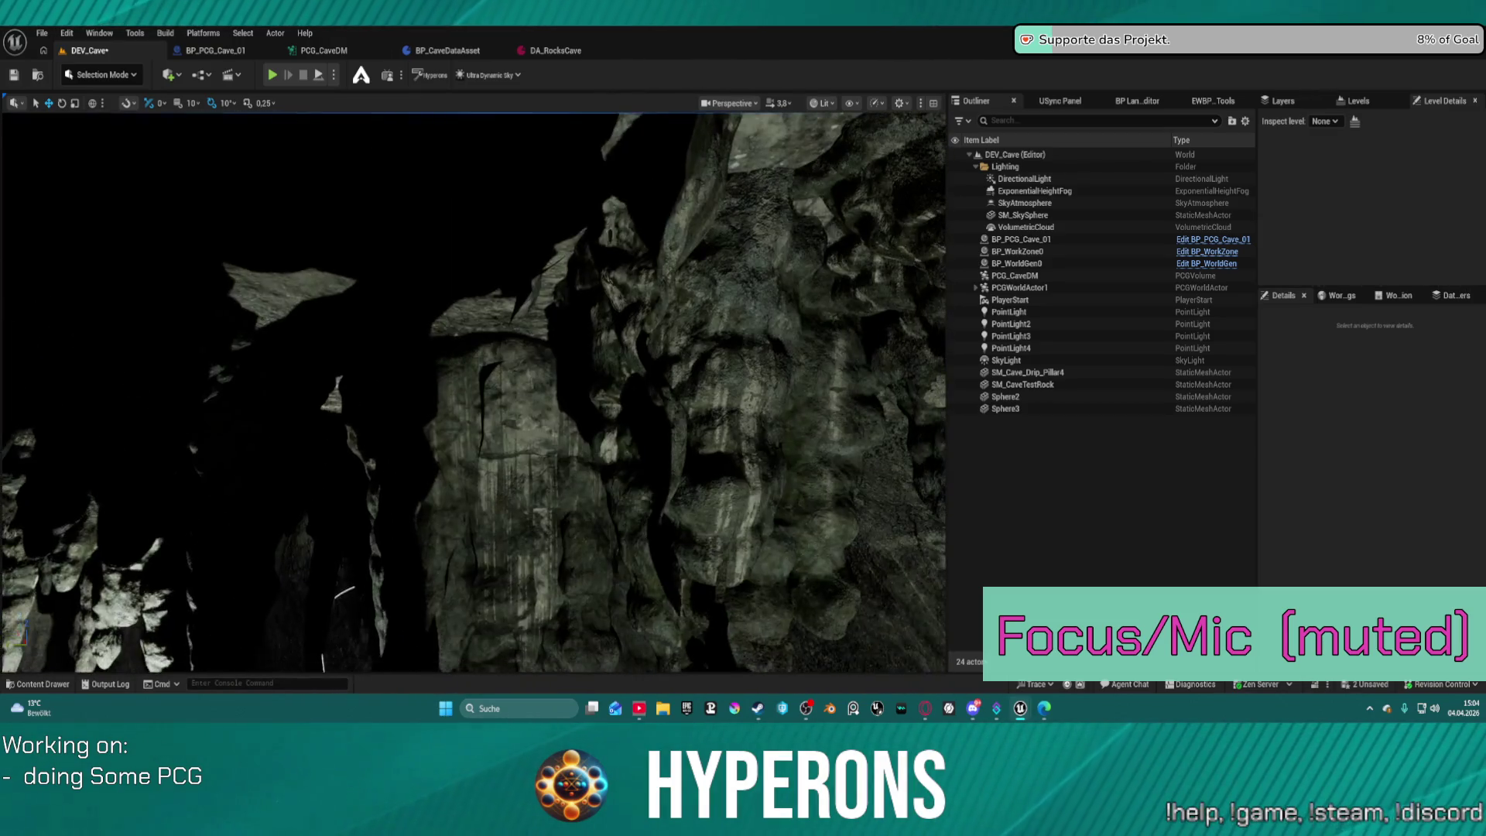
Fly through the stalactite cavern, selecting the DirectionalLight, then return to PCG_CaveDM.
scroll(474, 392, down, 3)
key(w)
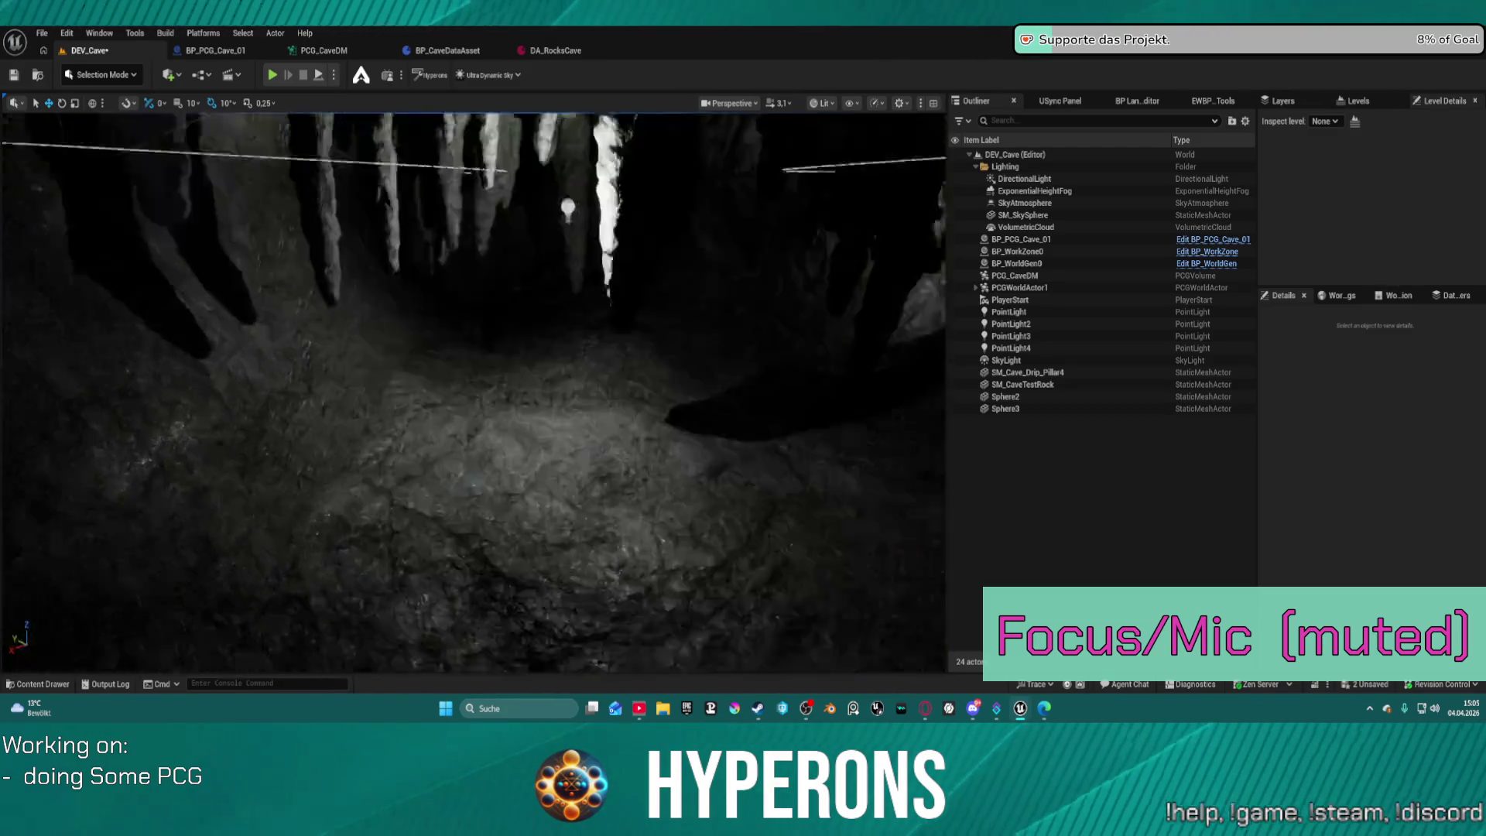
click(1049, 179)
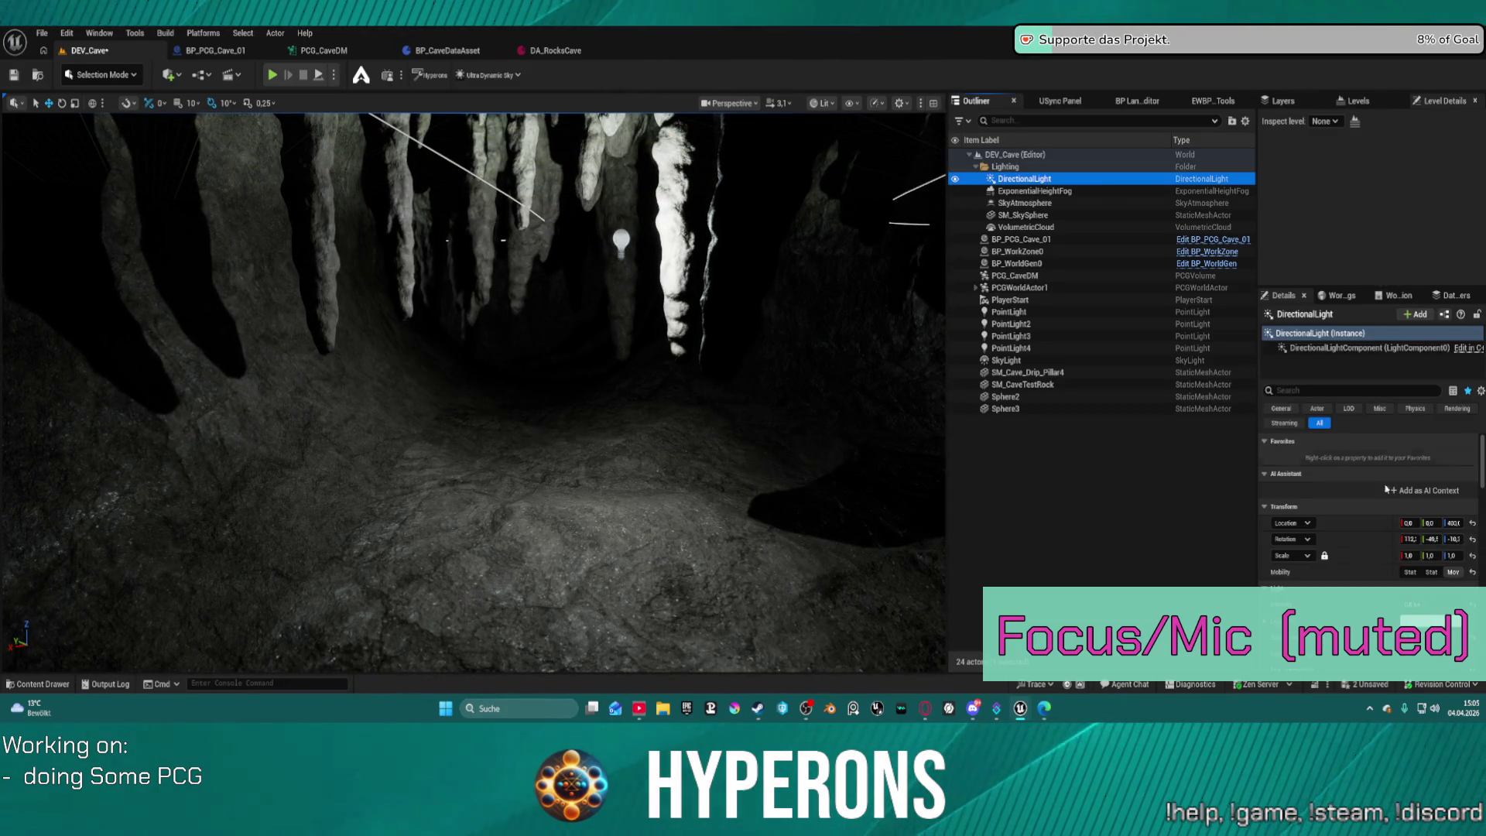
key(ctrl+l)
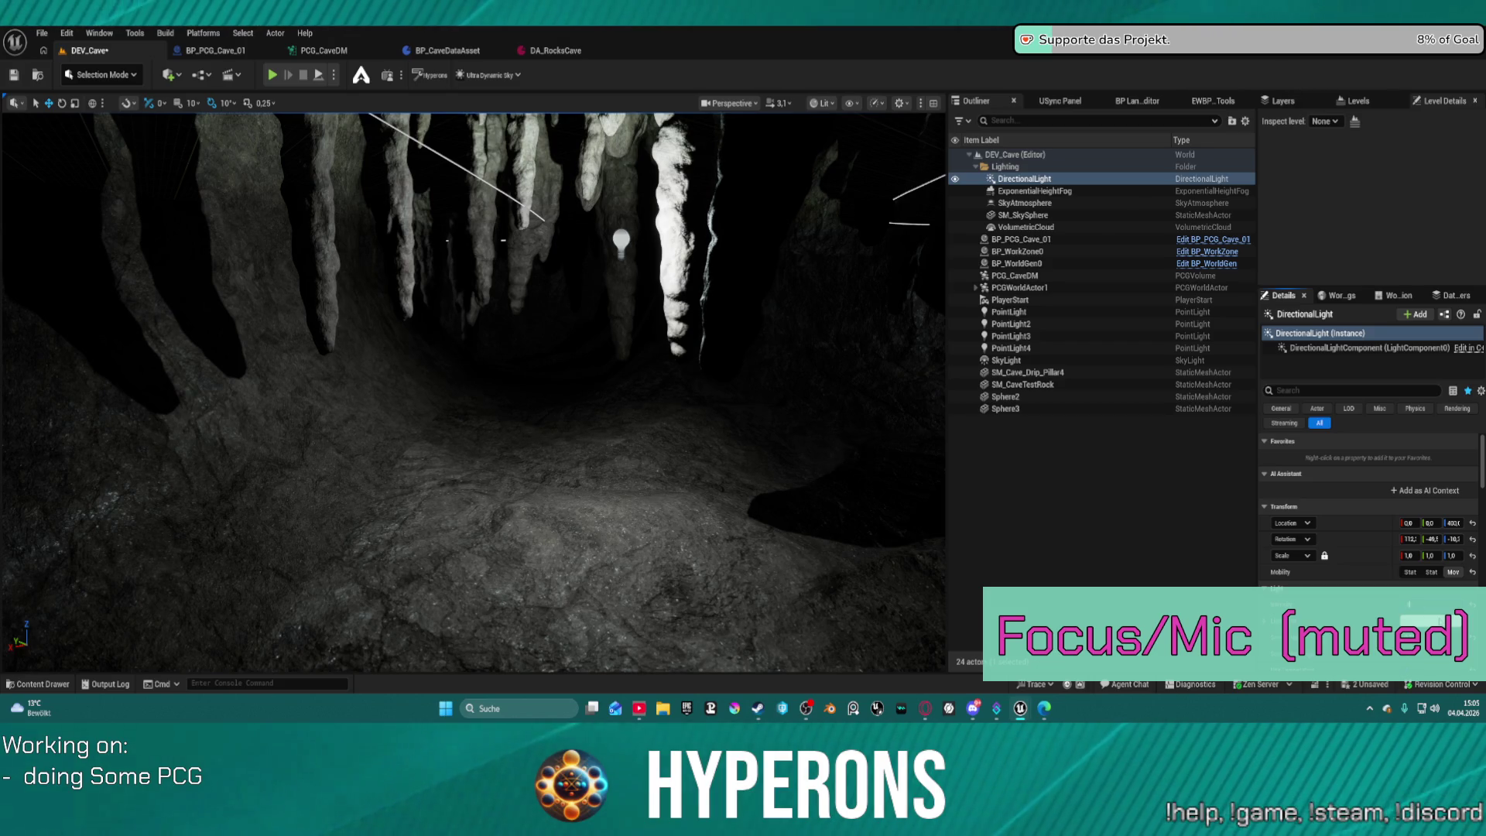
drag(619, 387, 859, 500)
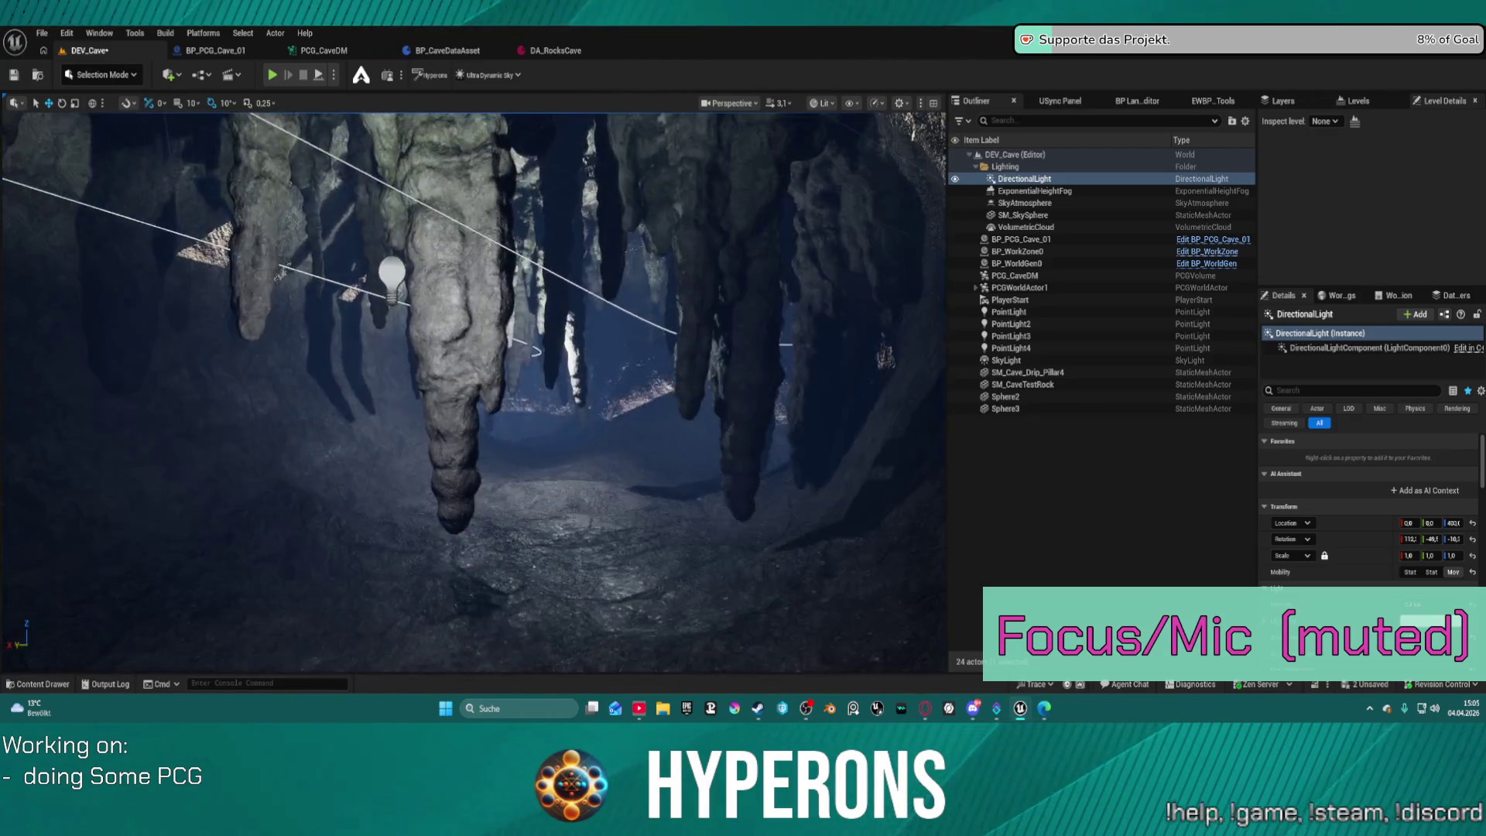
drag(860, 499, 426, 410)
drag(660, 387, 660, 387)
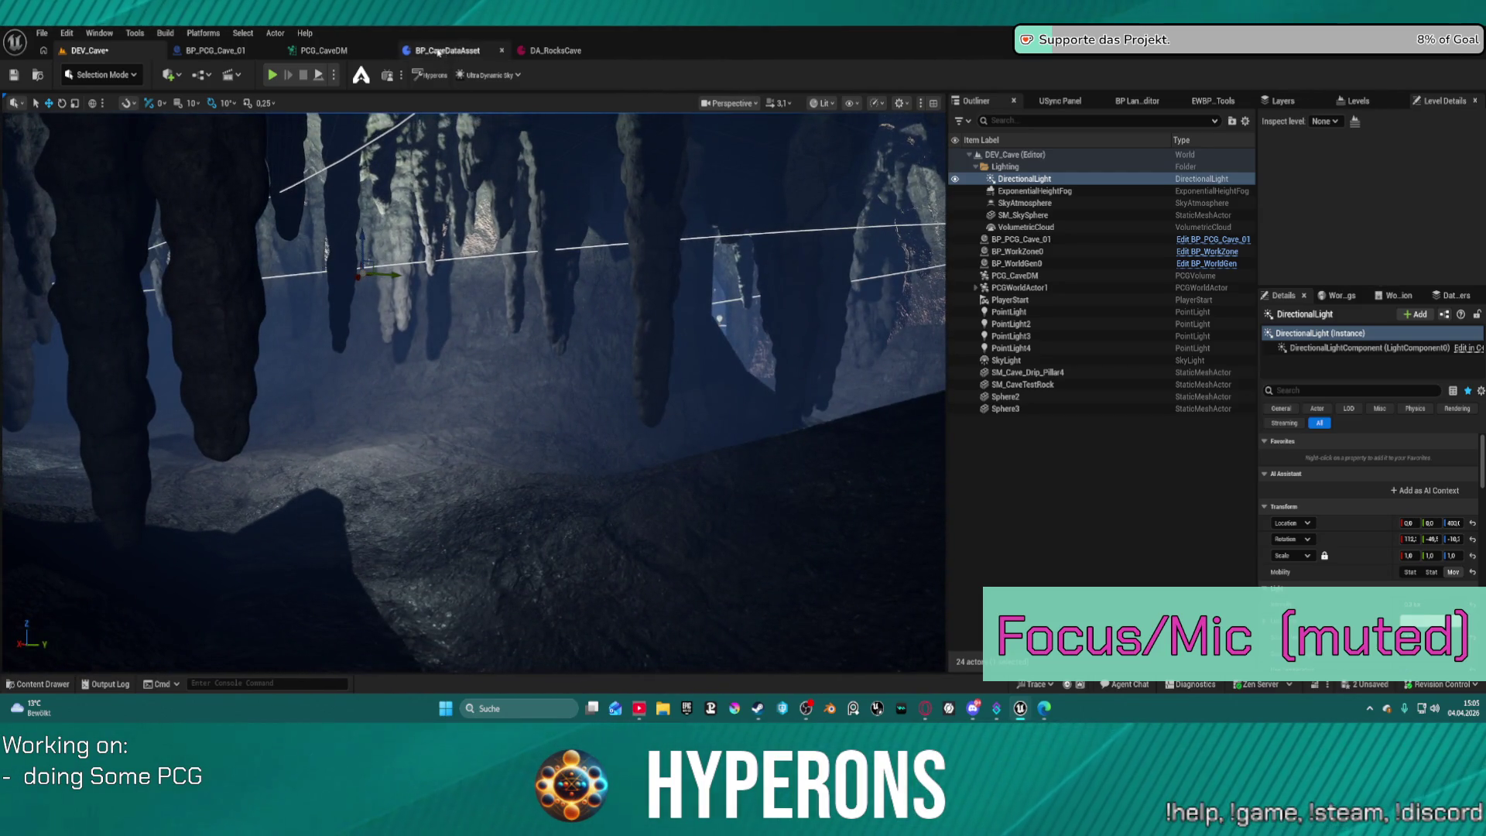
click(318, 55)
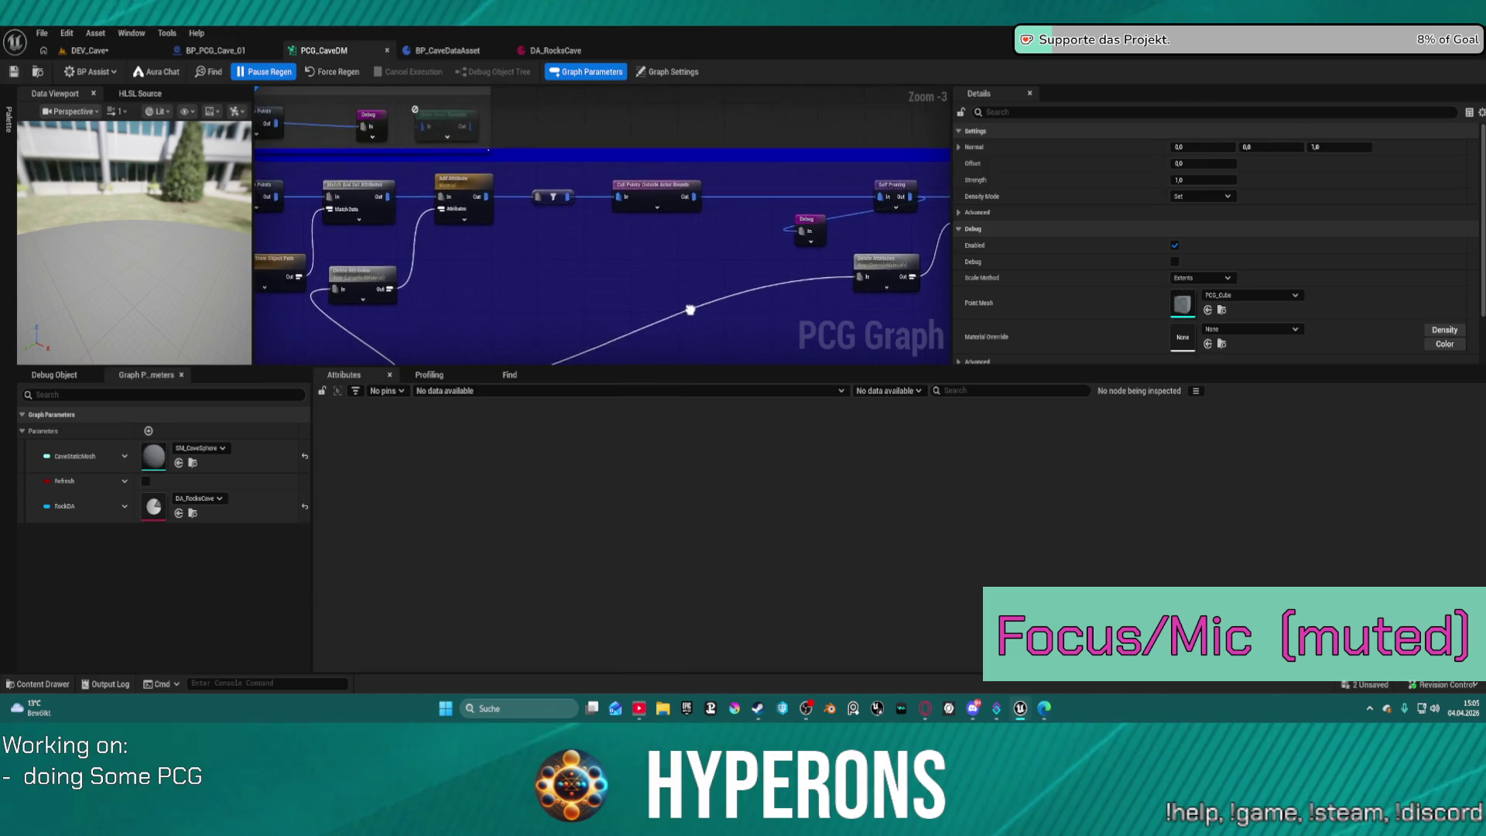
Inspect the settings of the Debug node and the Mesh Sampler node.
click(835, 236)
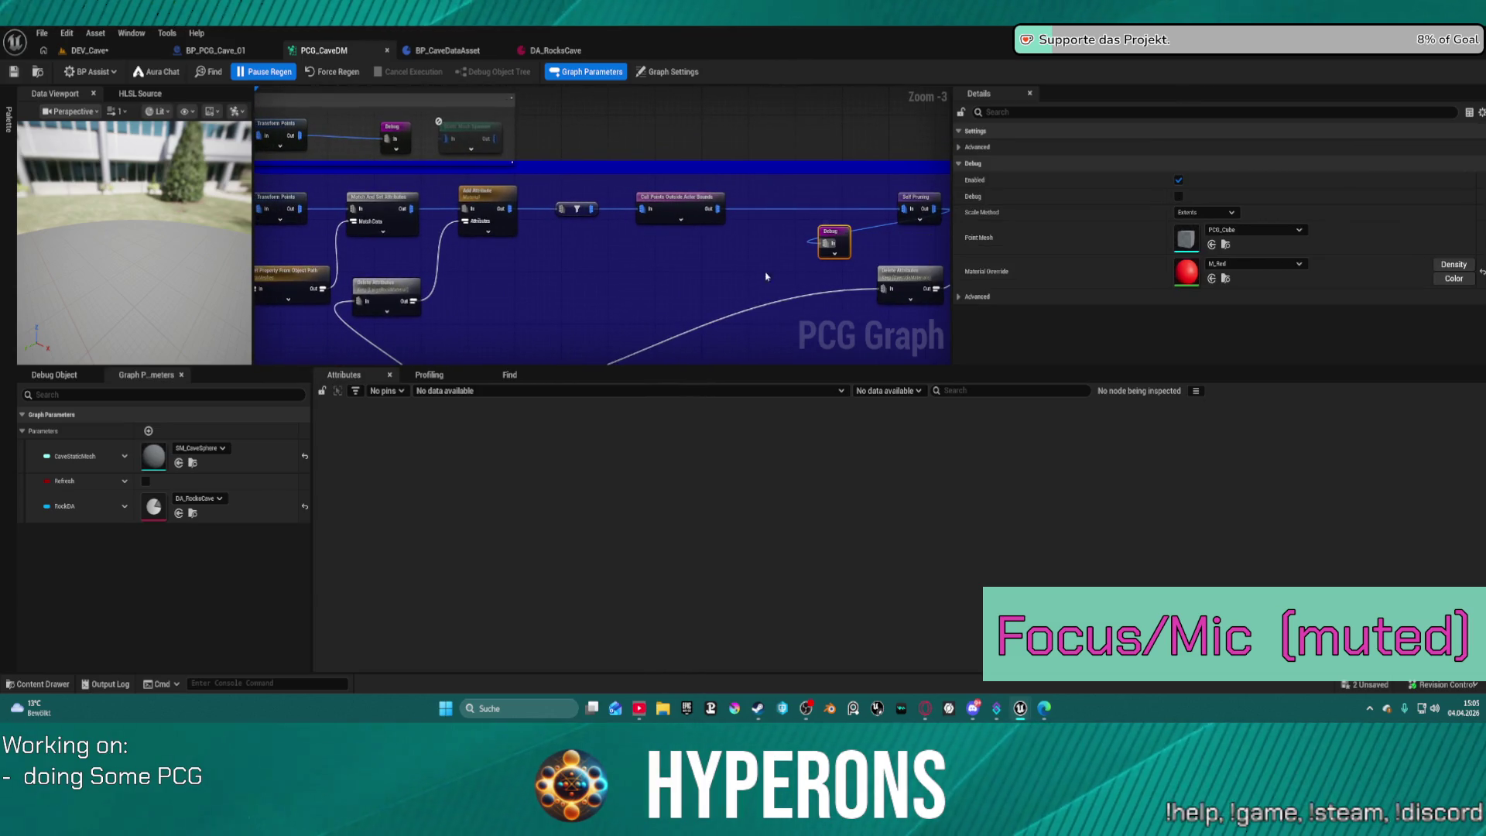
drag(264, 255, 567, 215)
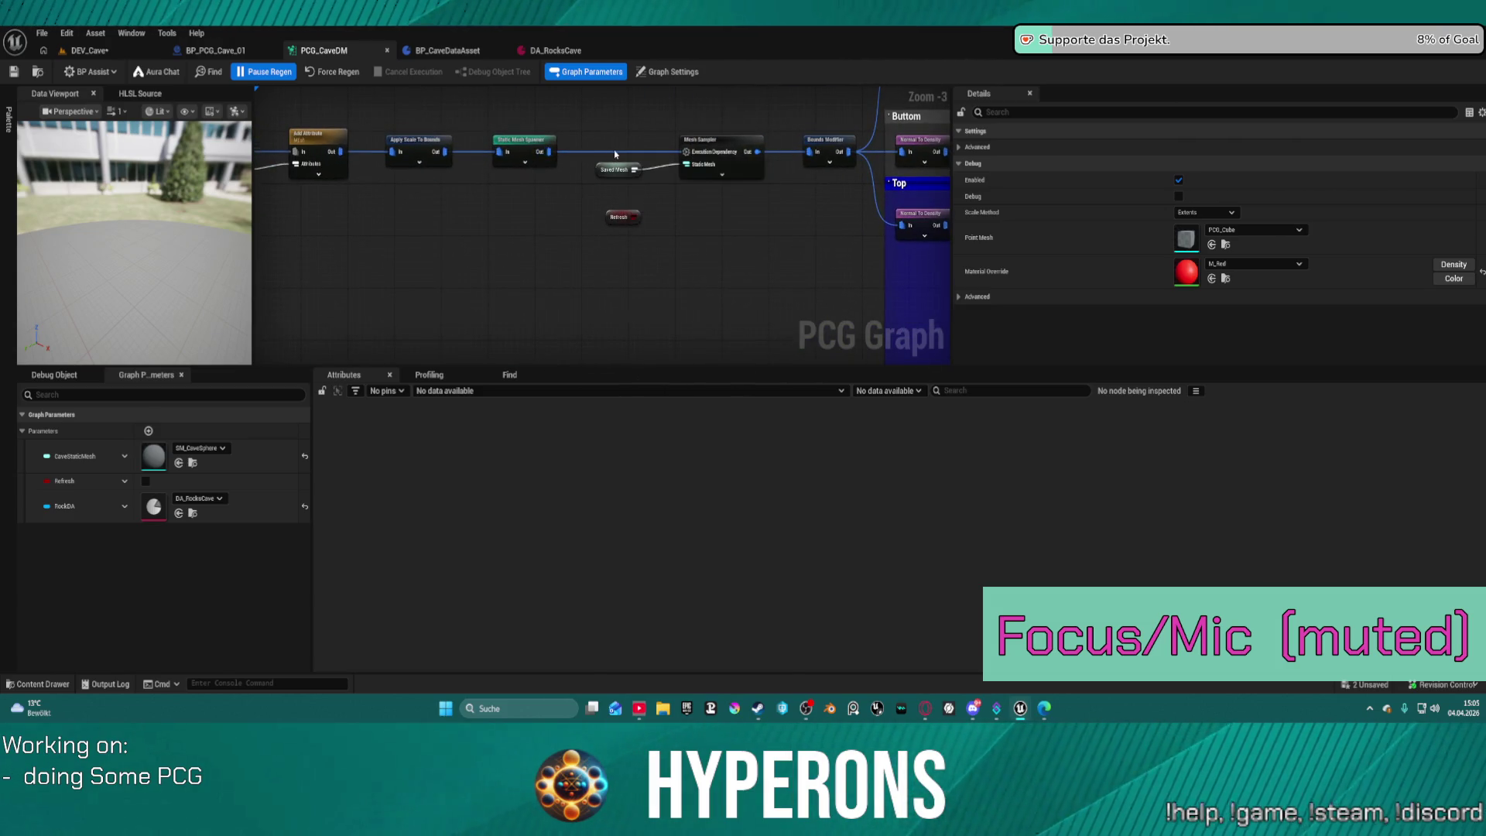
click(716, 146)
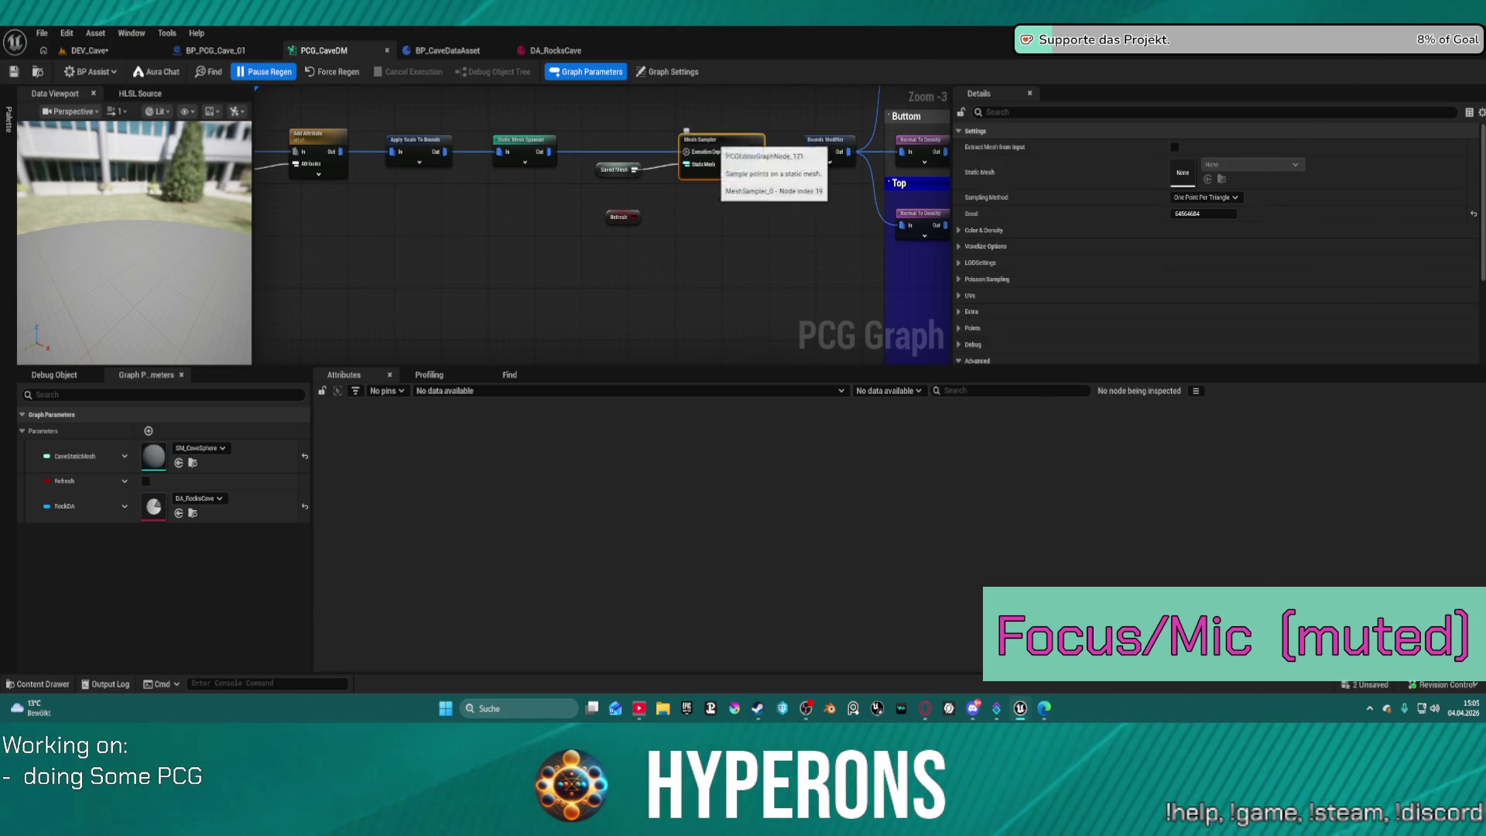
scroll(1075, 260, down, 3)
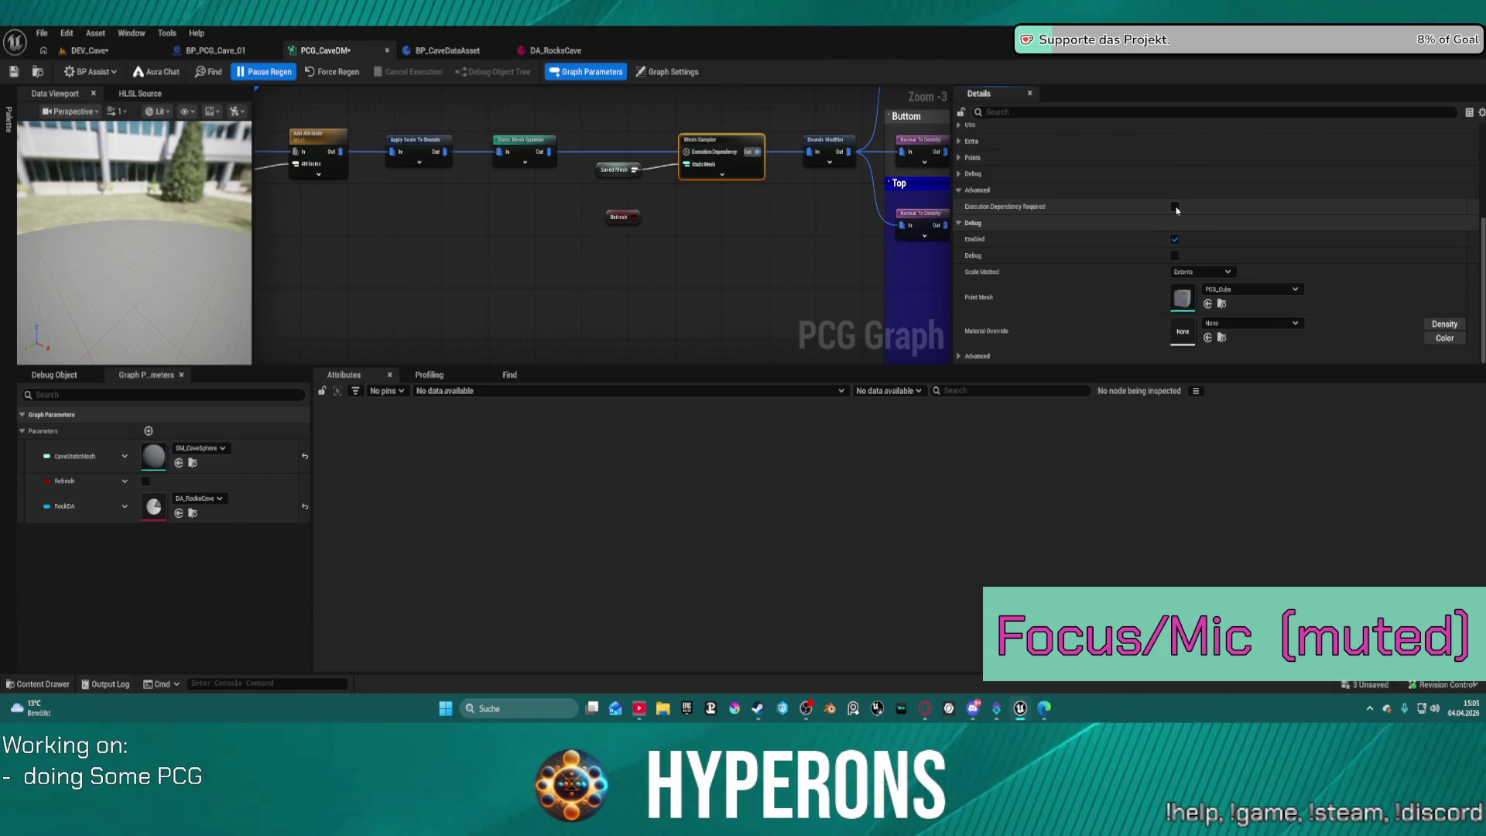
Detach the PCG_CaveDM graph into its own window snapped to the right half.
click(90, 51)
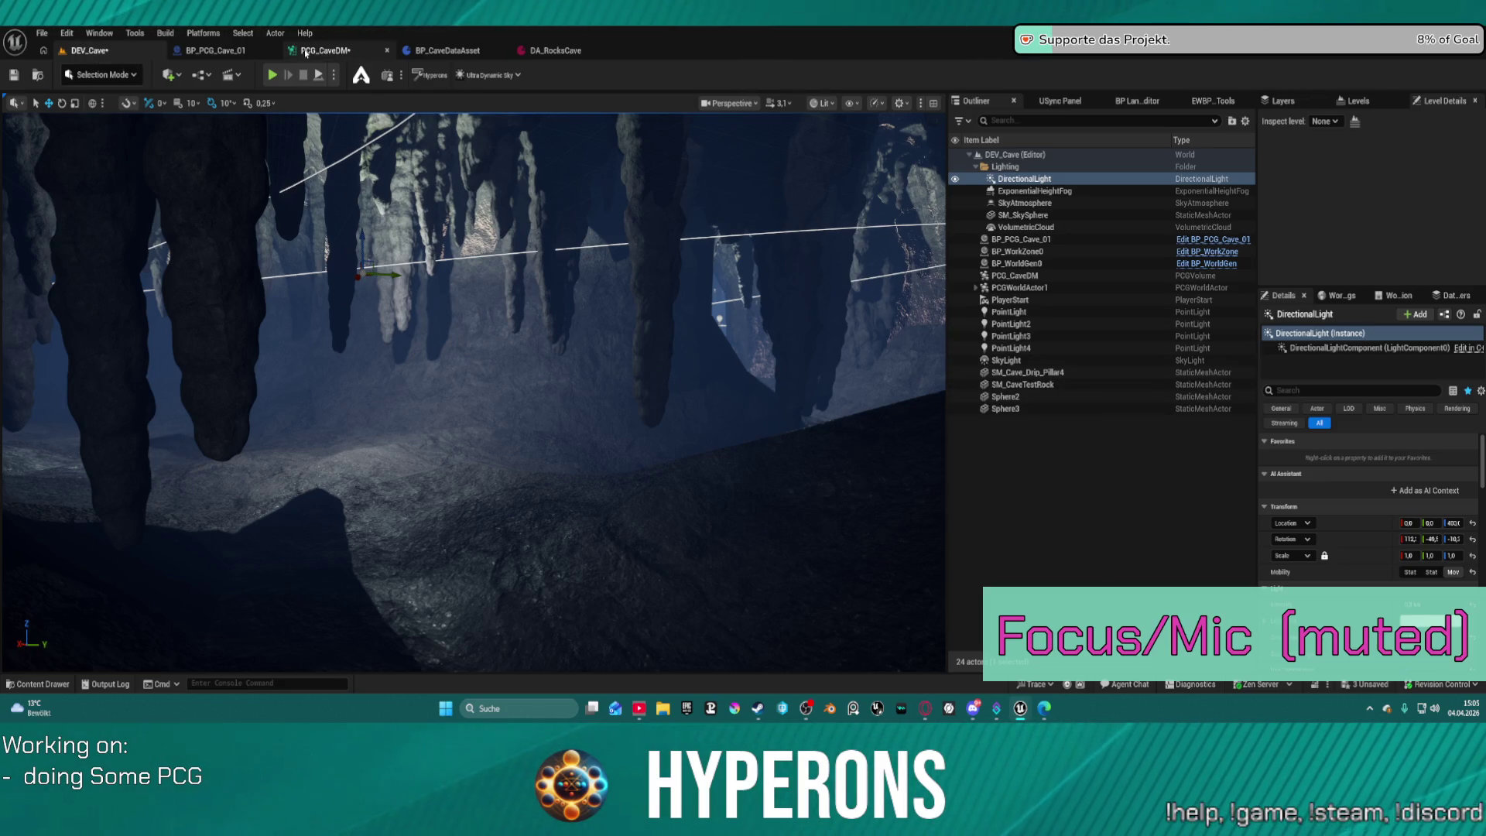
drag(338, 49, 612, 346)
key(super+Right)
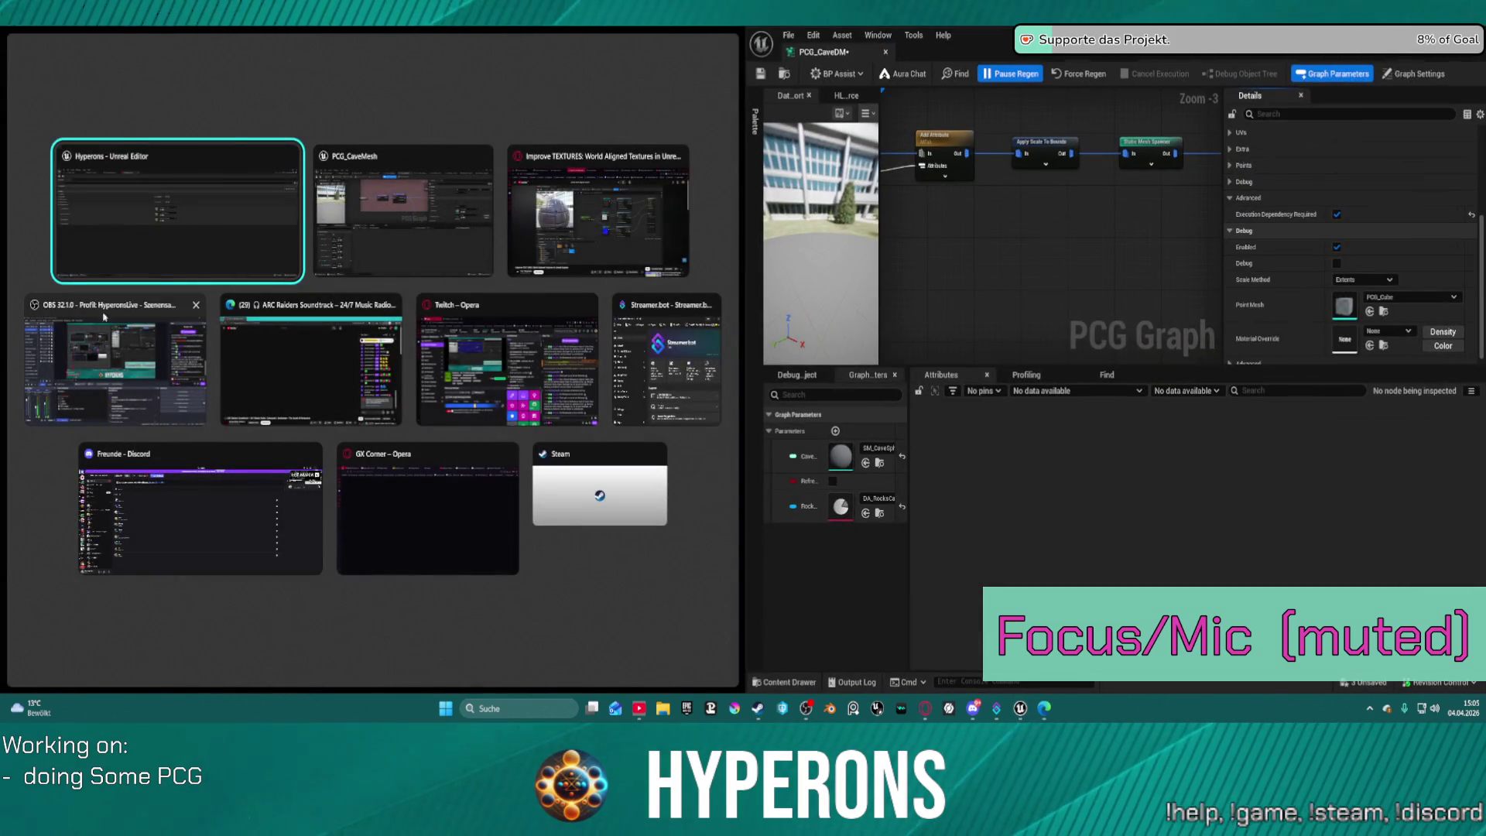
Fill the left half with the level editor, hide side panels, and enlarge the graph area.
click(155, 202)
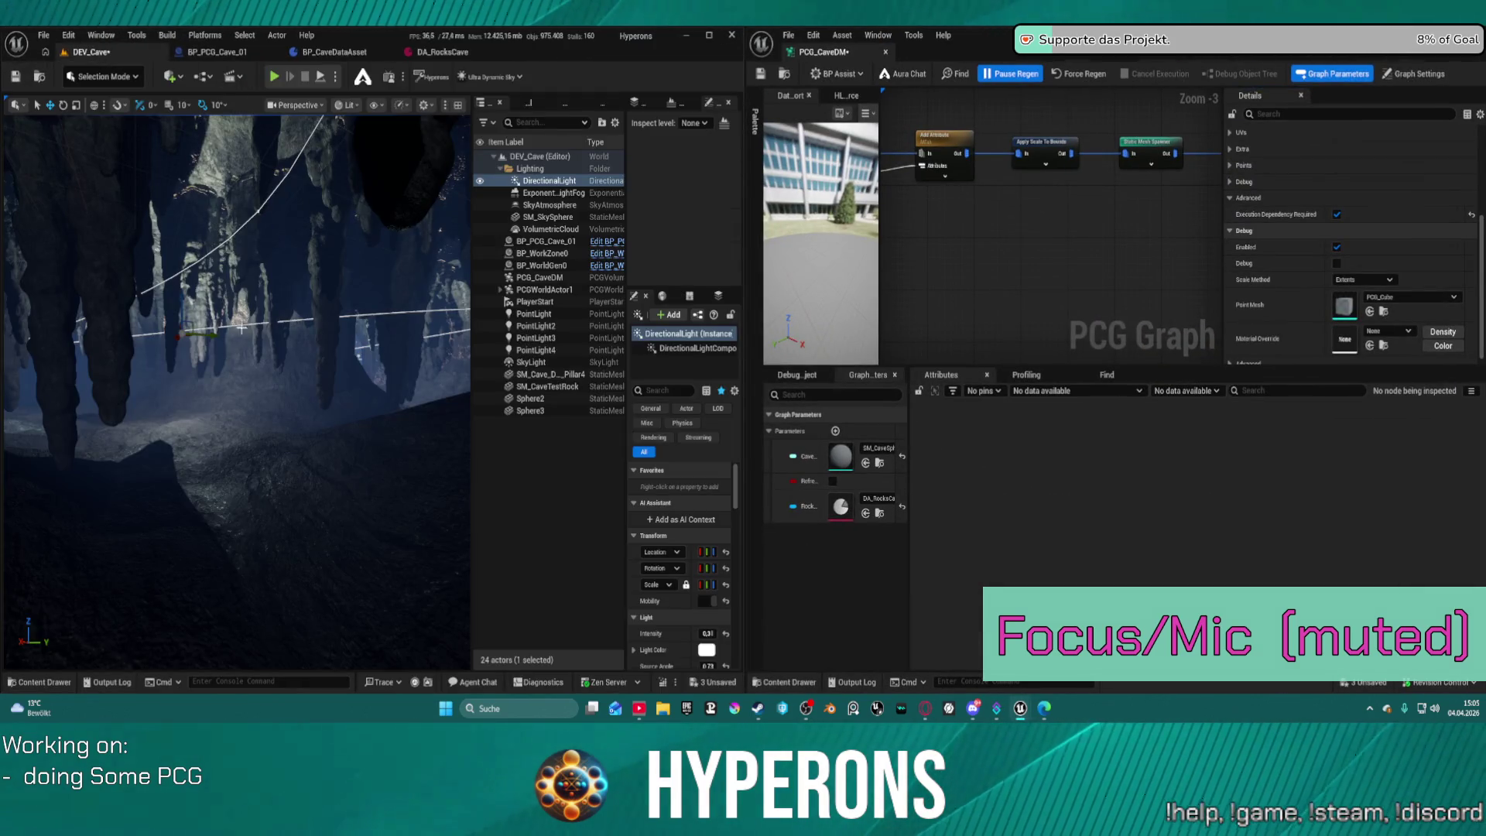
click(506, 519)
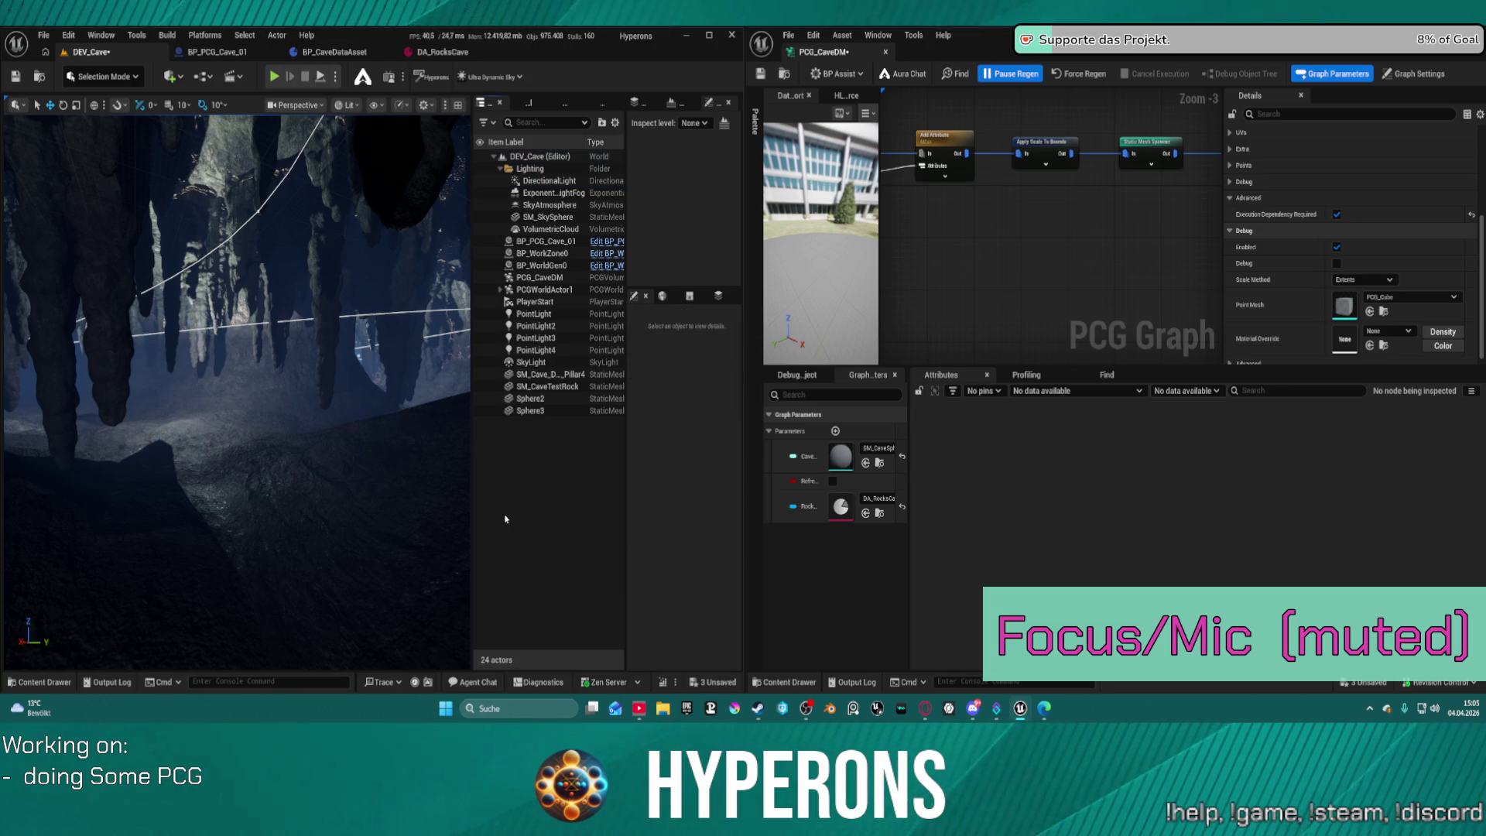
key(F11)
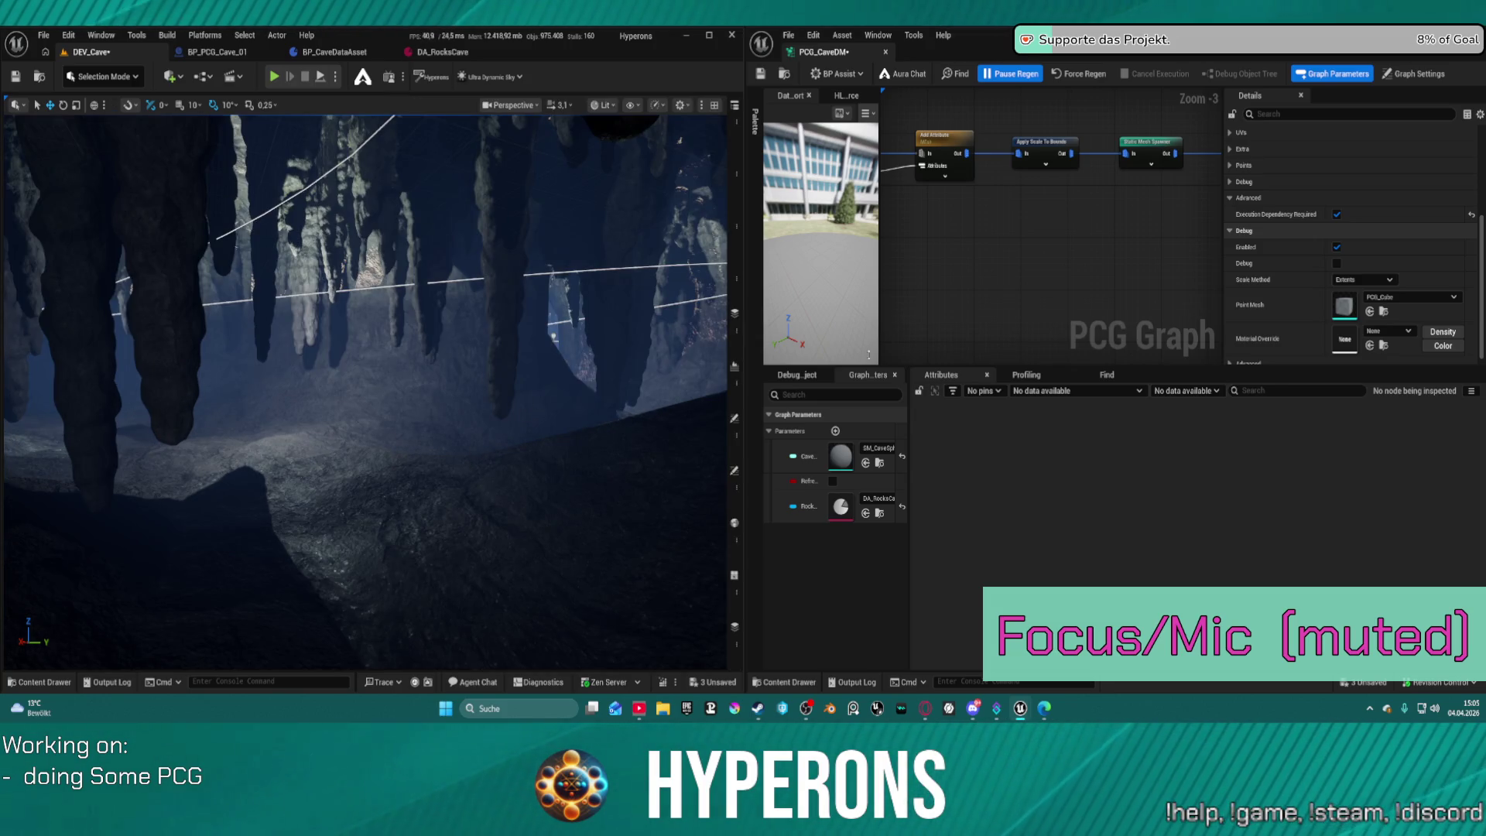
drag(1098, 252, 1159, 322)
drag(1096, 370, 1077, 569)
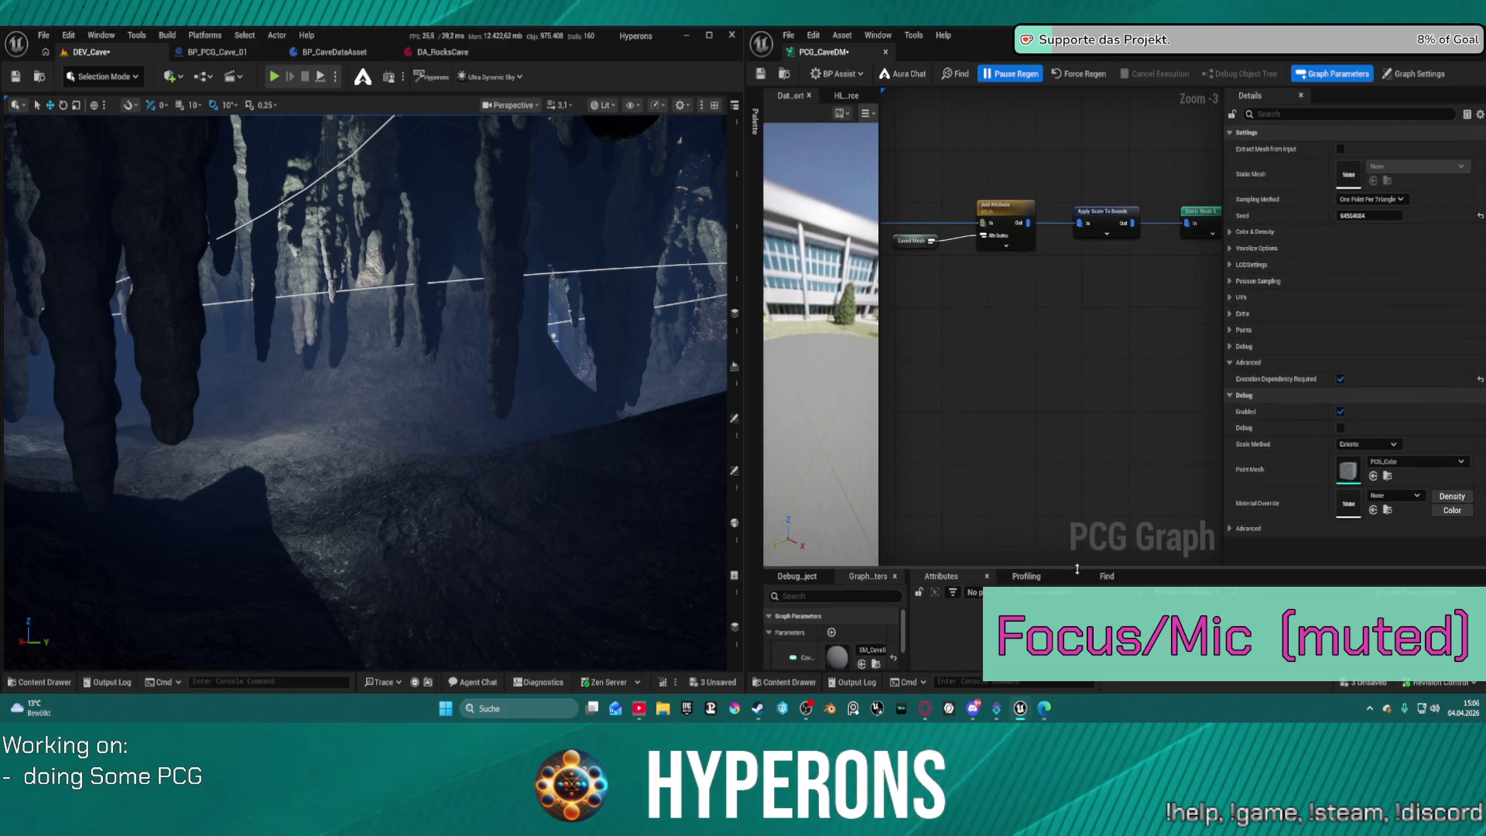
drag(1221, 261, 1434, 236)
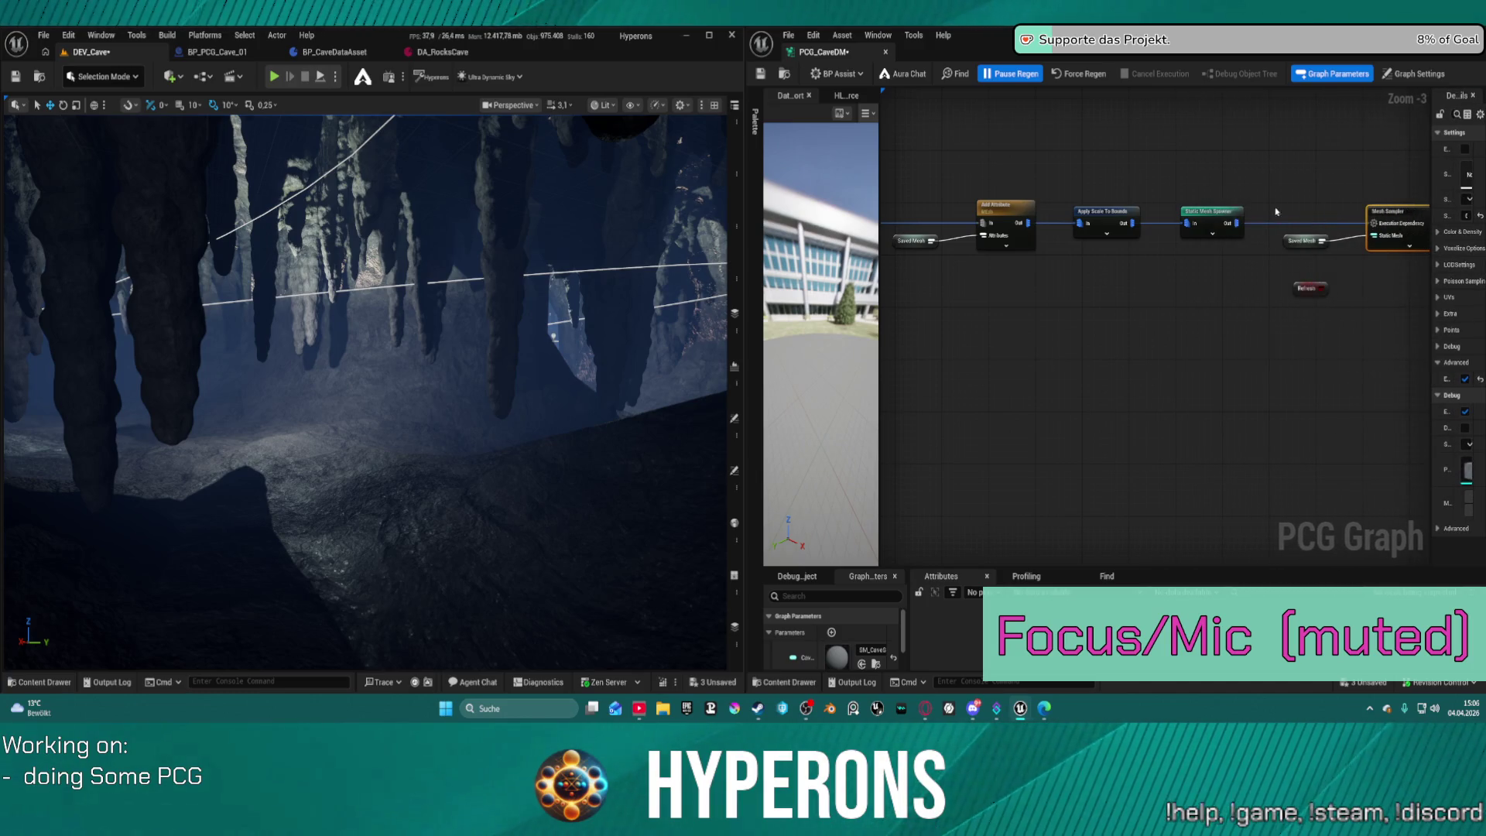
Toggle automatic regeneration, save the PCG graph, and force a regeneration.
click(1011, 75)
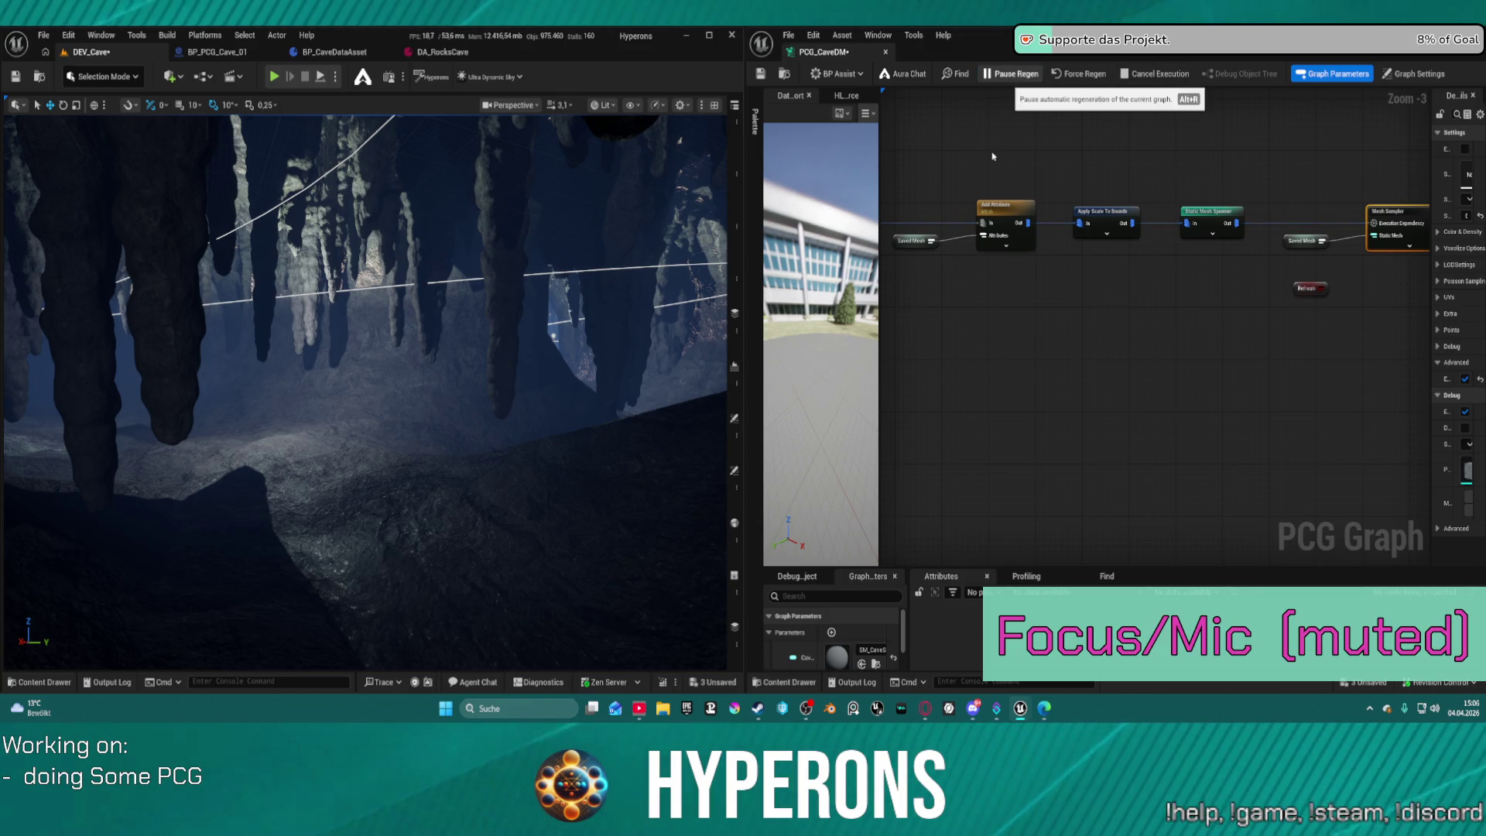
key(ctrl+s)
click(1016, 82)
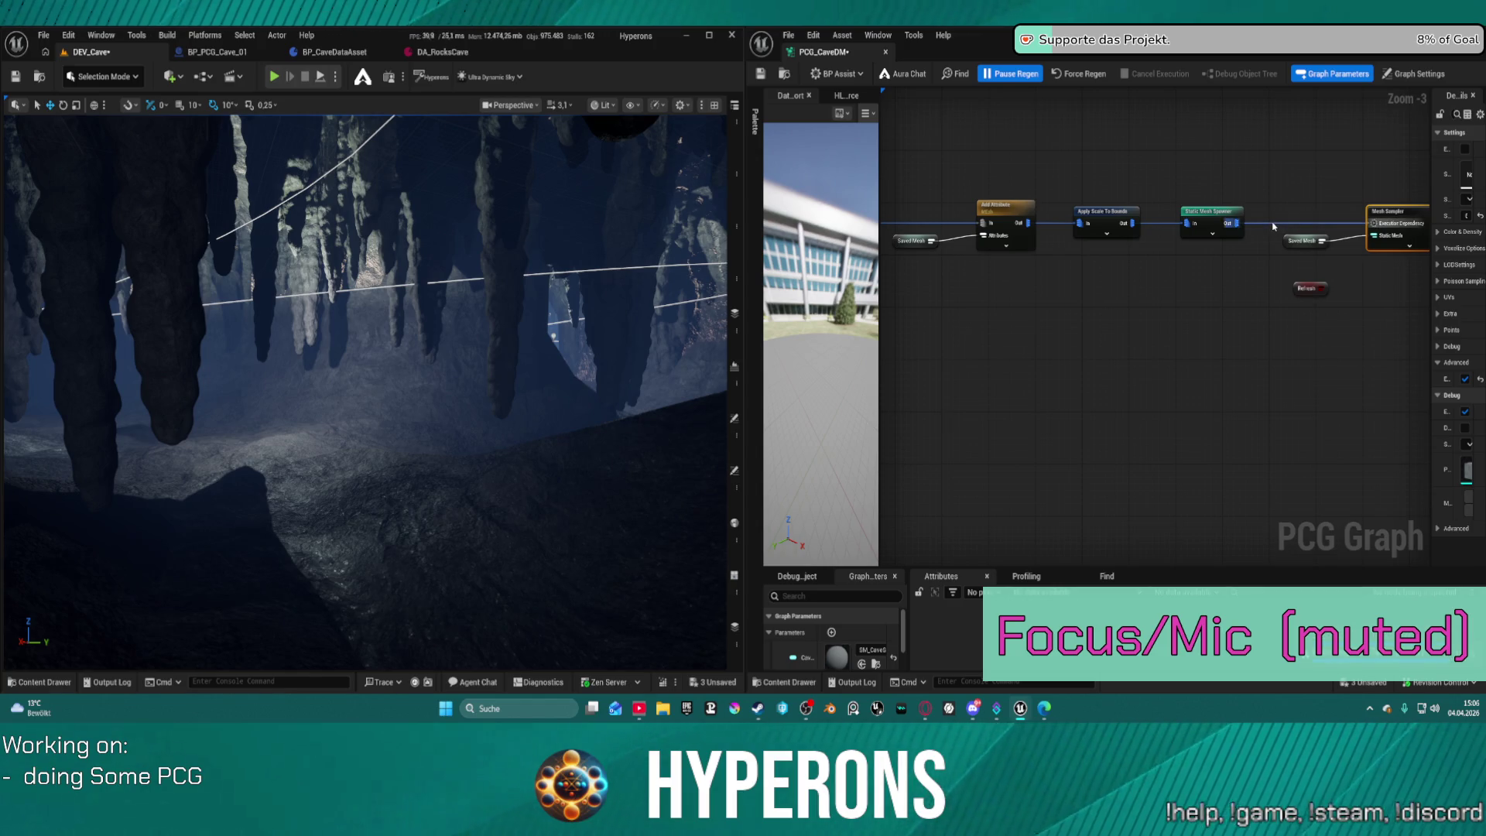
click(1073, 72)
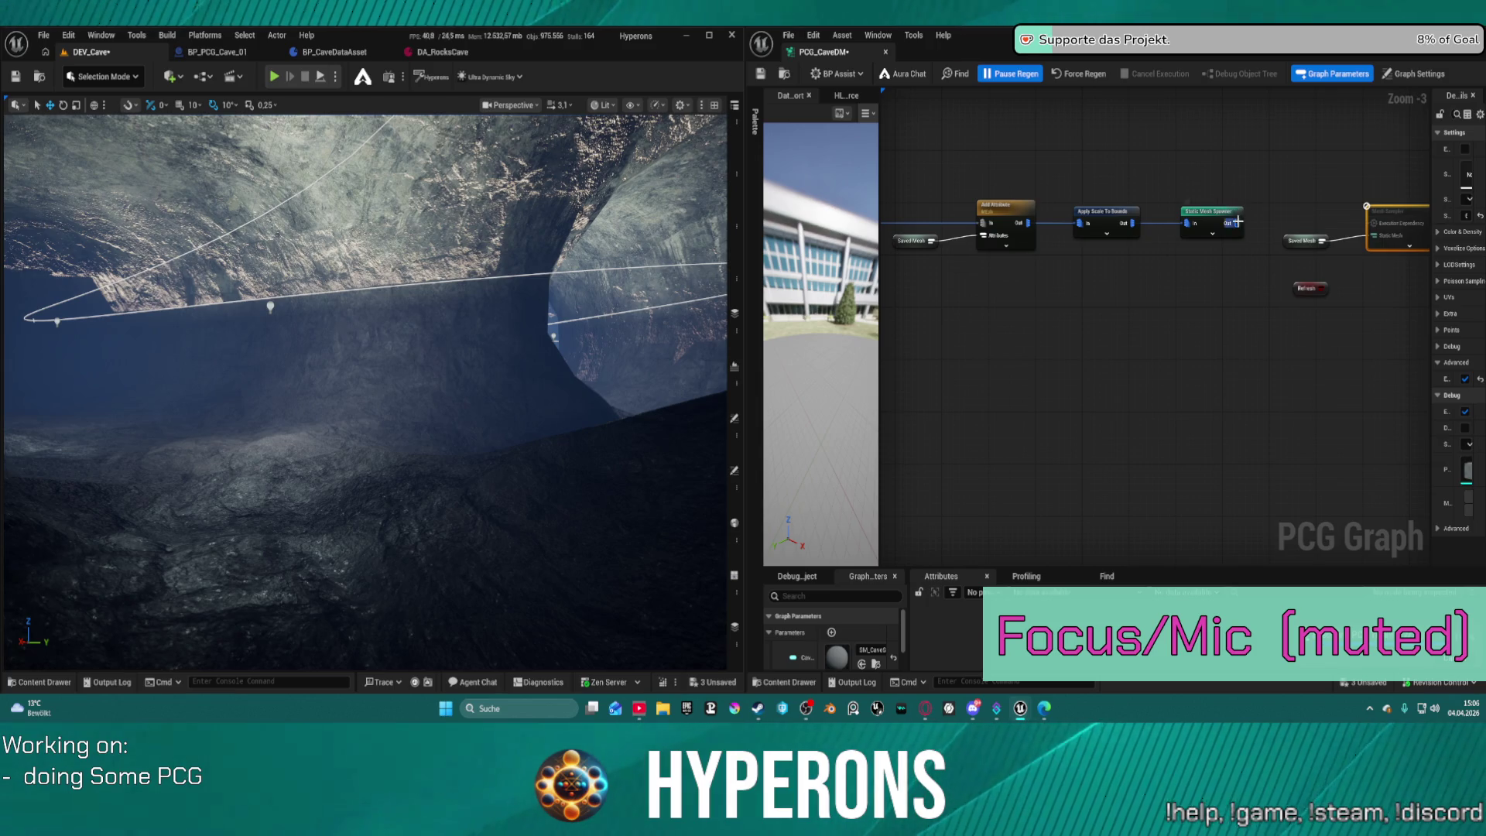
Wire Static Mesh Spawner Out to Mesh Sampler Execution Dependency, tick Required, and regenerate.
drag(1238, 222, 1379, 227)
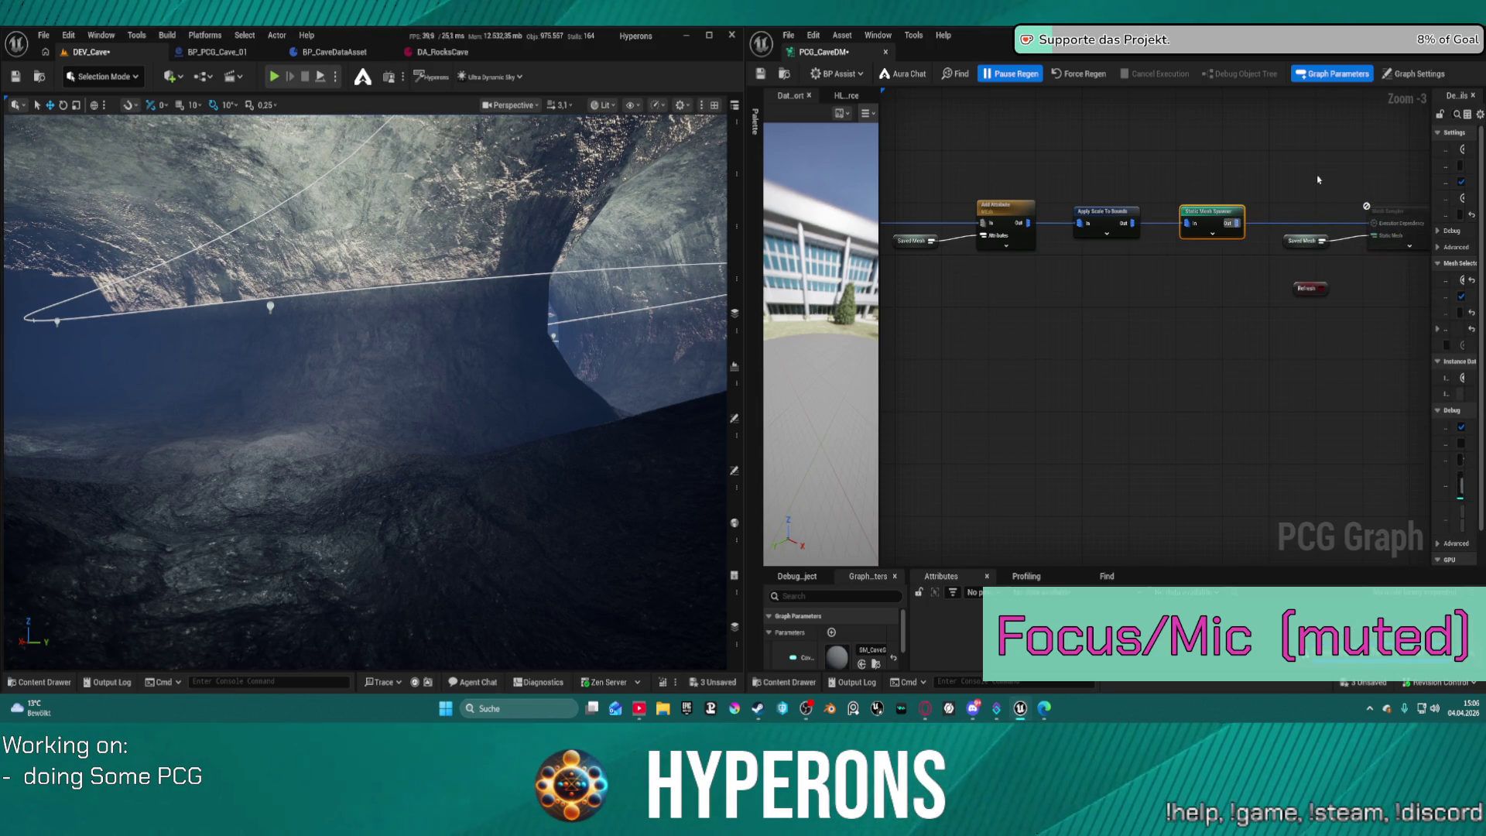
drag(1320, 179, 1169, 158)
click(1292, 221)
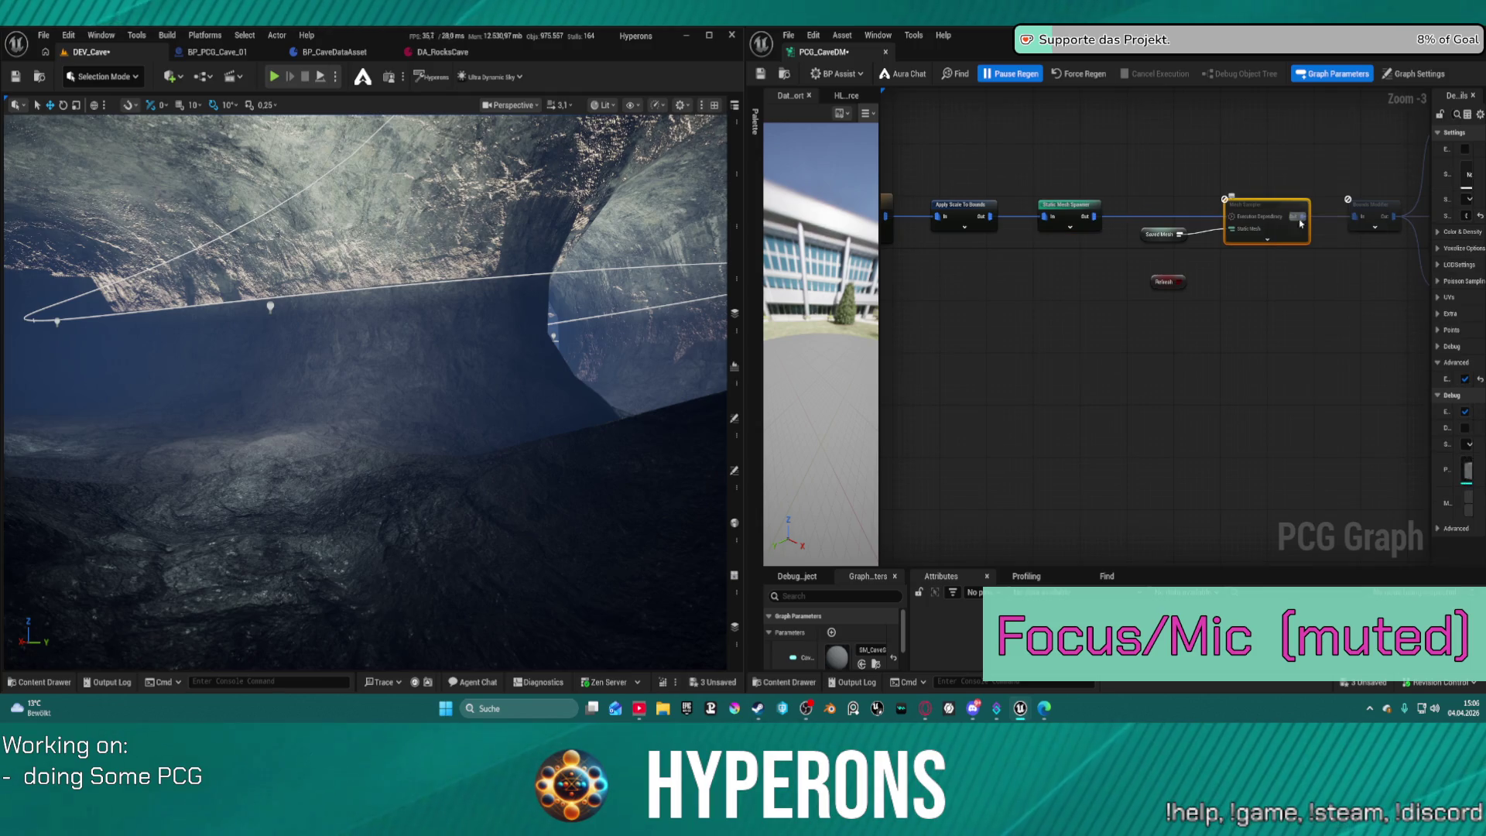
click(1465, 379)
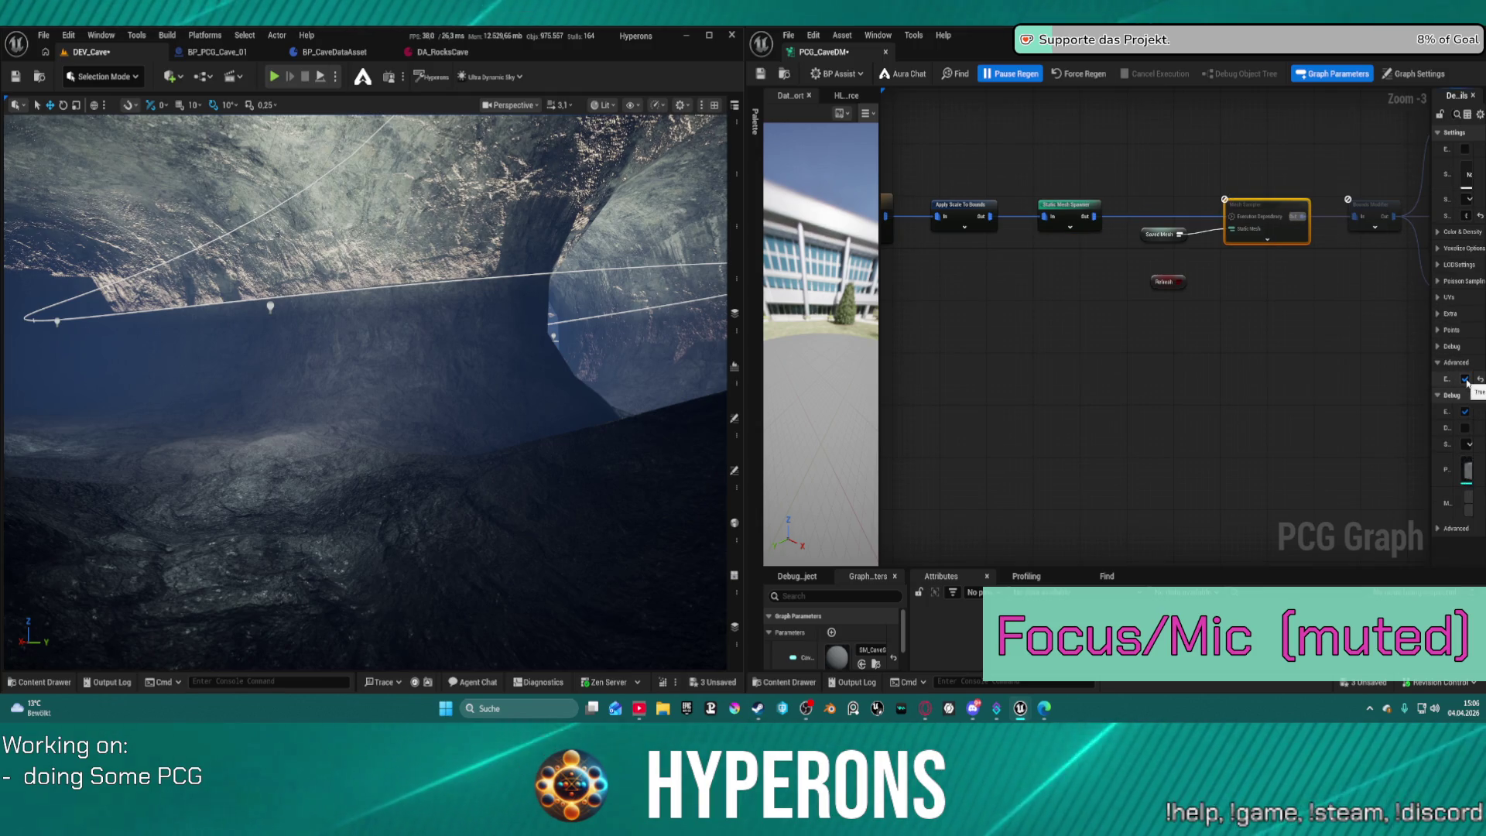
click(1065, 80)
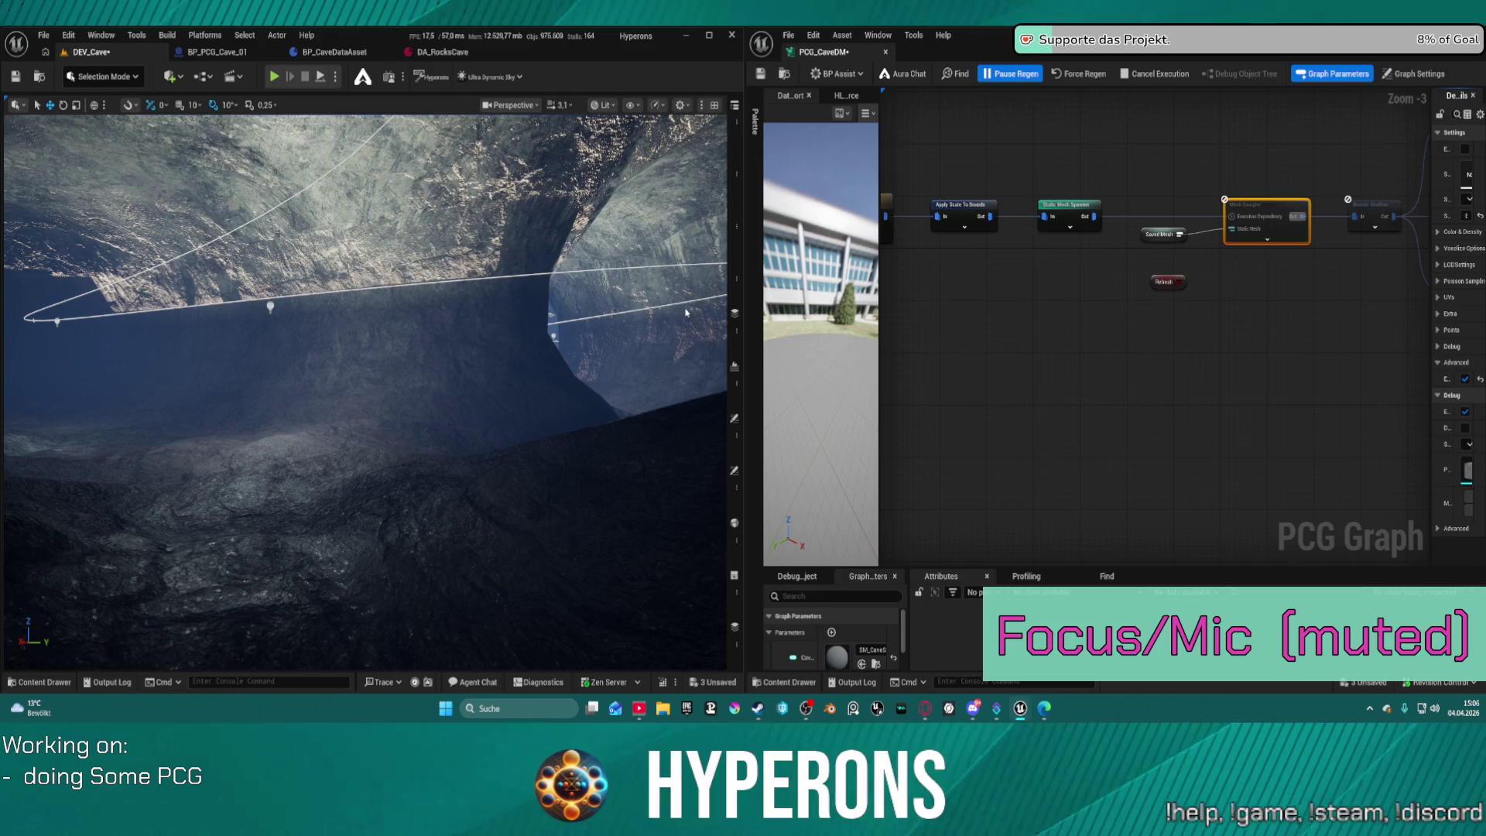
mouse_move(498, 349)
mouse_down()
mouse_move(410, 302)
mouse_move(367, 337)
mouse_up()
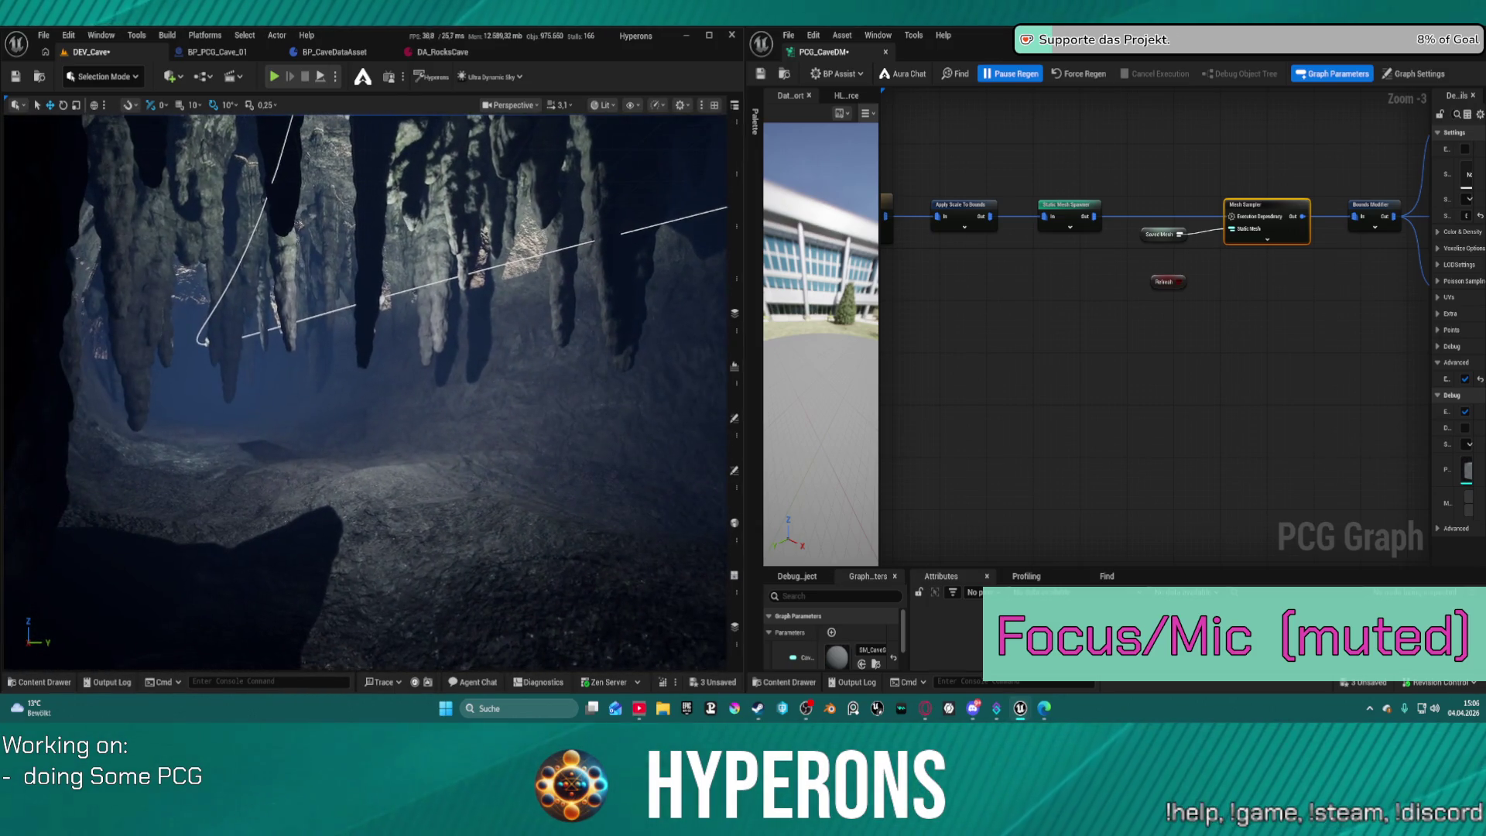
scroll(1150, 230, down, 4)
scroll(1150, 230, up, 4)
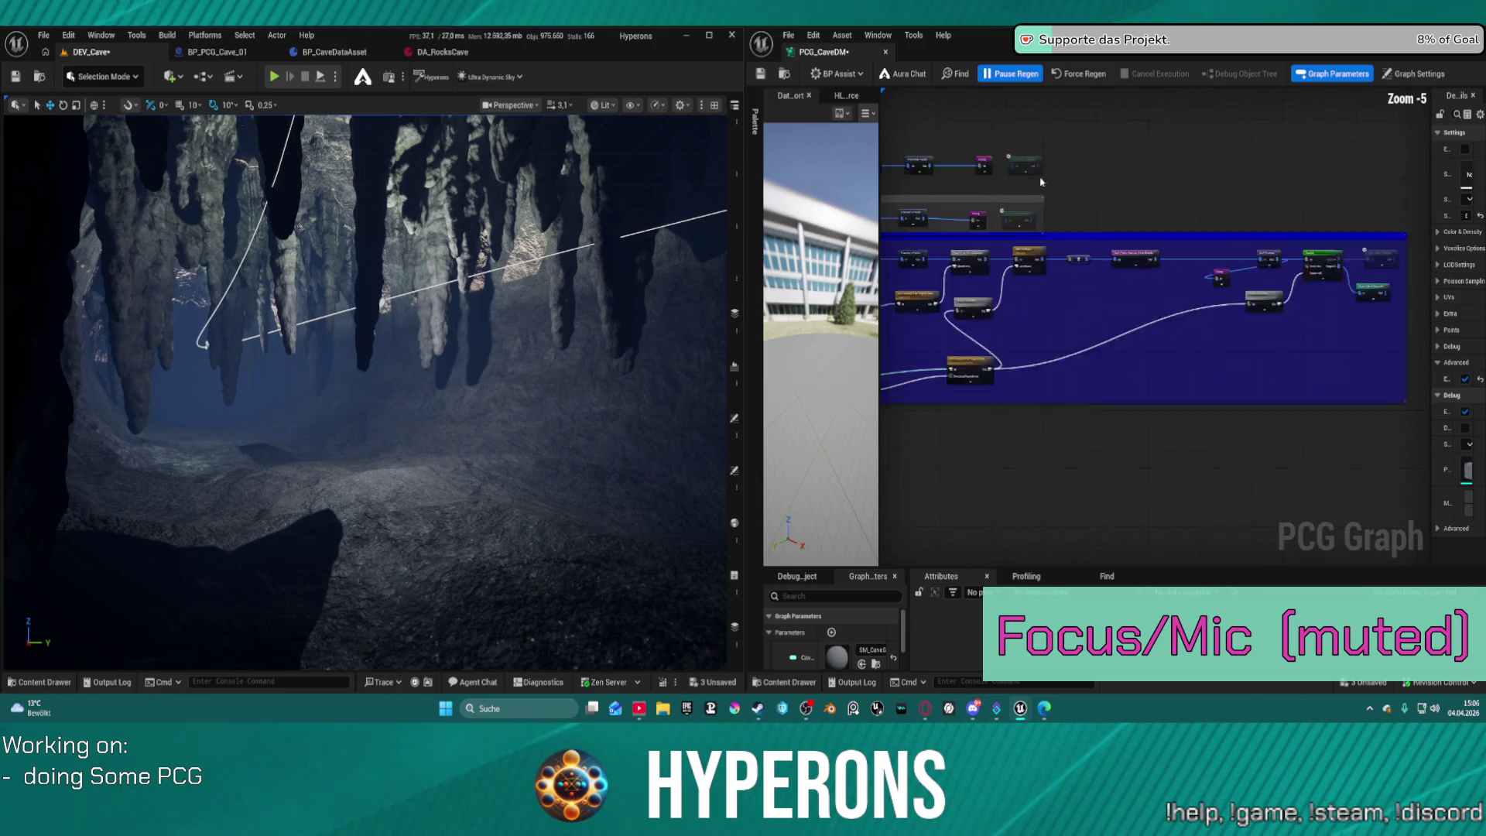
Select the Buttom branch's Transform Points node and widen the details and graph areas.
drag(1104, 241, 1278, 225)
right_click(1245, 211)
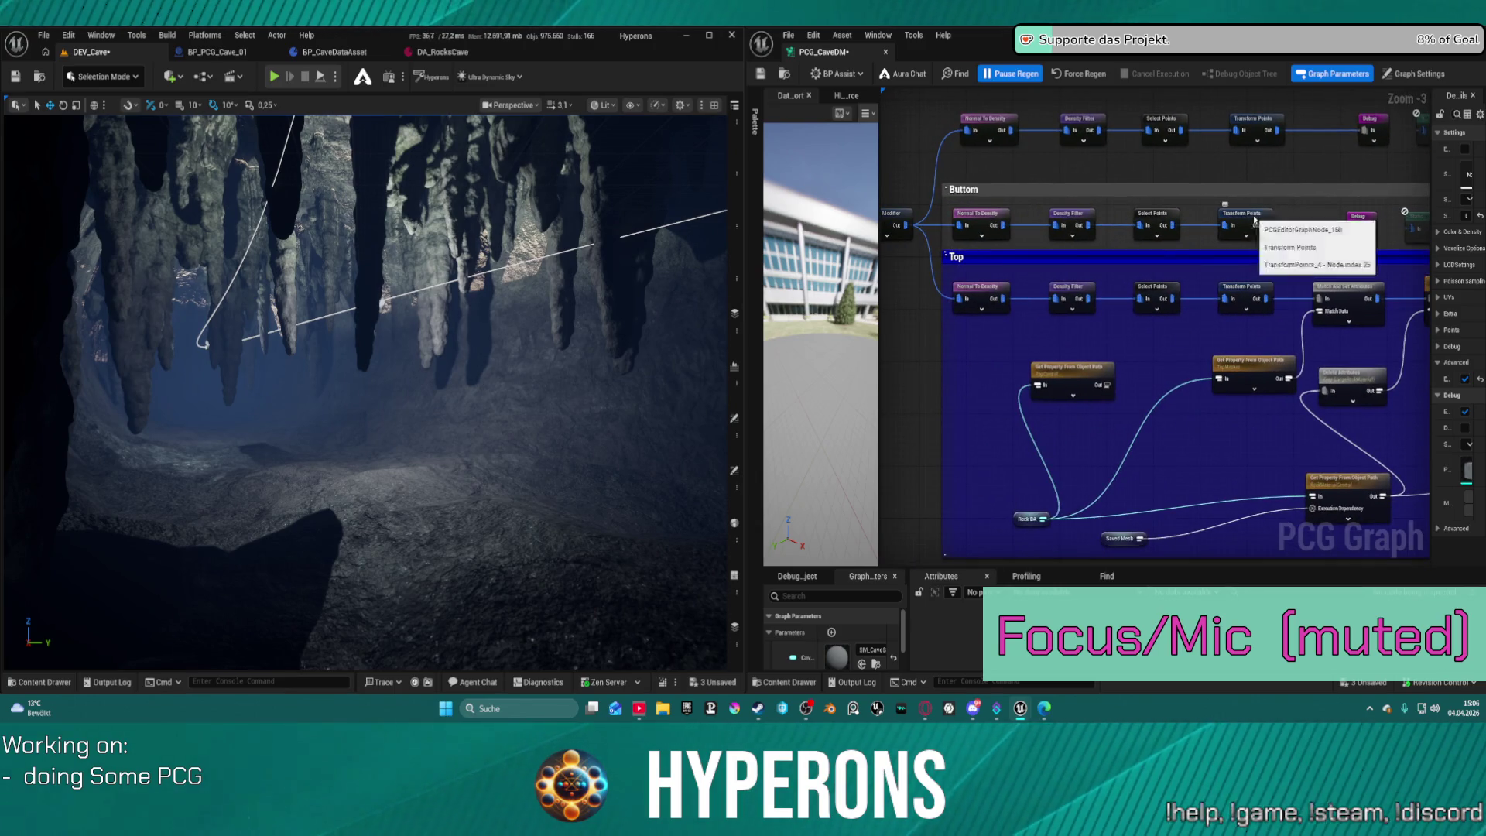
click(1233, 230)
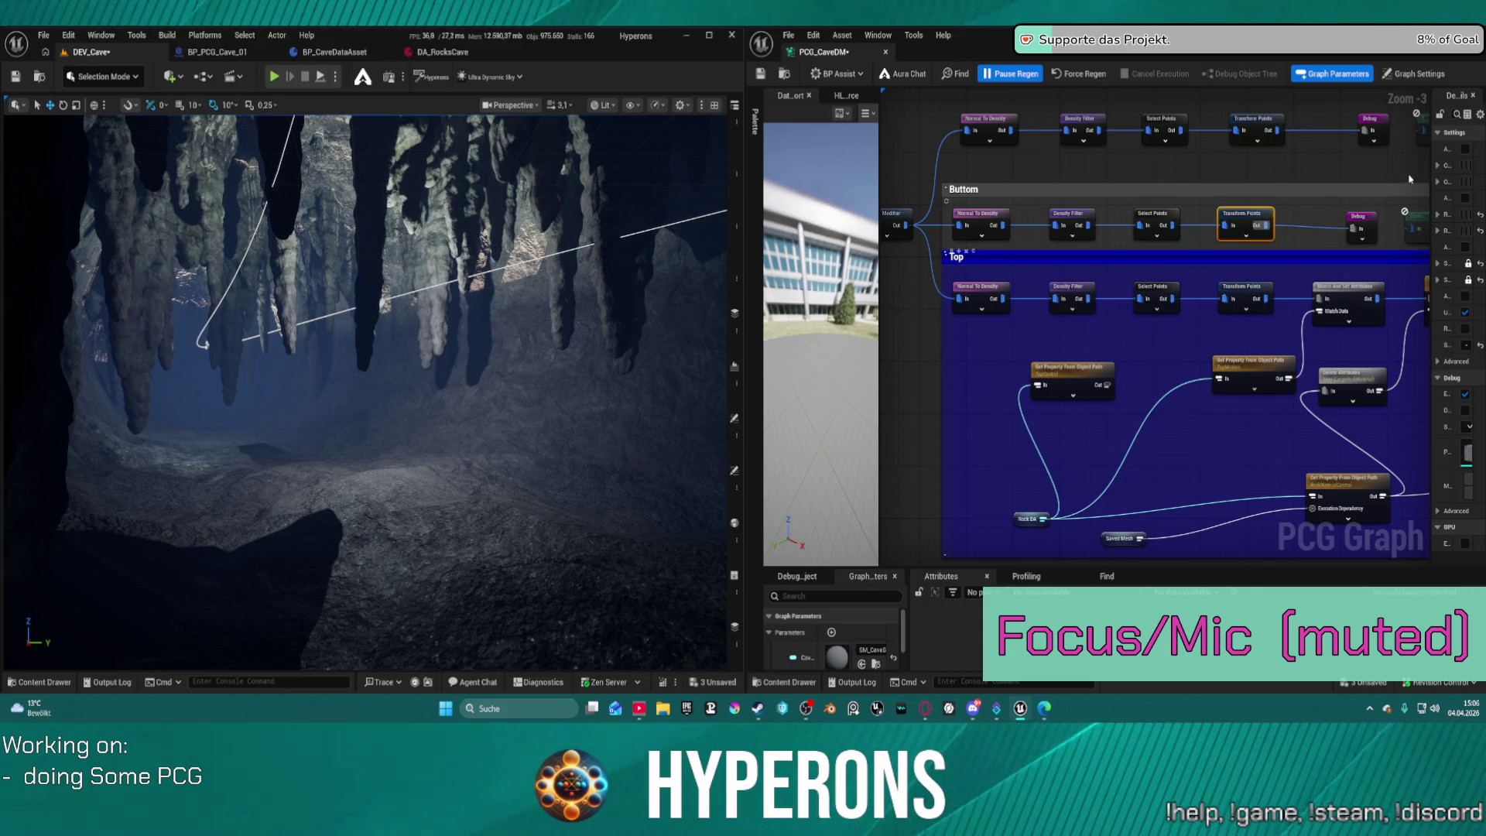
drag(1431, 178, 1277, 179)
drag(748, 202, 429, 227)
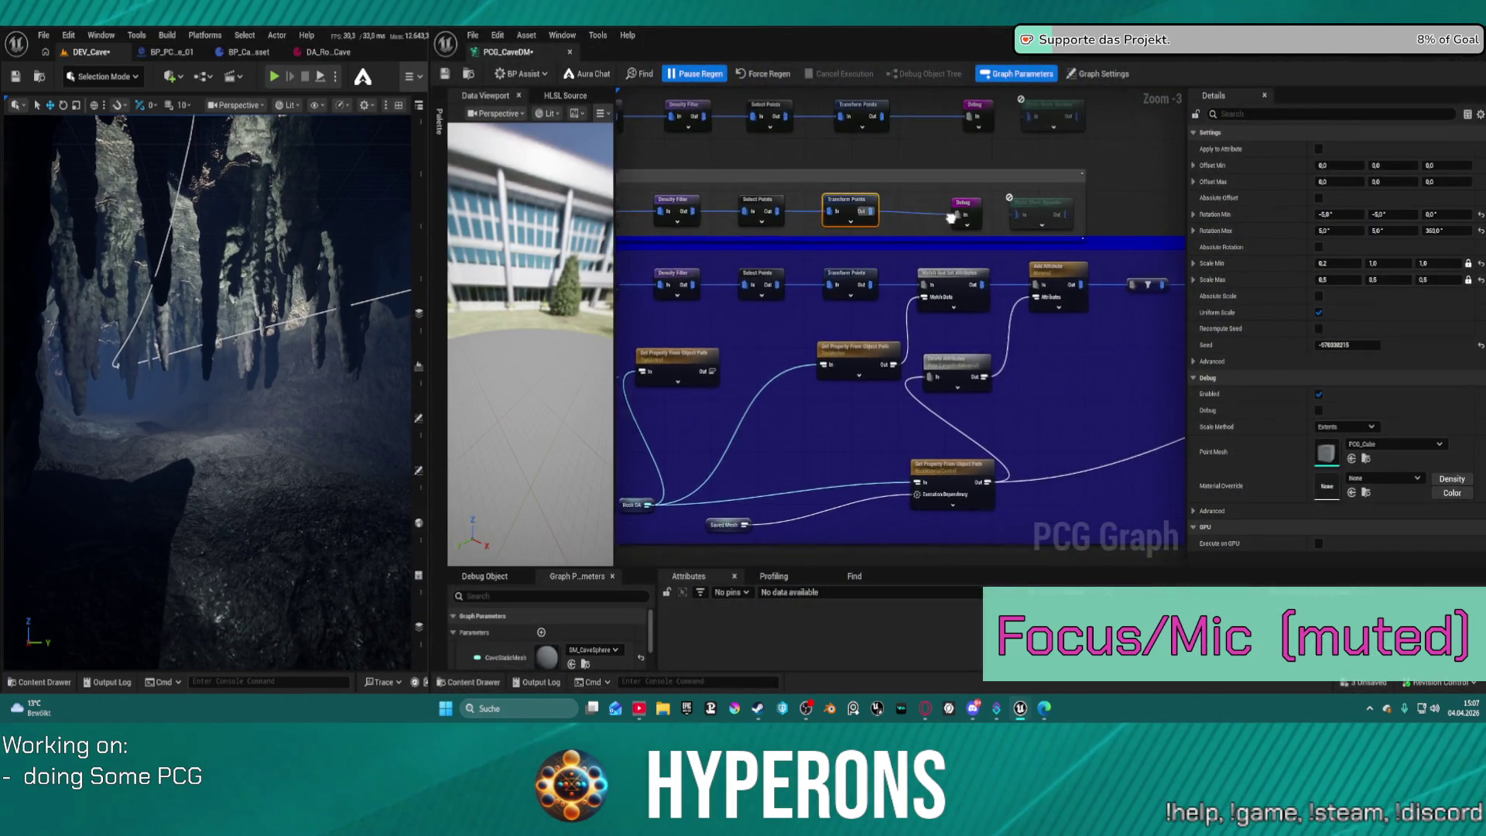
Inspect the Buttom Debug, Bounds Modifier and top-row Debug nodes, then frame Cull Points and Branch.
click(946, 216)
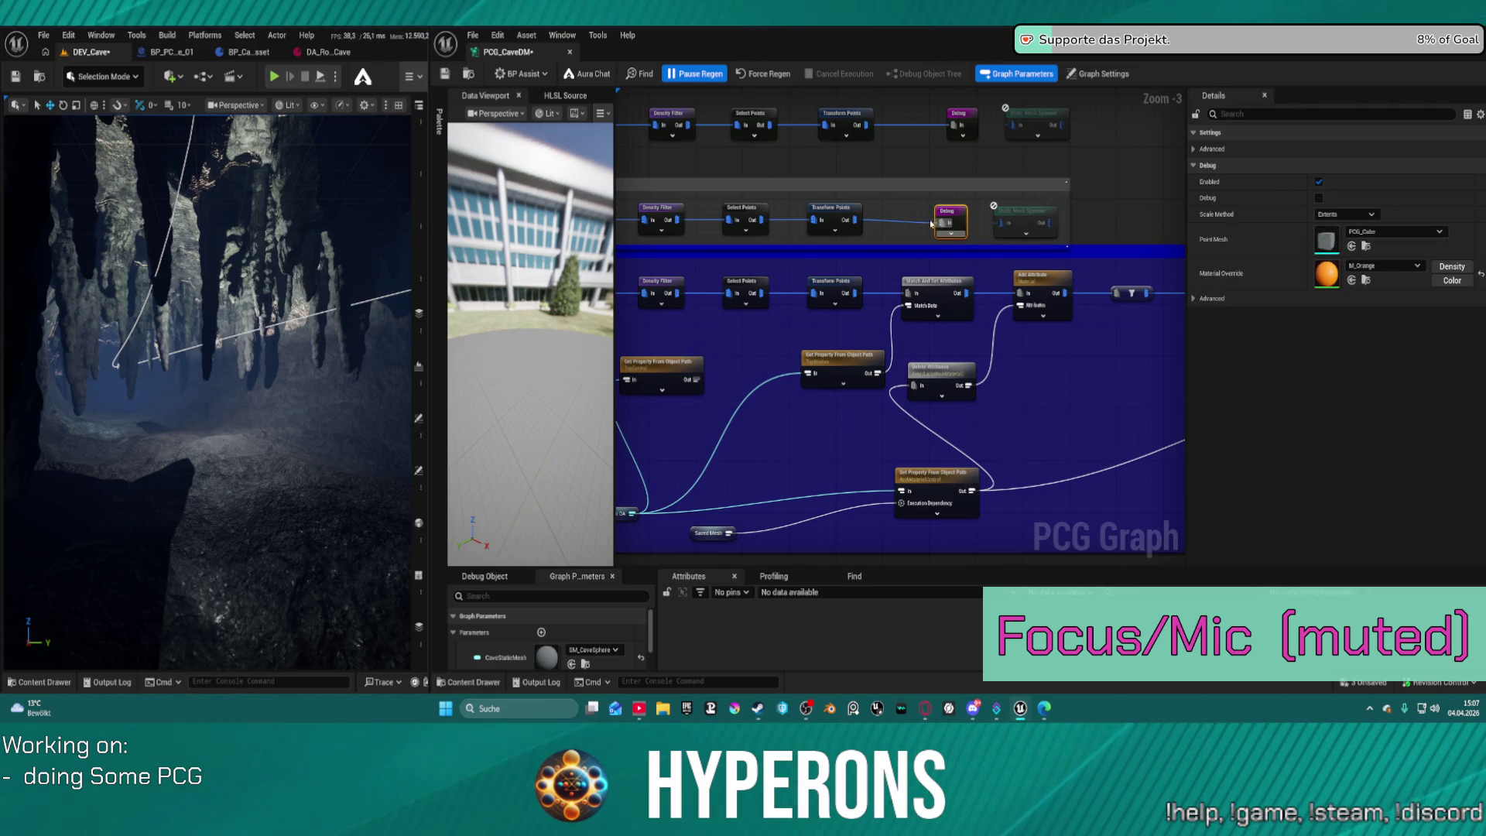
scroll(913, 217, up, 1)
scroll(880, 221, down, 1)
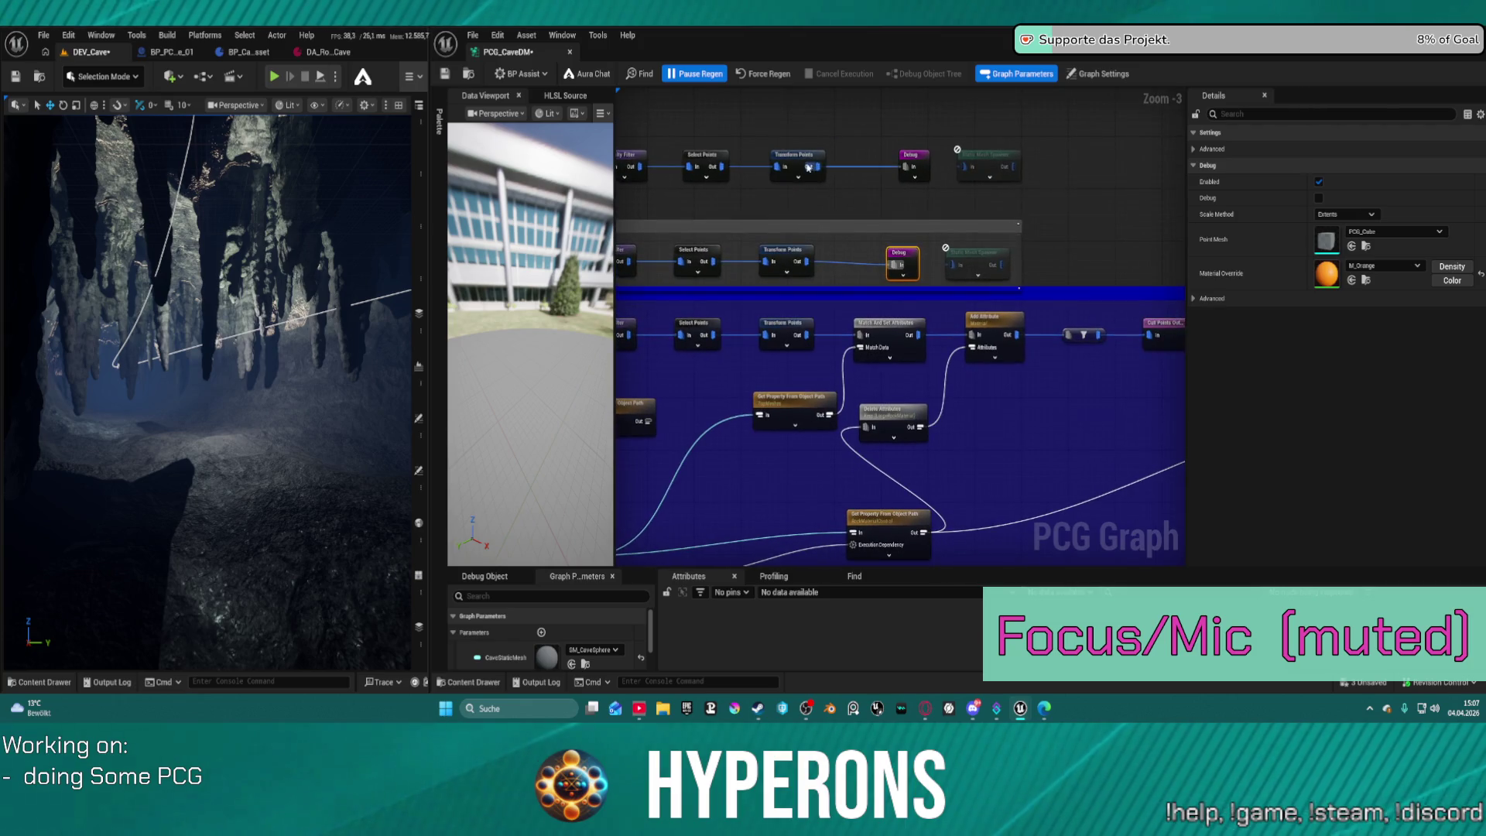
drag(880, 221, 1169, 124)
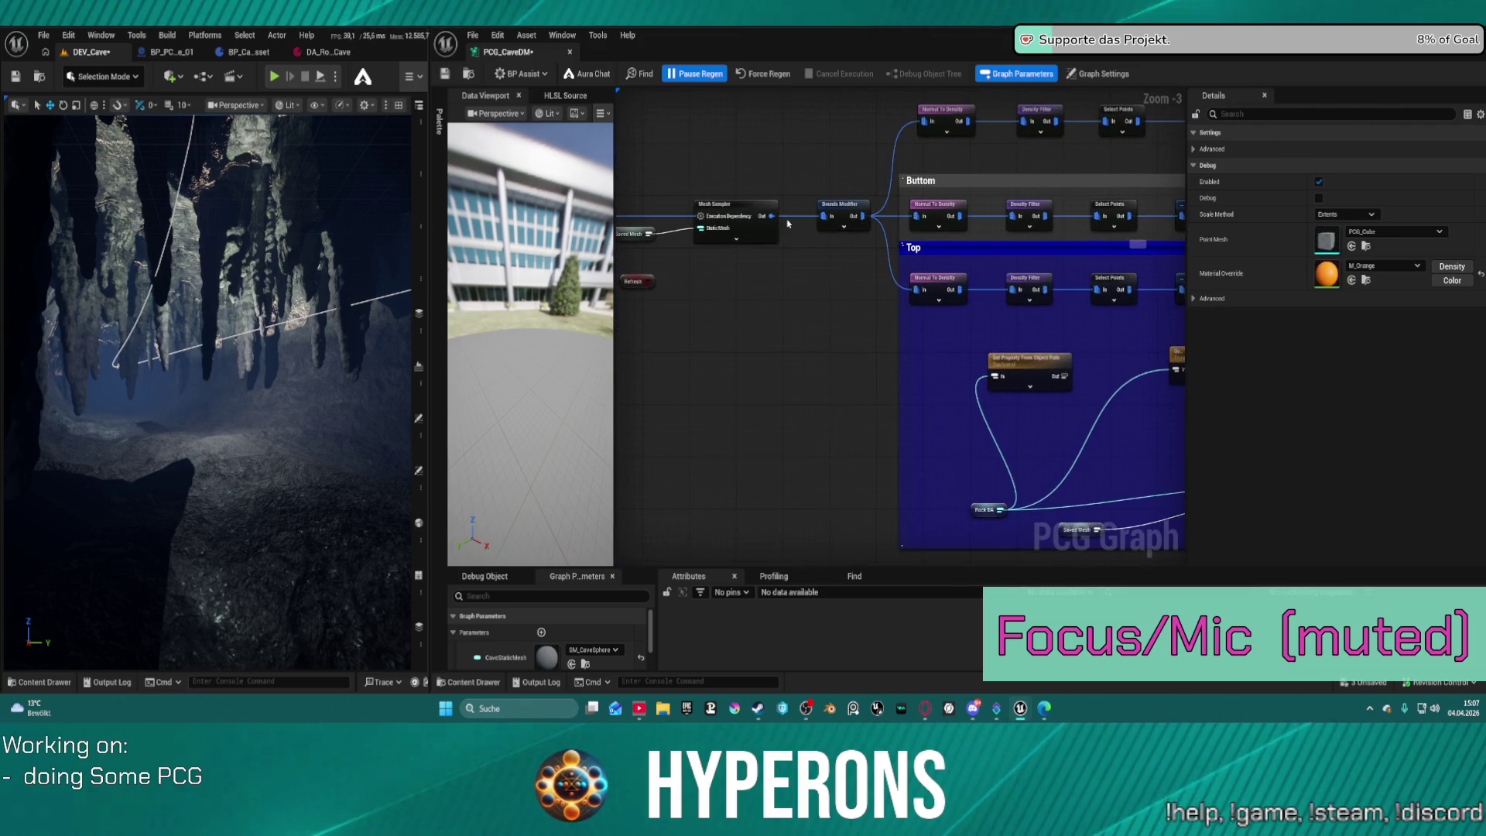
click(847, 210)
drag(847, 210, 773, 188)
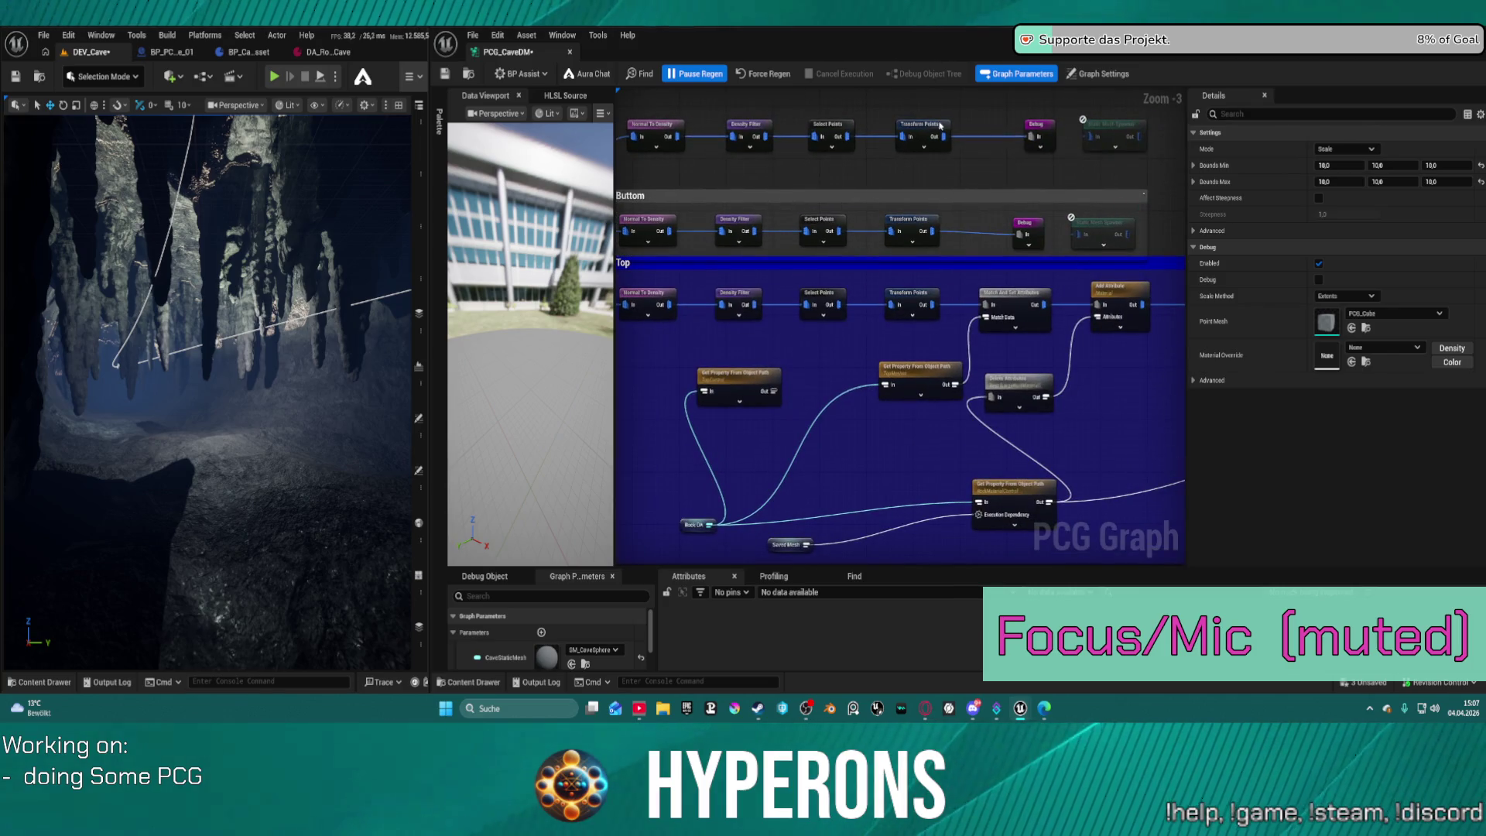
click(1042, 128)
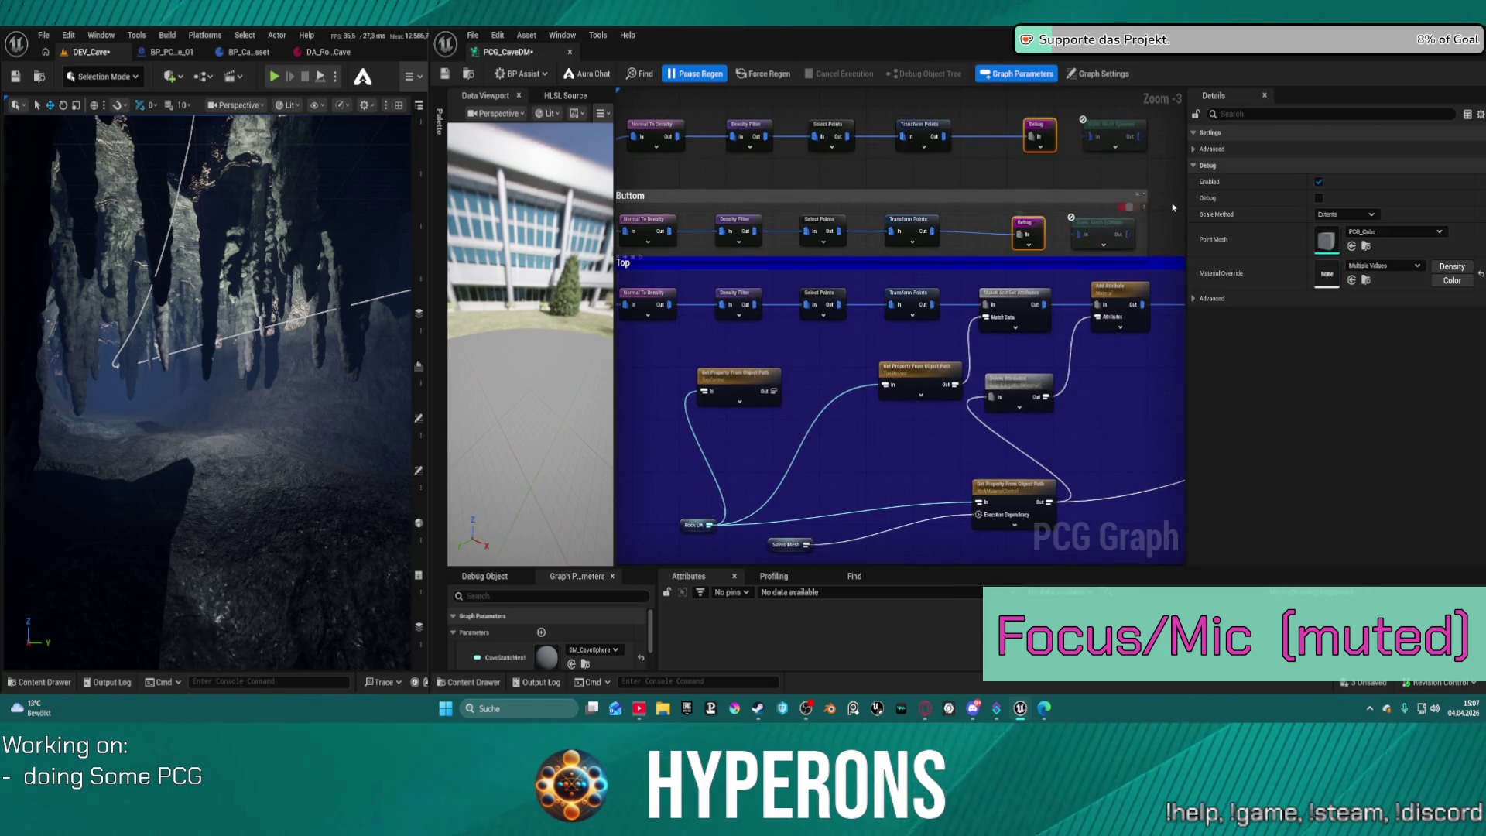
drag(1100, 304, 702, 240)
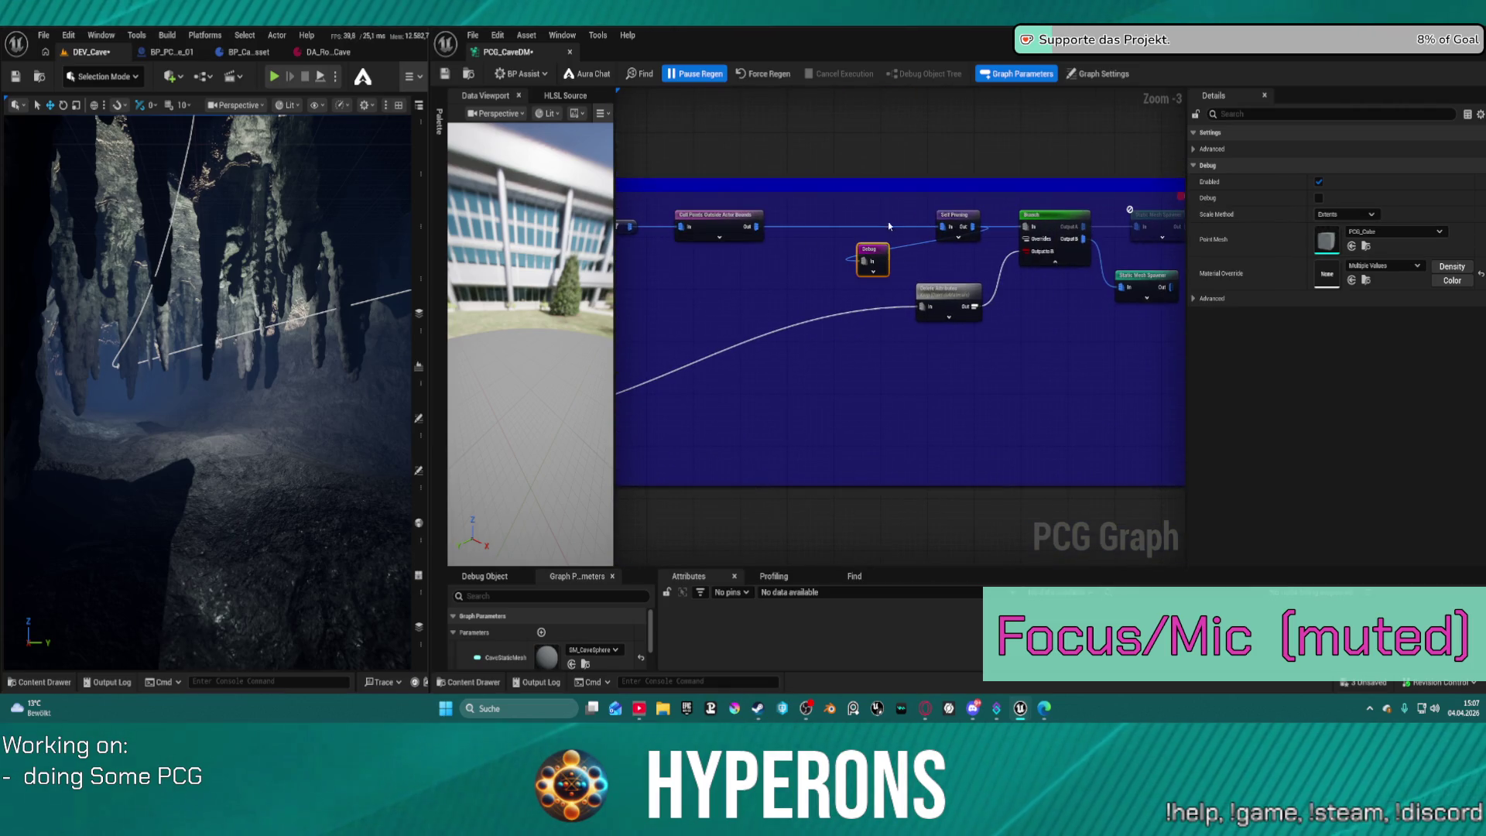
Set the Debug node's Scale Method to Absolute, edit Point Scale, and regenerate the cave.
click(1347, 214)
click(1350, 243)
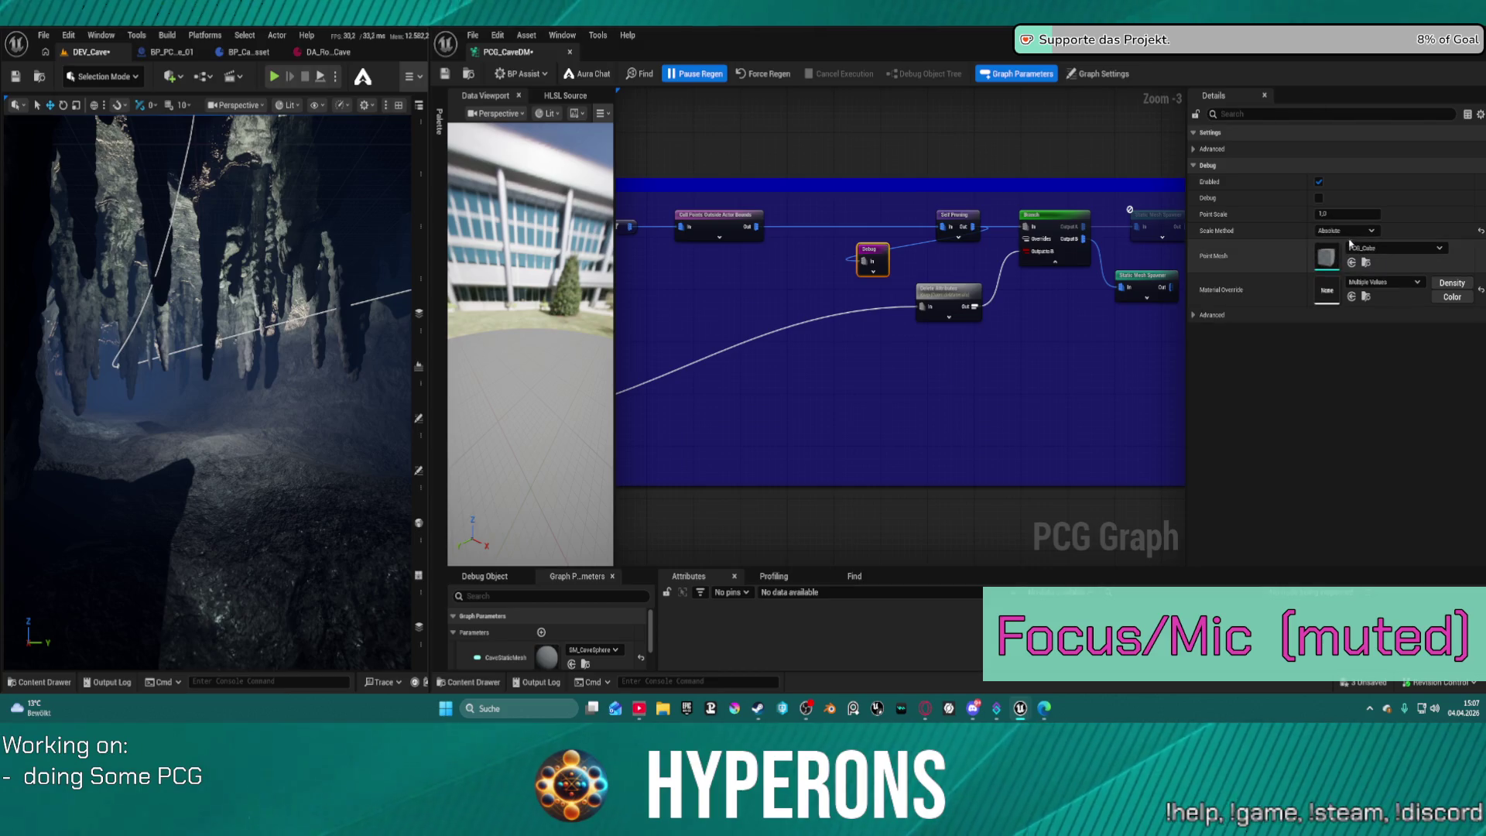
click(1346, 214)
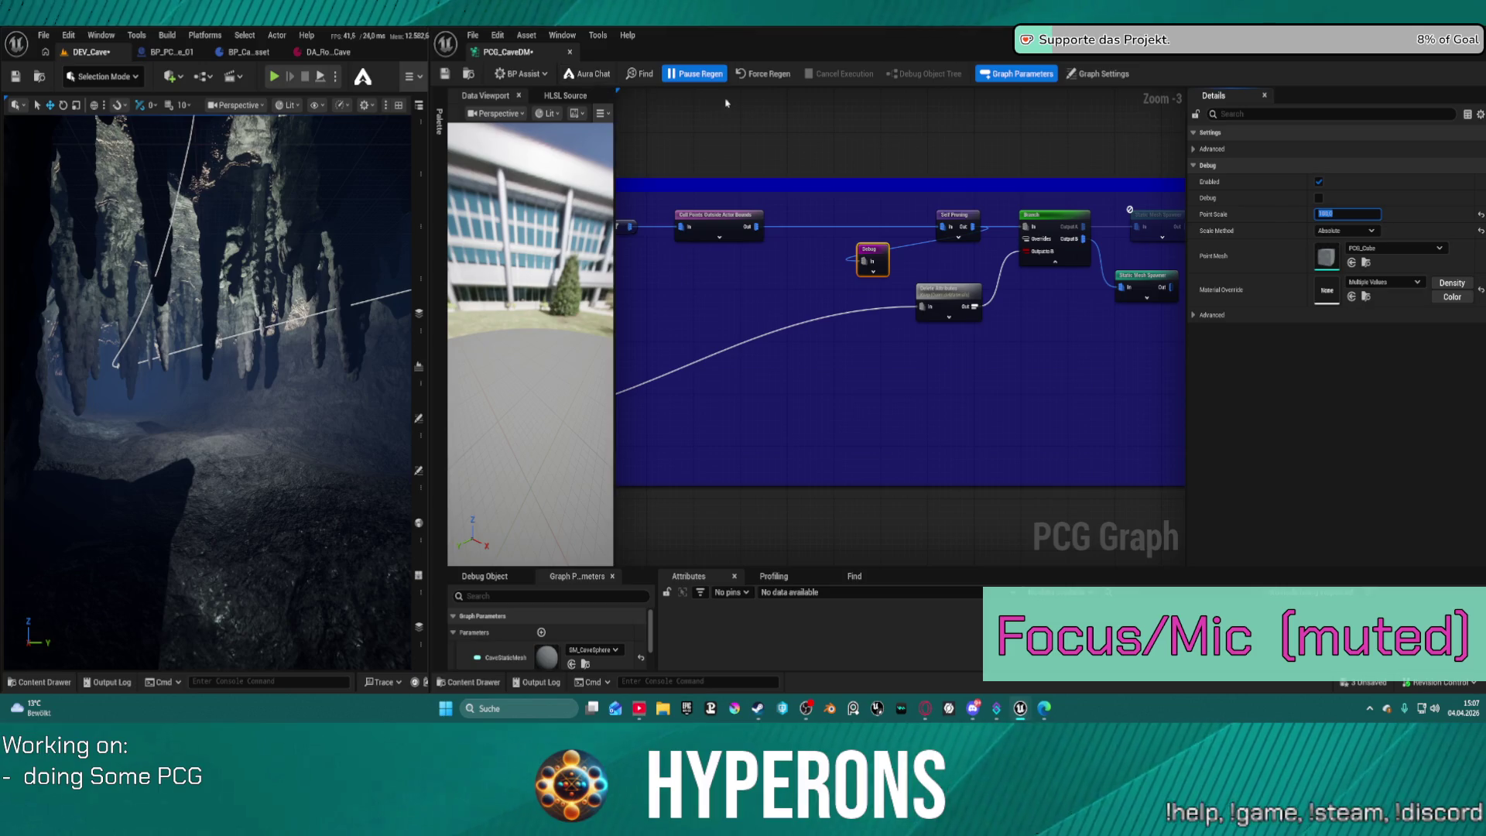
text(100)
click(782, 75)
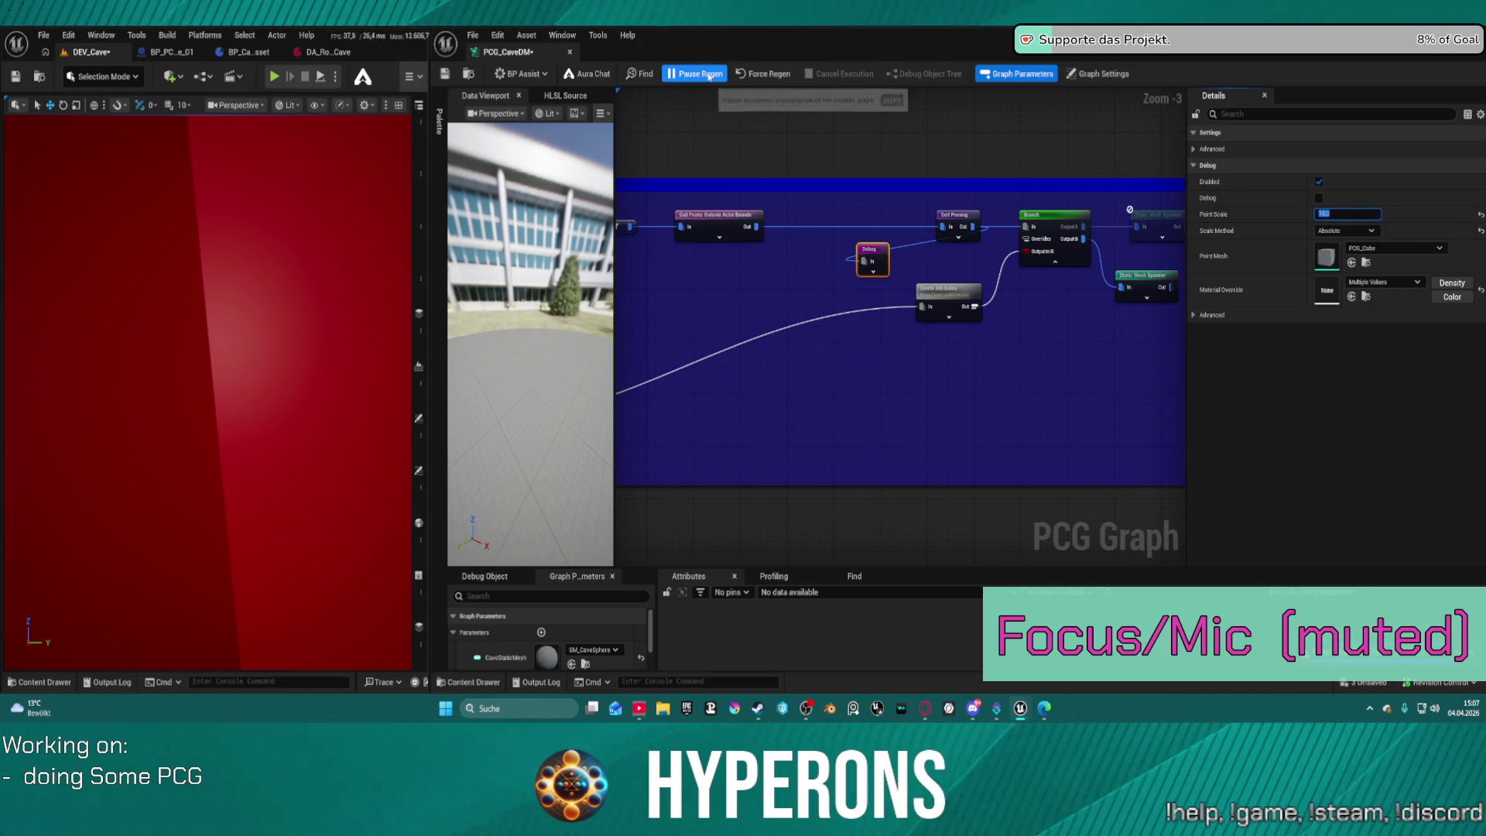
click(746, 74)
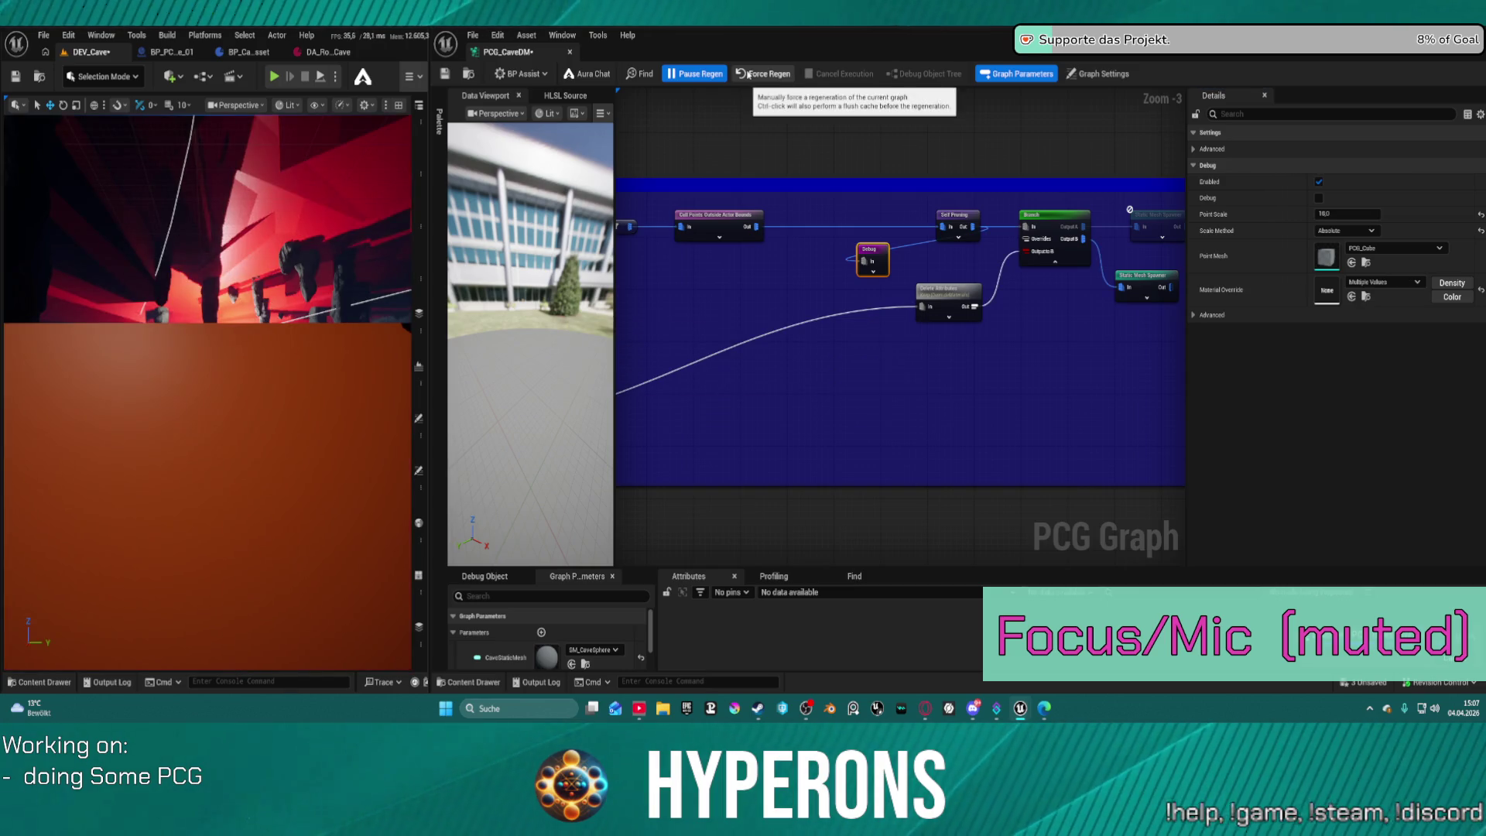
Adjust the debug Point Scale to 1,5, regenerate, save, and fly through the cave.
click(1374, 209)
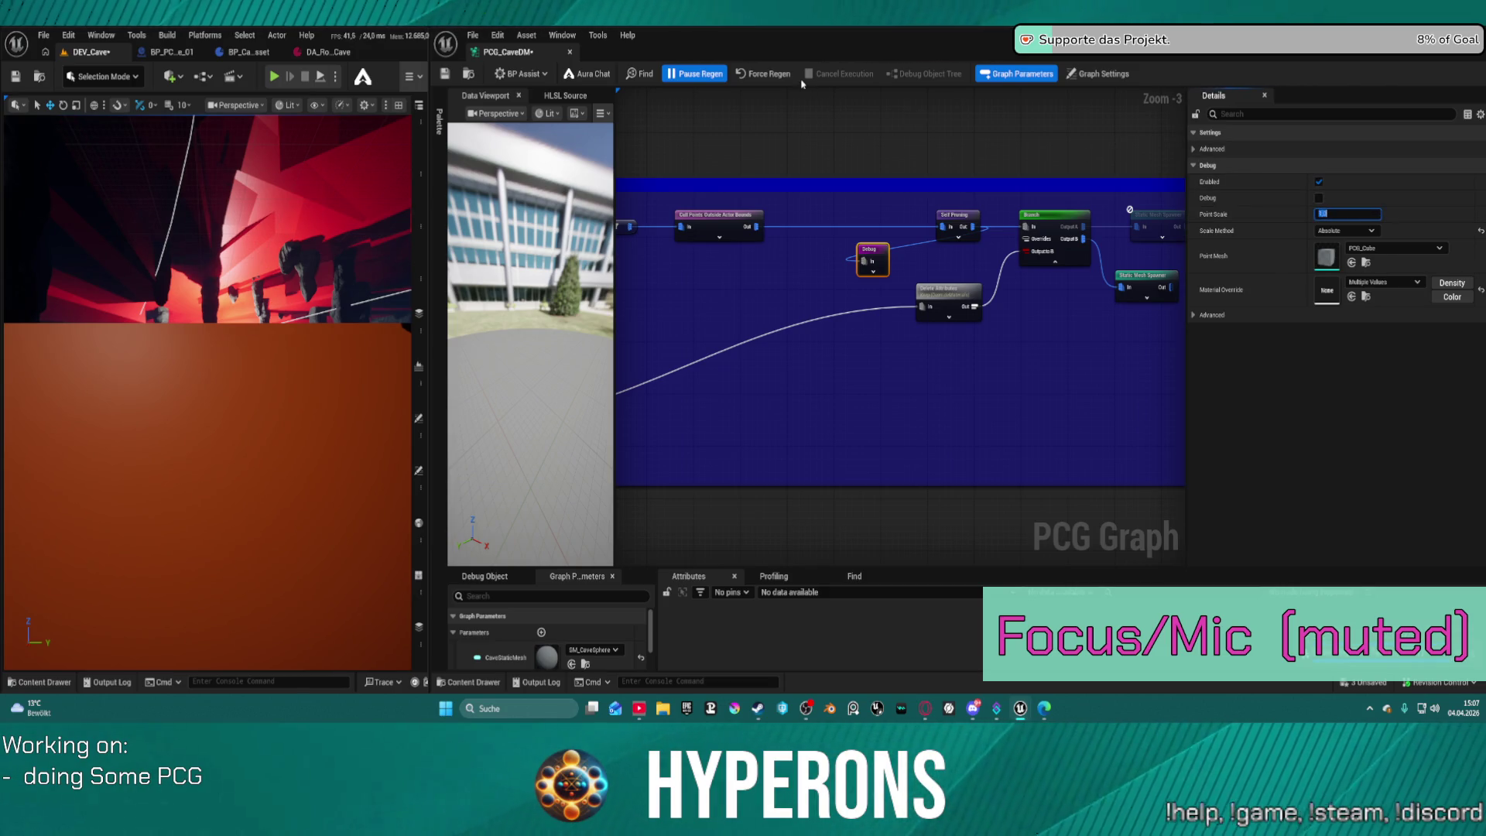
text(1)
click(753, 80)
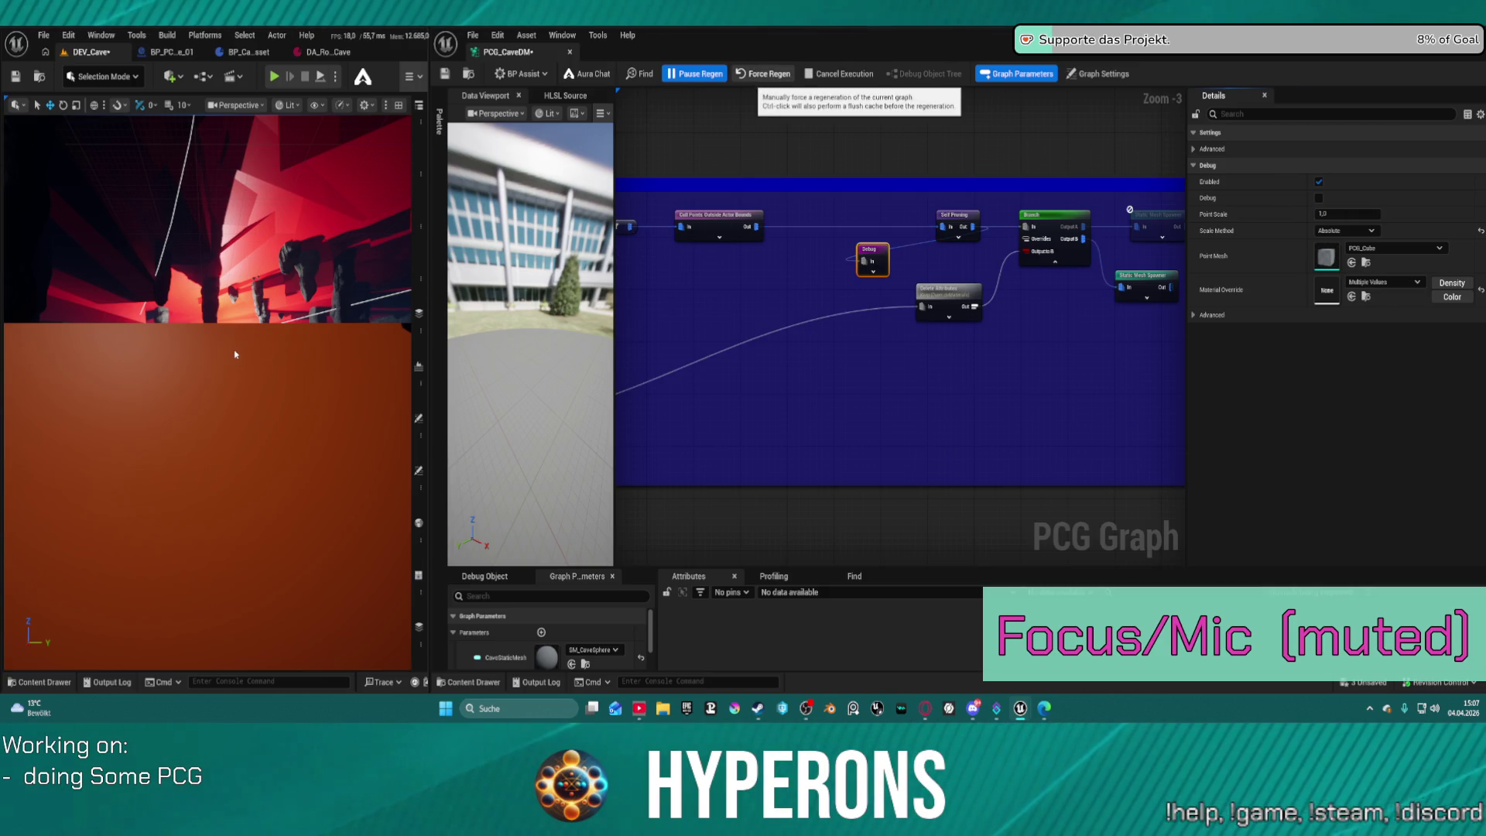
key(ctrl+s)
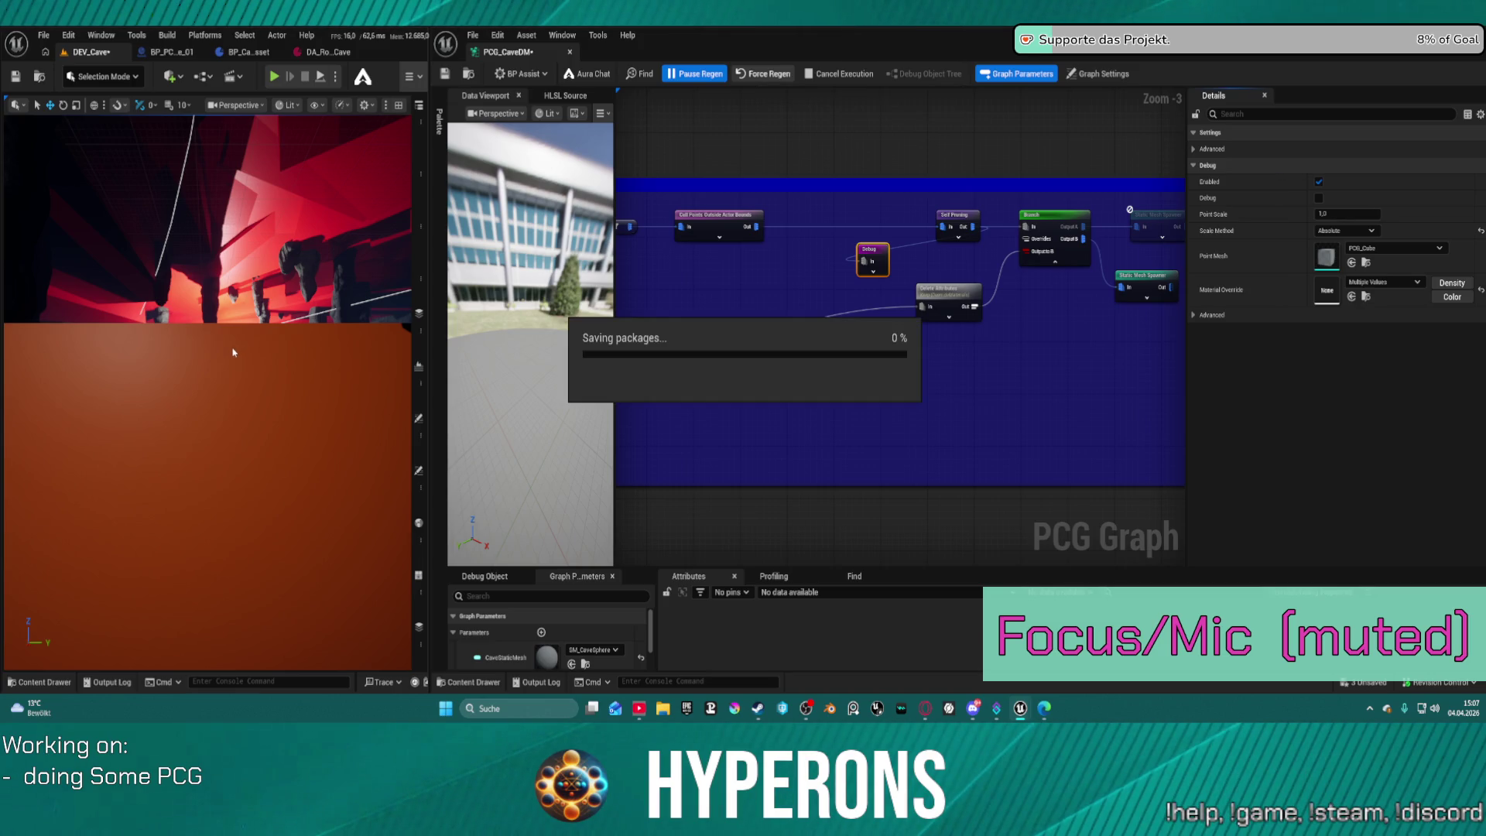
mouse_move(252, 396)
mouse_down()
mouse_move(232, 402)
mouse_move(279, 410)
mouse_move(296, 395)
mouse_up()
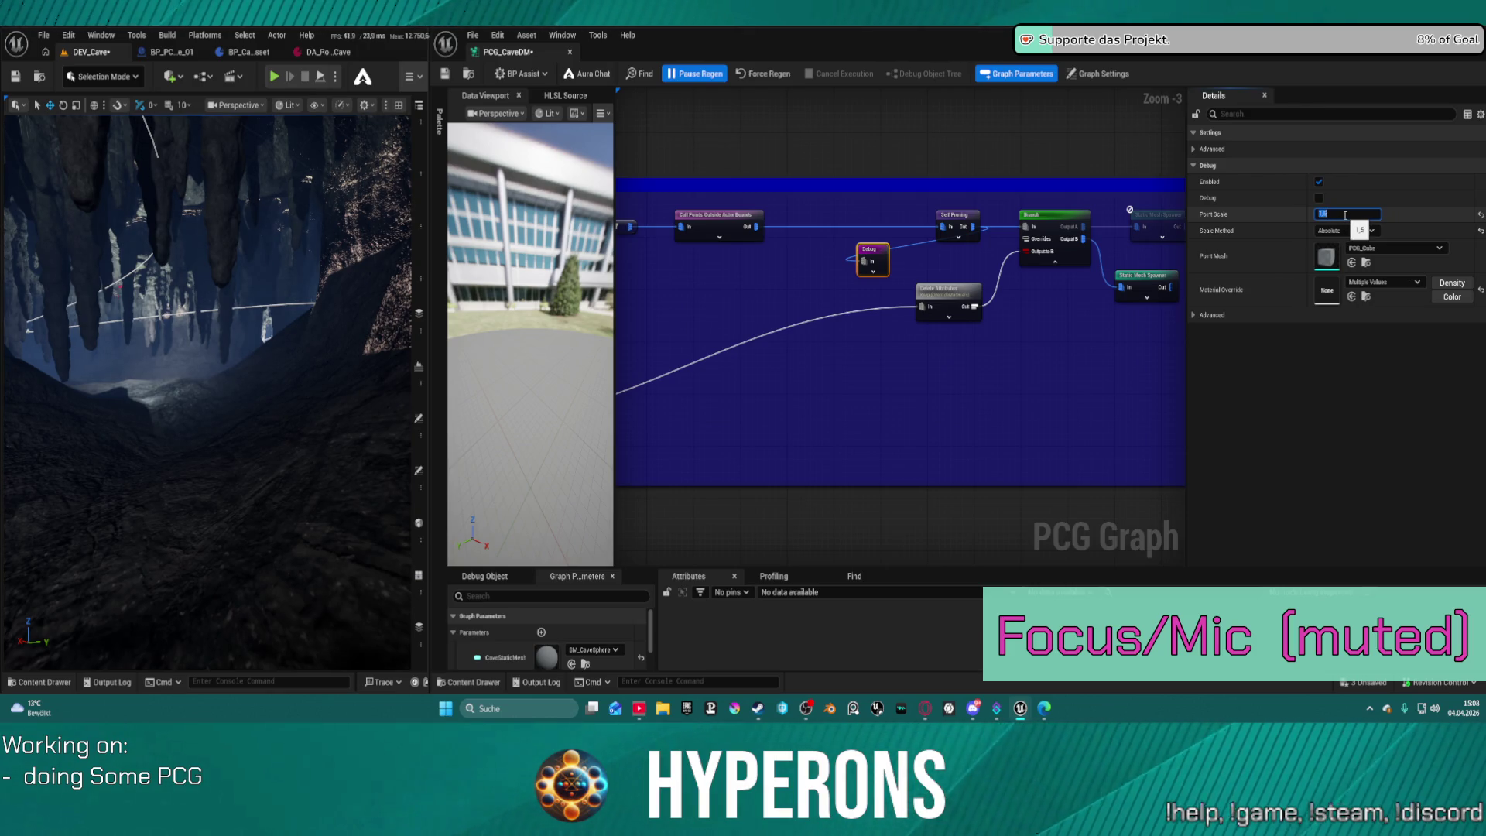
Regenerate with Point Scale 1,5, save, view the markers, and frame the Buttom/Top rows.
click(754, 80)
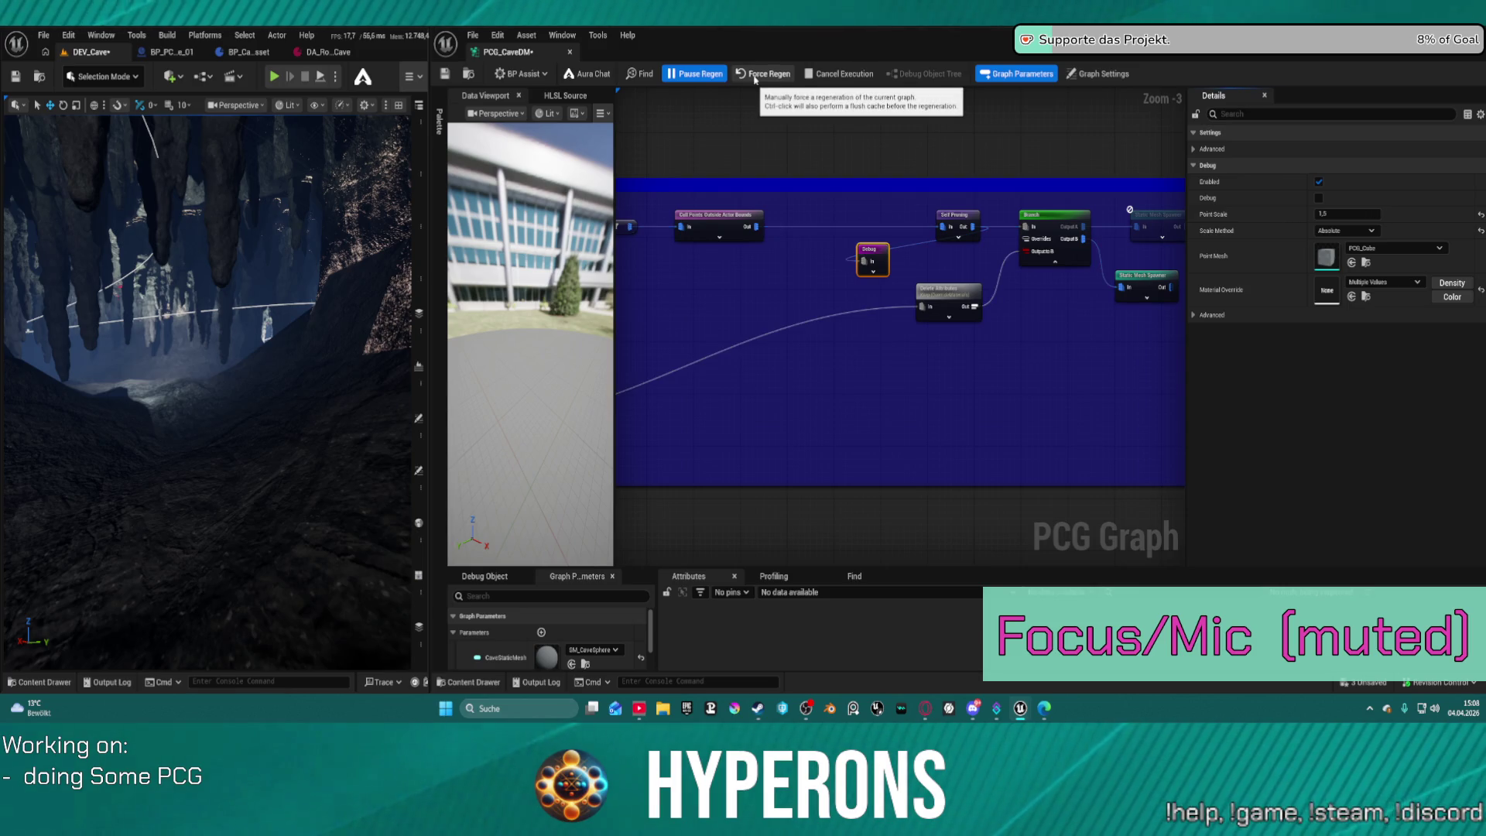
key(ctrl+s)
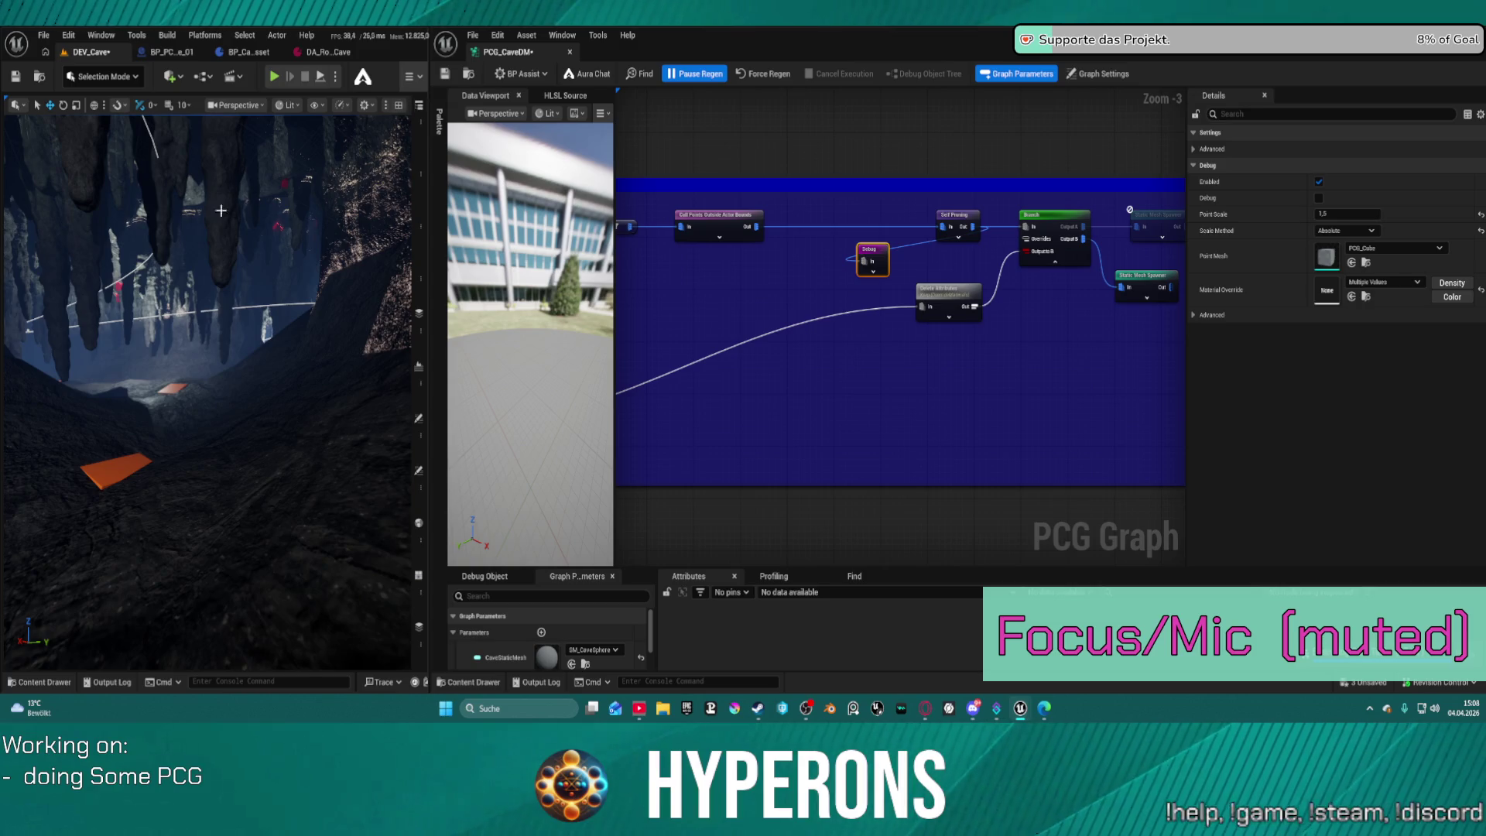
mouse_move(240, 190)
mouse_down()
mouse_move(256, 179)
mouse_move(232, 194)
mouse_move(225, 171)
mouse_move(236, 193)
mouse_up()
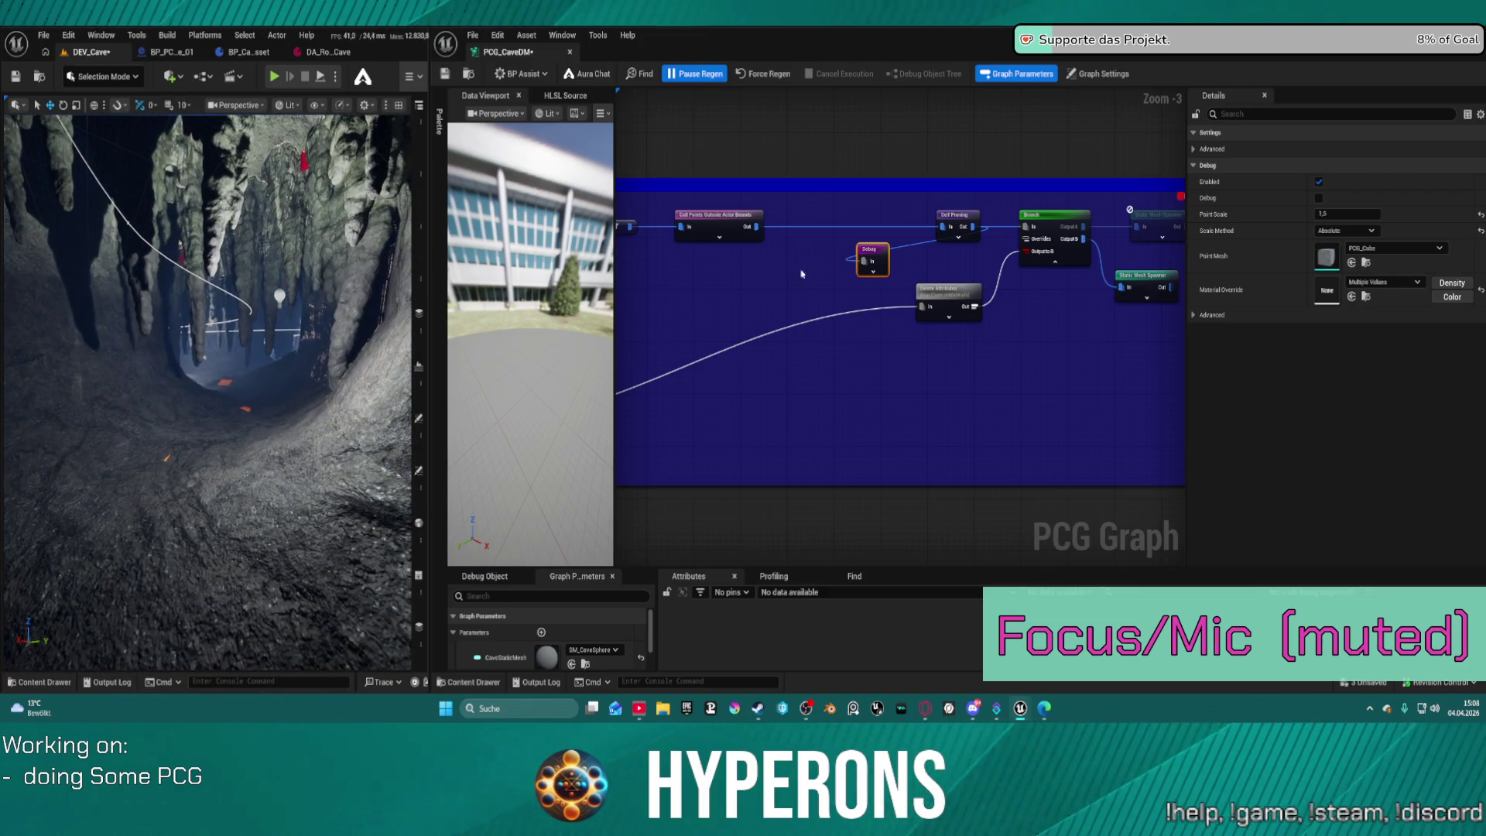
scroll(962, 265, down, 3)
scroll(740, 188, up, 4)
drag(740, 188, 820, 169)
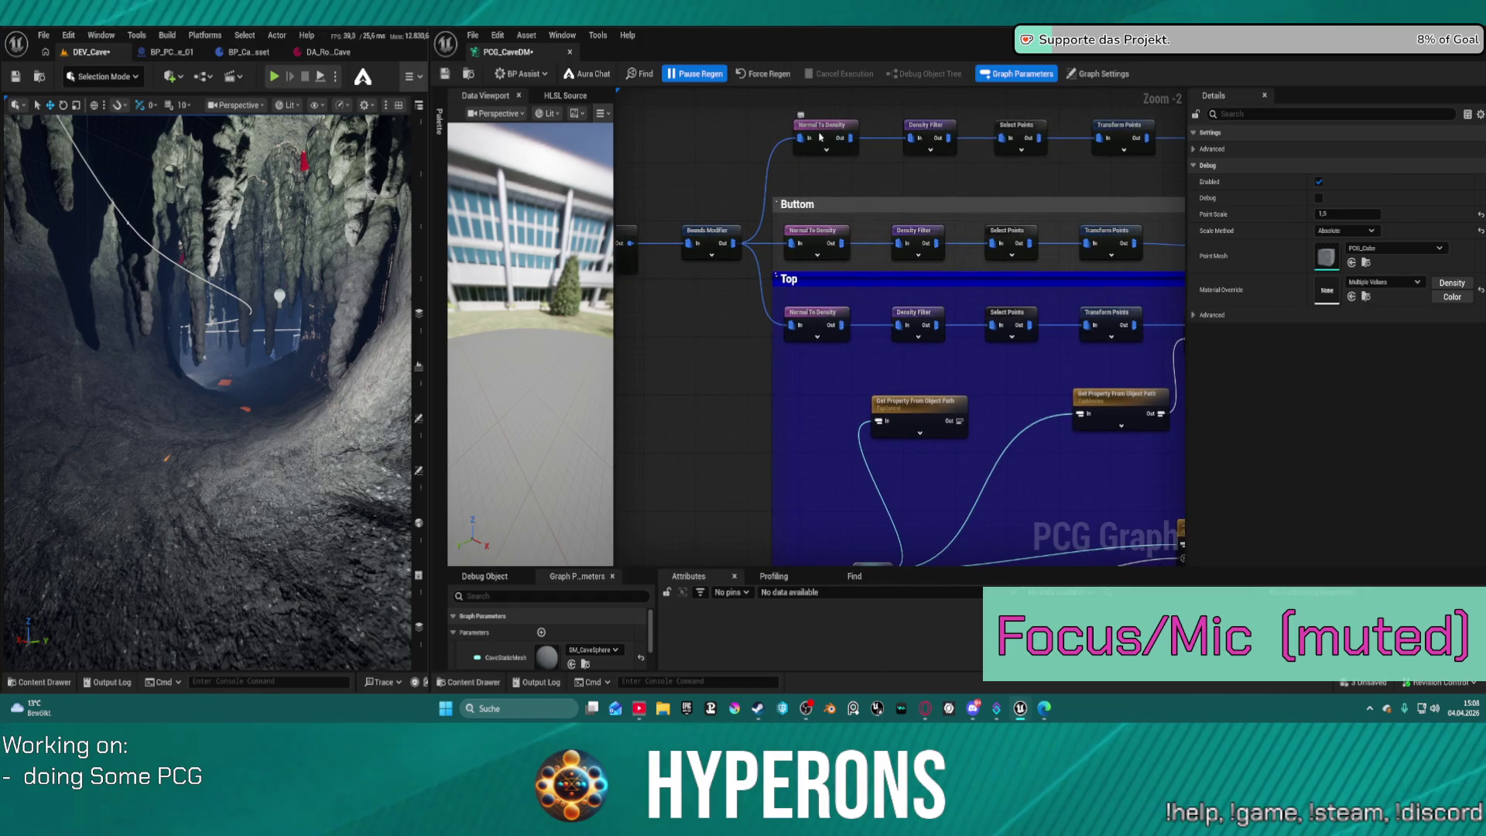
Invert the upper Density Filter with lower bound about 0,955, regenerate, save, and view the ceiling.
click(821, 137)
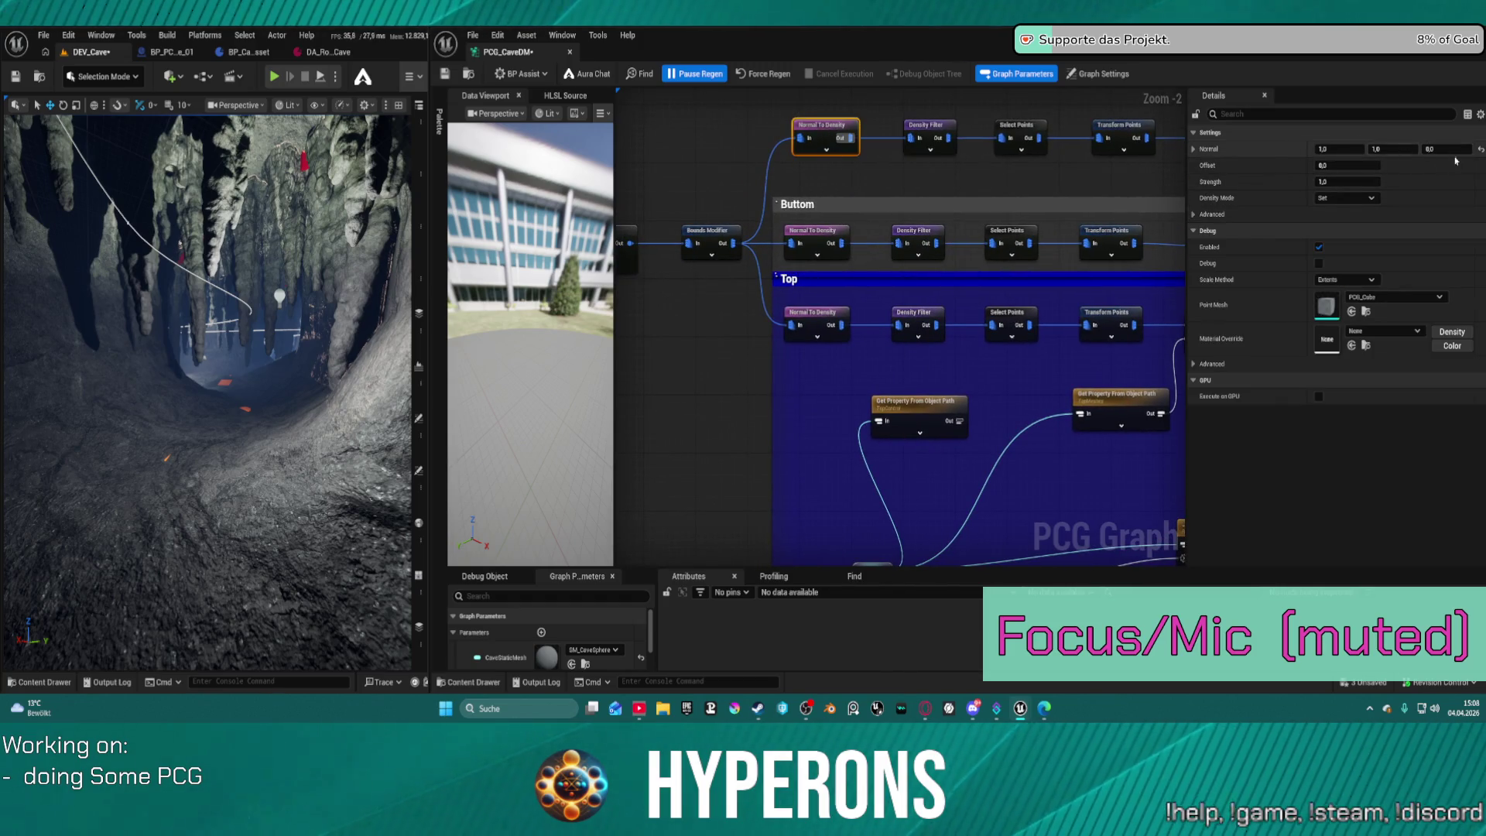
click(929, 126)
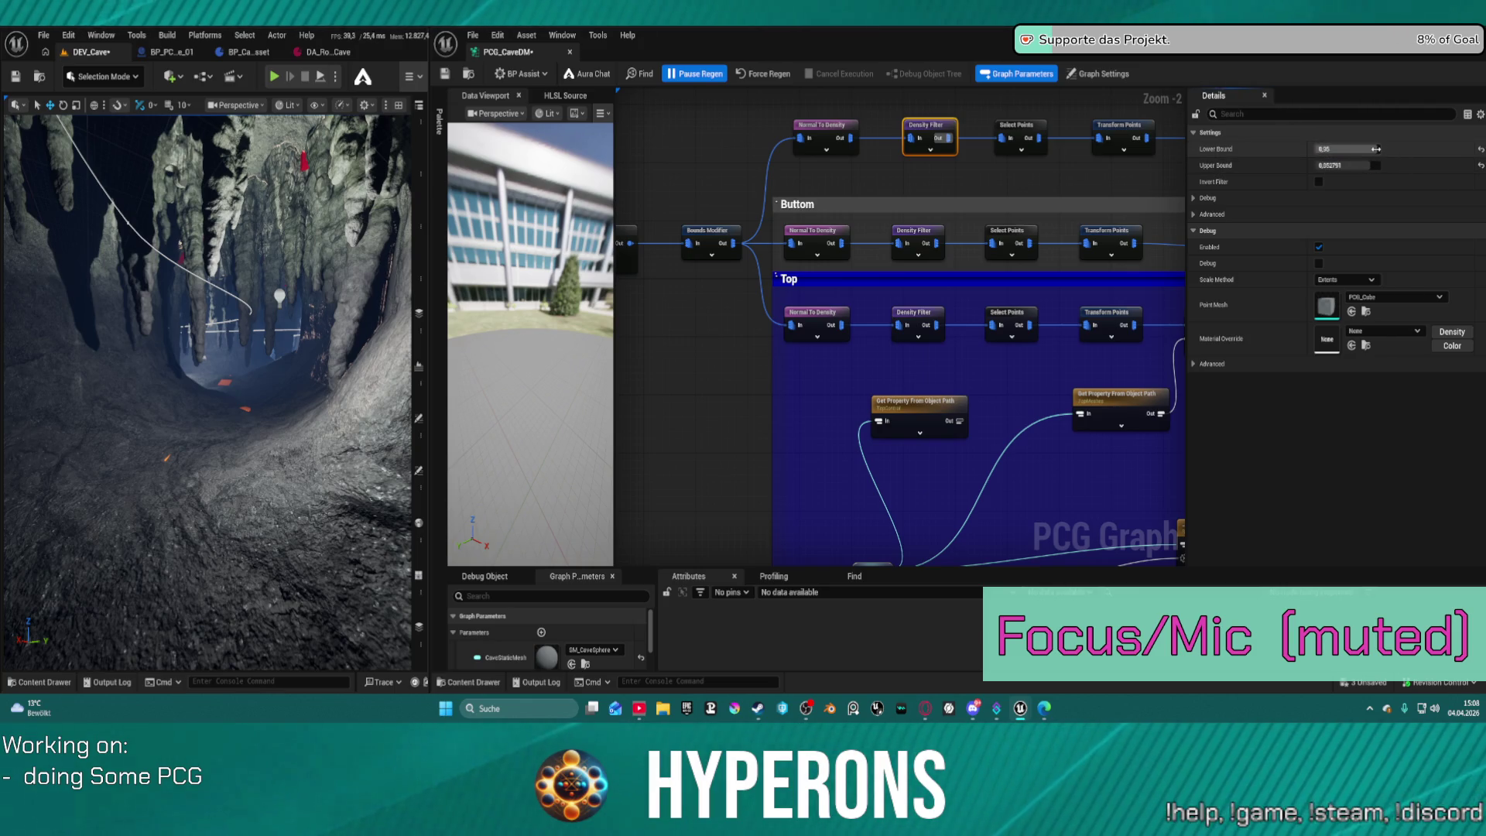
drag(1347, 149, 1350, 148)
click(1319, 181)
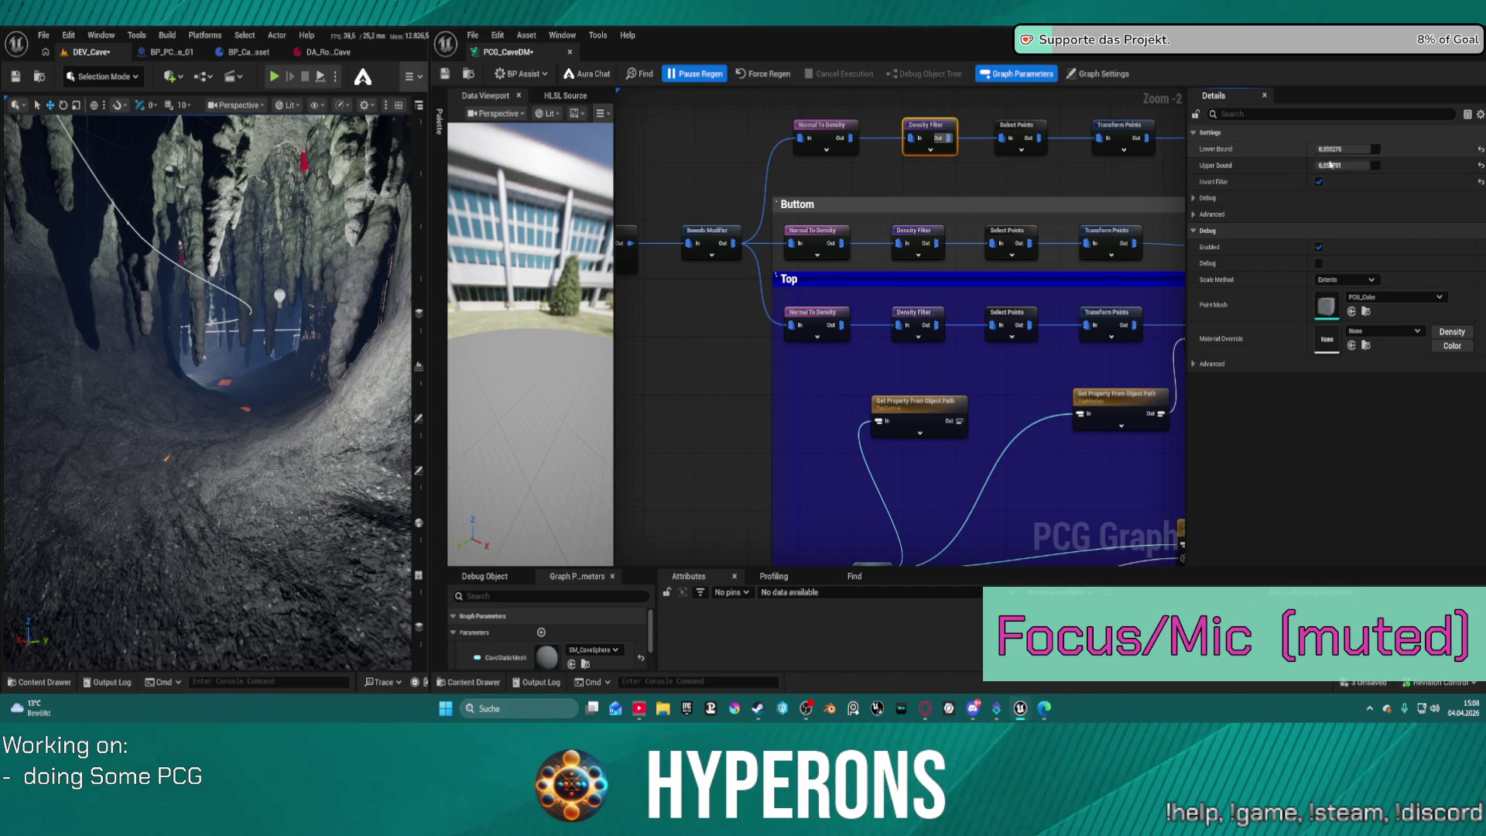
click(783, 76)
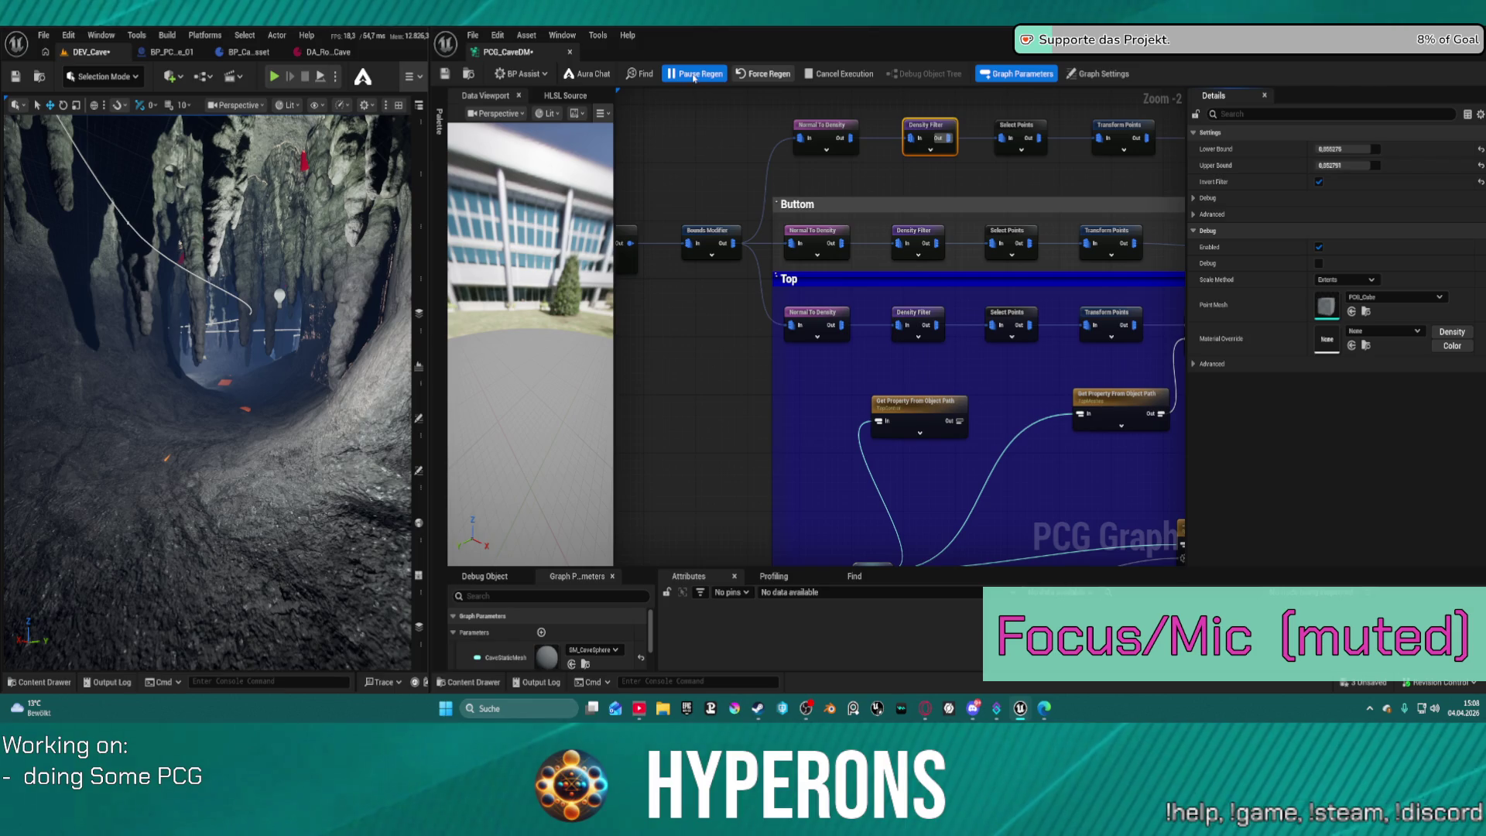
key(ctrl+s)
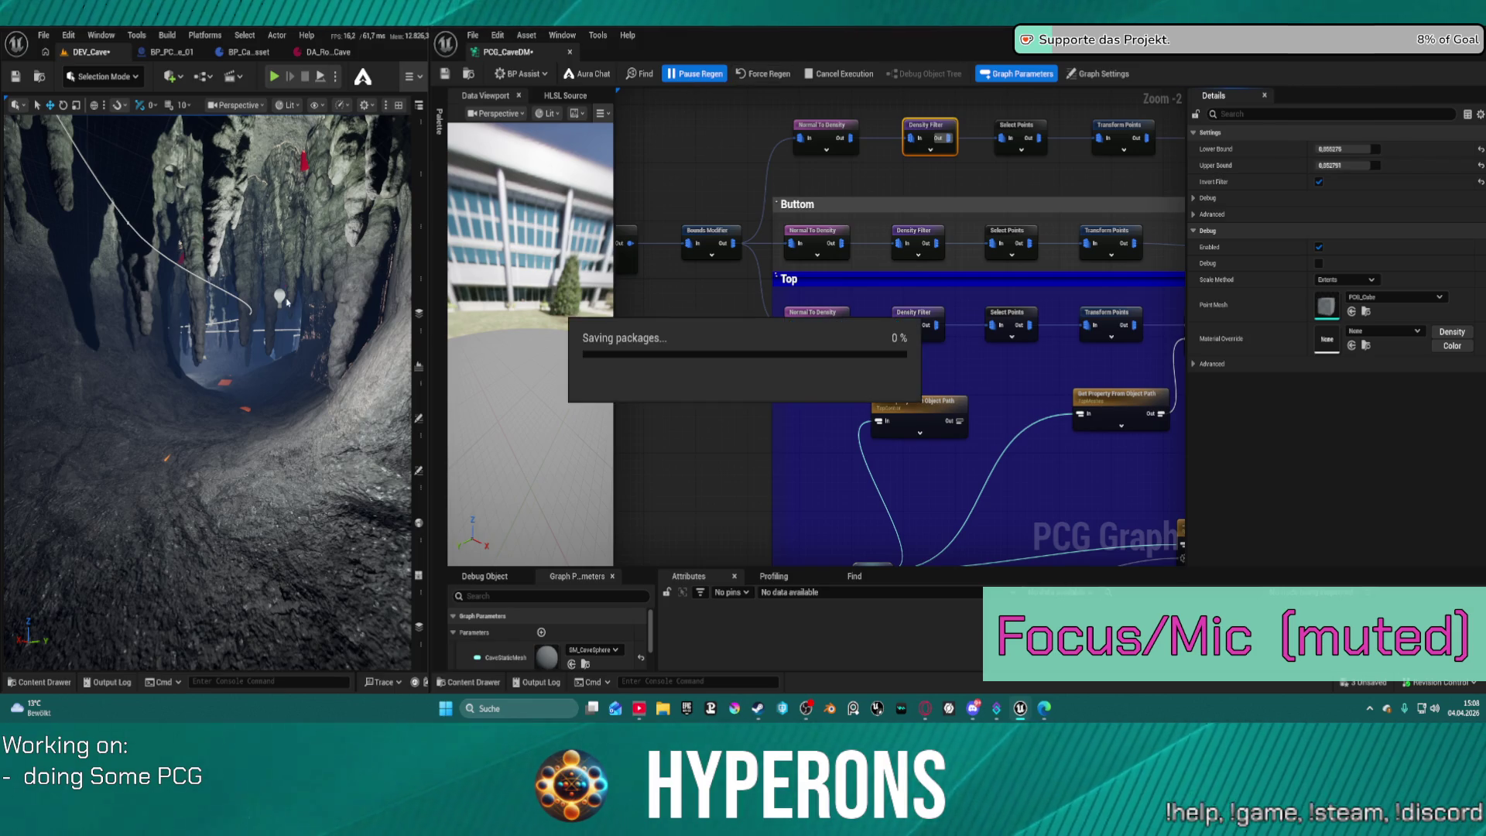
drag(244, 356, 131, 170)
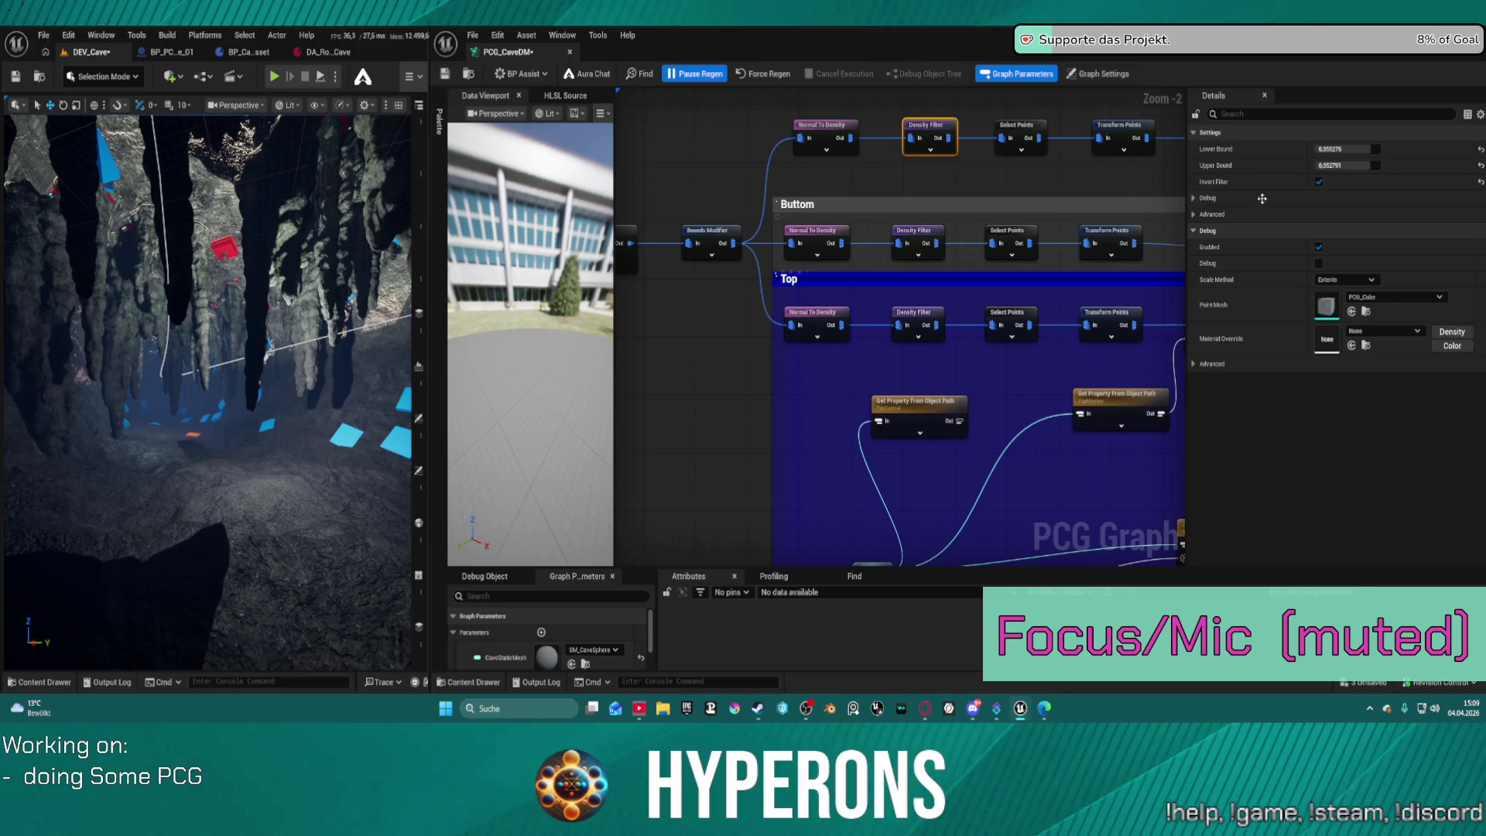
Set the upper Density Filter bounds to 0,5–0,95, regenerate, and fly through to inspect the markers.
click(922, 326)
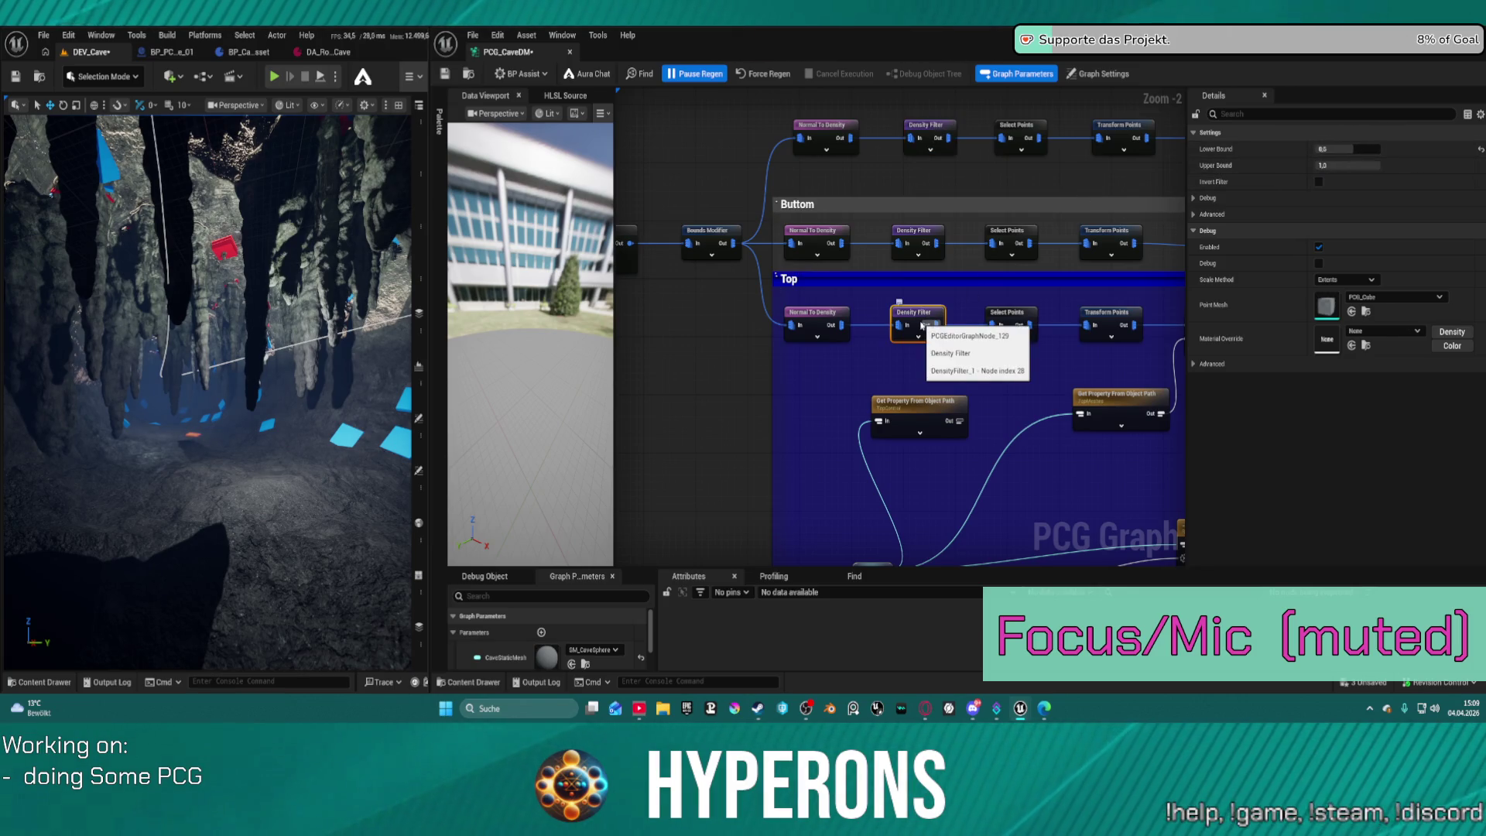
click(934, 134)
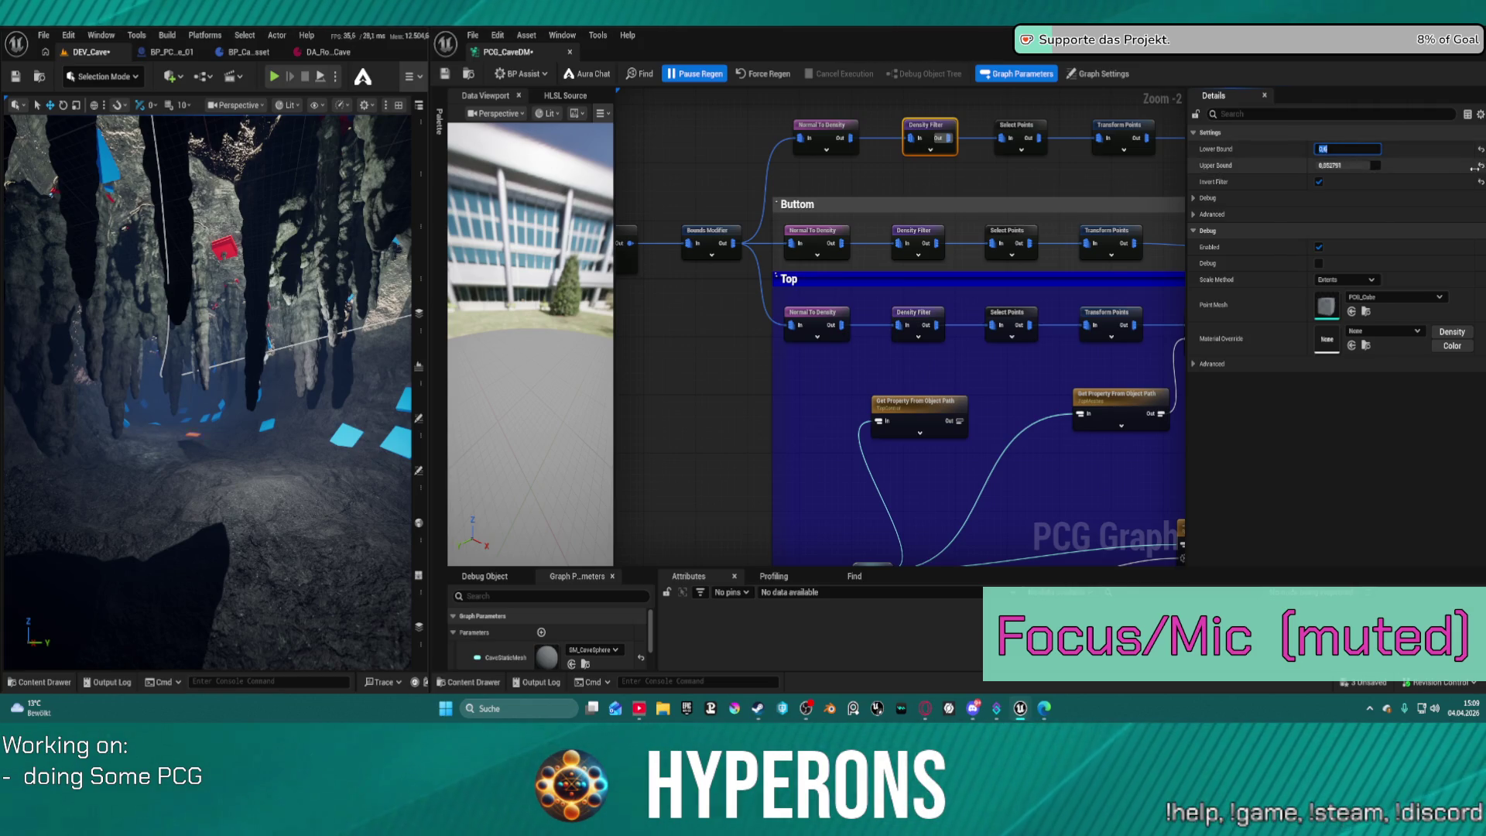
text(,95)
key(Return)
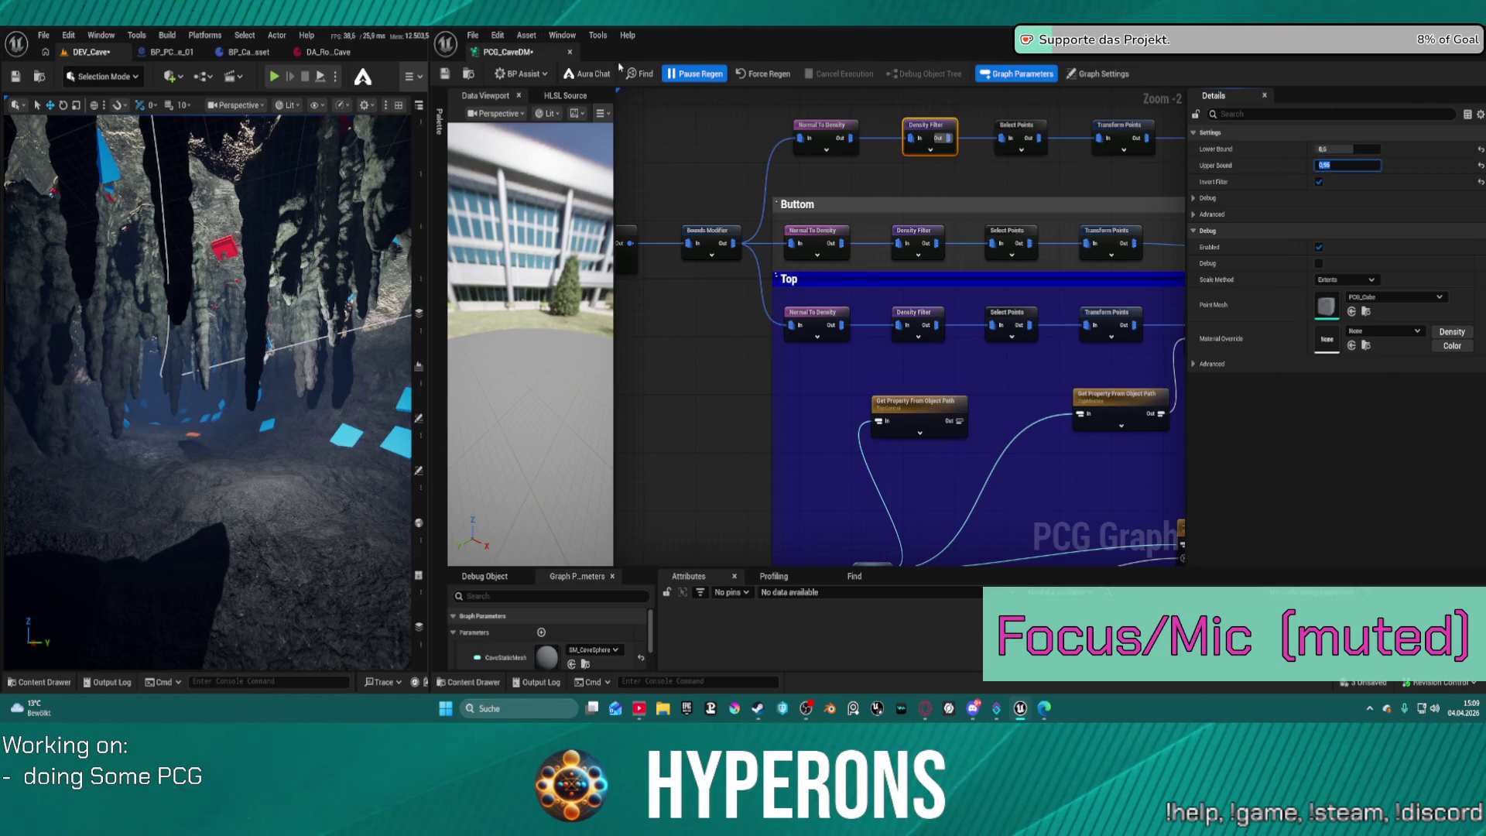
click(762, 74)
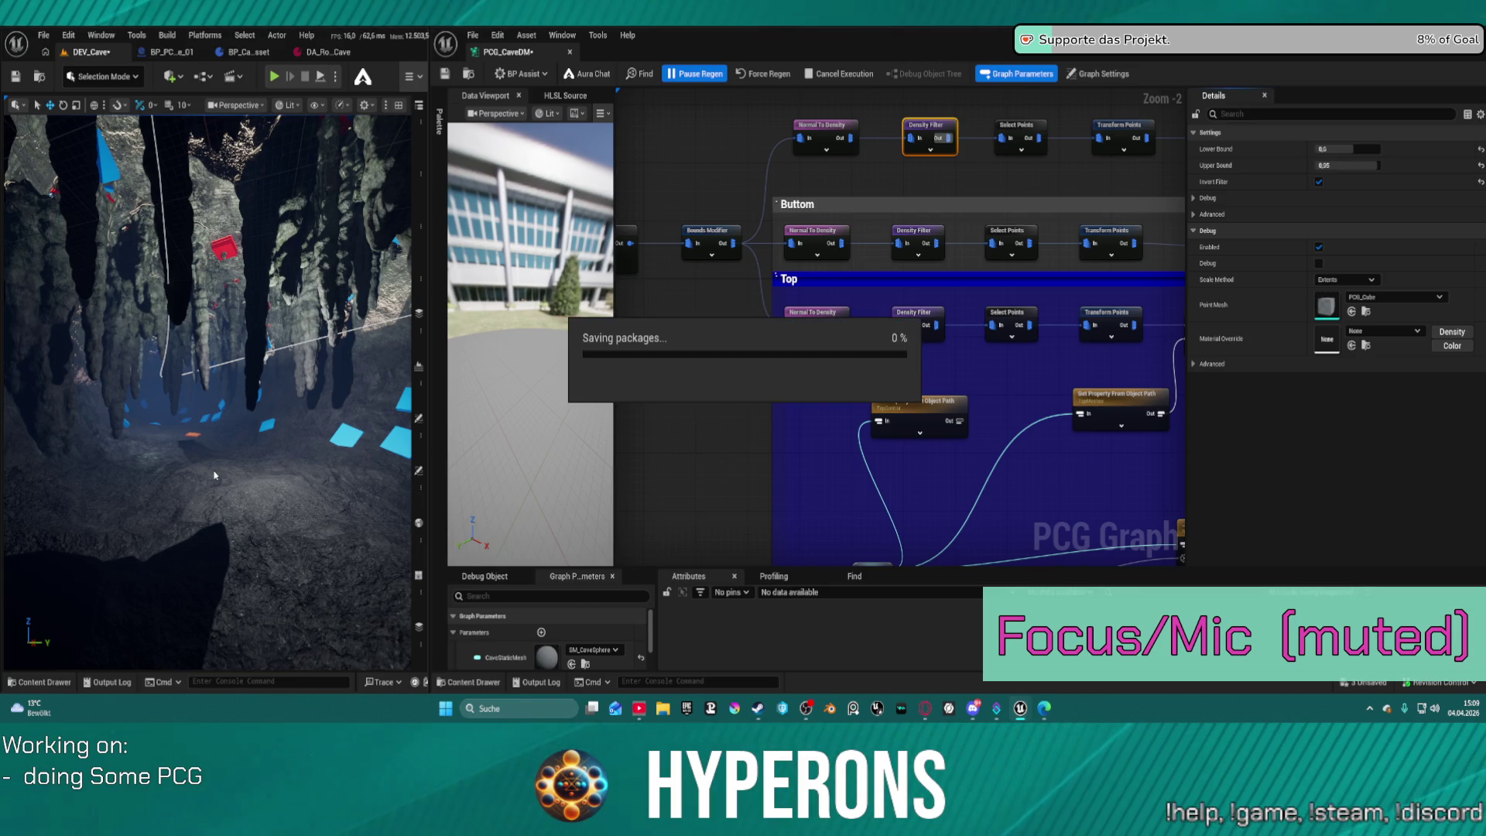
drag(213, 470, 136, 414)
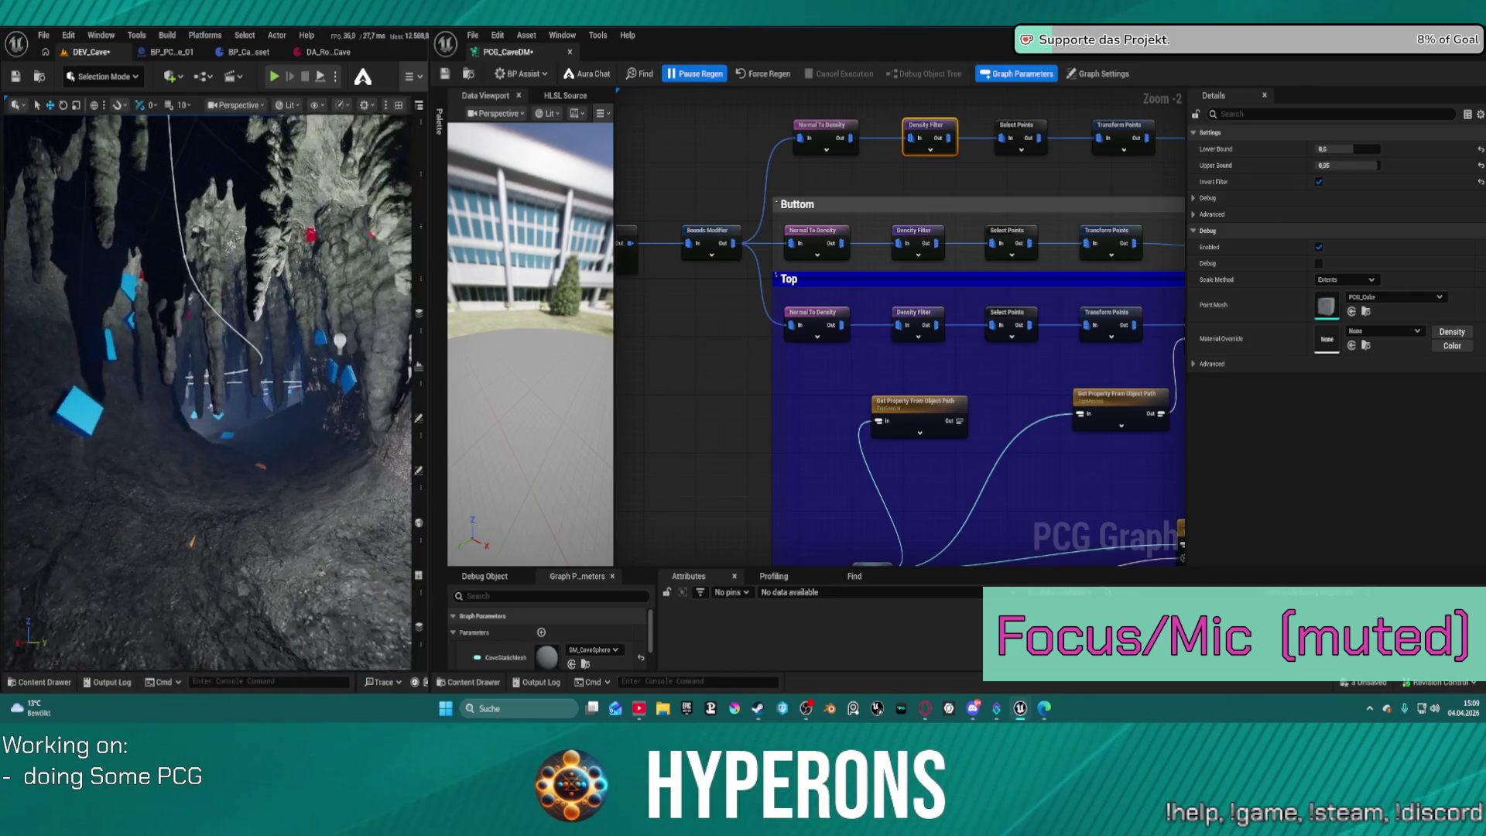
drag(135, 414, 142, 421)
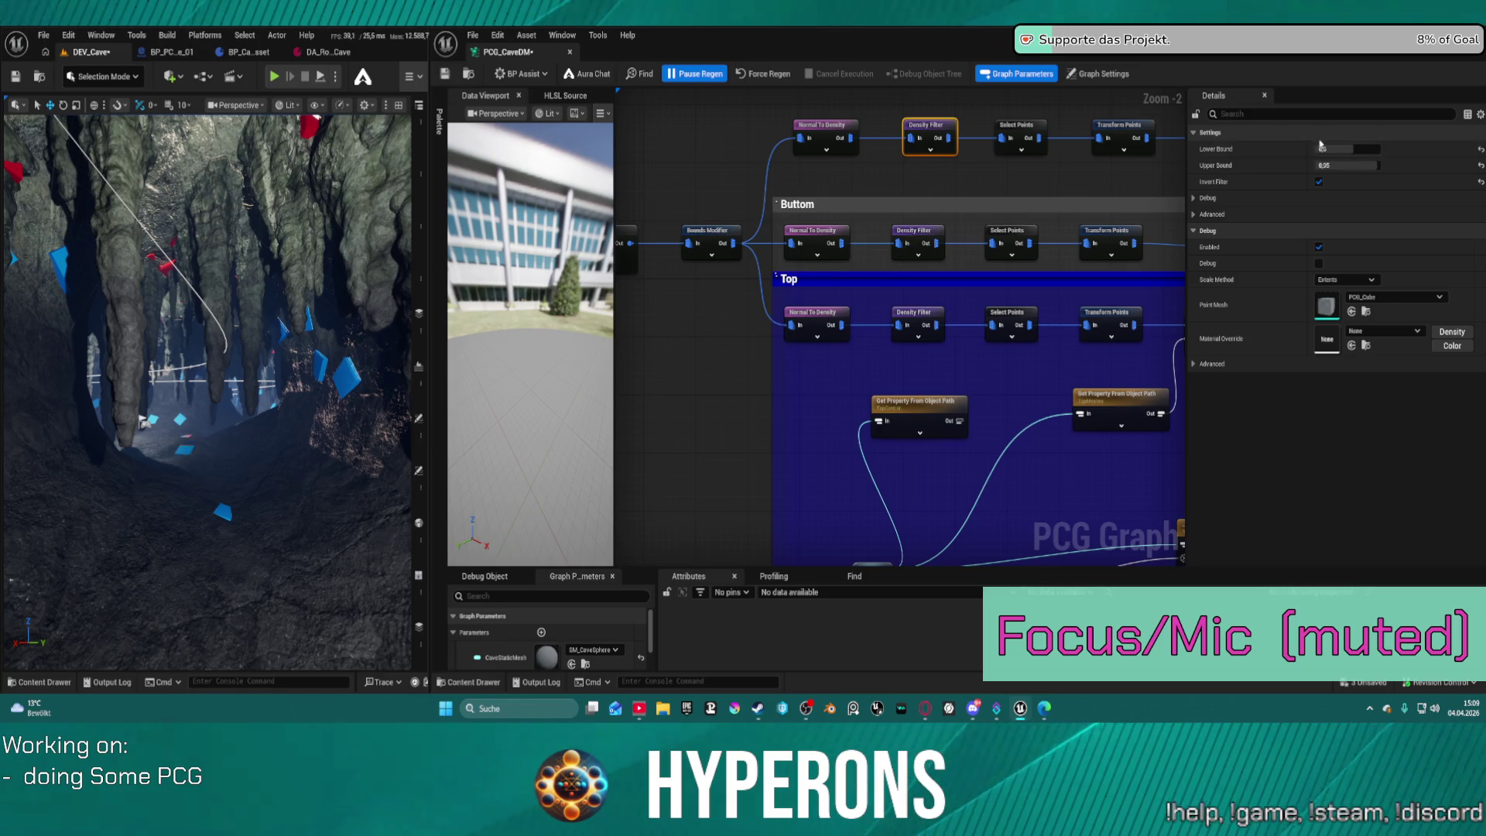
mouse_move(823, 225)
mouse_down()
mouse_move(894, 198)
mouse_move(802, 202)
mouse_up()
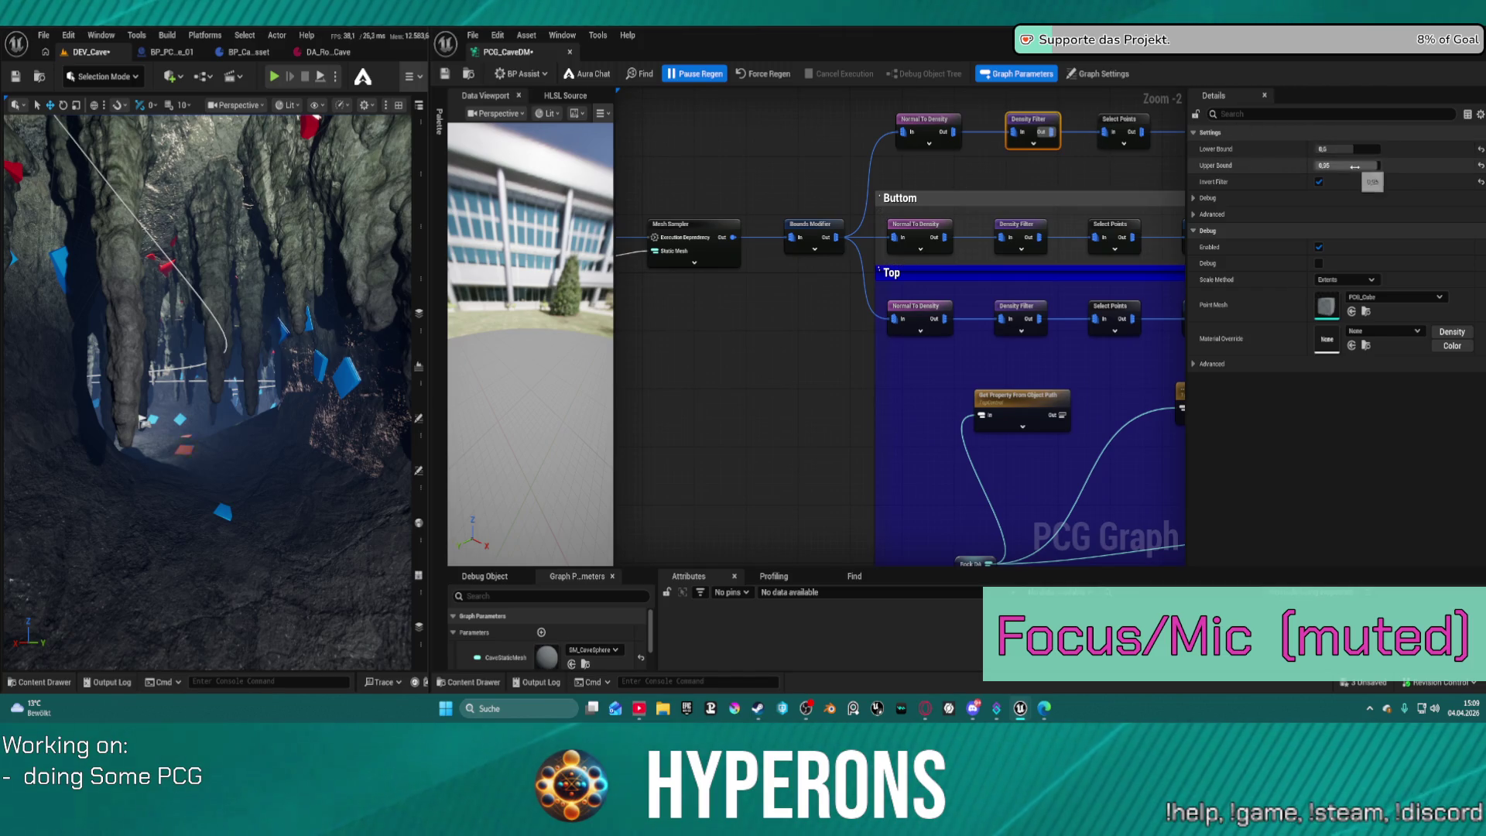
Turn off Invert Filter on the upper Density Filter, force-regenerate, and check the cave markers.
click(1319, 182)
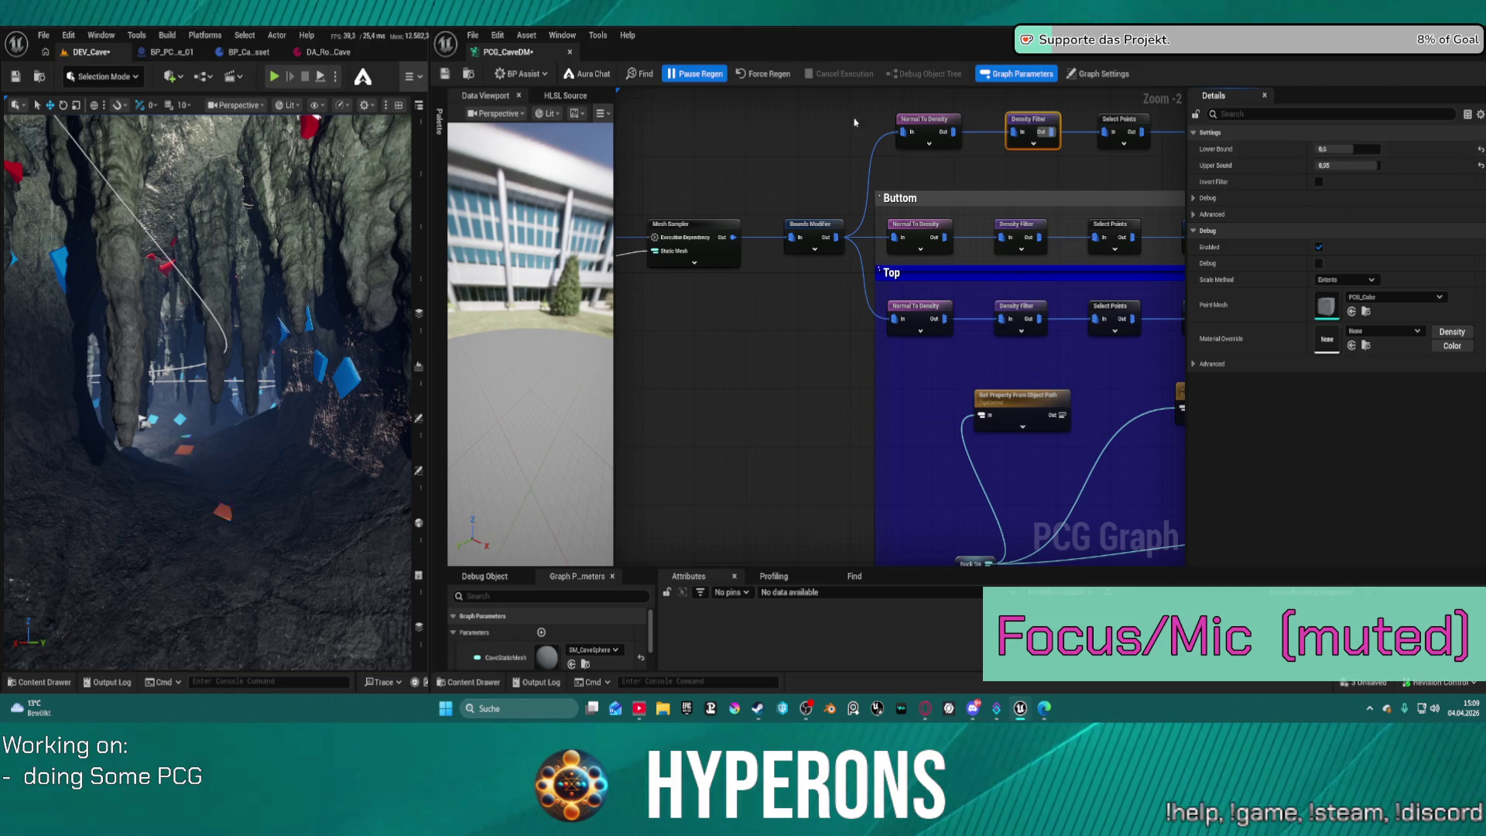
click(757, 74)
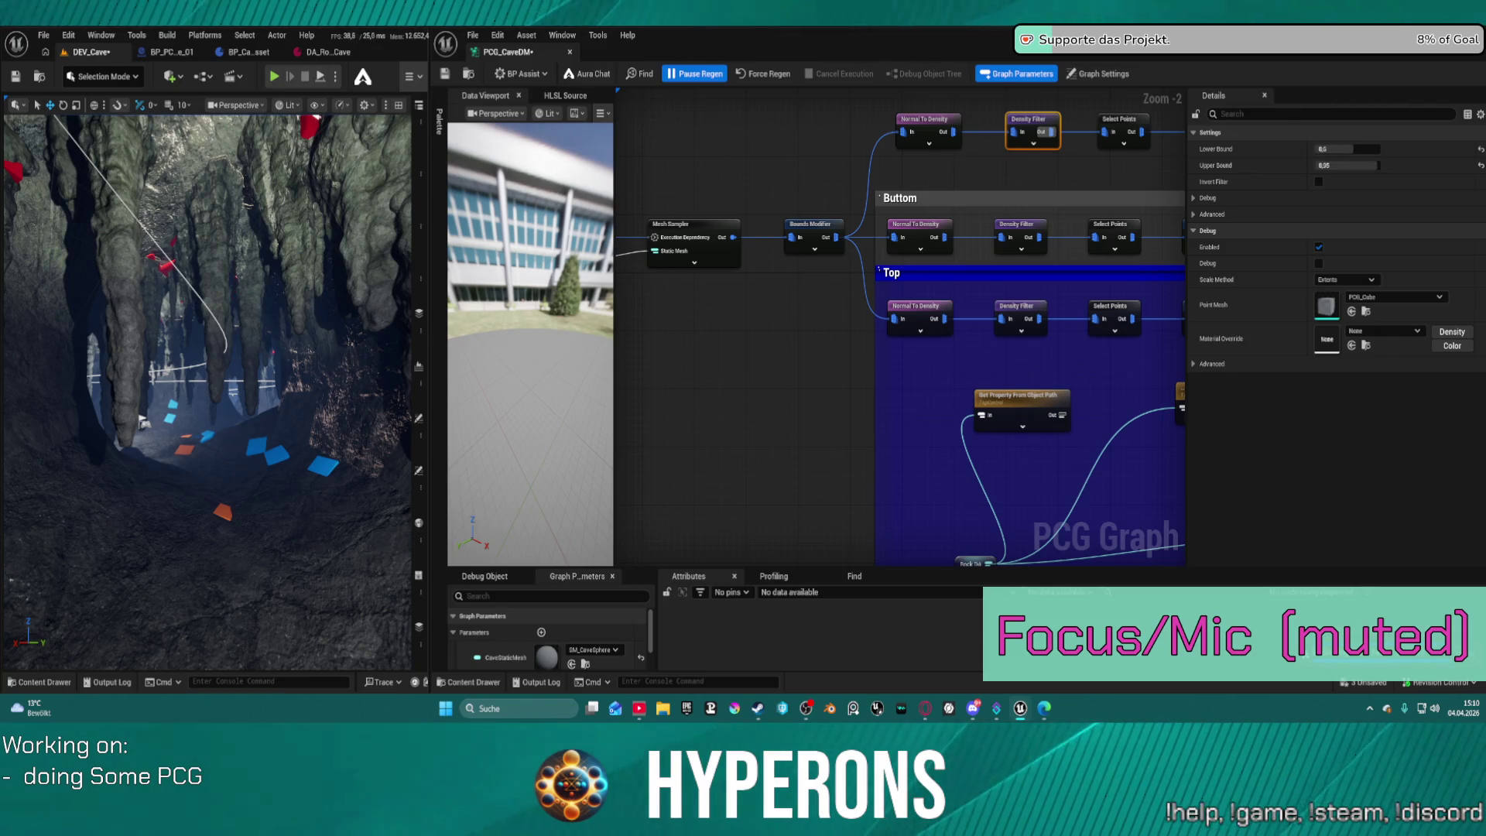
drag(277, 384, 263, 275)
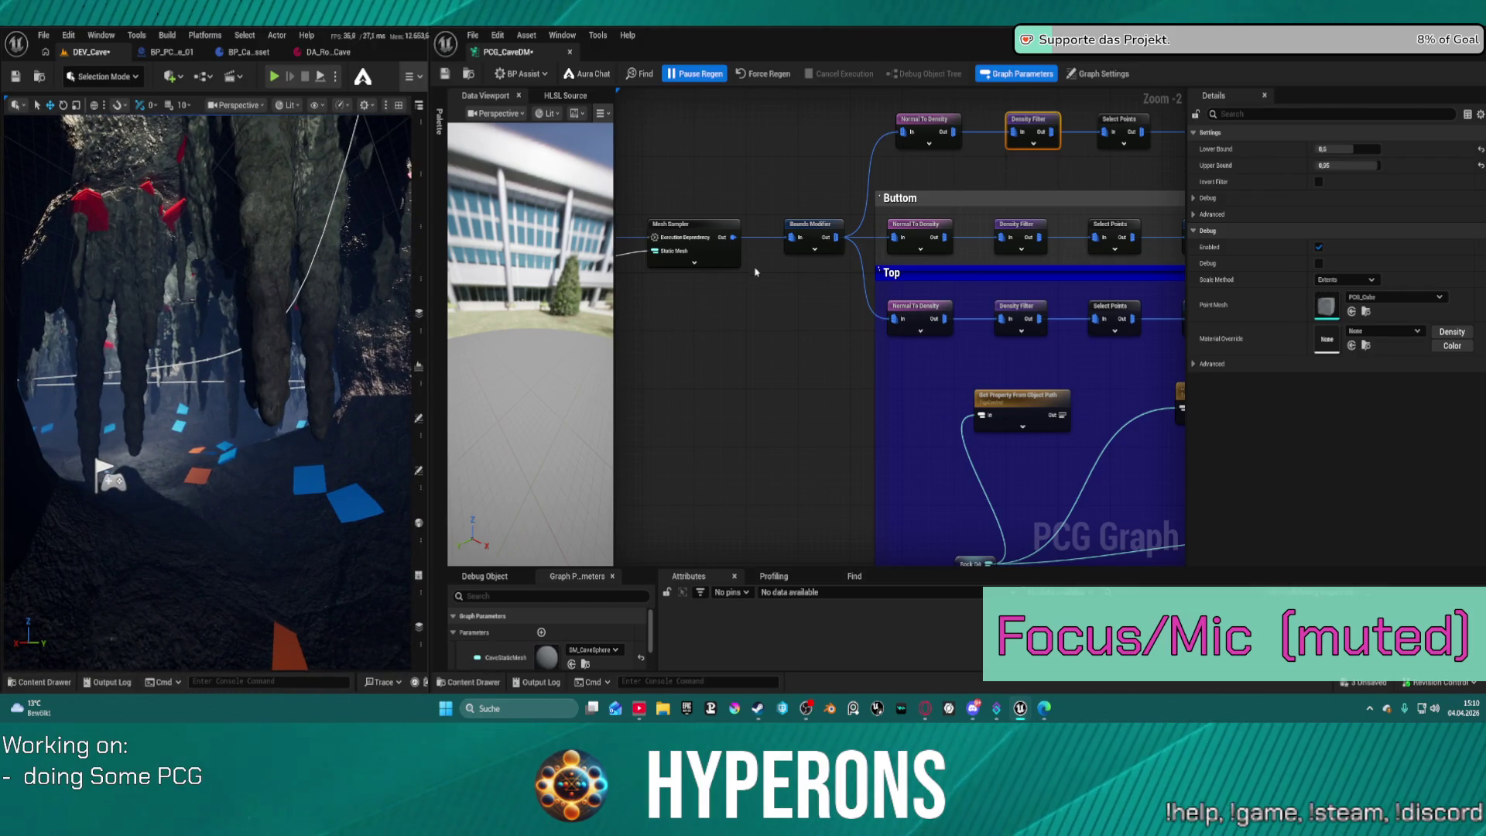
scroll(705, 301, down, 3)
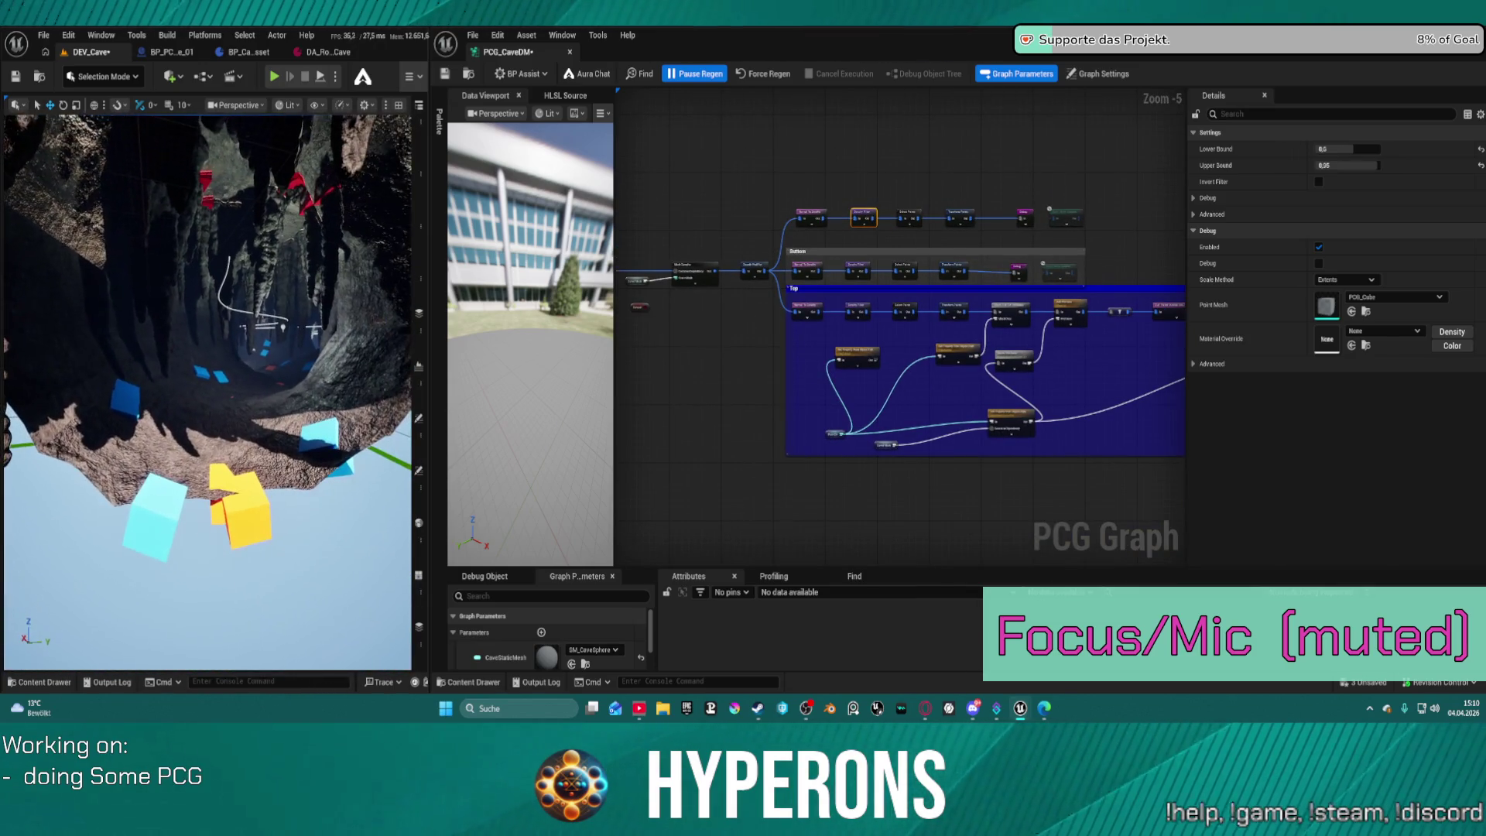
Set the upper Density Filter's Upper Bound to 0.9 and save the cave graph.
scroll(883, 219, up, 3)
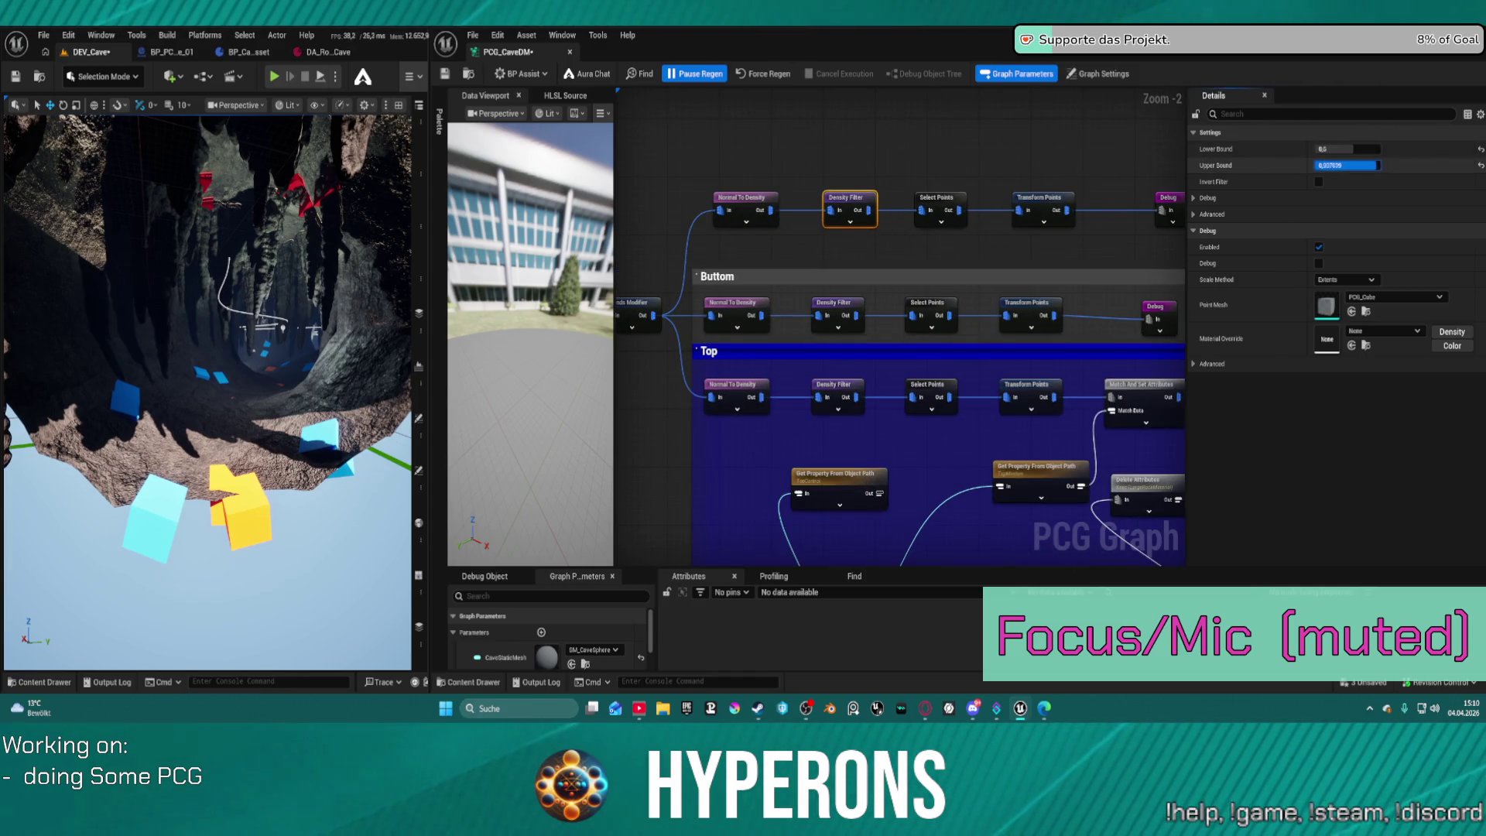
drag(1378, 165, 1378, 165)
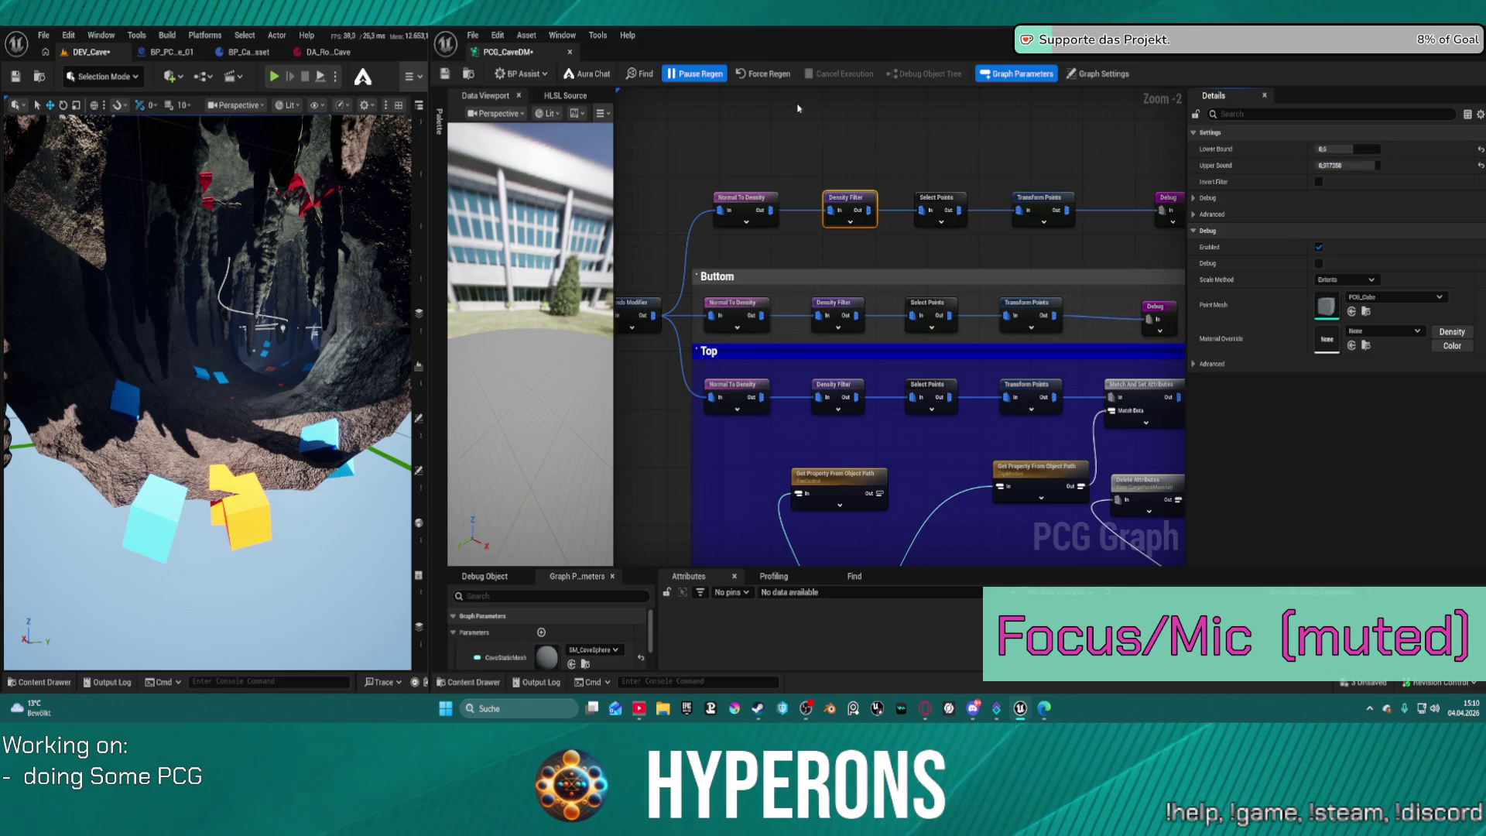
click(1371, 165)
text(0,9)
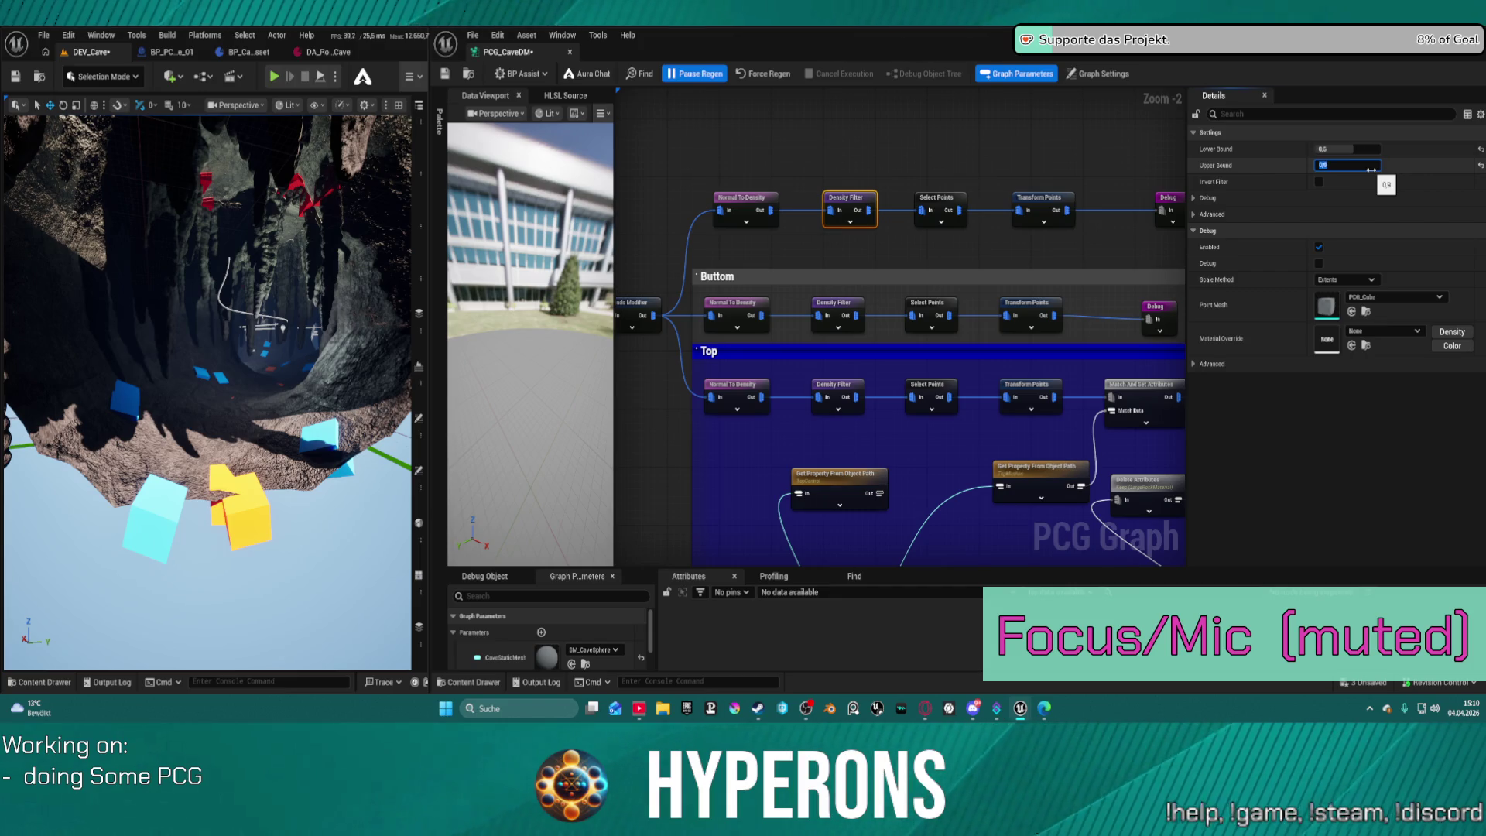
click(763, 74)
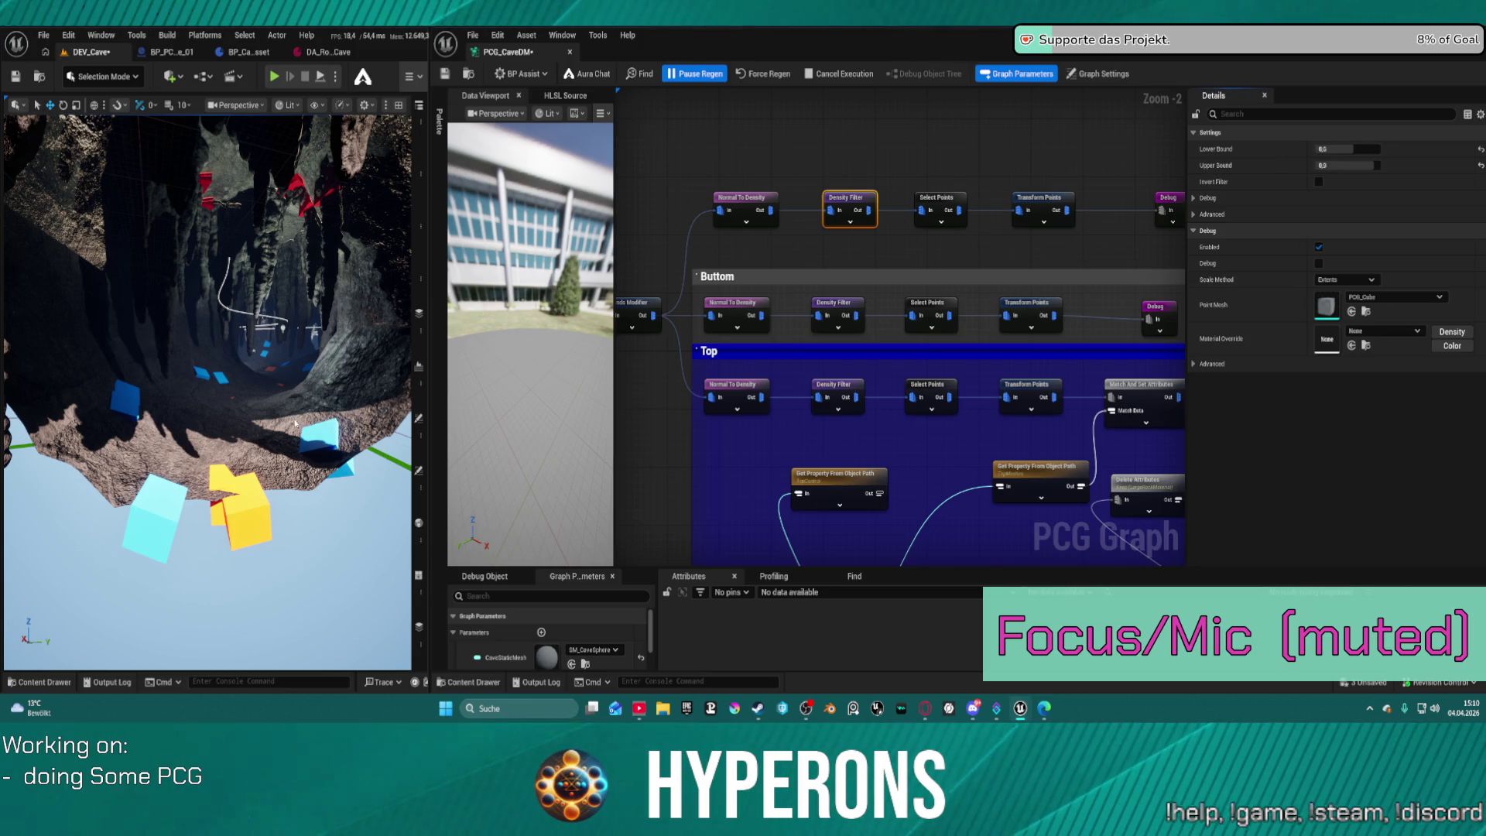
key(ctrl+s)
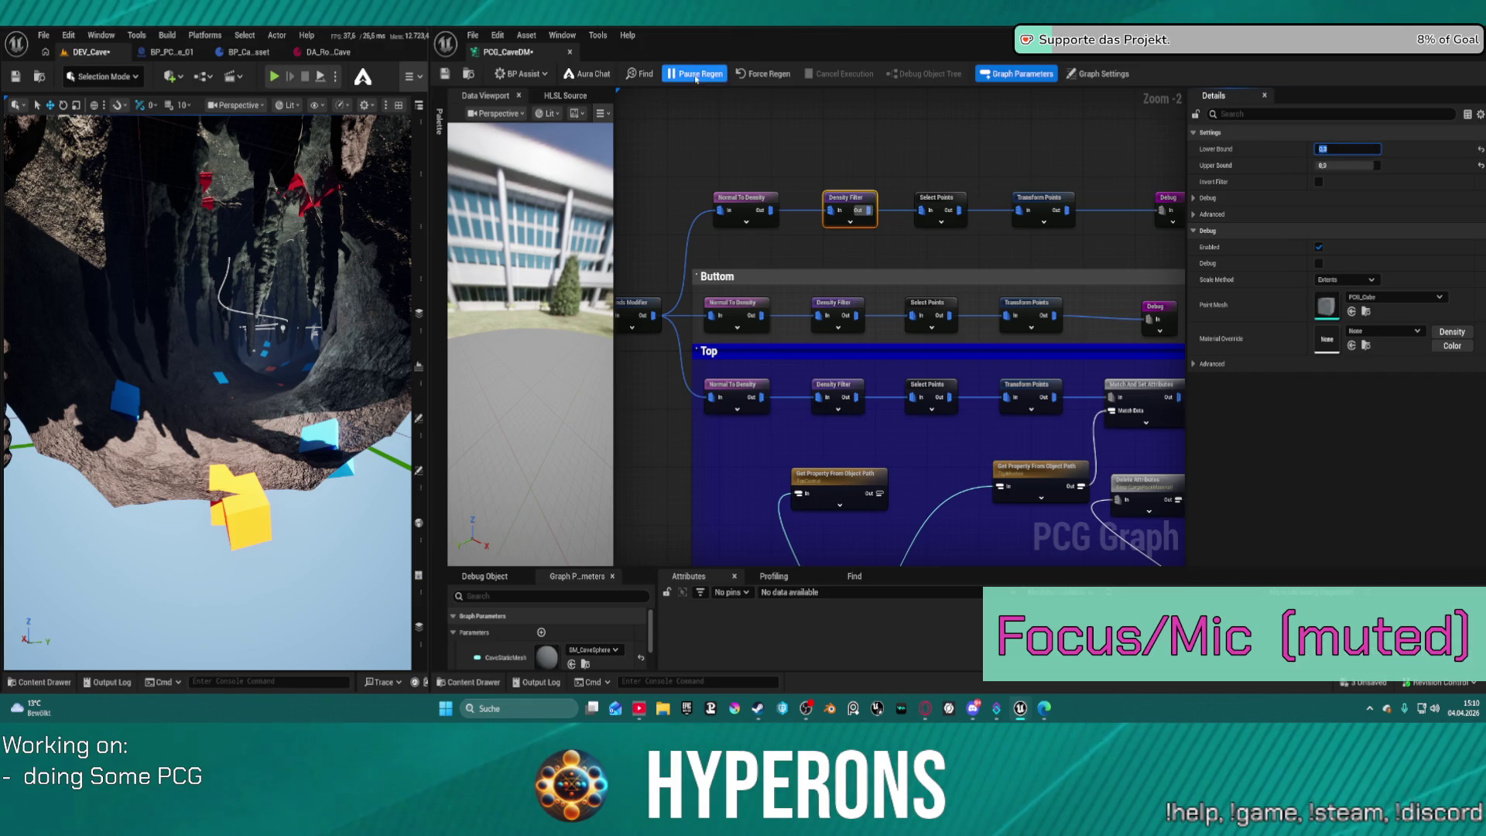
Set the Lower Bound to 0.4, regenerate the cave rocks, and save again.
click(763, 73)
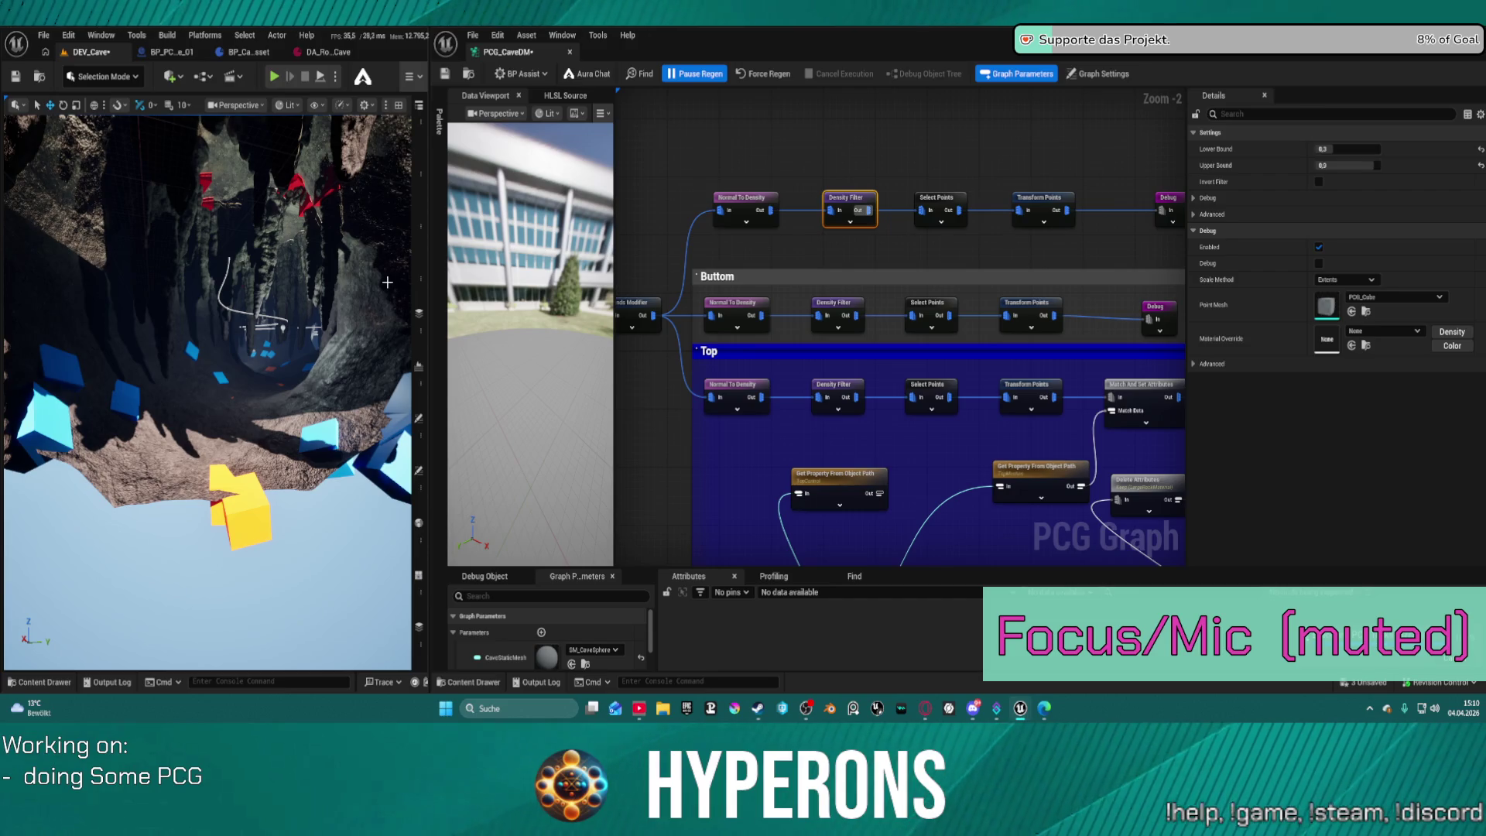
drag(302, 300, 162, 287)
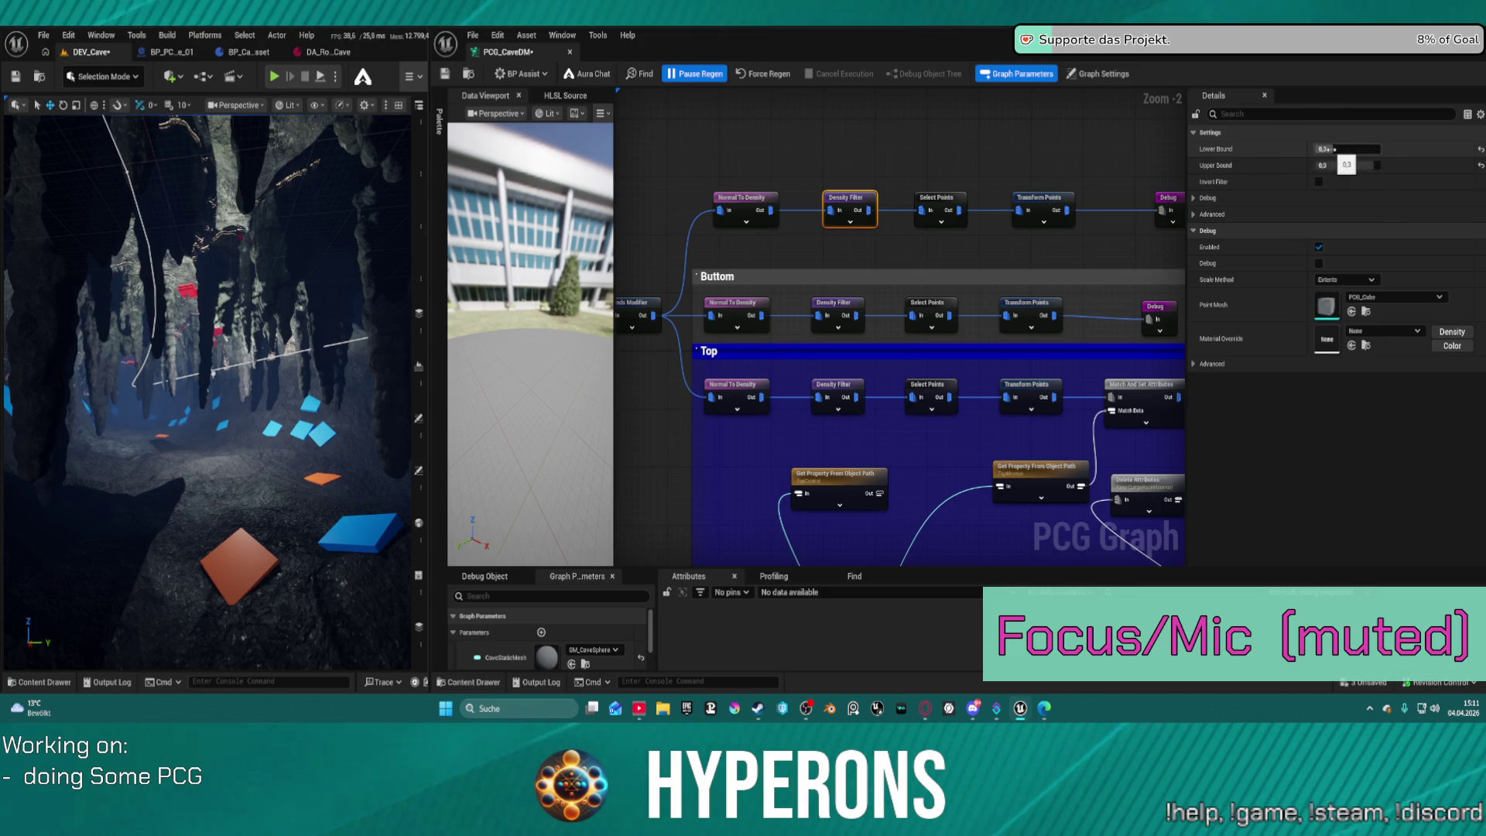
click(1333, 149)
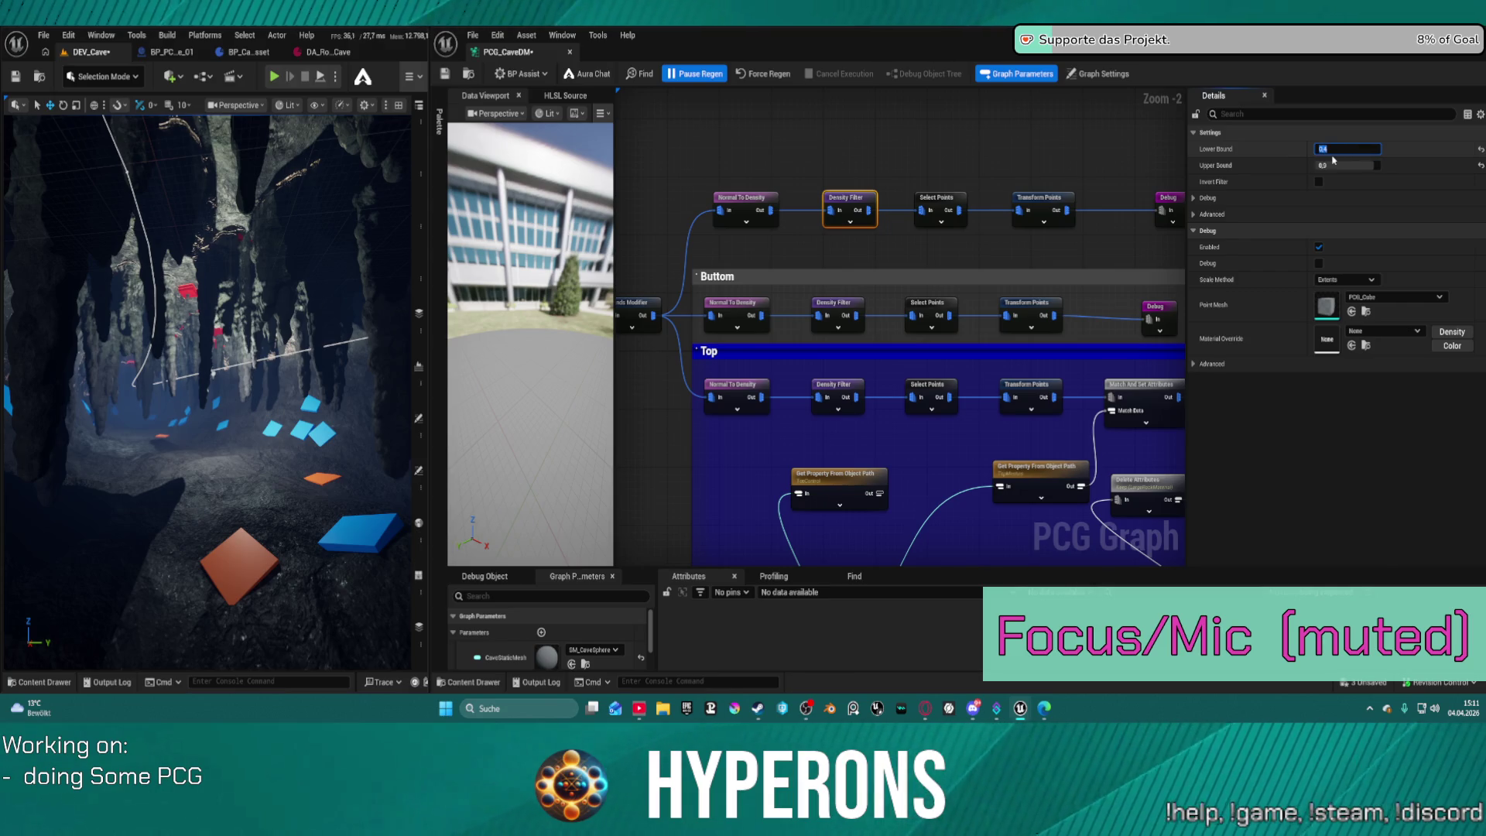
key(Return)
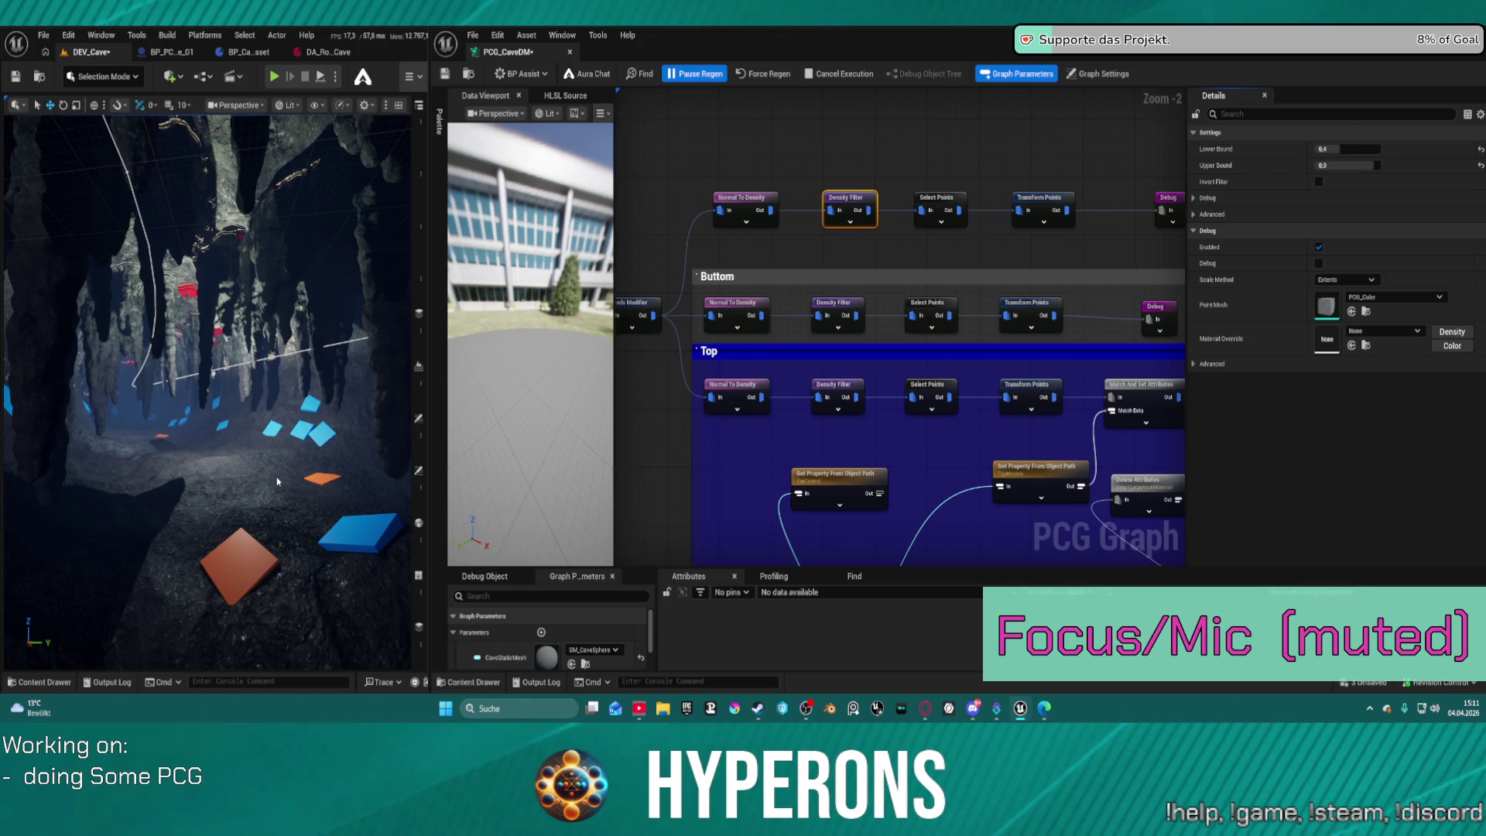
key(ctrl+s)
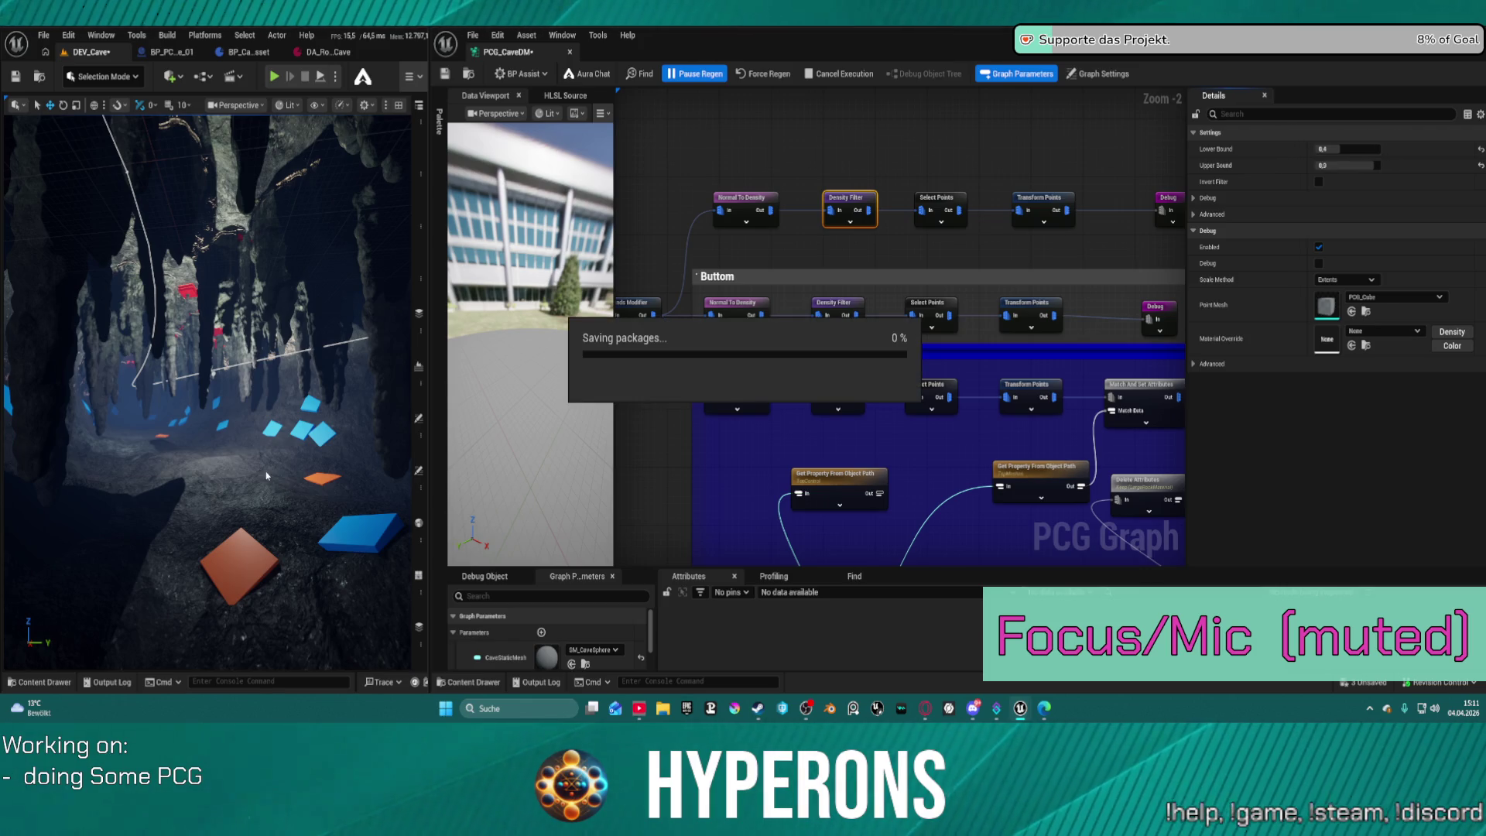
Review the Buttom Density Filter bounds, then the top Normal To Density node's Strength 1,0 and Set mode.
scroll(235, 478, down, 3)
mouse_move(234, 479)
mouse_down()
mouse_move(276, 403)
mouse_move(14, 399)
mouse_move(377, 416)
mouse_move(336, 404)
mouse_up()
mouse_move(942, 381)
mouse_down()
mouse_move(890, 344)
mouse_move(921, 285)
mouse_up()
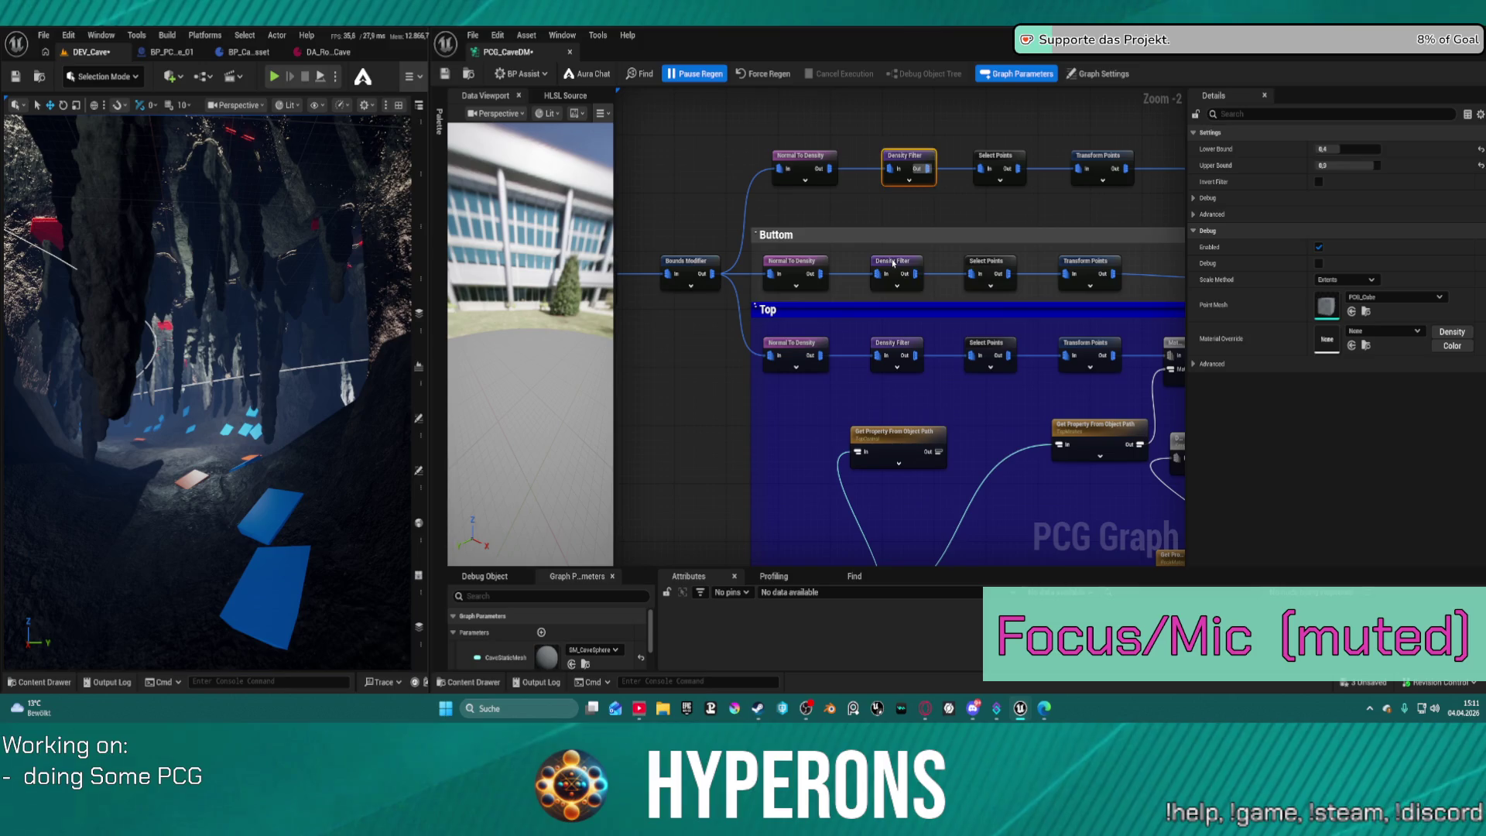
click(894, 263)
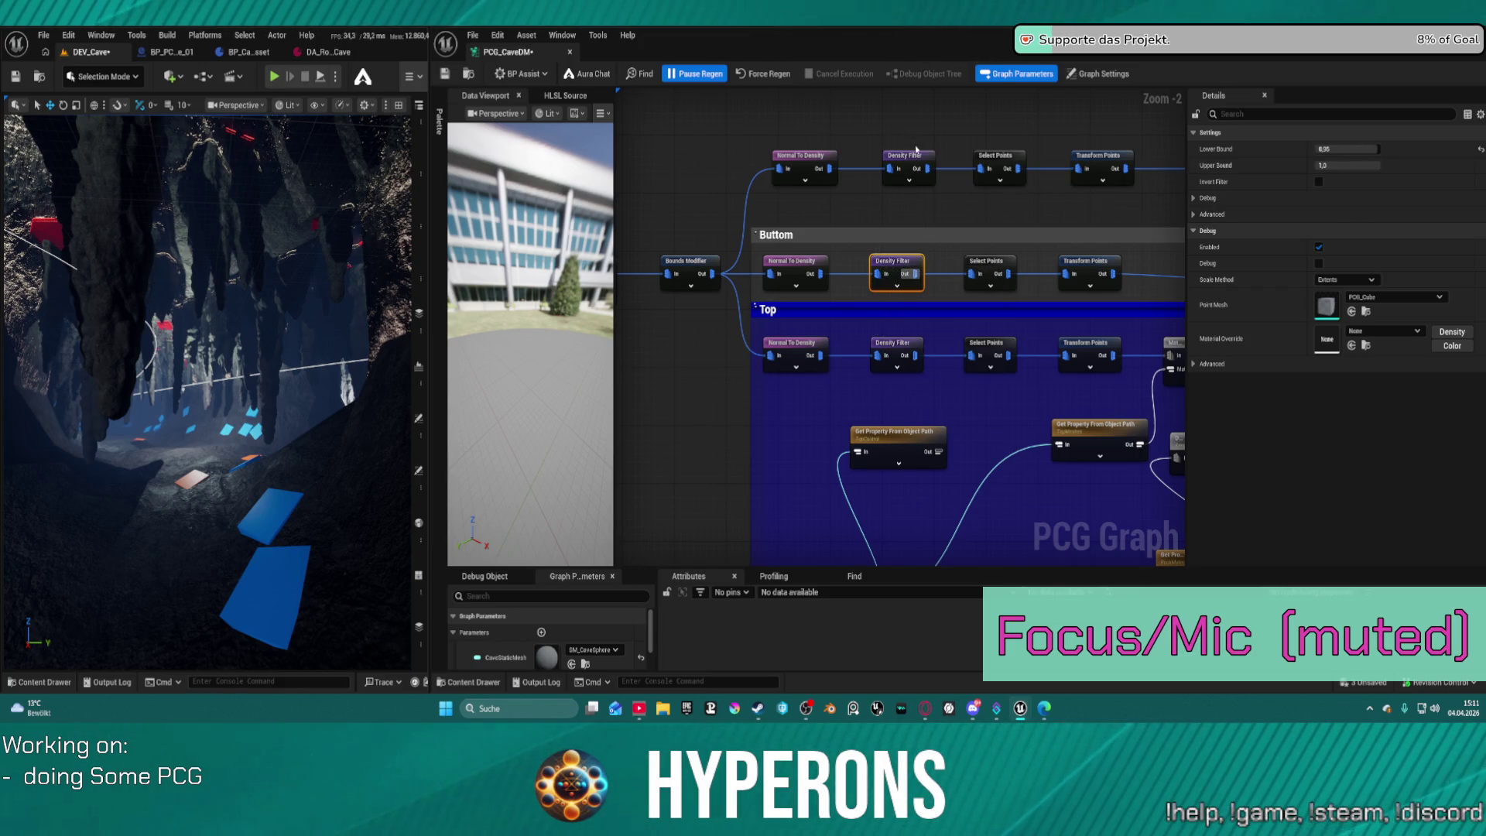
click(875, 163)
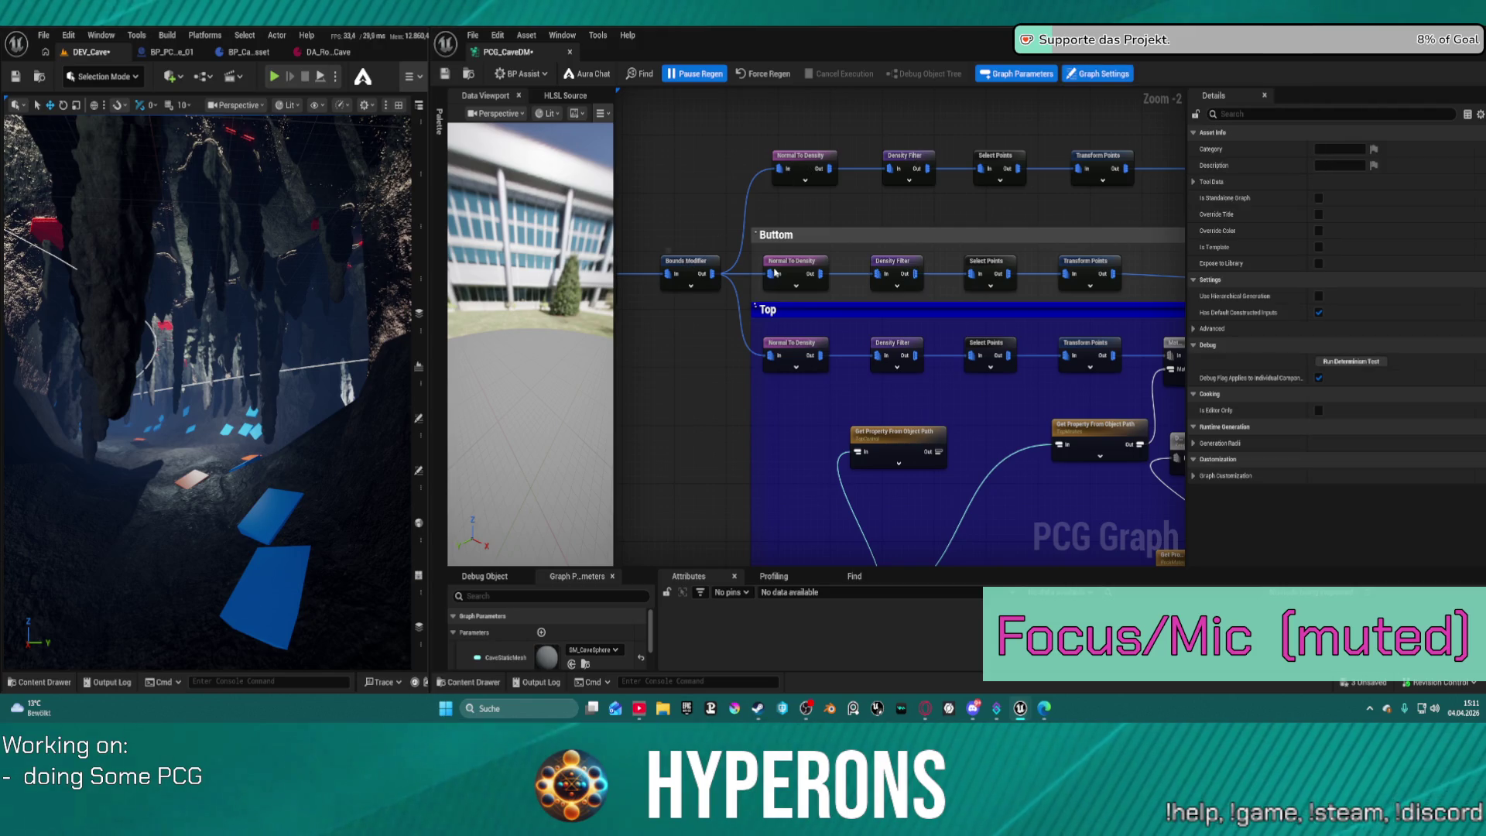
click(801, 158)
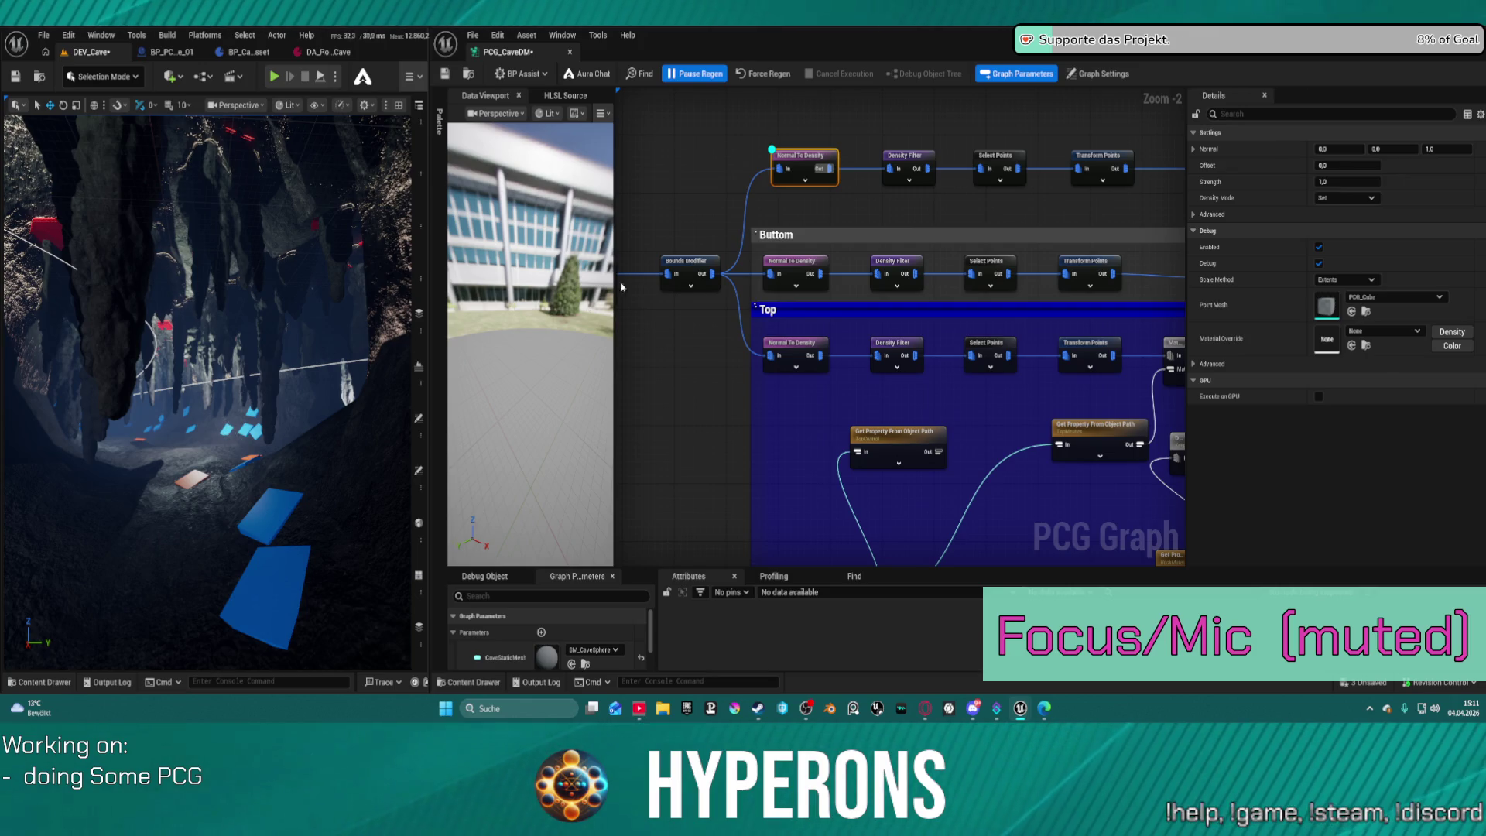
Force-regenerate the cave graph and fly through the DEV_Cave tunnel inspecting the rocks.
click(763, 74)
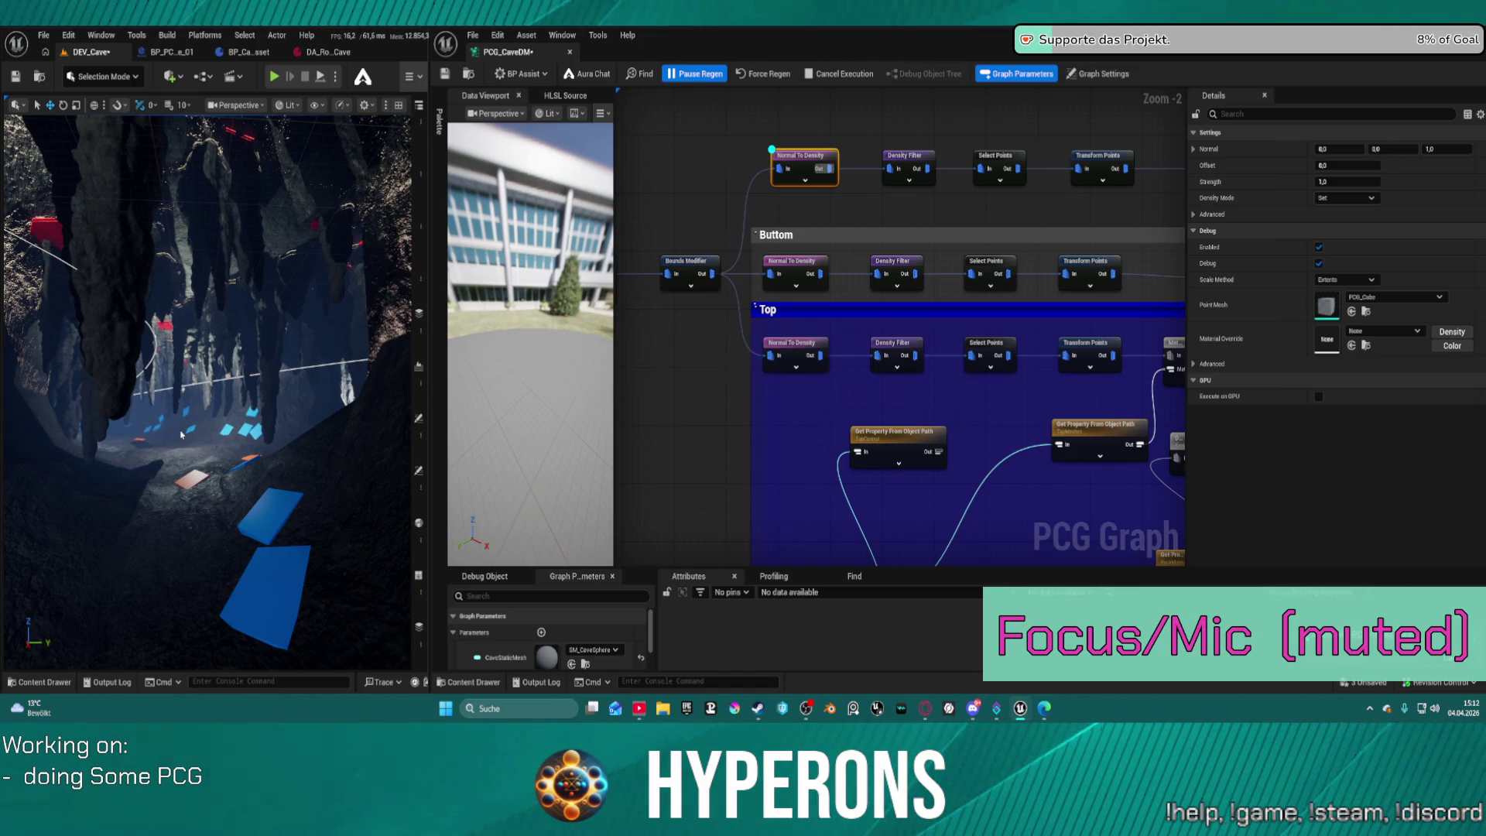
key(w)
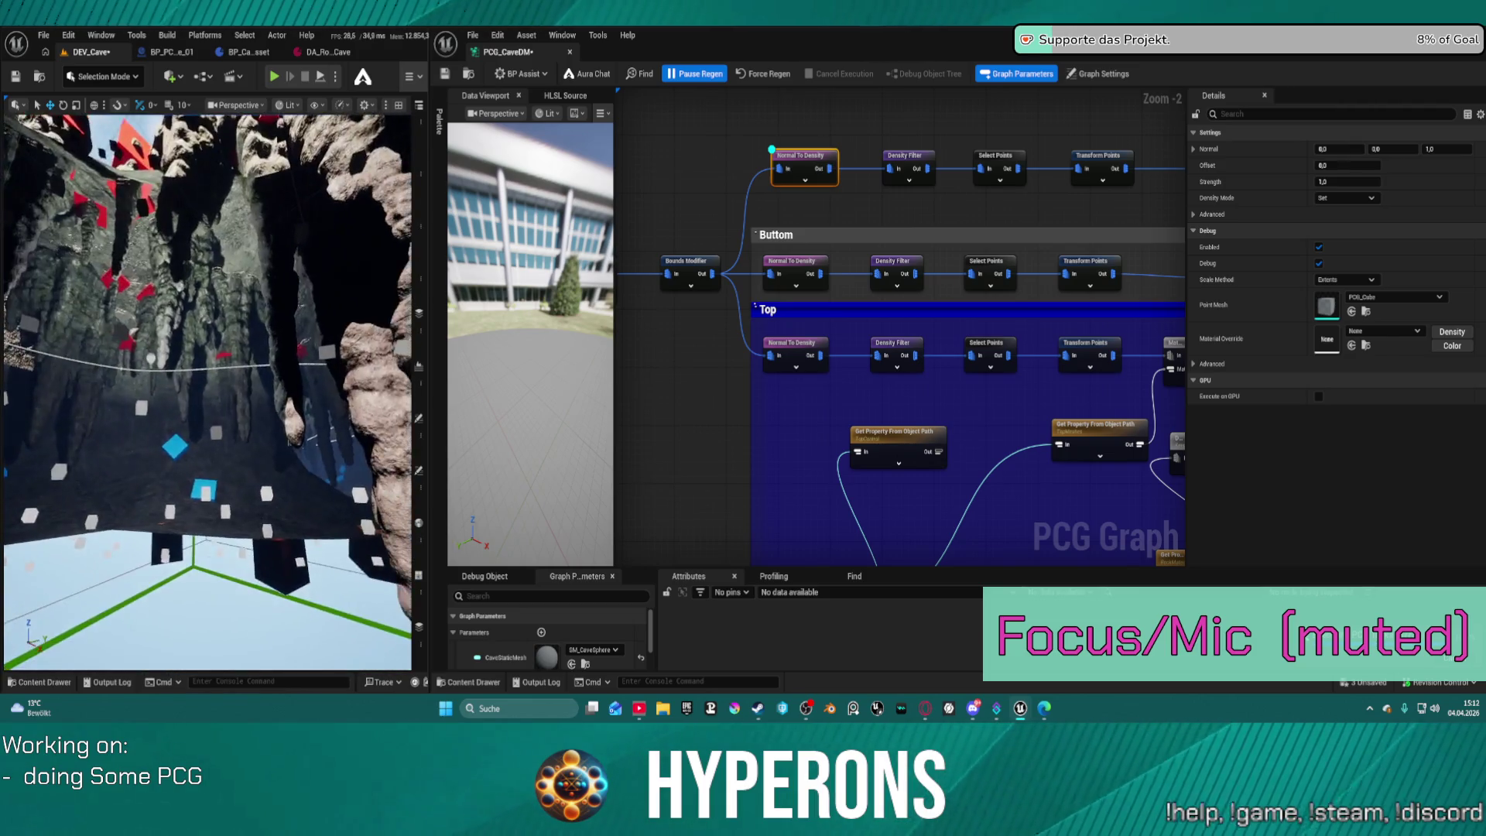
key(w)
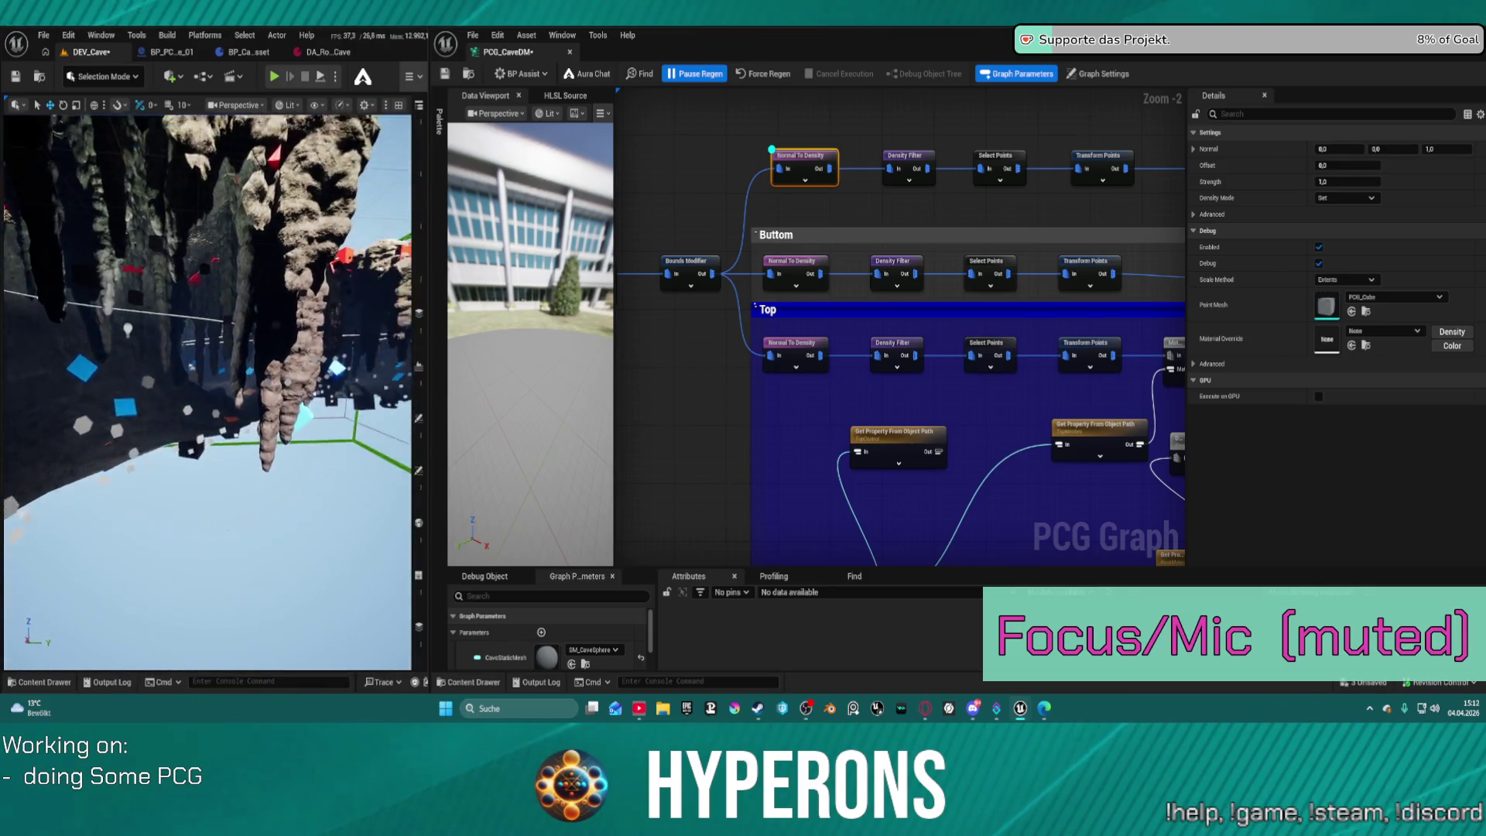
key(w)
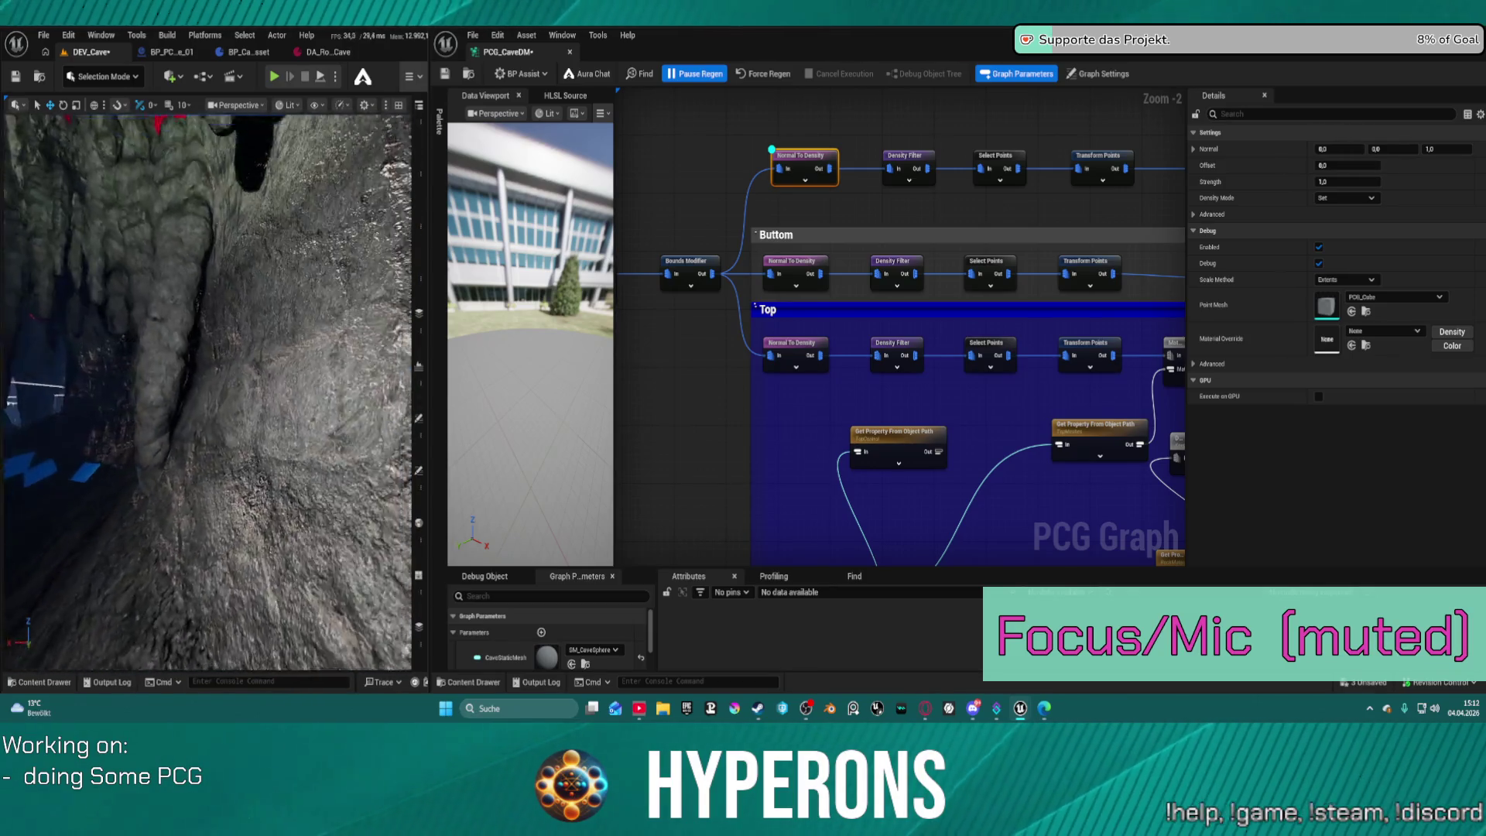
key(w)
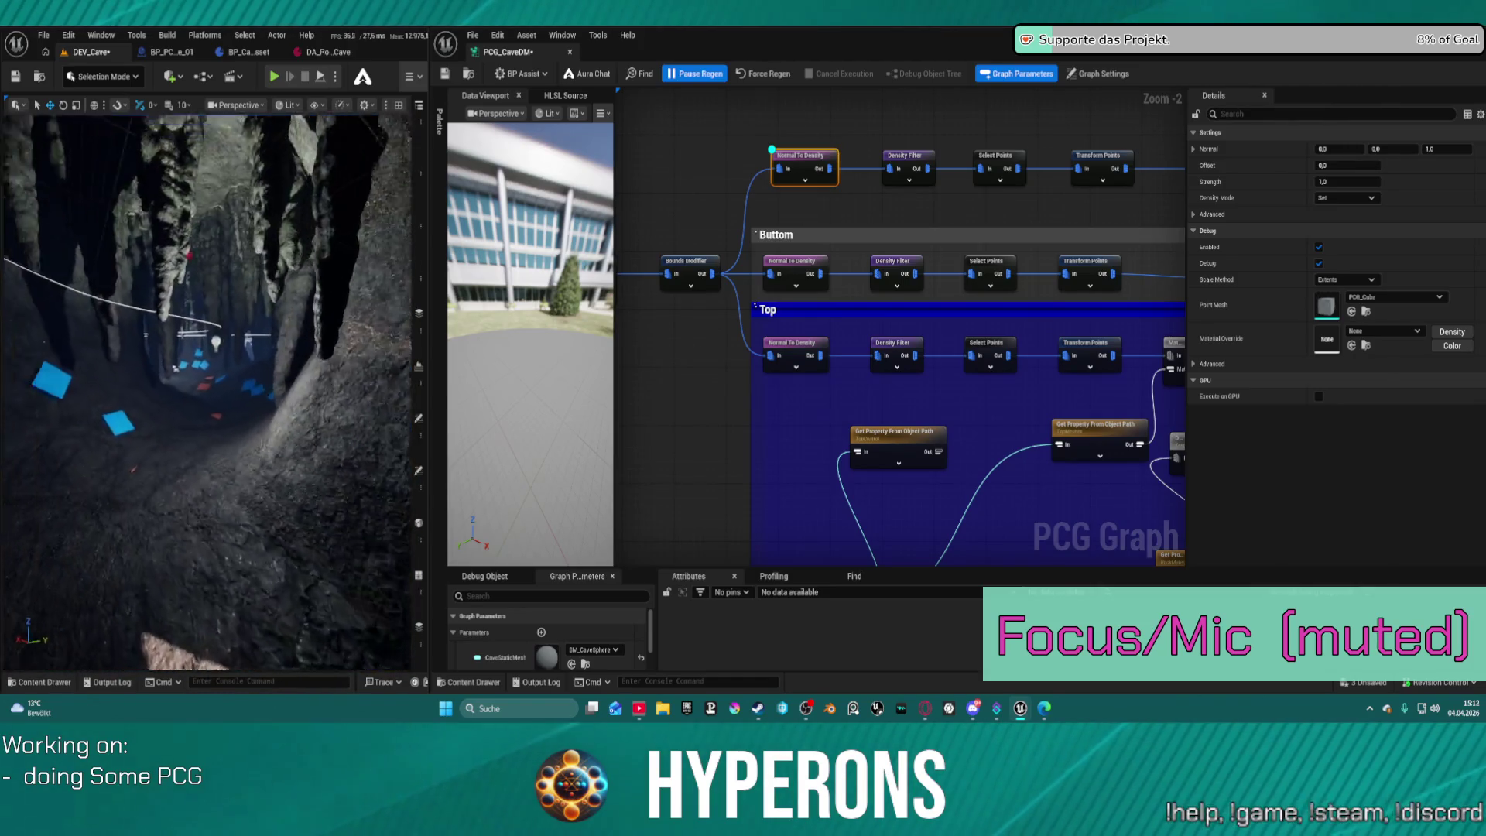
key(w)
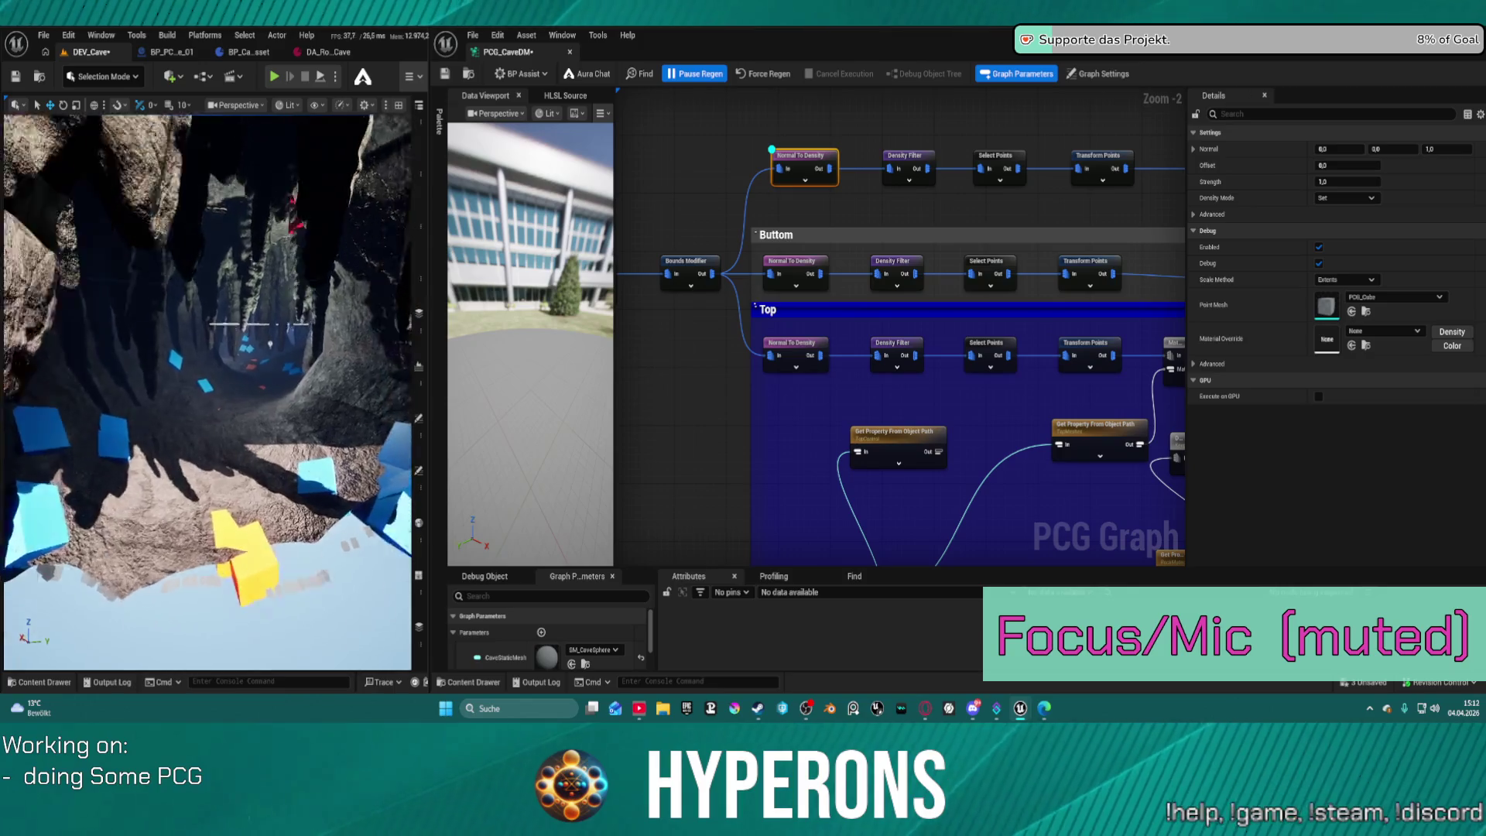
key(w)
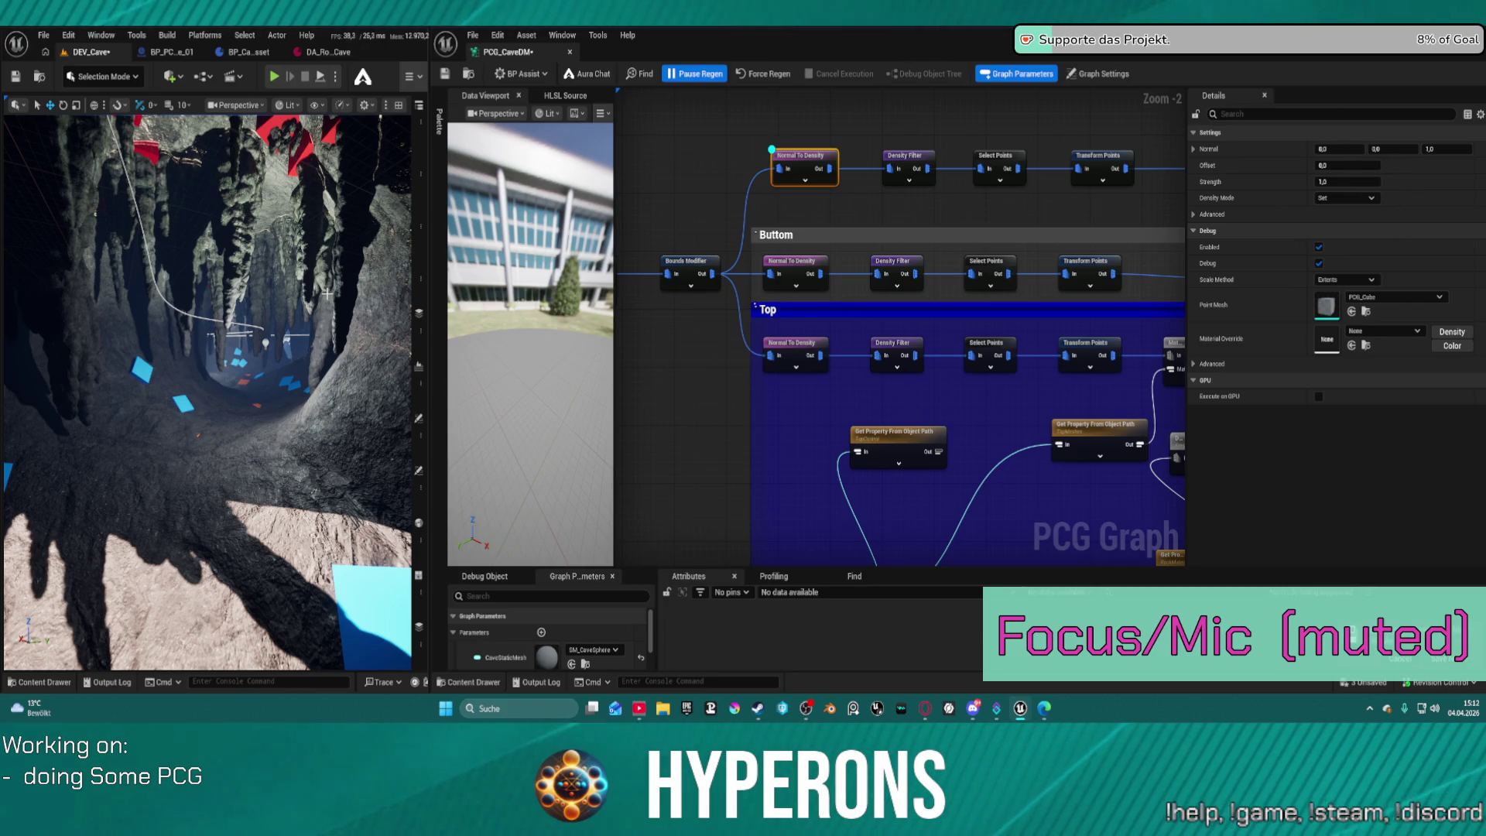
scroll(879, 134, down, 2)
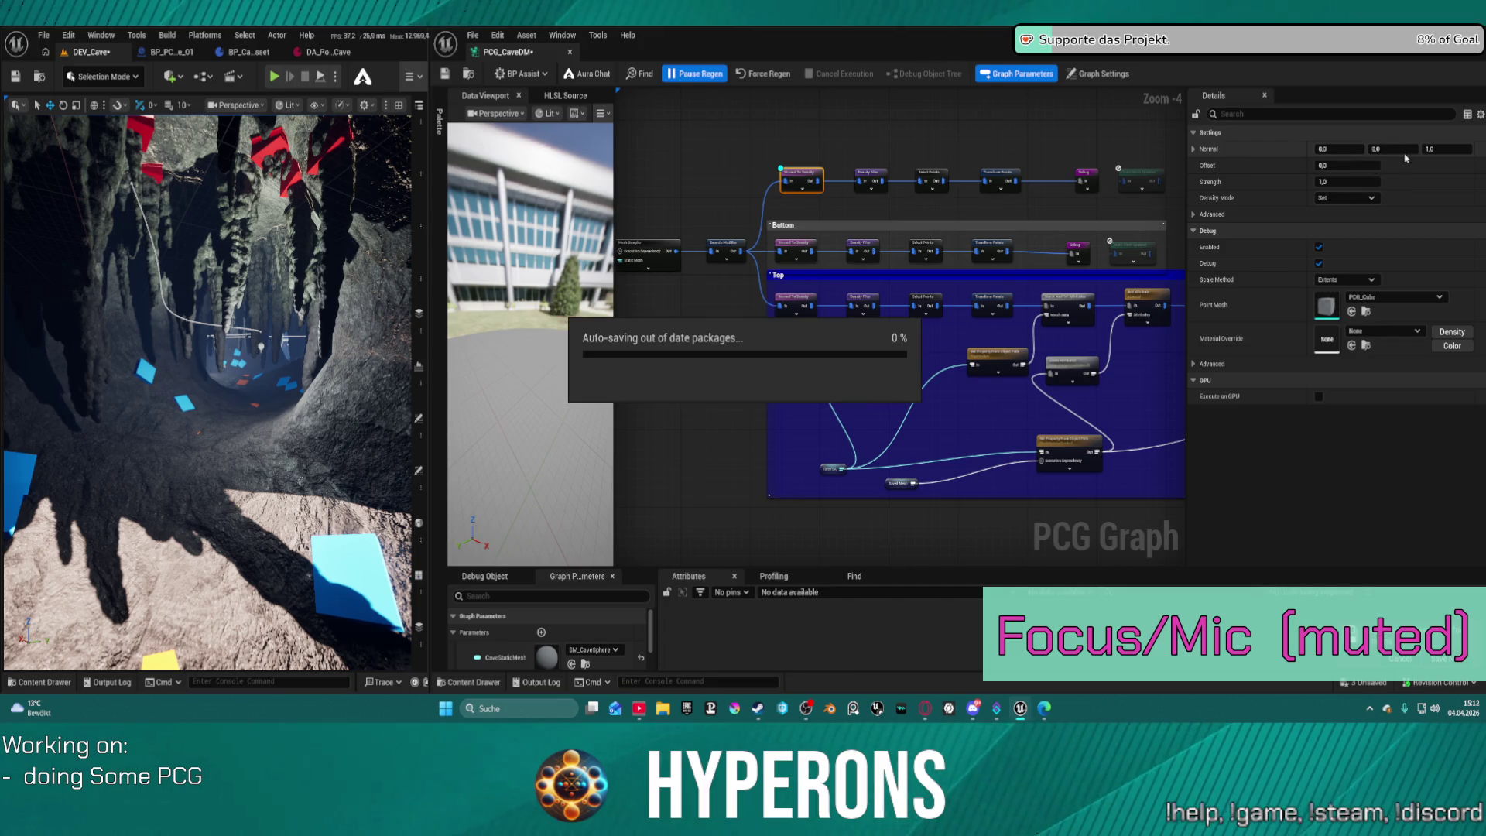
click(1352, 199)
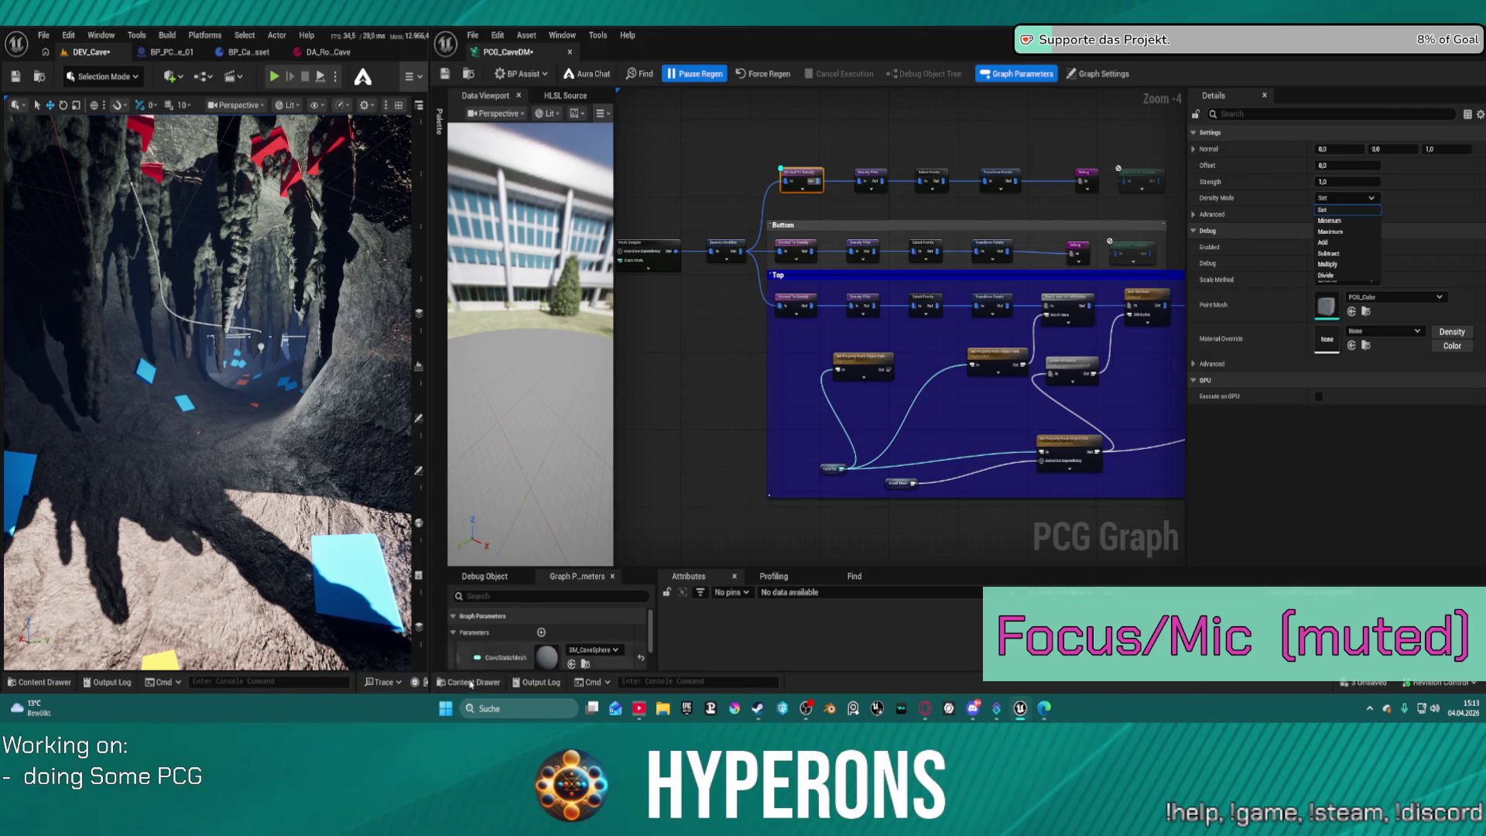
key(Escape)
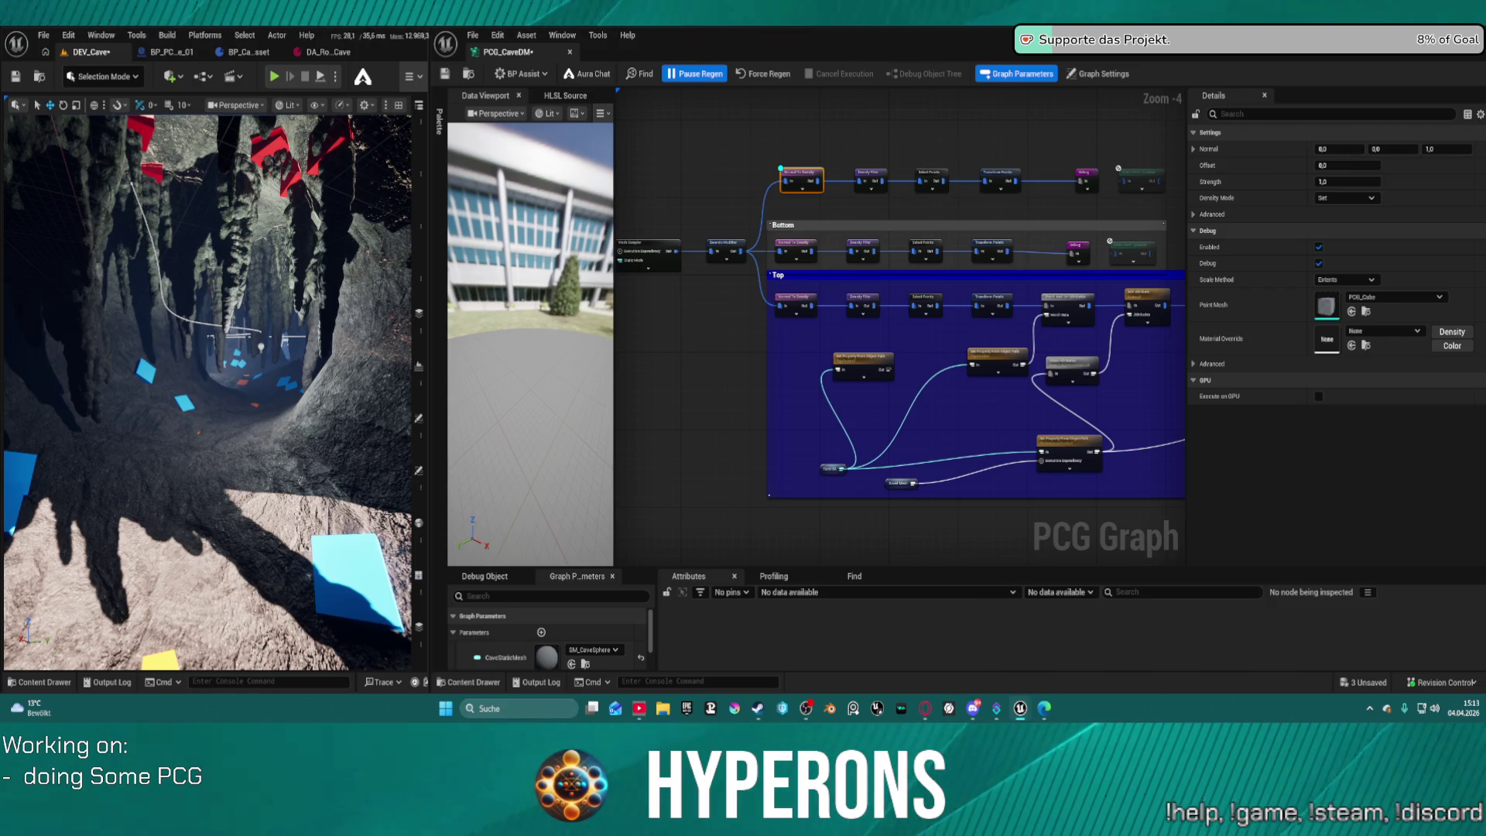
scroll(639, 89, down, 1)
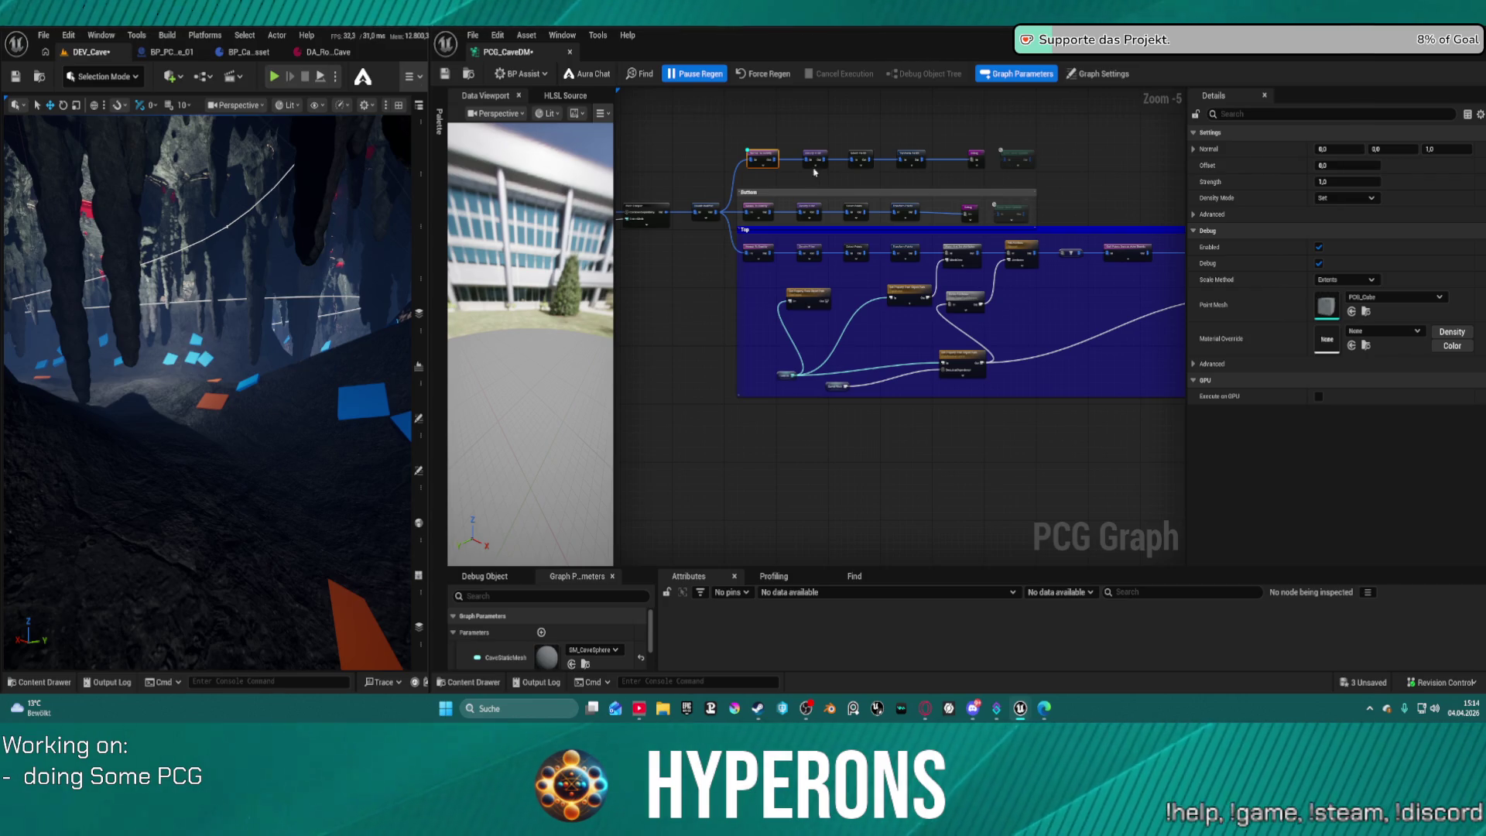
Reposition the Bounds Modifier node in PCG_CaveDM, after which the editor crashes.
scroll(729, 199, up, 5)
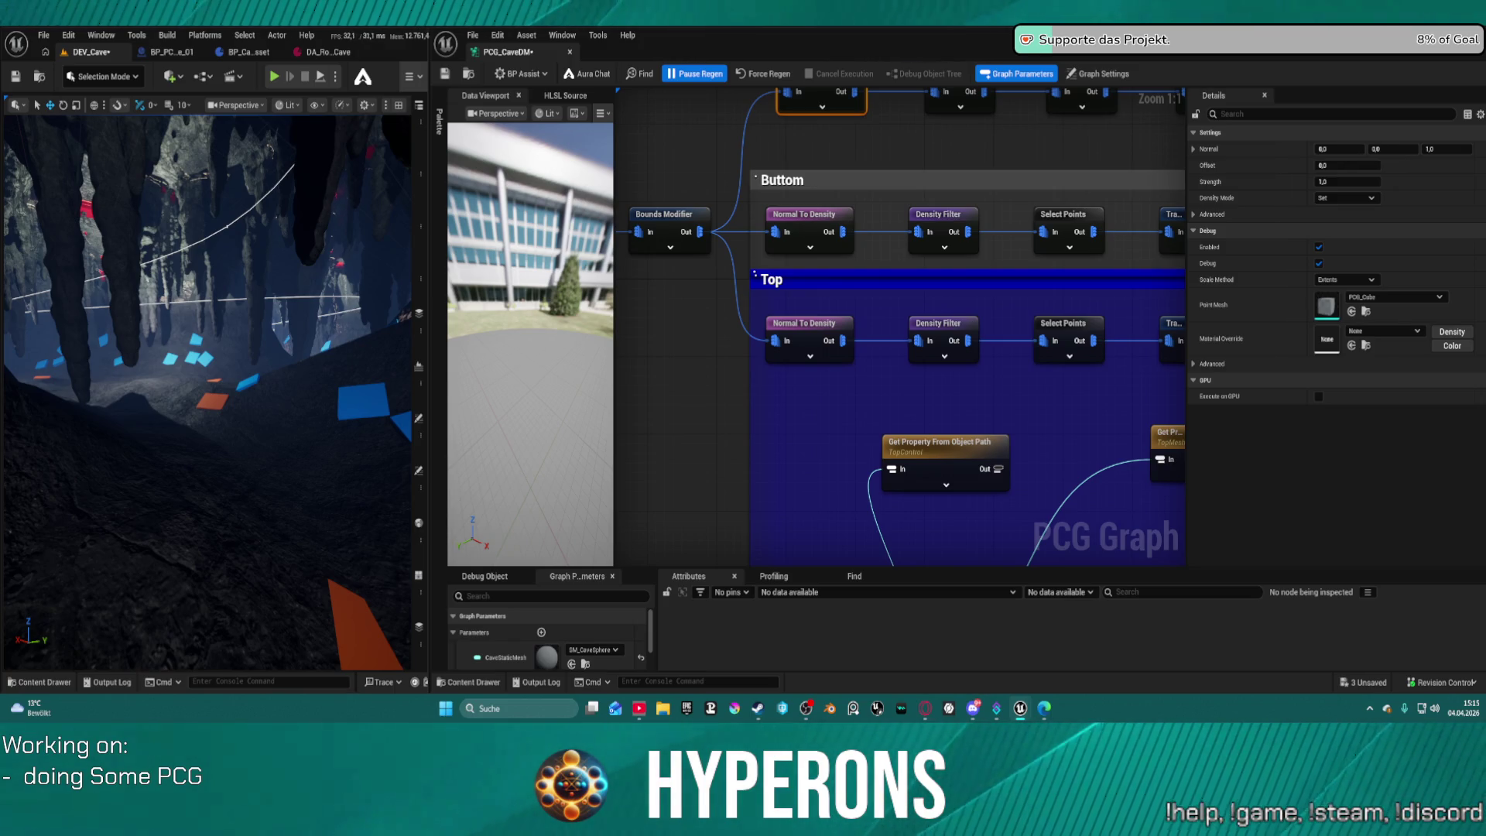
drag(770, 261, 607, 264)
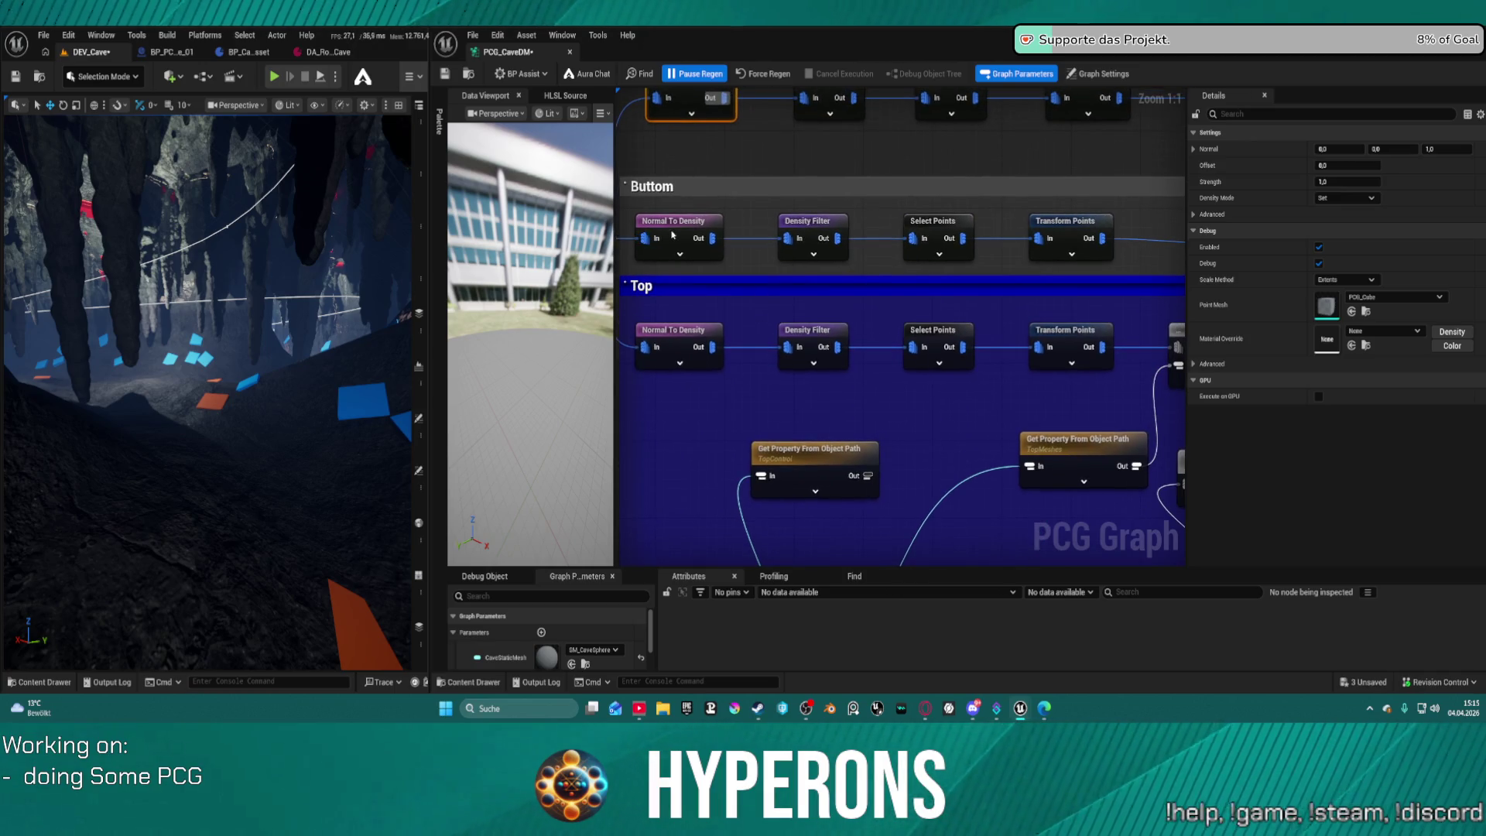
drag(703, 208, 897, 215)
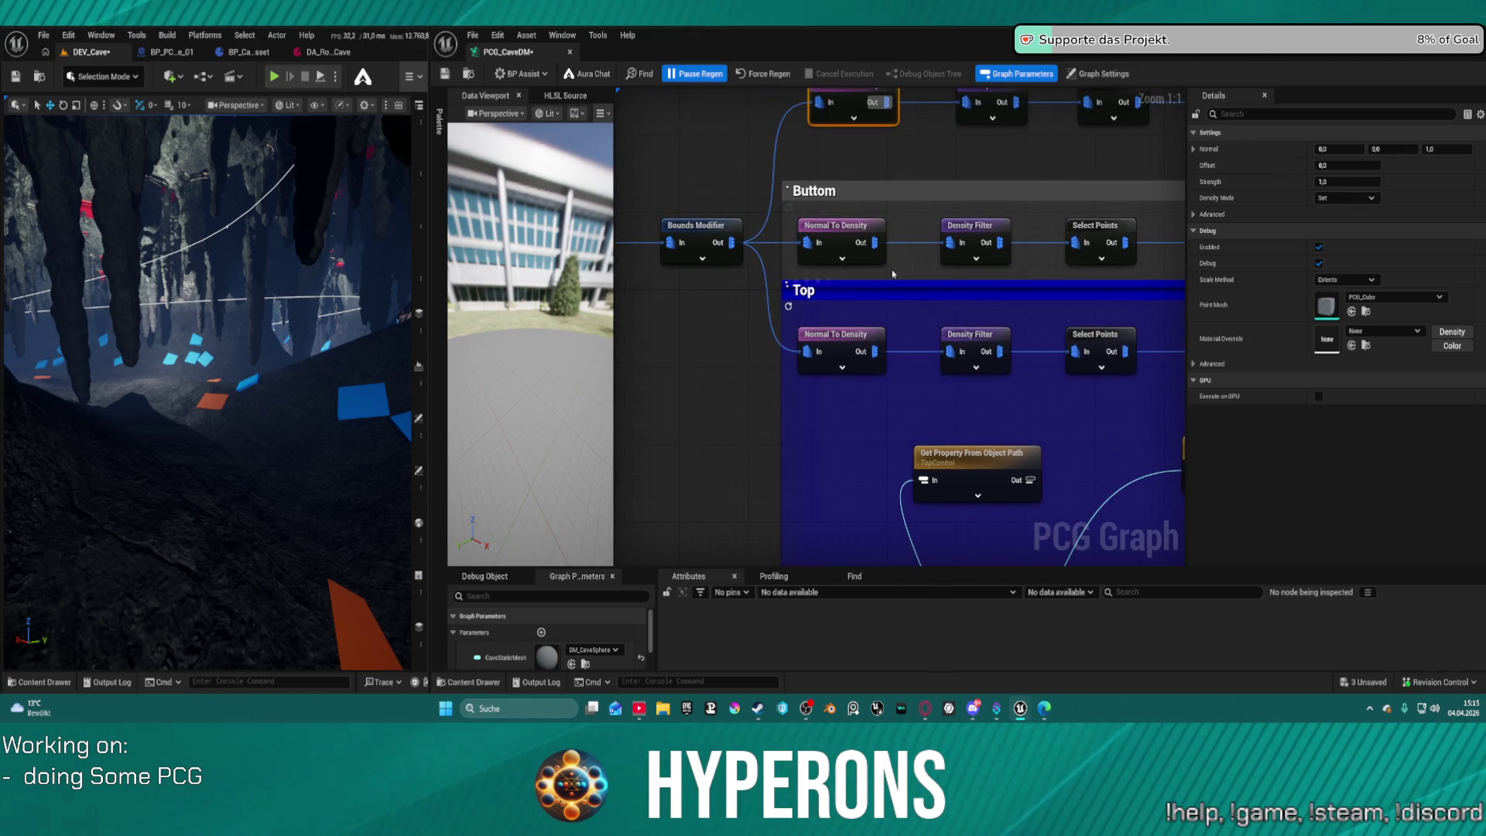
mouse_move(885, 145)
mouse_down()
mouse_move(707, 183)
mouse_move(736, 155)
mouse_move(843, 183)
mouse_up()
scroll(707, 184, down, 2)
scroll(774, 174, down, 1)
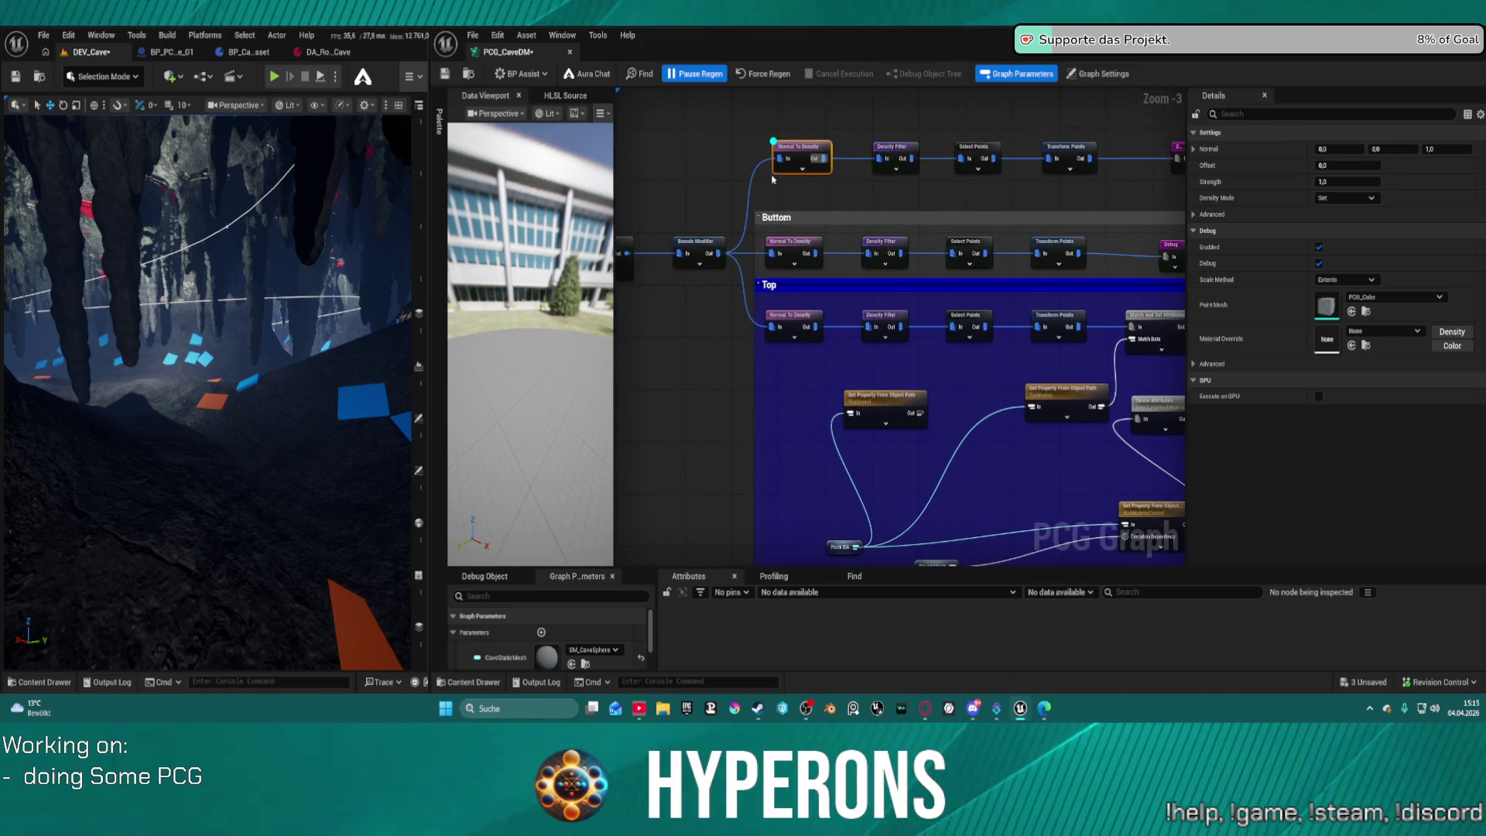
click(664, 250)
mouse_move(664, 250)
mouse_down()
mouse_move(650, 249)
mouse_move(916, 183)
mouse_up()
scroll(786, 207, down, 4)
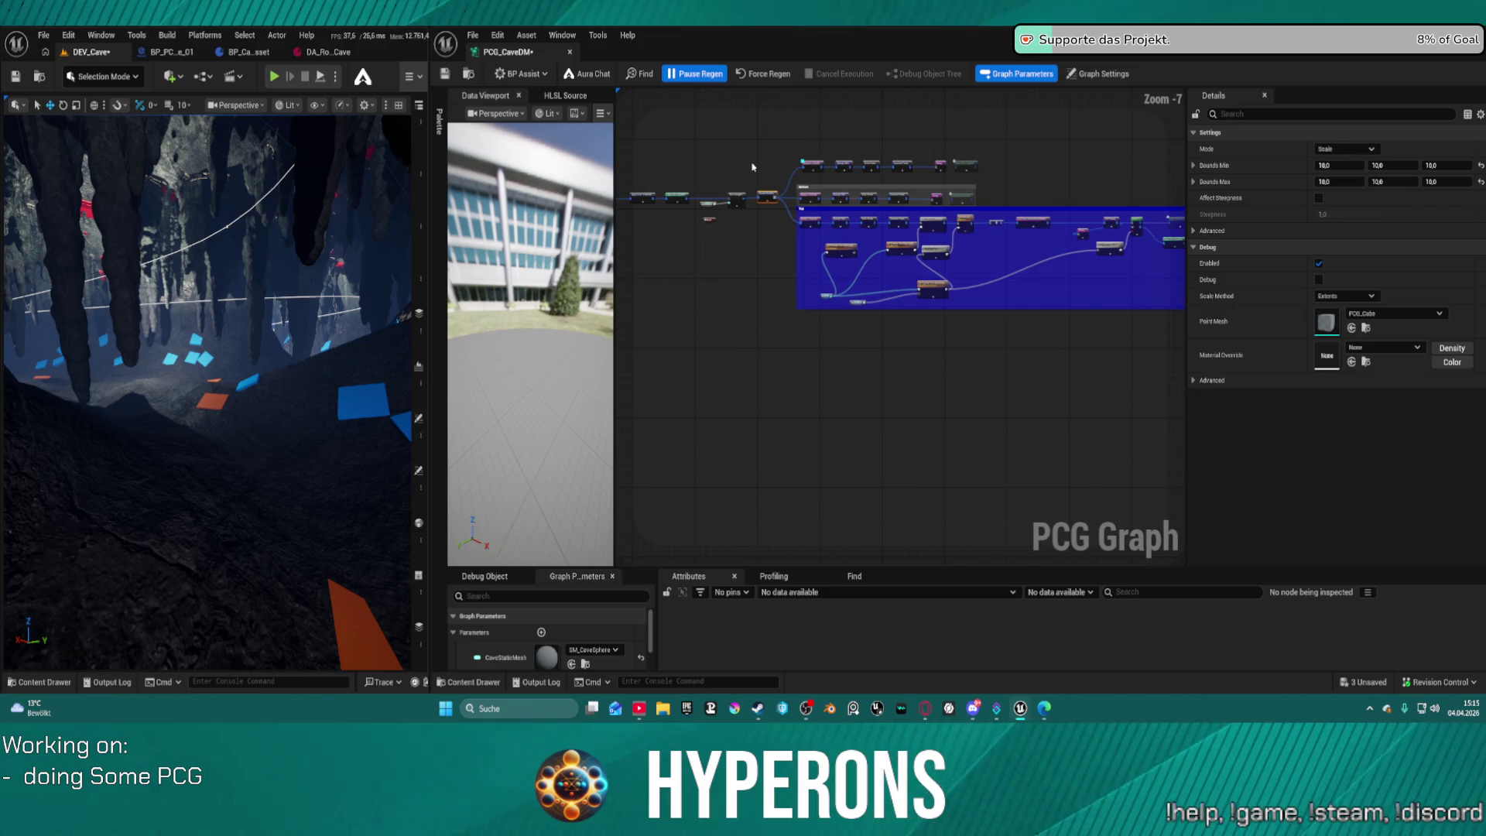
key(super+d)
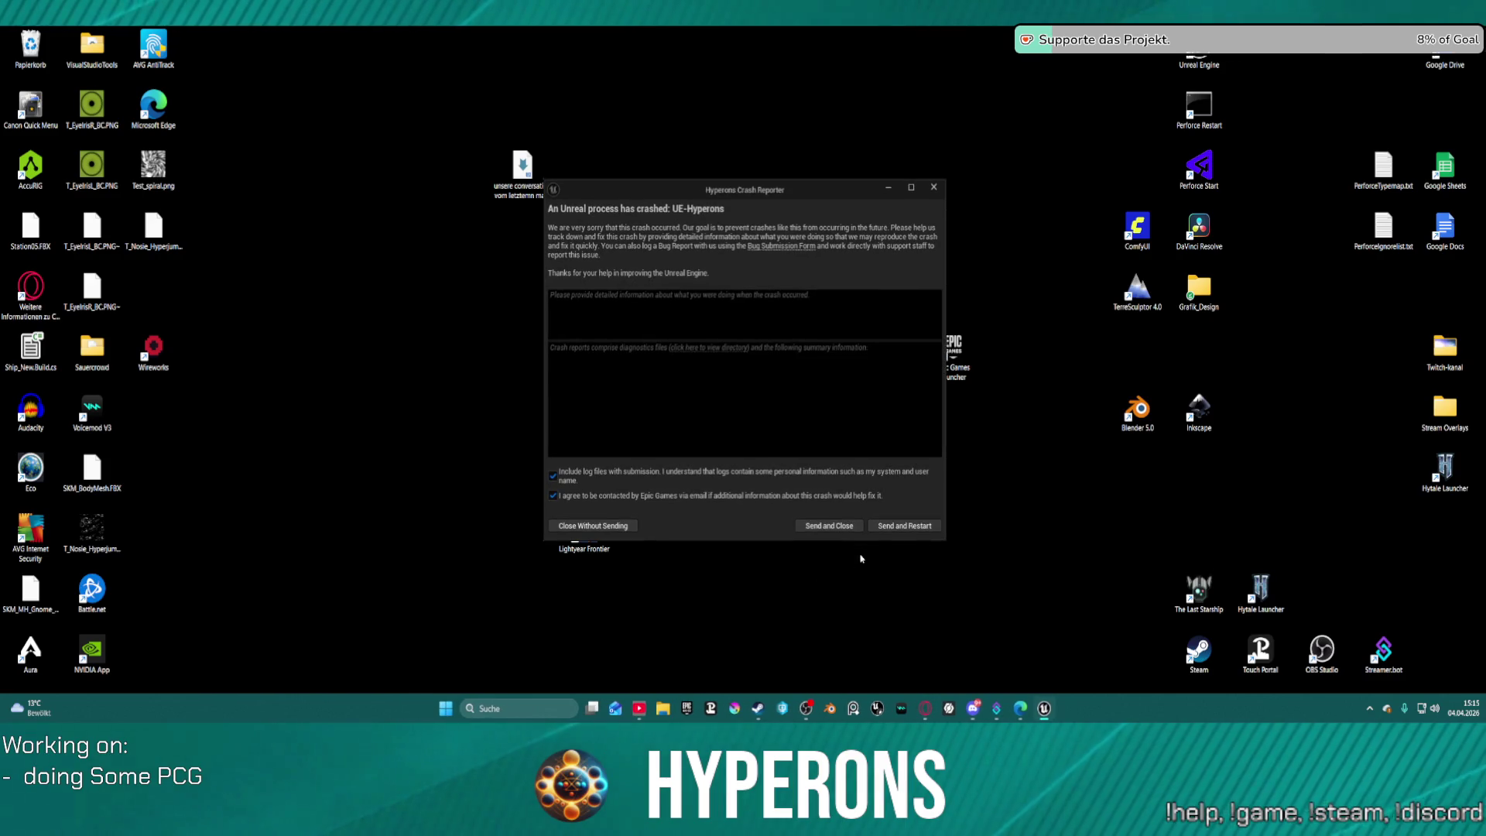
Send the crash report and restart Unreal Editor.
click(915, 527)
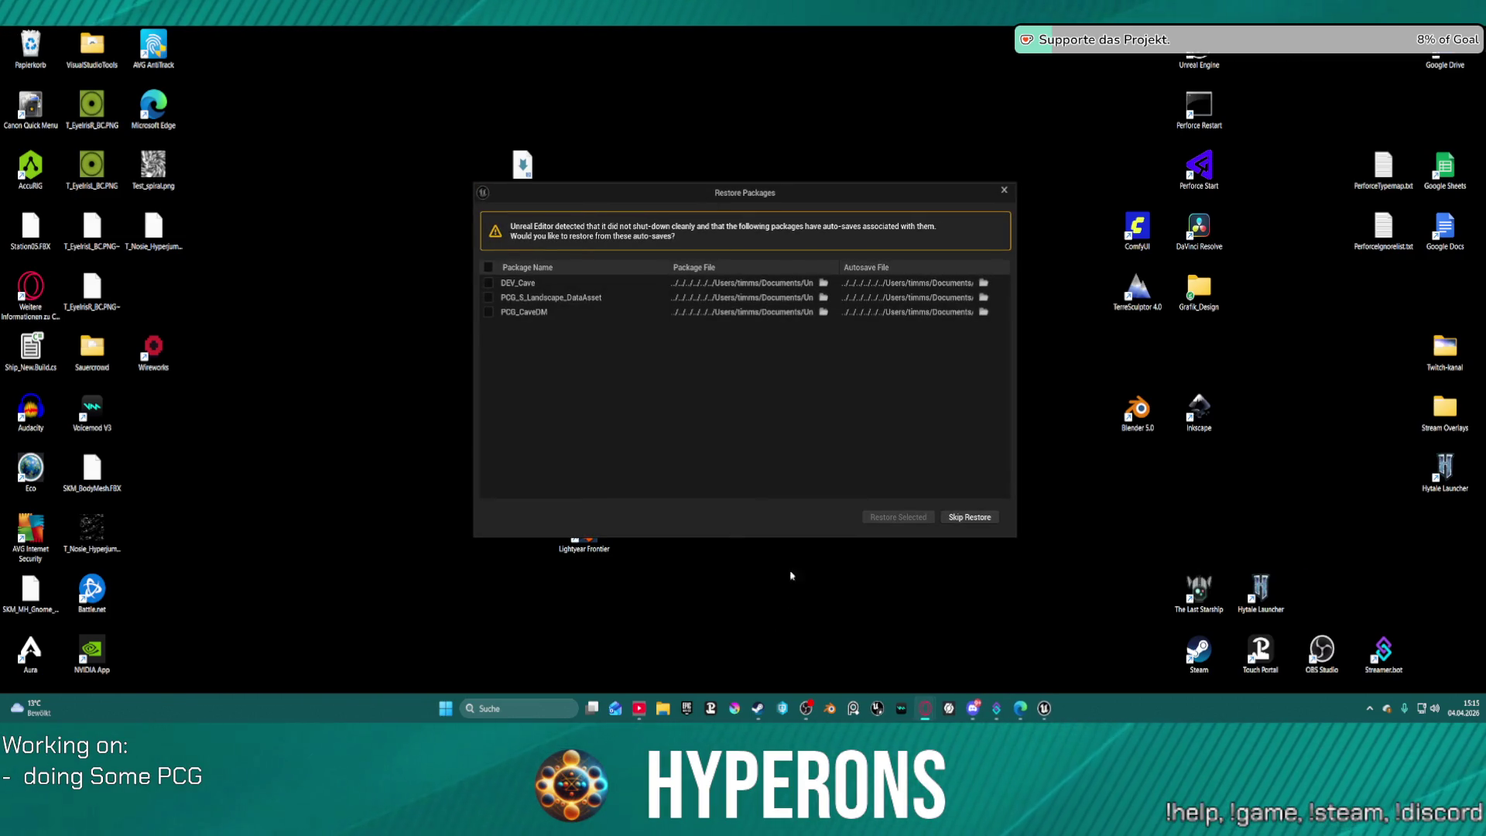
Restore all three autosaved packages: DEV_Cave, PCG_S_Landscape_DataAsset and PCG_CaveDM.
click(488, 267)
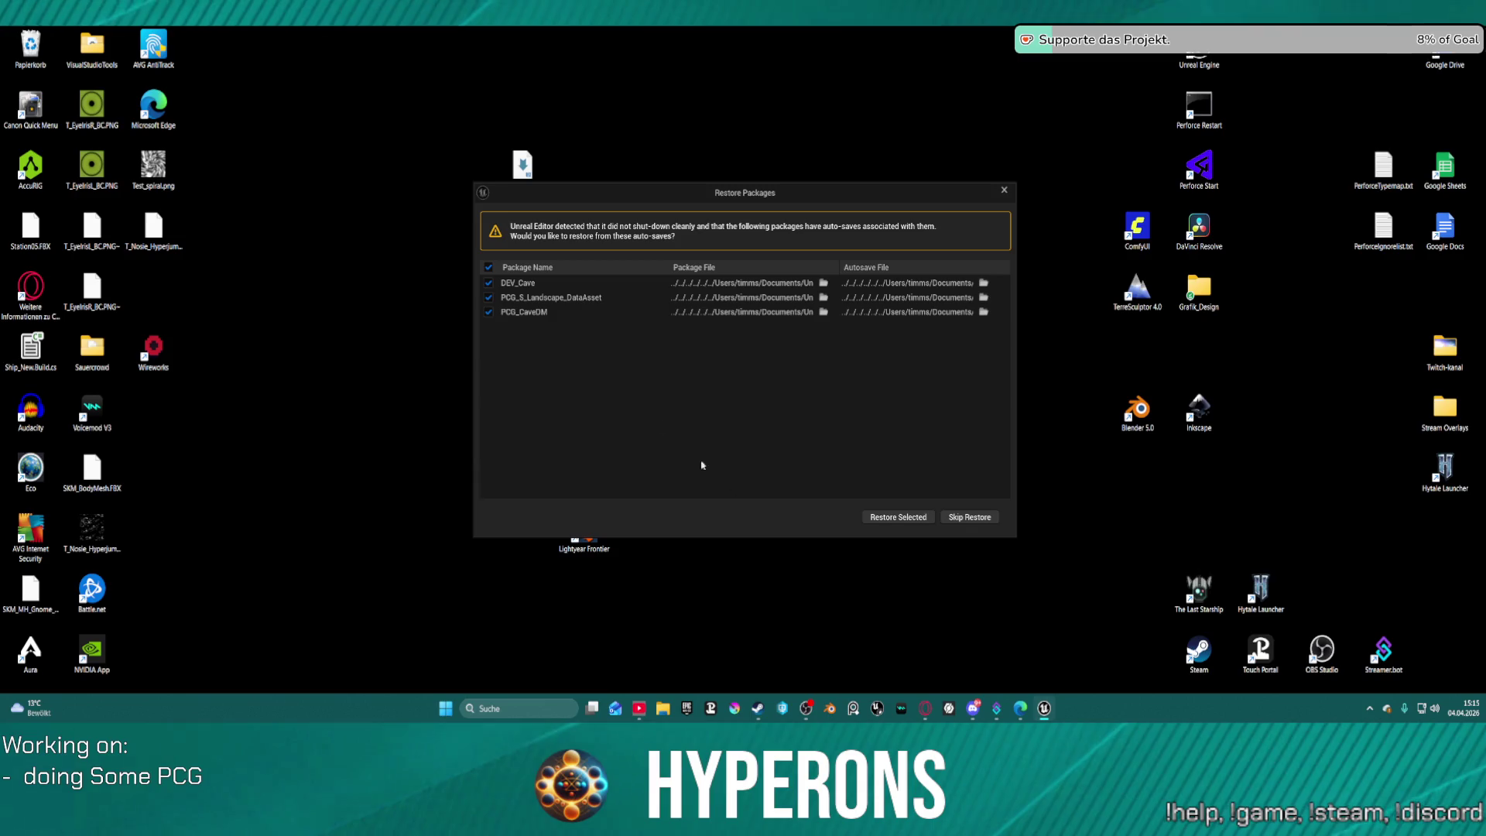
click(925, 517)
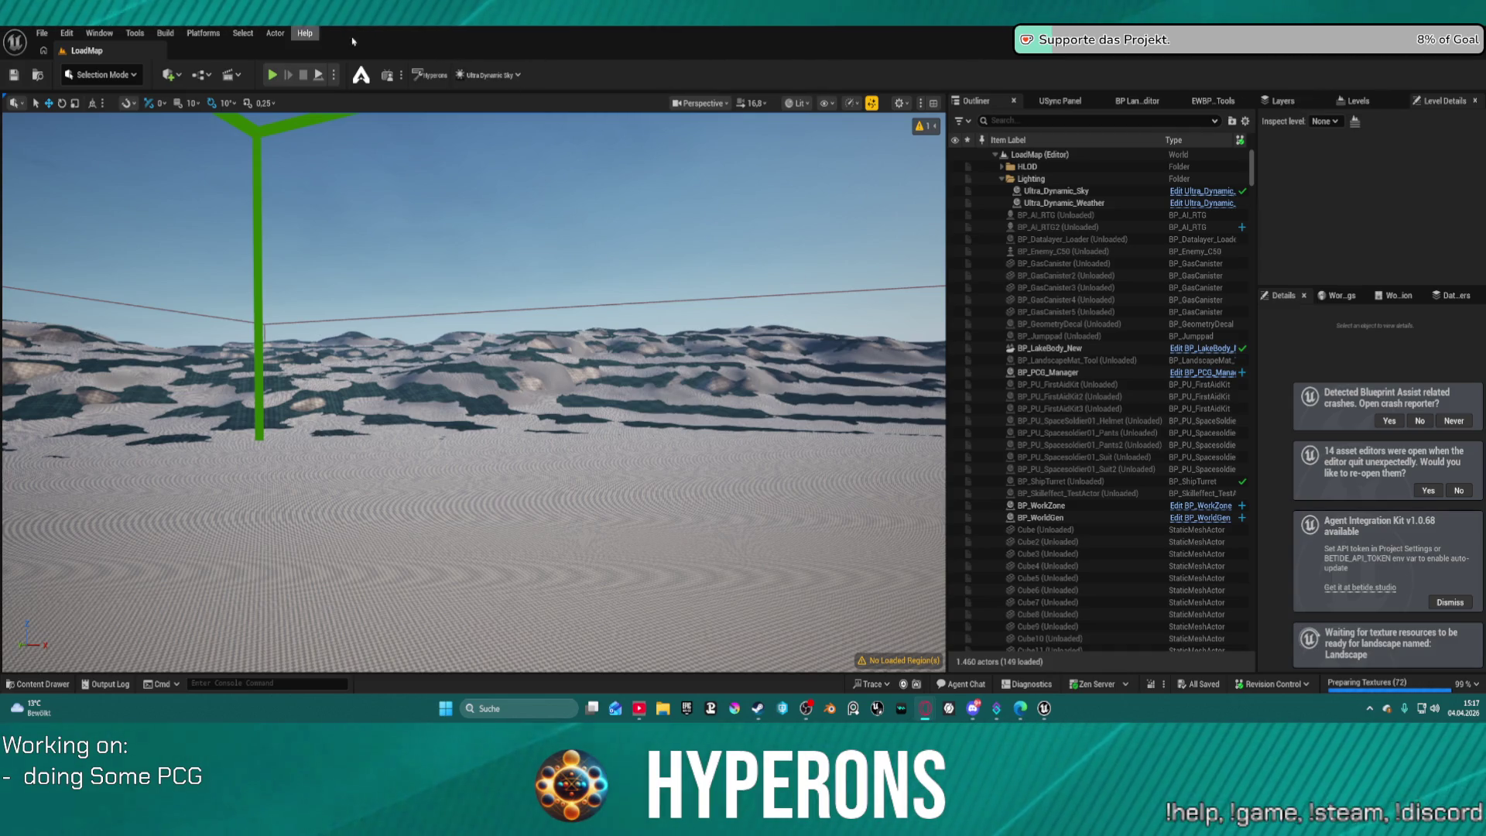
Once LoadMap finishes loading, bring up the File menu to reach recent levels.
click(41, 34)
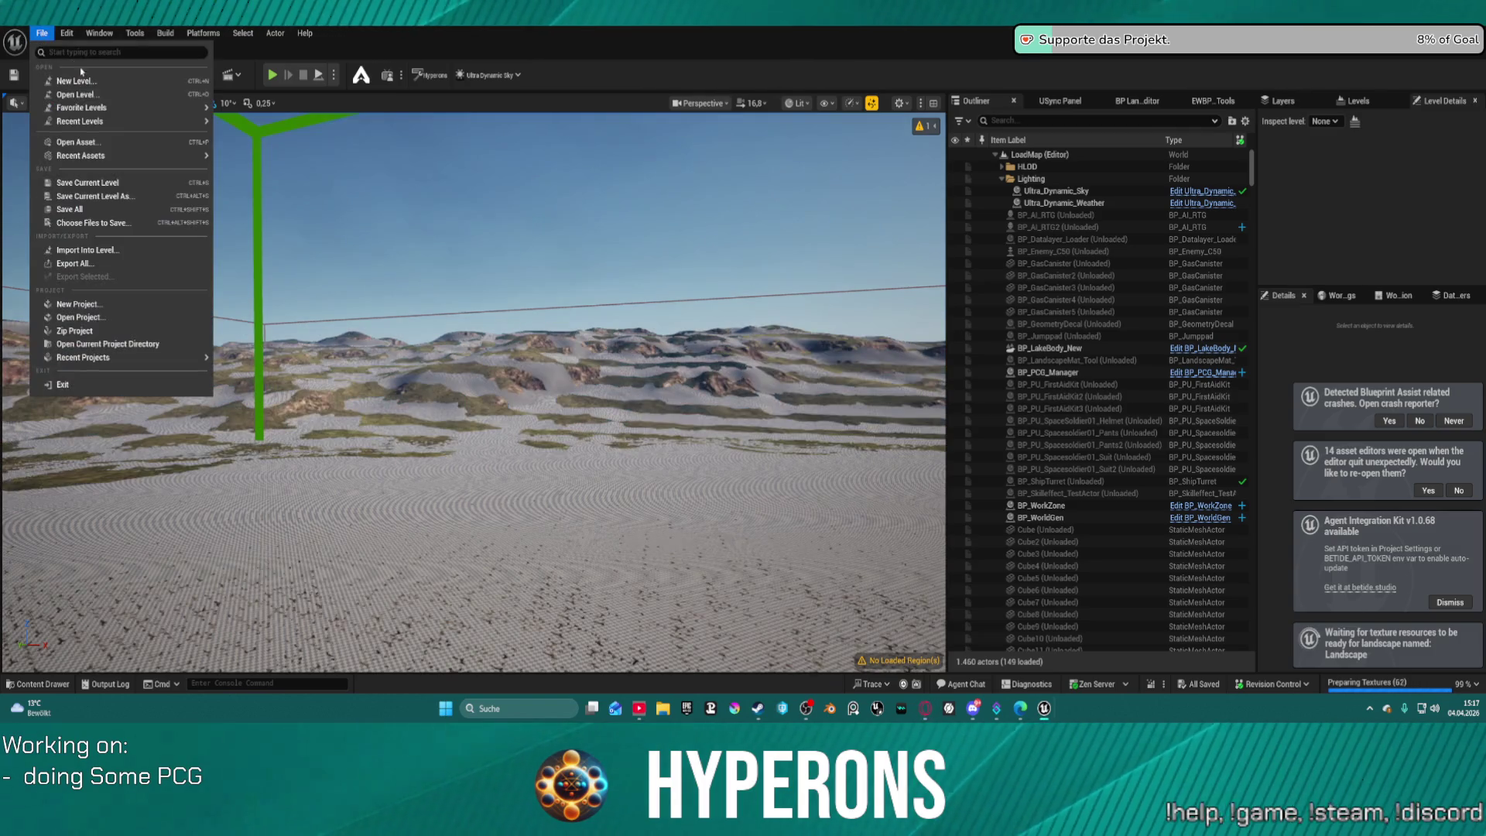
Reopen DEV_Cave from recent levels and fly around the floating cave island.
mouse_move(155, 122)
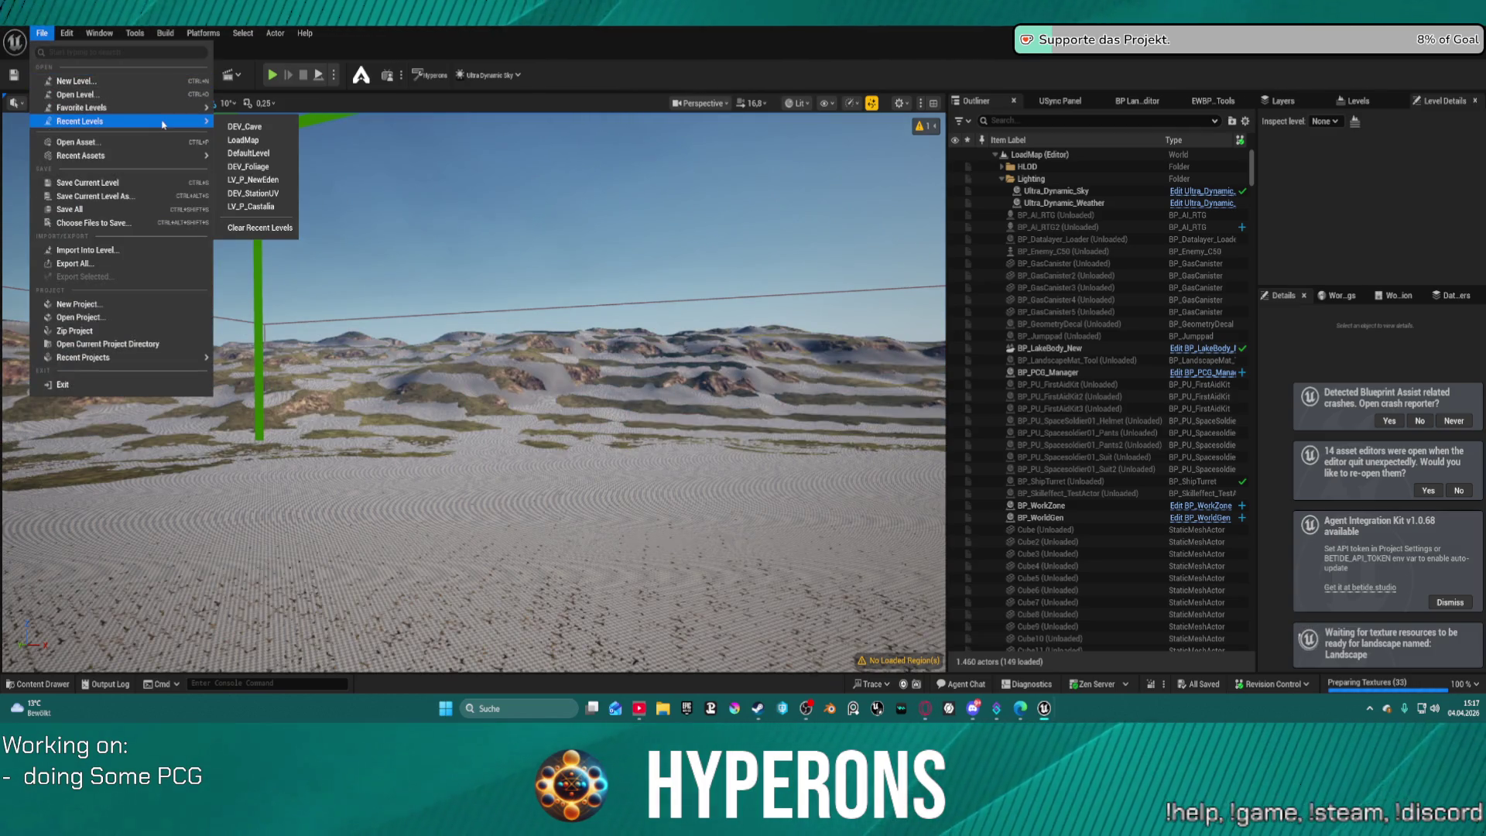
click(253, 128)
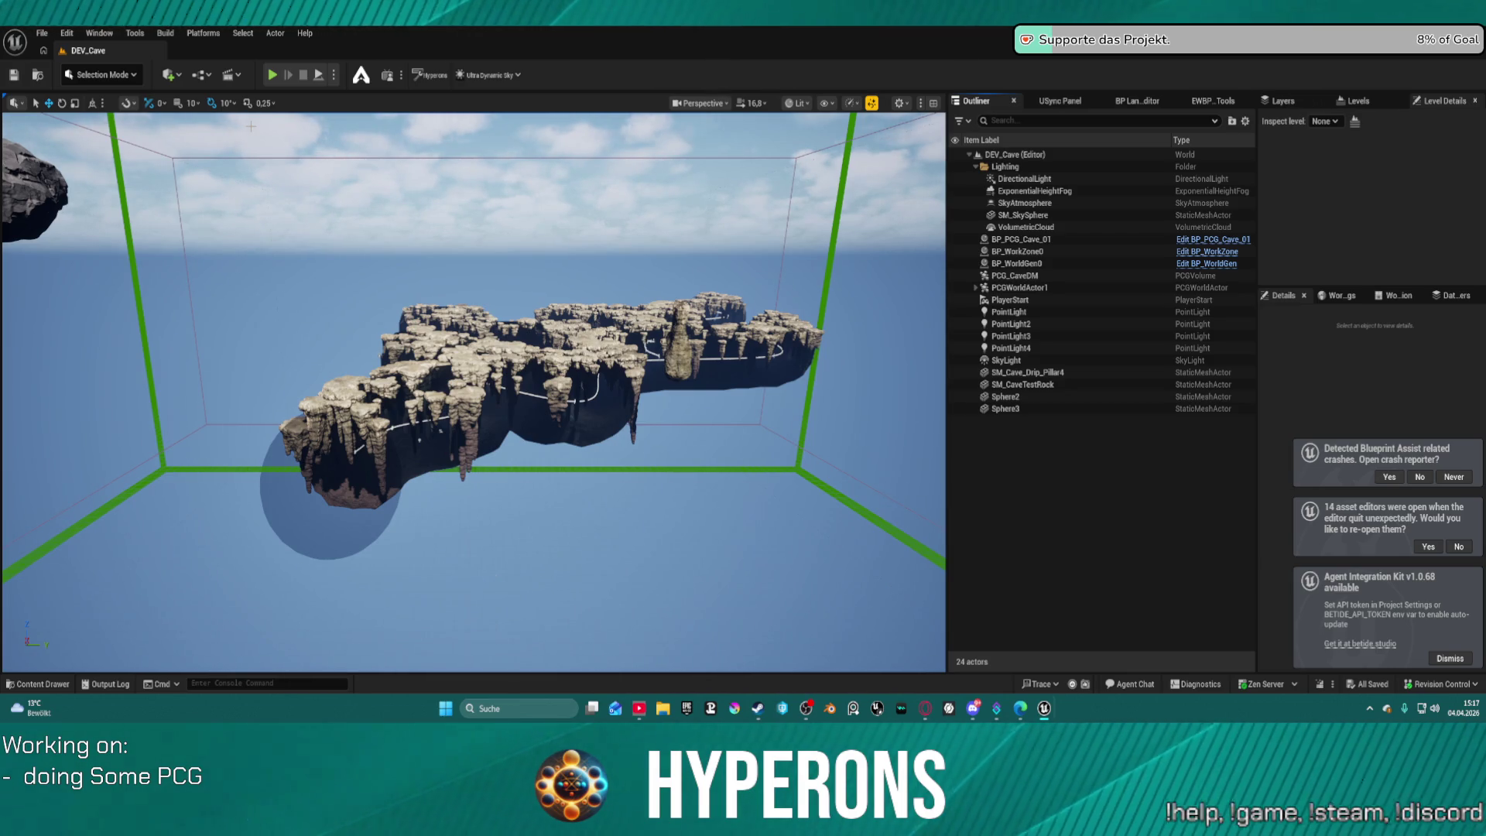
drag(251, 126, 348, 294)
mouse_move(474, 387)
mouse_down()
mouse_move(457, 364)
mouse_move(474, 387)
mouse_up()
drag(790, 347, 791, 347)
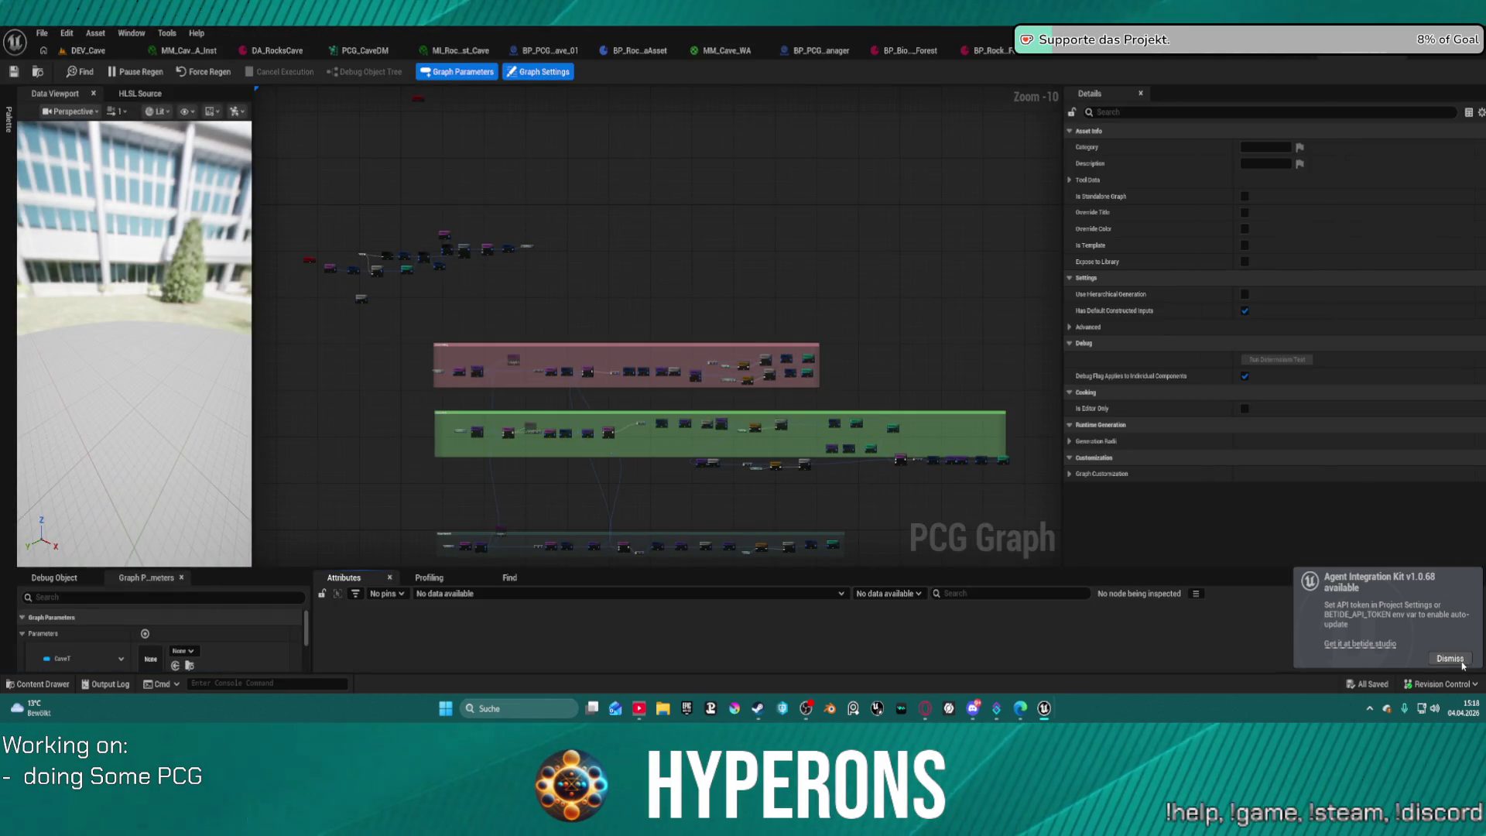
click(1450, 659)
drag(625, 312, 606, 232)
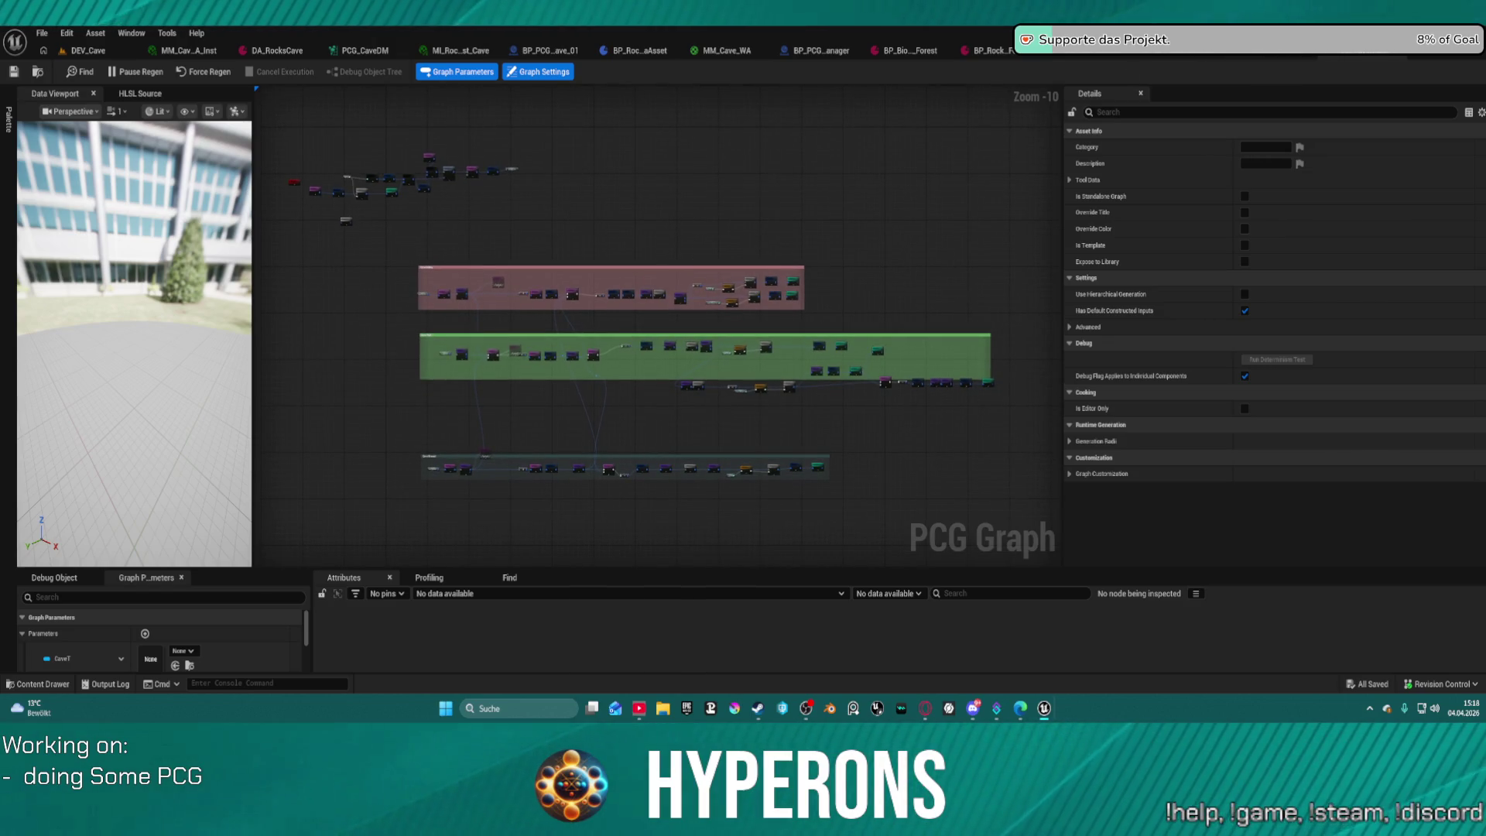
scroll(567, 355, up, 9)
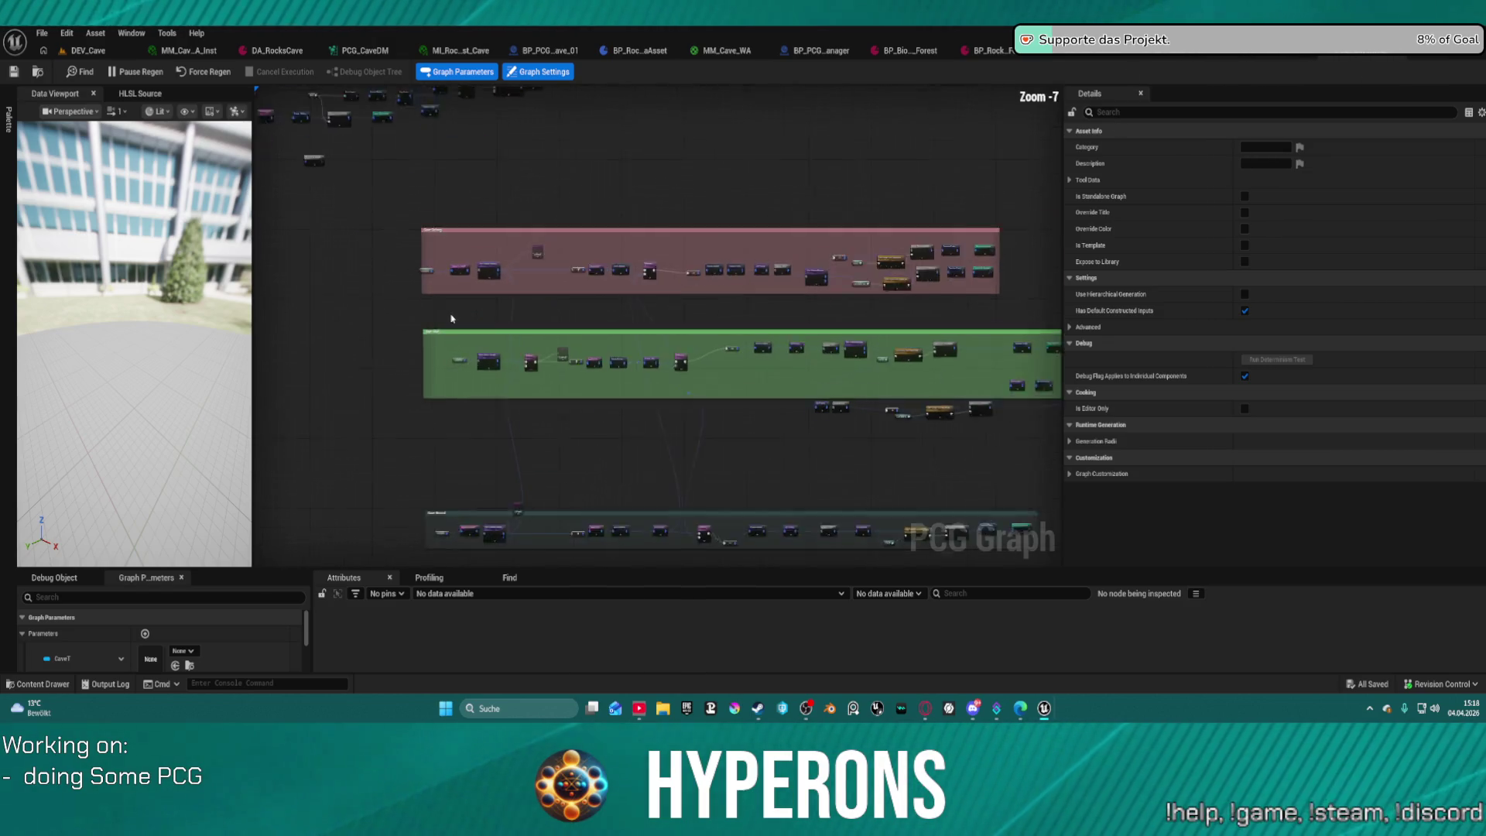
drag(503, 307, 717, 272)
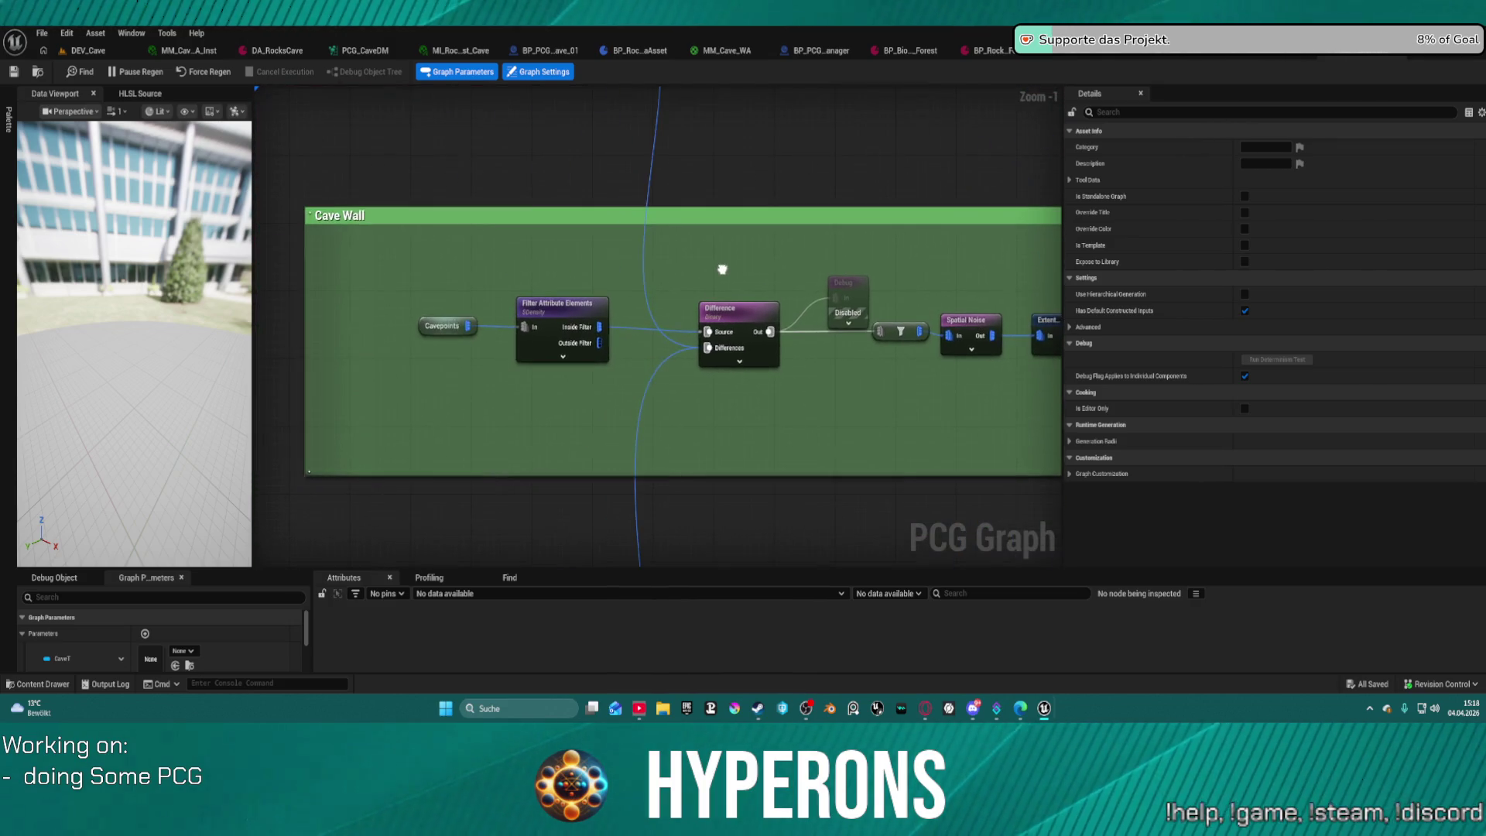
click(569, 341)
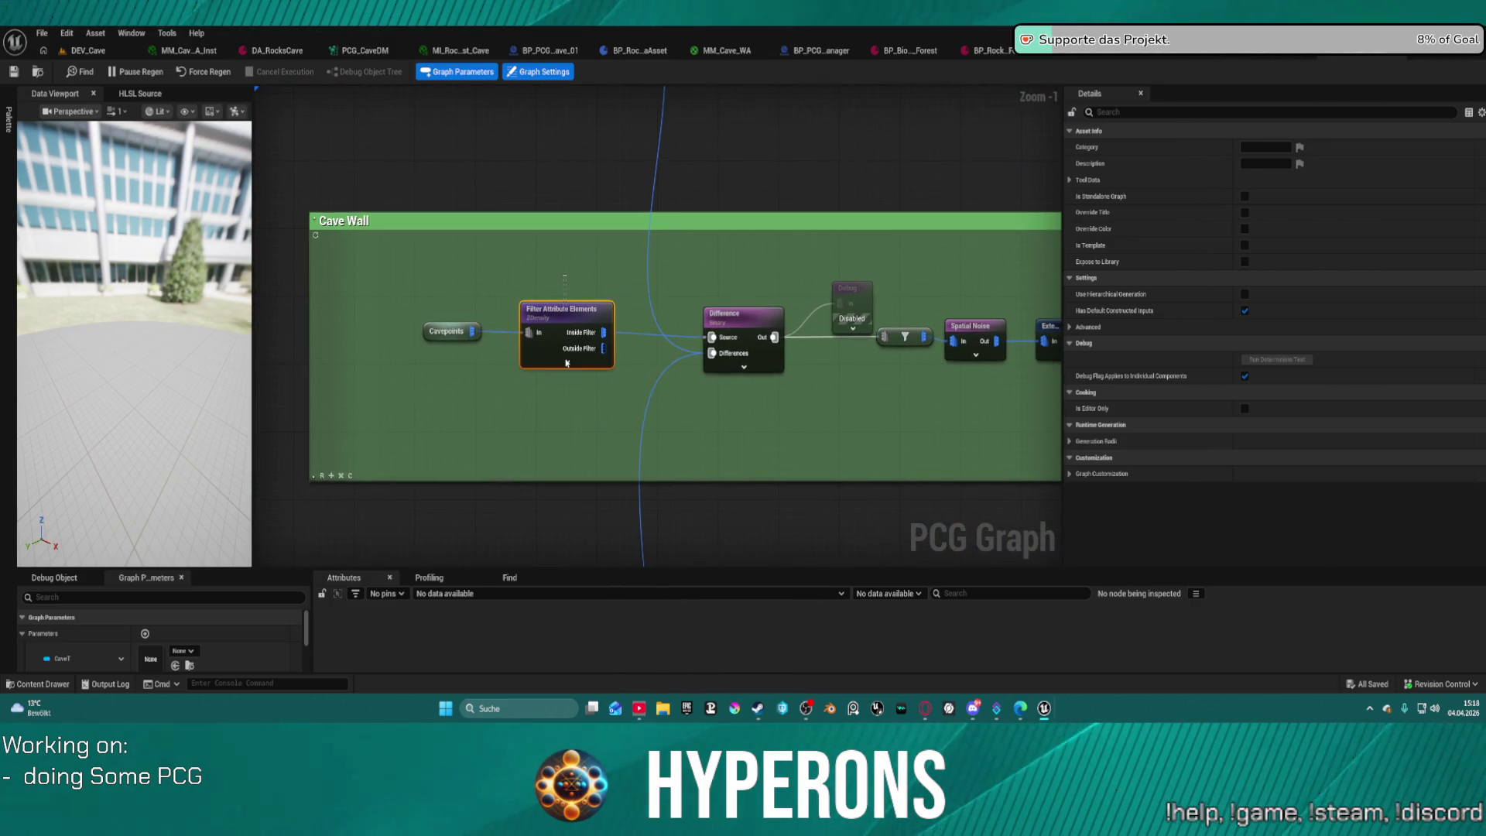
scroll(587, 295, down, 4)
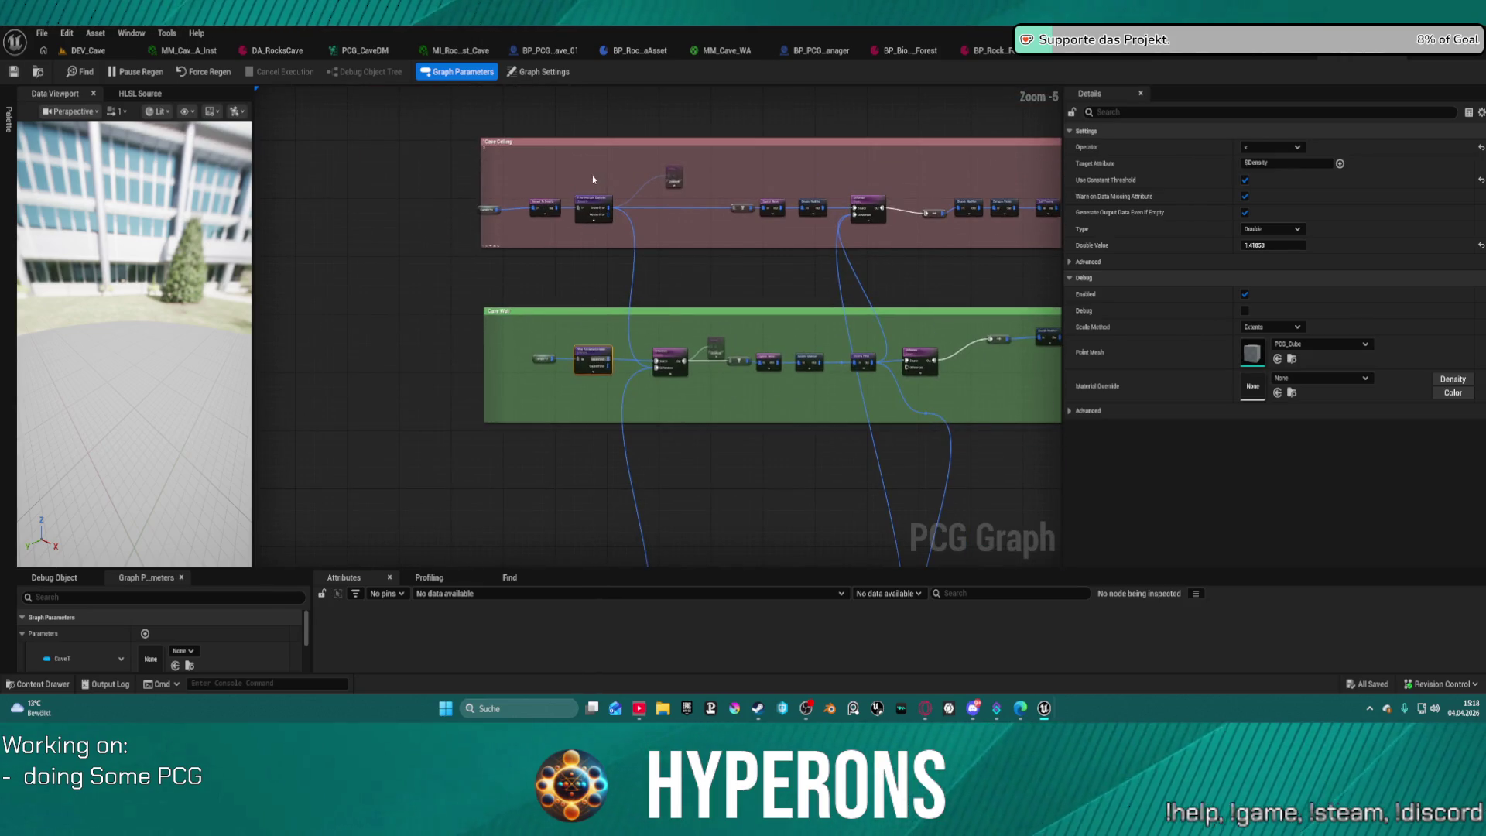
click(597, 203)
ctrl+click(585, 357)
drag(540, 497, 582, 353)
ctrl+click(586, 399)
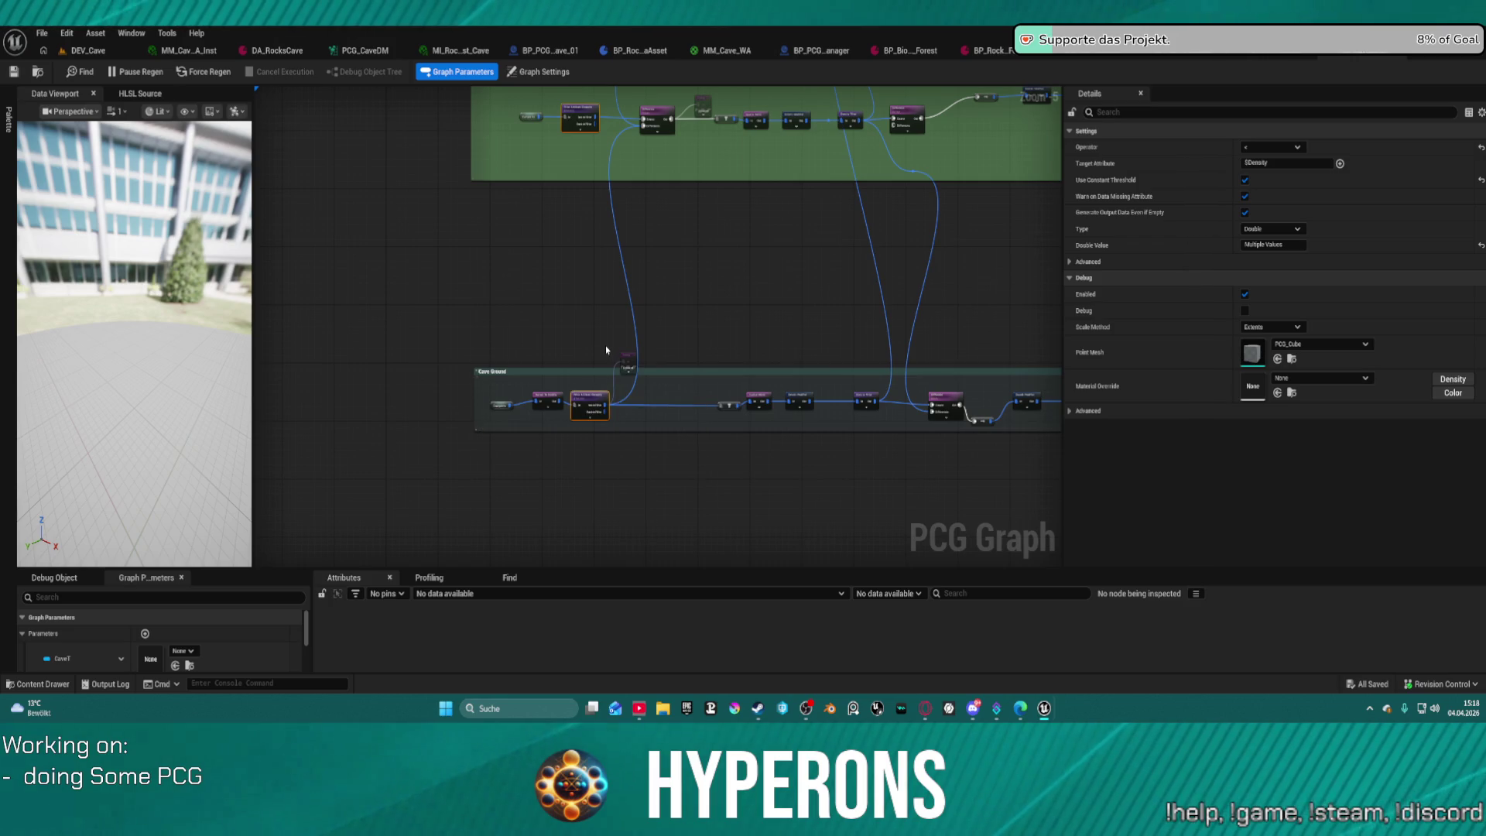
scroll(544, 417, up, 4)
mouse_move(564, 312)
mouse_down()
mouse_move(569, 70)
mouse_move(577, 504)
mouse_move(614, 286)
mouse_up()
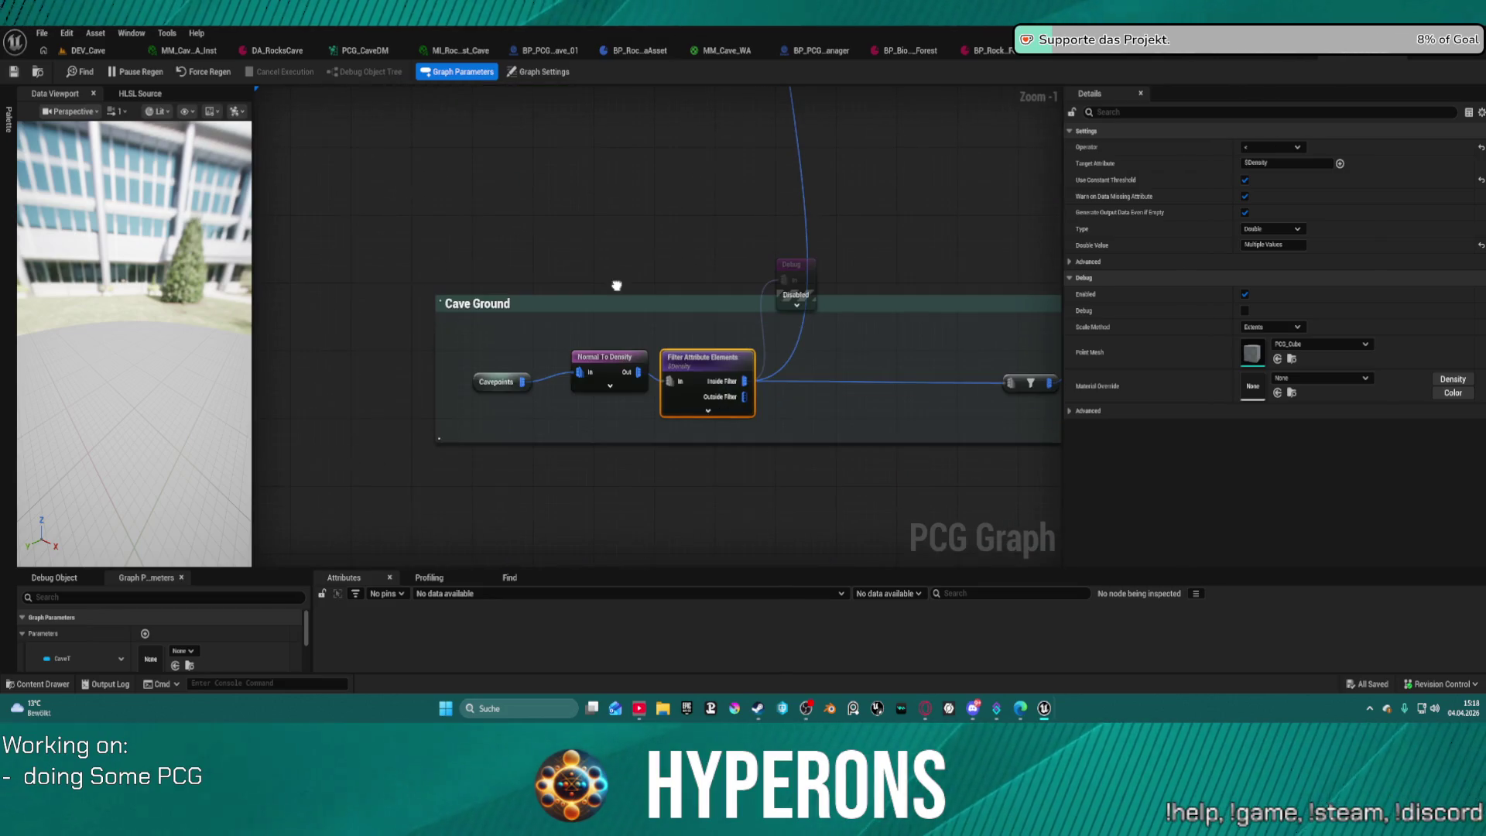
click(614, 358)
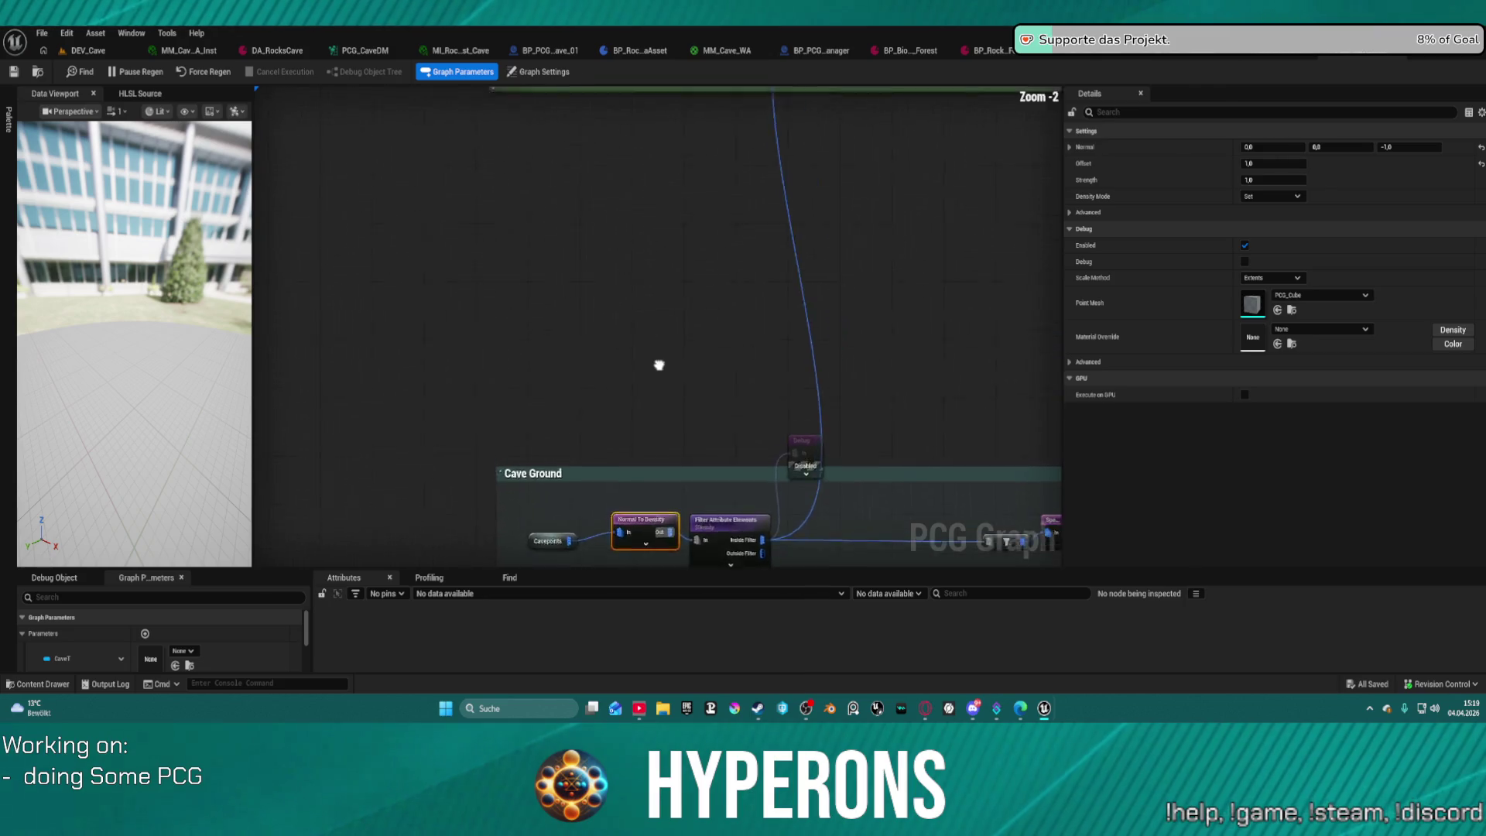
scroll(660, 355, down, 4)
scroll(627, 405, up, 2)
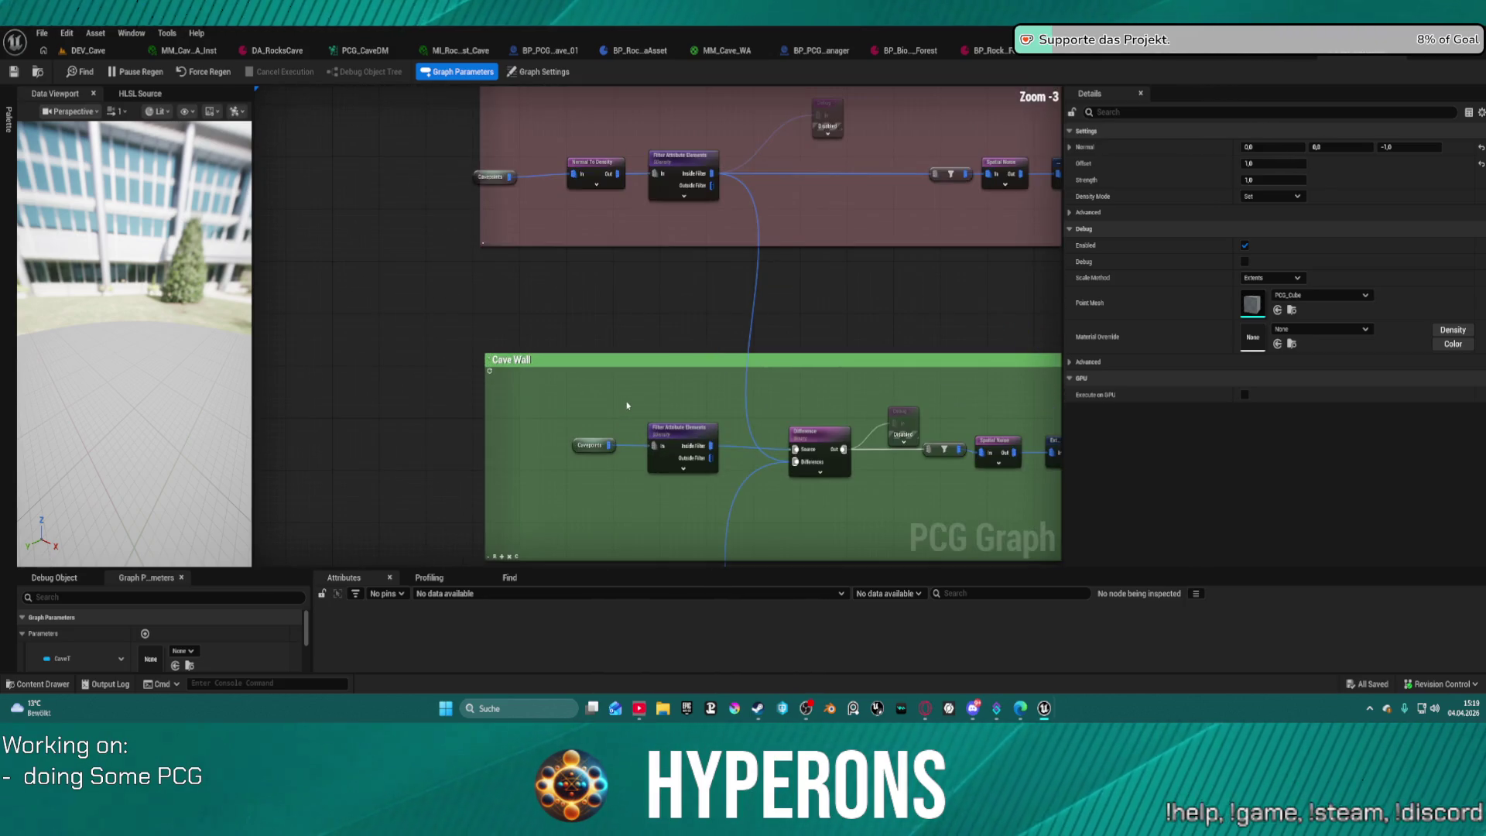
scroll(669, 320, up, 1)
scroll(677, 322, down, 1)
click(590, 184)
drag(689, 424, 650, 212)
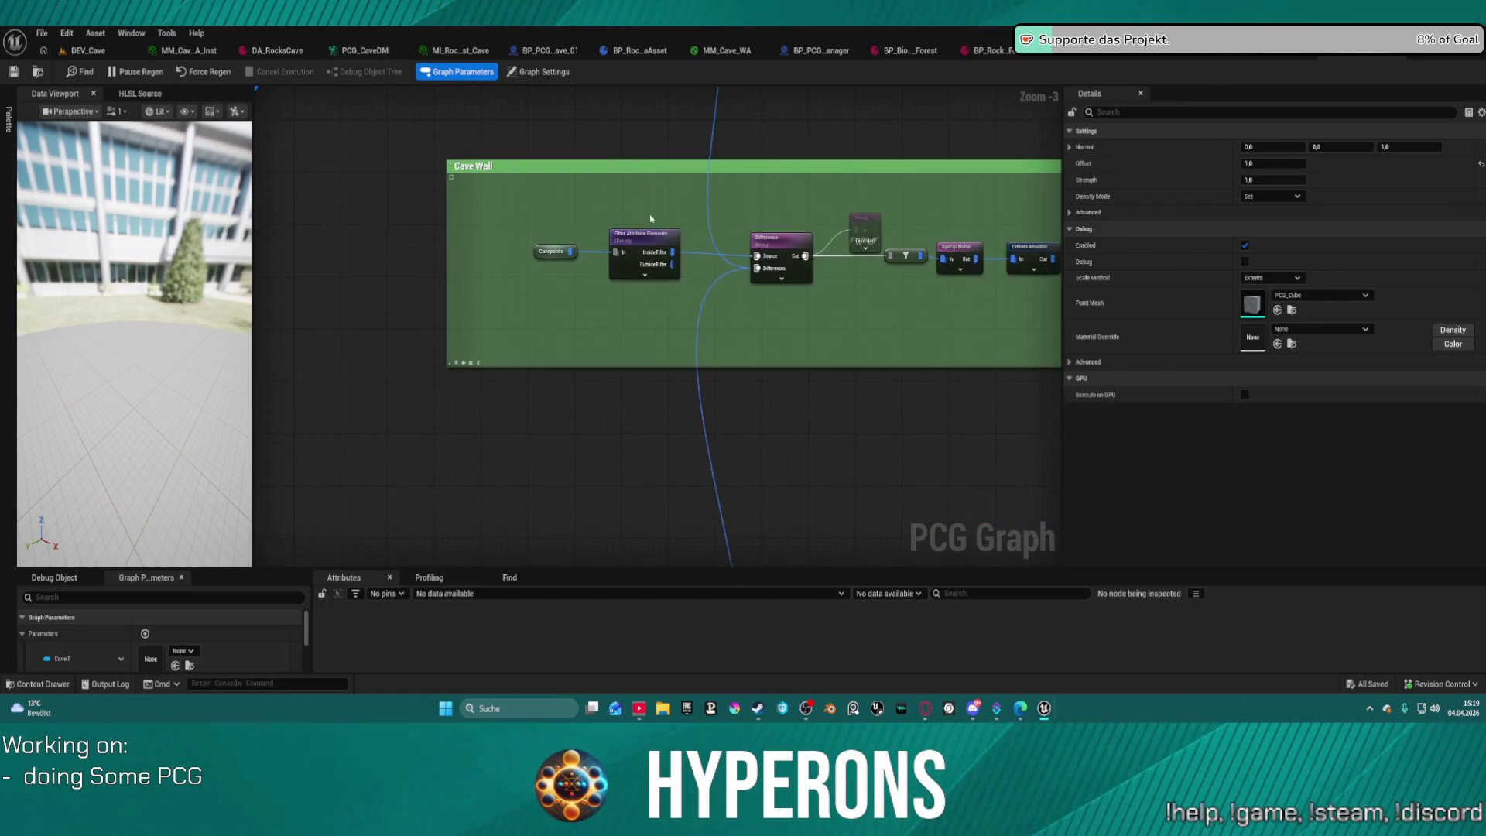
click(642, 243)
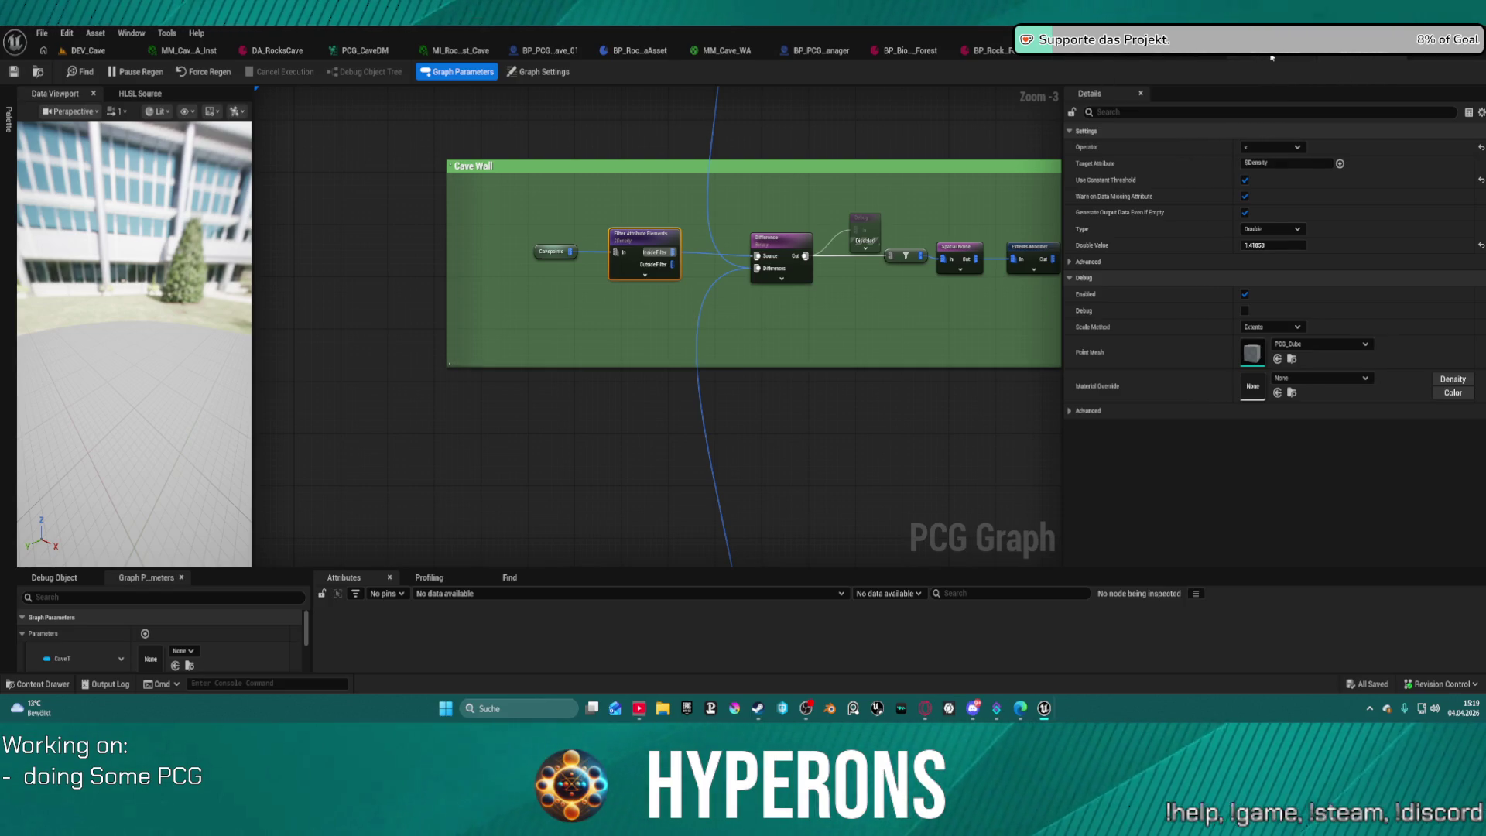
click(1272, 57)
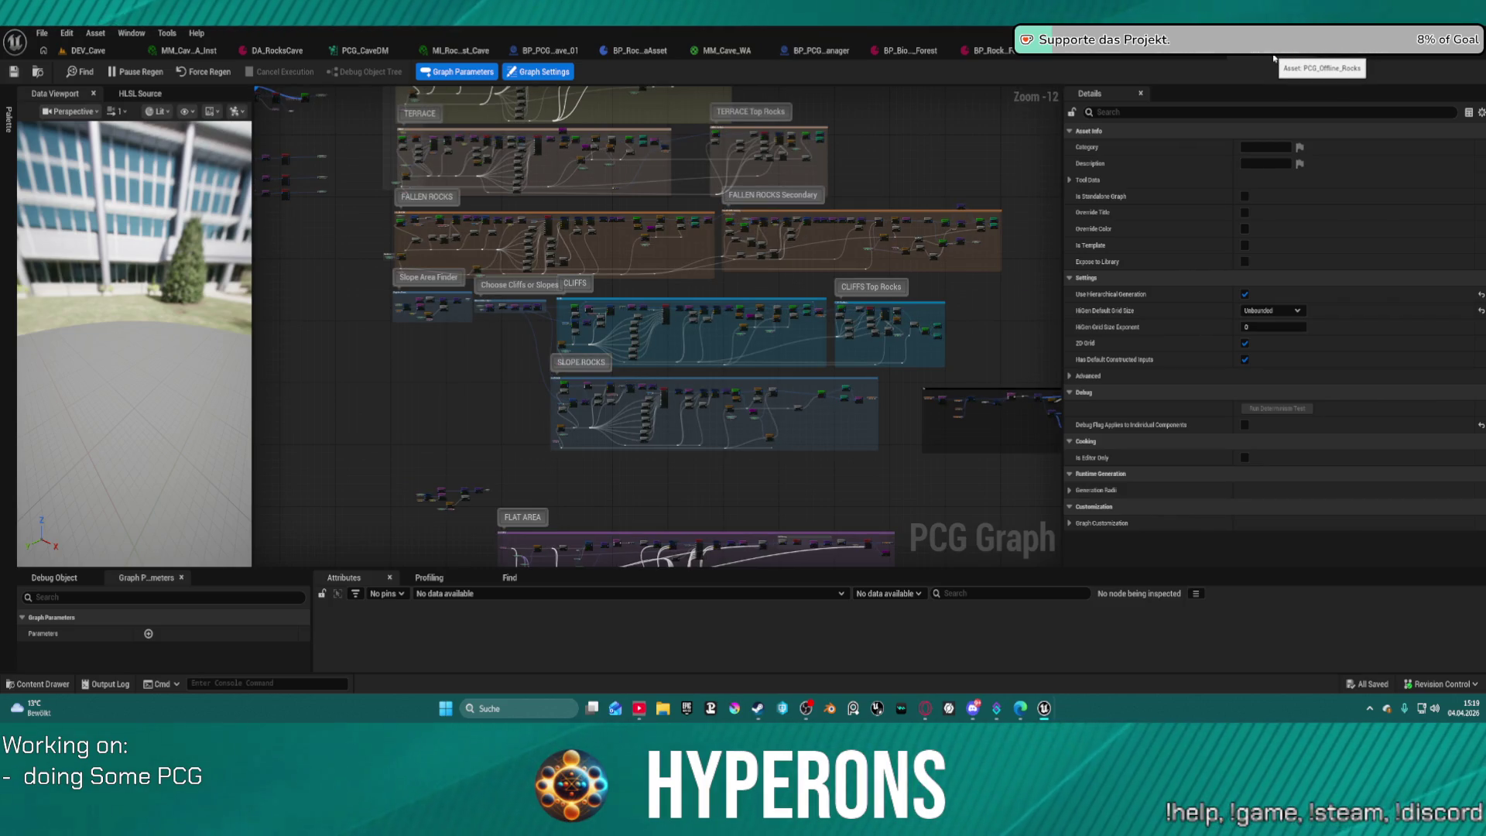
Close the PCG_Offline_Rocks graph and switch to the SM_Cave_Dripstone8 mesh editor.
click(1274, 58)
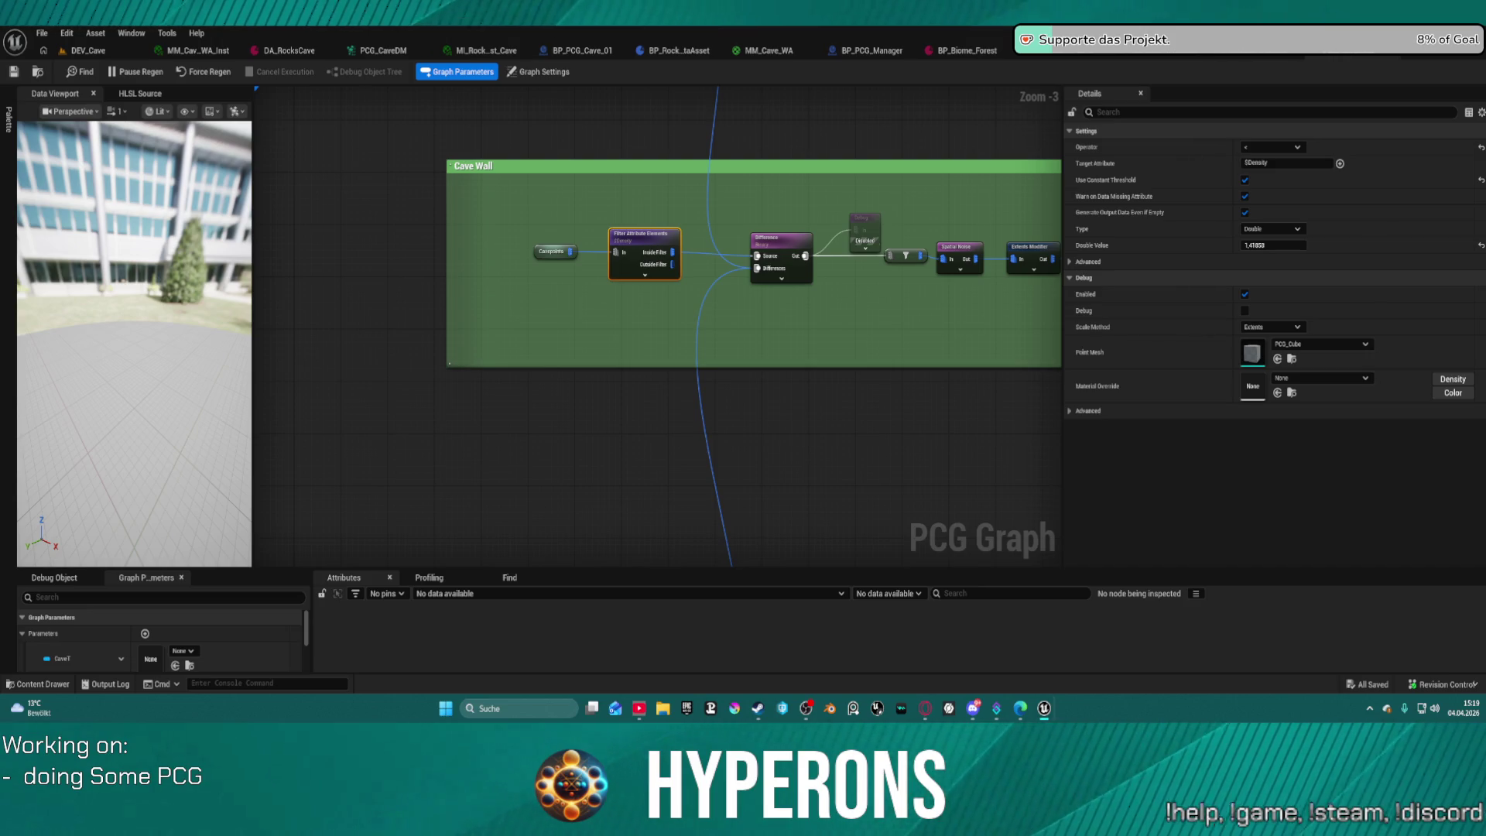
drag(774, 116, 715, 52)
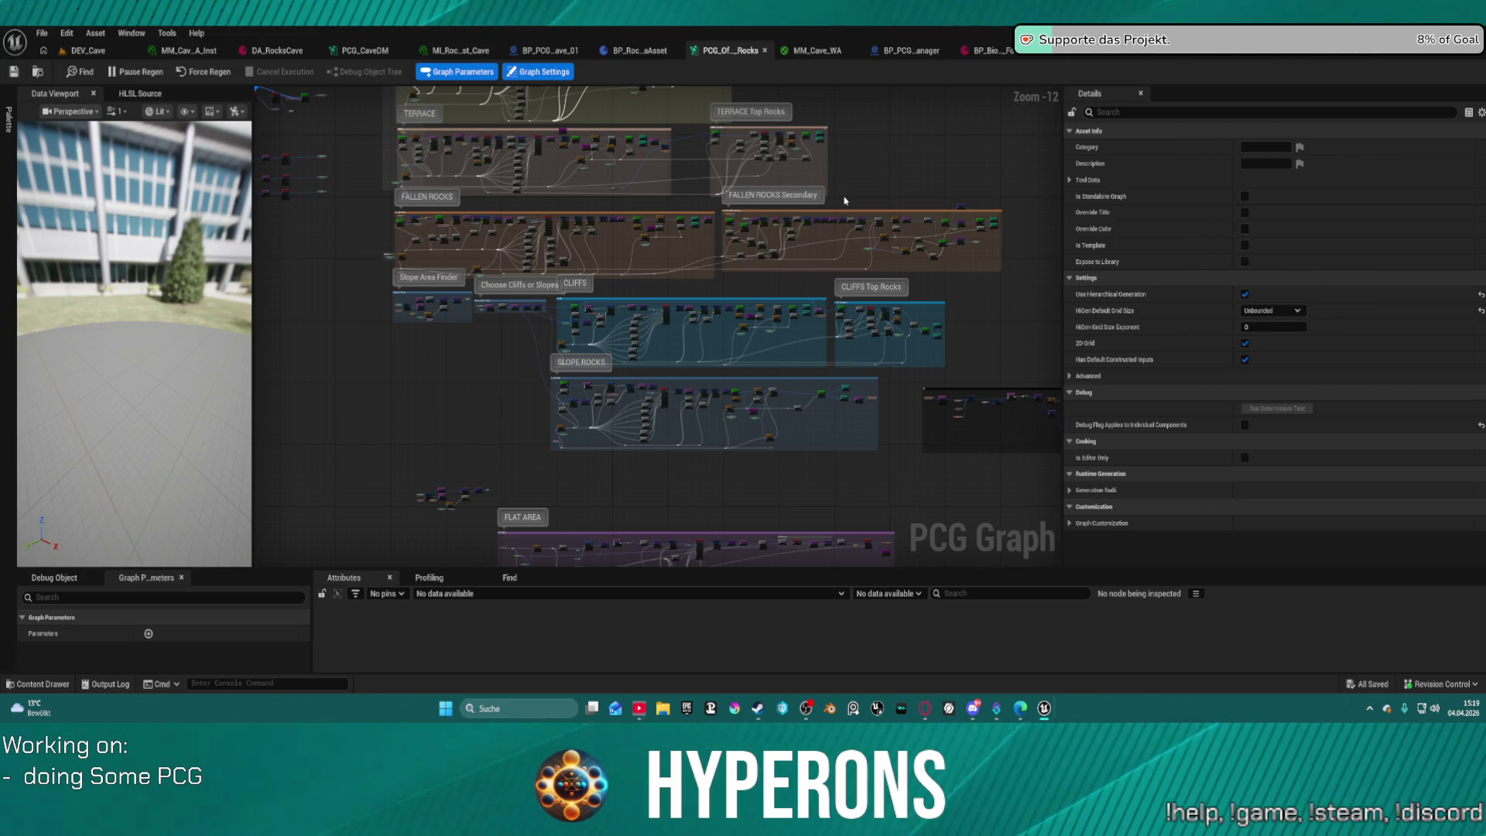
scroll(845, 200, up, 2)
scroll(844, 200, down, 1)
mouse_move(675, 442)
mouse_down()
mouse_move(627, 286)
mouse_move(643, 116)
mouse_move(706, 301)
mouse_move(708, 549)
mouse_move(691, 497)
mouse_up()
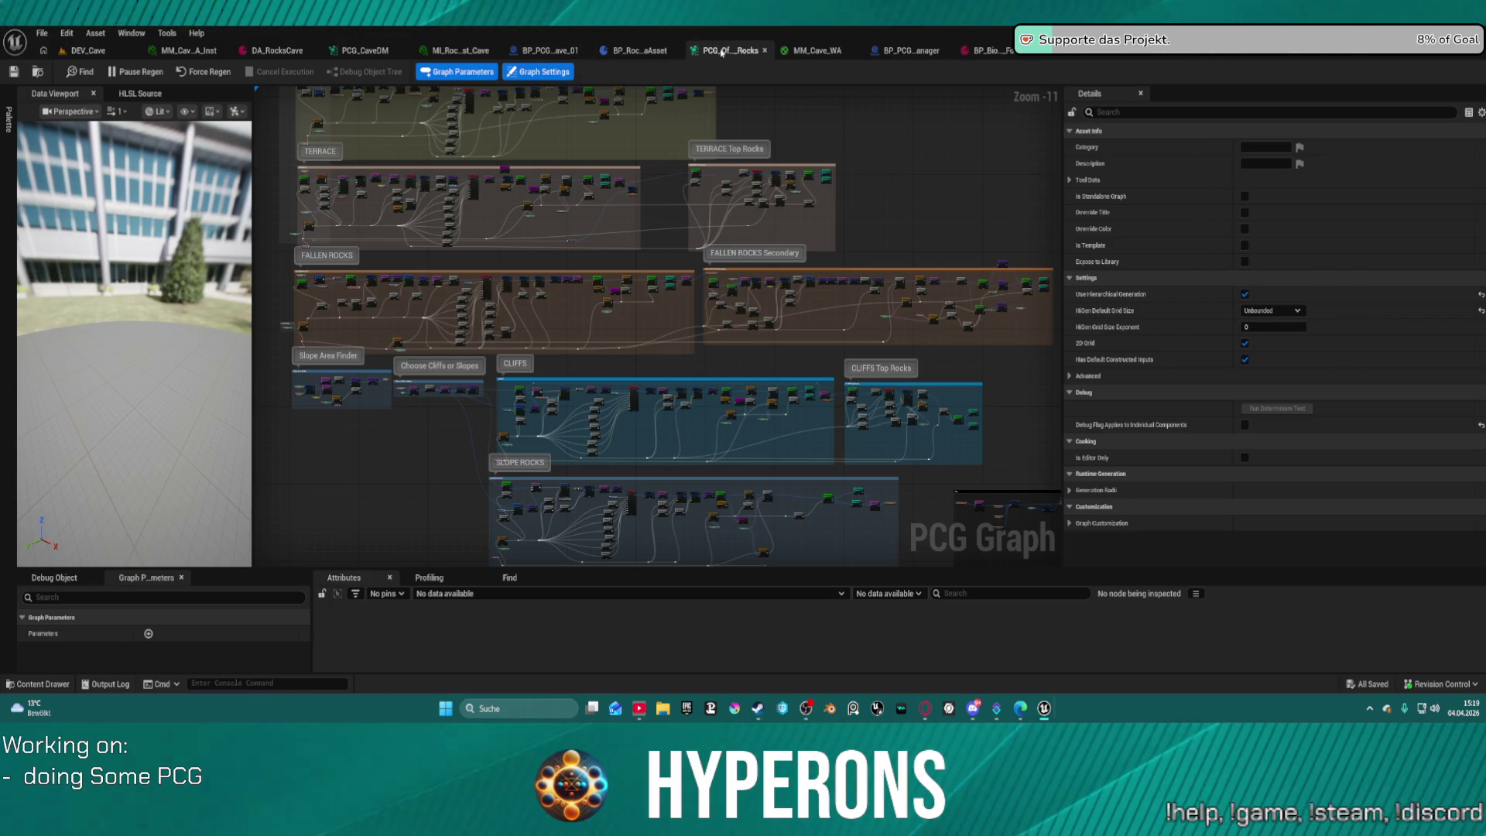
click(765, 51)
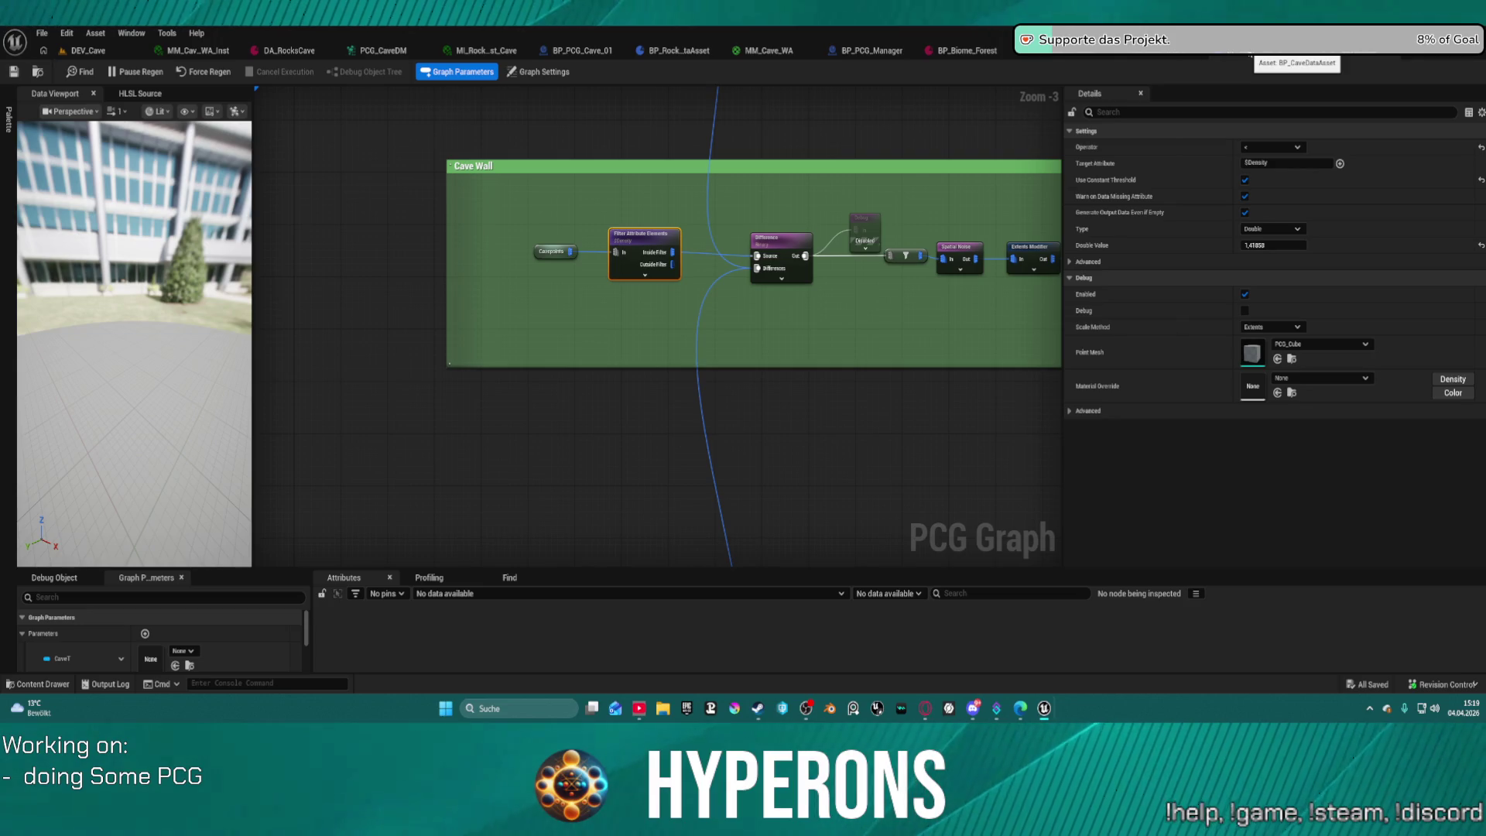
click(1159, 56)
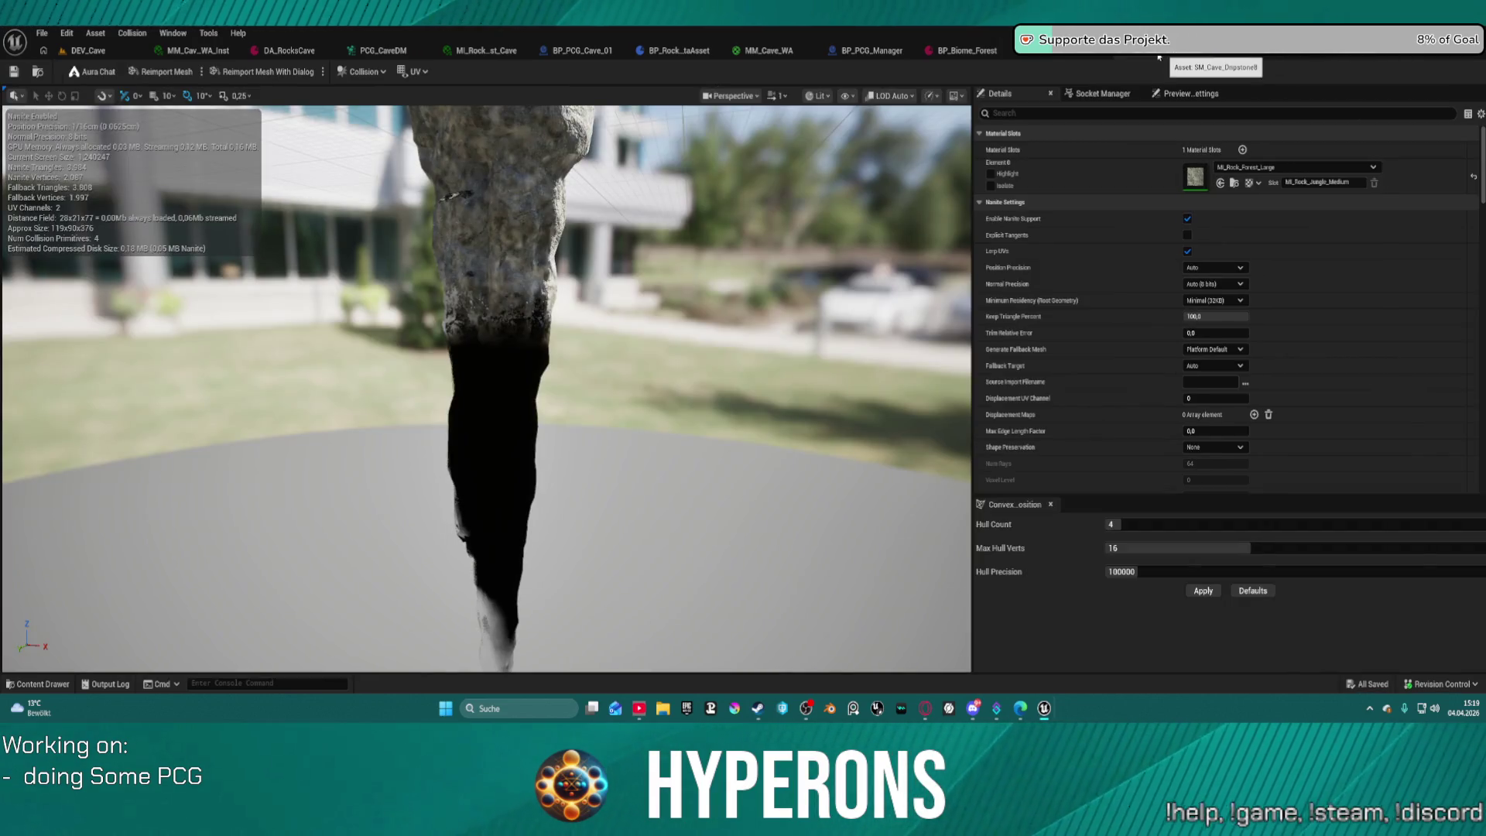
Close the unneeded editor tabs, including MM_Cave_WA, BP_PCG_Manager and BP_RockDataAsset.
click(1124, 57)
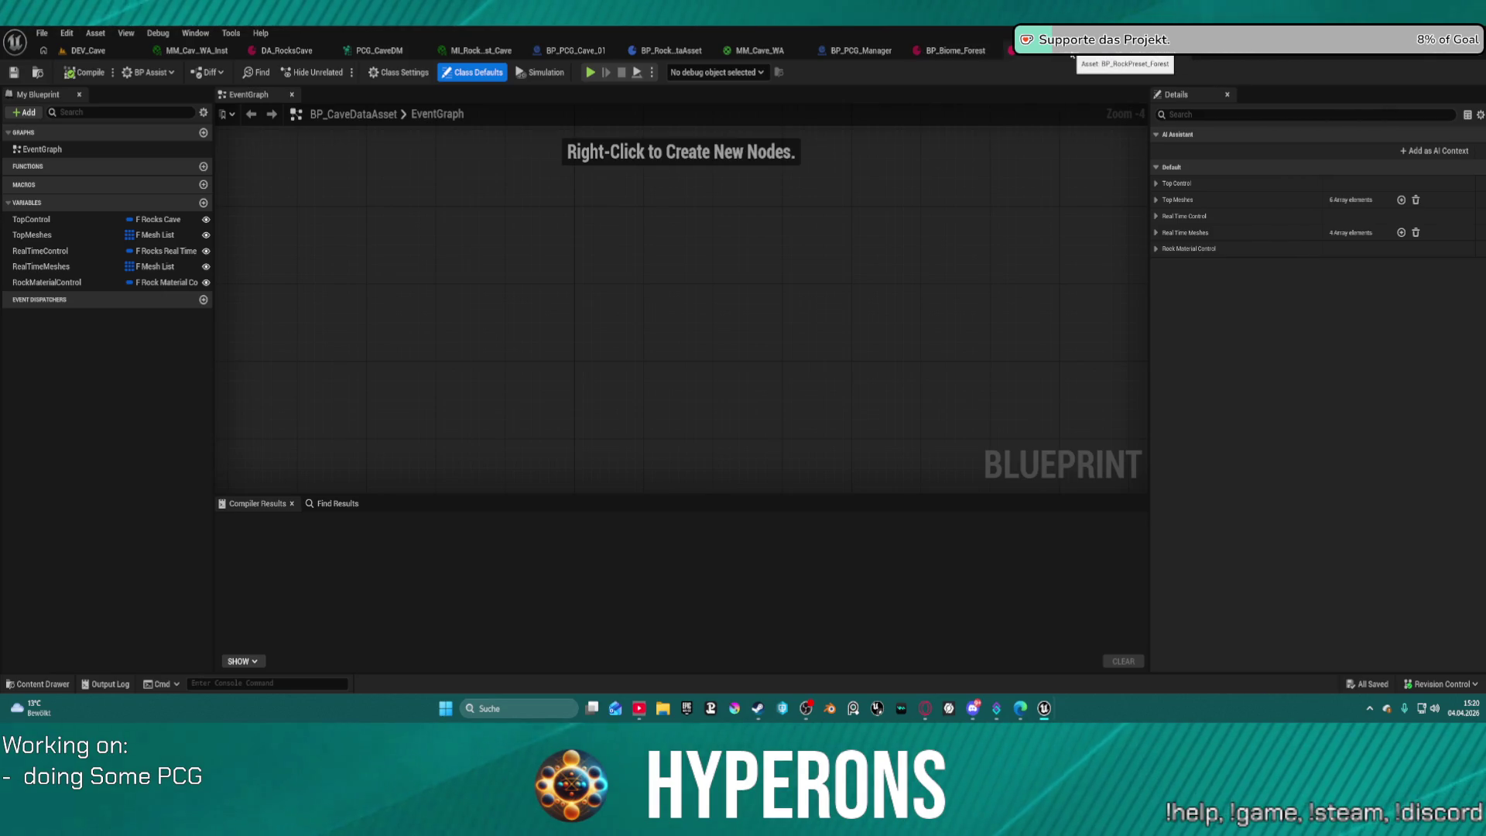
click(1084, 51)
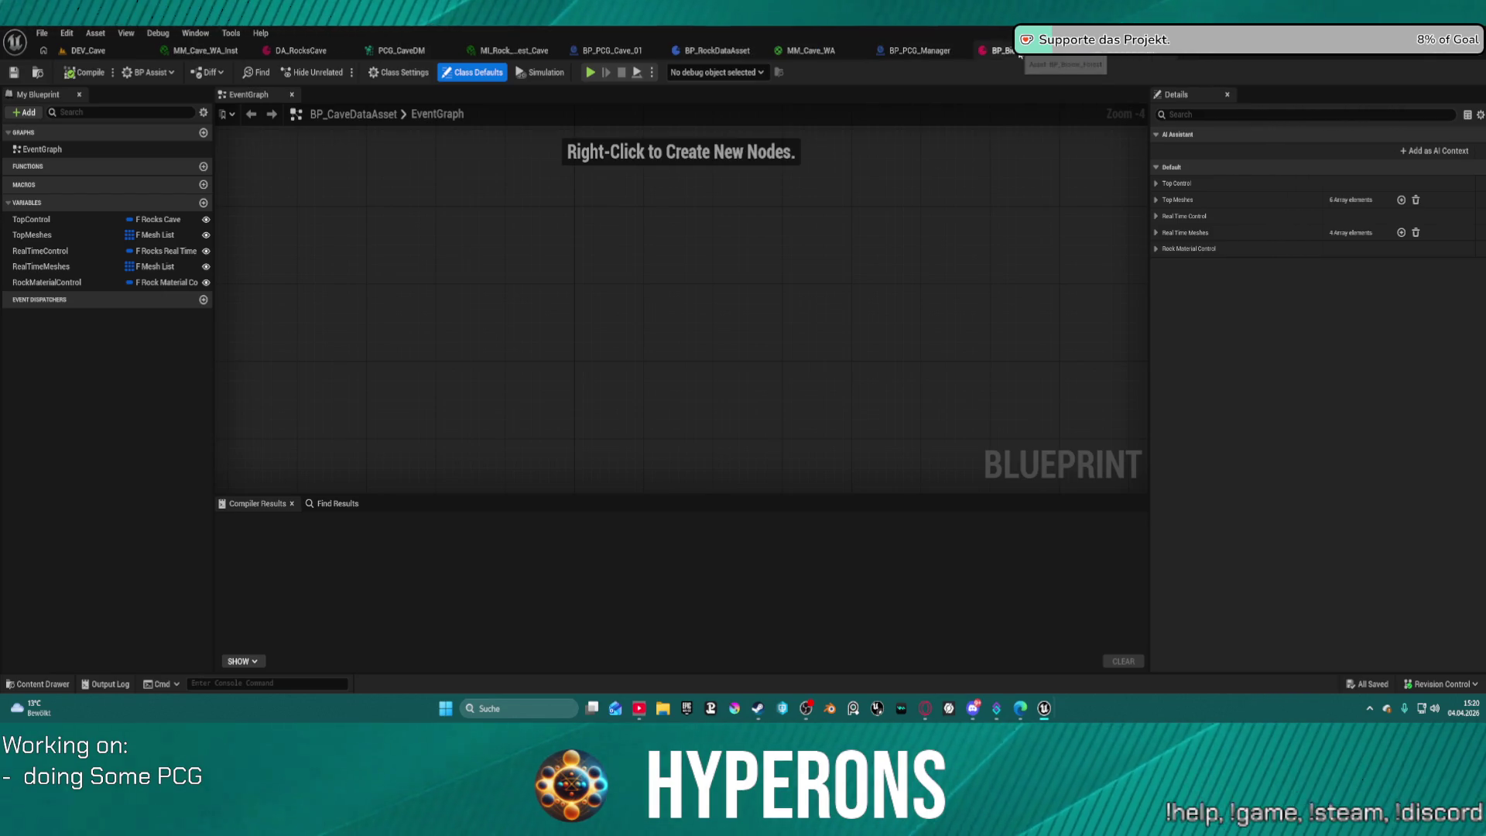
click(993, 52)
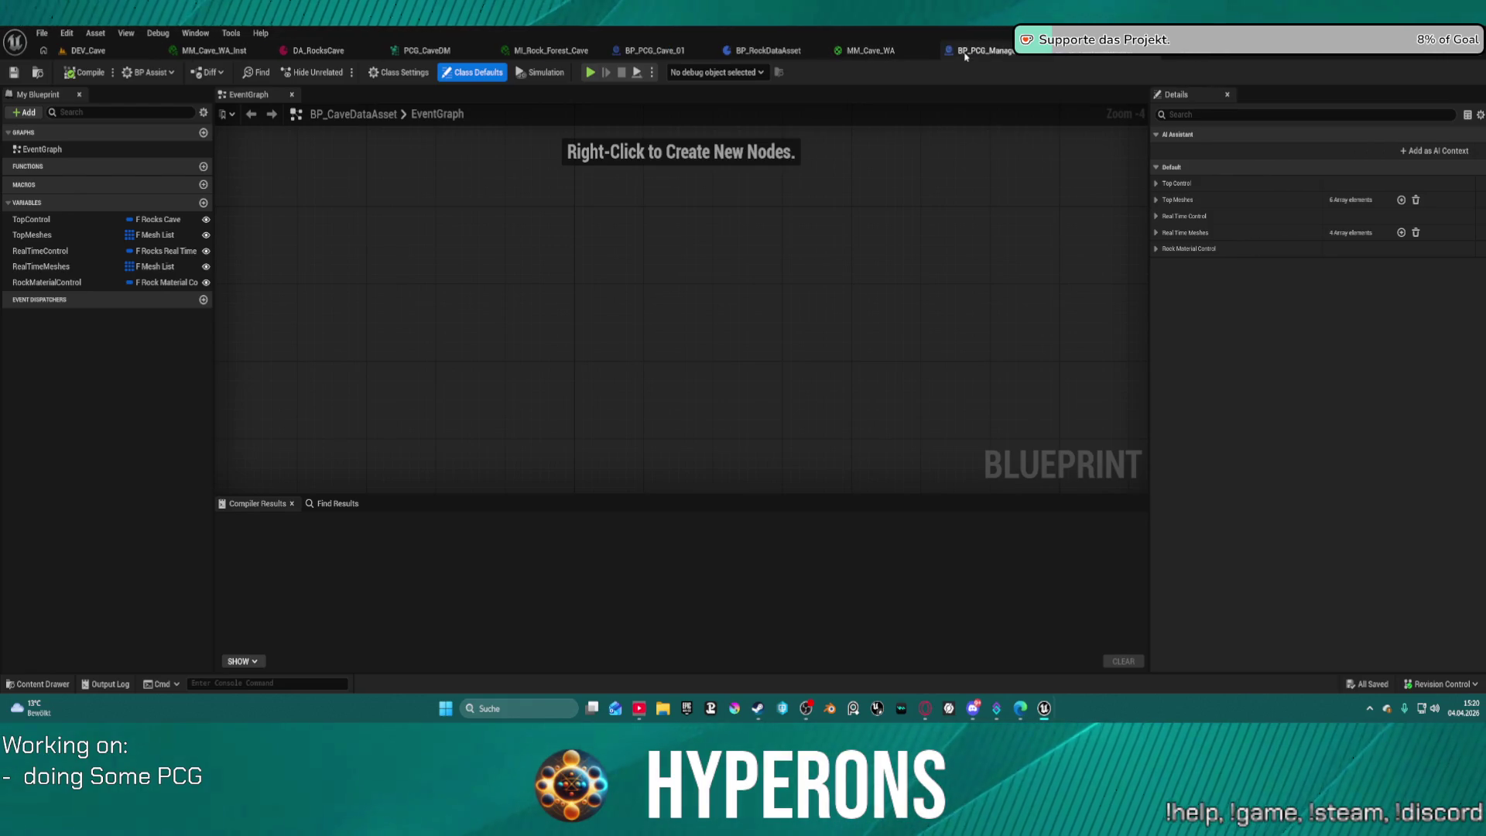
middle_click(851, 51)
middle_click(914, 51)
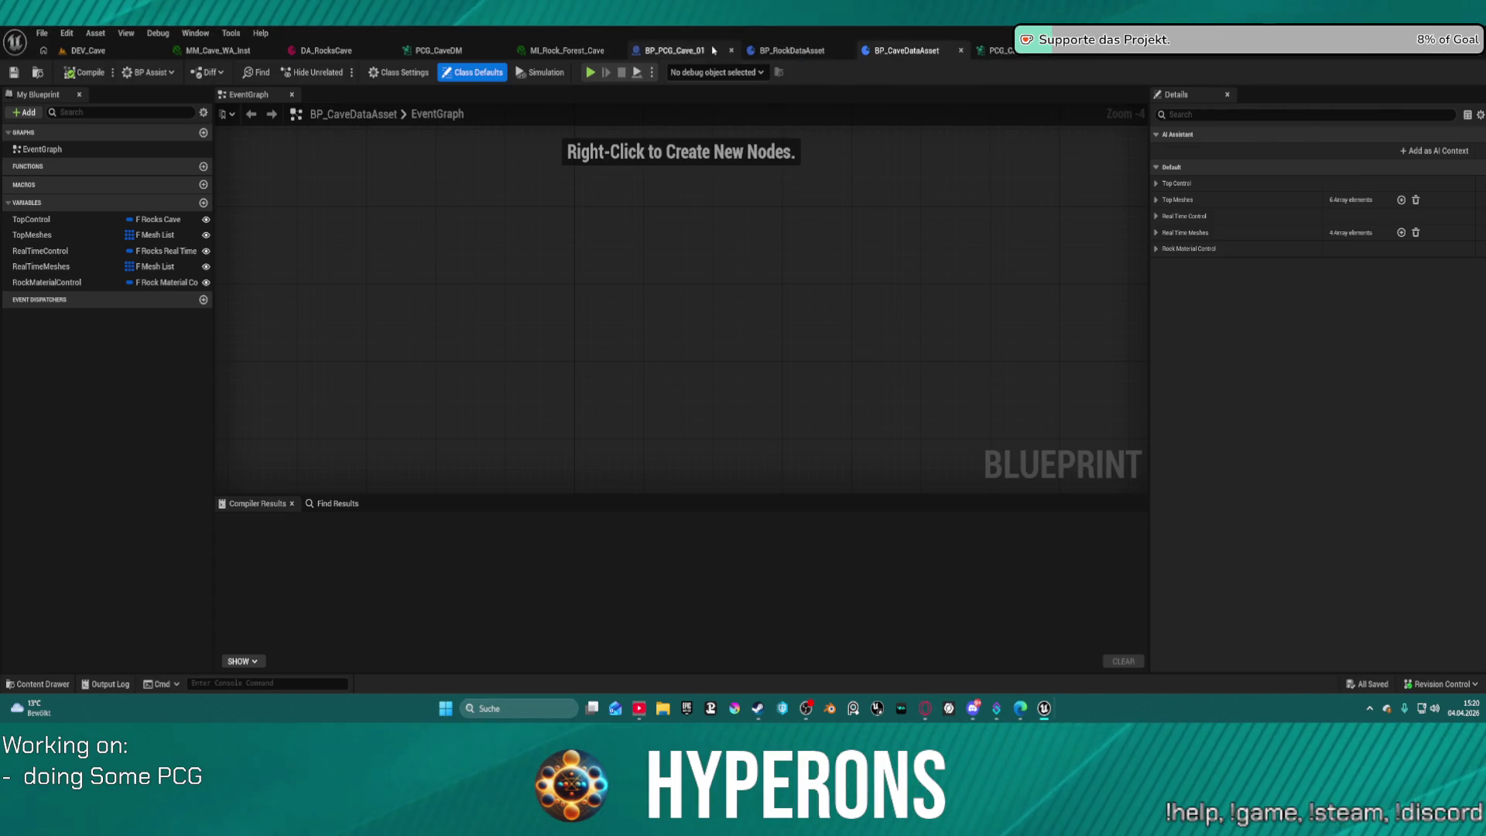
click(802, 52)
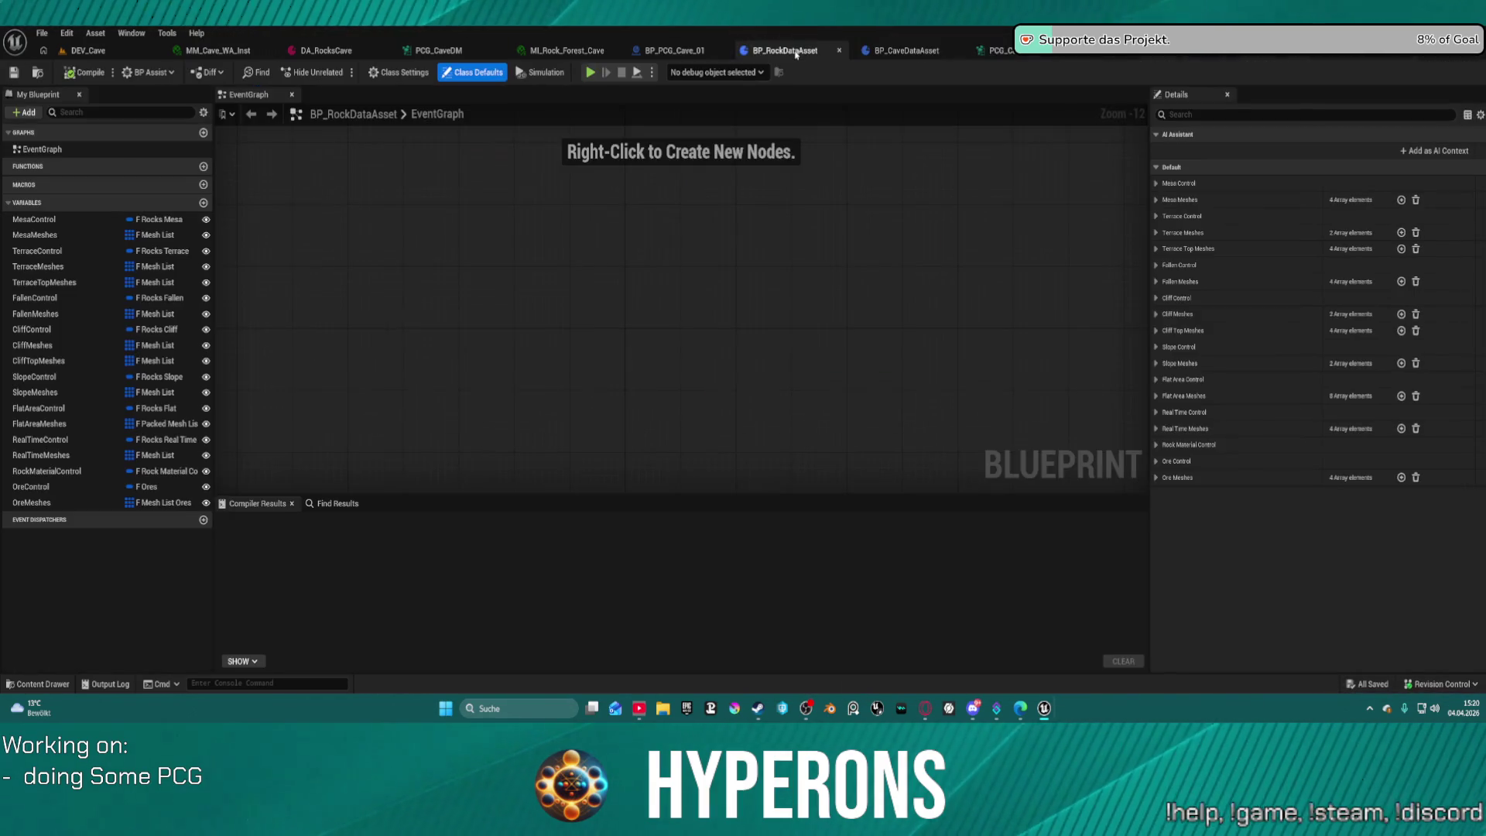
click(902, 54)
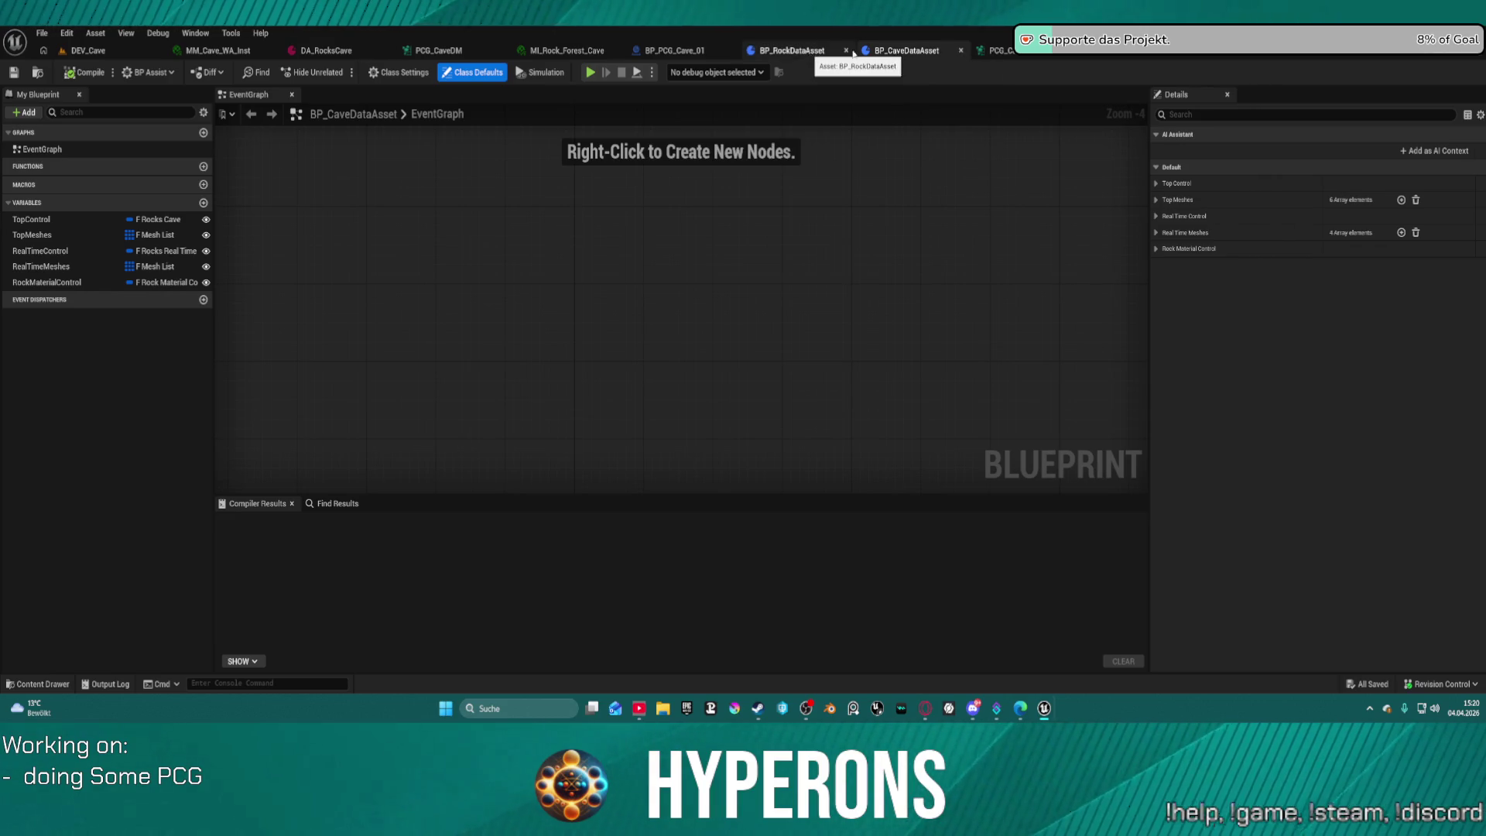
click(846, 51)
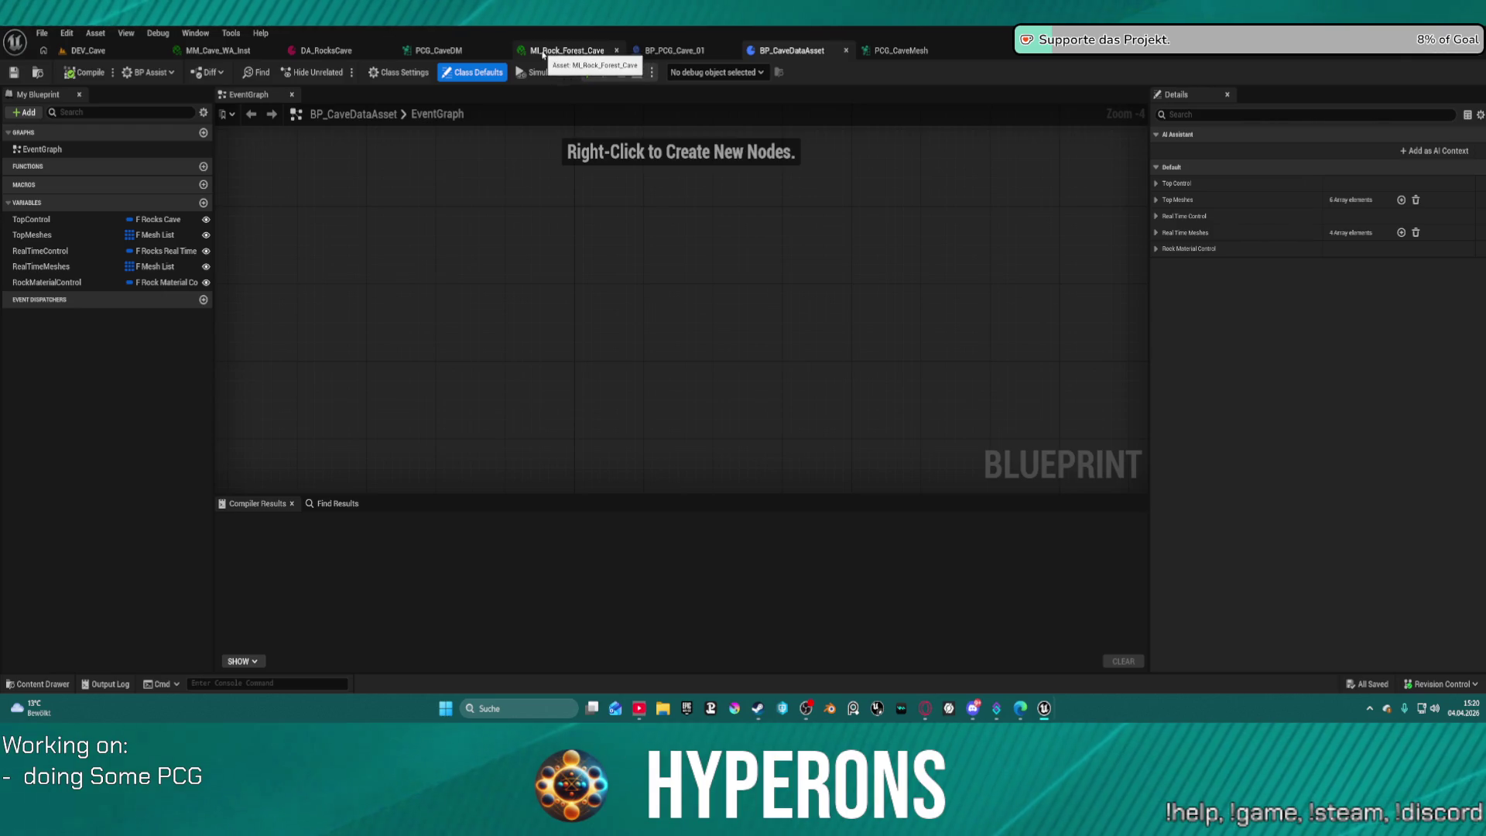
Close the ML_Rock_Forest_Cave, MM_Cave_WA_Inst and PCG_CaveMesh tabs, leaving PCG_CaveDM in view.
click(543, 51)
click(616, 51)
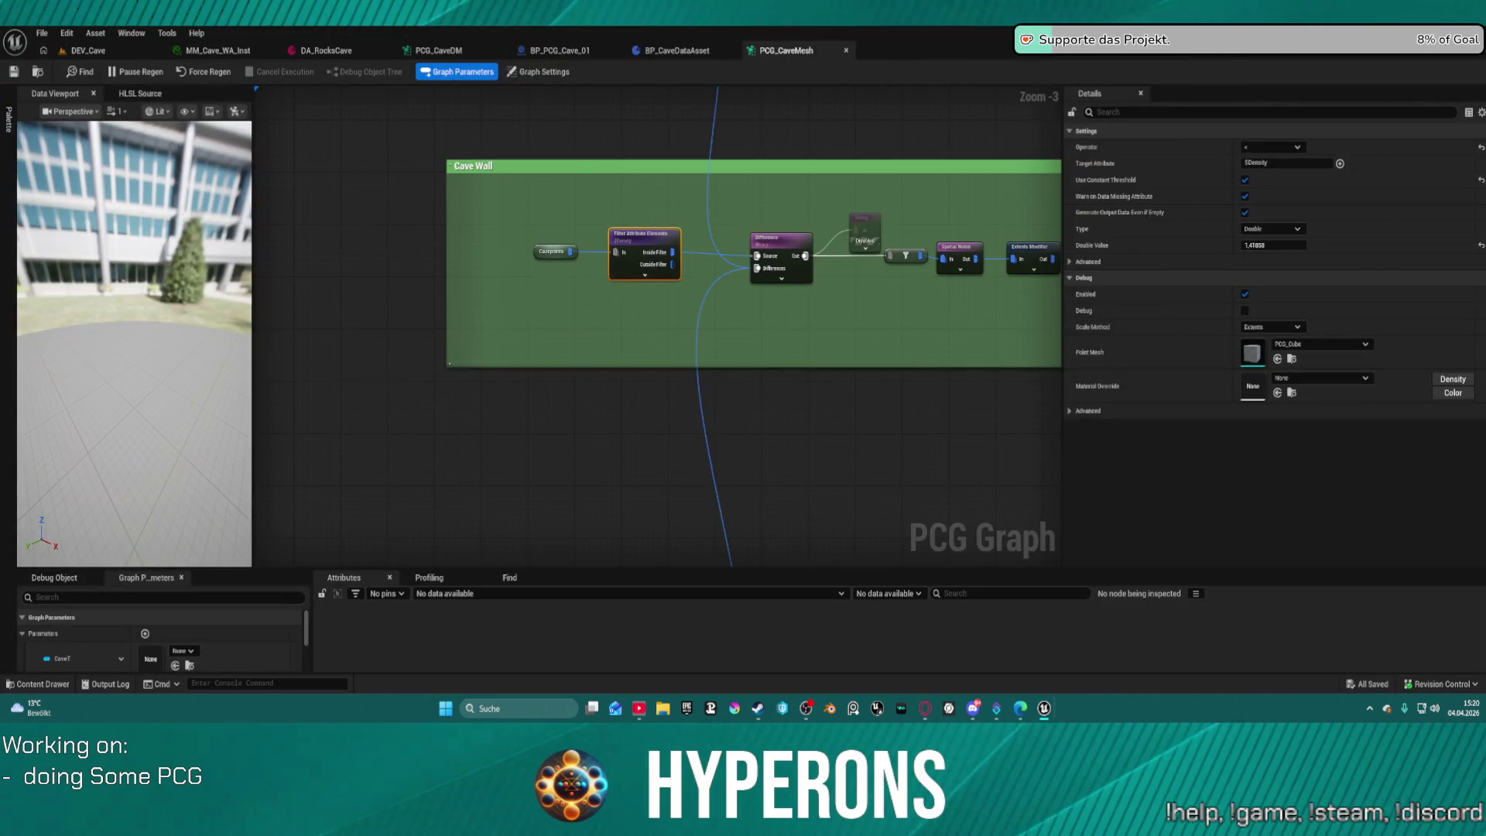
click(310, 55)
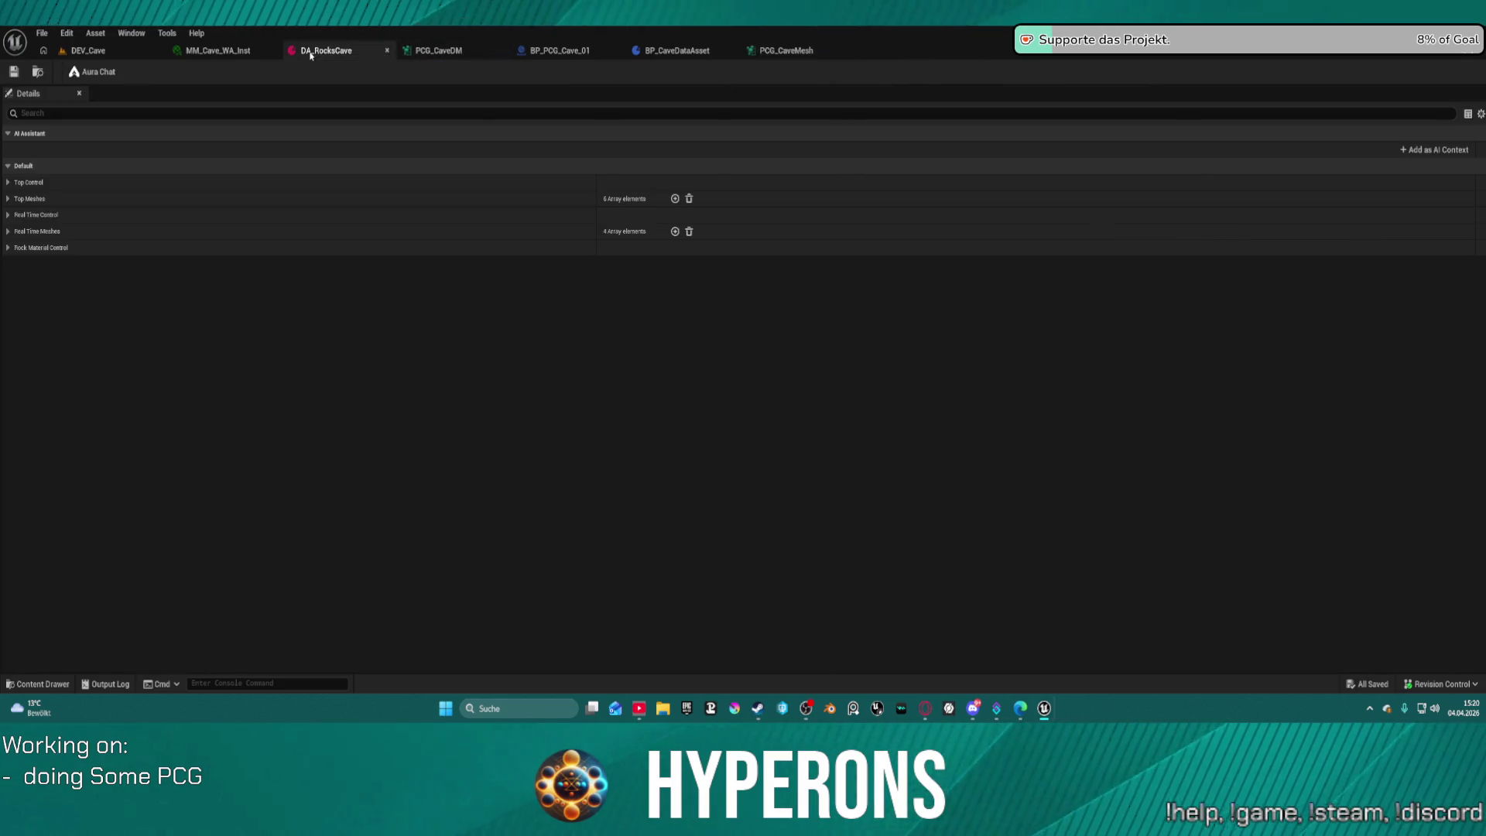
middle_click(217, 53)
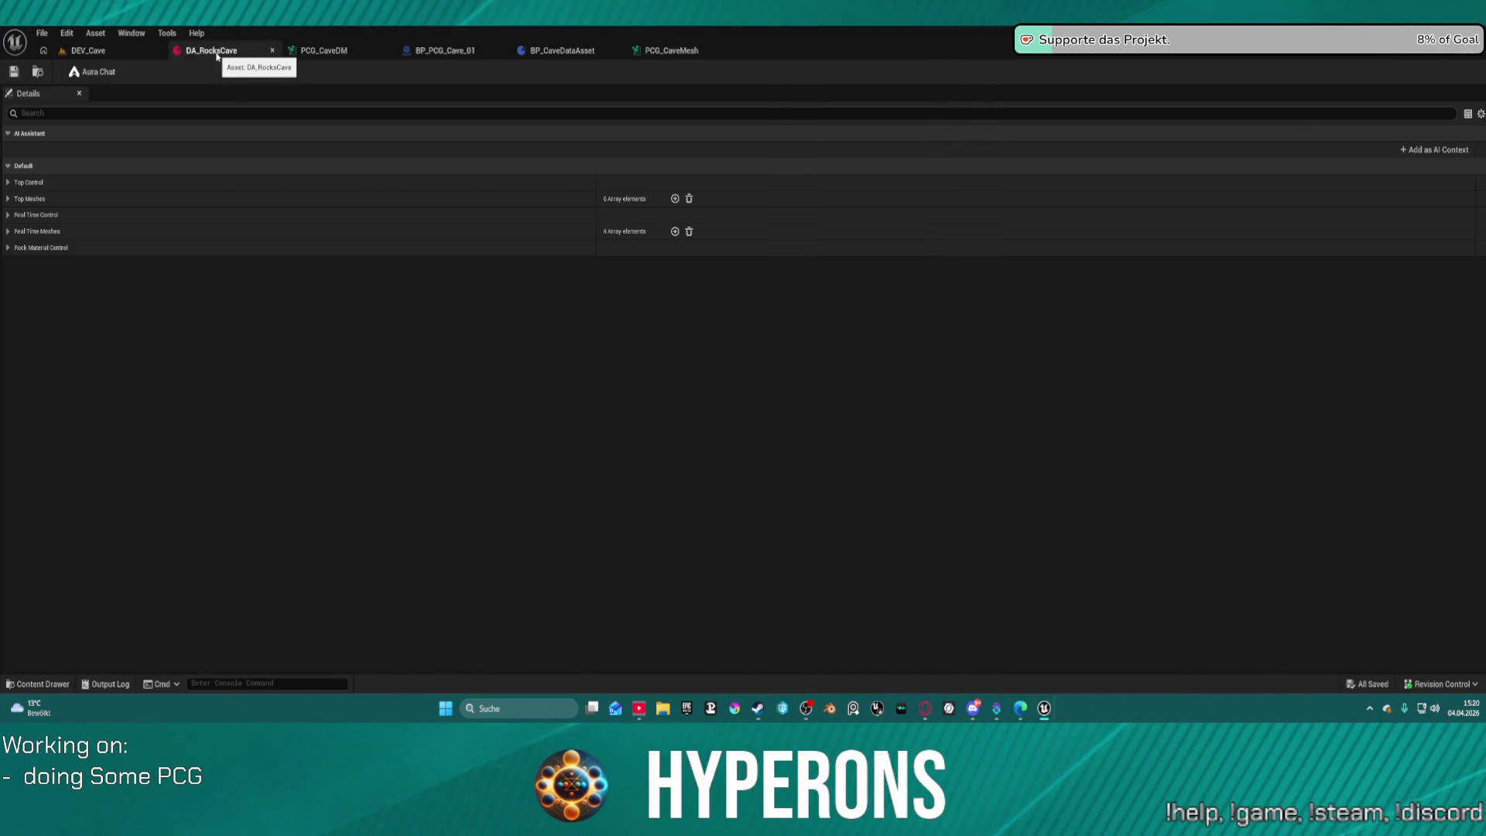
click(666, 51)
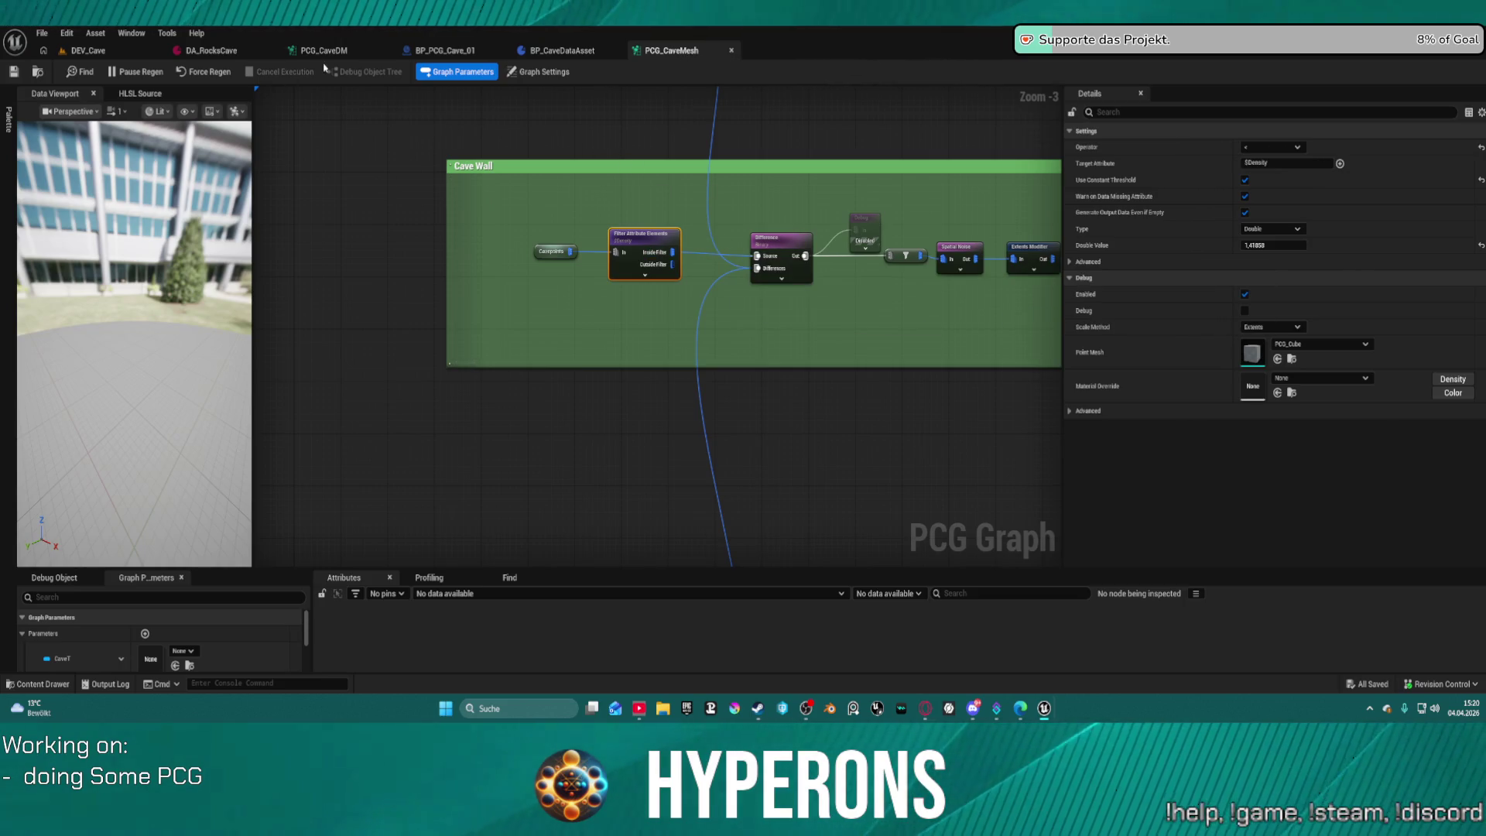
middle_click(688, 49)
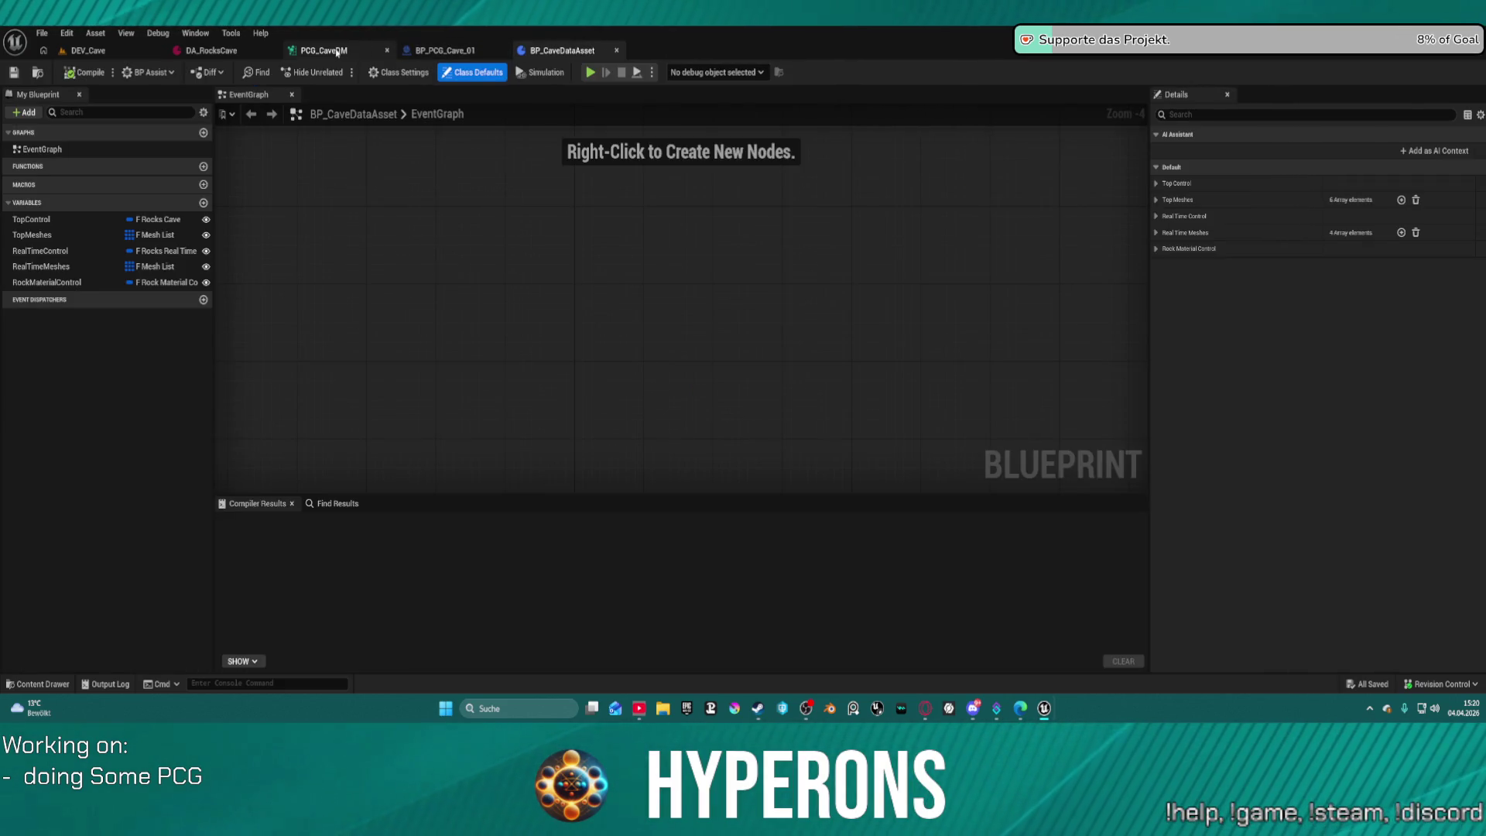
click(329, 53)
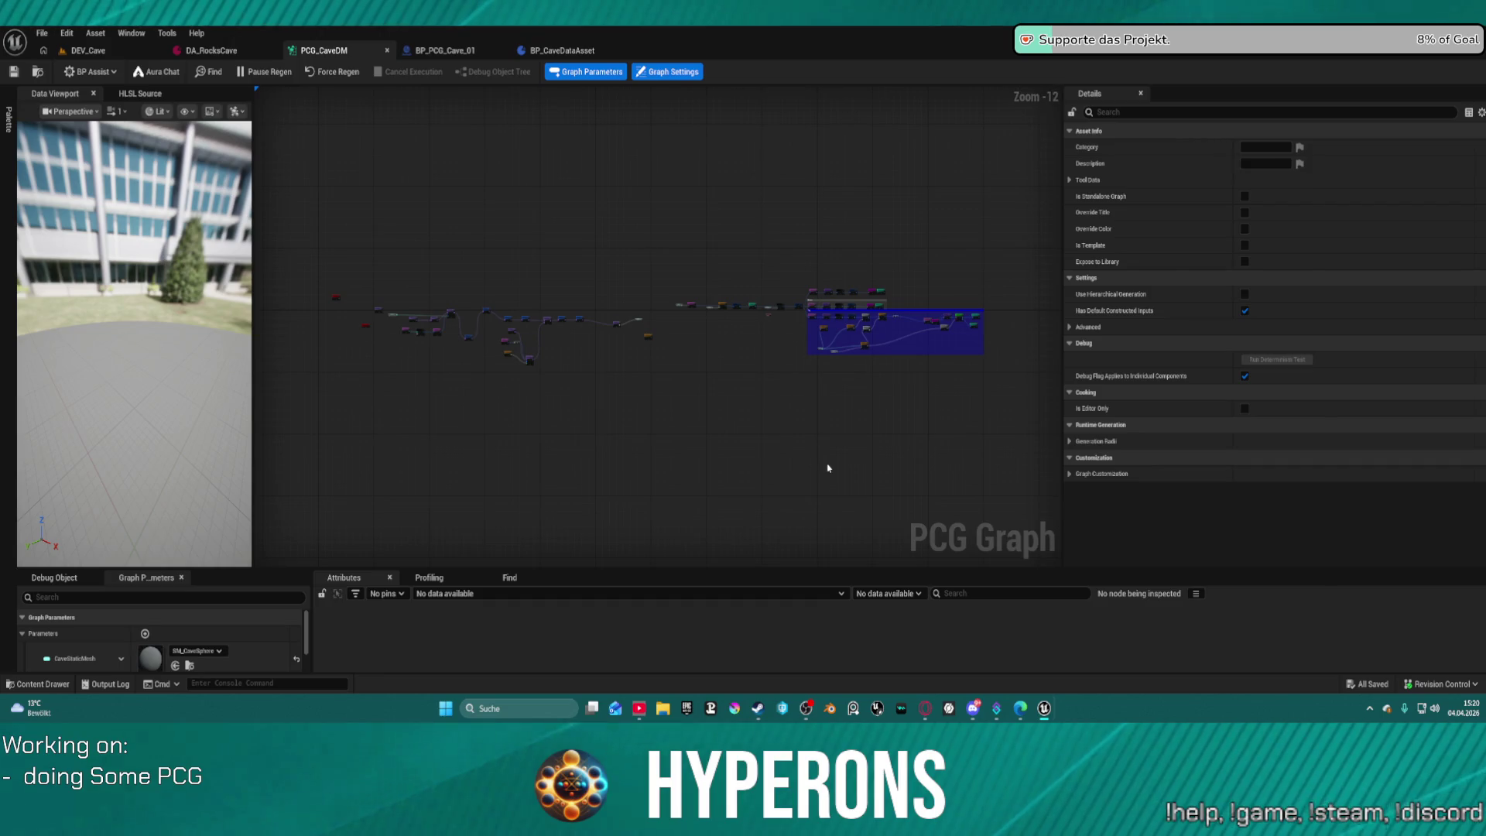
Save PCG_CaveDM to regenerate it and inspect the blue and orange debug cubes in DEV_Cave.
key(ctrl+v)
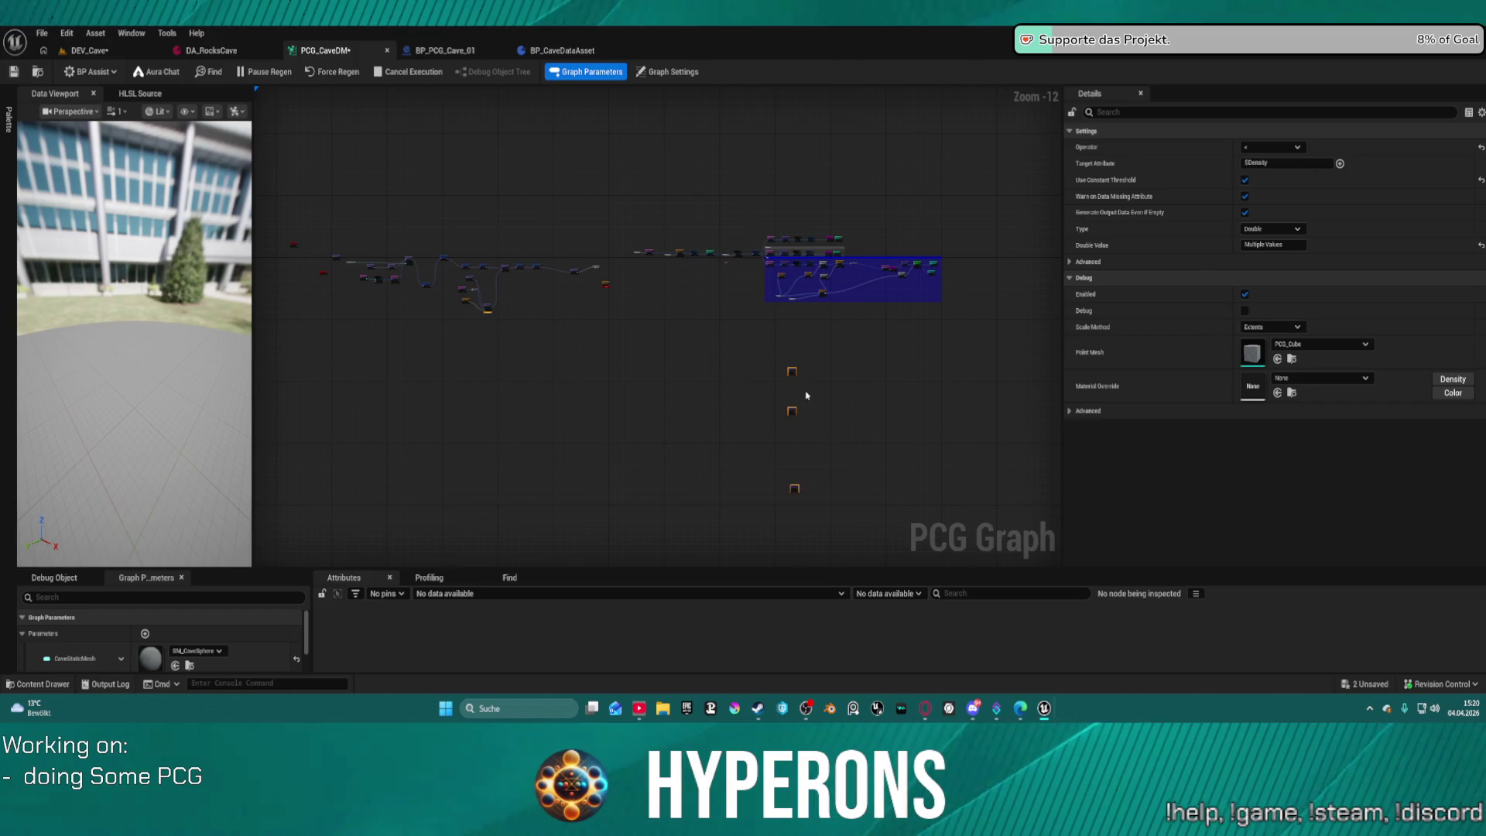
key(ctrl+s)
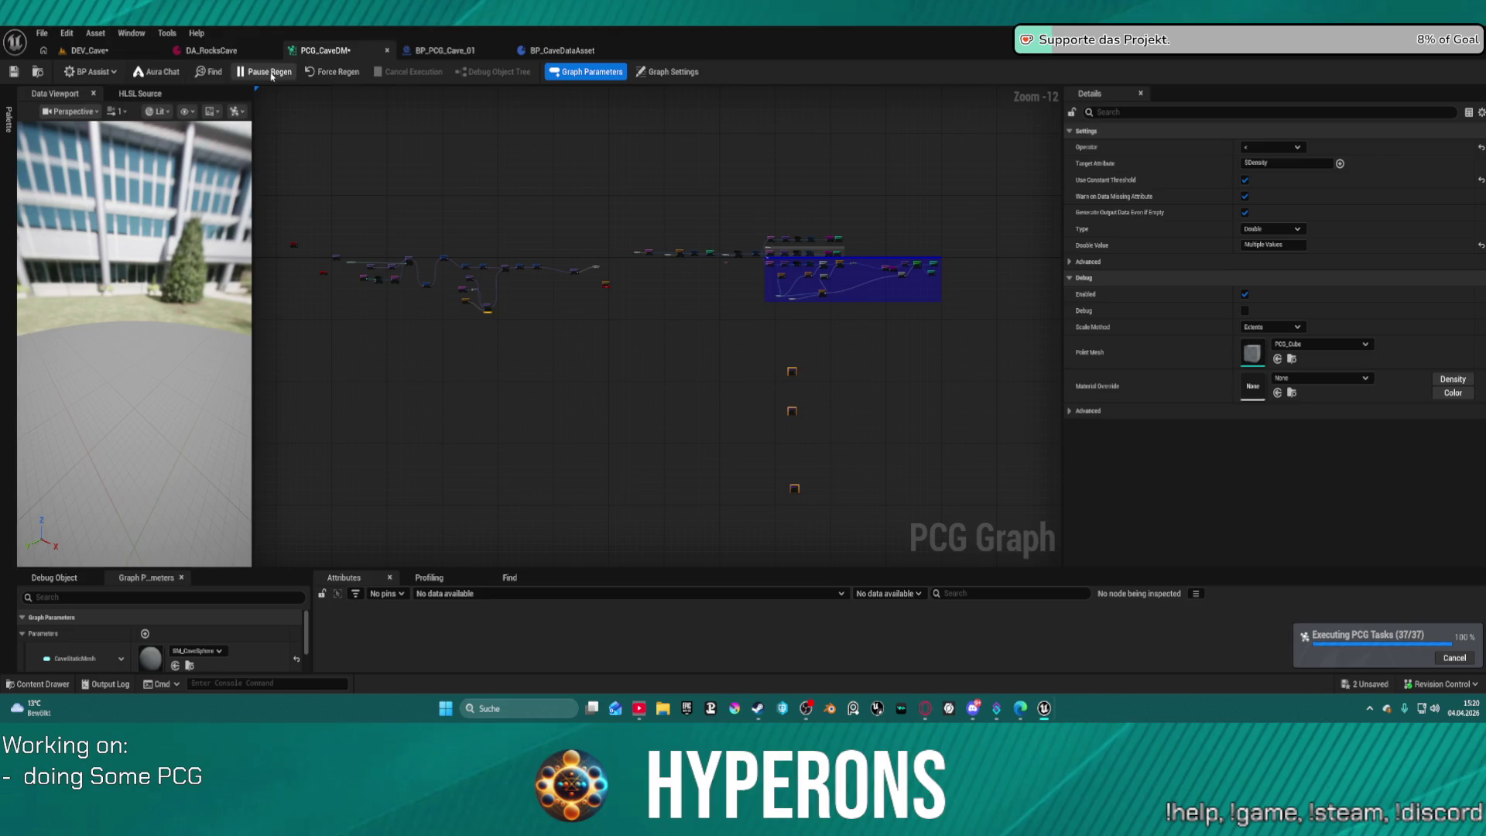
click(107, 54)
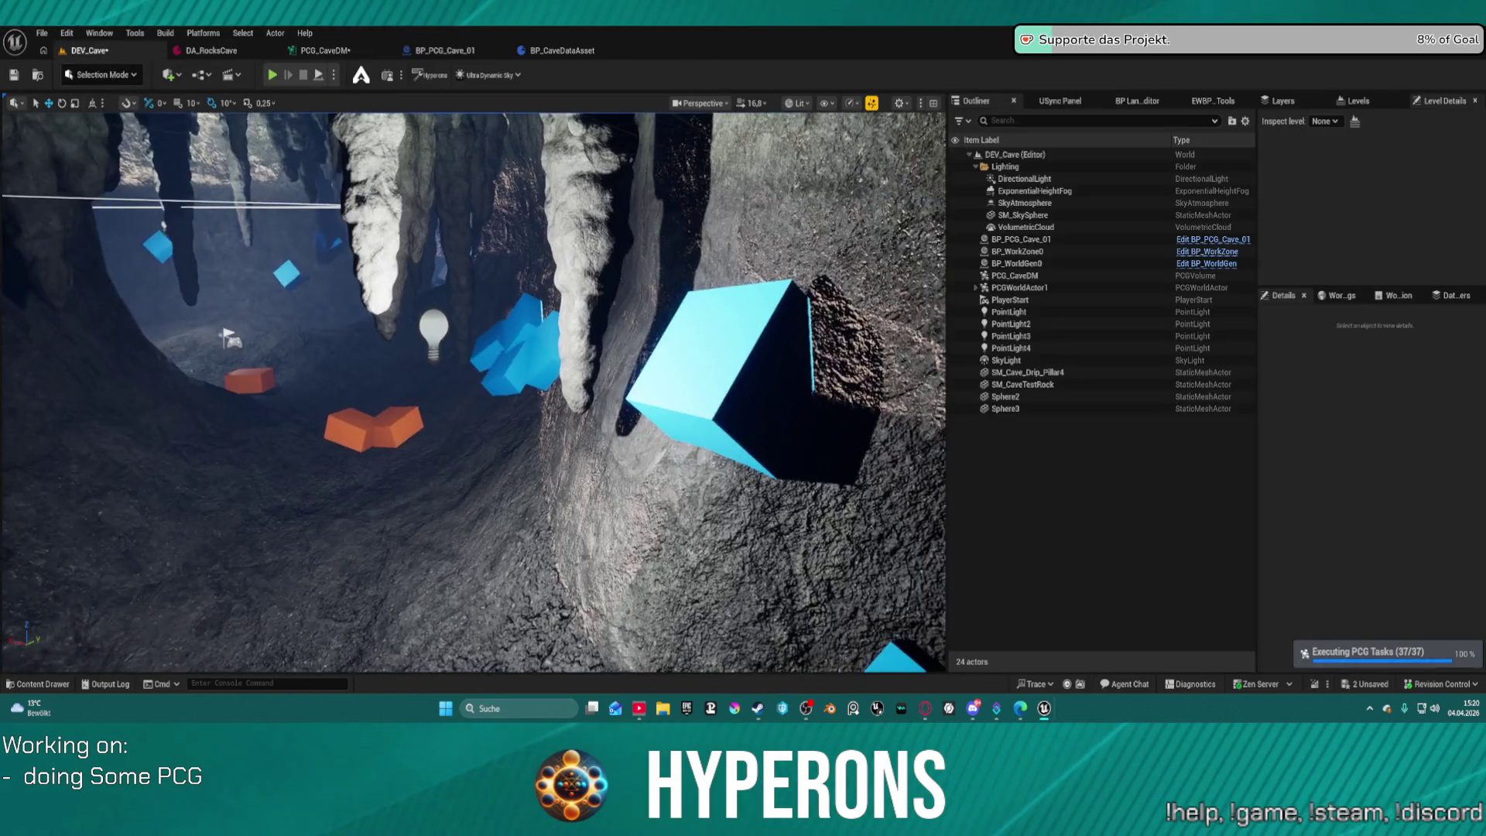
scroll(474, 392, down, 3)
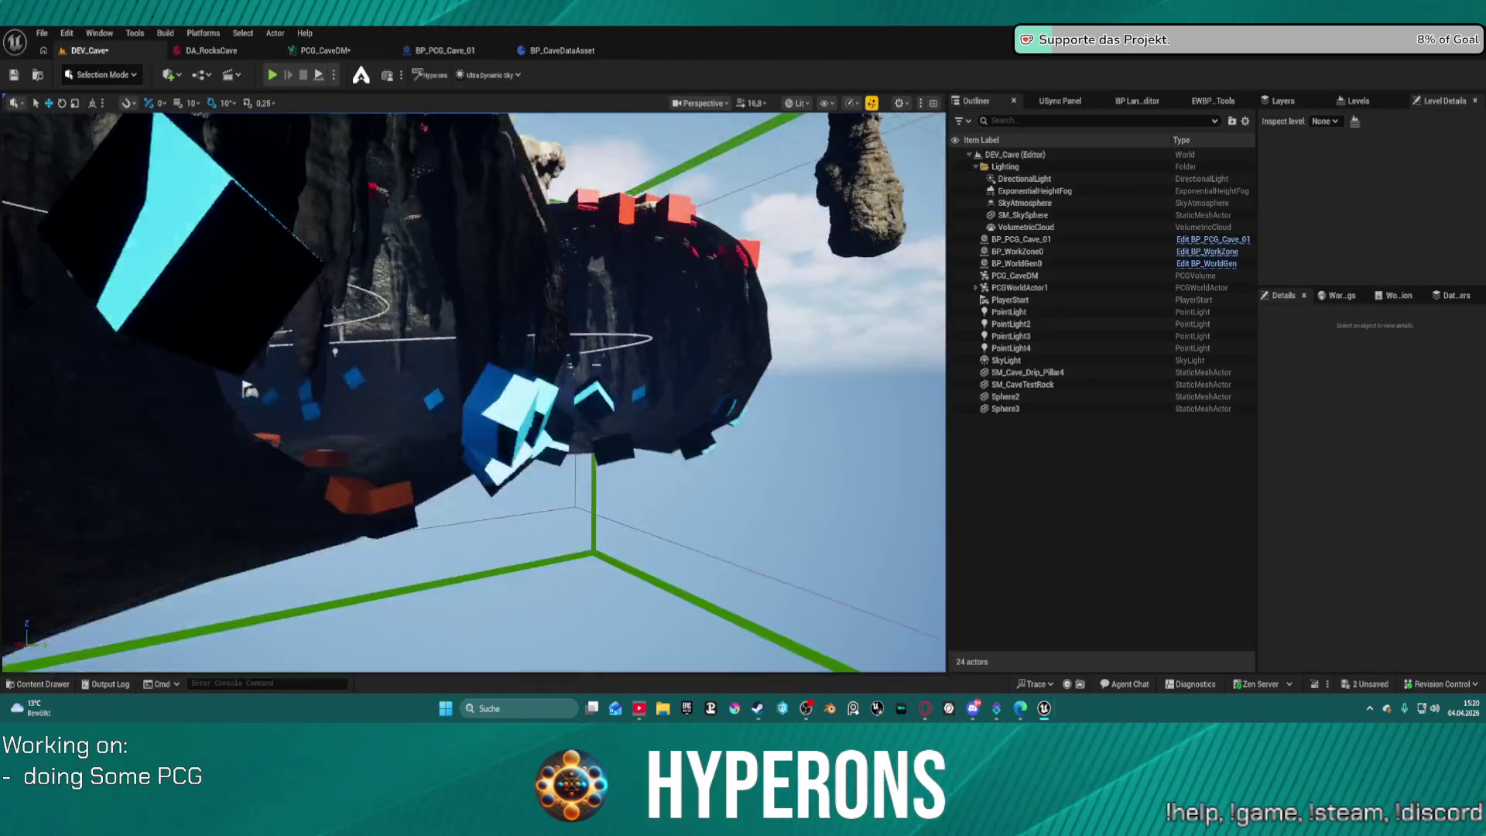
scroll(474, 393, down, 3)
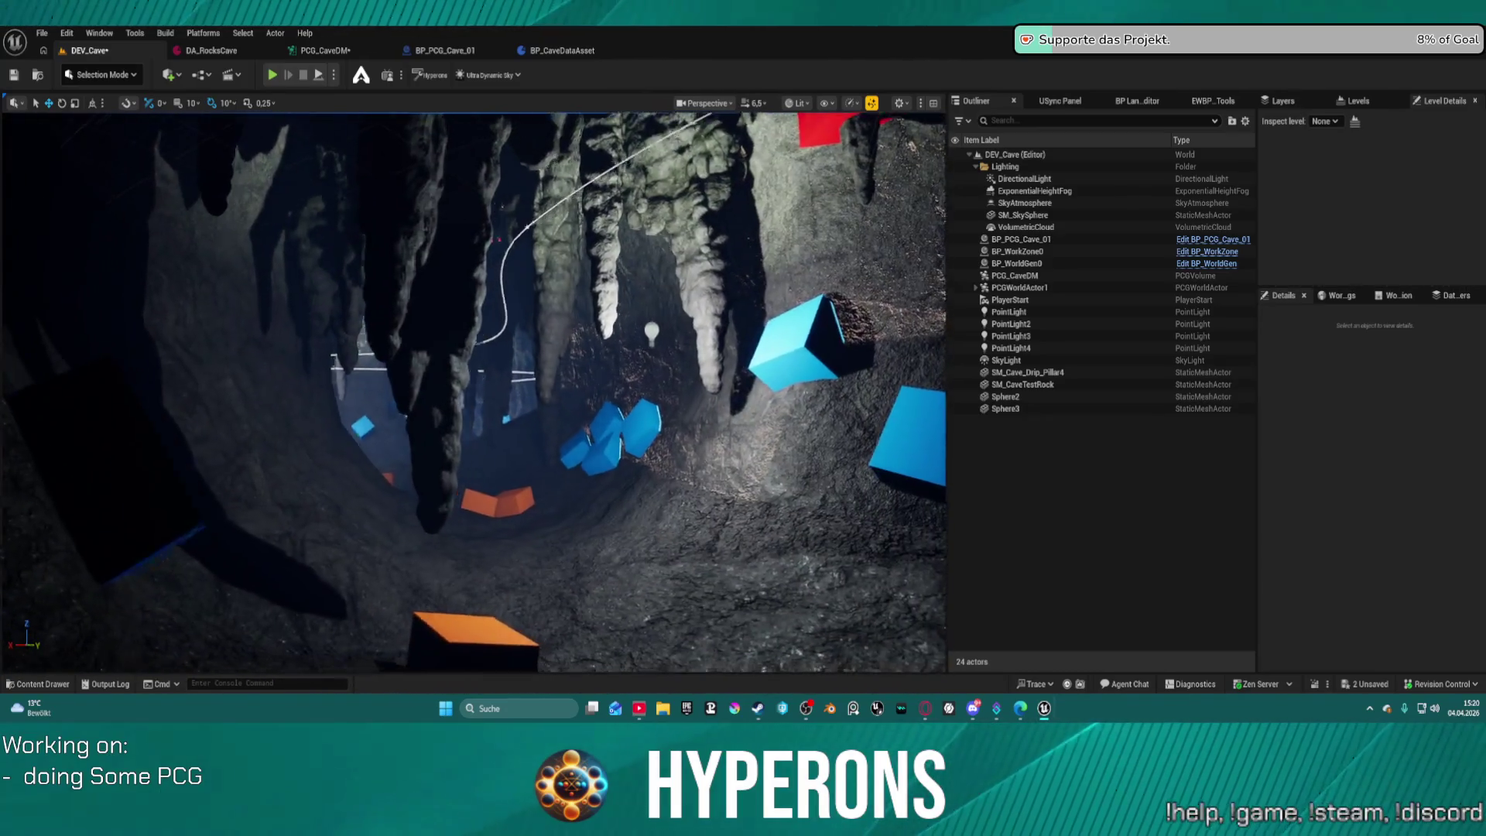
scroll(474, 392, down, 1)
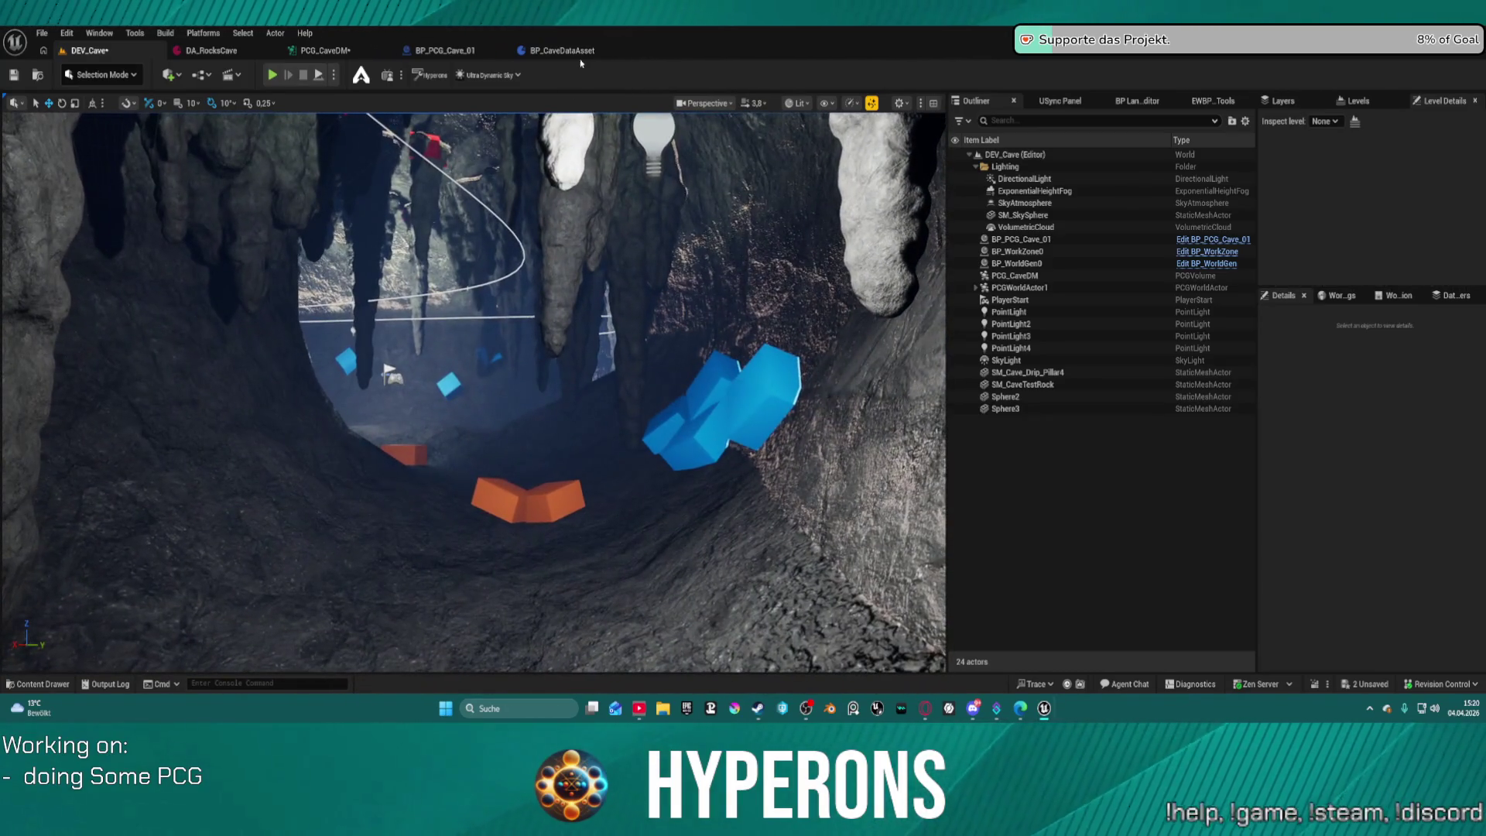
click(325, 51)
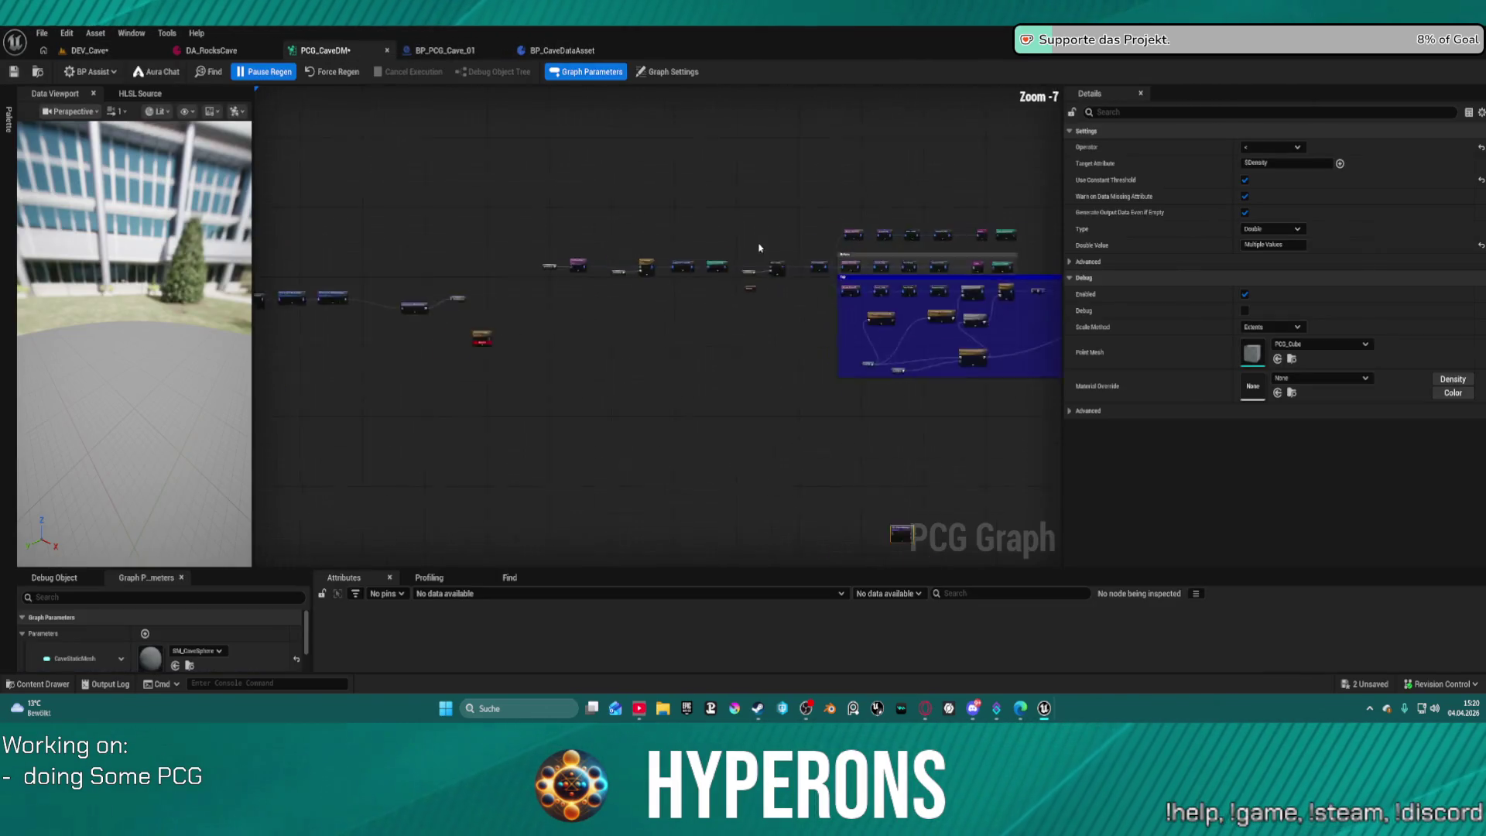
Set the M_Red Debug node's Point Scale to 1,6.
click(611, 206)
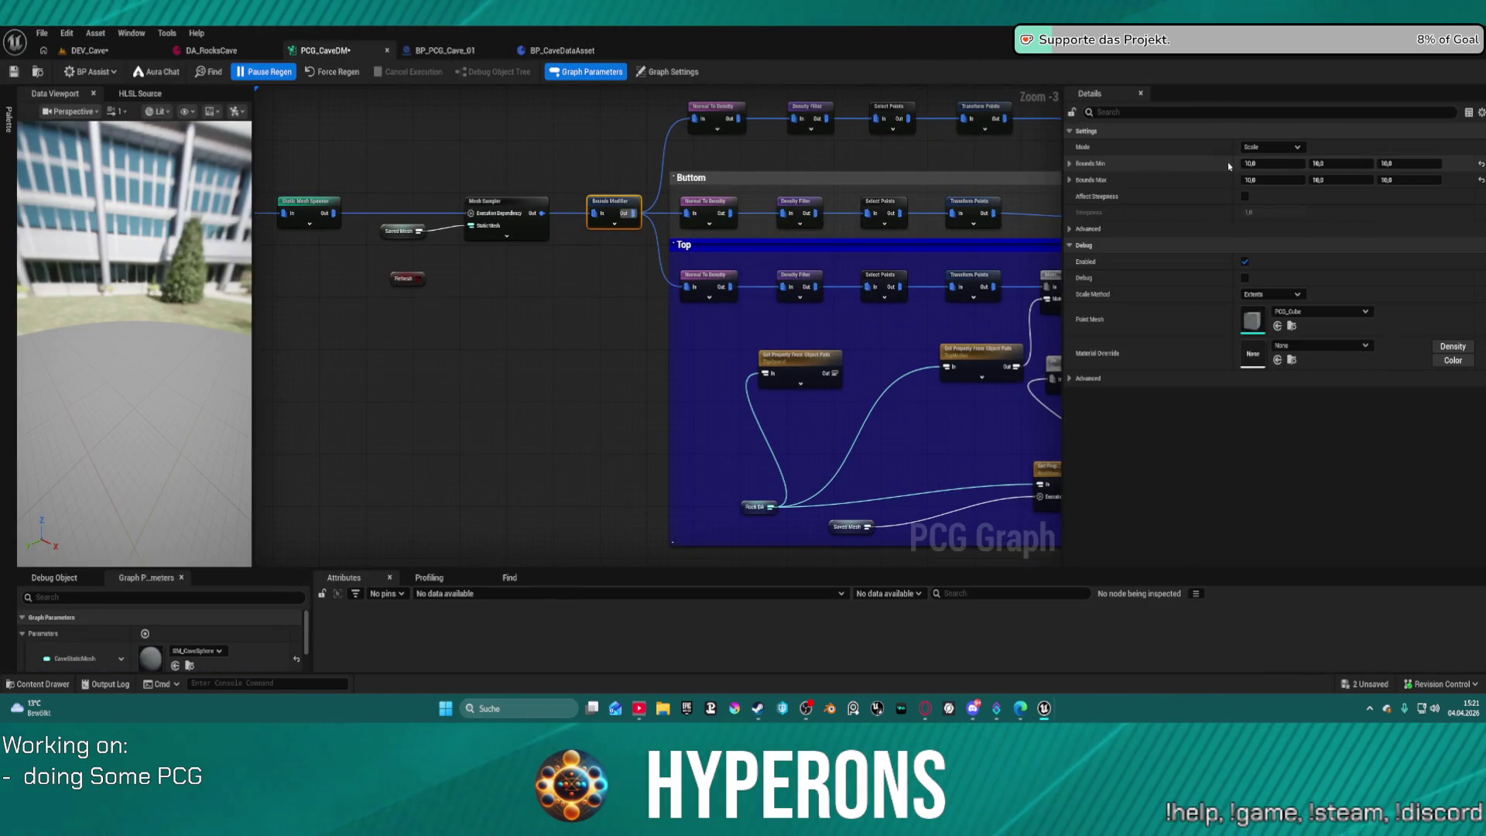
drag(659, 184, 445, 204)
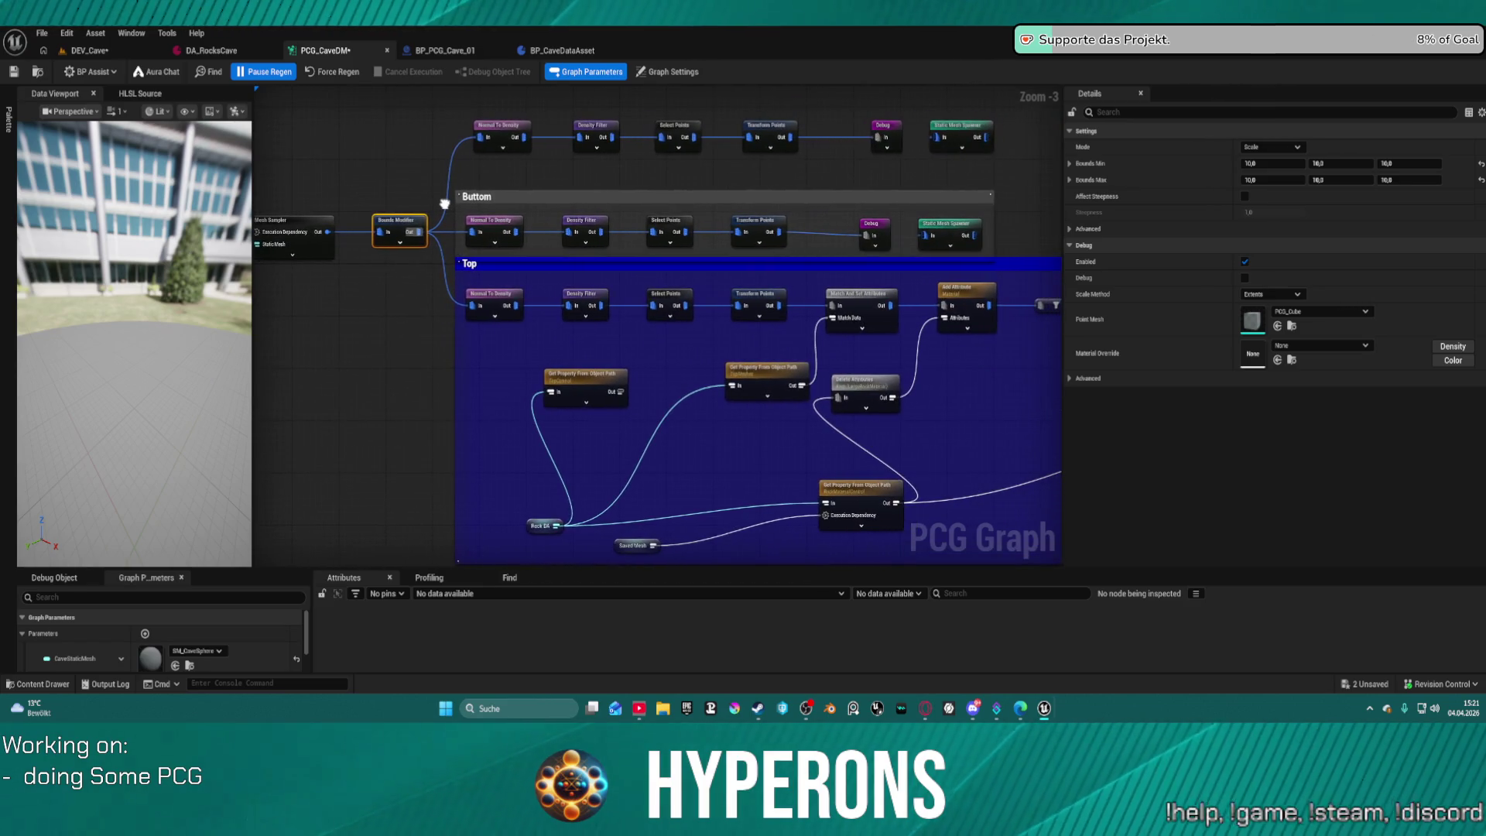
click(898, 130)
ctrl+click(875, 226)
mouse_move(874, 226)
mouse_down()
mouse_move(759, 196)
mouse_move(674, 221)
mouse_move(585, 220)
mouse_up()
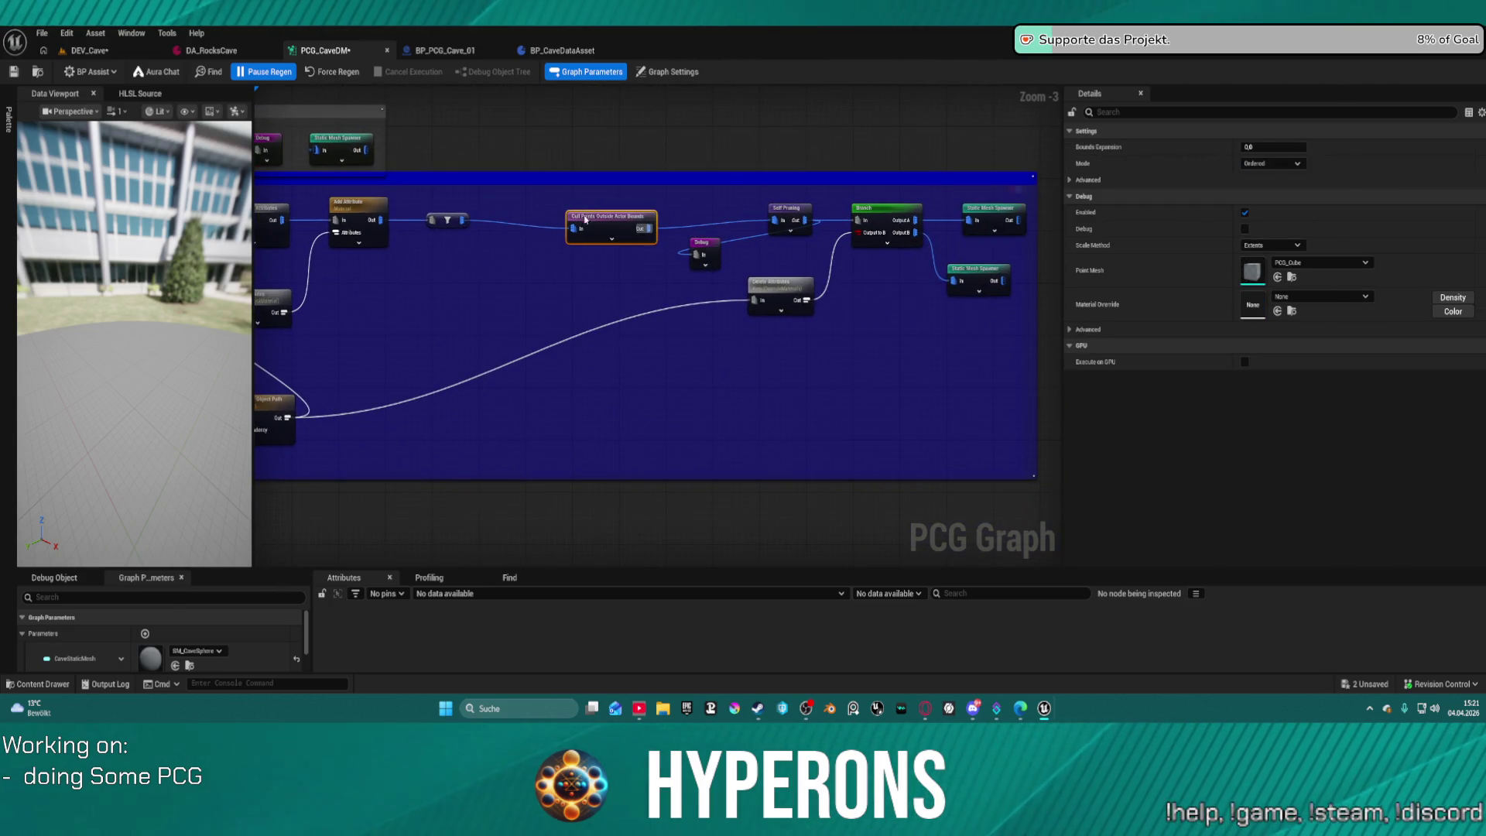
click(710, 247)
click(1279, 212)
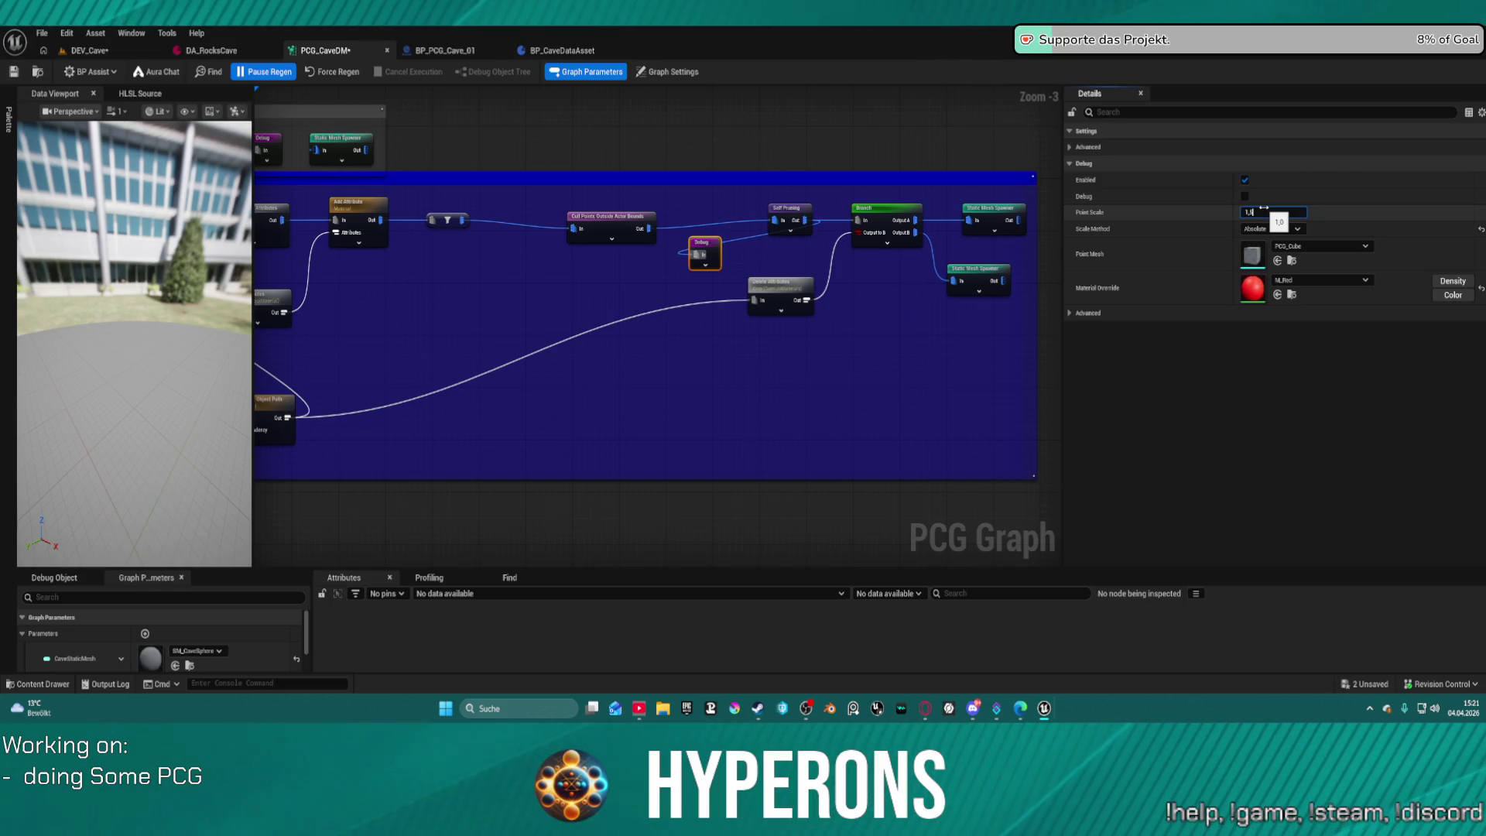
click(1264, 210)
text(1,6)
Move the Rock DA, Get Property and Saved Mesh nodes closer together in the Top group.
mouse_move(555, 226)
mouse_down()
mouse_move(789, 342)
mouse_move(839, 335)
mouse_up()
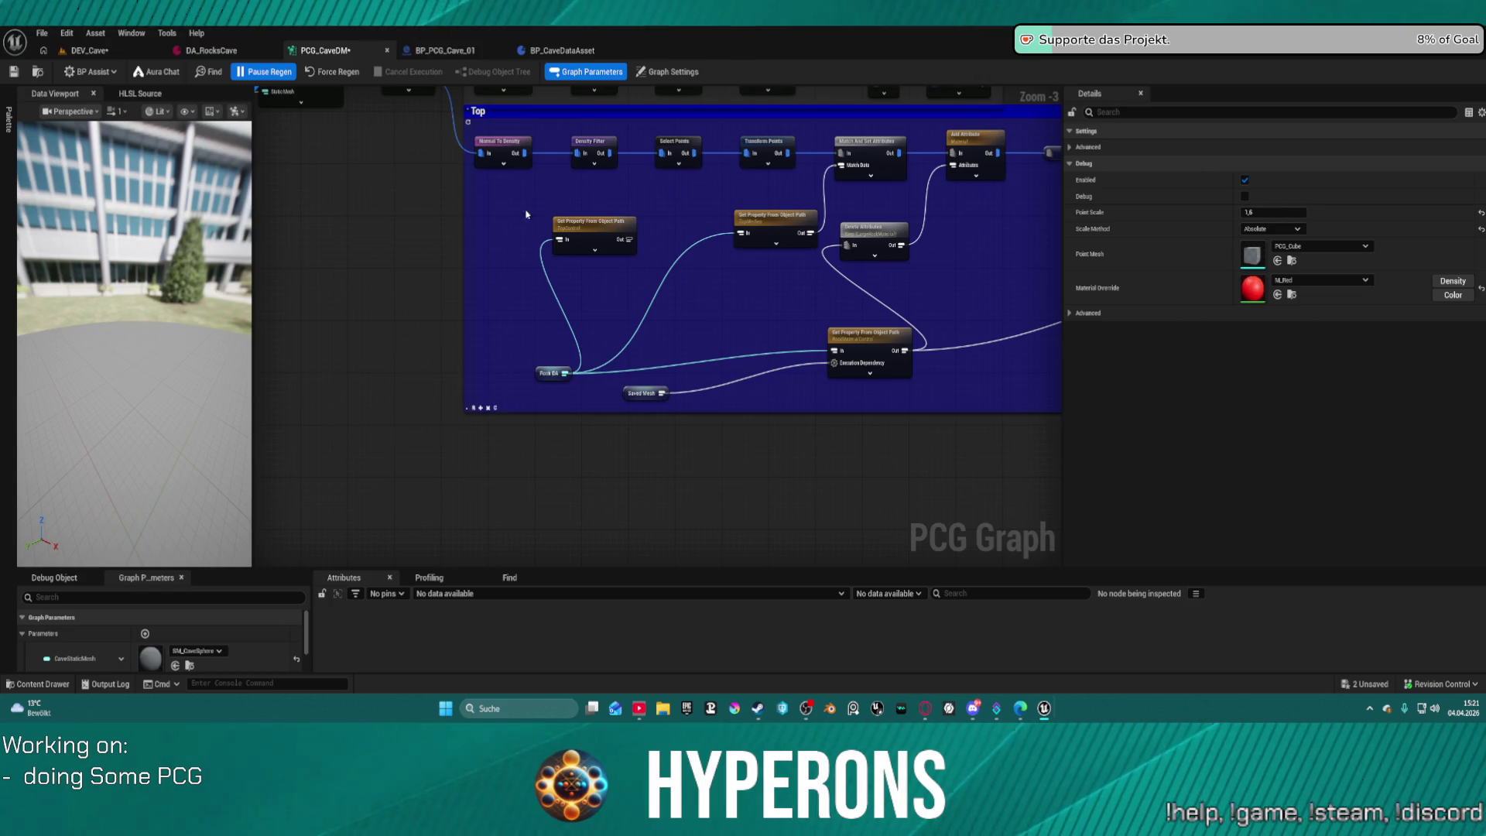
drag(541, 373, 495, 301)
mouse_move(890, 340)
mouse_down()
mouse_move(848, 331)
mouse_move(790, 289)
mouse_move(797, 277)
mouse_up()
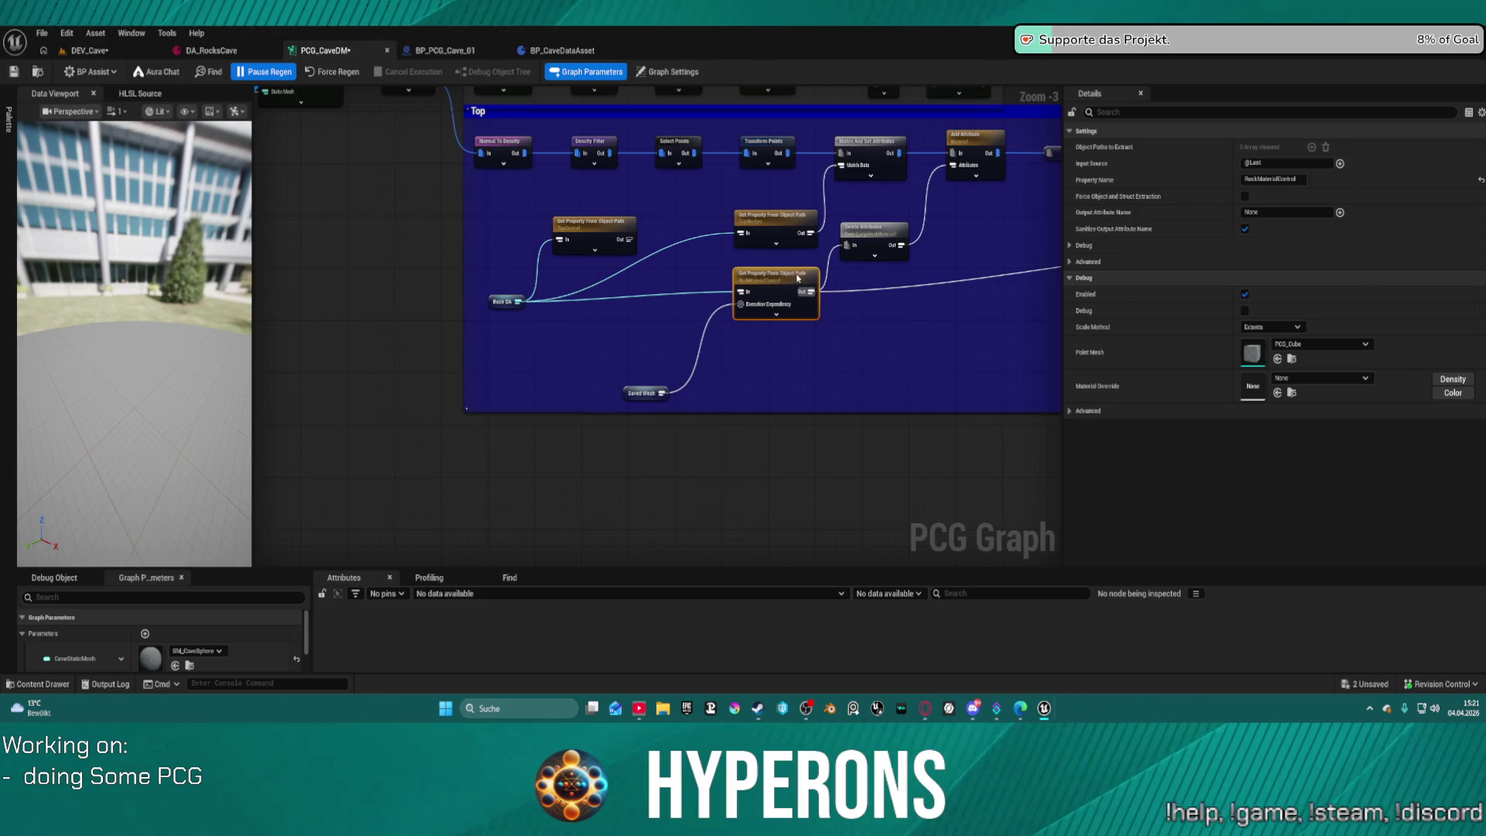
drag(627, 384, 618, 318)
click(64, 37)
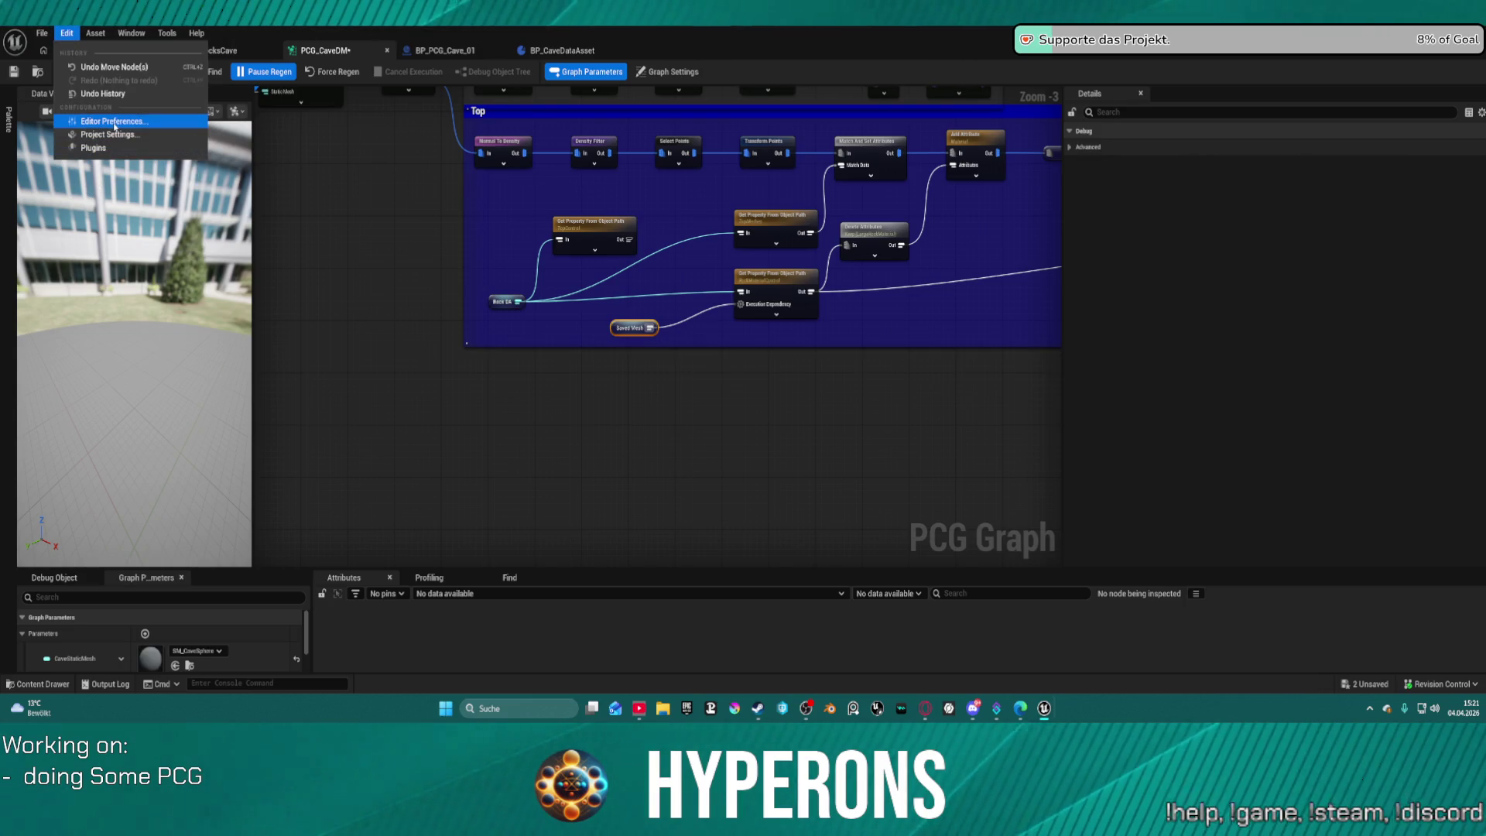
click(388, 335)
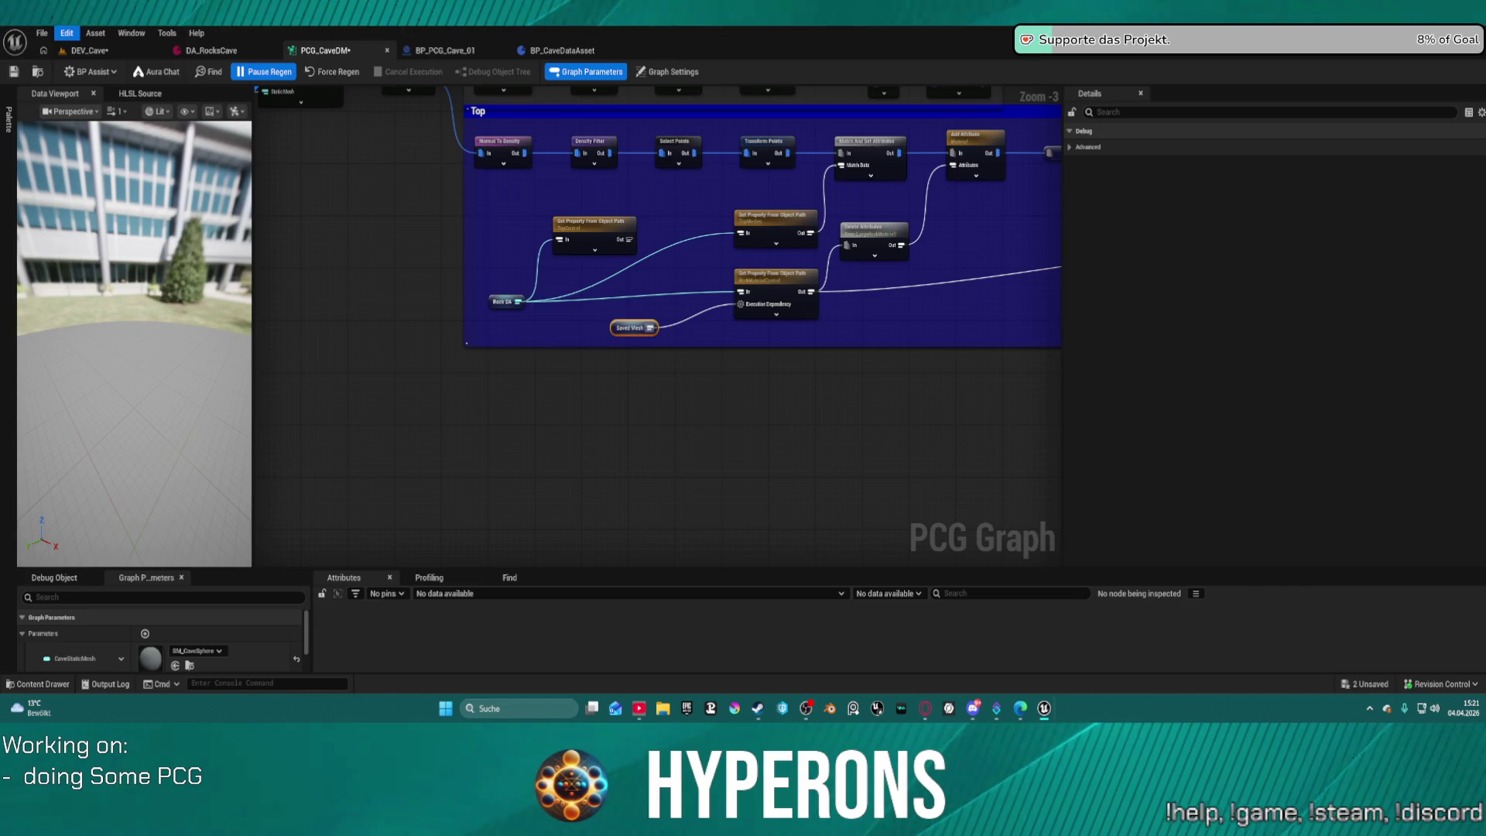
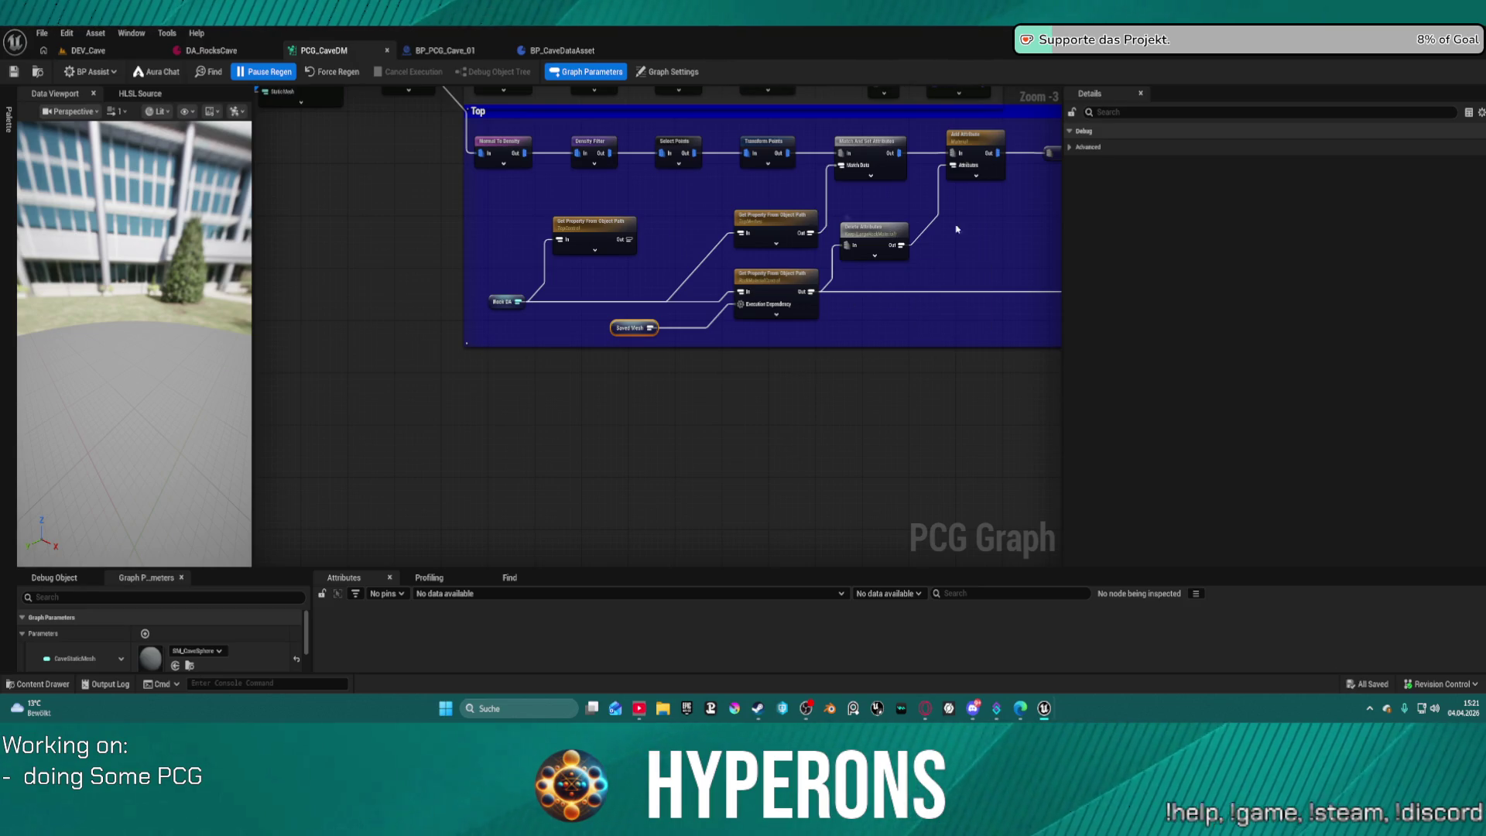
Move the $Density Filter Attribute Elements node up between the Buttom and Top comment boxes.
mouse_move(806, 250)
mouse_down()
mouse_move(684, 291)
mouse_move(628, 330)
mouse_move(622, 417)
mouse_move(563, 474)
mouse_up()
scroll(453, 172, down, 4)
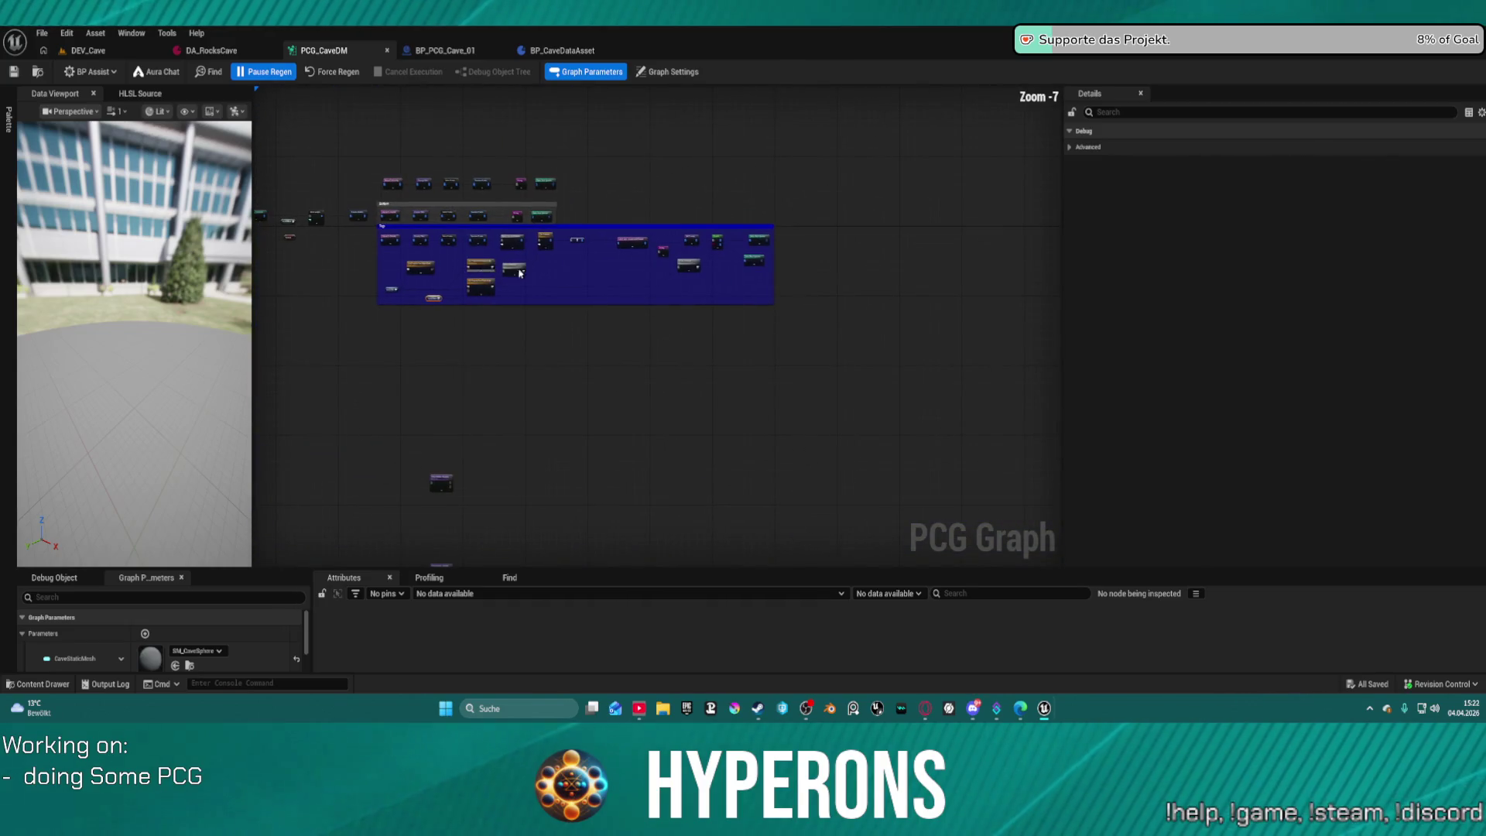
mouse_move(803, 332)
mouse_down()
mouse_move(390, 230)
mouse_move(391, 268)
mouse_move(608, 290)
mouse_move(547, 461)
mouse_move(449, 138)
mouse_move(422, 124)
mouse_move(410, 219)
mouse_move(449, 264)
mouse_up()
scroll(449, 264, up, 4)
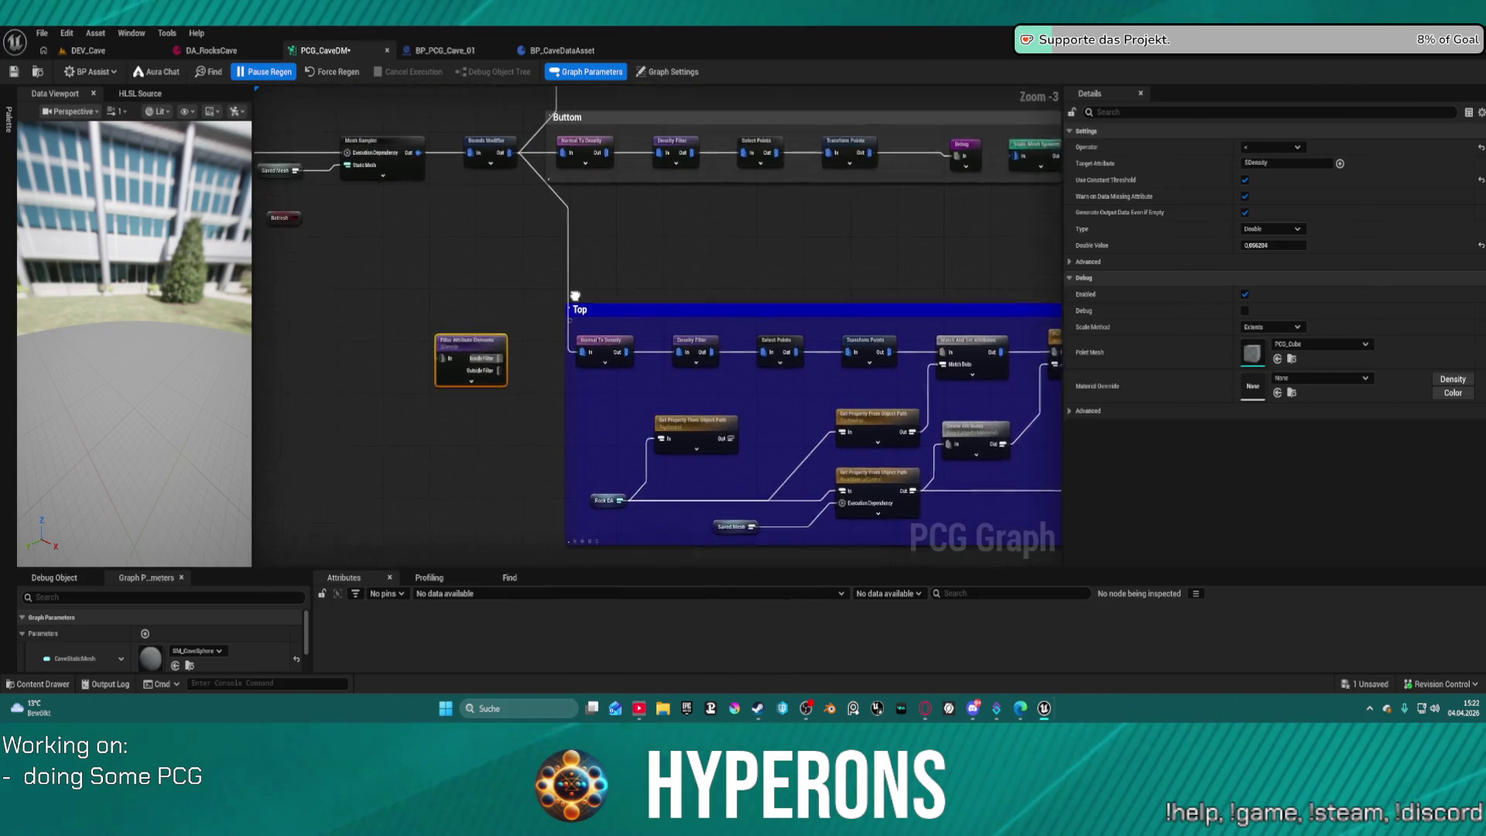
drag(365, 402, 529, 277)
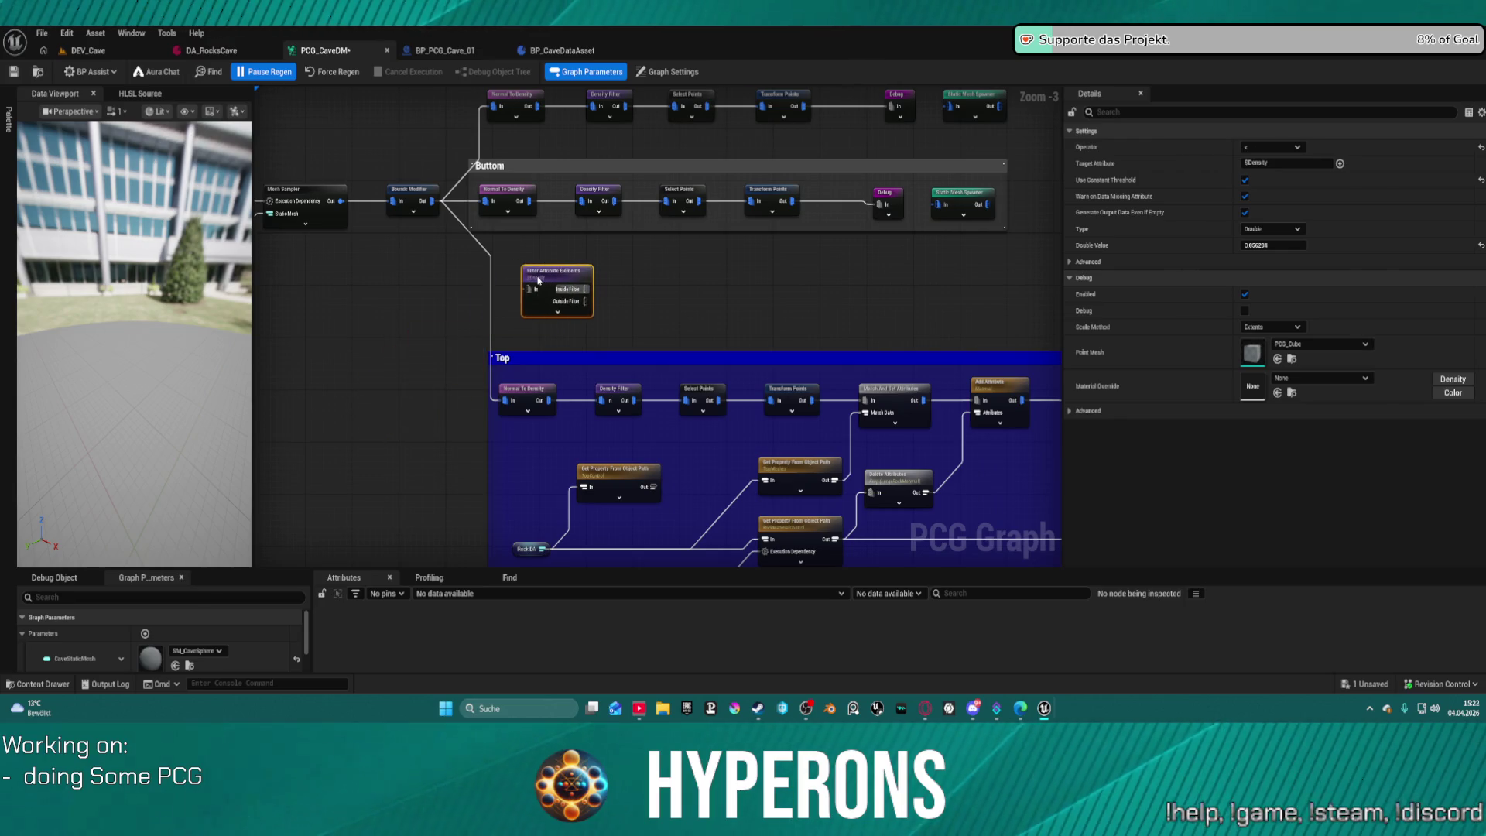
drag(617, 258, 716, 242)
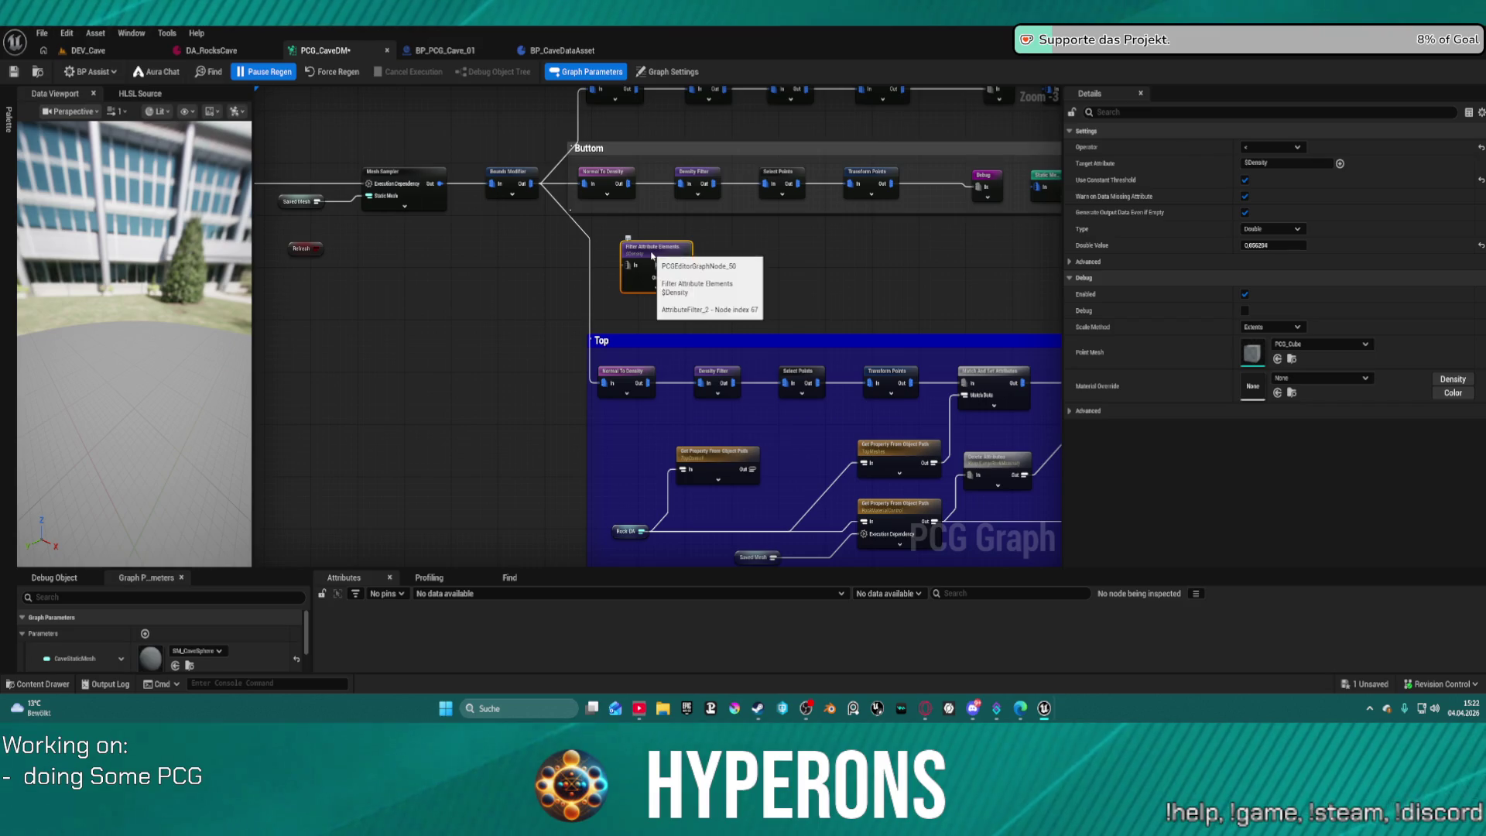
scroll(688, 293, down, 4)
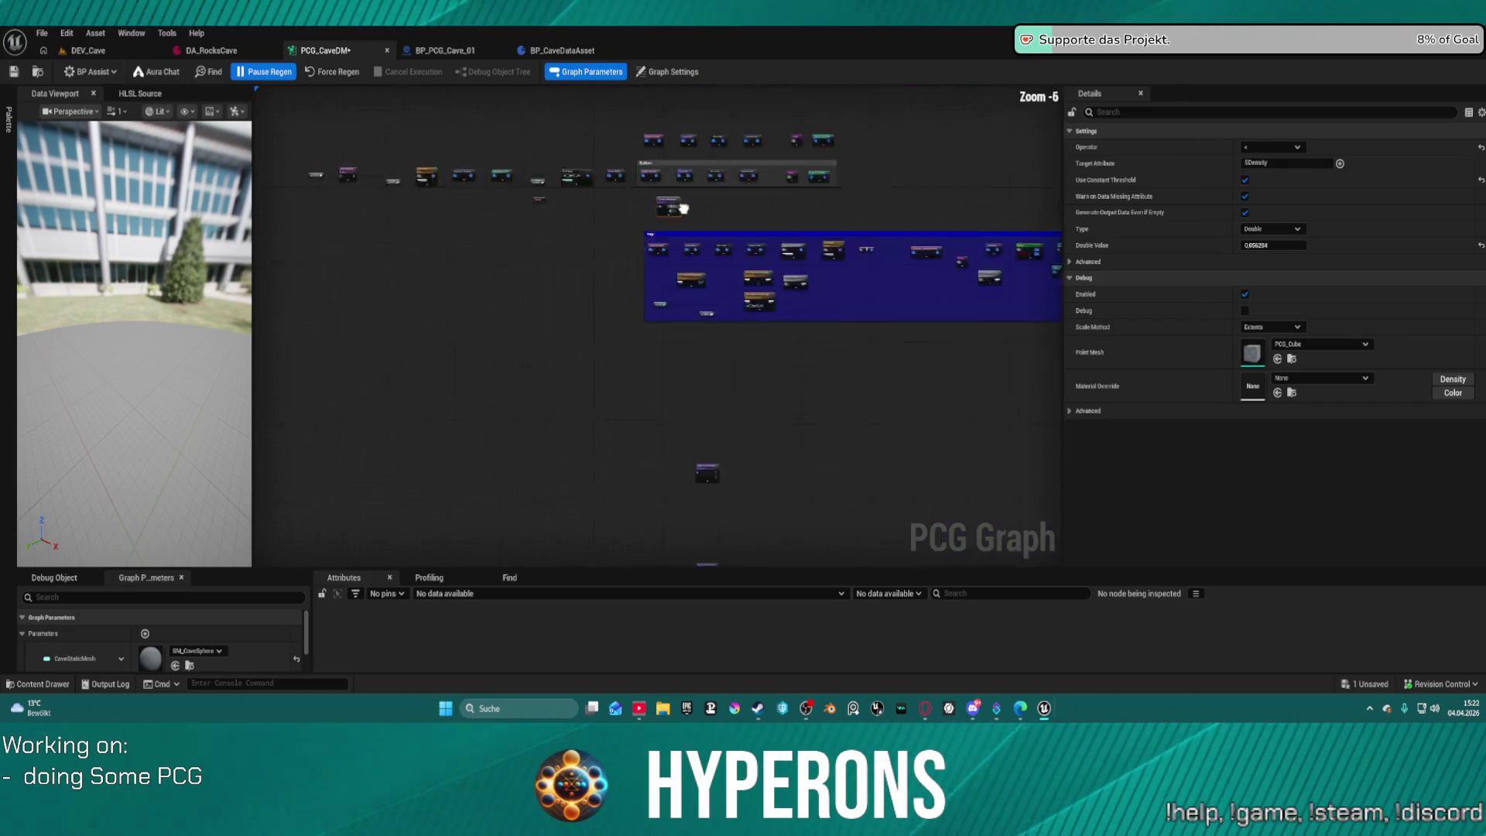
click(685, 390)
scroll(685, 395, up, 7)
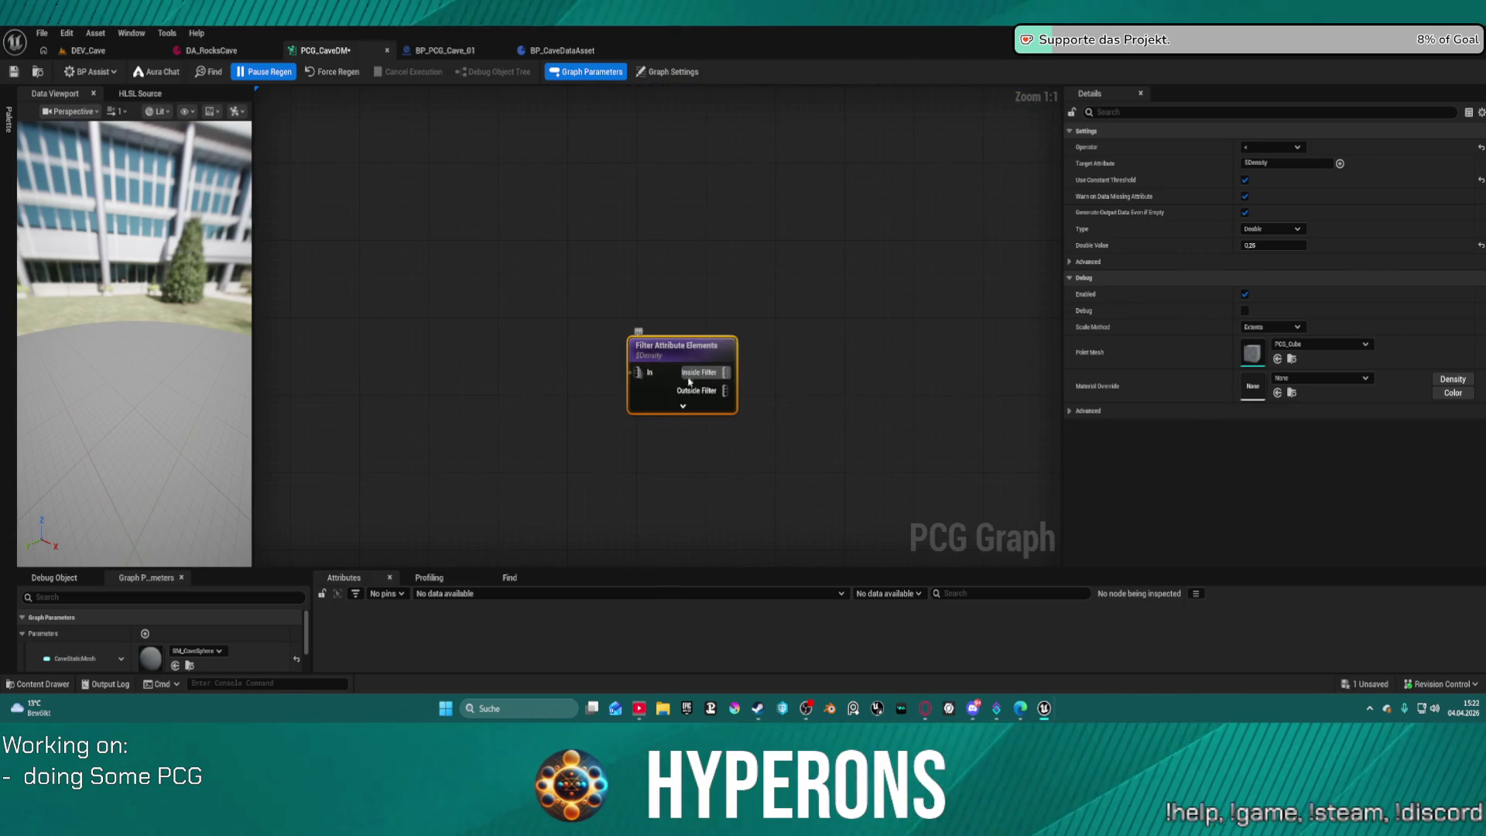
Drag the lower Filter Attribute Elements node into the Top comment box.
drag(675, 356, 665, 268)
click(667, 533)
mouse_move(662, 321)
mouse_down()
mouse_move(661, 359)
mouse_move(660, 213)
mouse_move(622, 275)
mouse_move(624, 451)
mouse_up()
drag(622, 274, 626, 481)
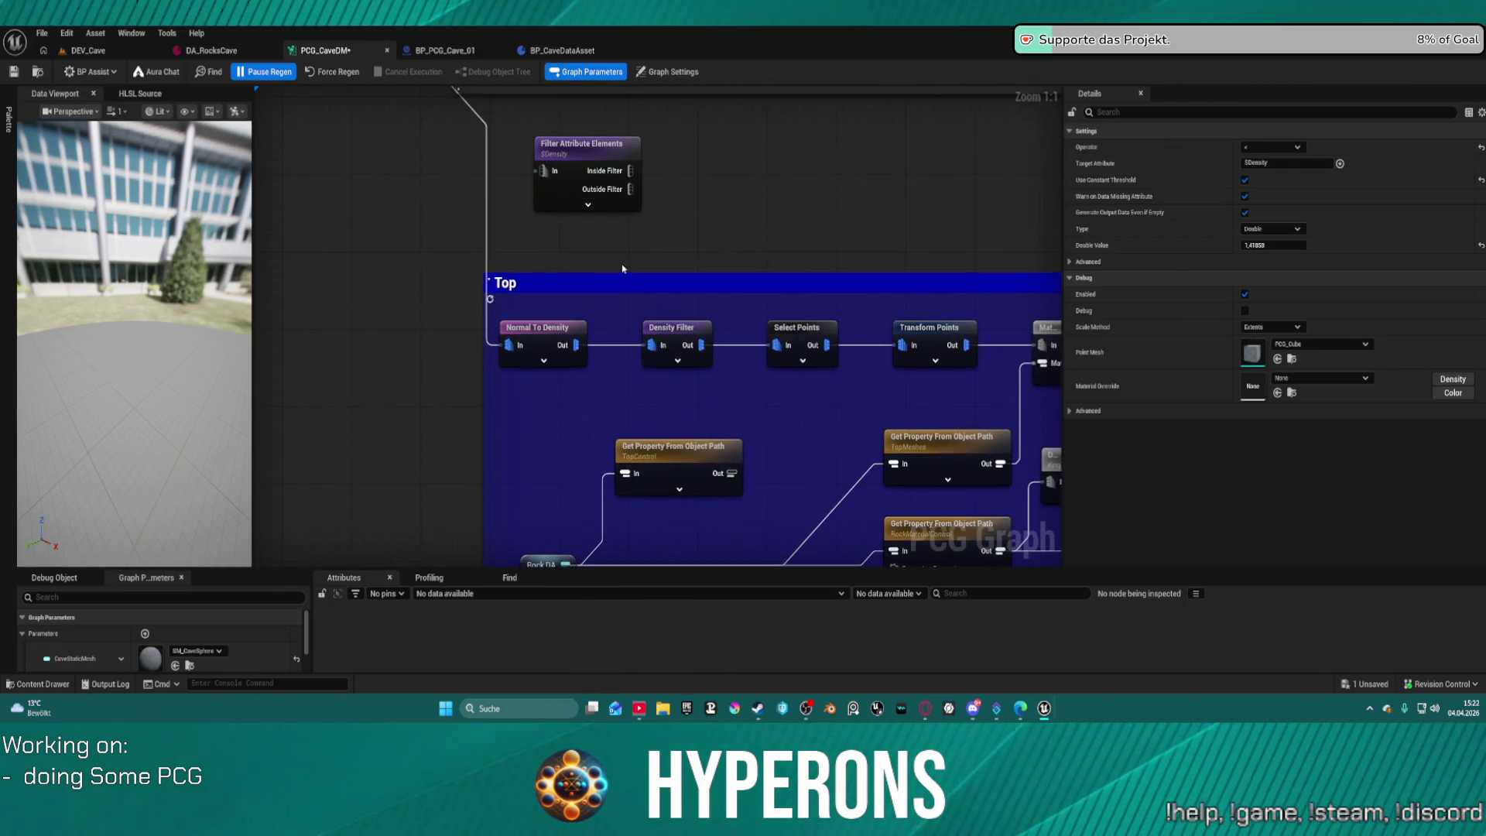
mouse_move(569, 158)
mouse_down()
mouse_move(605, 237)
mouse_move(619, 364)
mouse_move(621, 388)
mouse_move(592, 391)
mouse_move(597, 406)
mouse_move(652, 346)
mouse_up()
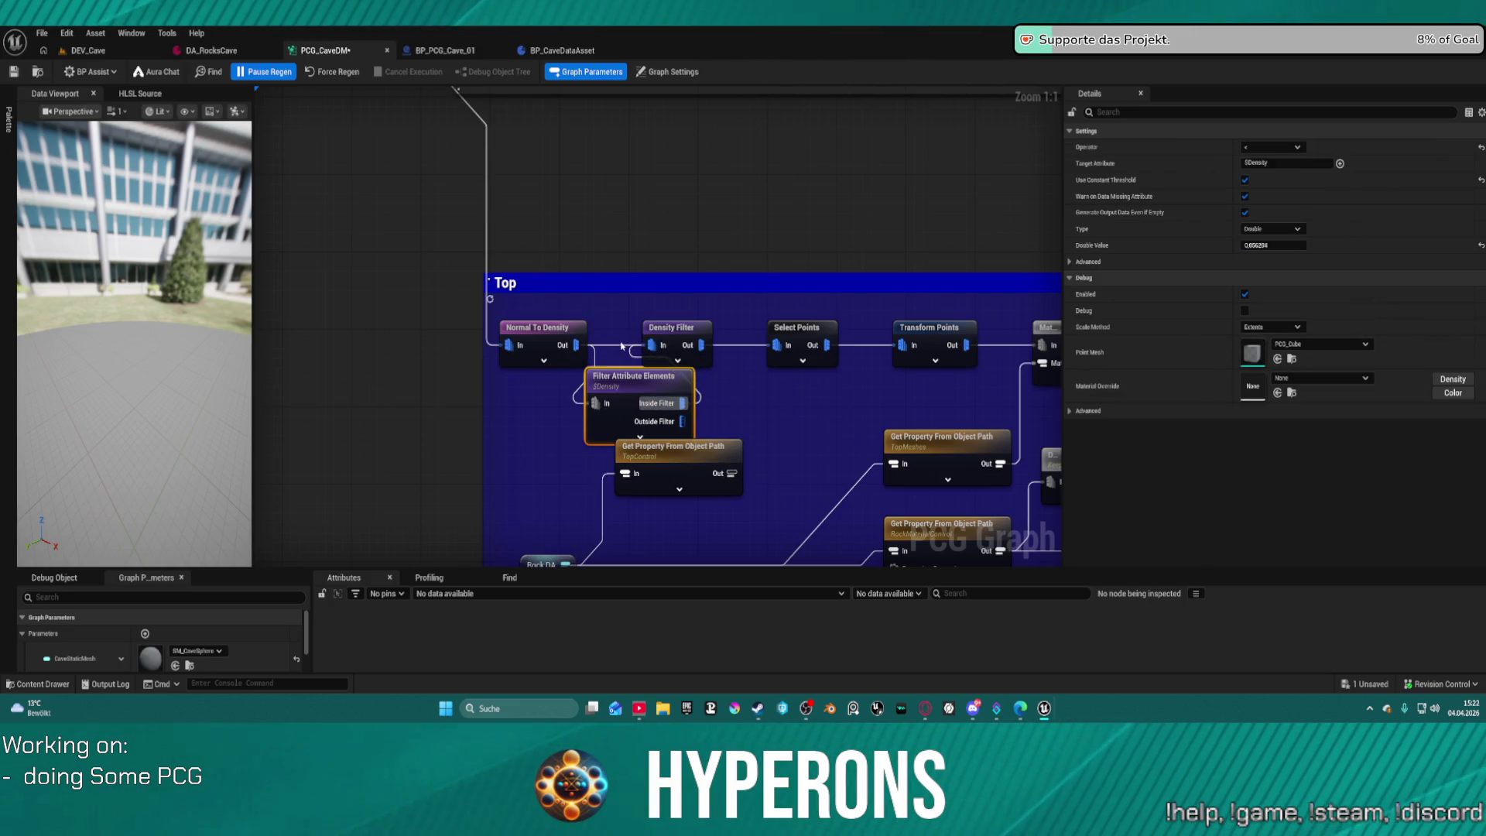
Force-regenerate the PCG graph and switch to the DEV_Cave level.
click(577, 345)
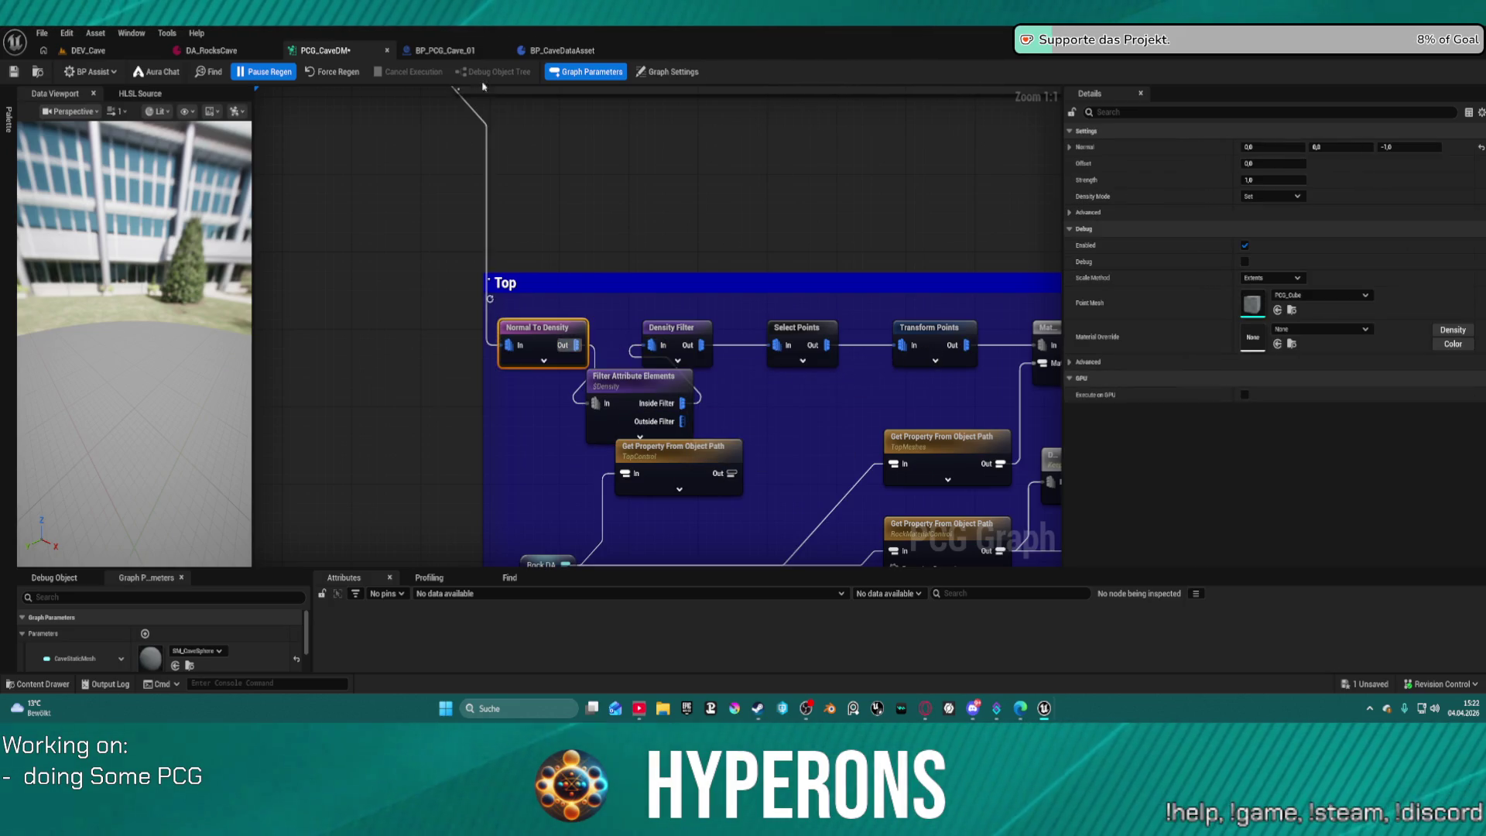
click(333, 71)
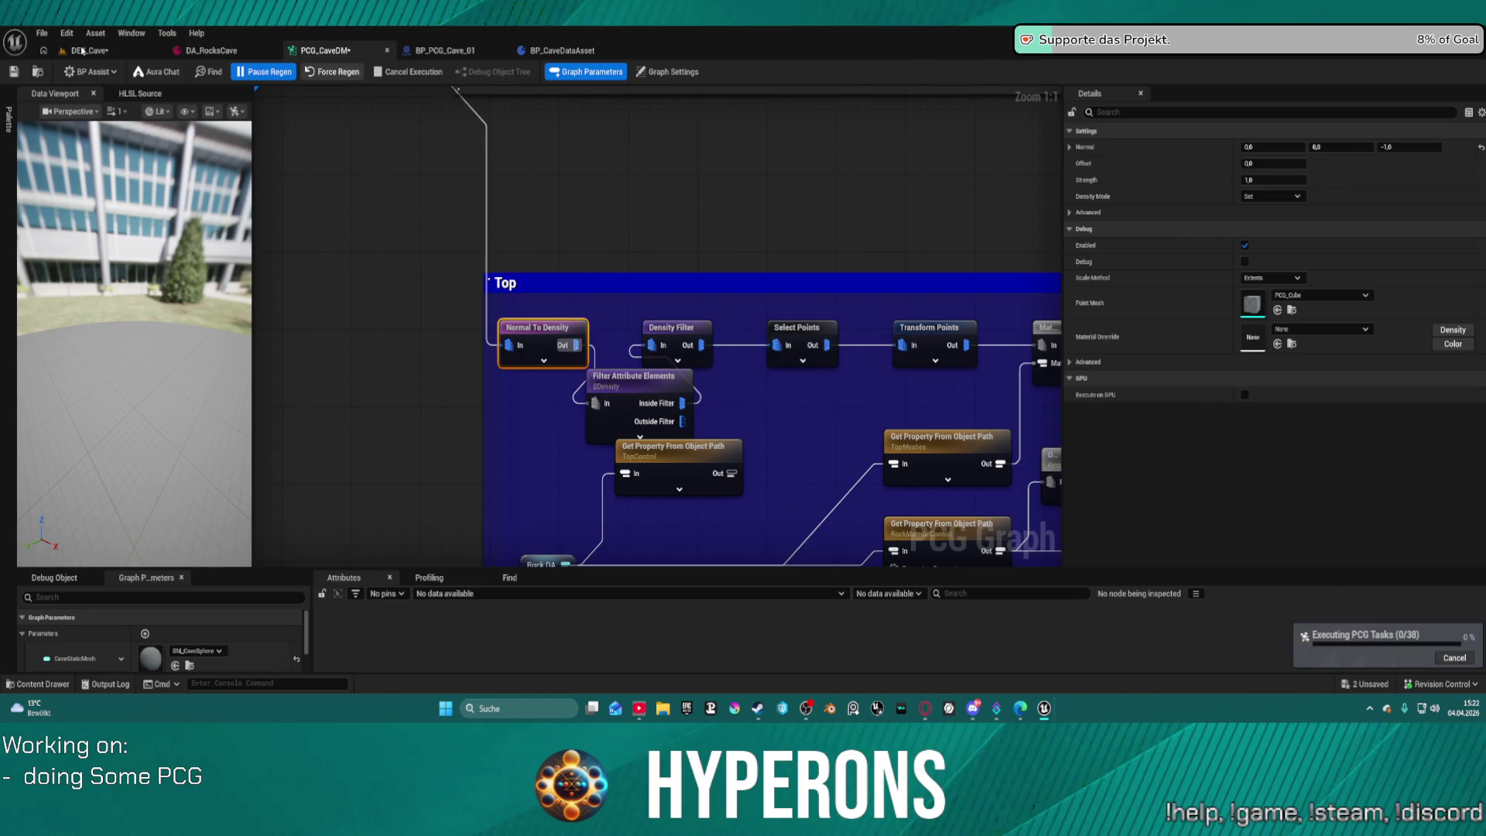
click(82, 51)
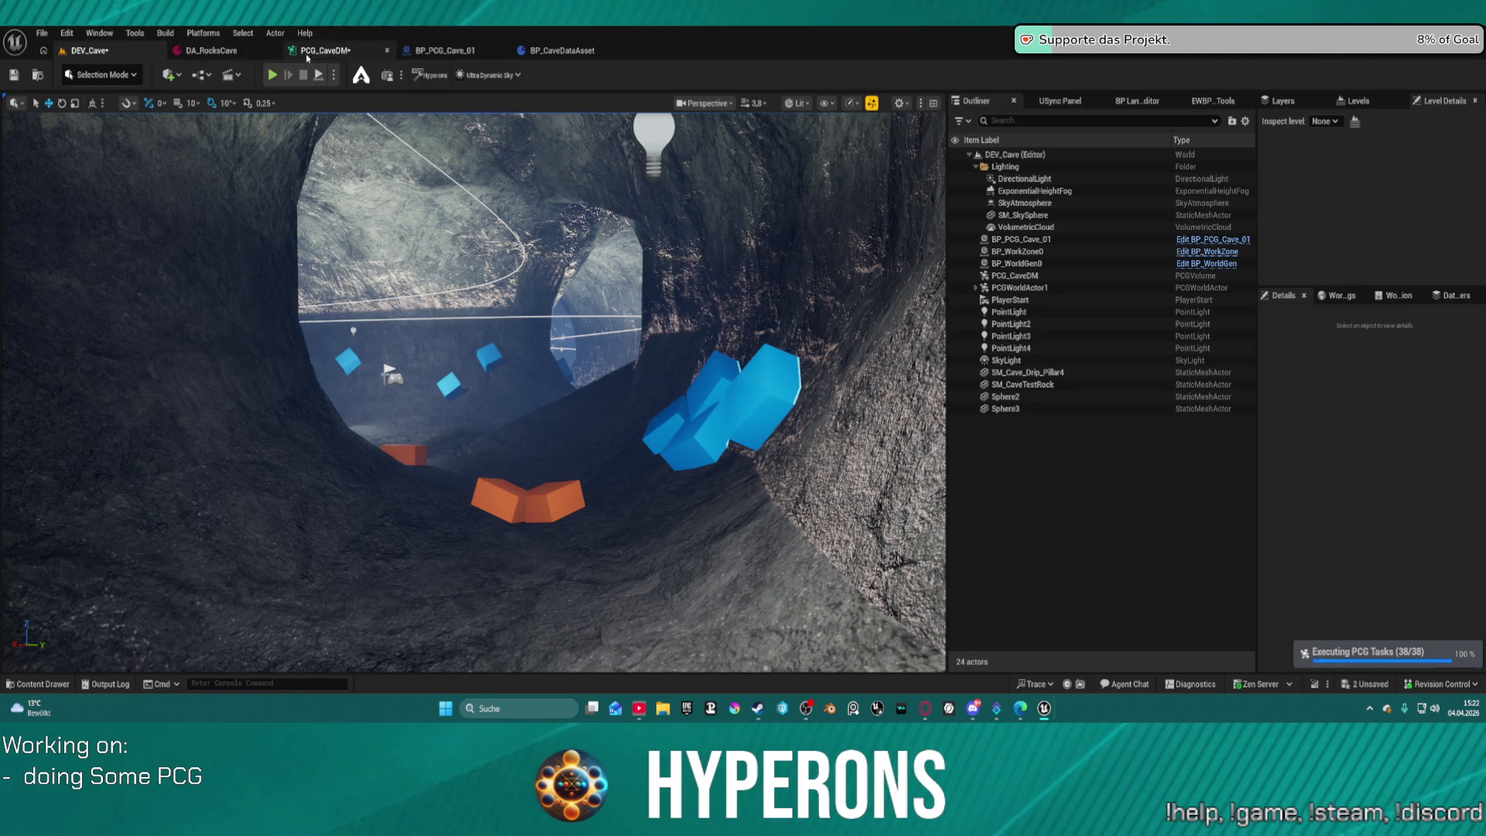
Put PCG_CaveDM in its own right-half window beside a maximised DEV_Cave viewport on the left.
drag(308, 54, 540, 214)
key(super+Right)
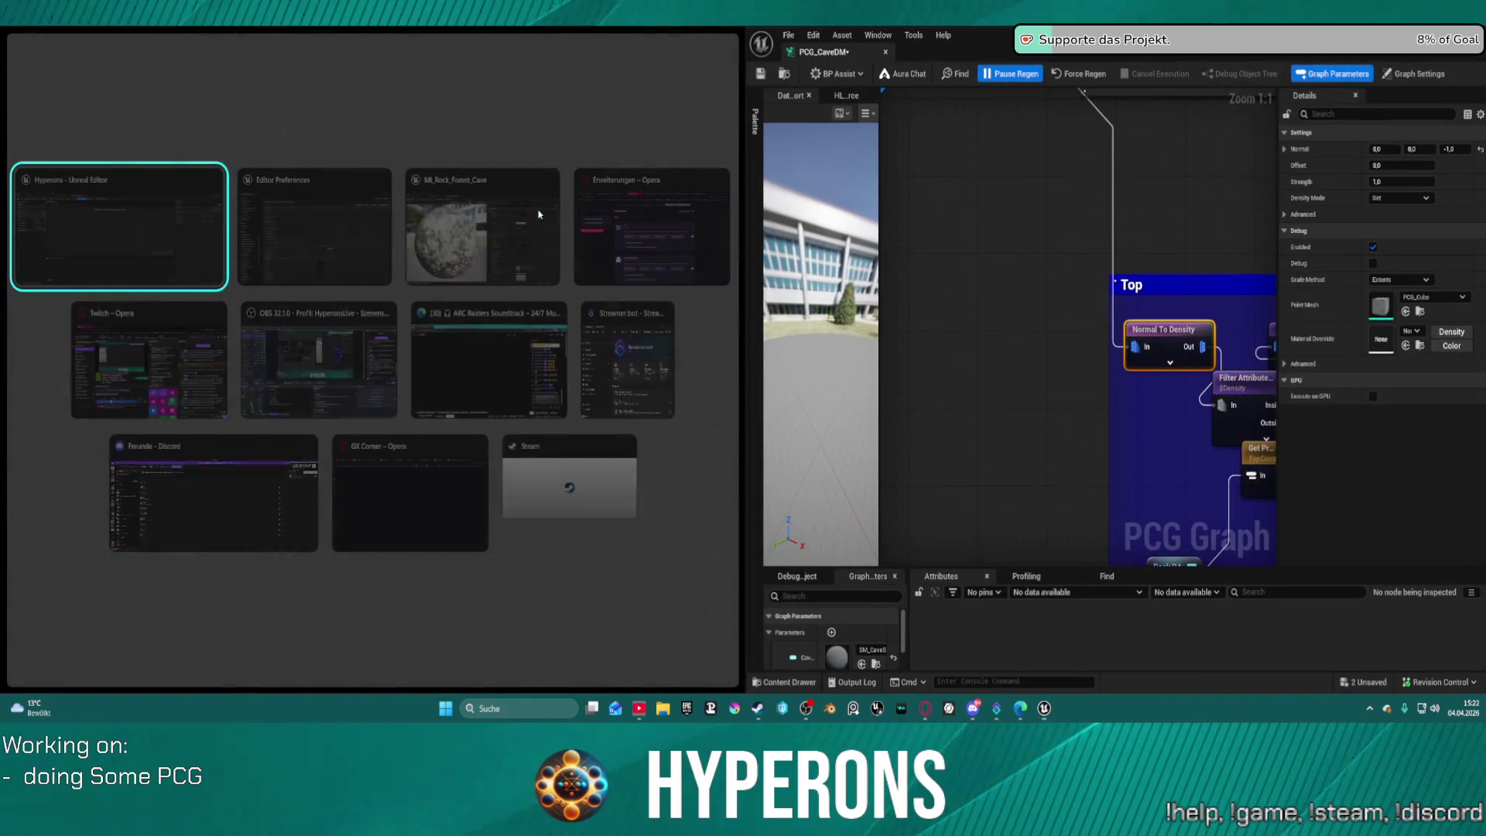
click(113, 228)
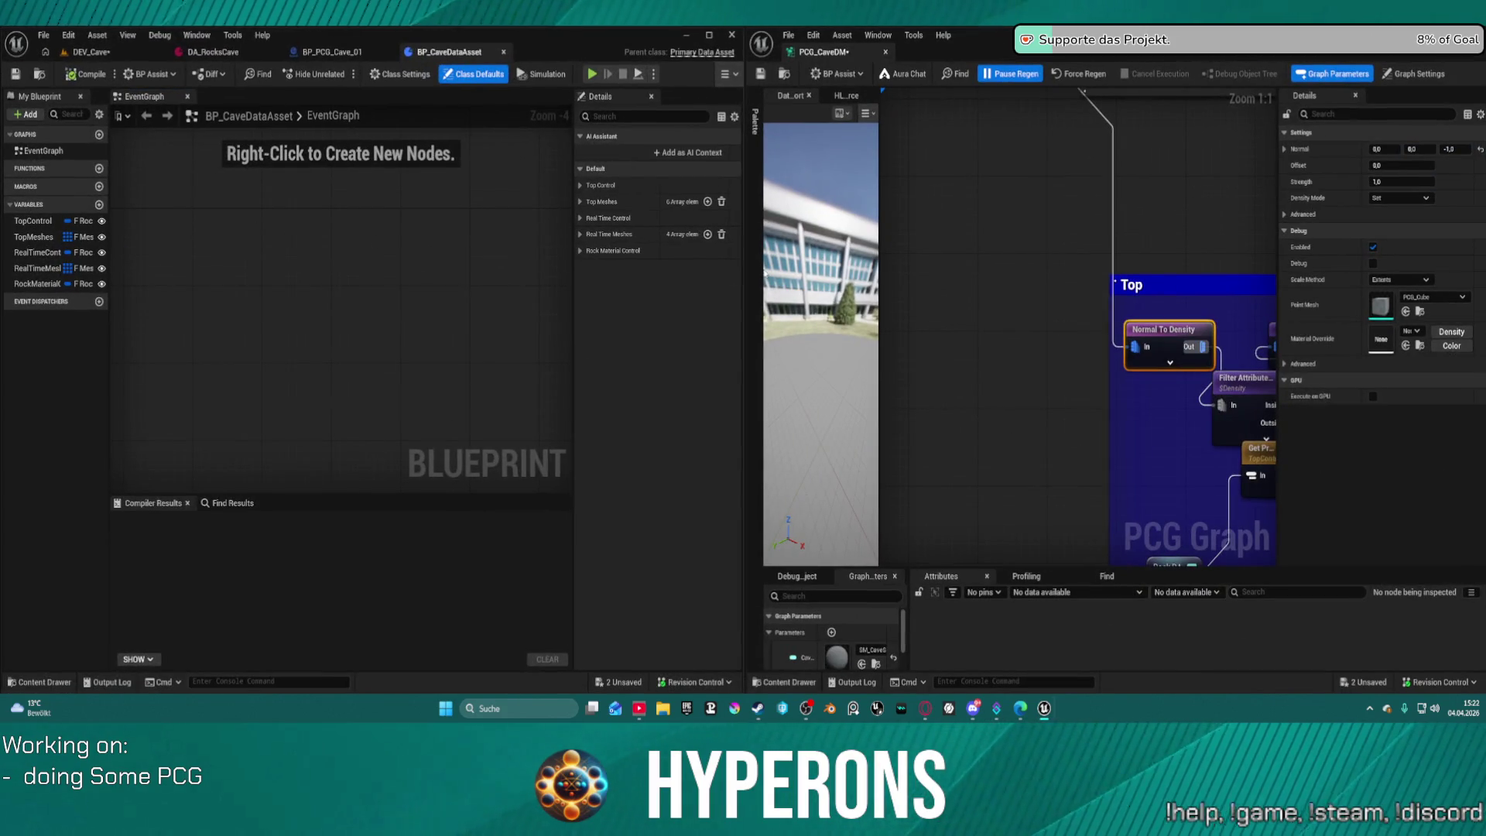
click(90, 52)
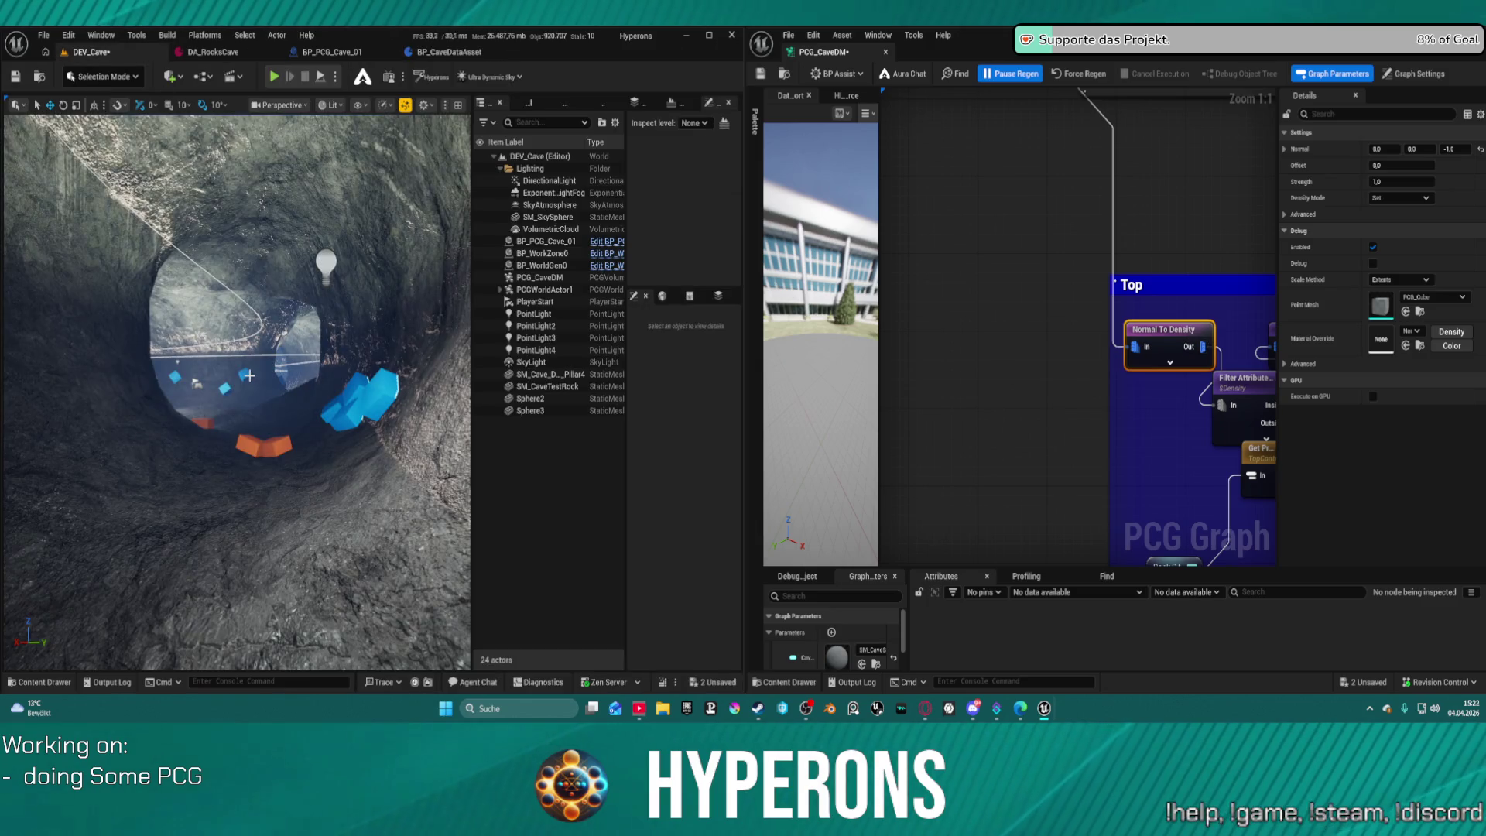
key(F11)
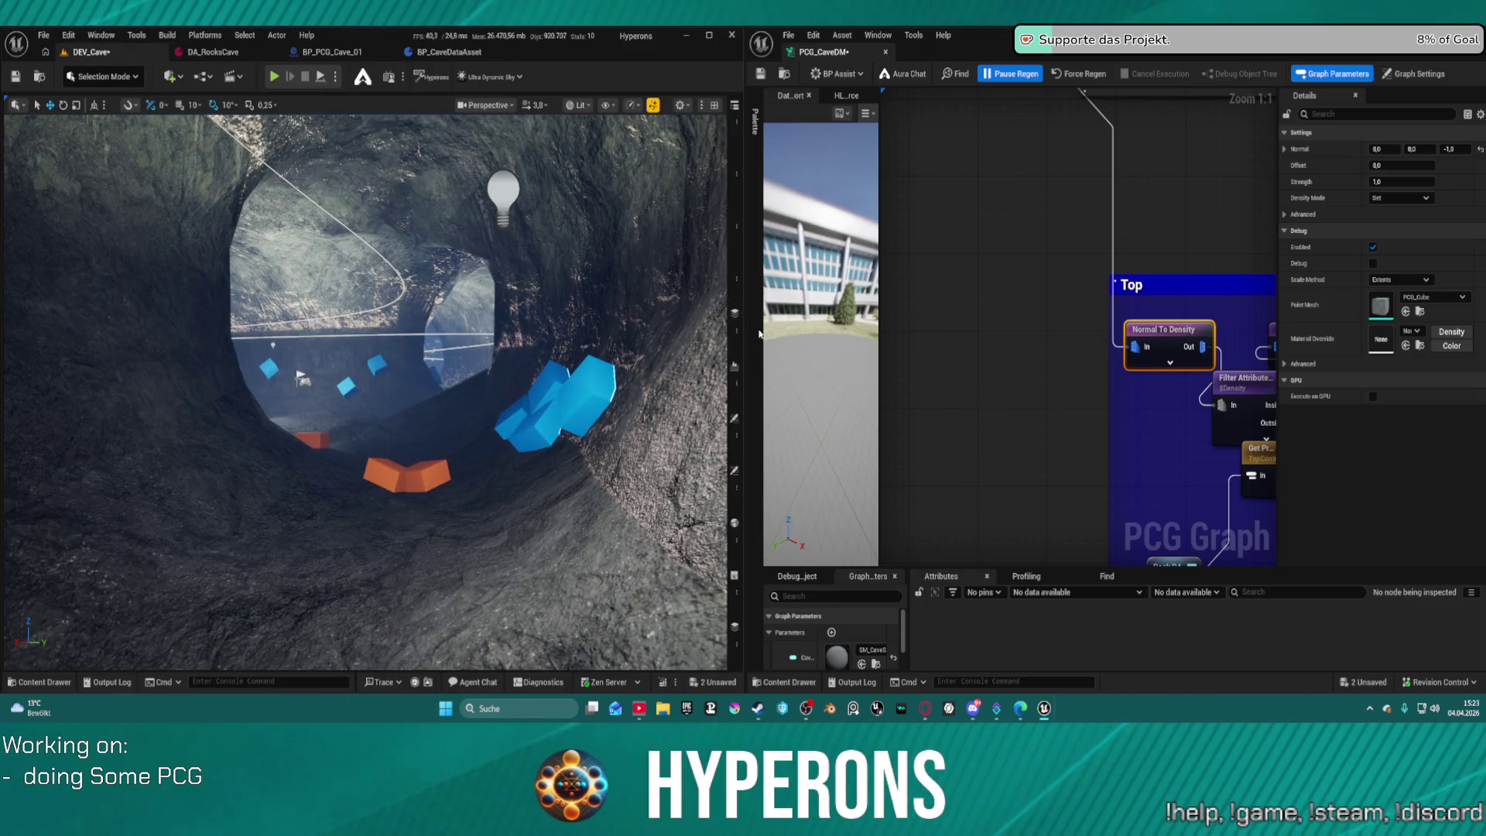
drag(745, 334, 429, 335)
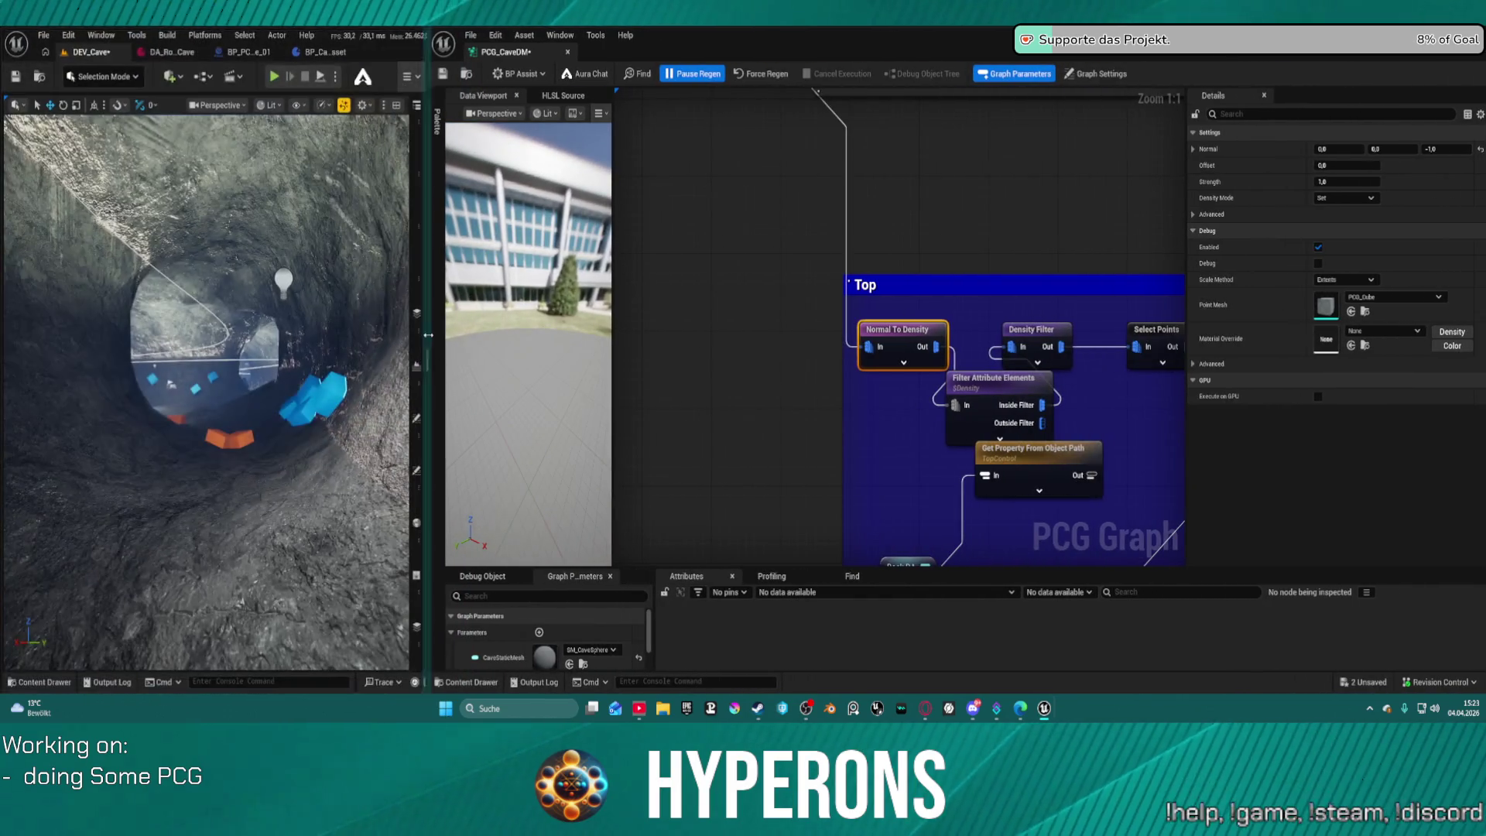
drag(967, 311, 799, 263)
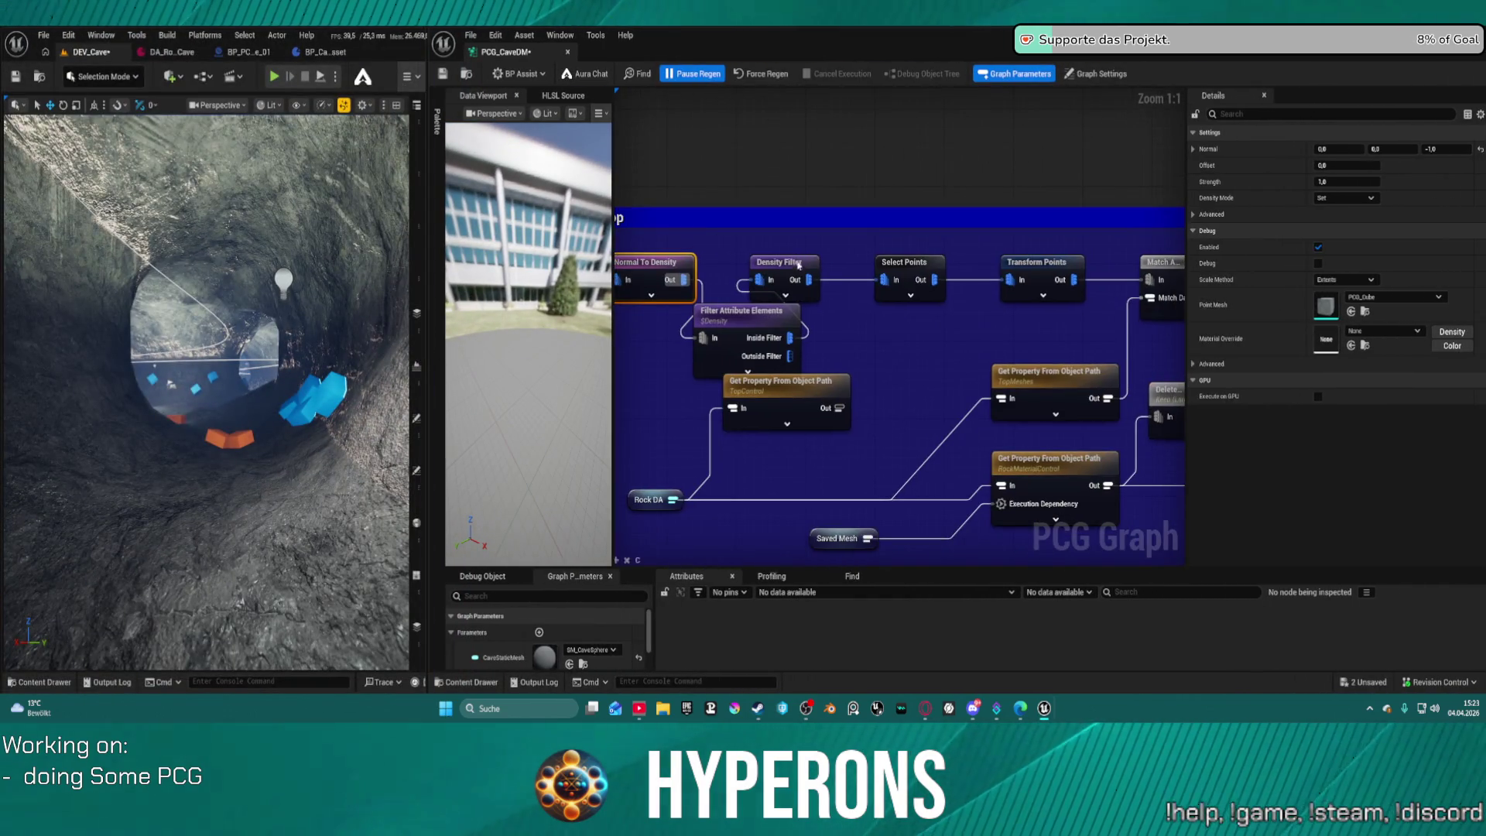
click(725, 322)
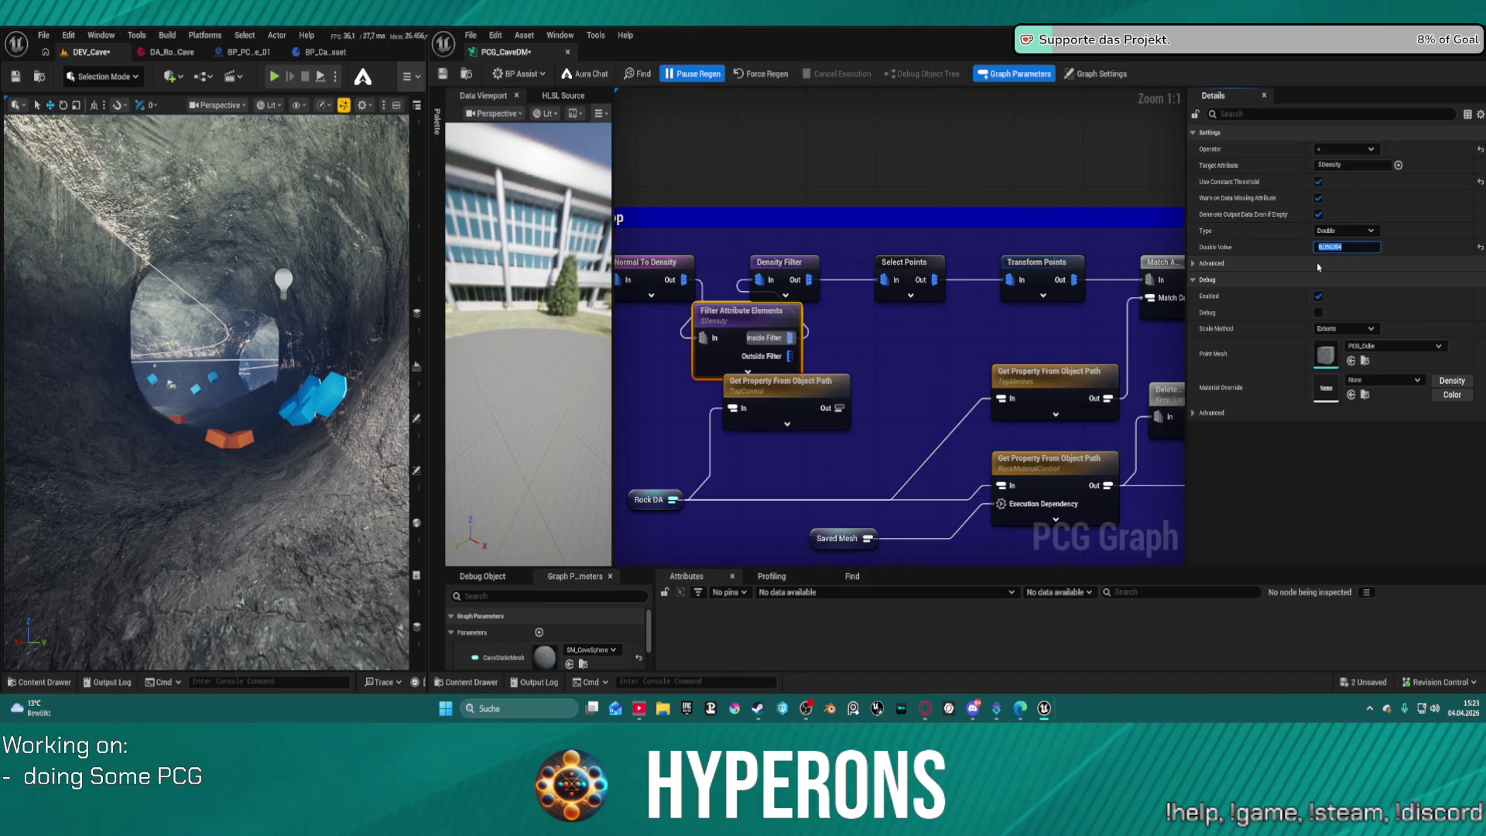
Commit the new Double Value threshold on Filter Attribute Elements and inspect the regenerated cave.
key(Escape)
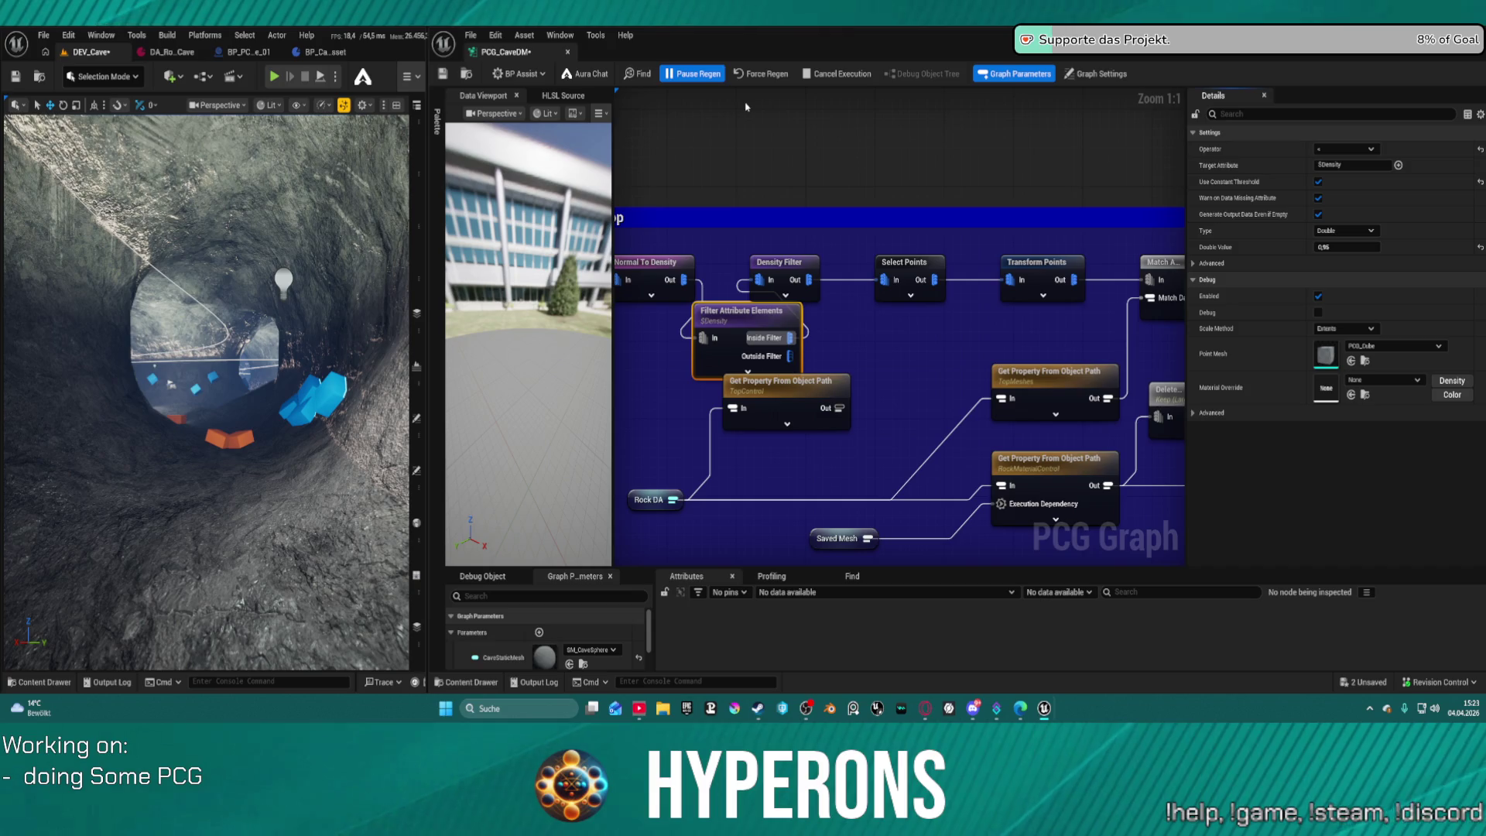
mouse_move(261, 286)
mouse_down()
mouse_move(280, 226)
mouse_move(209, 246)
mouse_move(337, 327)
mouse_up()
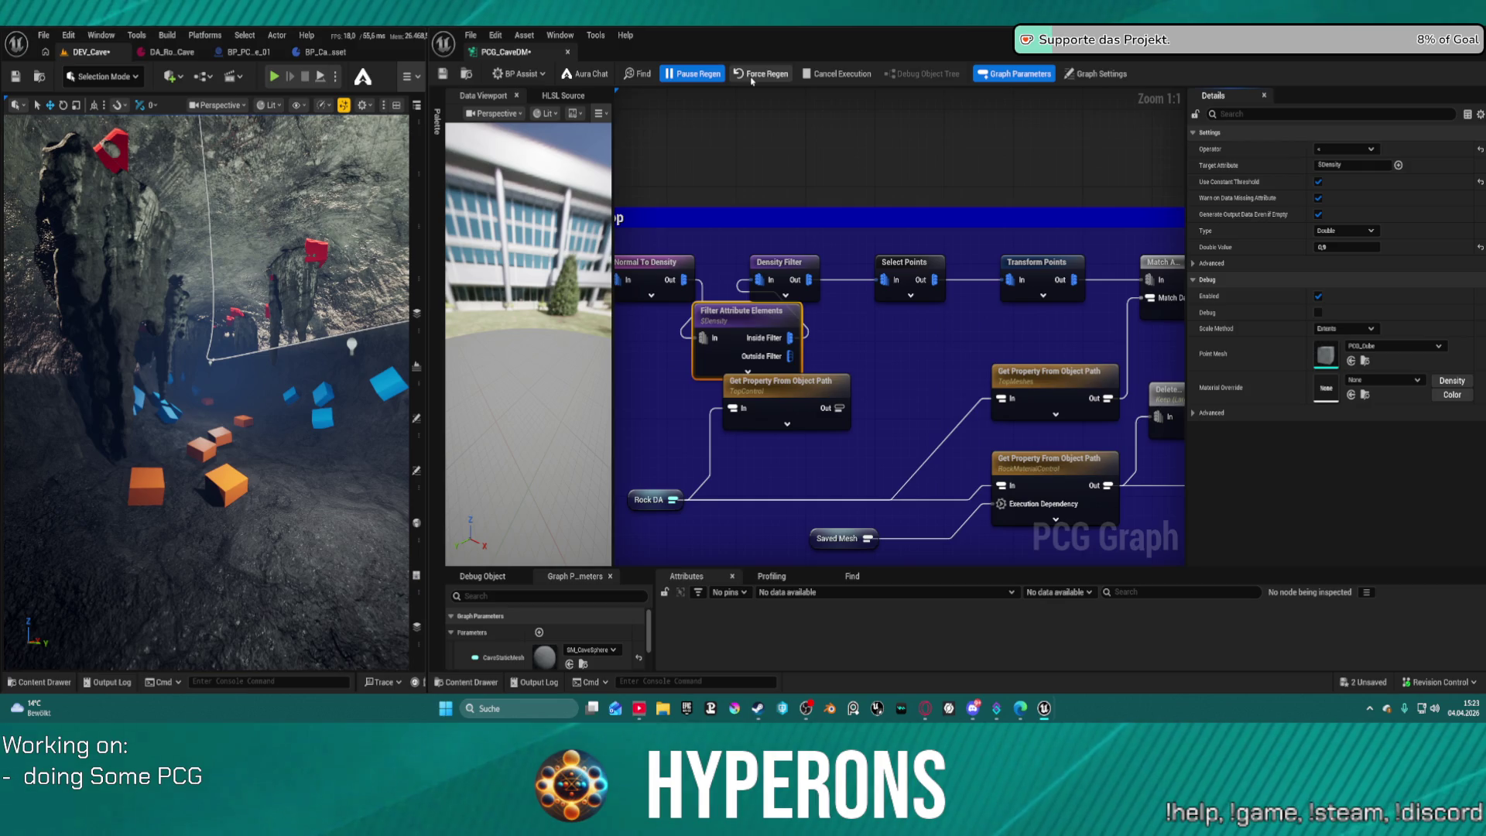
key(ctrl+s)
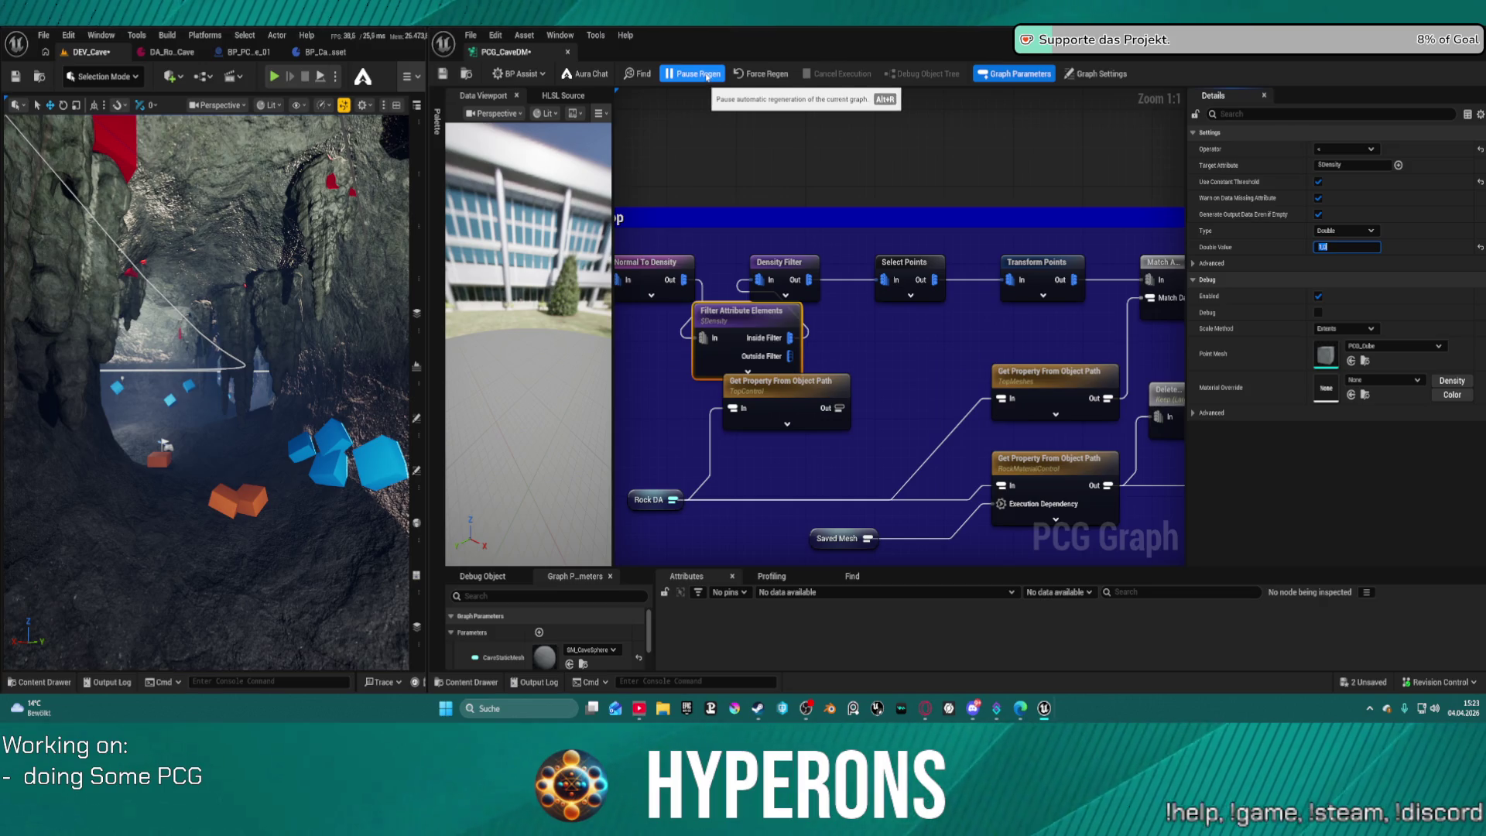
Save the PCG graph and the DEV_Cave map.
click(654, 271)
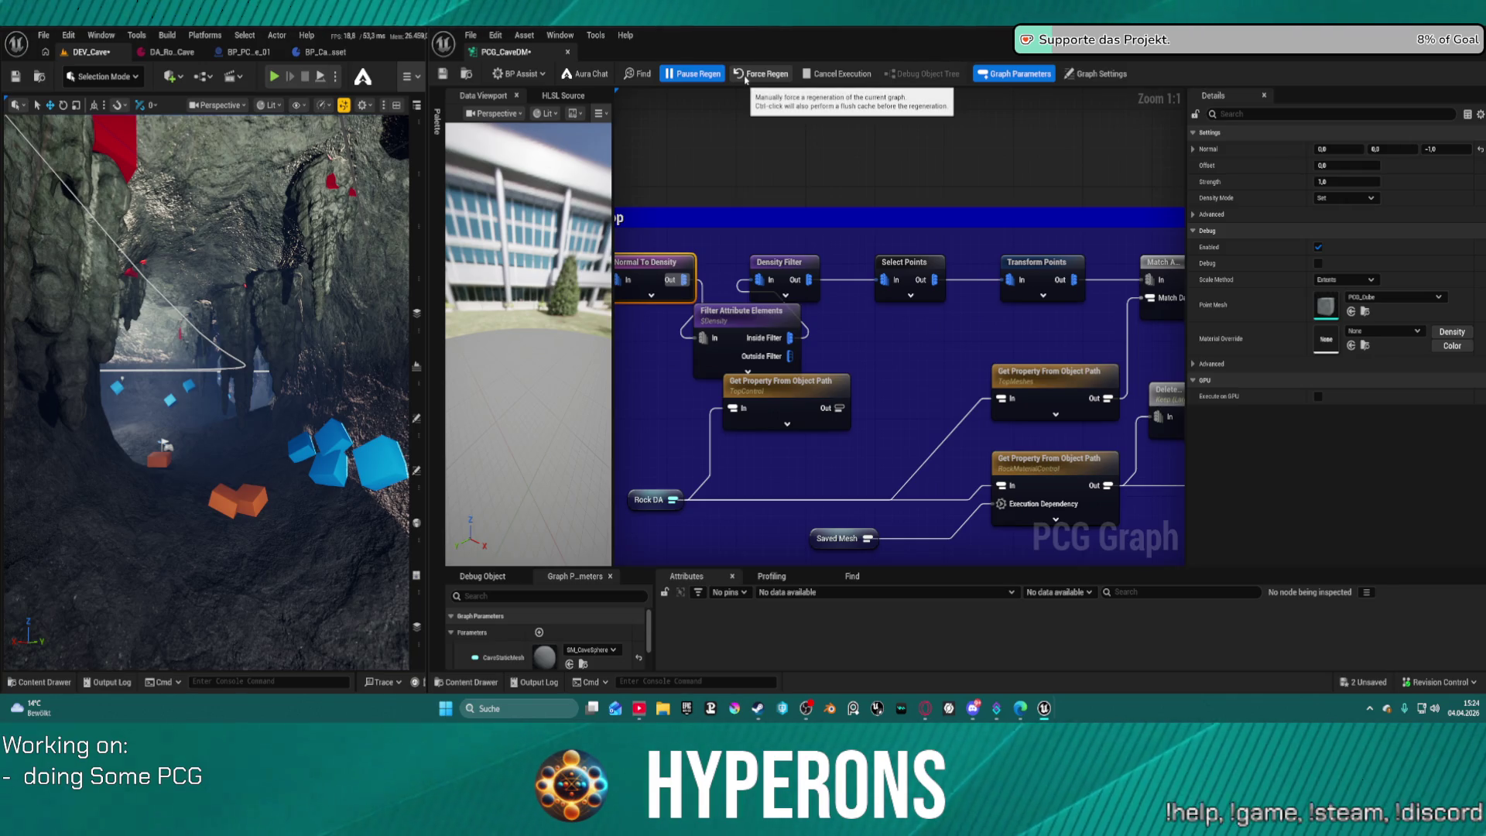
key(ctrl+s)
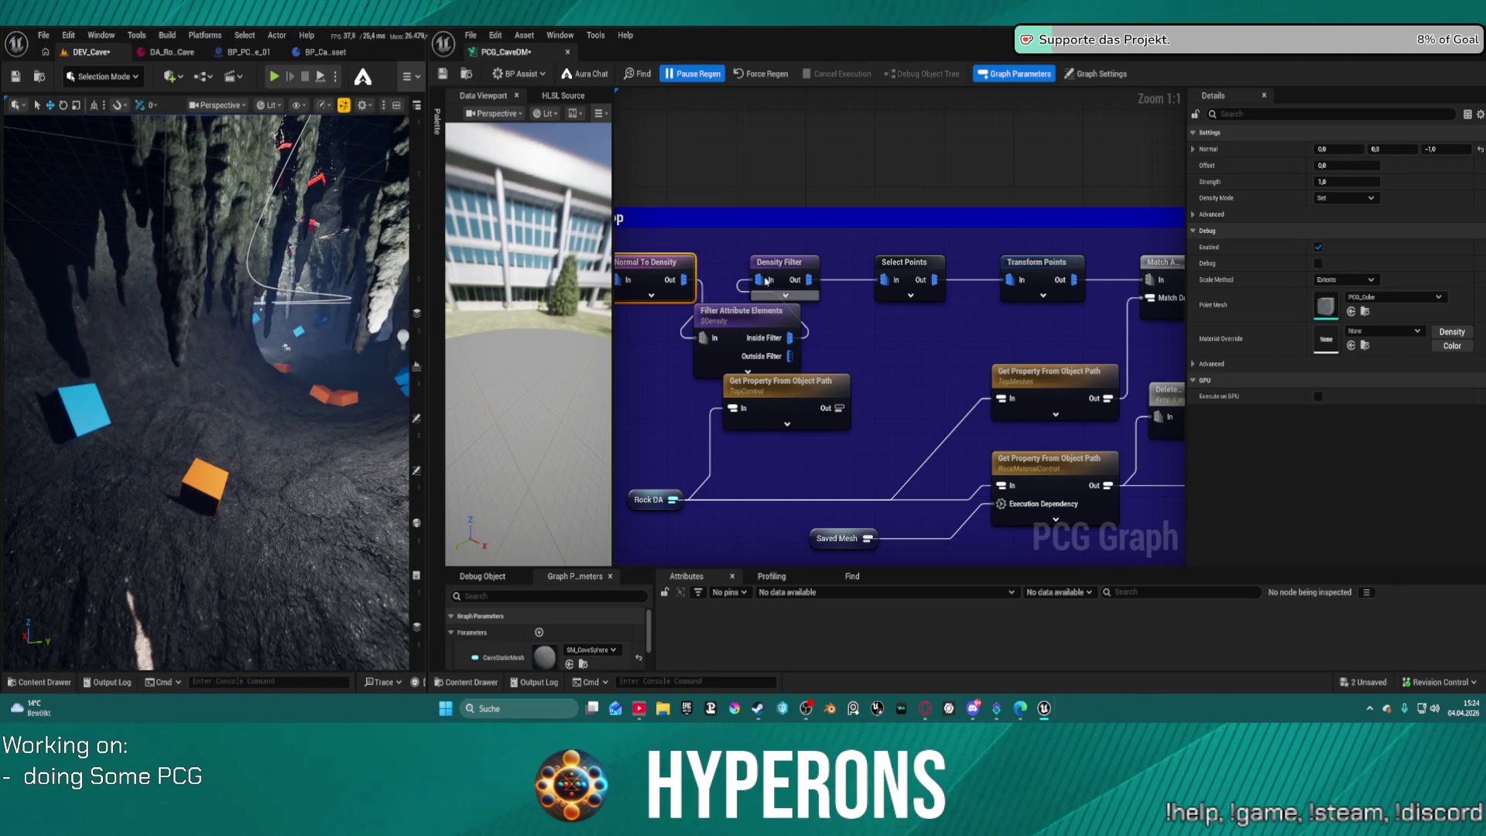
click(732, 316)
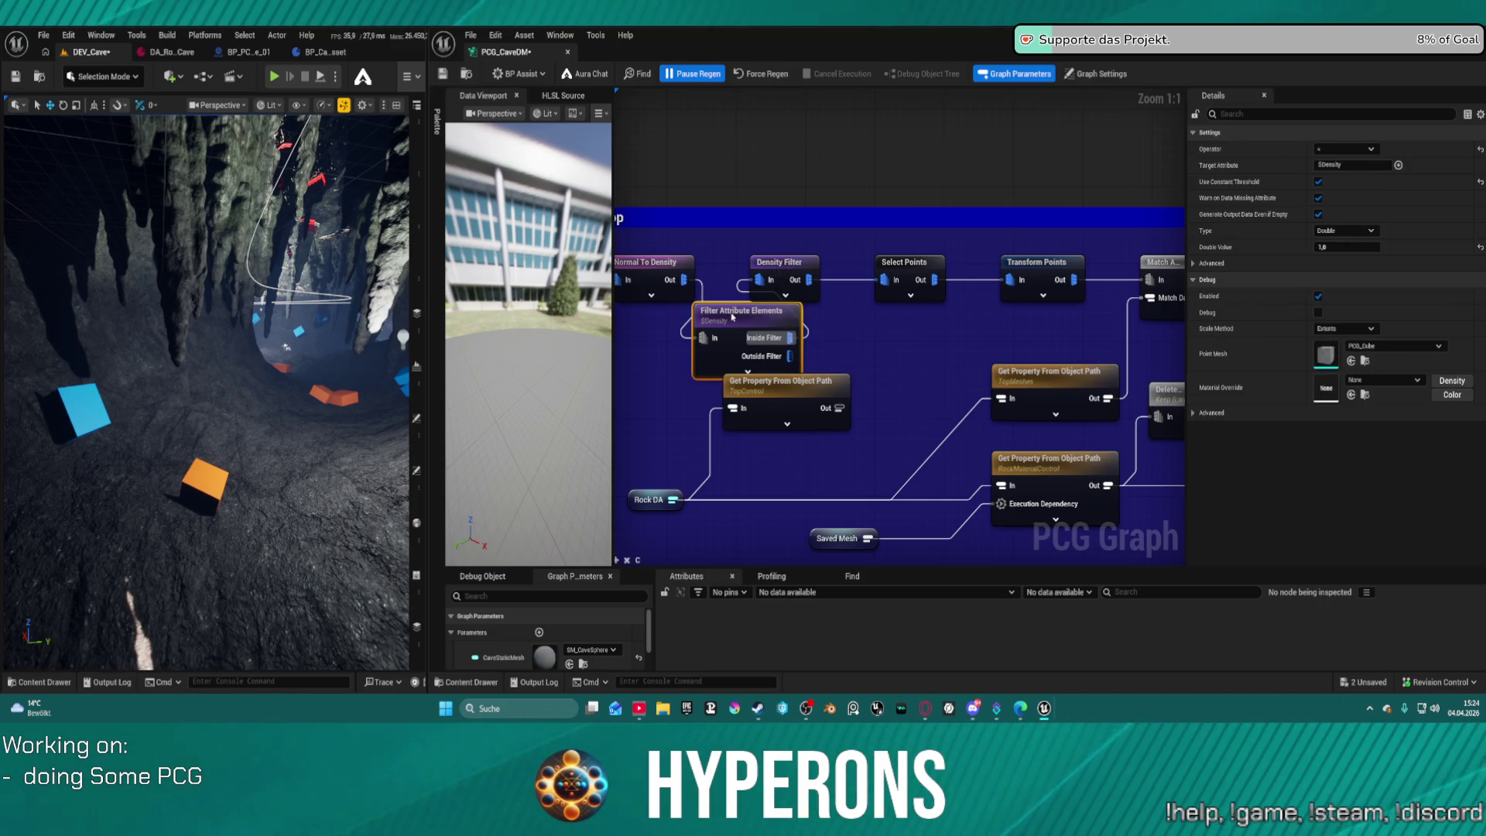
key(ctrl+shift+s)
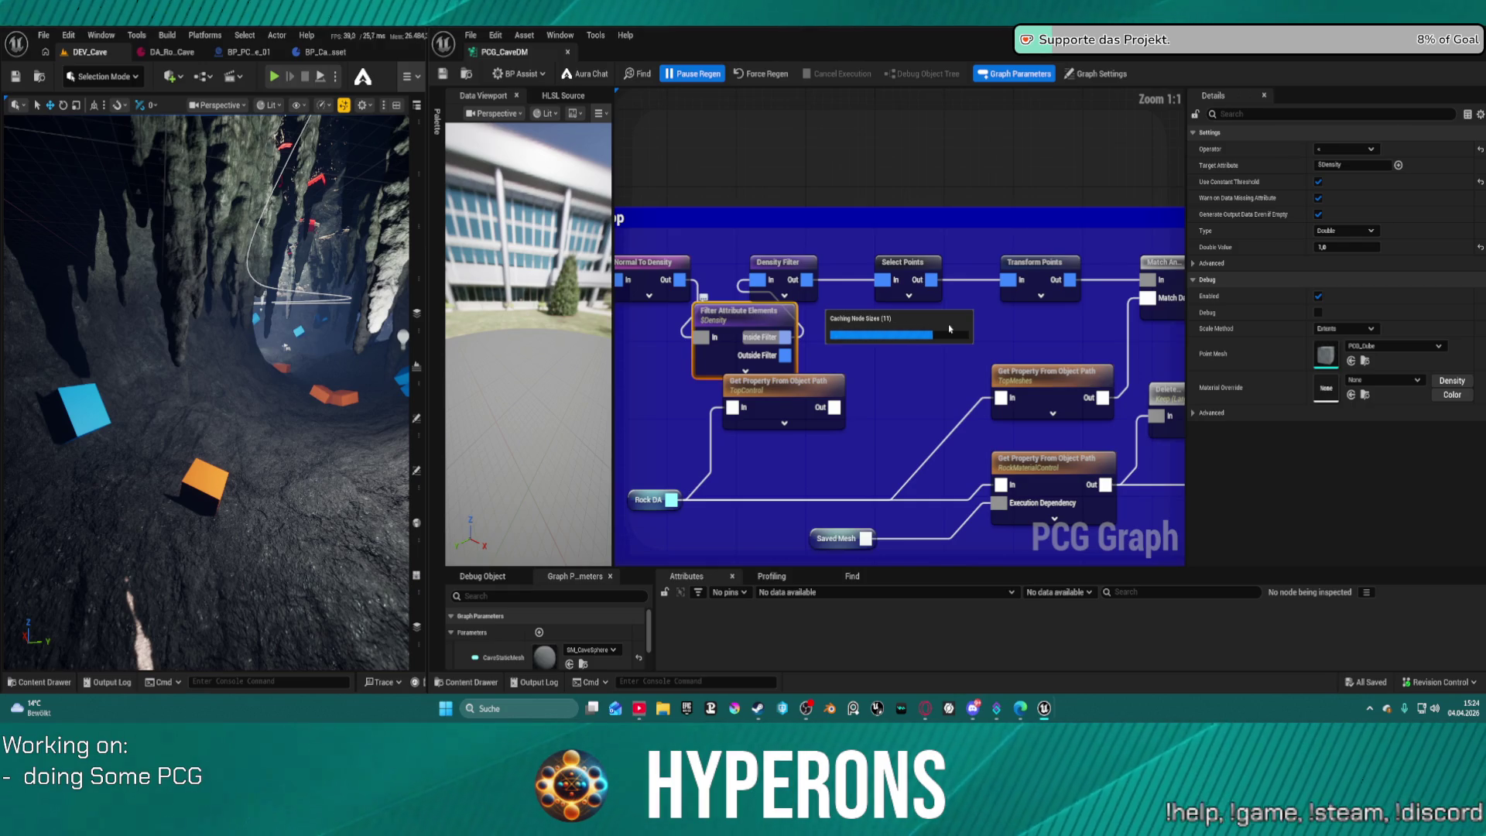
scroll(1002, 378, down, 12)
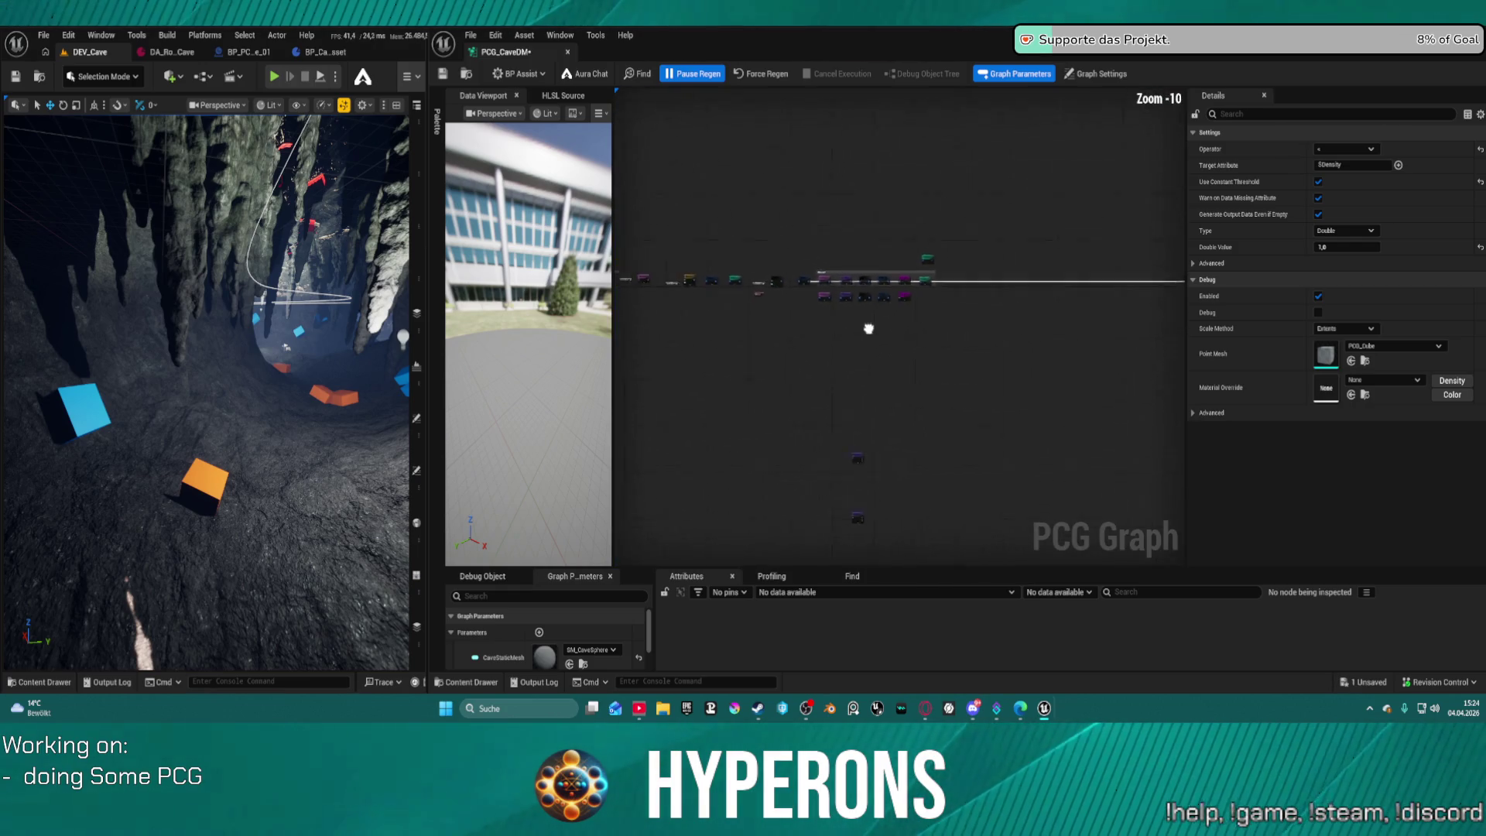
Review the Mesh Sampler and Bounds Modifier nodes, then undo the last node move.
scroll(959, 213, up, 2)
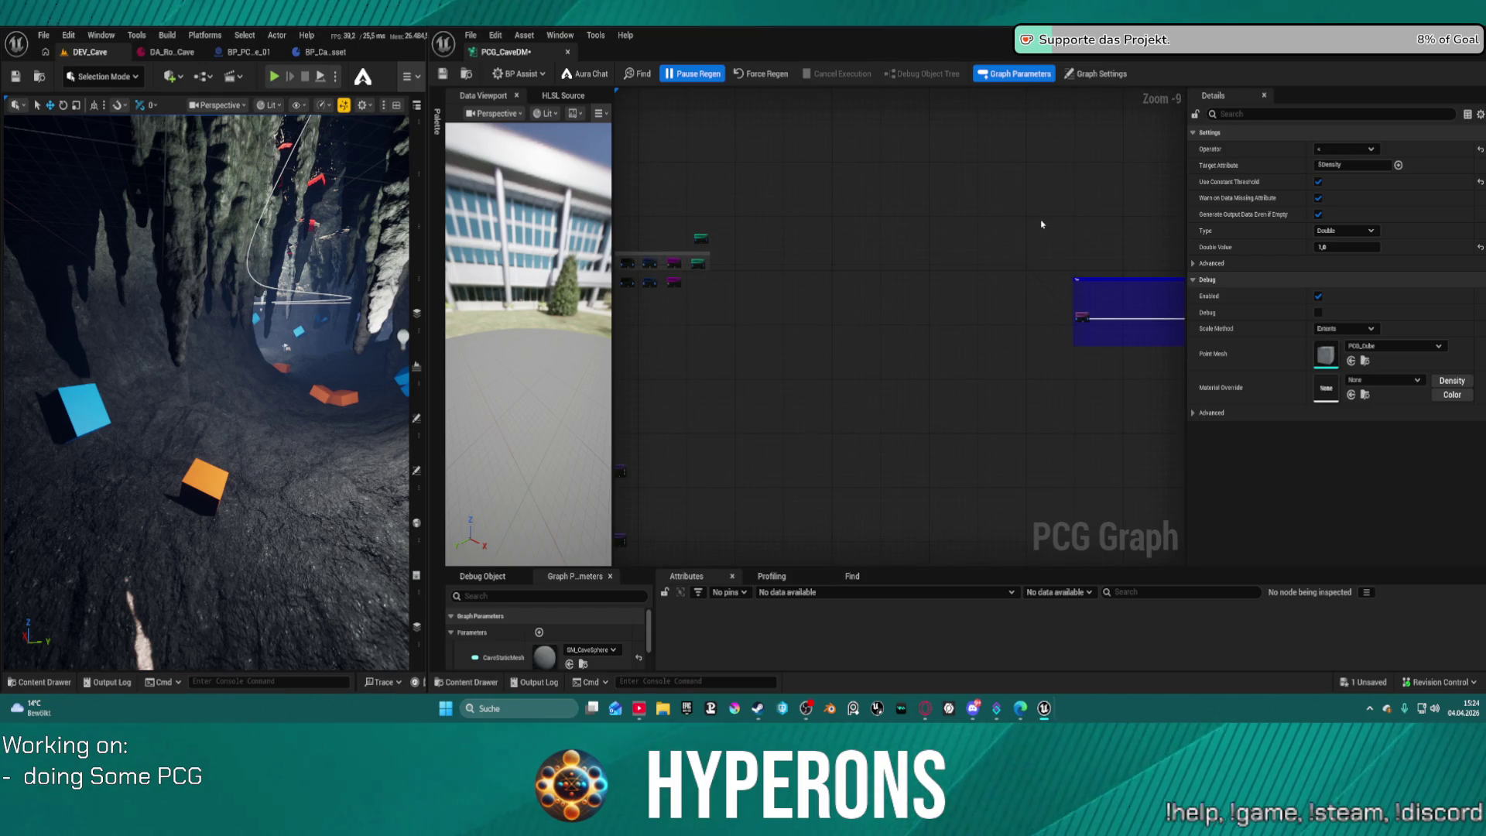
scroll(1041, 224, up, 7)
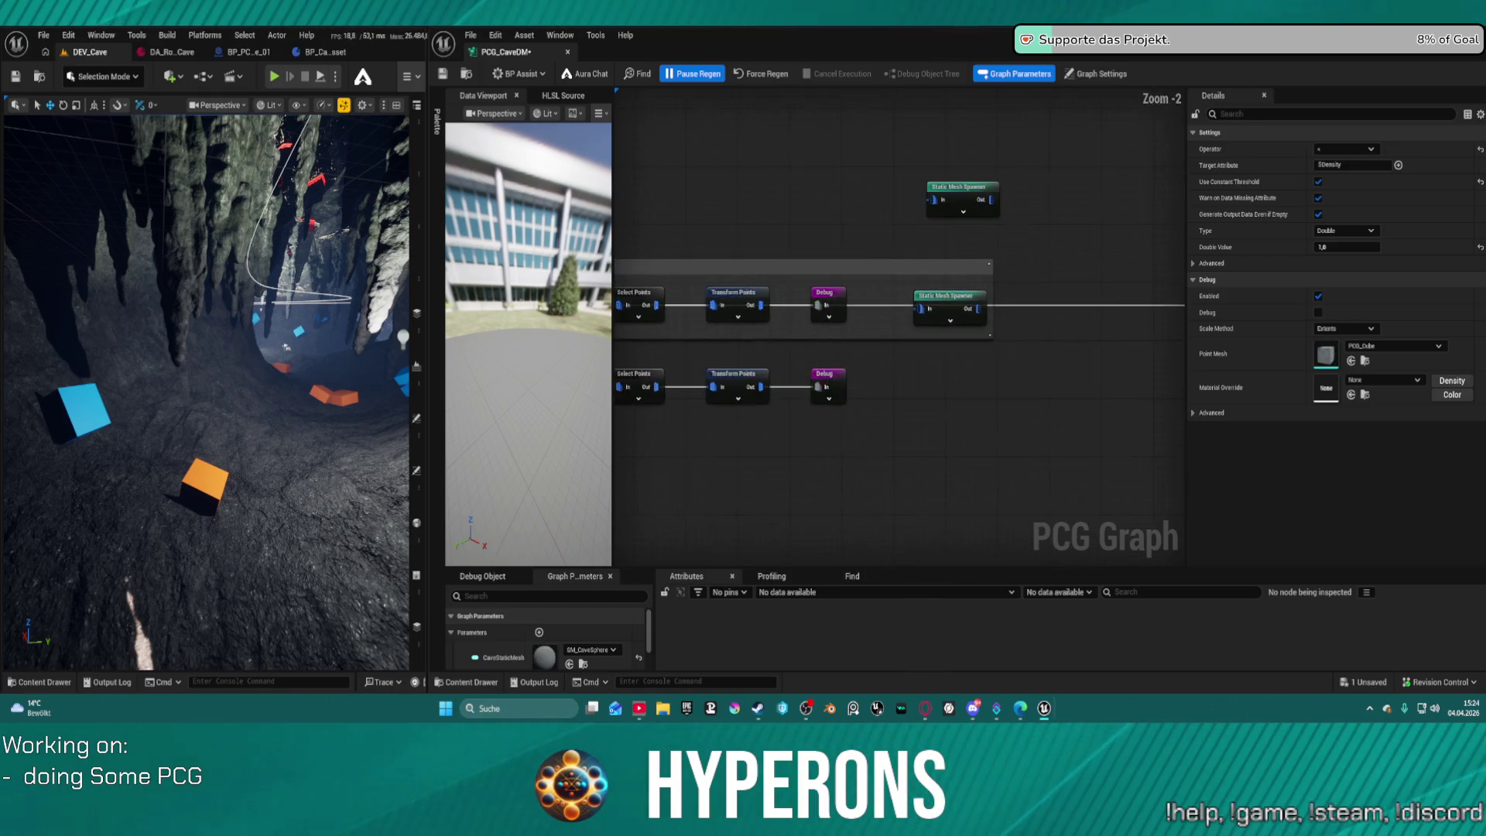
drag(602, 295, 1016, 282)
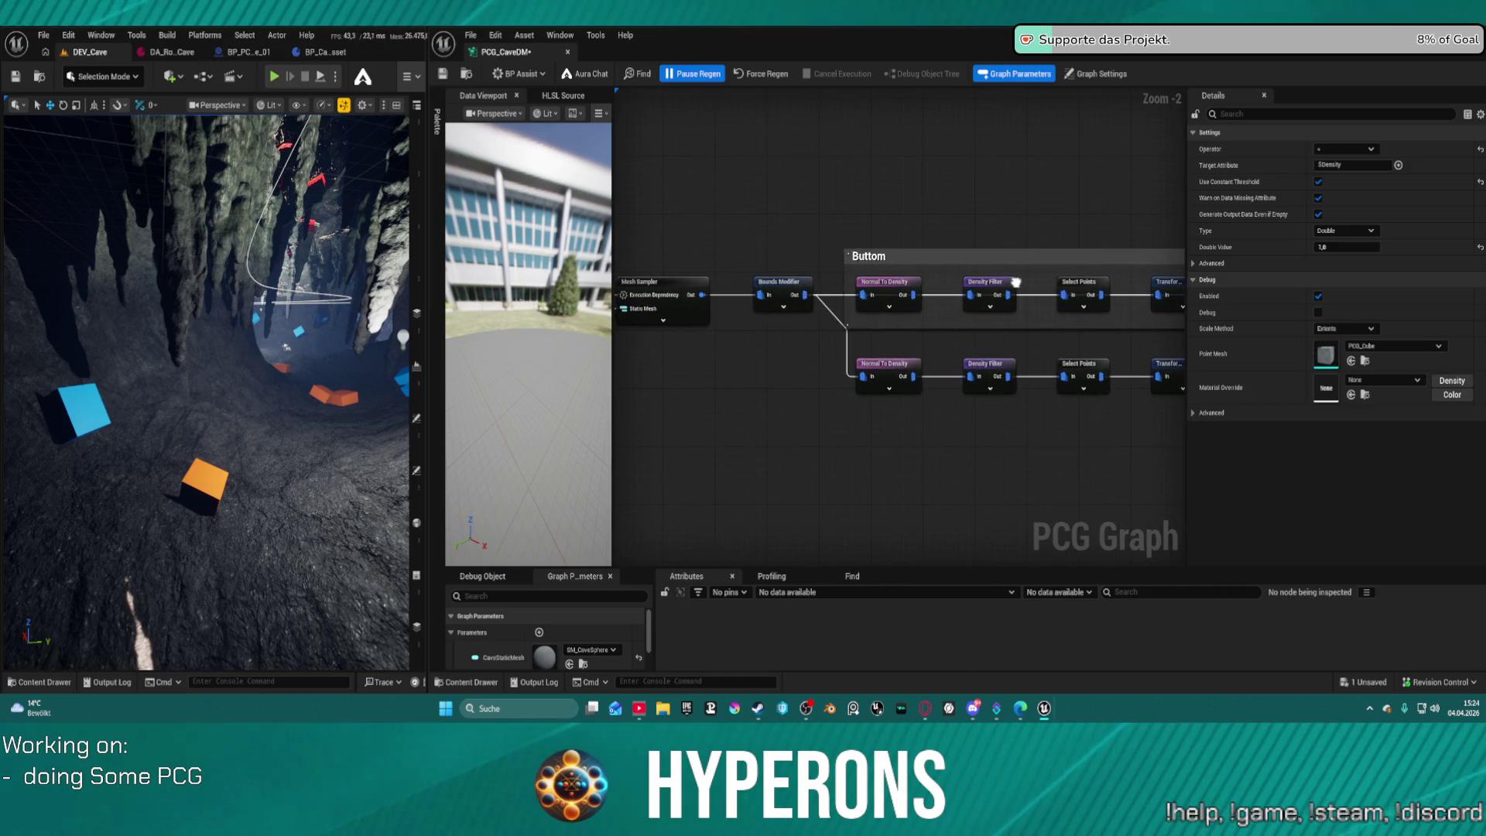
scroll(812, 240, down, 7)
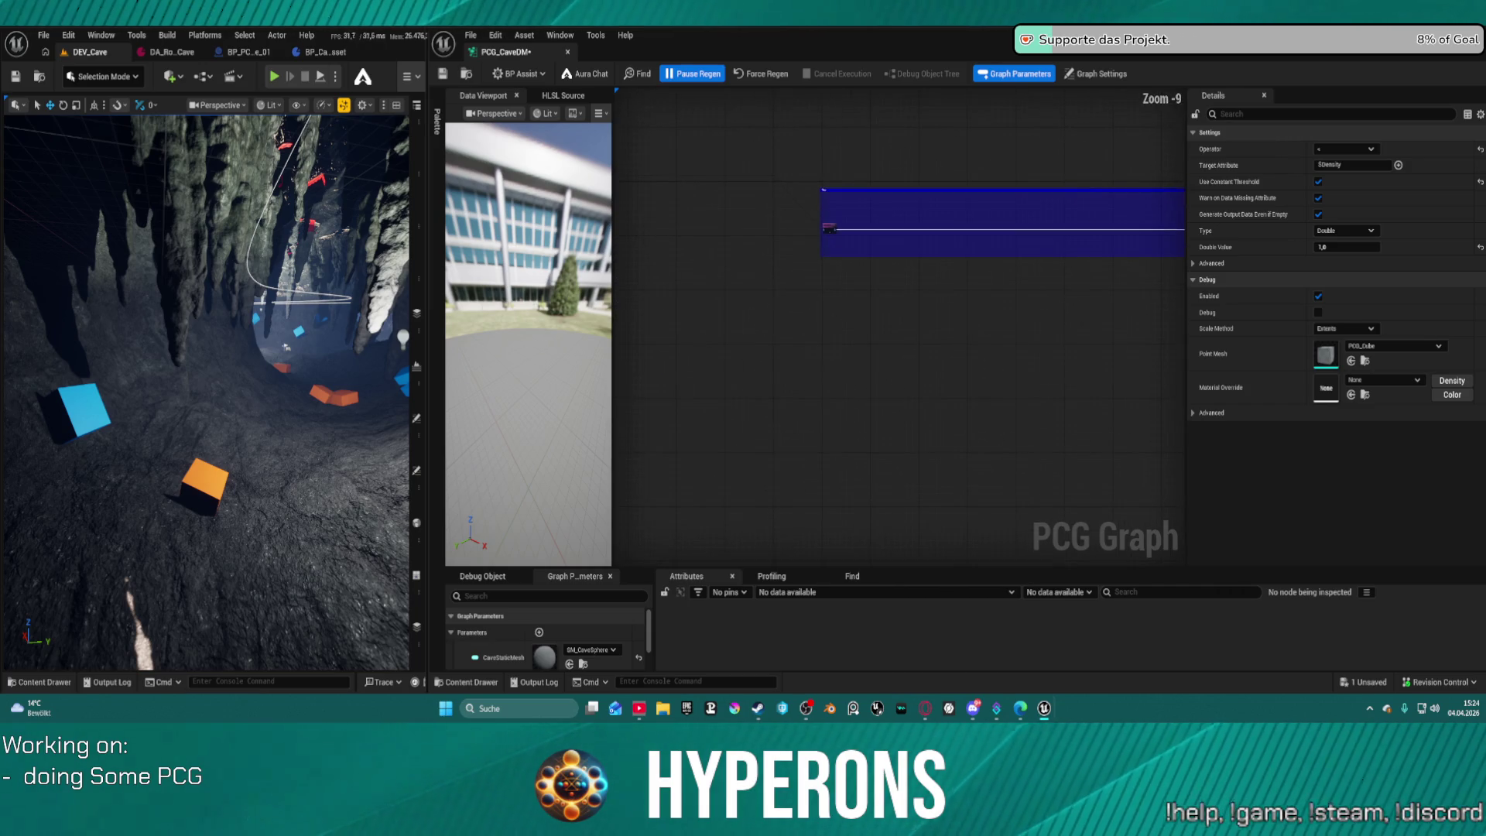
scroll(976, 170, down, 3)
drag(975, 169, 756, 192)
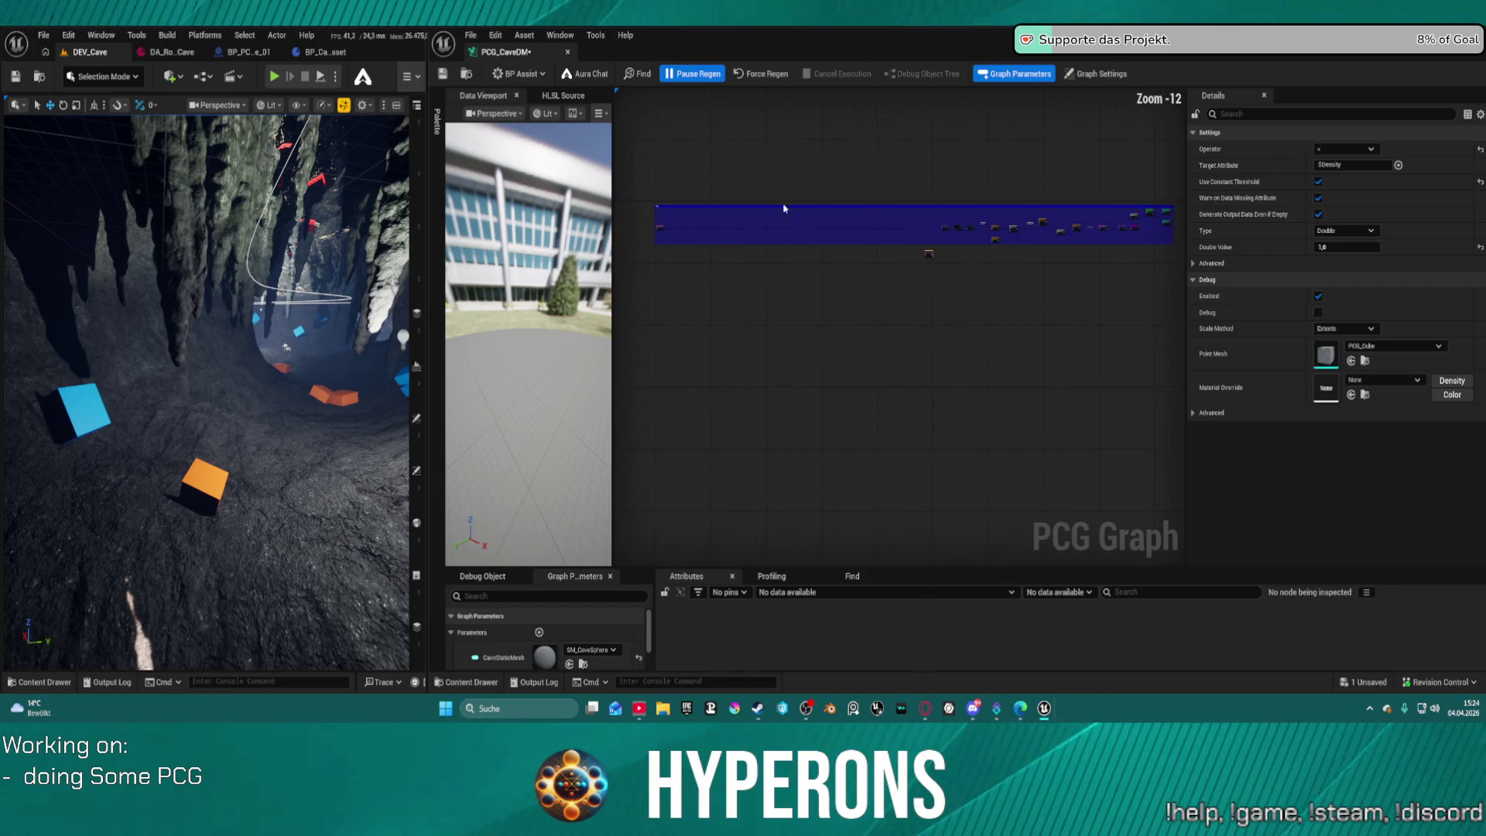
scroll(851, 230, up, 4)
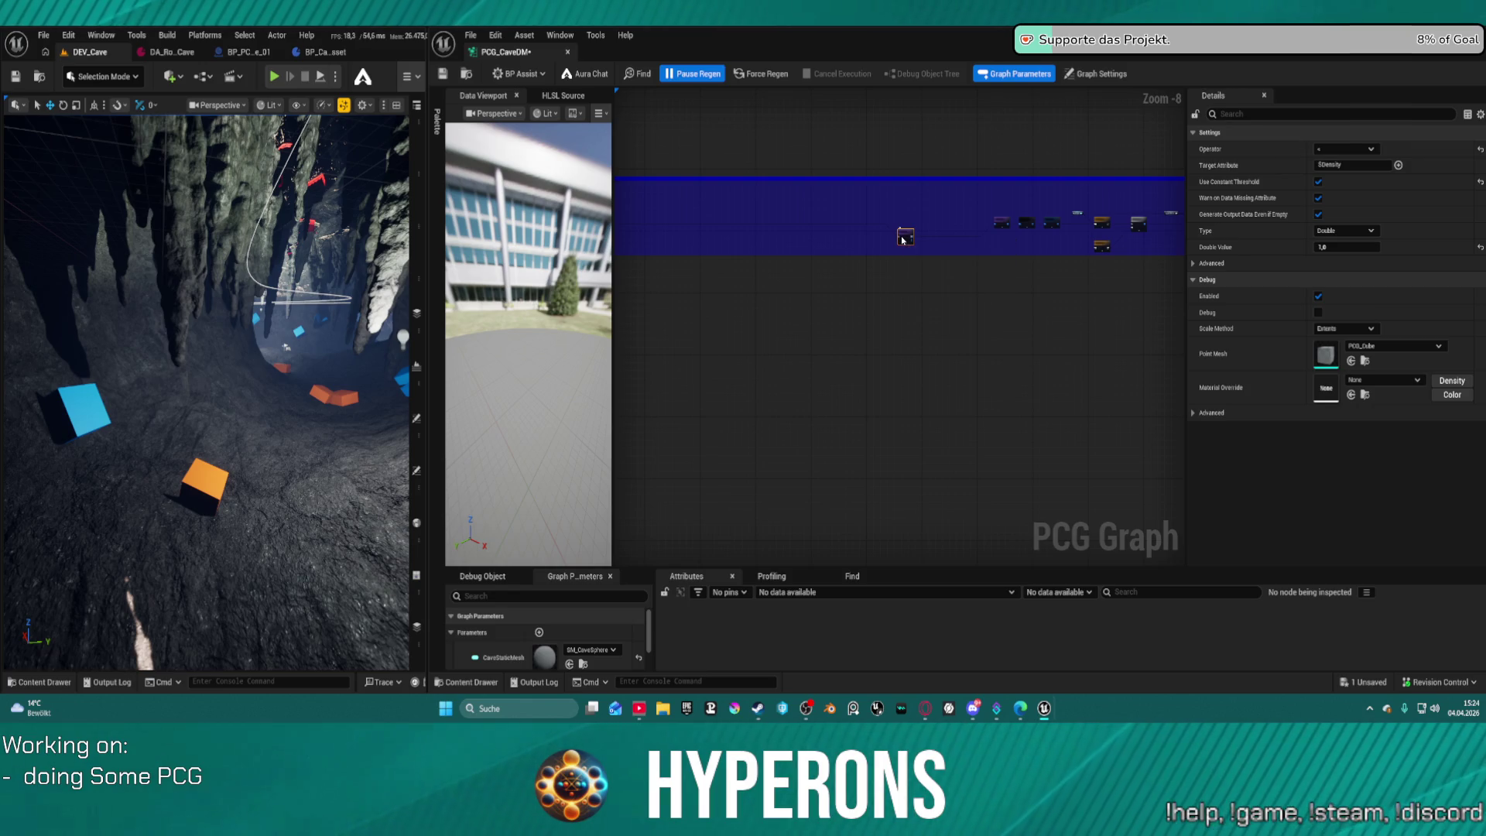
key(ctrl+z)
key(ctrl+z)
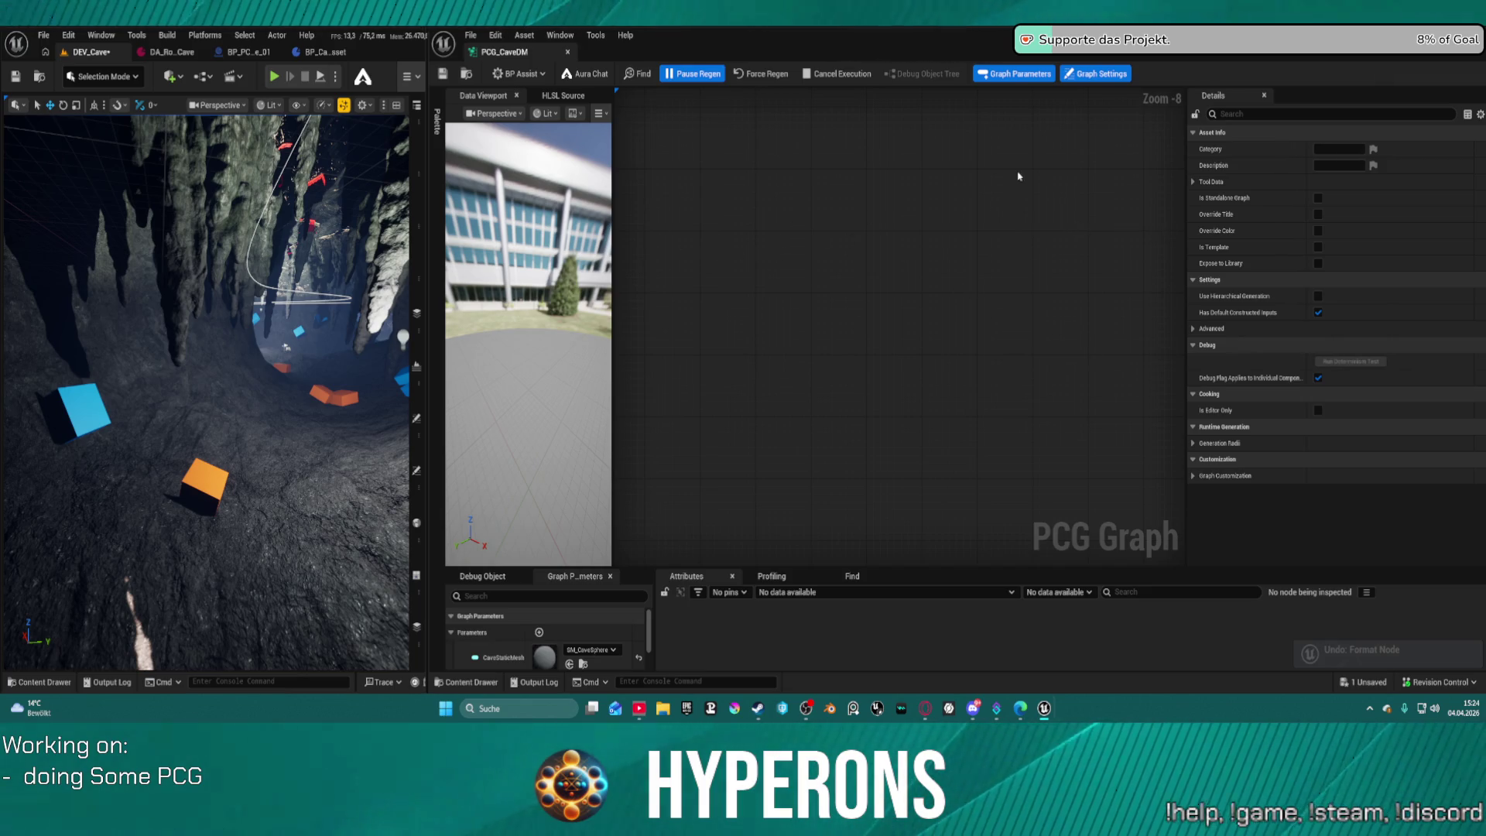
Save the PCG graph and open the Find search panel.
scroll(949, 320, down, 2)
right_click(633, 213)
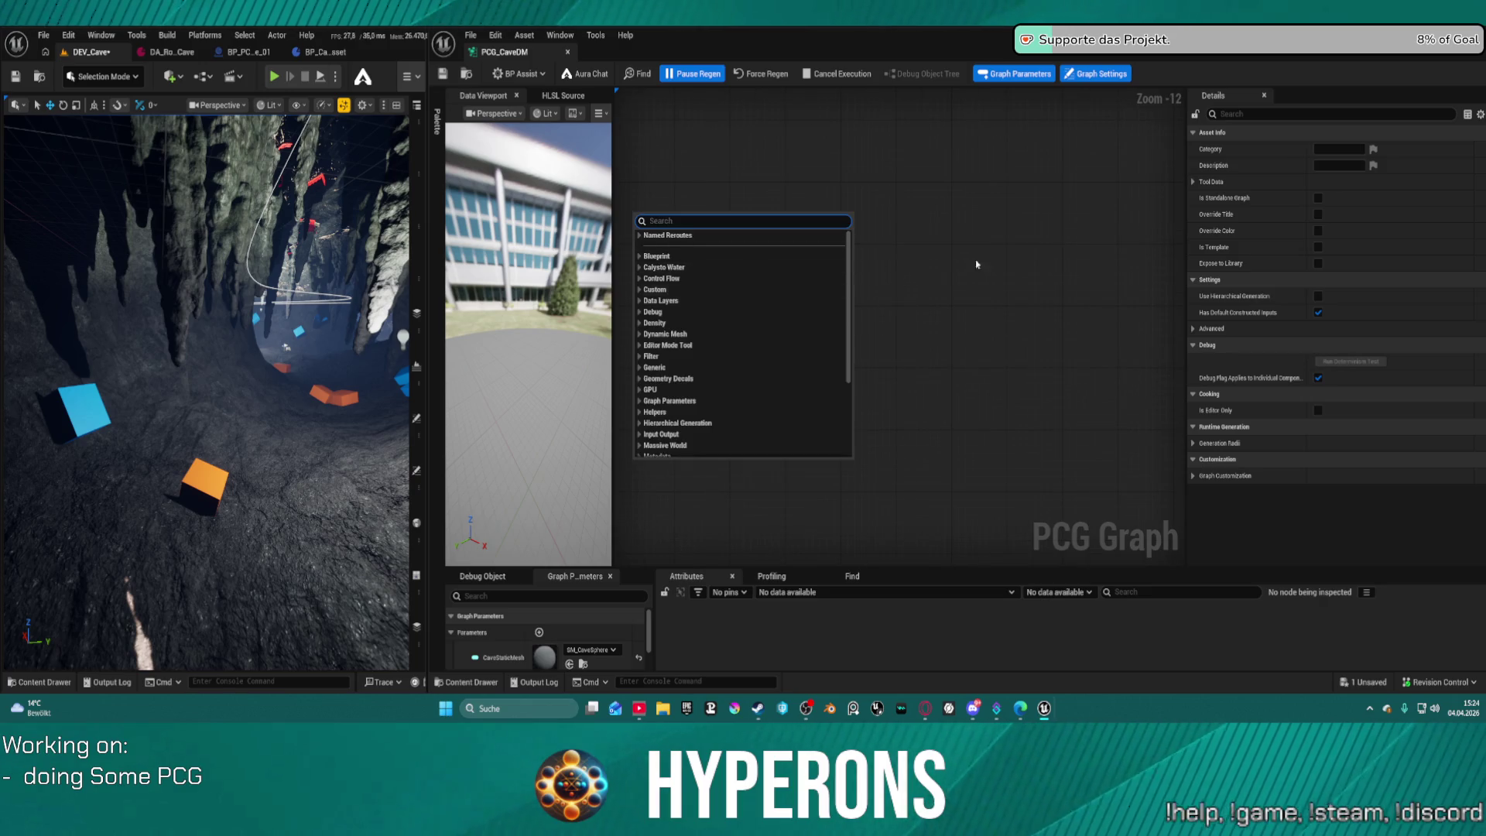
key(Escape)
key(ctrl+s)
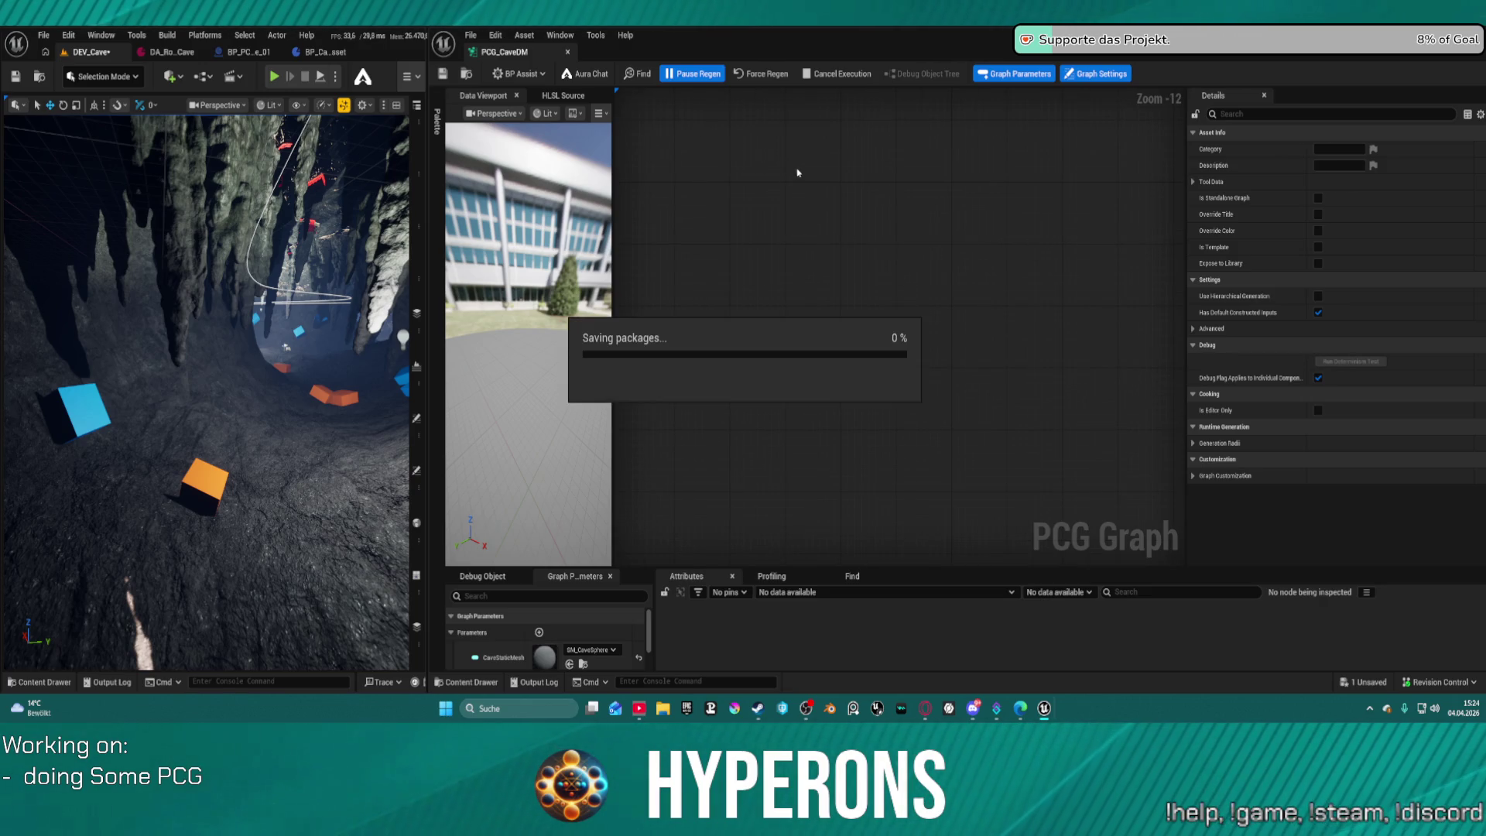
scroll(836, 278, up, 1)
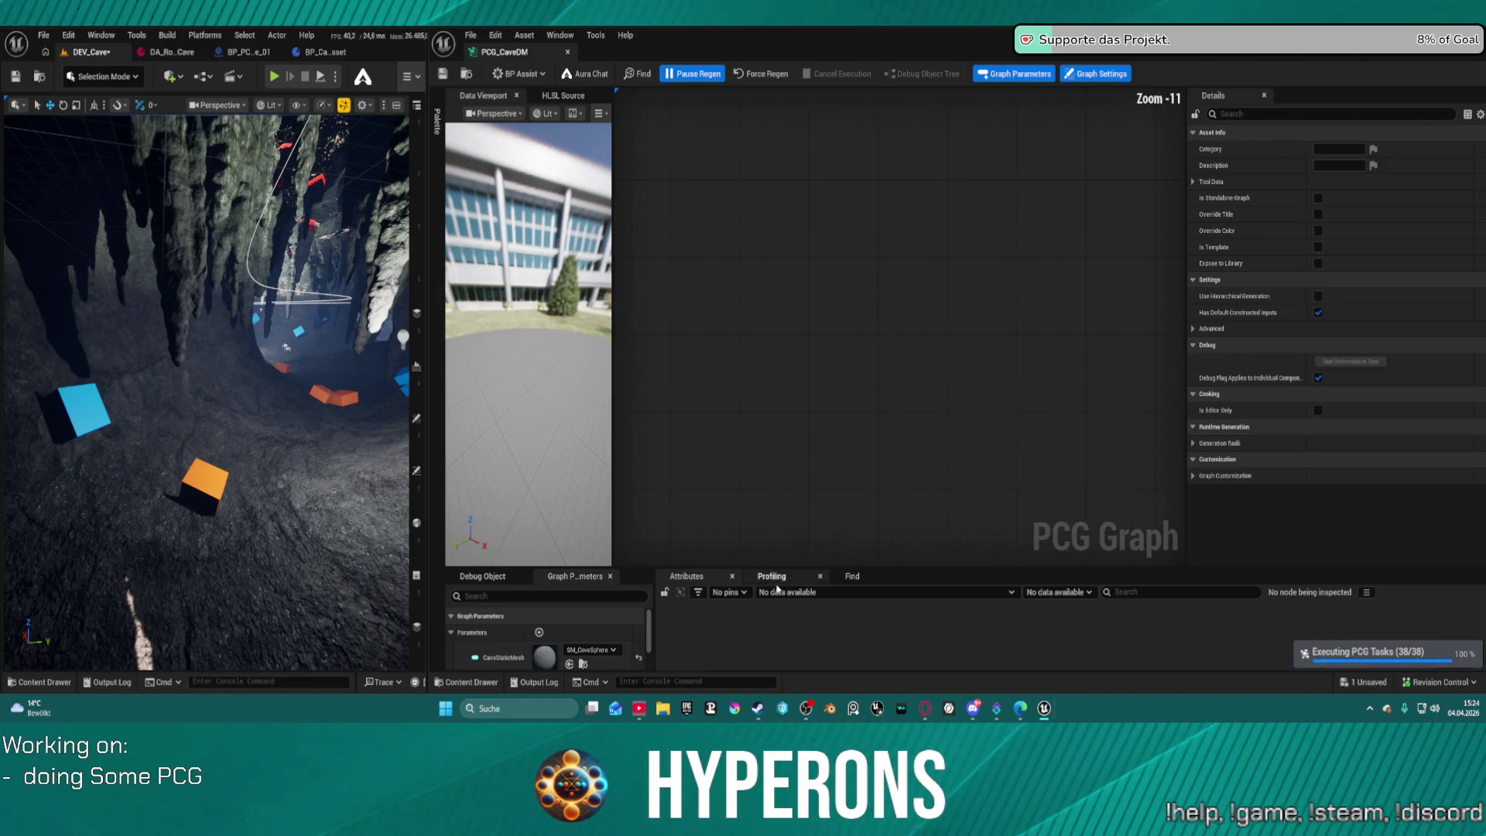
click(852, 576)
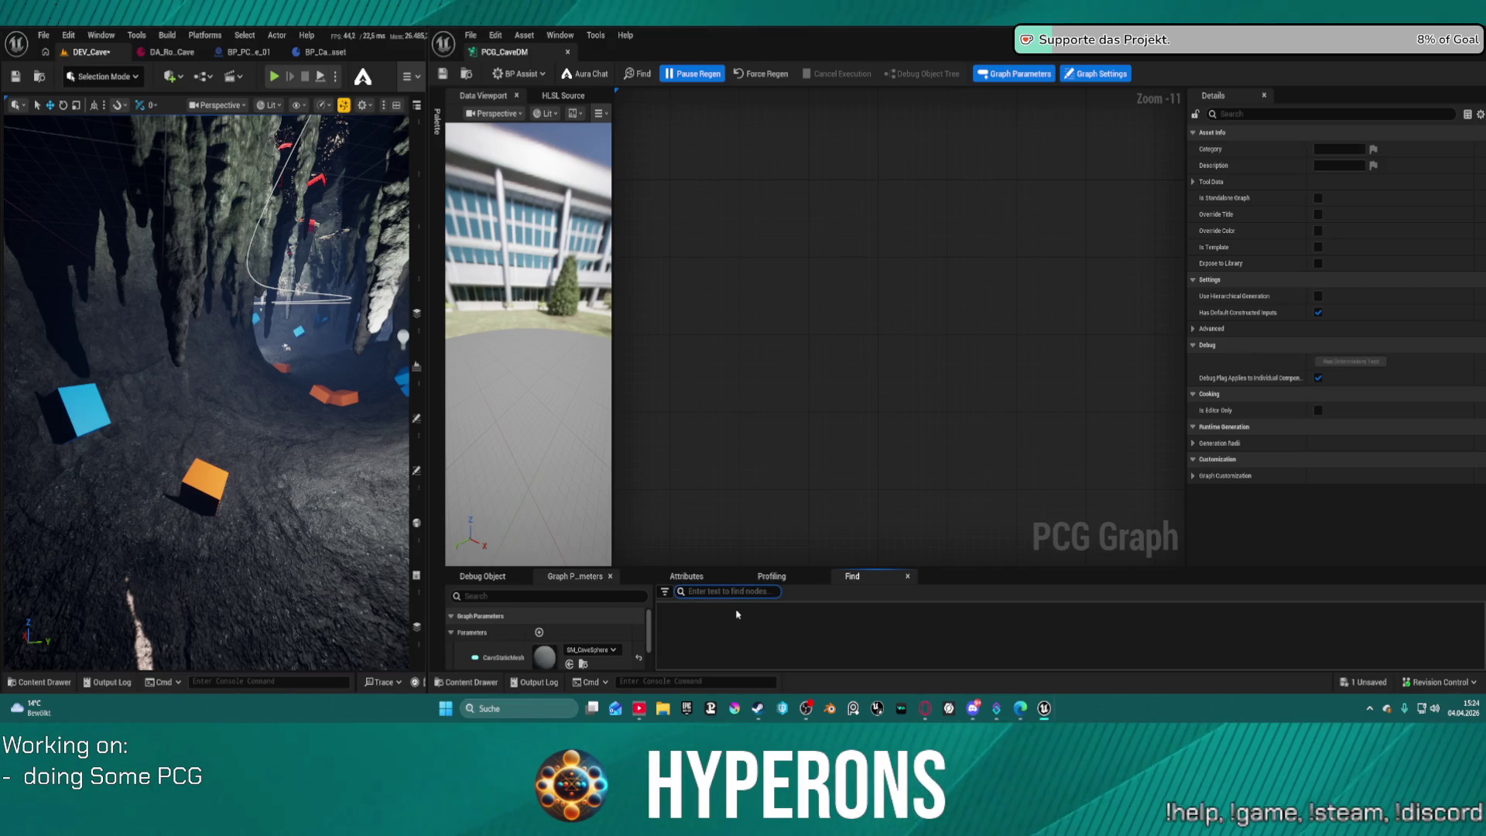
Search 'bo' to locate Bounds Modifier and move a Static Mesh Spawner into the upper row.
text(bounds)
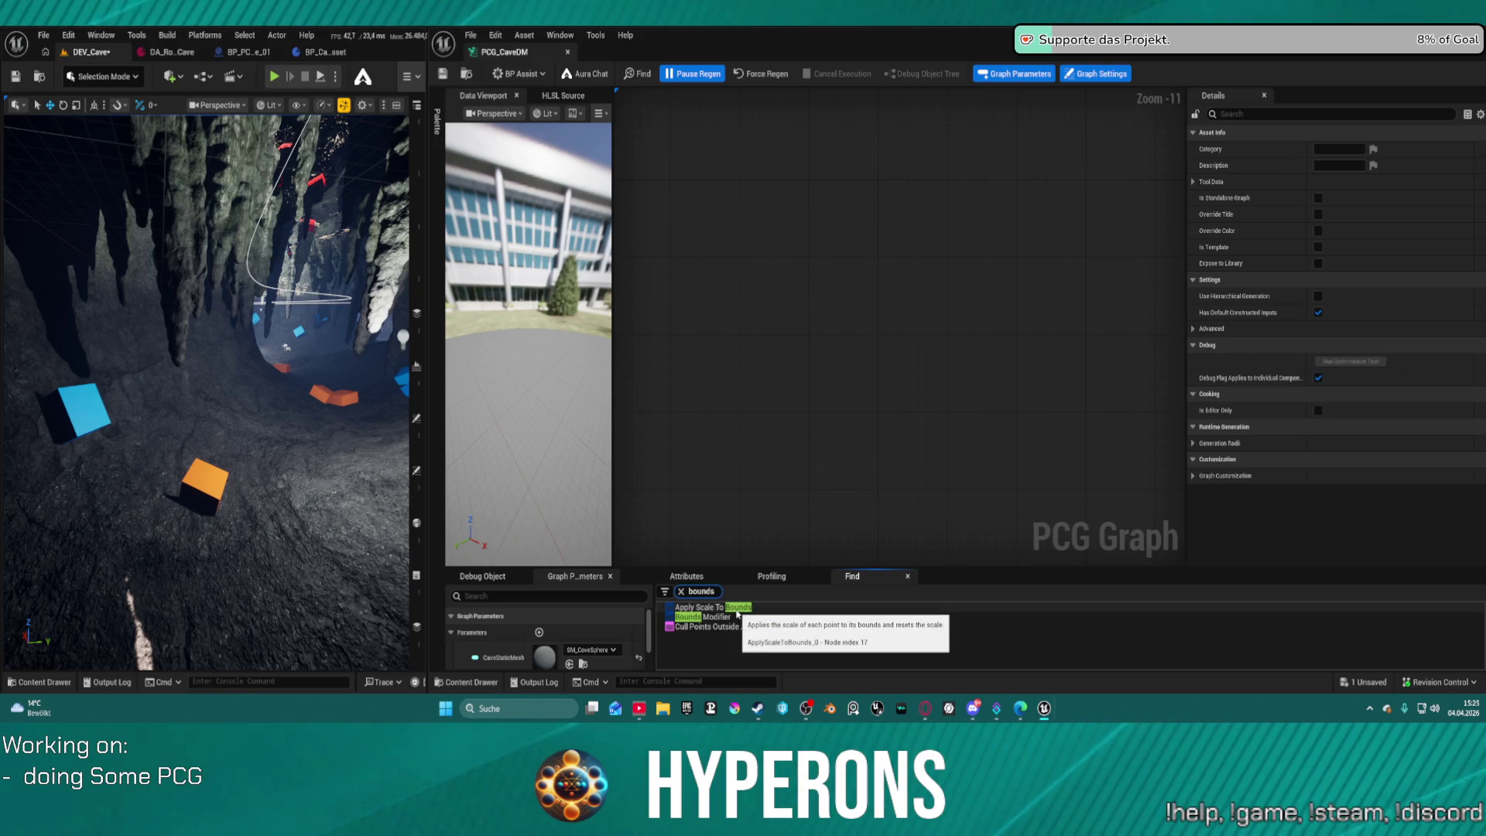
click(713, 618)
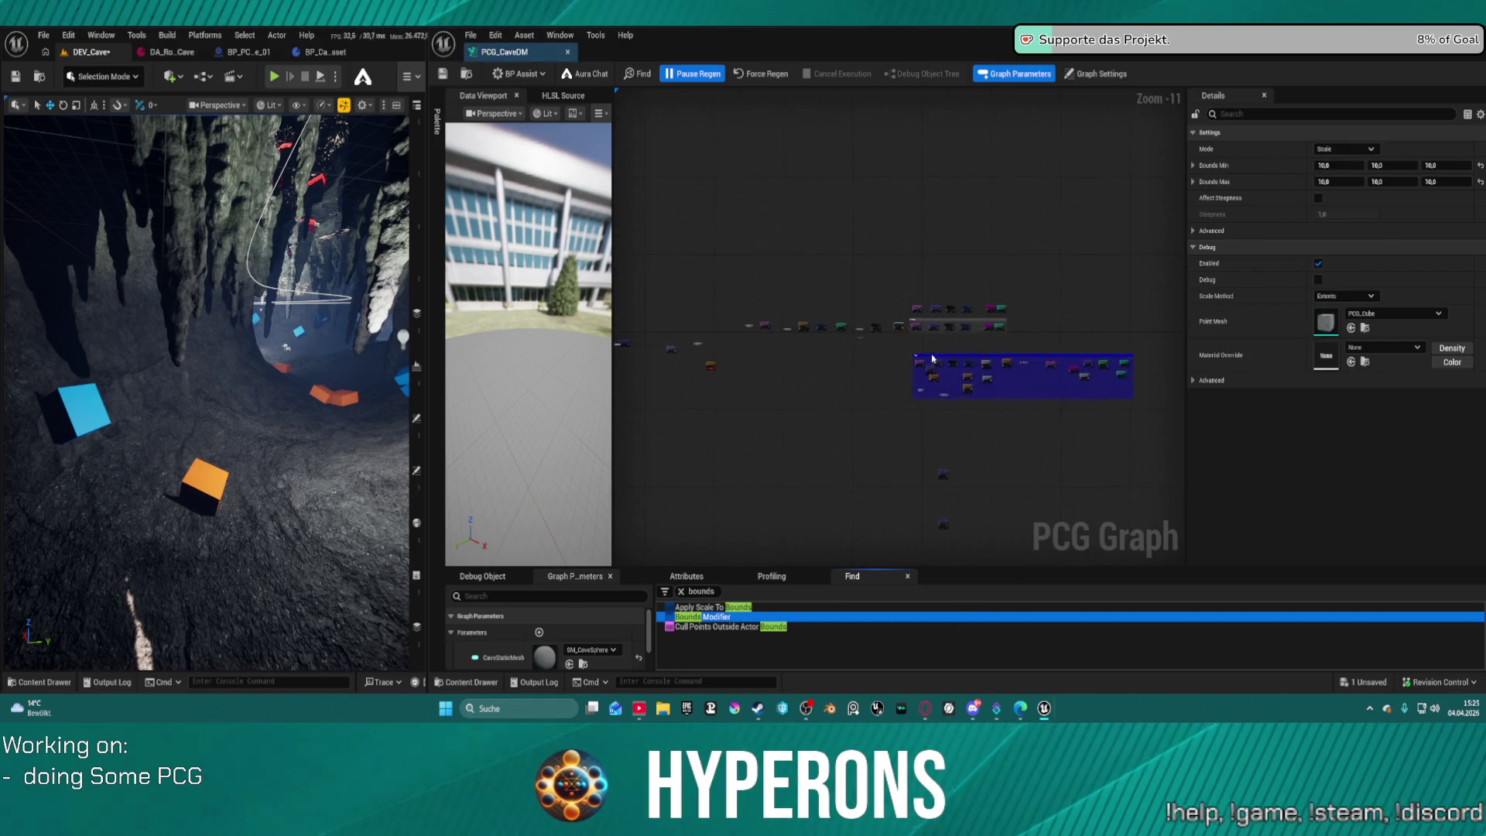
scroll(797, 416, up, 4)
scroll(766, 310, down, 4)
mouse_move(1008, 270)
mouse_down()
mouse_move(1179, 292)
mouse_move(1046, 296)
mouse_move(1057, 263)
mouse_up()
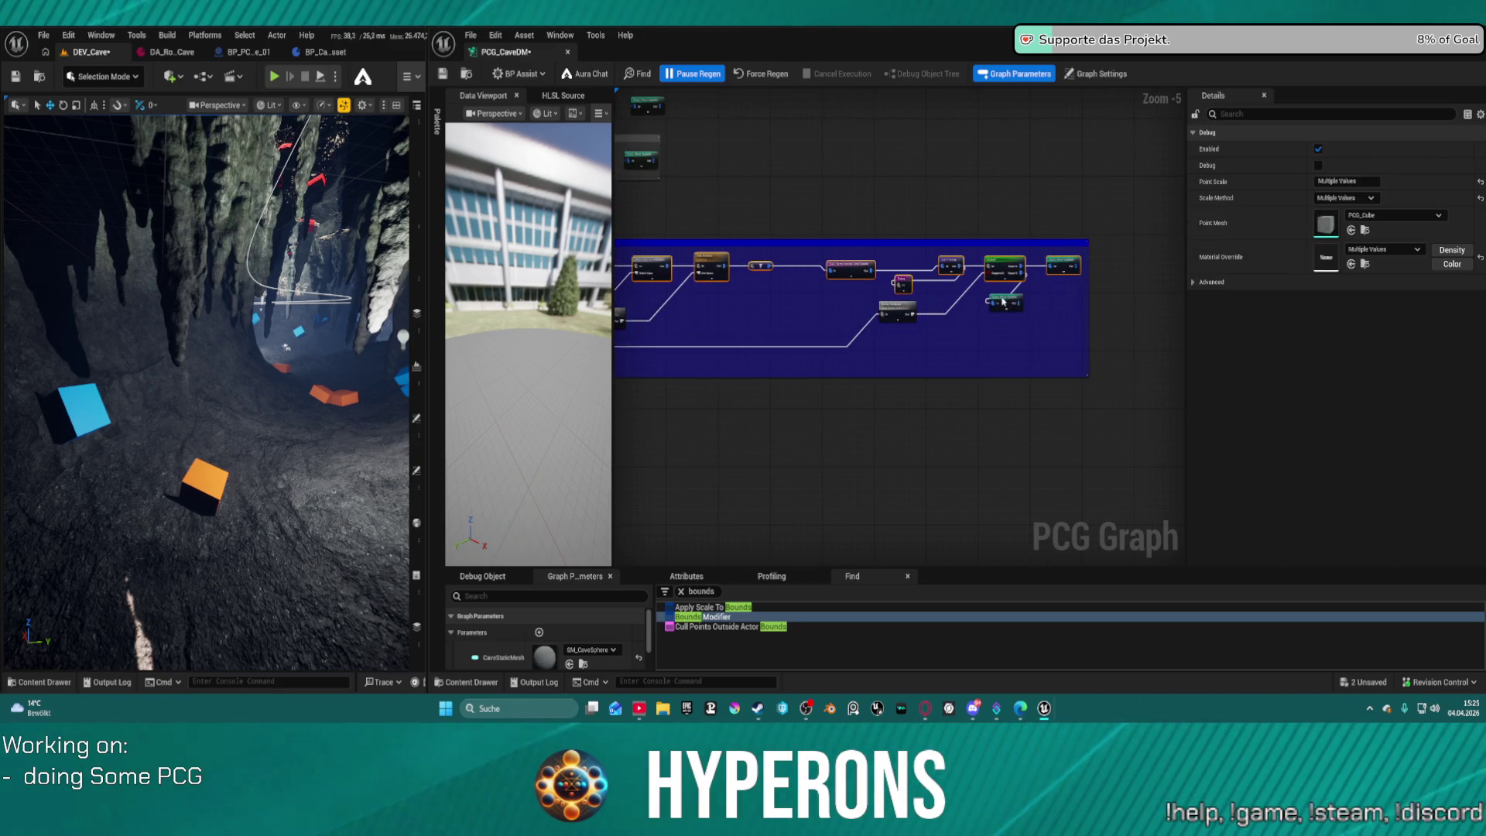
click(1003, 302)
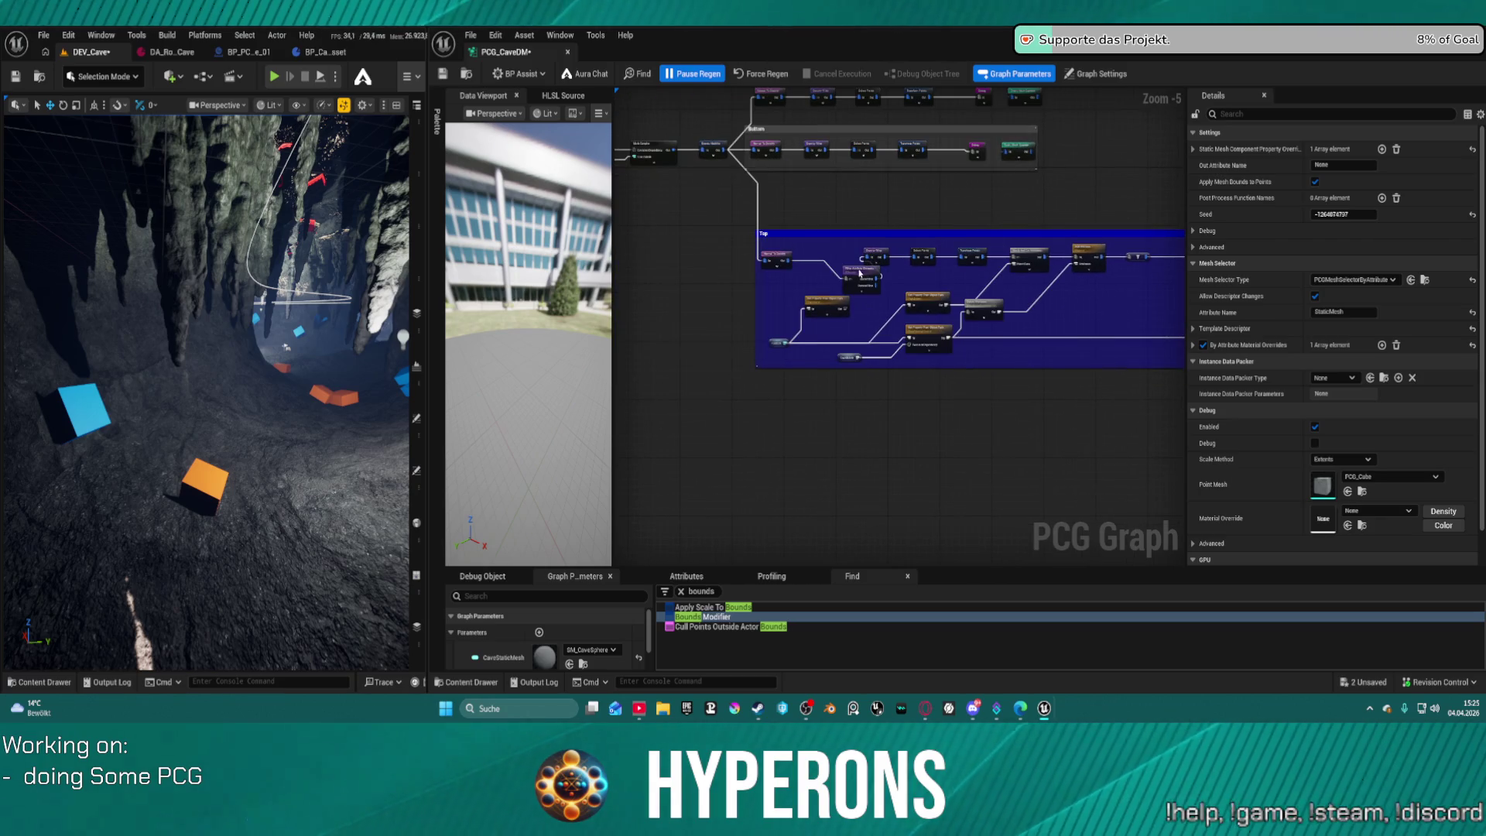
drag(860, 272, 817, 264)
Duplicate the Top comment group with its nodes and align the copy below the original.
scroll(858, 297, down, 3)
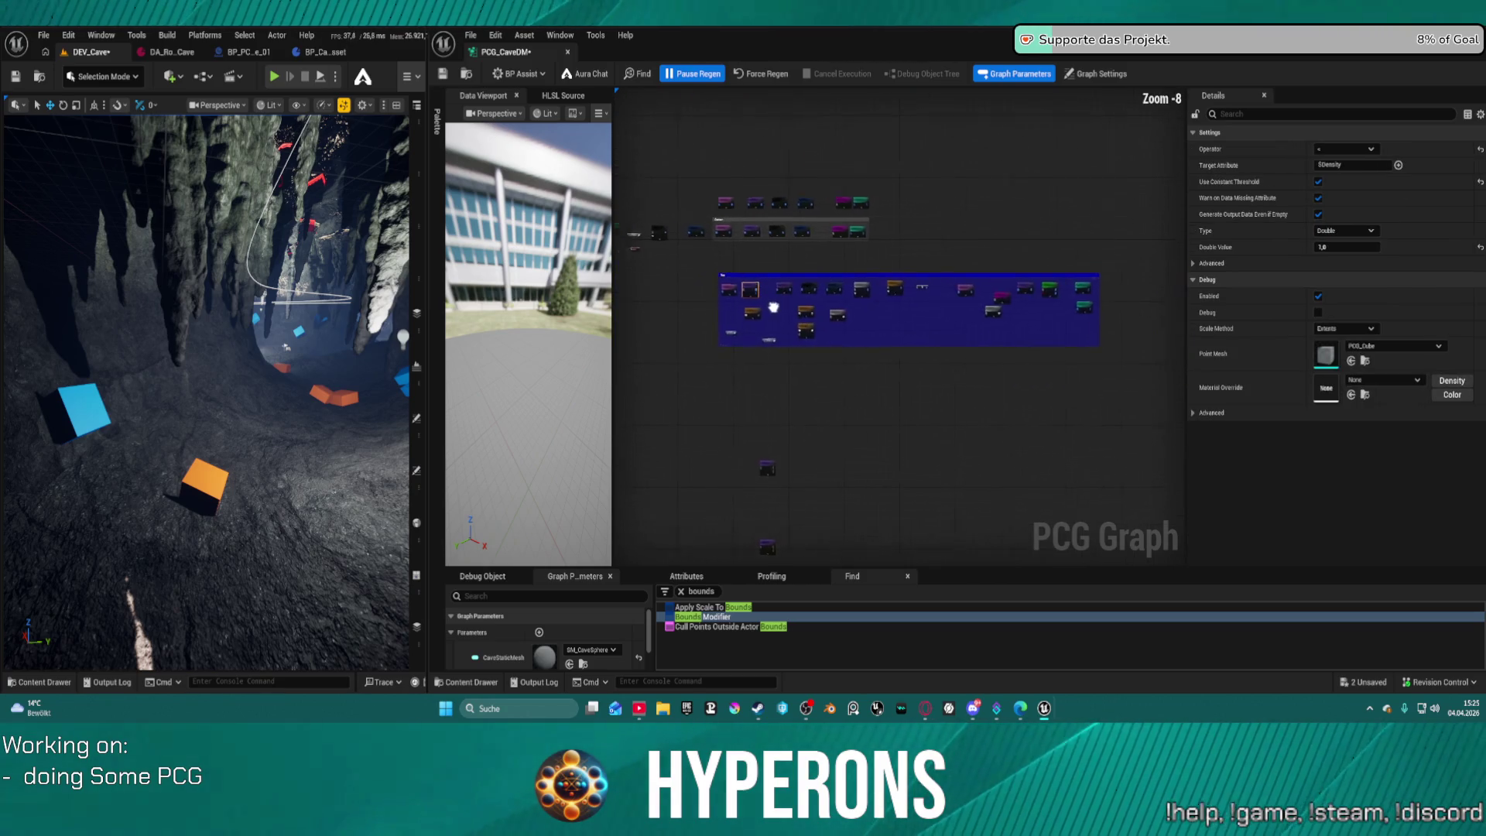
mouse_move(693, 271)
mouse_down()
mouse_move(912, 349)
mouse_move(1100, 387)
mouse_up()
mouse_move(854, 451)
mouse_down()
mouse_move(885, 341)
mouse_move(913, 415)
mouse_move(864, 447)
mouse_up()
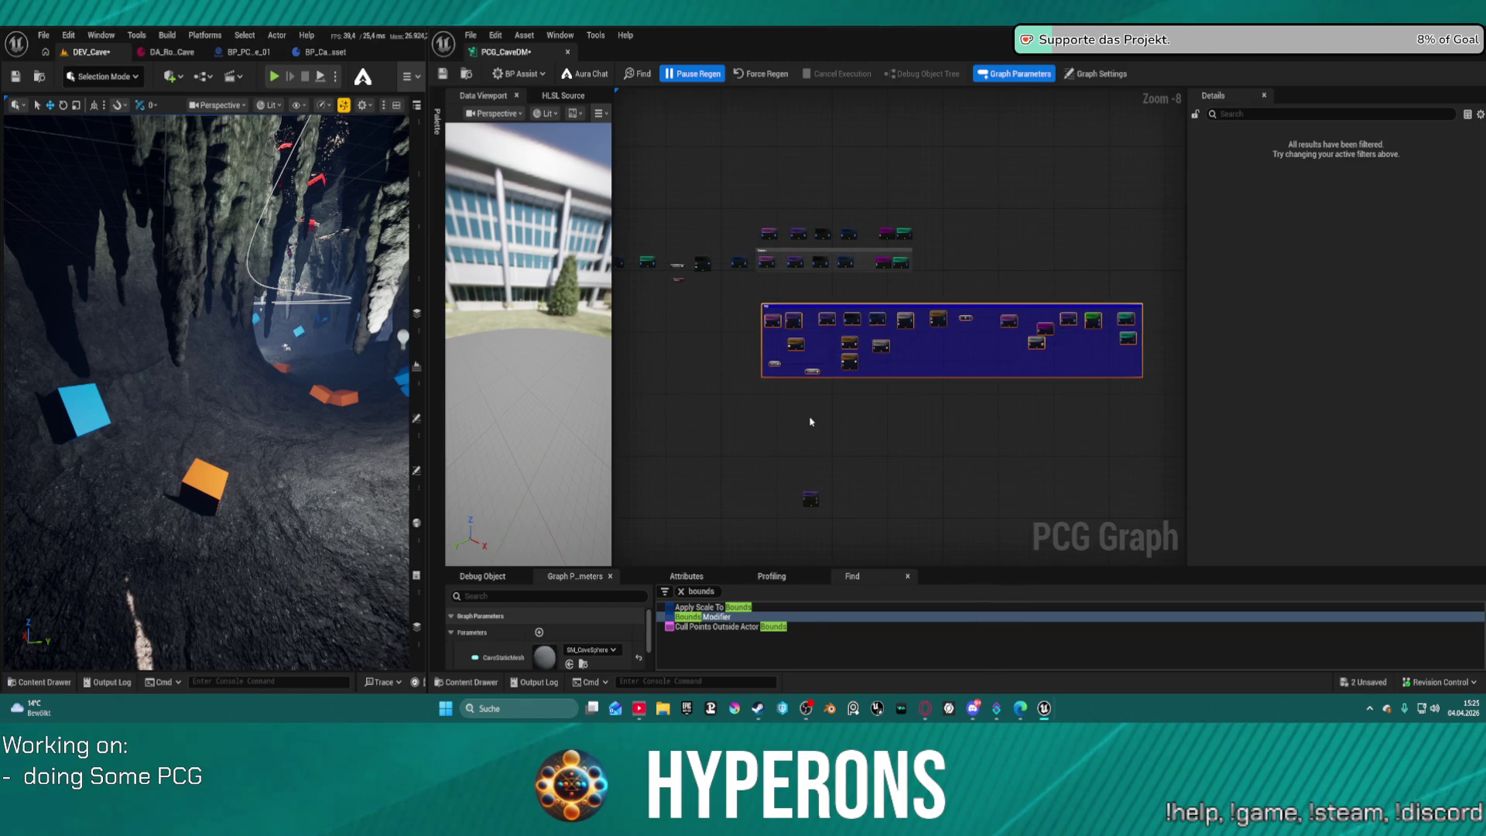
key(ctrl+d)
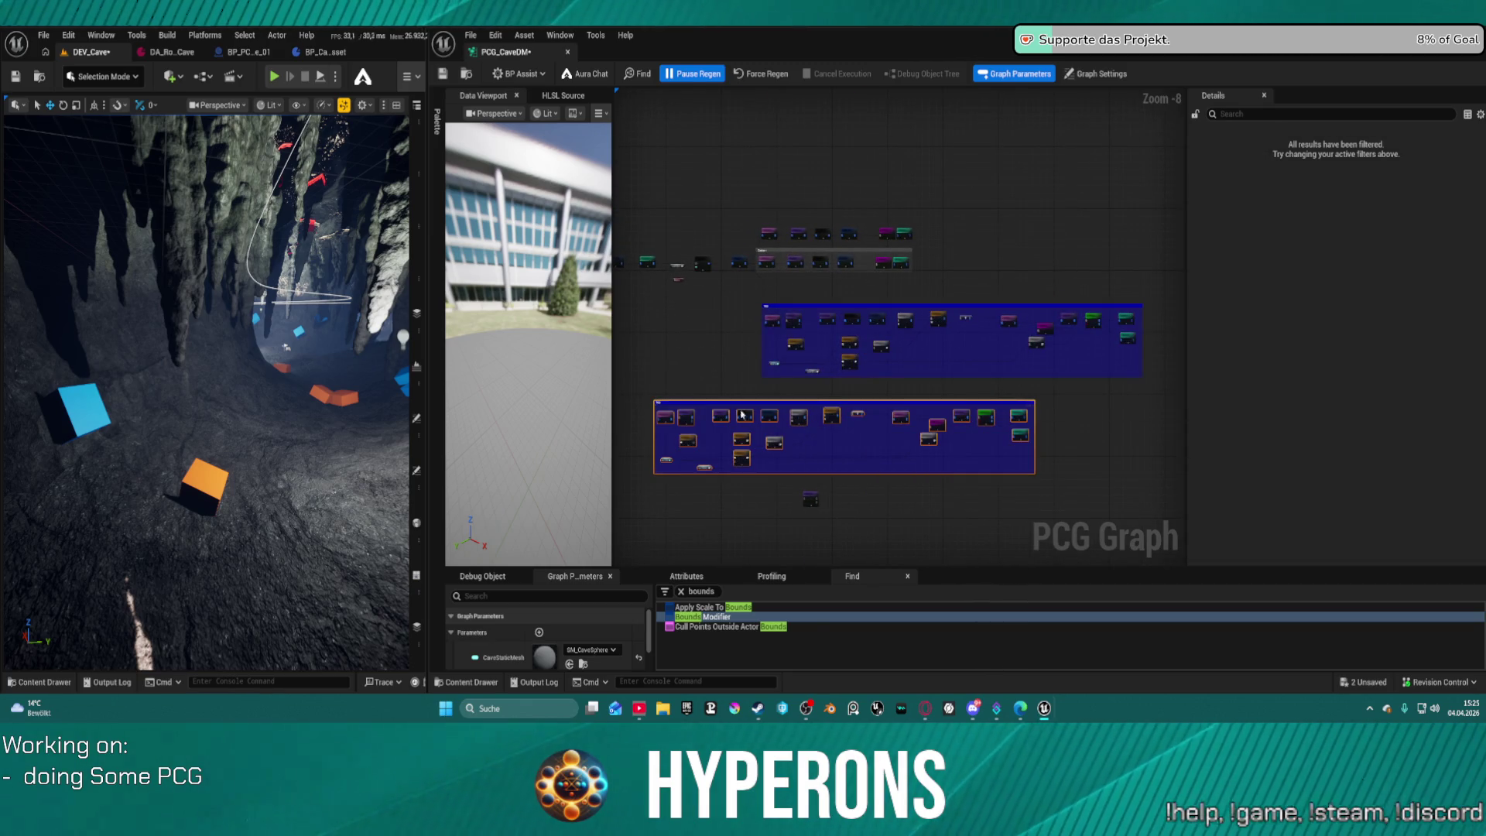
drag(712, 470, 819, 461)
Nudge the copy's Filter Attribute Elements node up inside the duplicated group.
scroll(794, 416, up, 3)
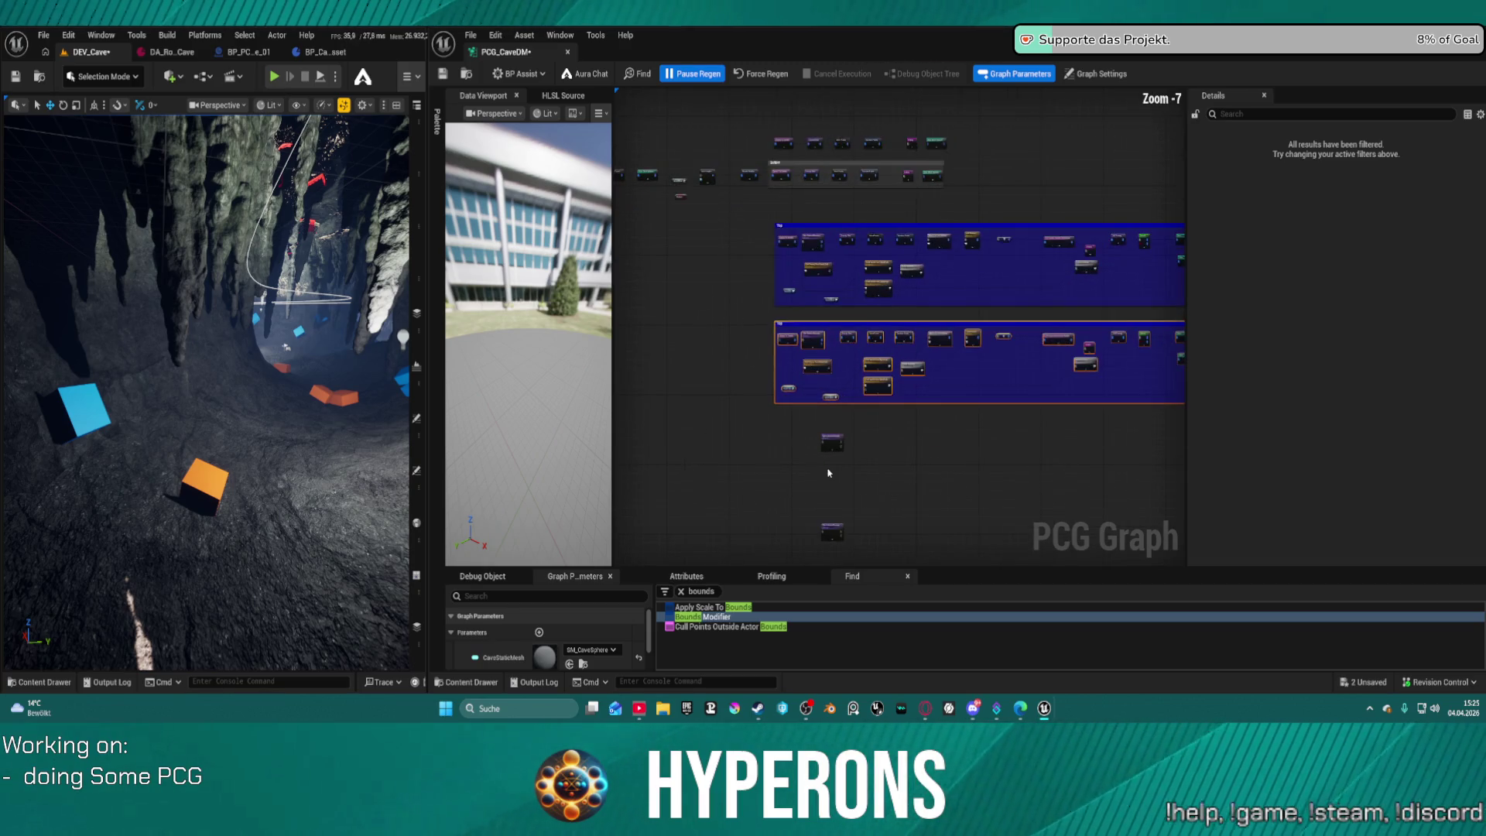
scroll(822, 432, up, 1)
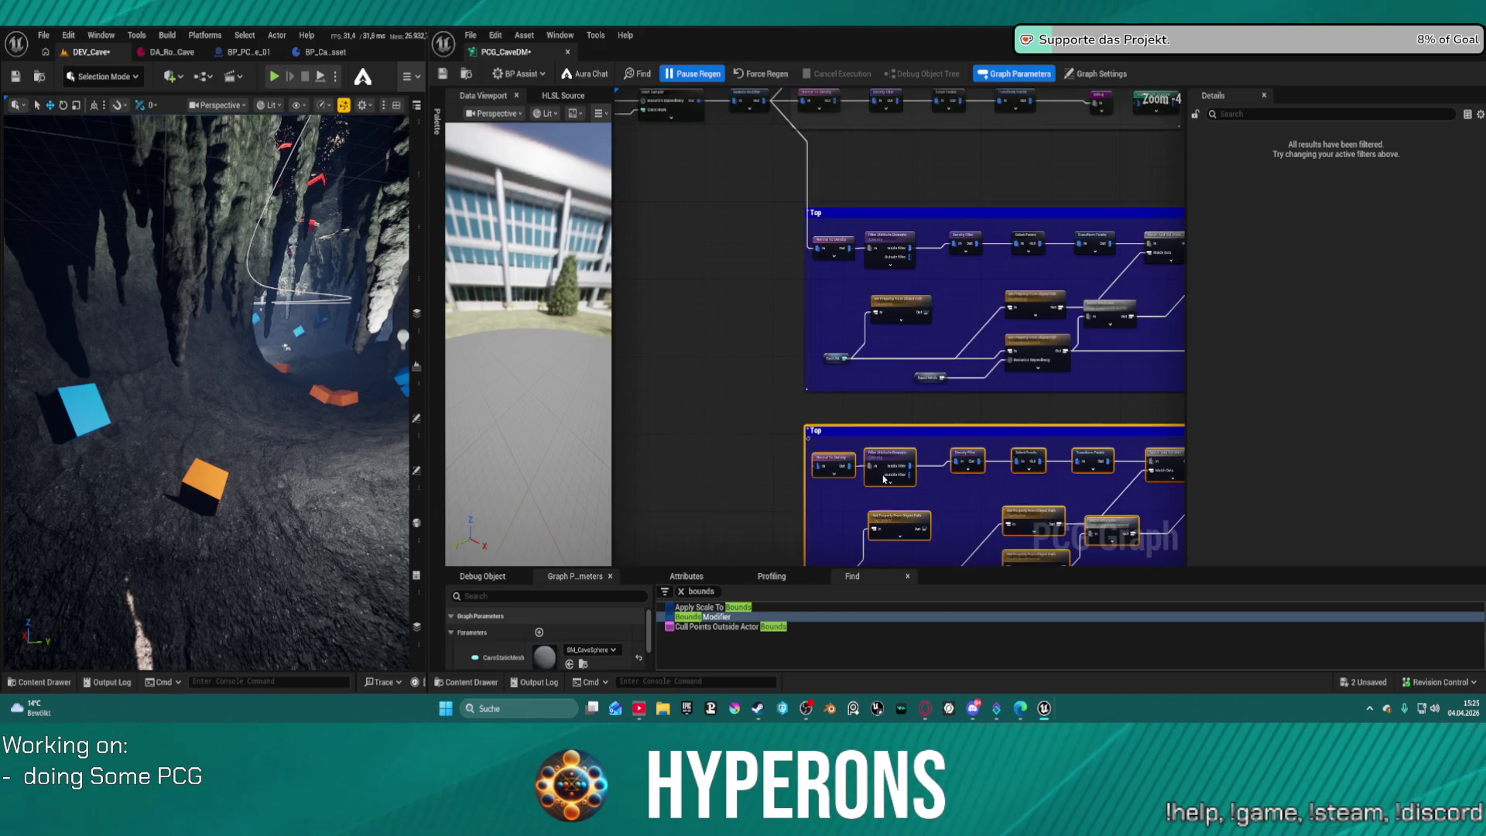
scroll(879, 479, up, 4)
scroll(801, 434, up, 1)
scroll(809, 456, down, 1)
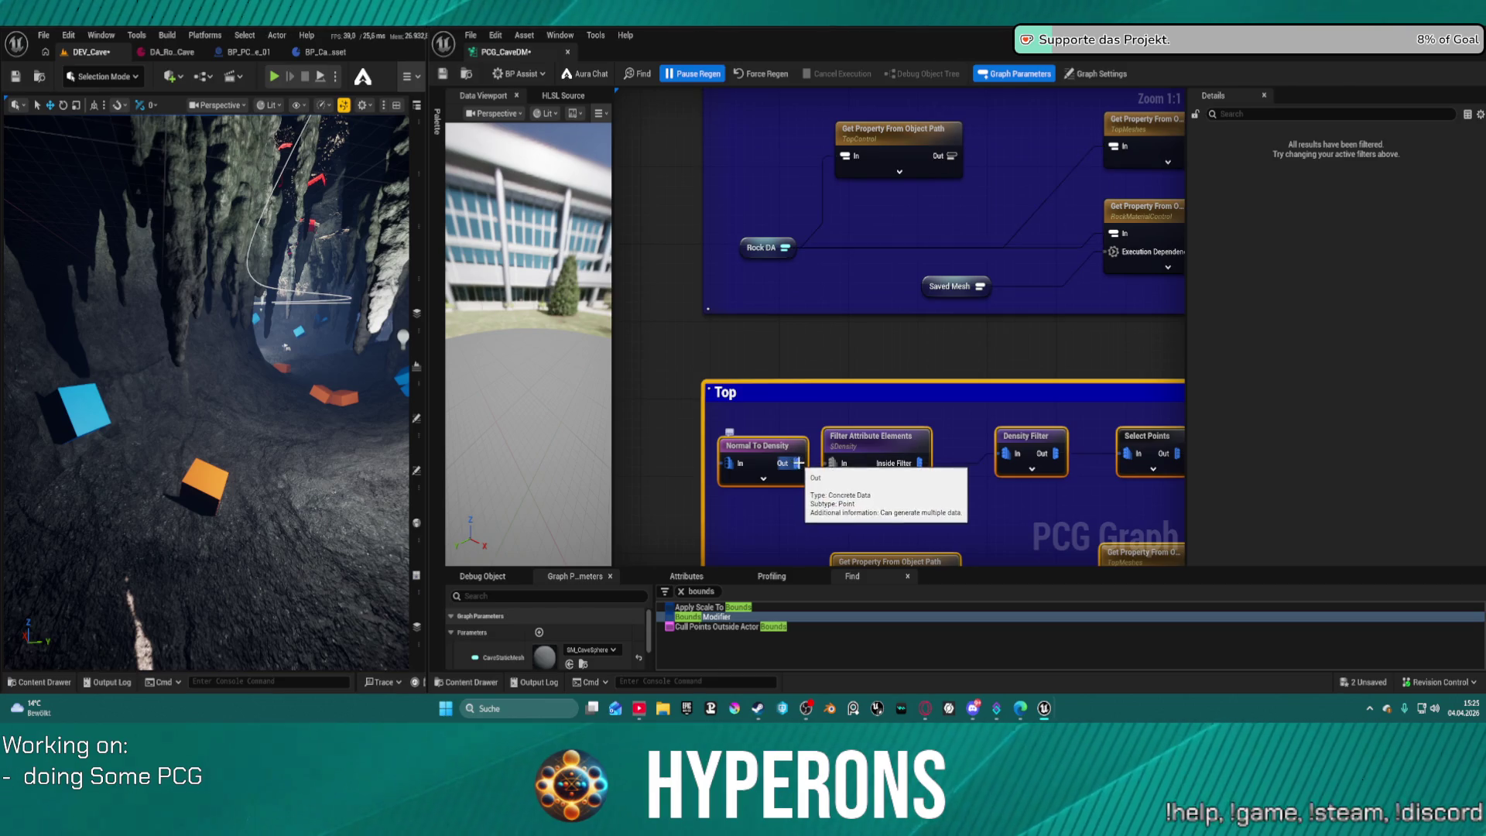
click(795, 464)
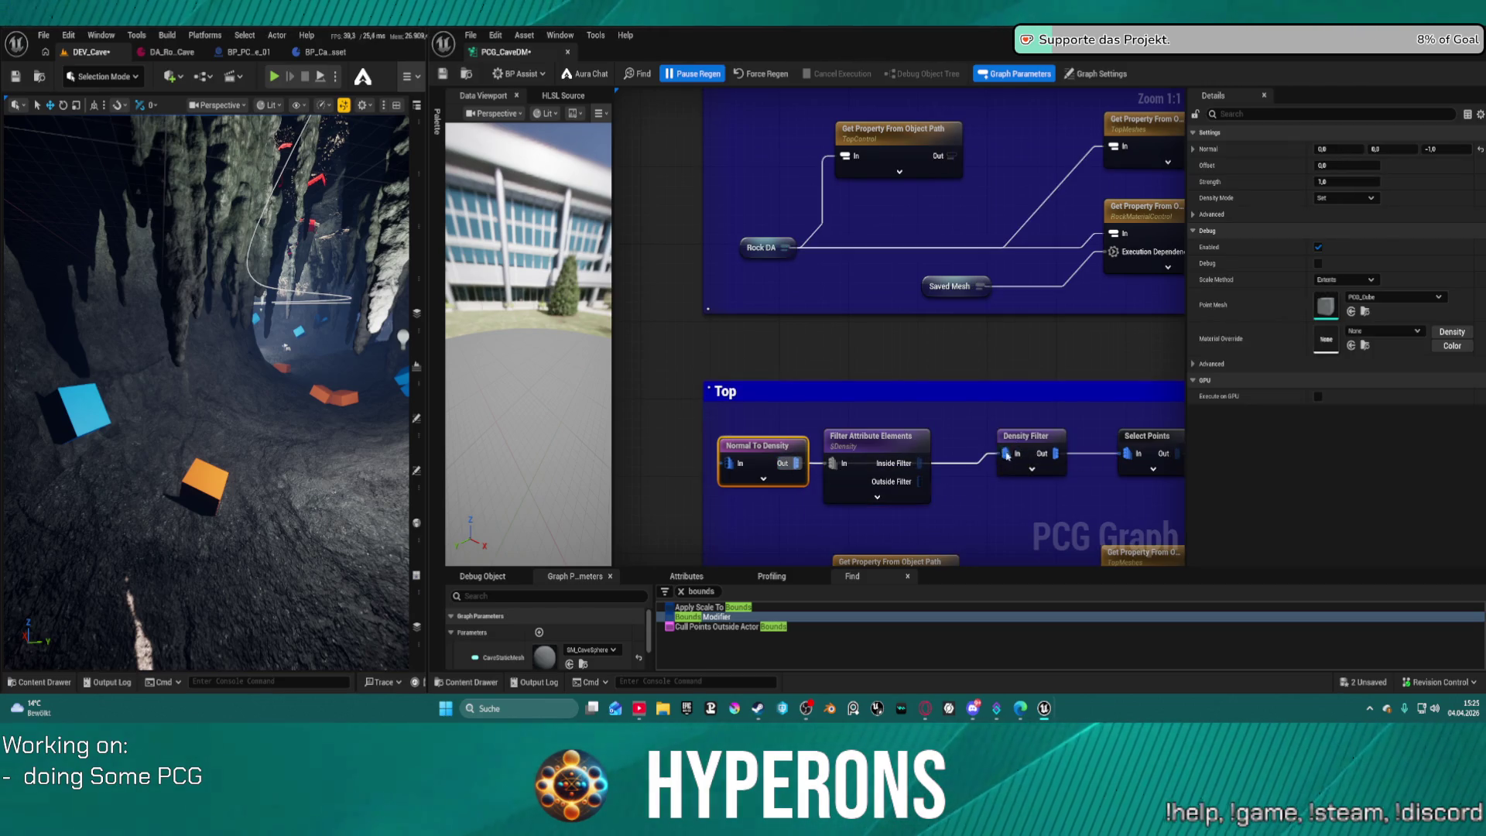
click(893, 440)
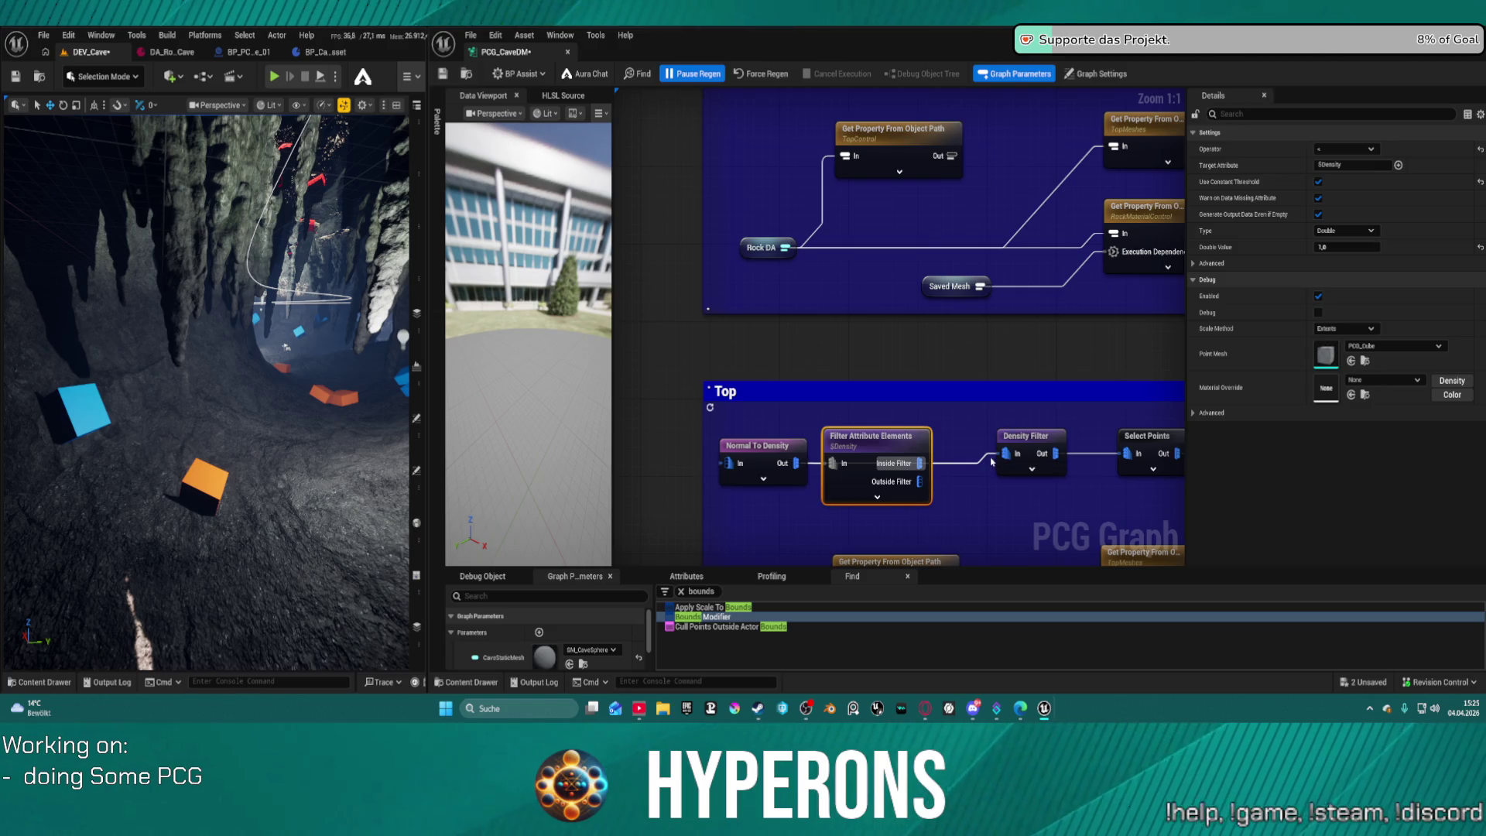
drag(902, 439, 896, 403)
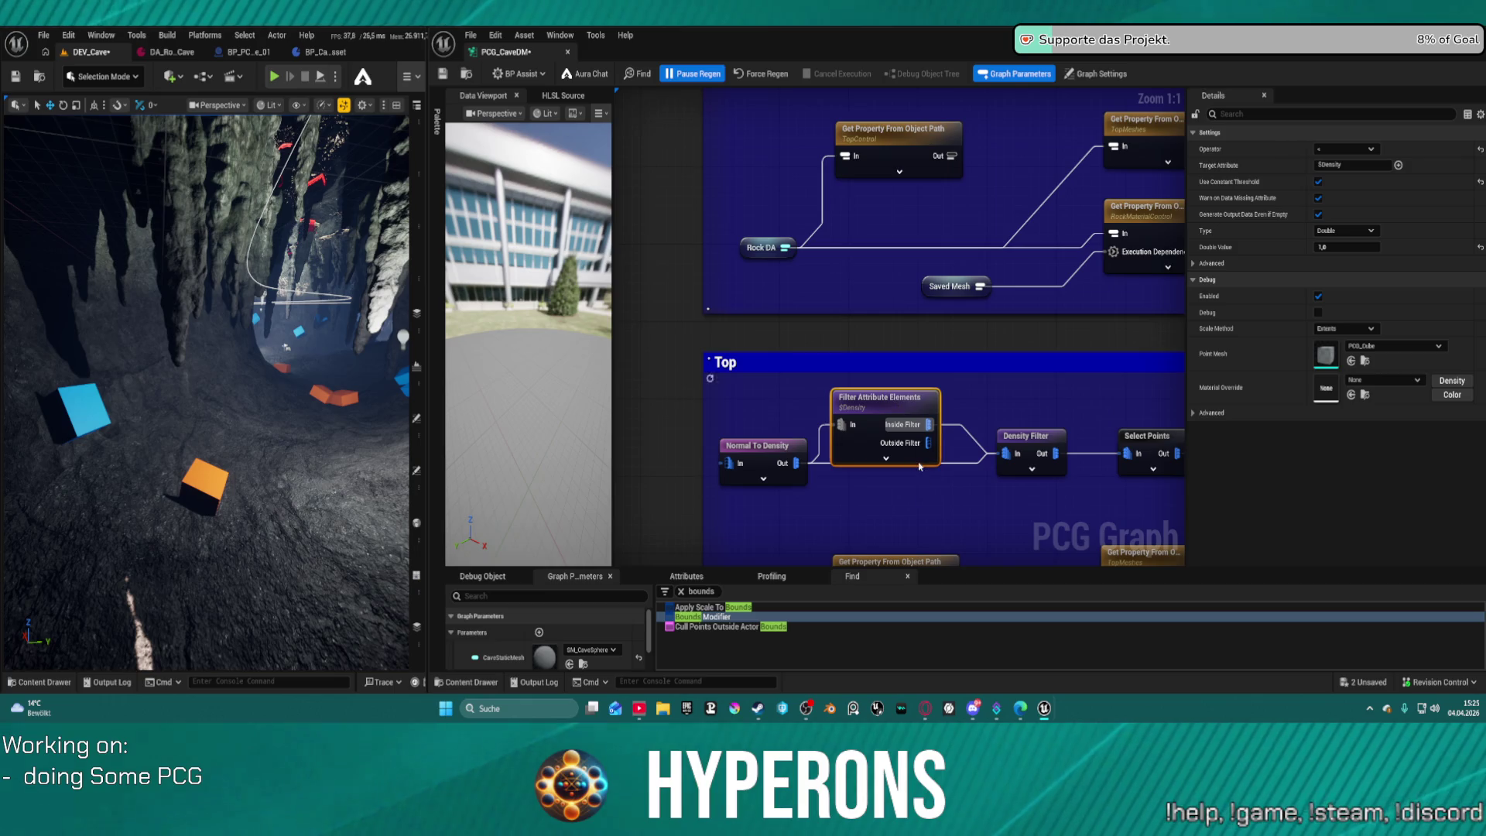
scroll(920, 467, down, 5)
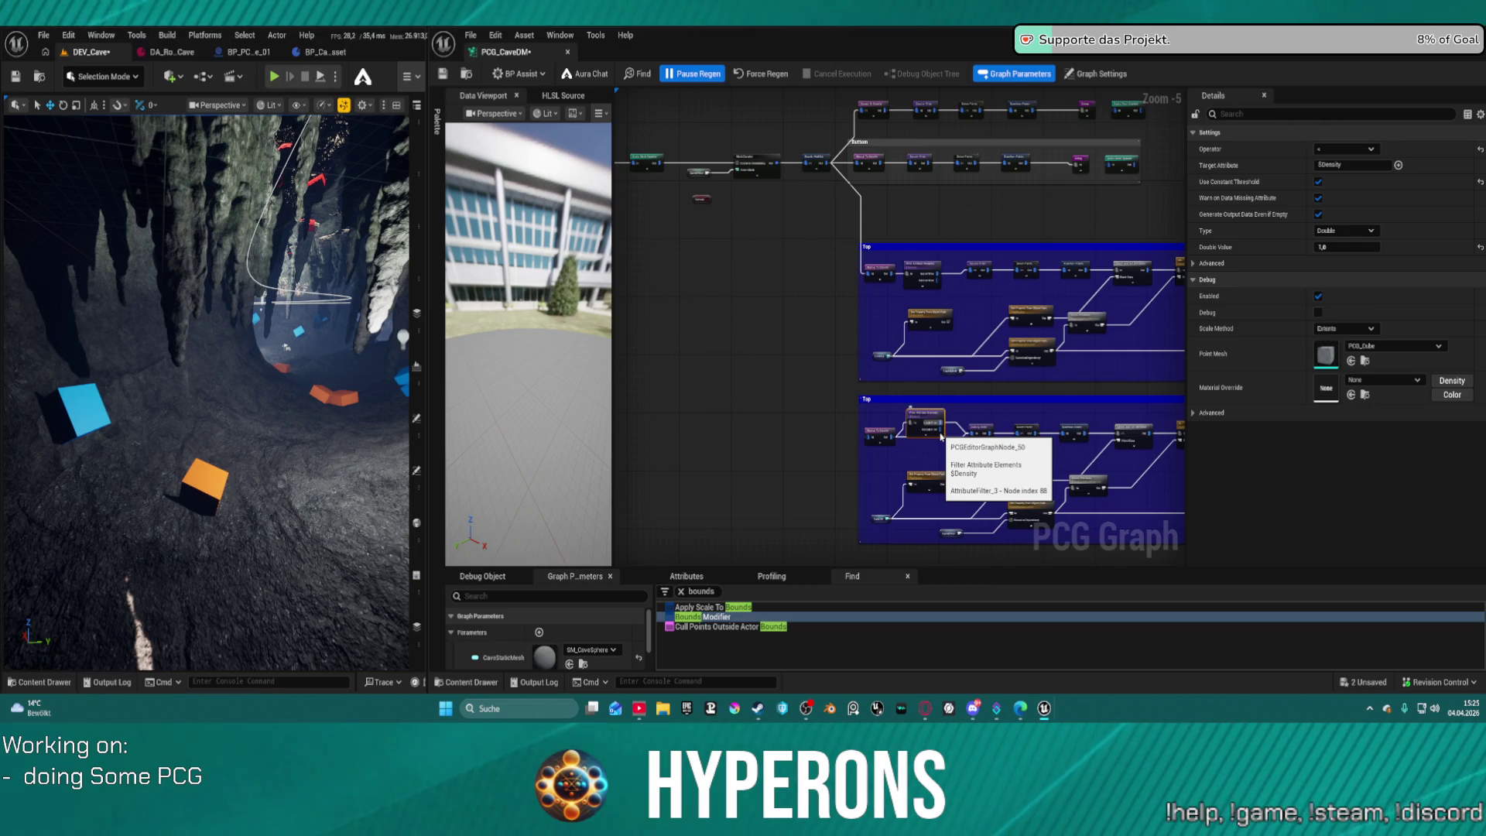
click(331, 48)
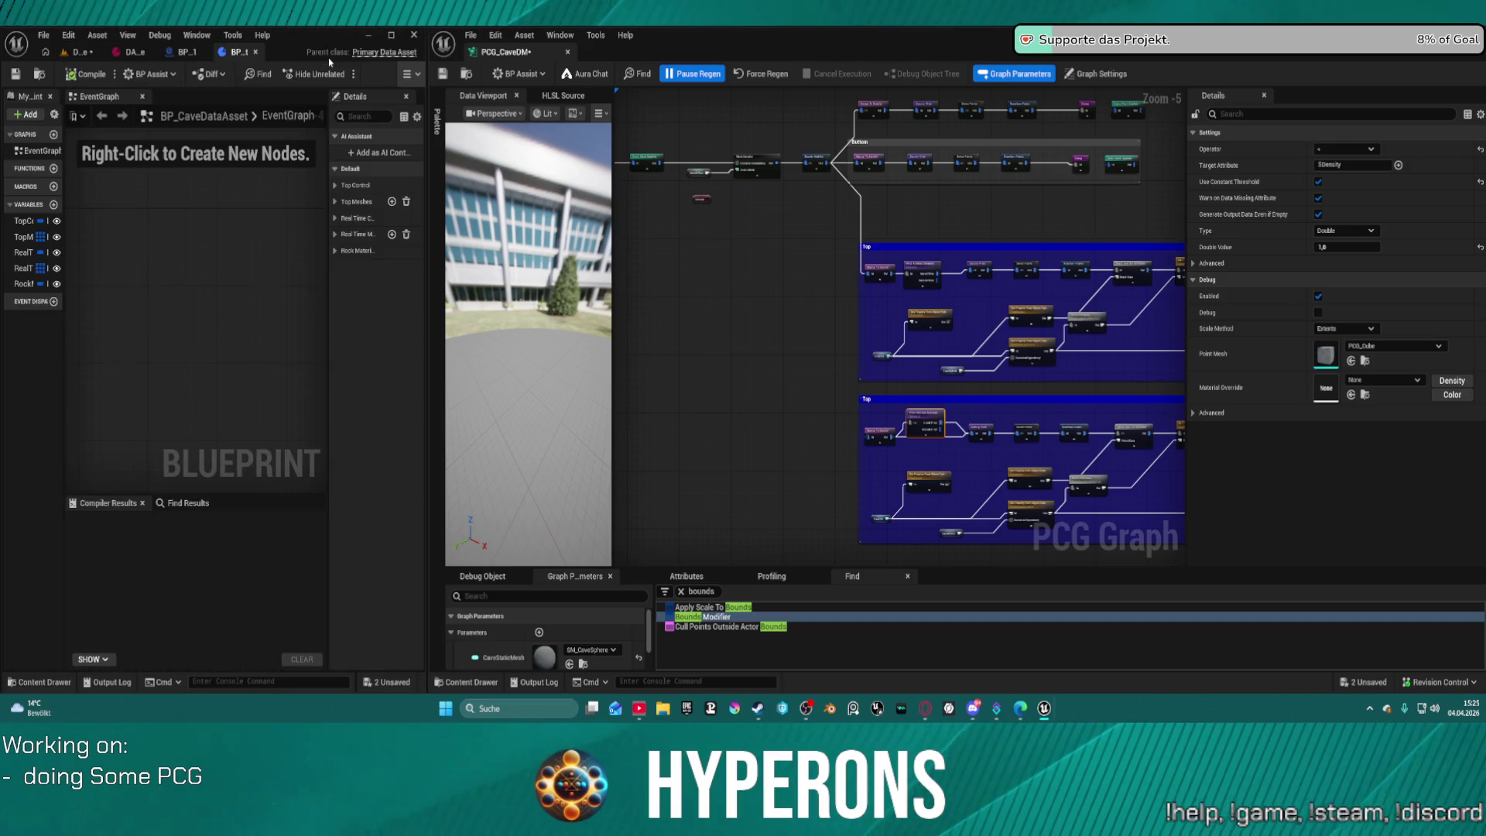
Duplicate the TopControl and TopMeshes variables.
drag(63, 204, 225, 205)
click(51, 224)
click(51, 236)
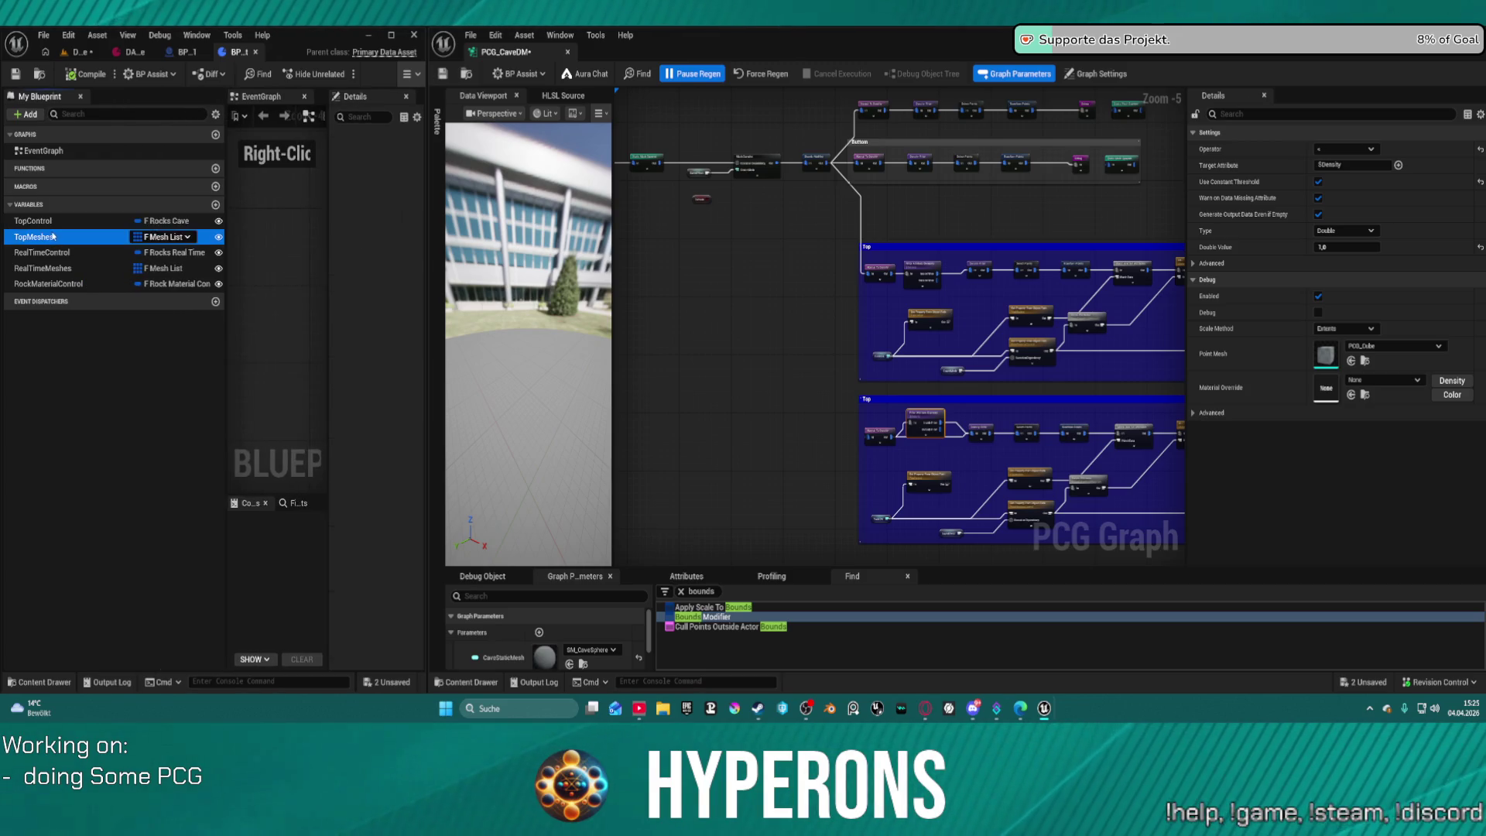
click(37, 223)
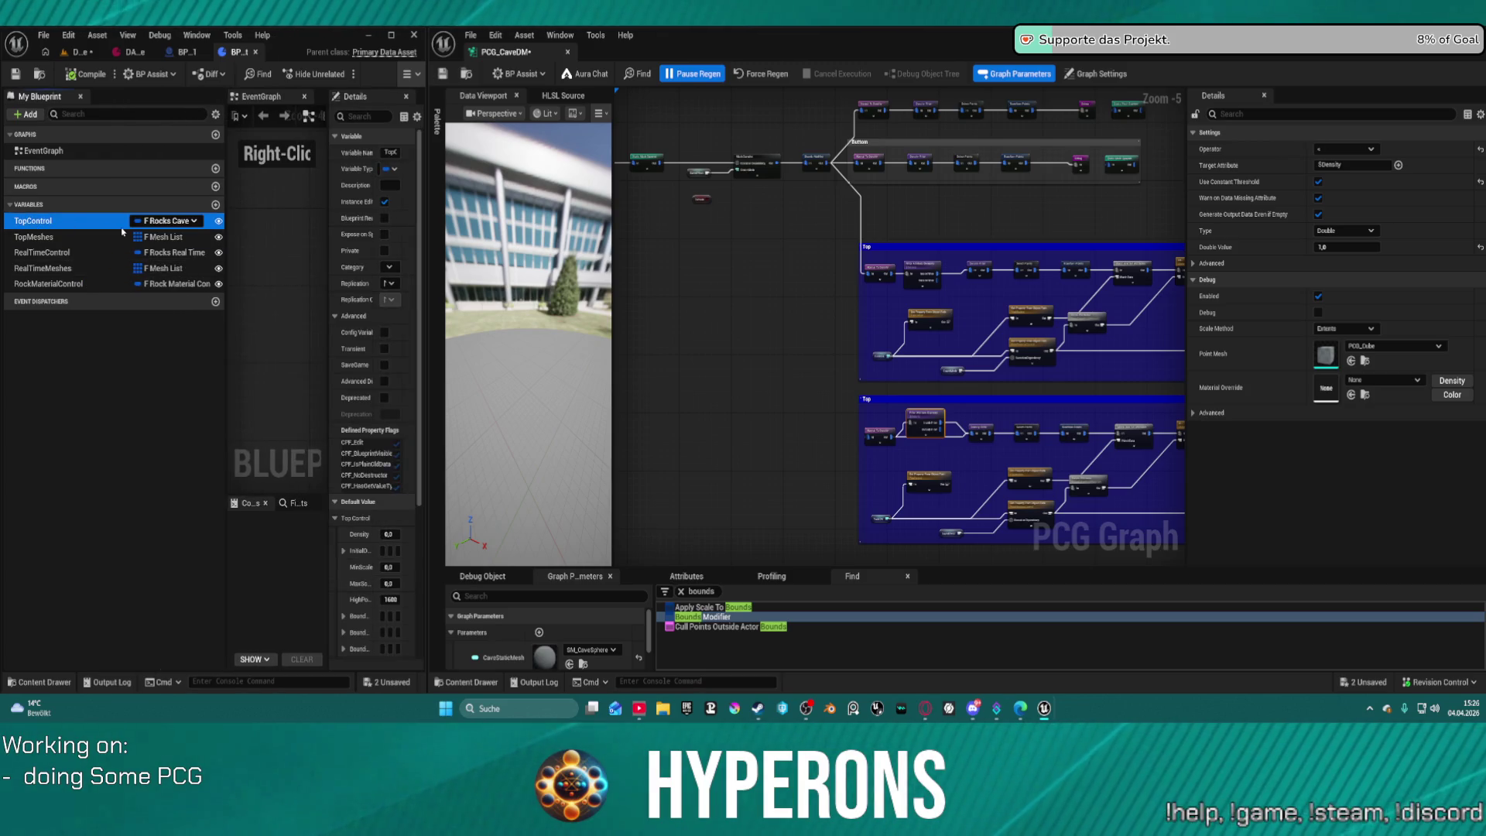
click(51, 237)
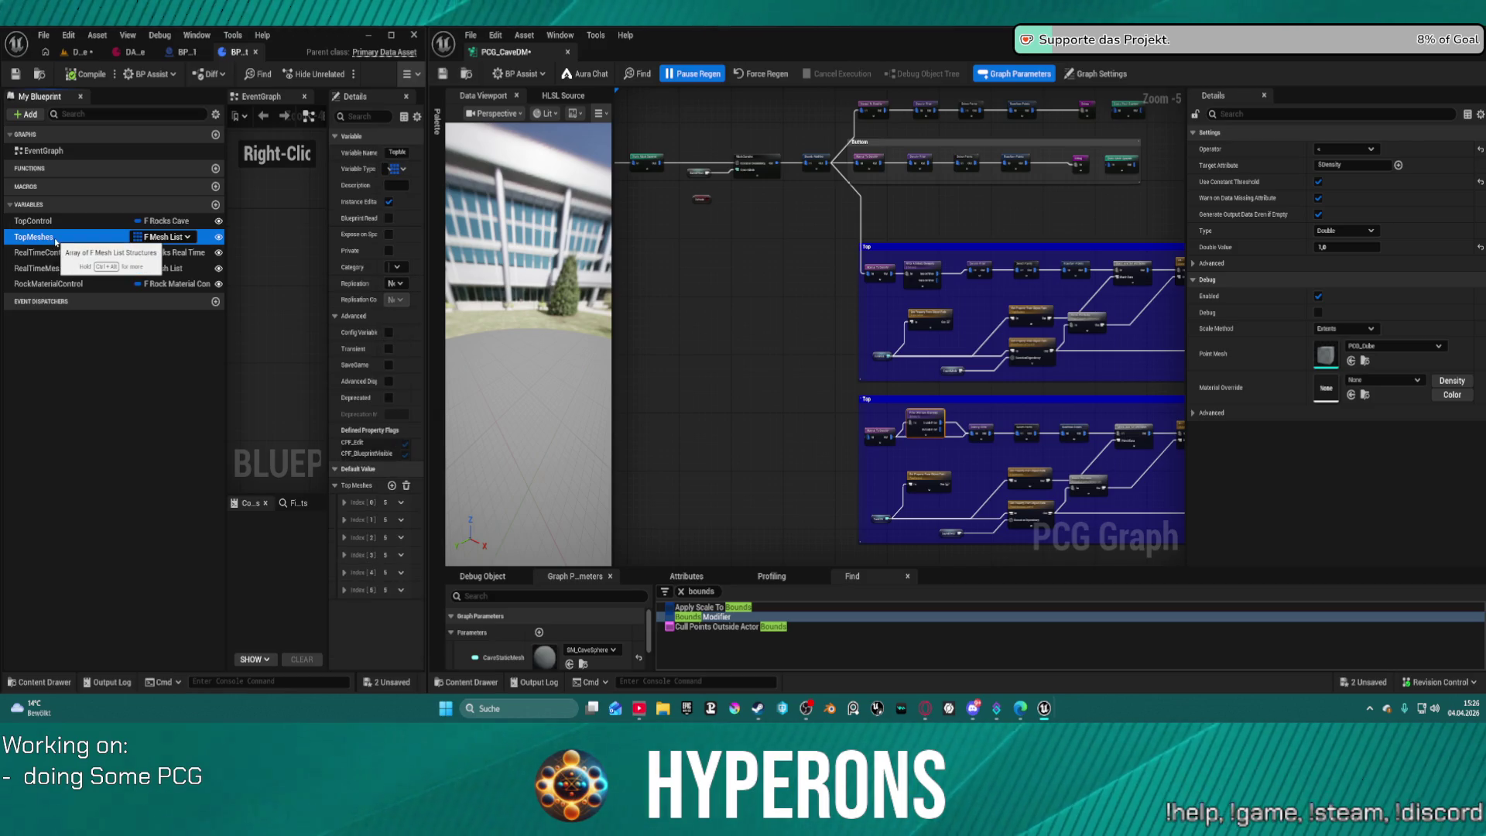
click(37, 225)
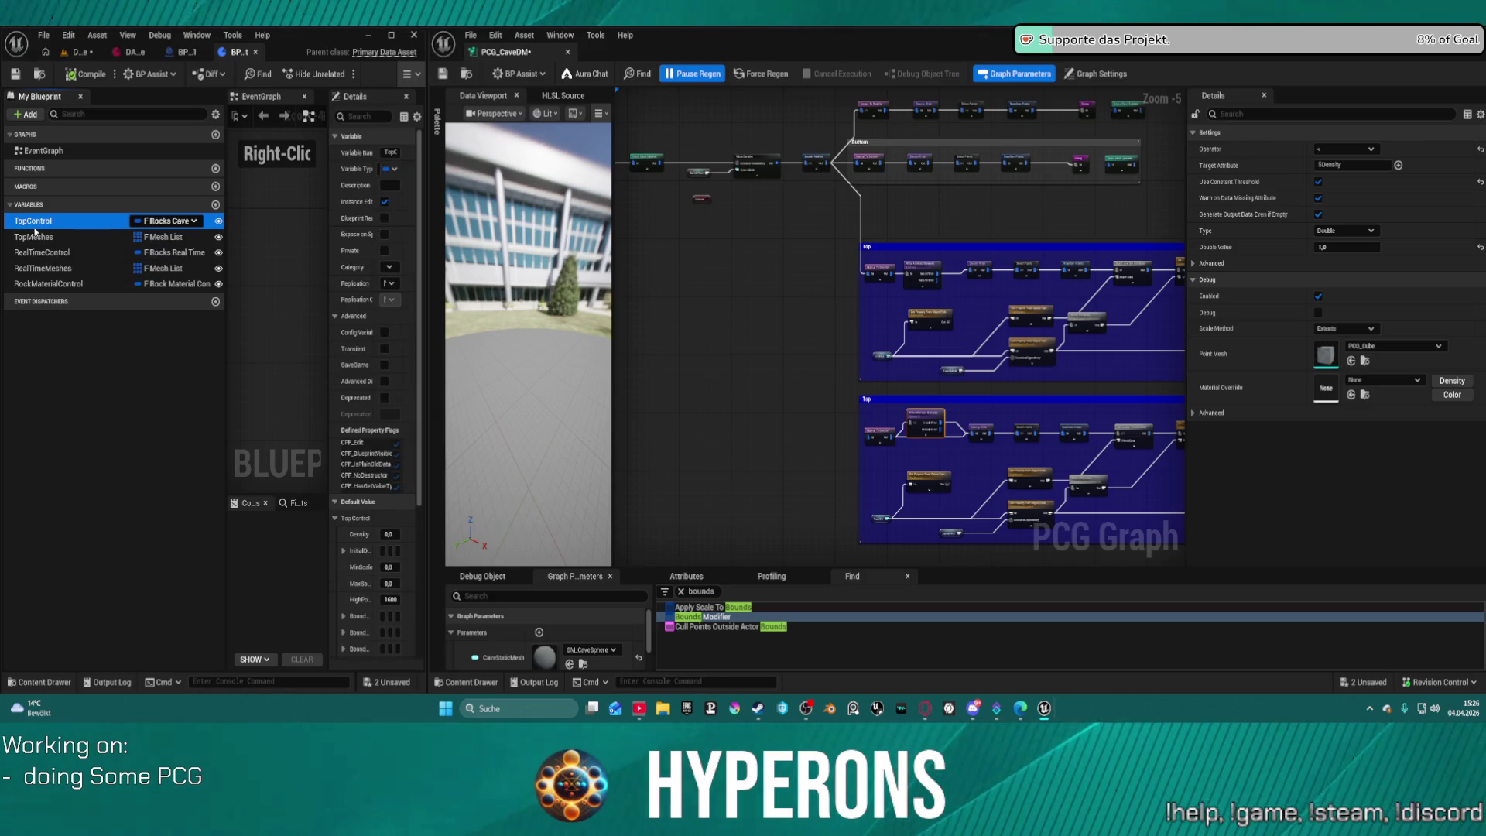
key(ctrl+w)
click(46, 237)
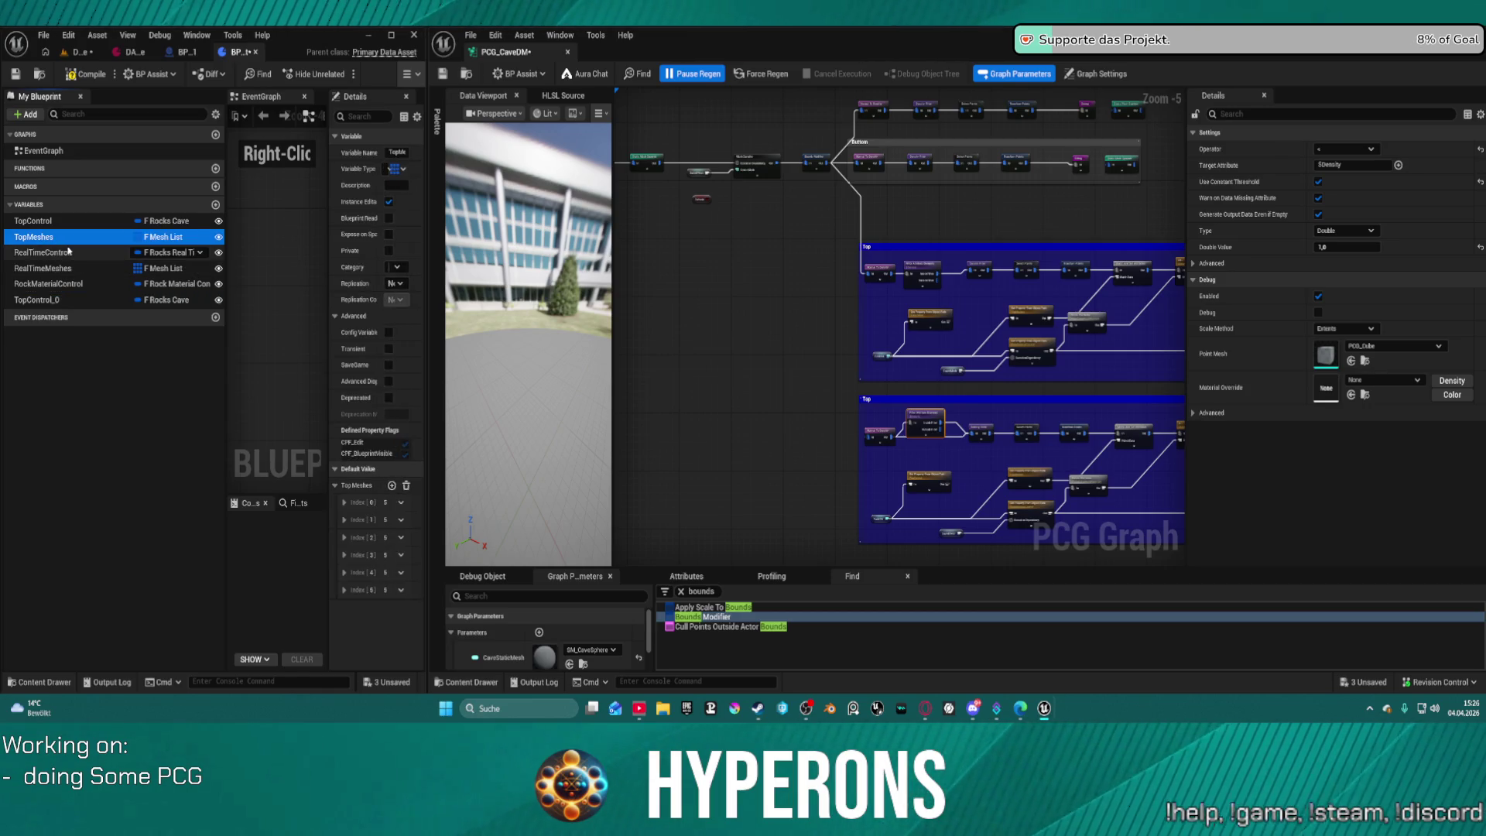
key(ctrl+w)
Rename the copies to GroundControl_0 and GroundMeshes_0.
click(33, 301)
key(F2)
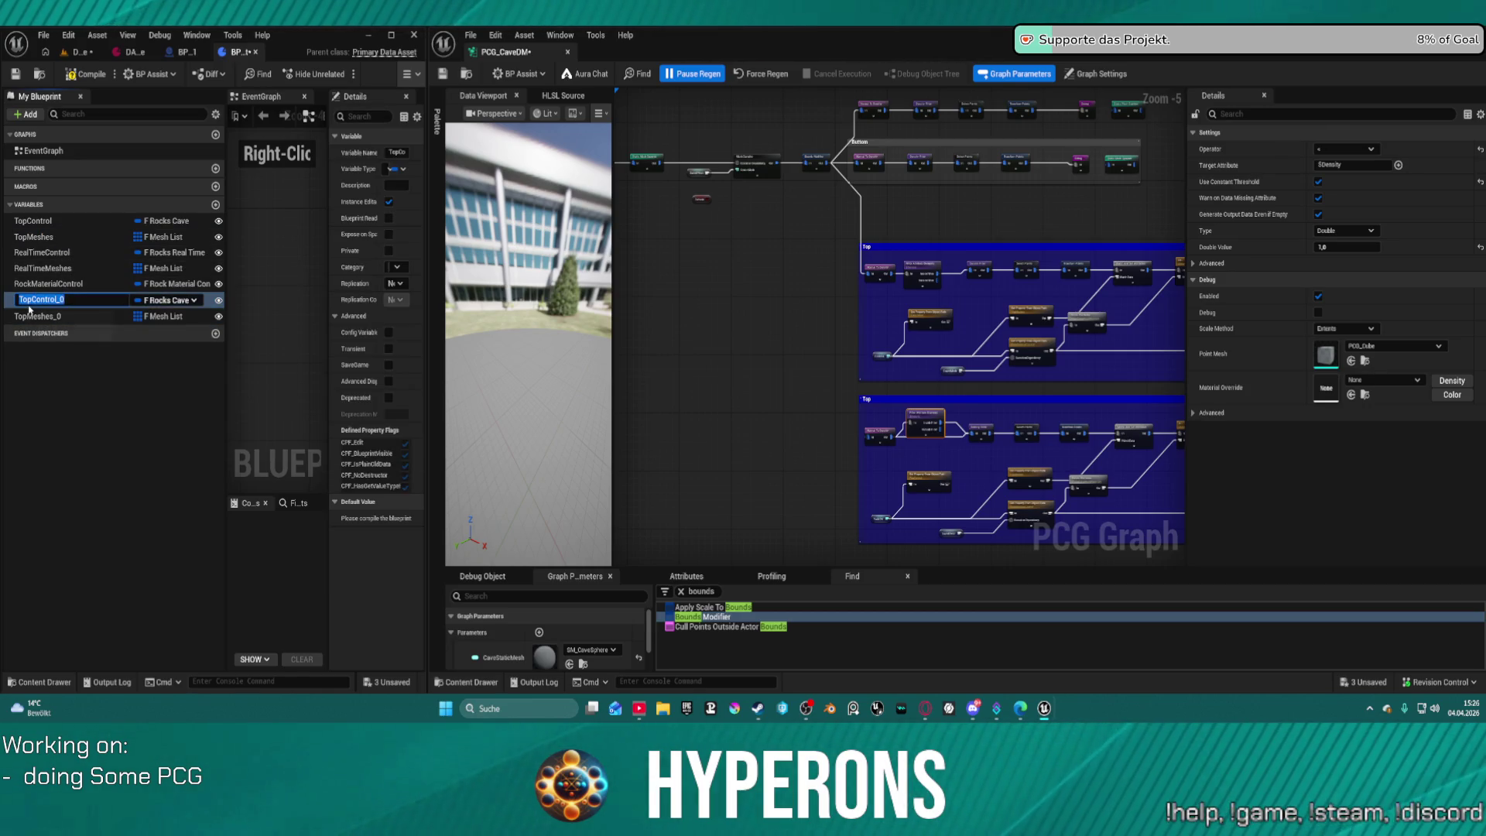
click(31, 301)
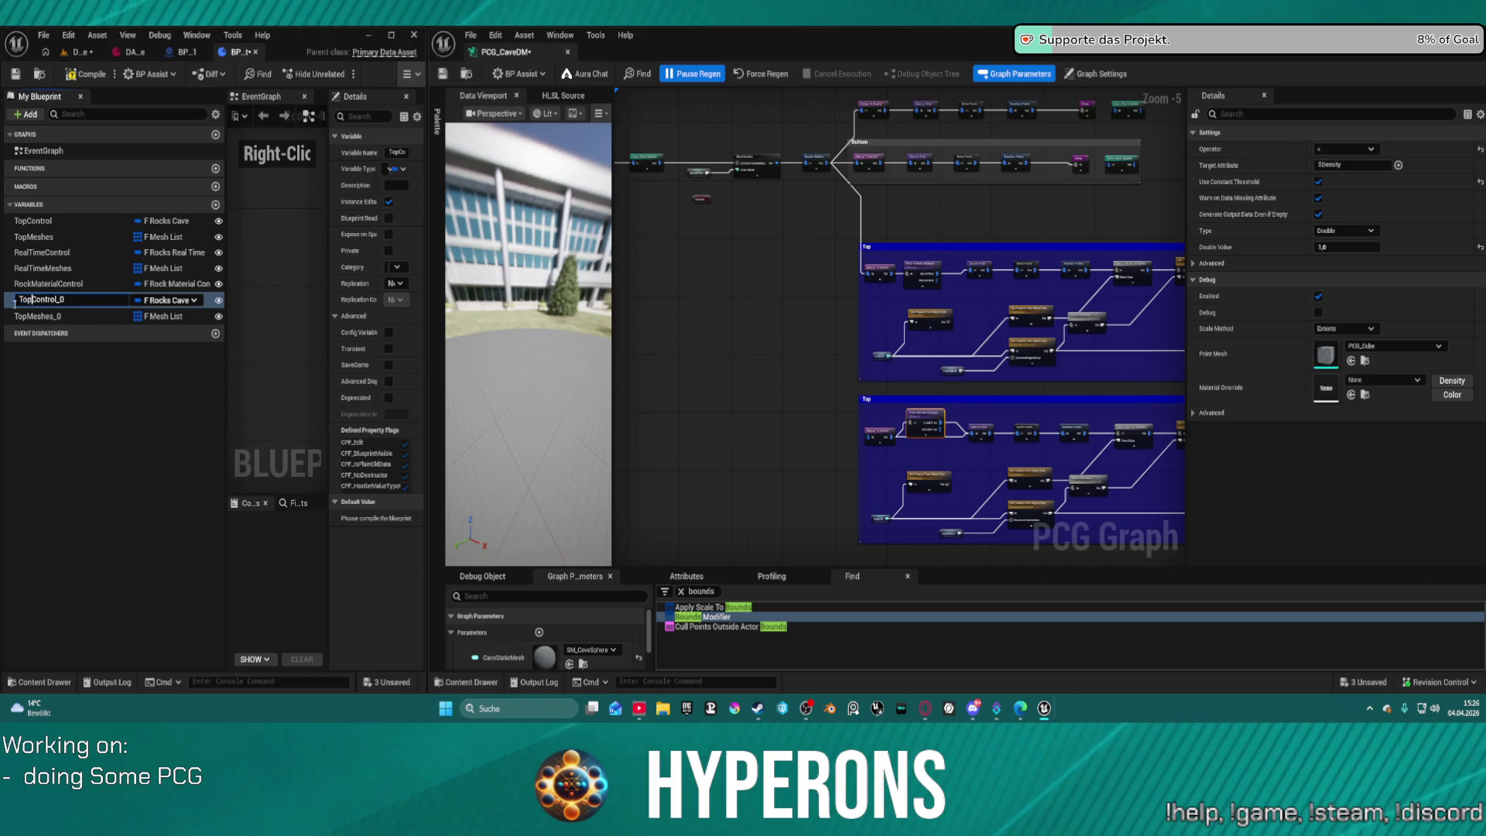
key(BackSpace)
key(BackSpace)
key(BackSpace)
text(Ground)
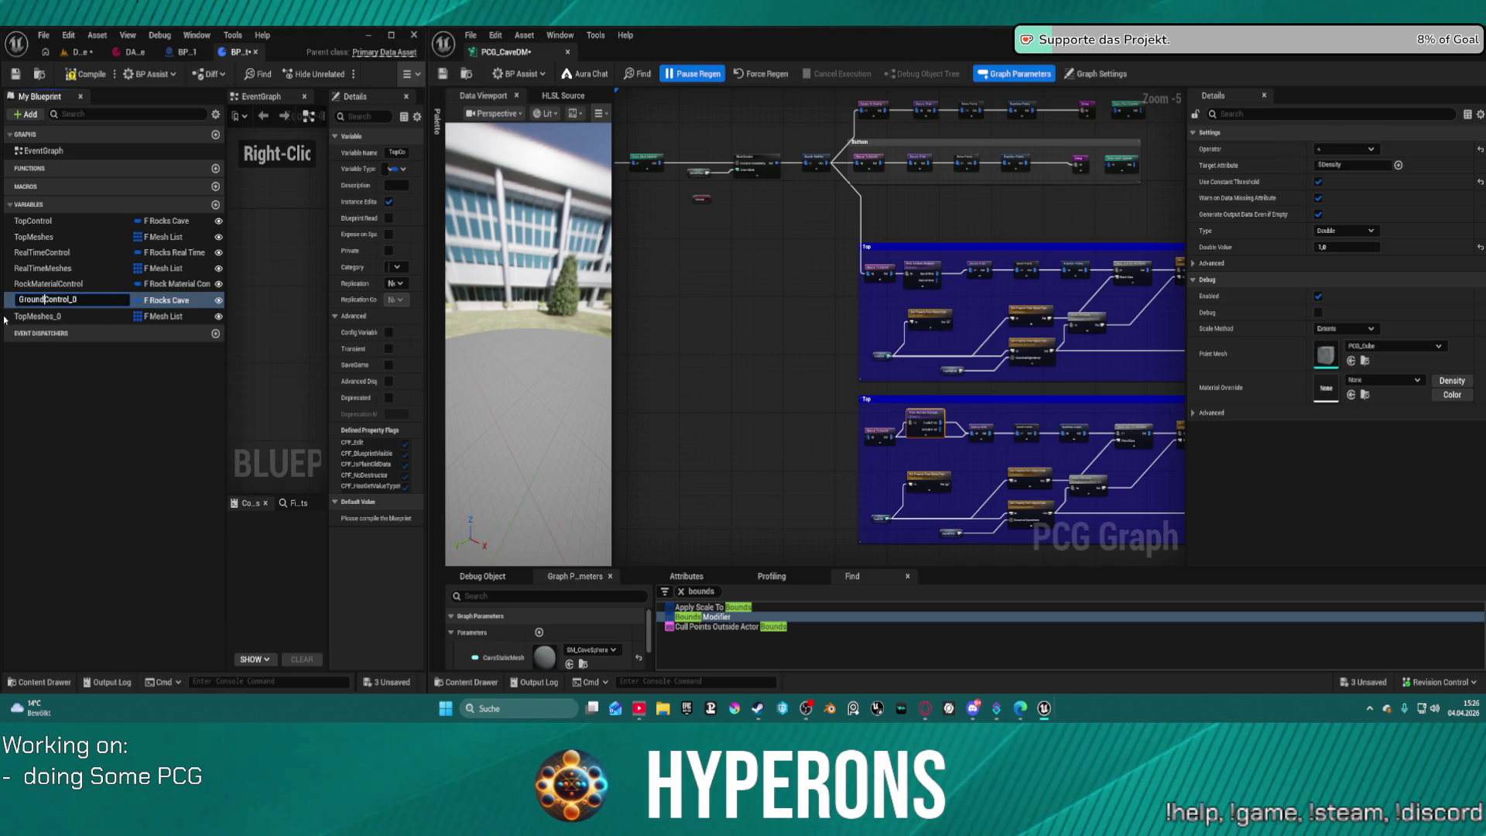
key(Return)
double_click(31, 313)
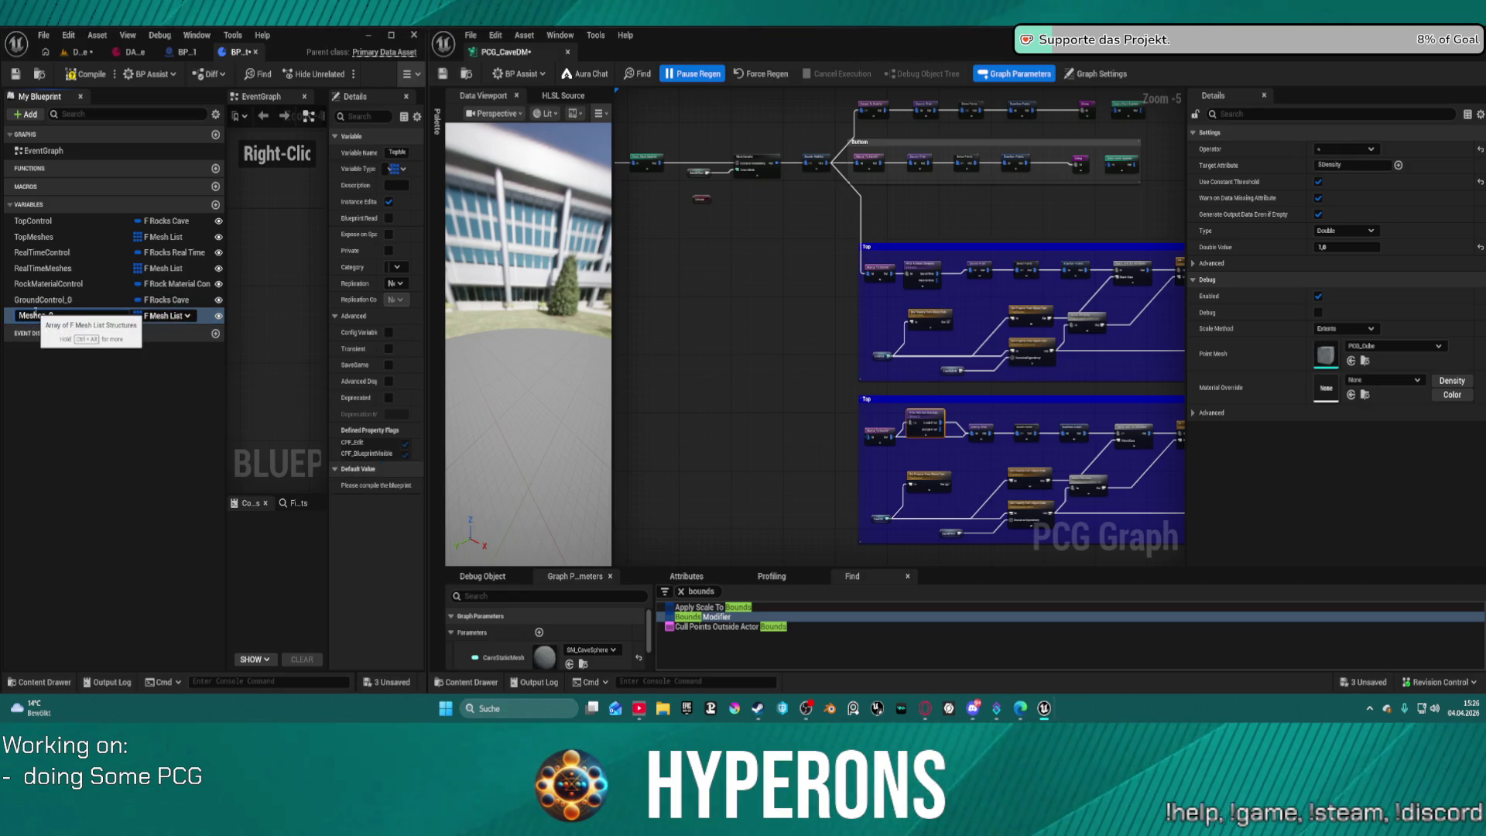
text(Ground)
key(Return)
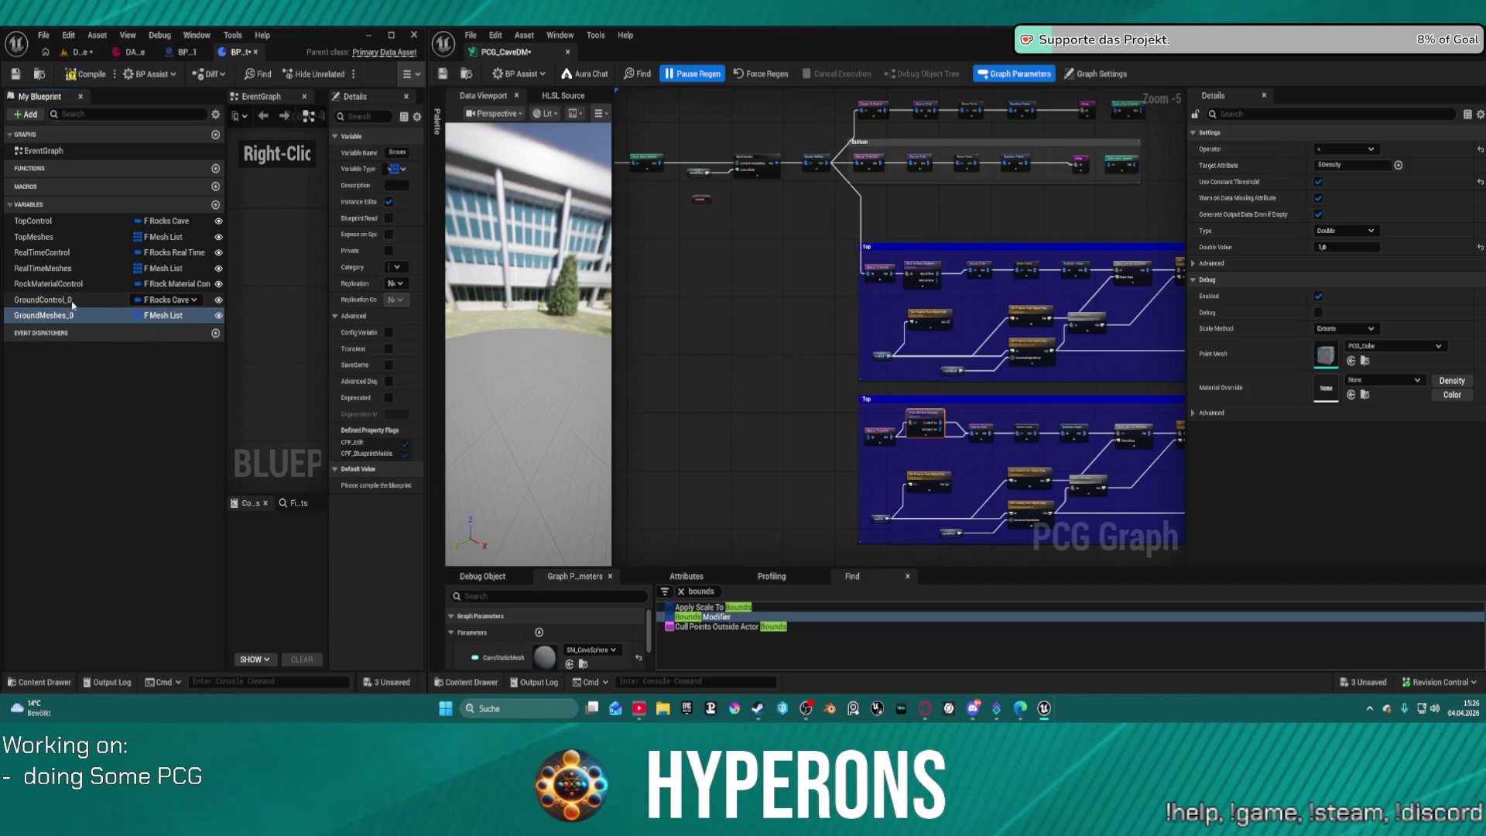
Remove the _0 suffixes, leaving GroundControl and GroundMeshes.
click(72, 301)
double_click(72, 301)
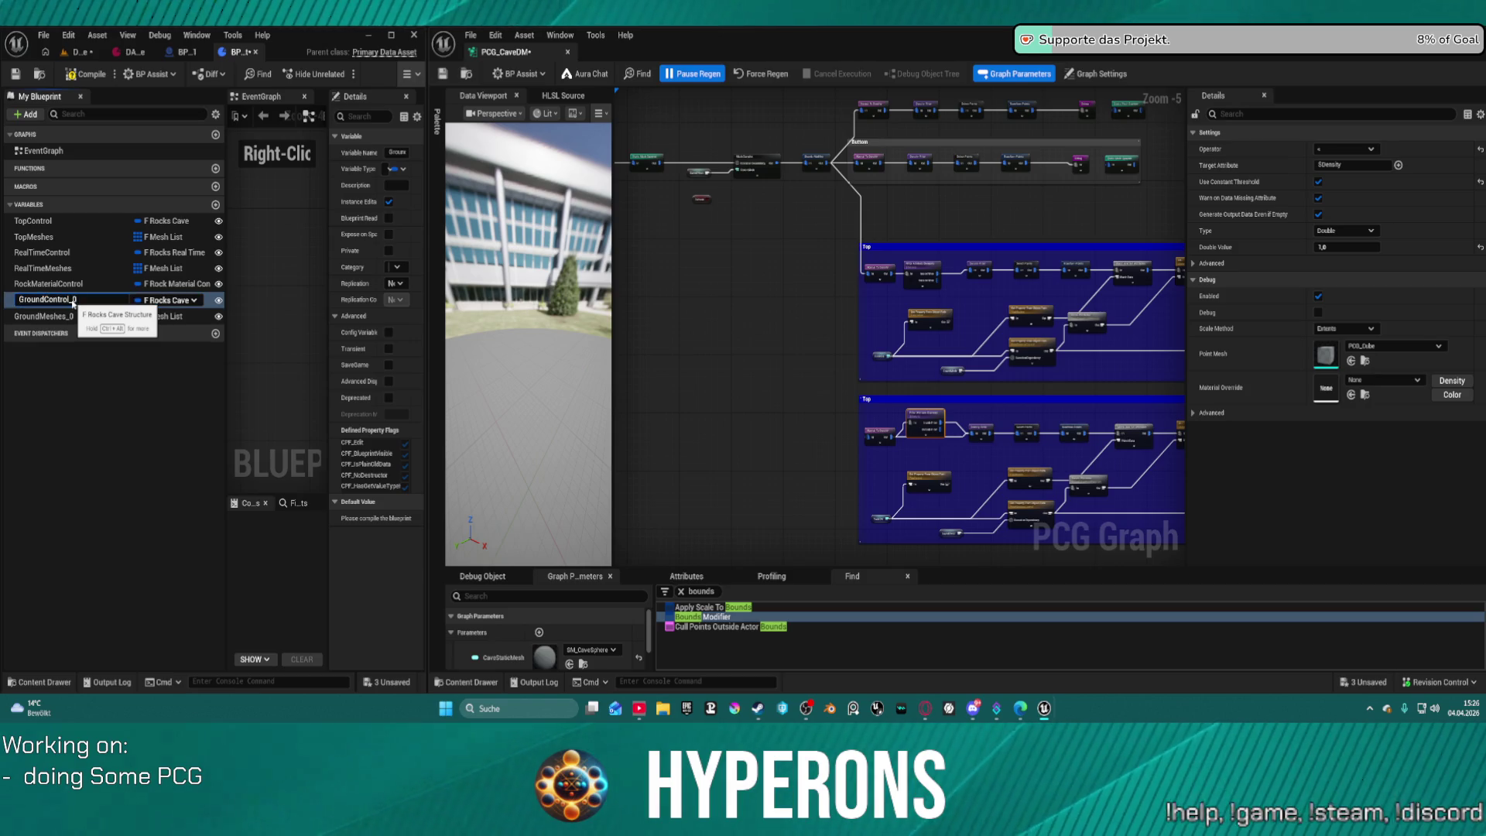
key(Return)
right_click(72, 303)
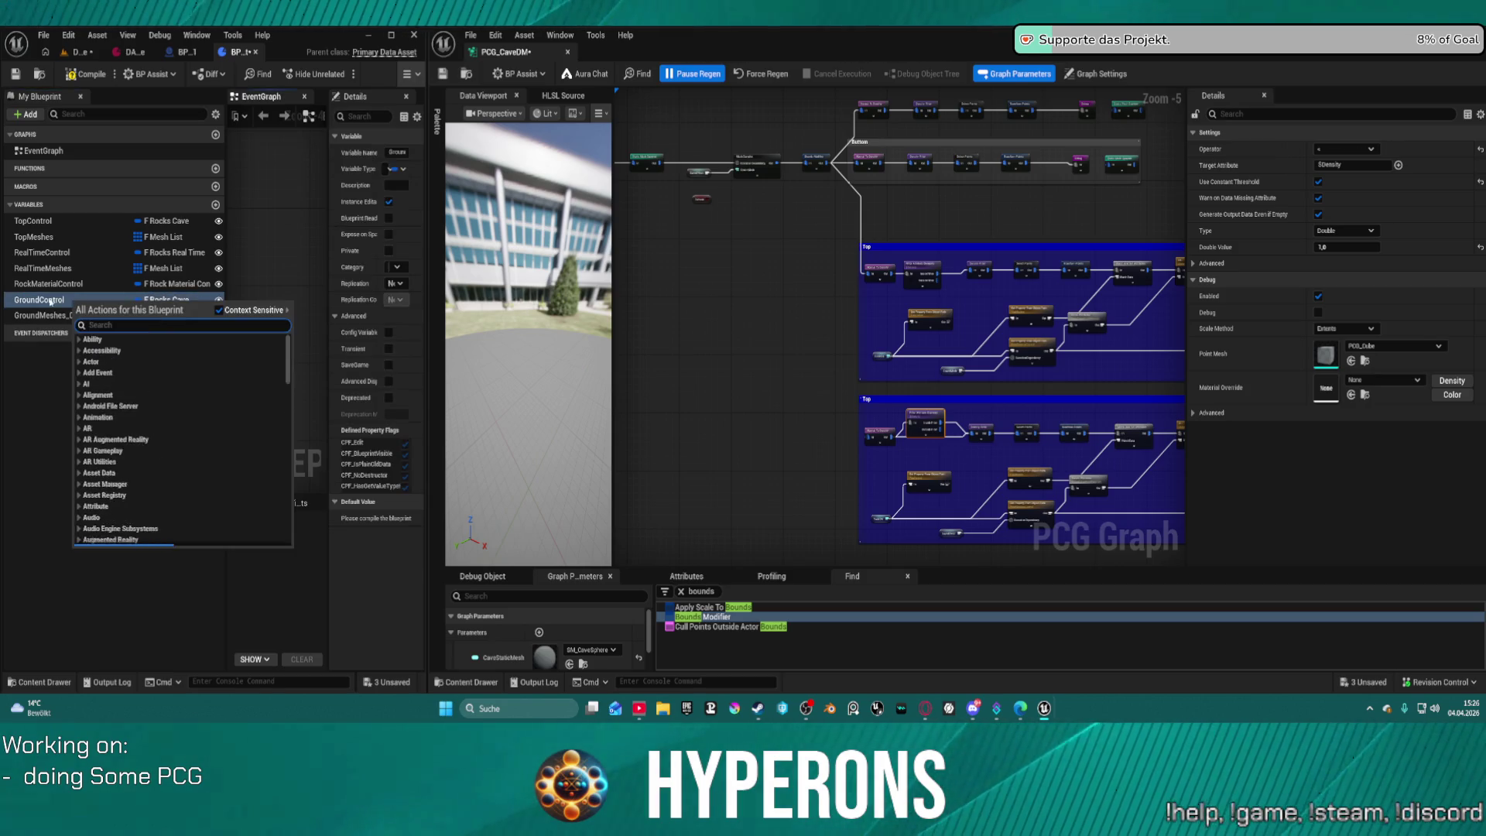
click(44, 314)
double_click(45, 315)
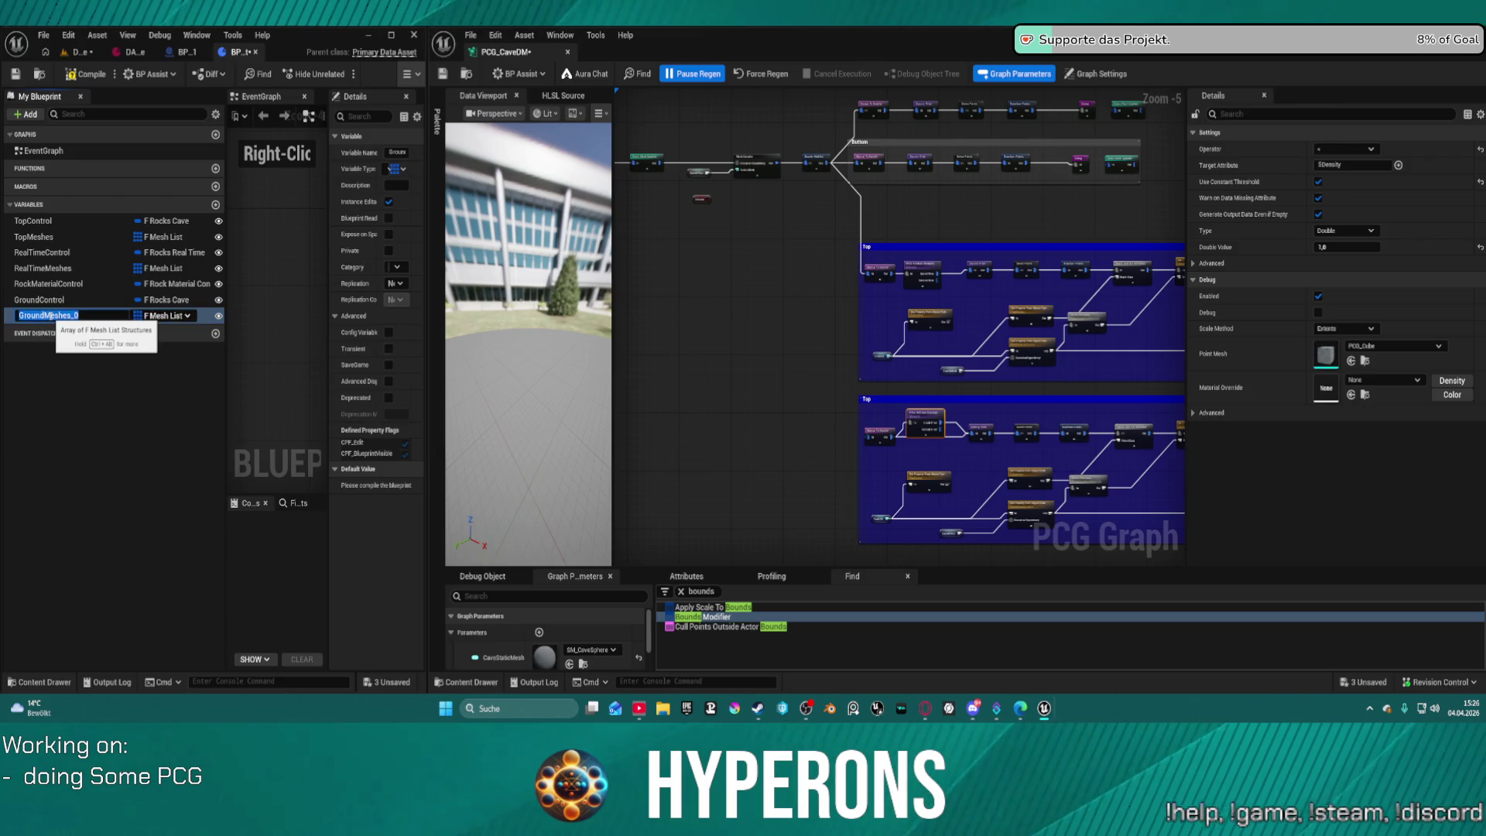
key(BackSpace)
key(Return)
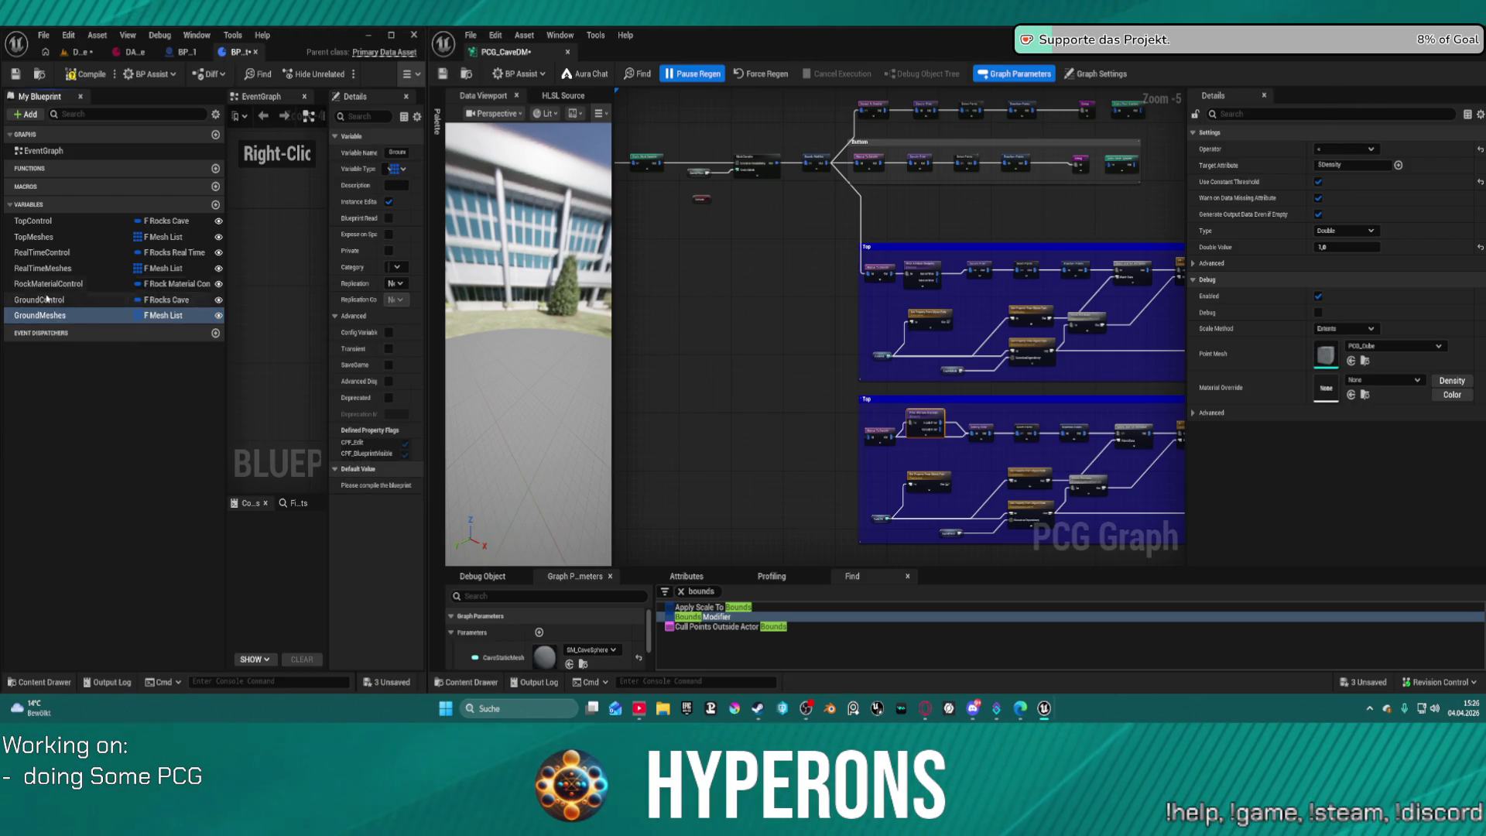
Duplicate GroundControl and rename the copy SidesControl.
click(57, 301)
key(ctrl+d)
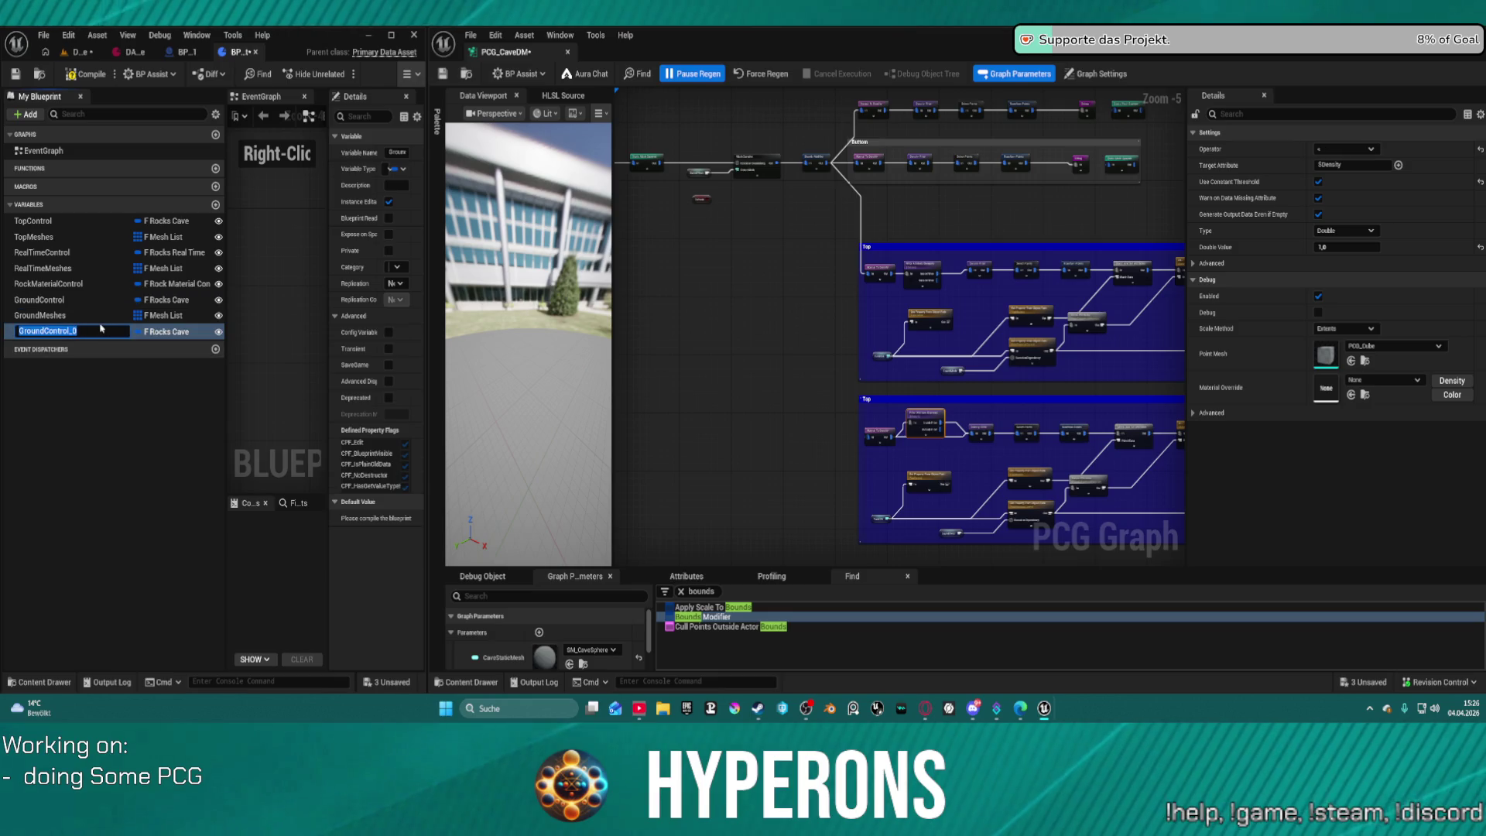
key(Delete)
key(Delete)
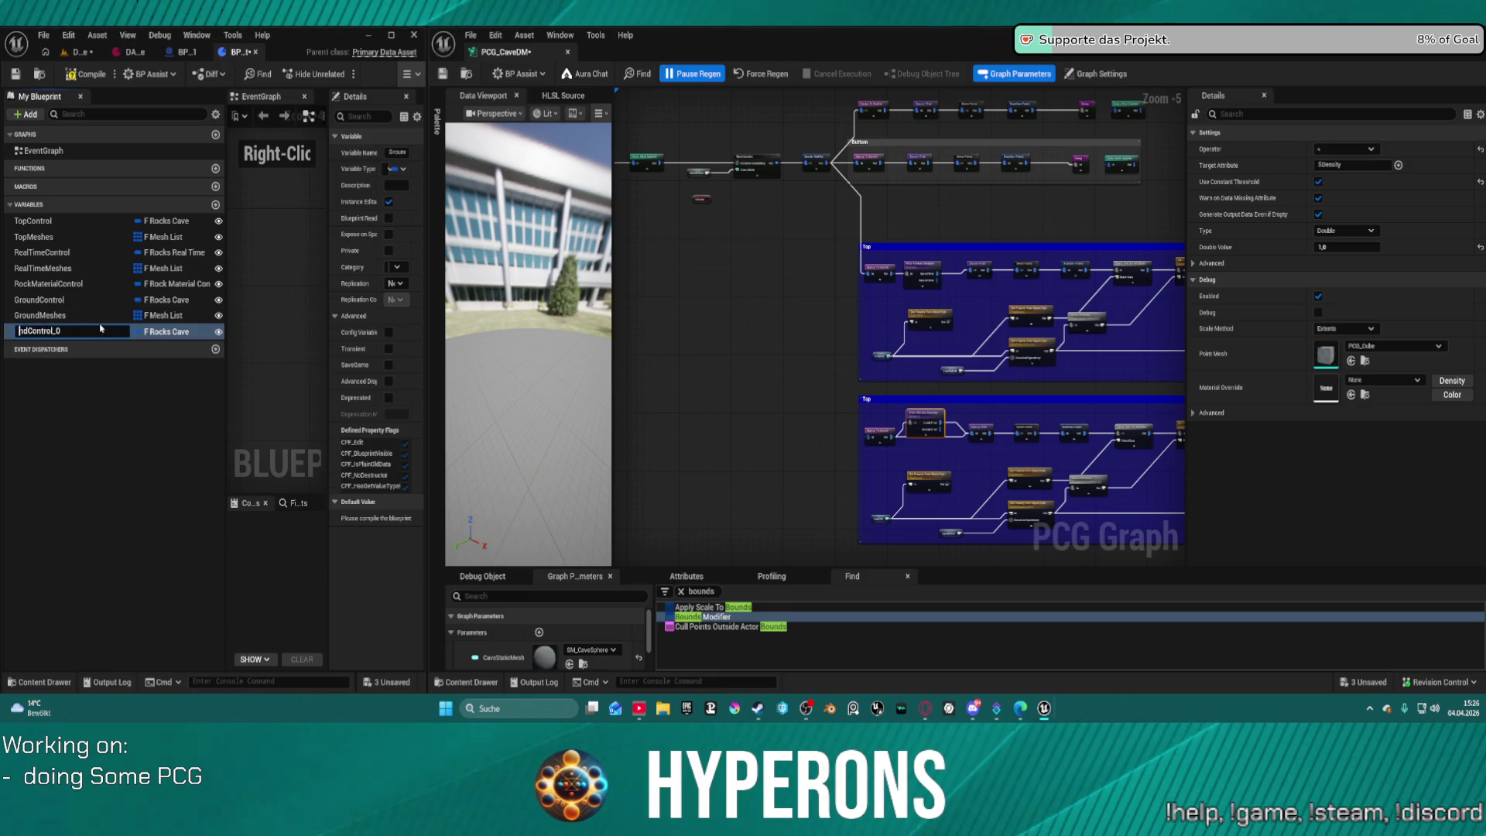
text(Sides_)
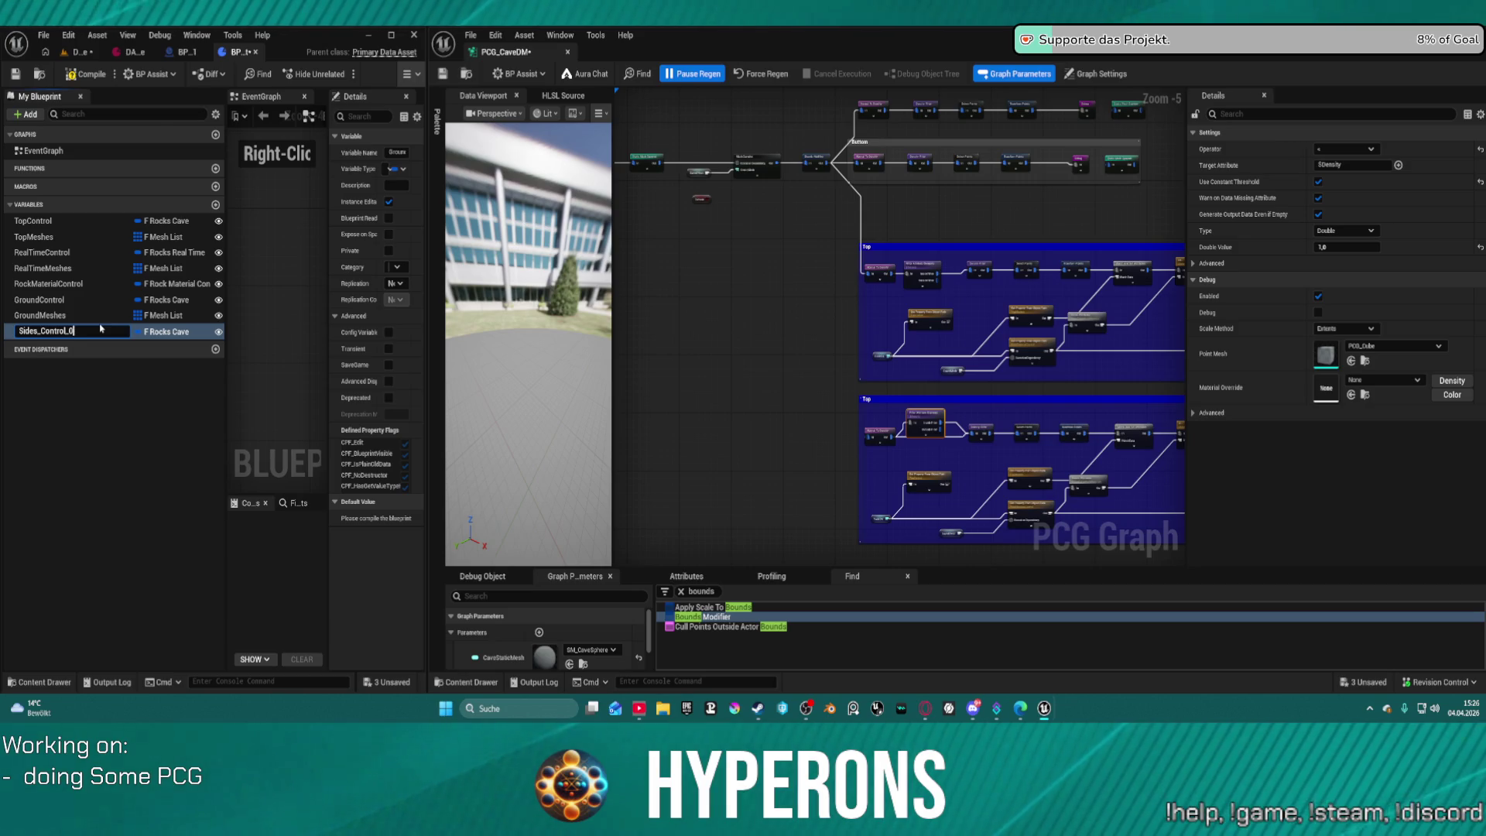
key(BackSpace)
key(BackSpace)
key(Return)
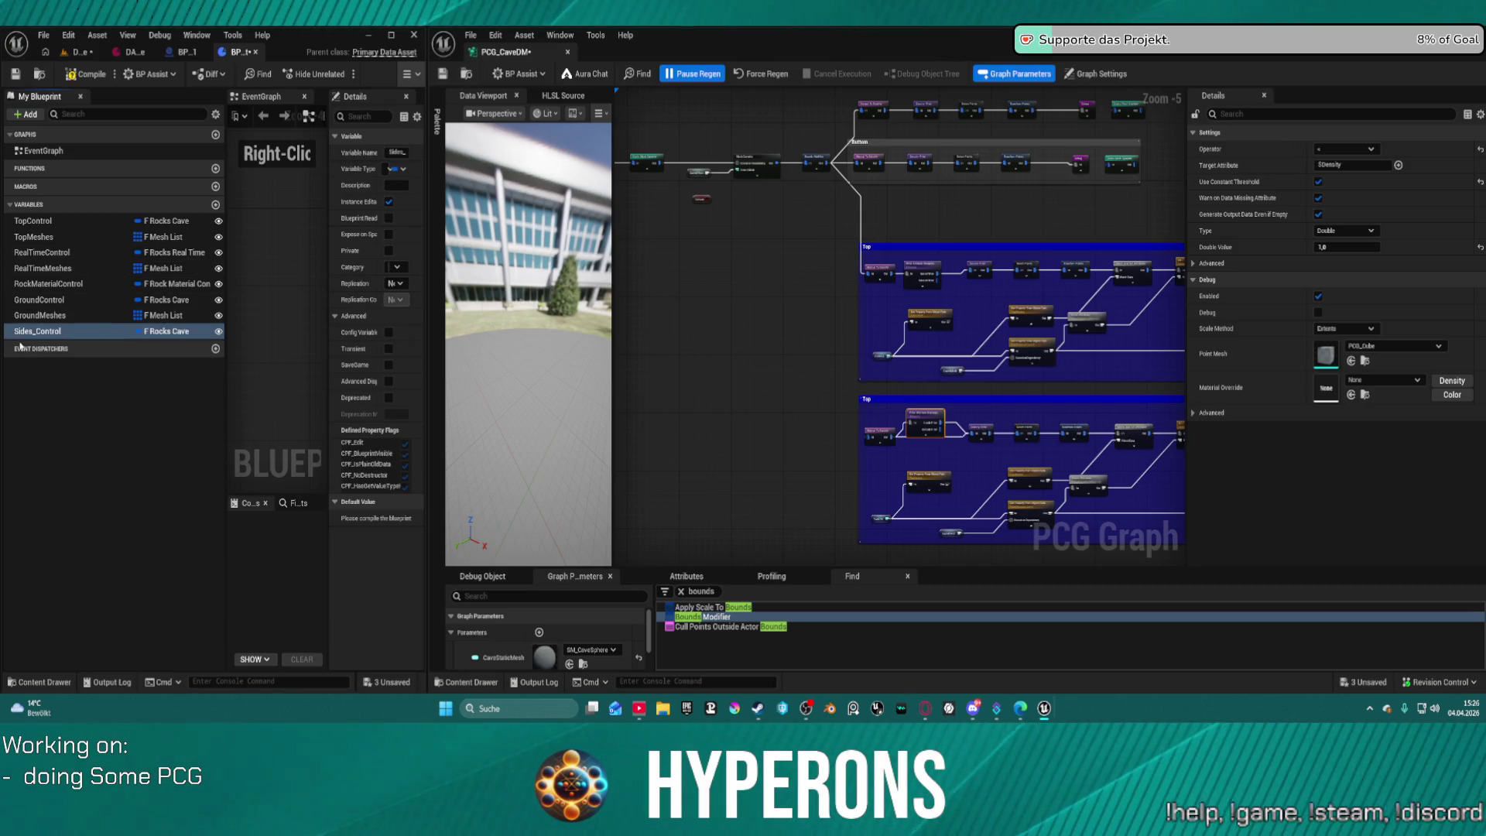
click(50, 333)
key(Delete)
key(Return)
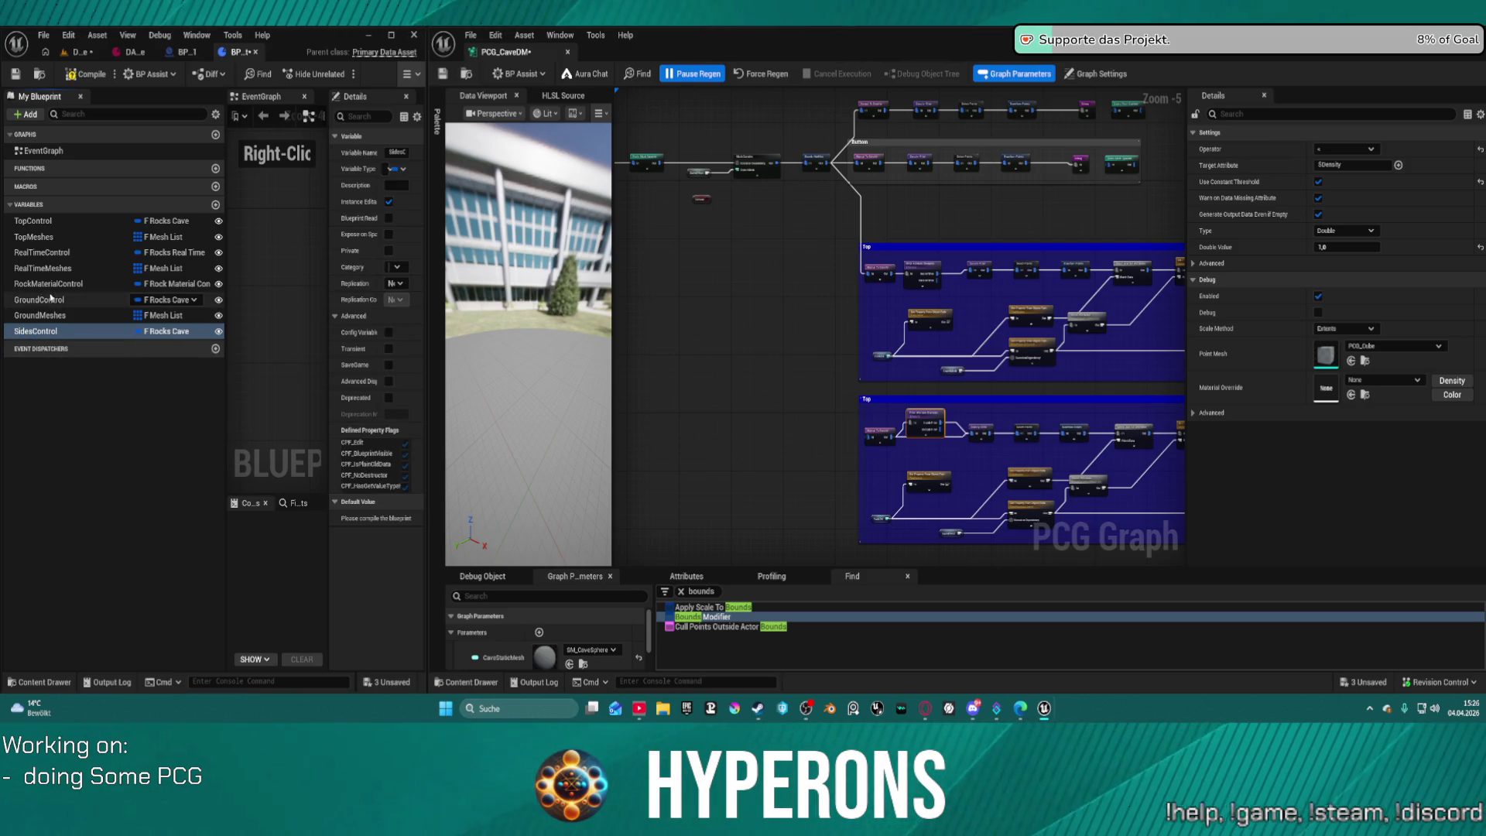
Duplicate GroundMeshes and rename the copy SidesMeshes.
click(58, 315)
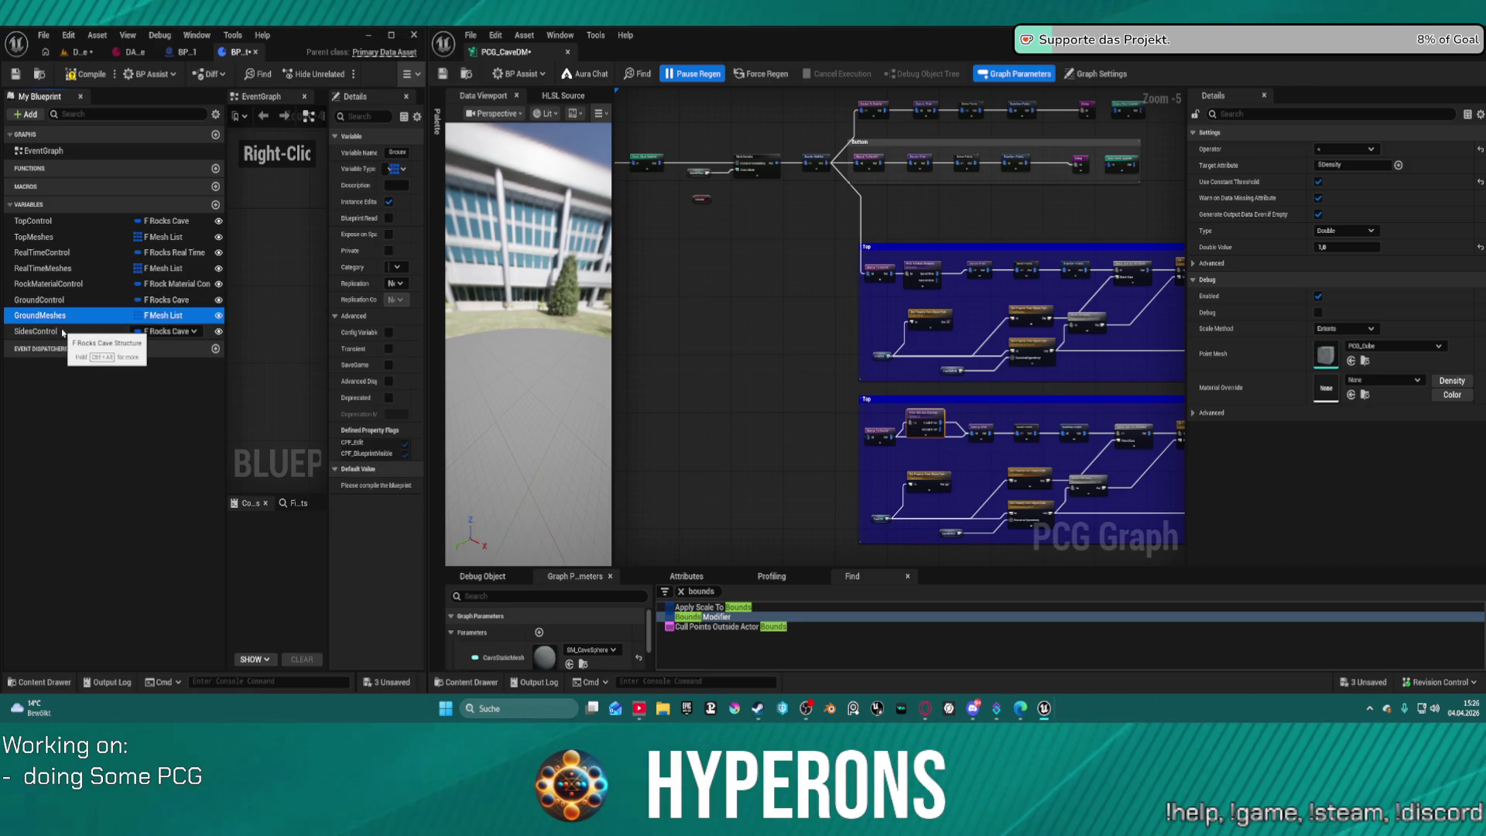
key(ctrl+d)
key(Home)
key(Delete)
key(Delete)
key(Delete)
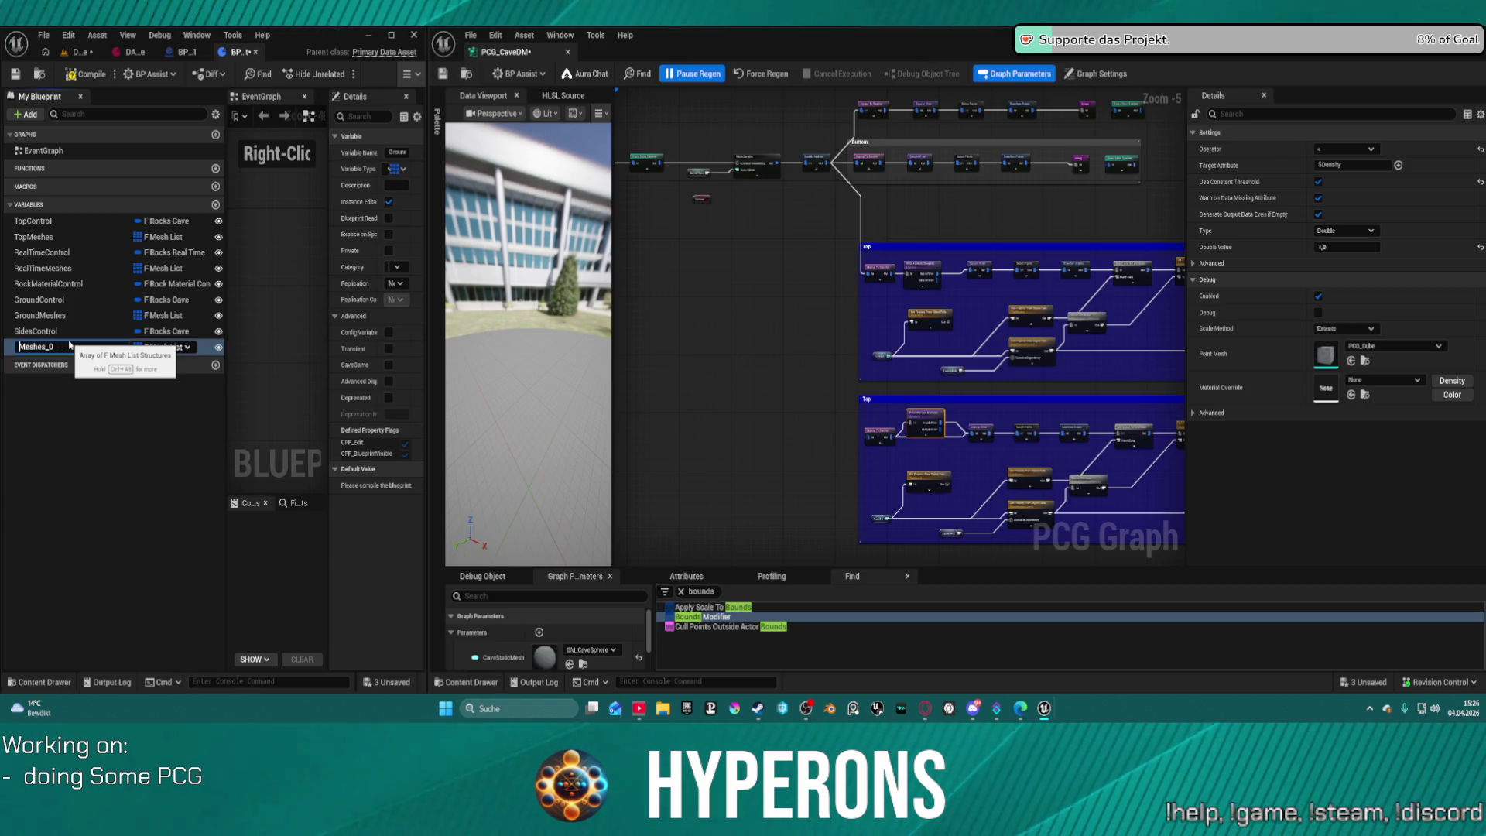
text(Sides)
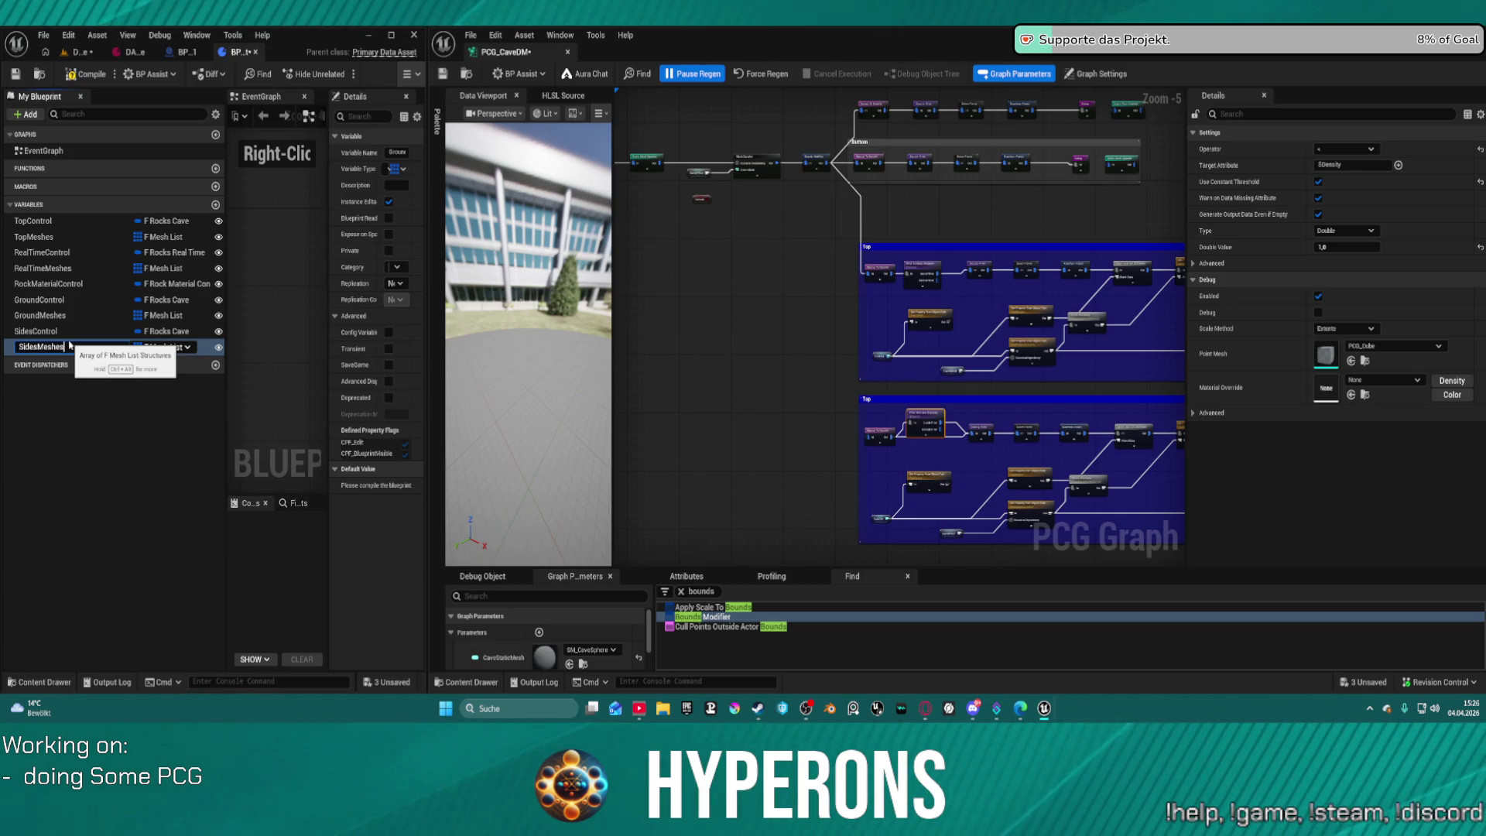
key(Return)
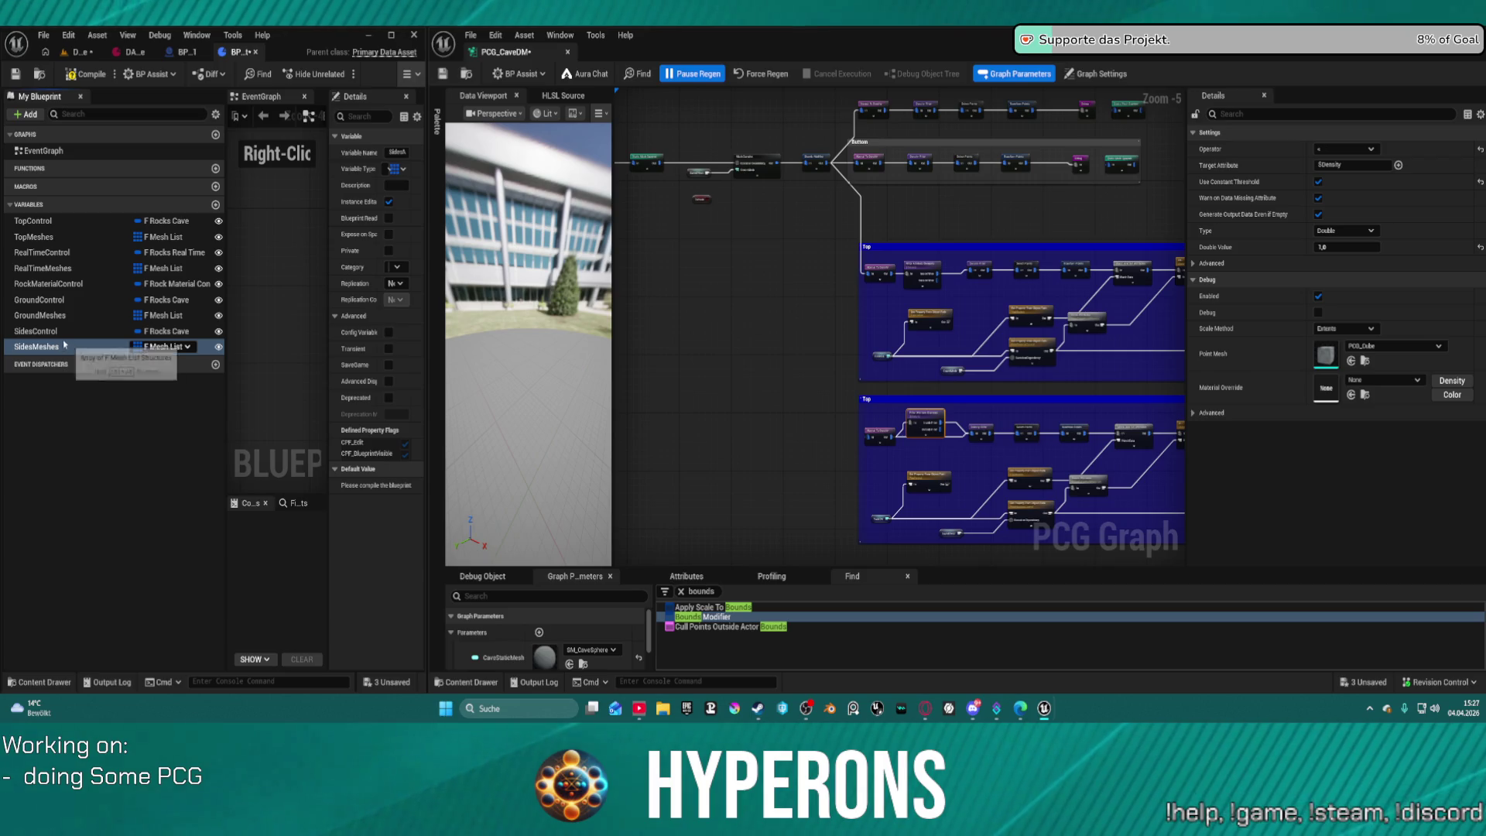
click(40, 350)
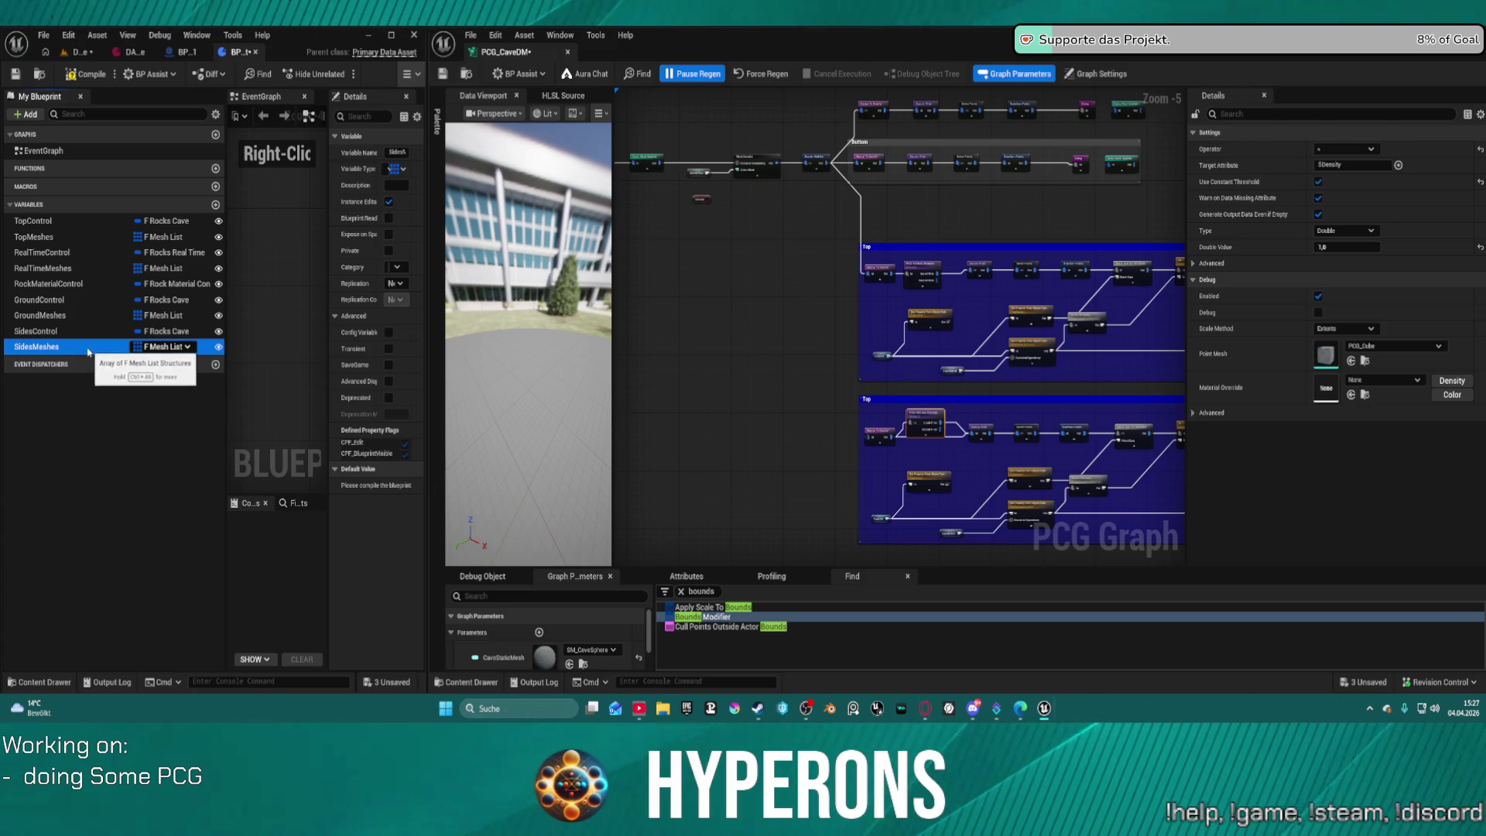
Drag RealTimeMeshes to the top of the variable list, then compile and save BP_CaveDataAsset.
click(22, 271)
mouse_move(22, 269)
mouse_down()
mouse_move(7, 221)
mouse_move(6, 261)
mouse_move(17, 230)
mouse_move(51, 232)
mouse_move(55, 256)
mouse_move(39, 260)
mouse_move(39, 222)
mouse_up()
click(70, 75)
click(15, 76)
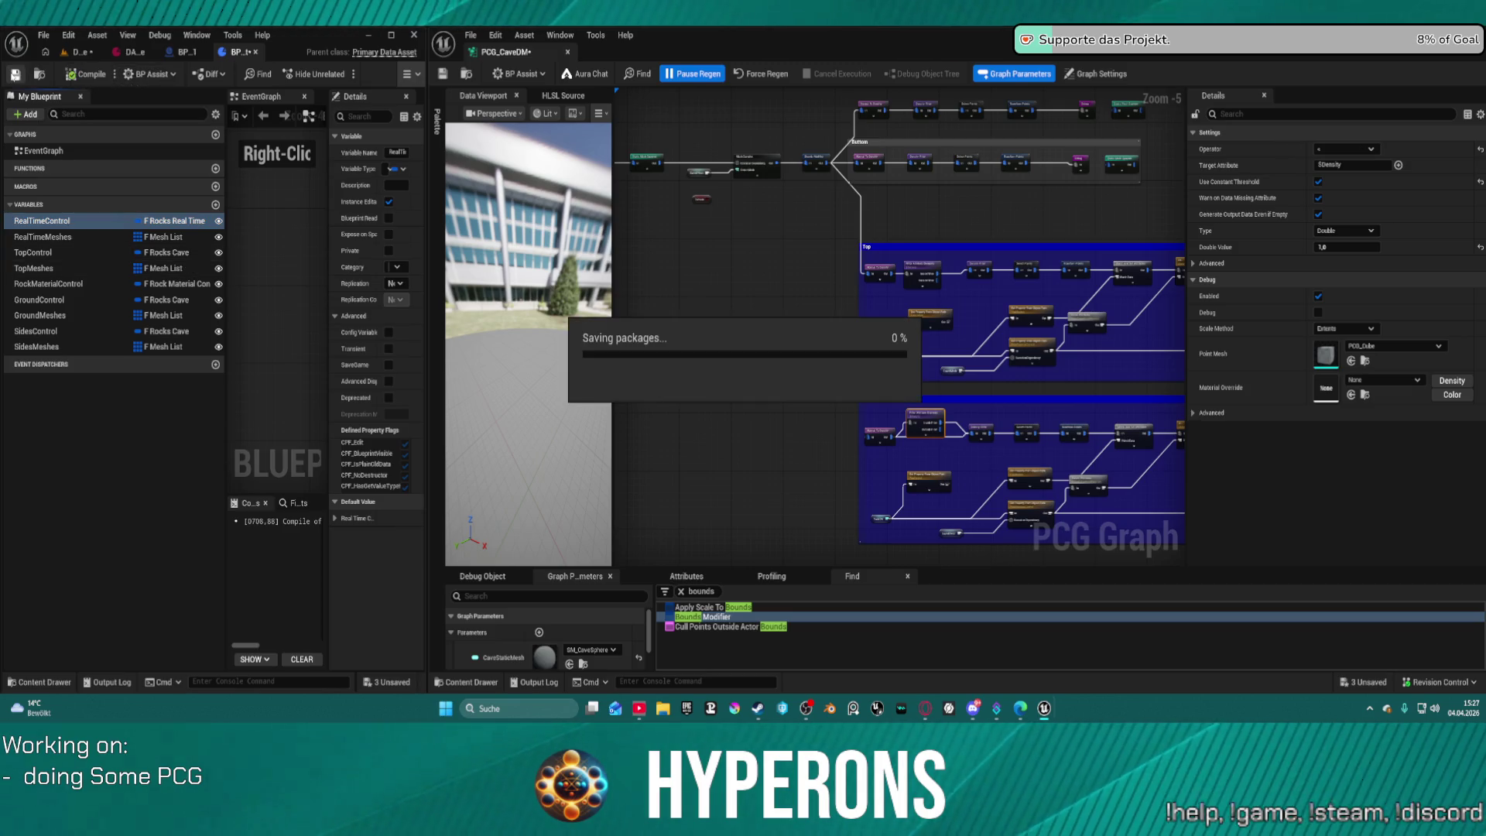
drag(954, 327, 937, 255)
scroll(873, 200, up, 5)
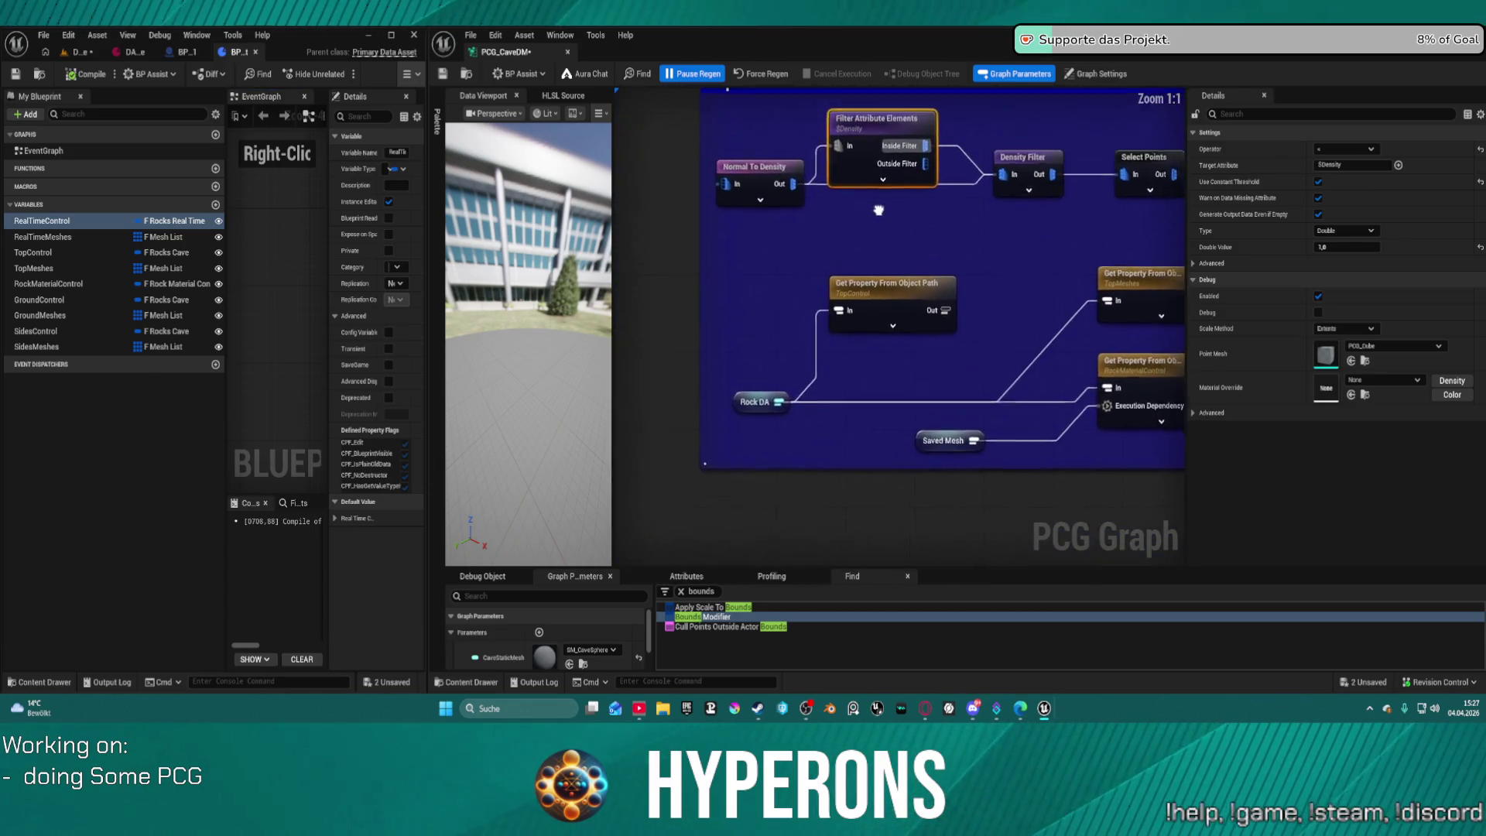
Retitle the lower Top comment box to 'Sides'.
scroll(873, 199, down, 6)
scroll(702, 273, up, 6)
click(702, 275)
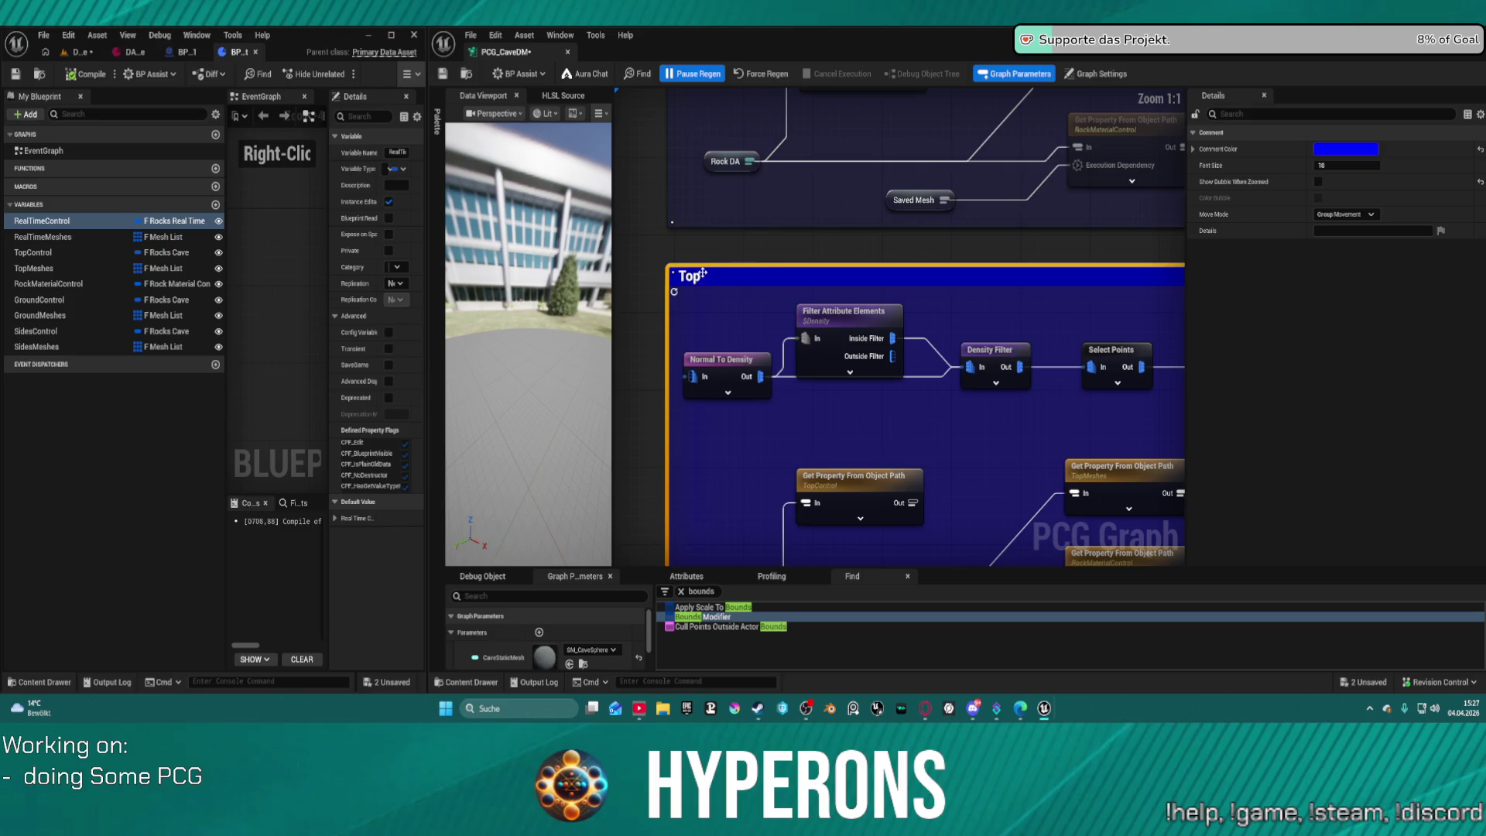
double_click(702, 275)
text(ides)
key(Return)
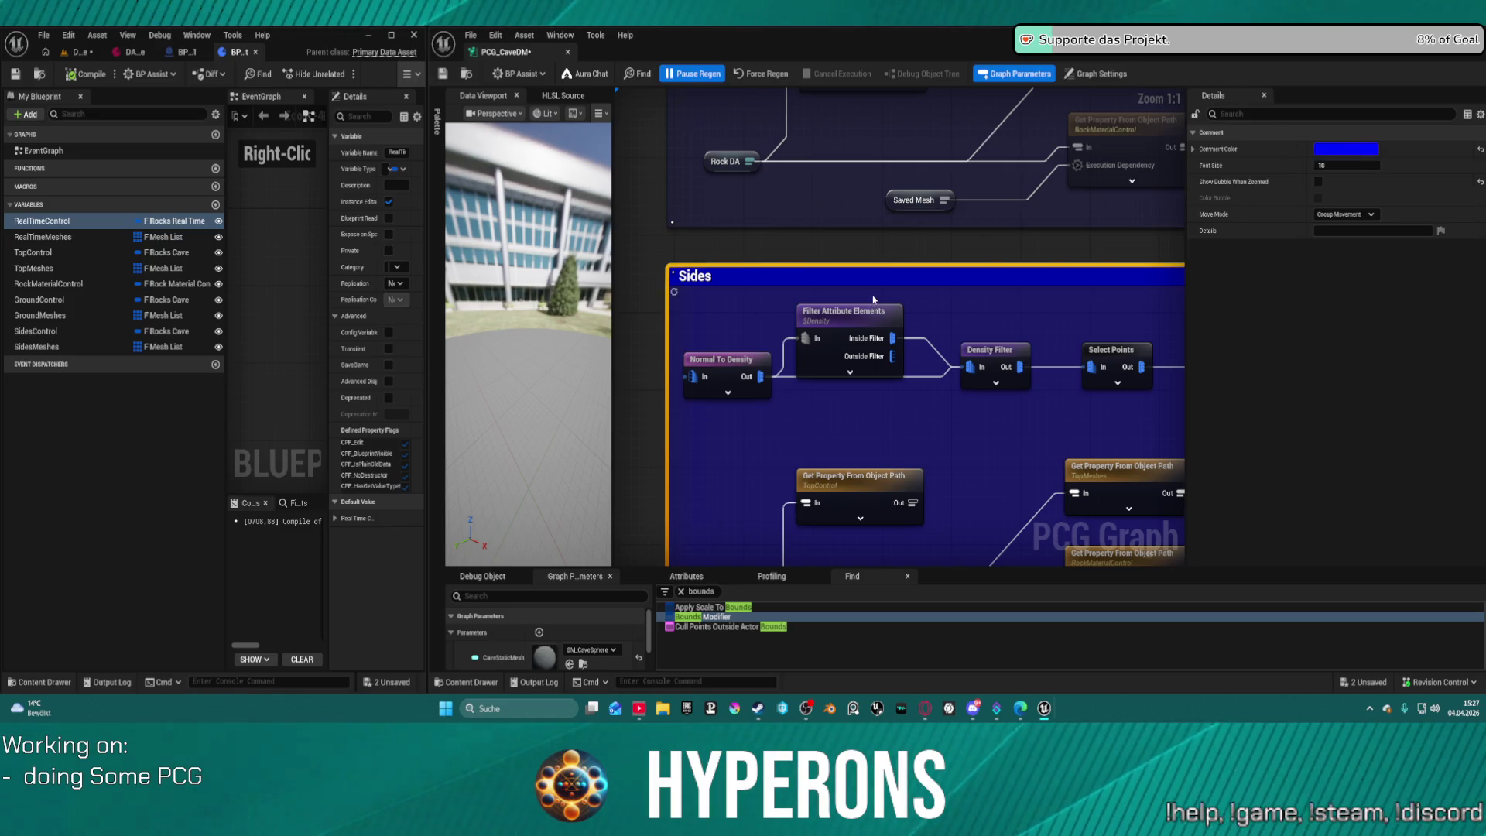
click(873, 299)
Delete the Sides comment group together with all its nodes.
scroll(820, 294, down, 3)
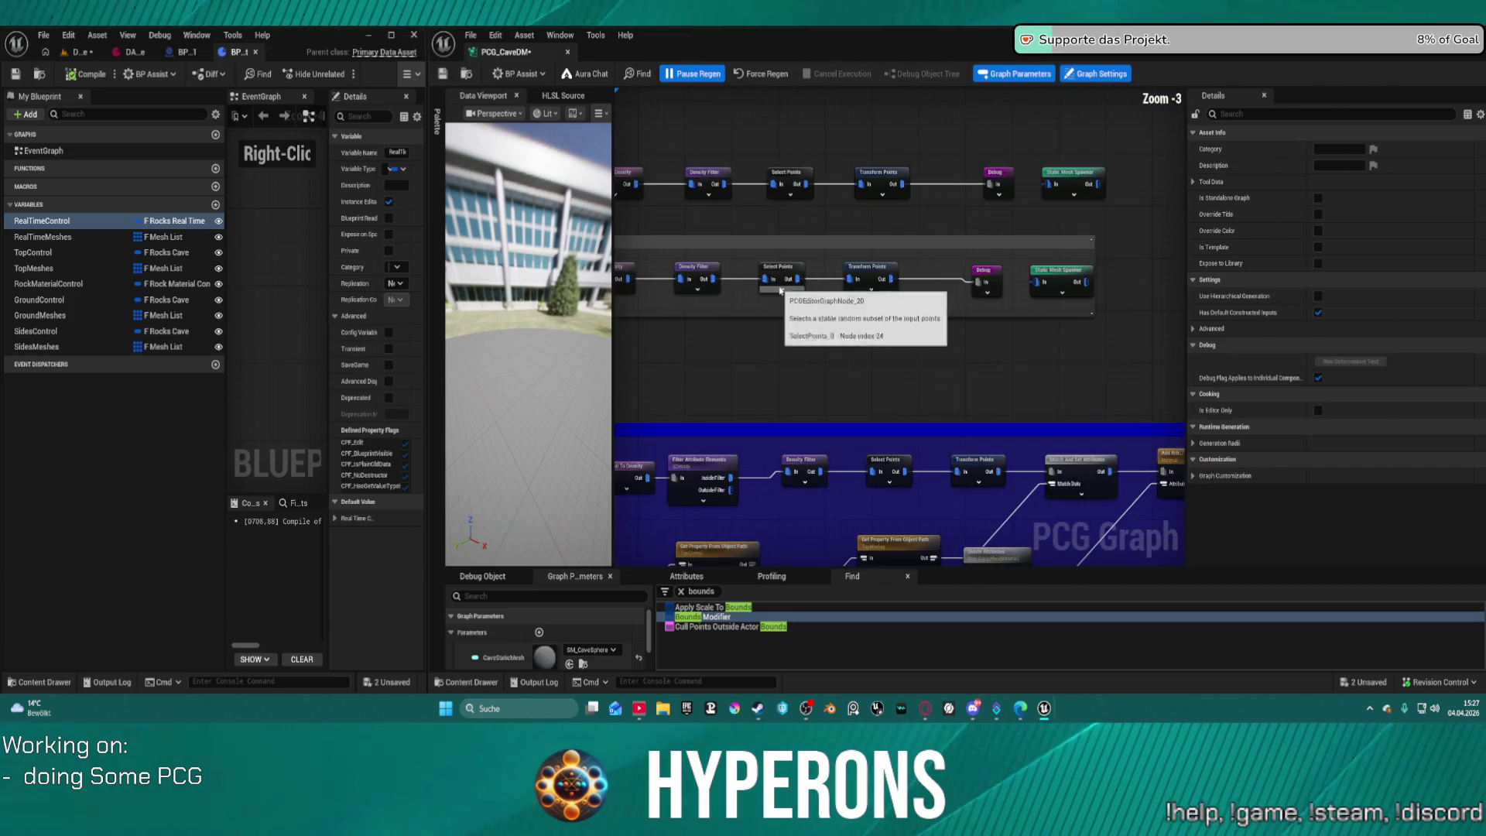
mouse_move(644, 153)
mouse_down()
mouse_move(1068, 309)
mouse_move(1138, 315)
mouse_up()
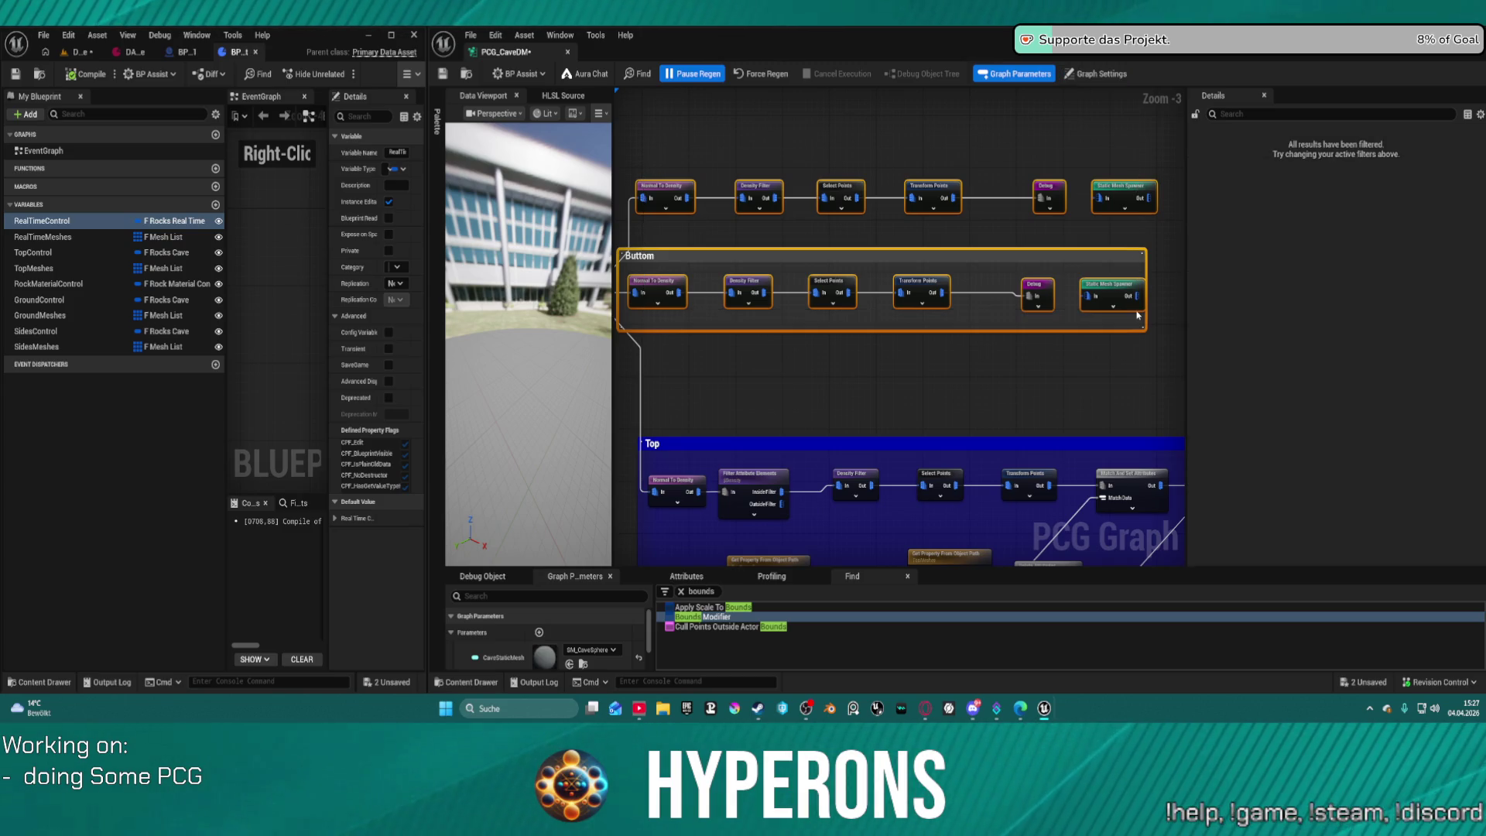
drag(977, 413, 953, 331)
scroll(953, 331, down, 3)
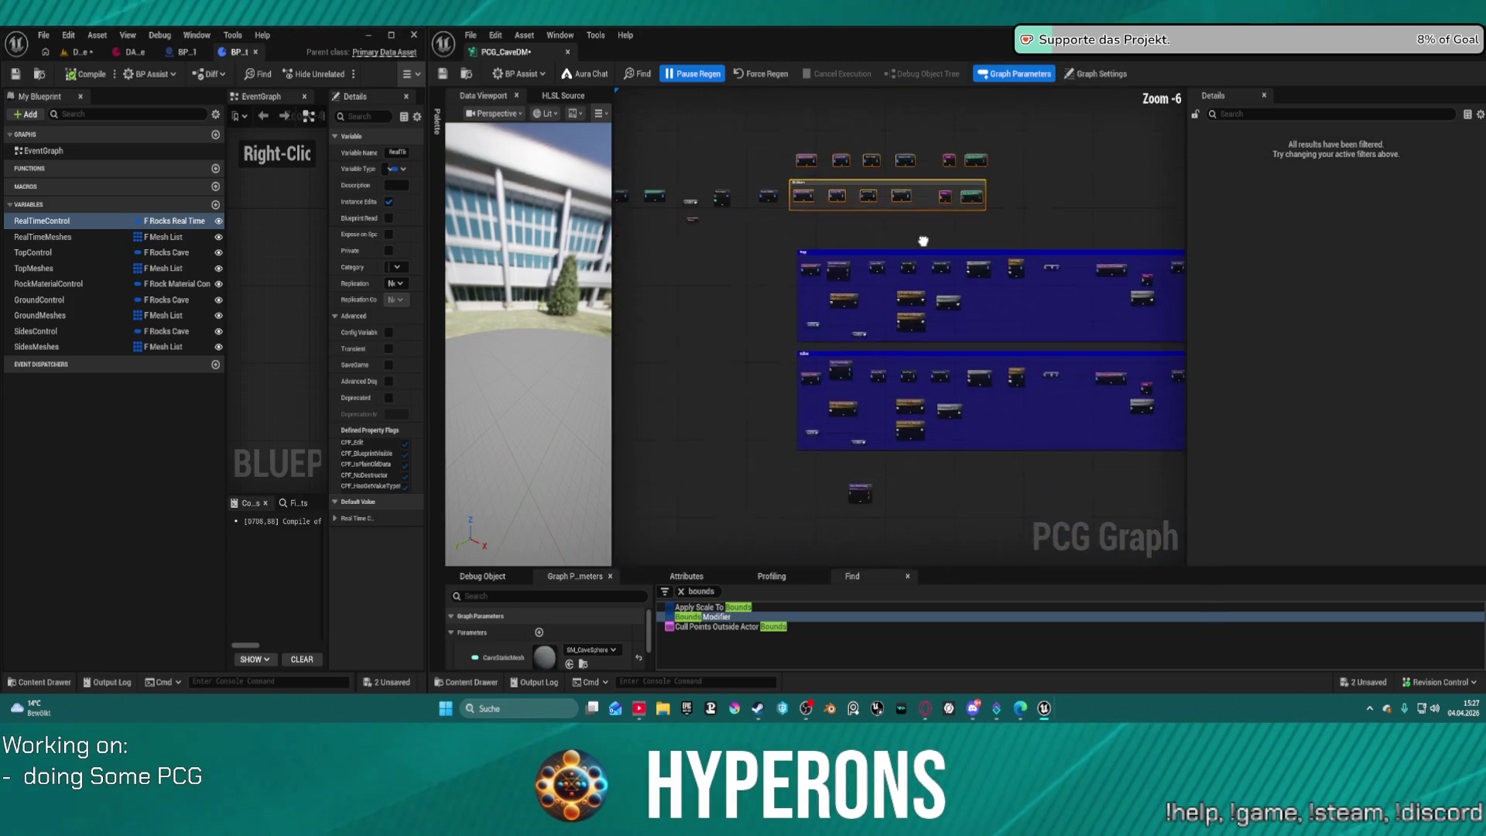
drag(743, 342, 1148, 505)
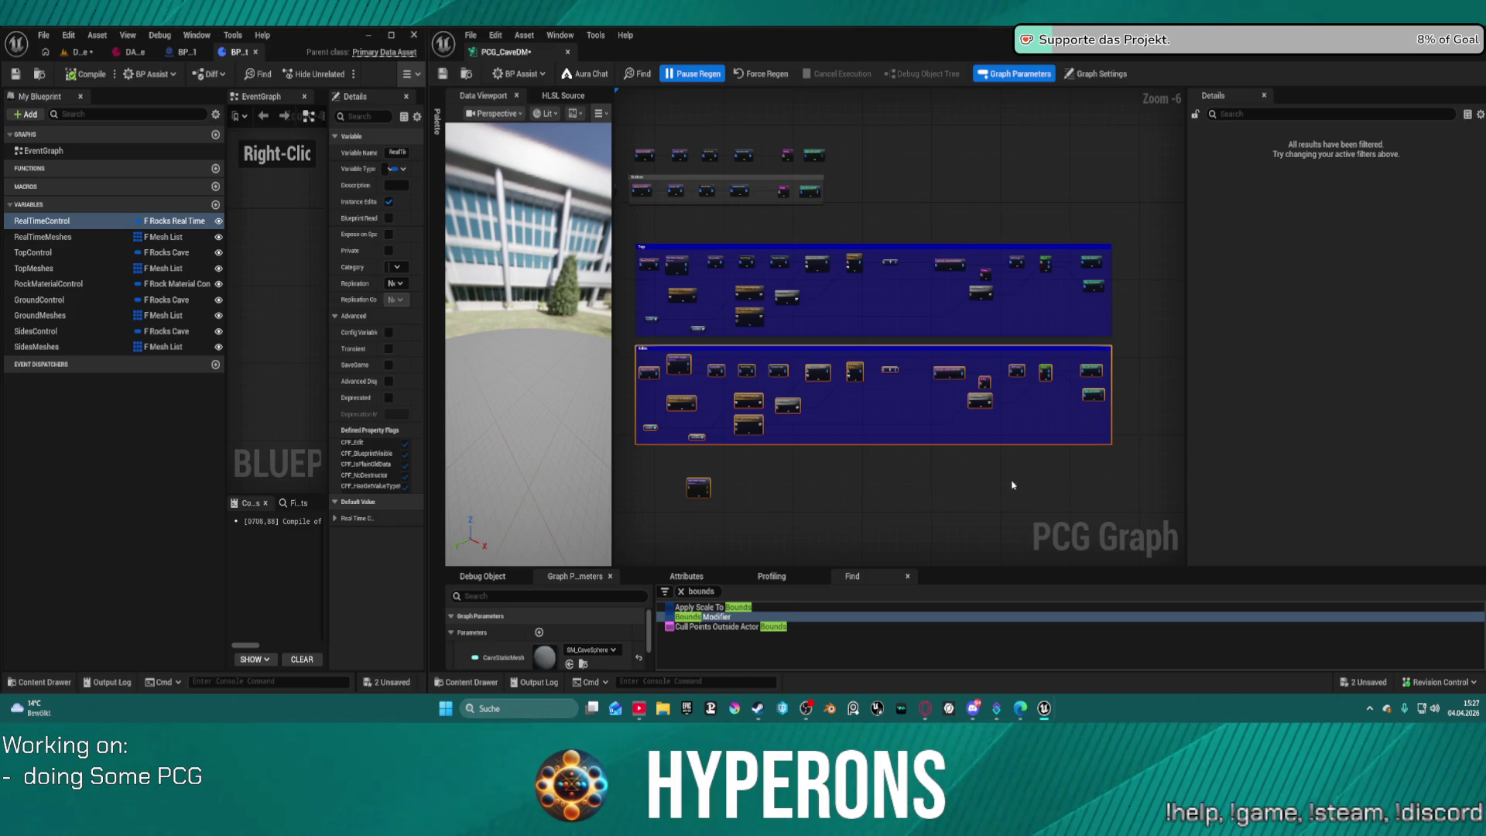
key(Delete)
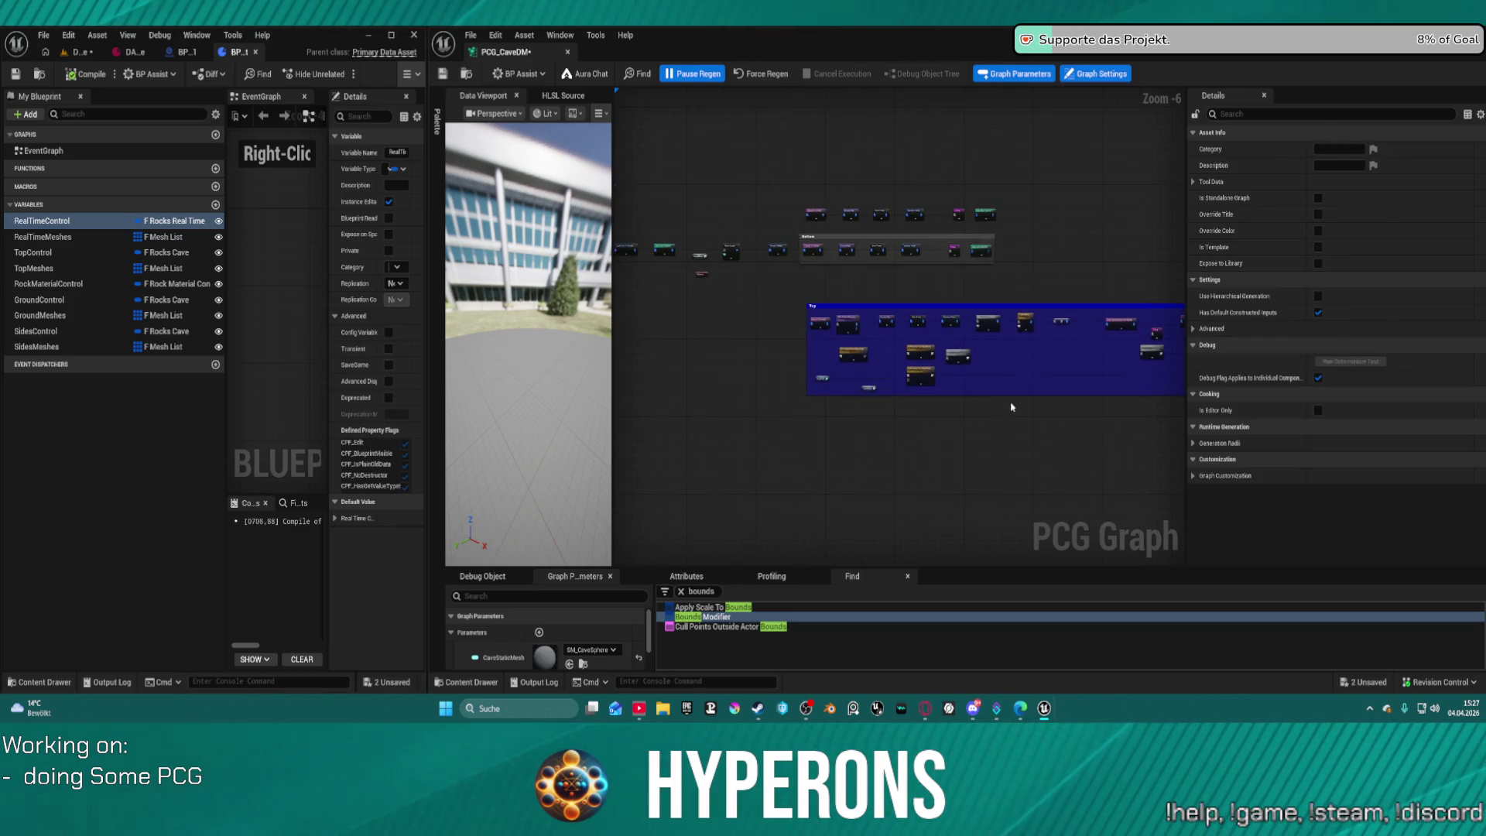
Save all unsaved changes and return to the Top section.
scroll(849, 370, up, 4)
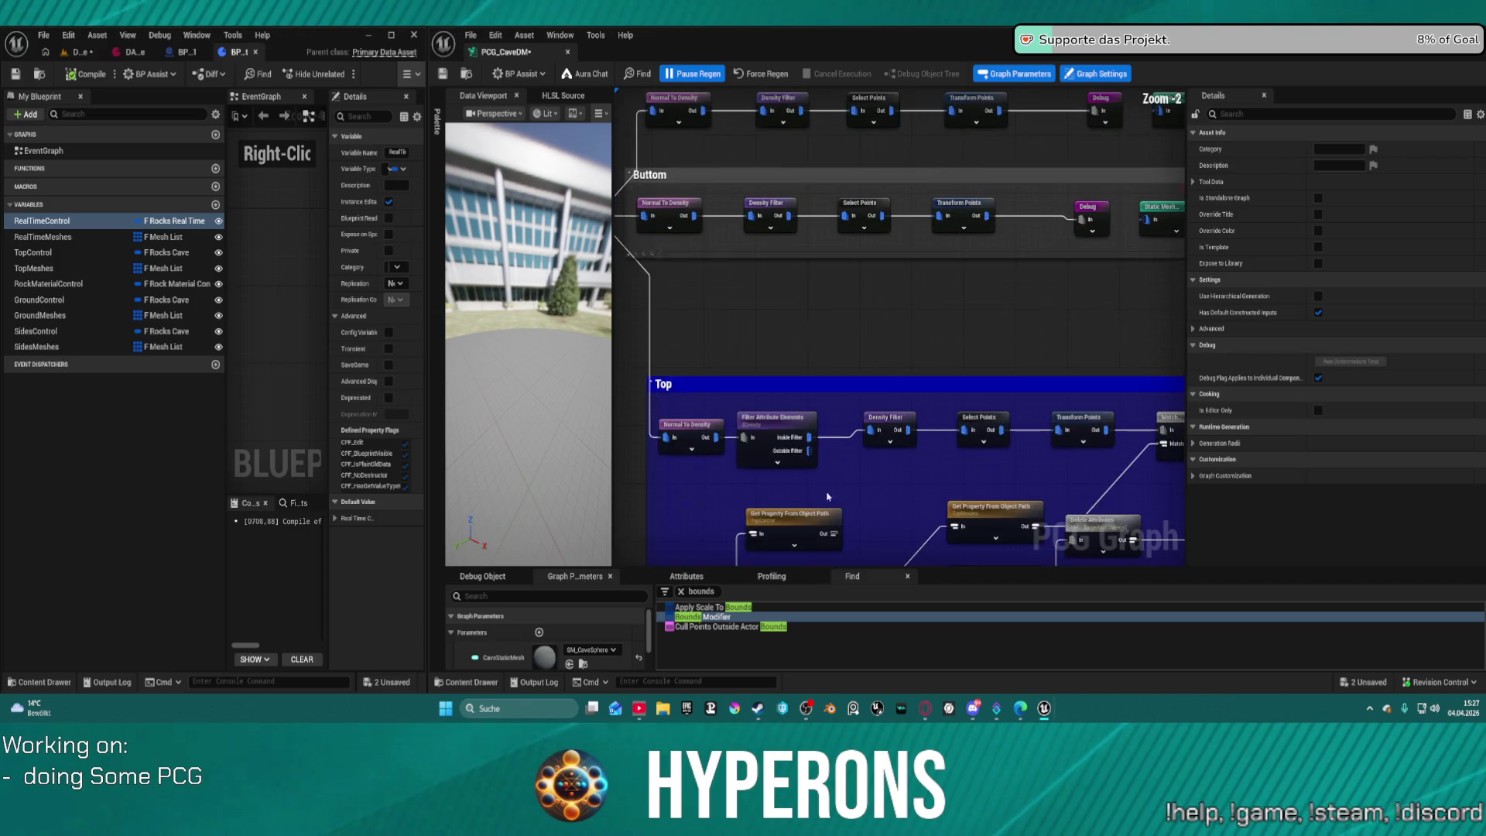
key(ctrl+s)
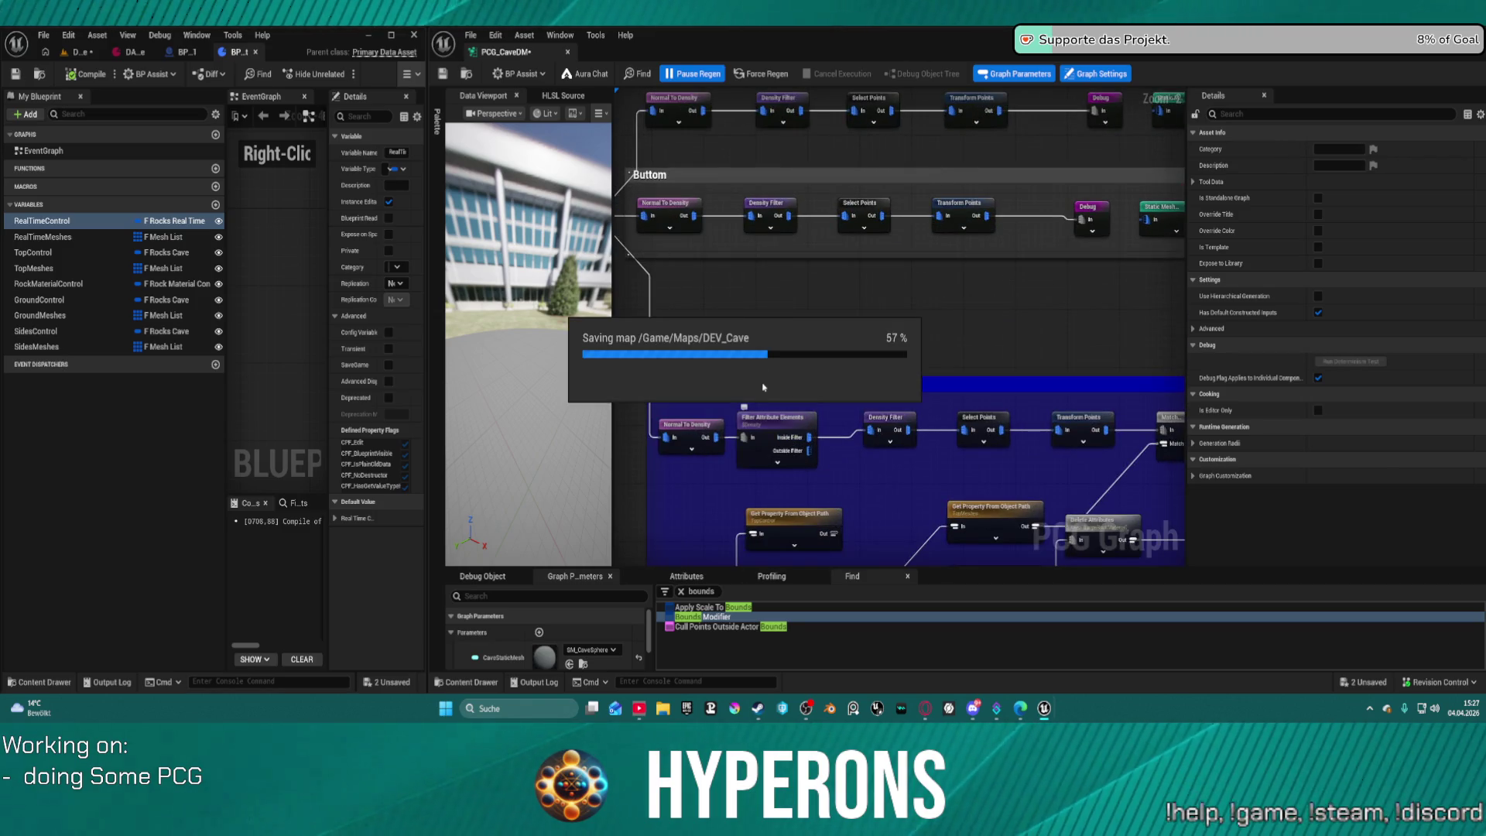
drag(837, 429, 944, 301)
scroll(871, 401, up, 2)
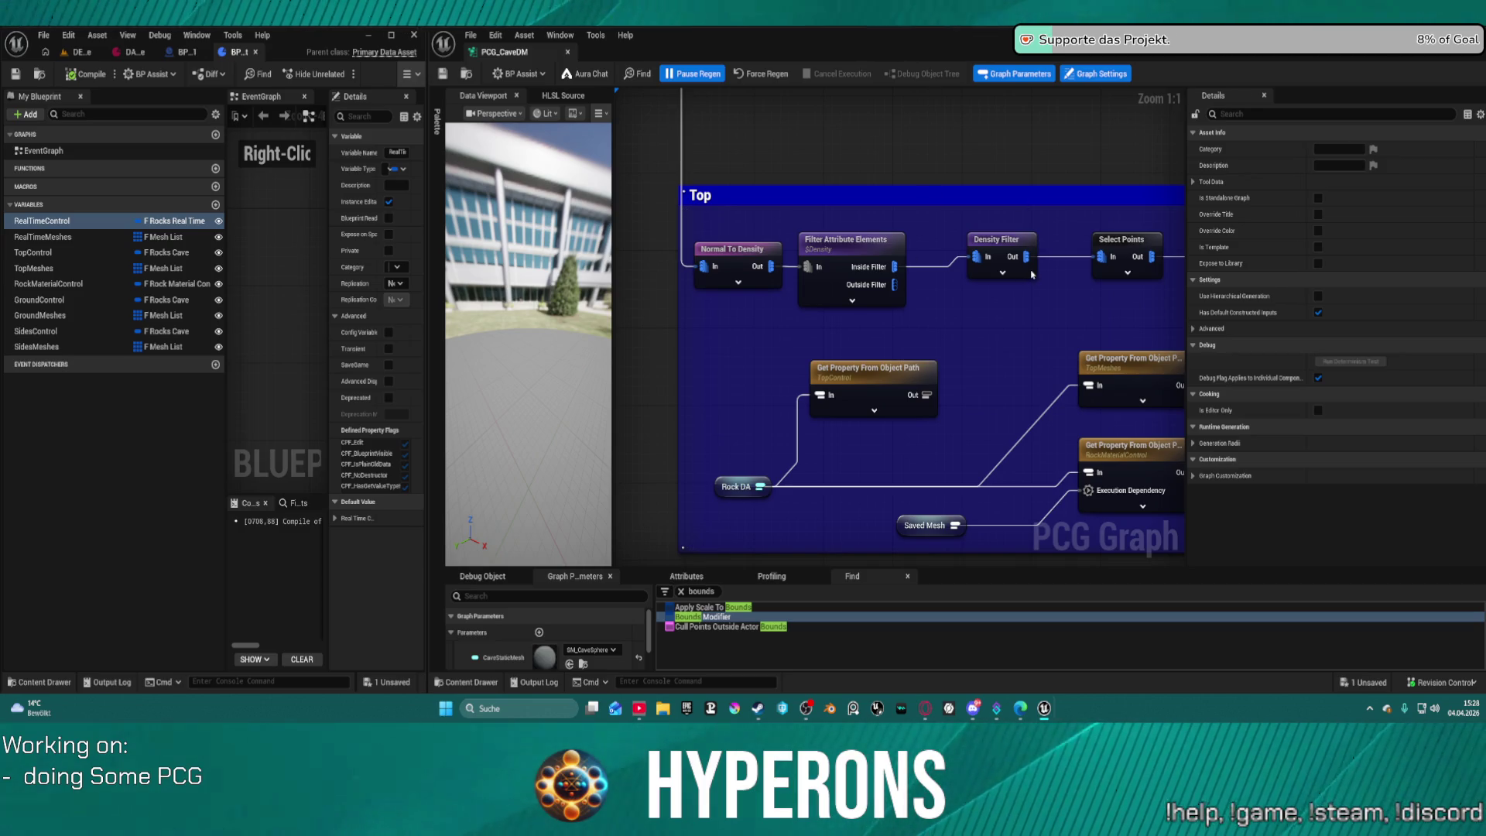
Reposition the Density Filter node in the Top section and collapse its extra pins.
click(1003, 273)
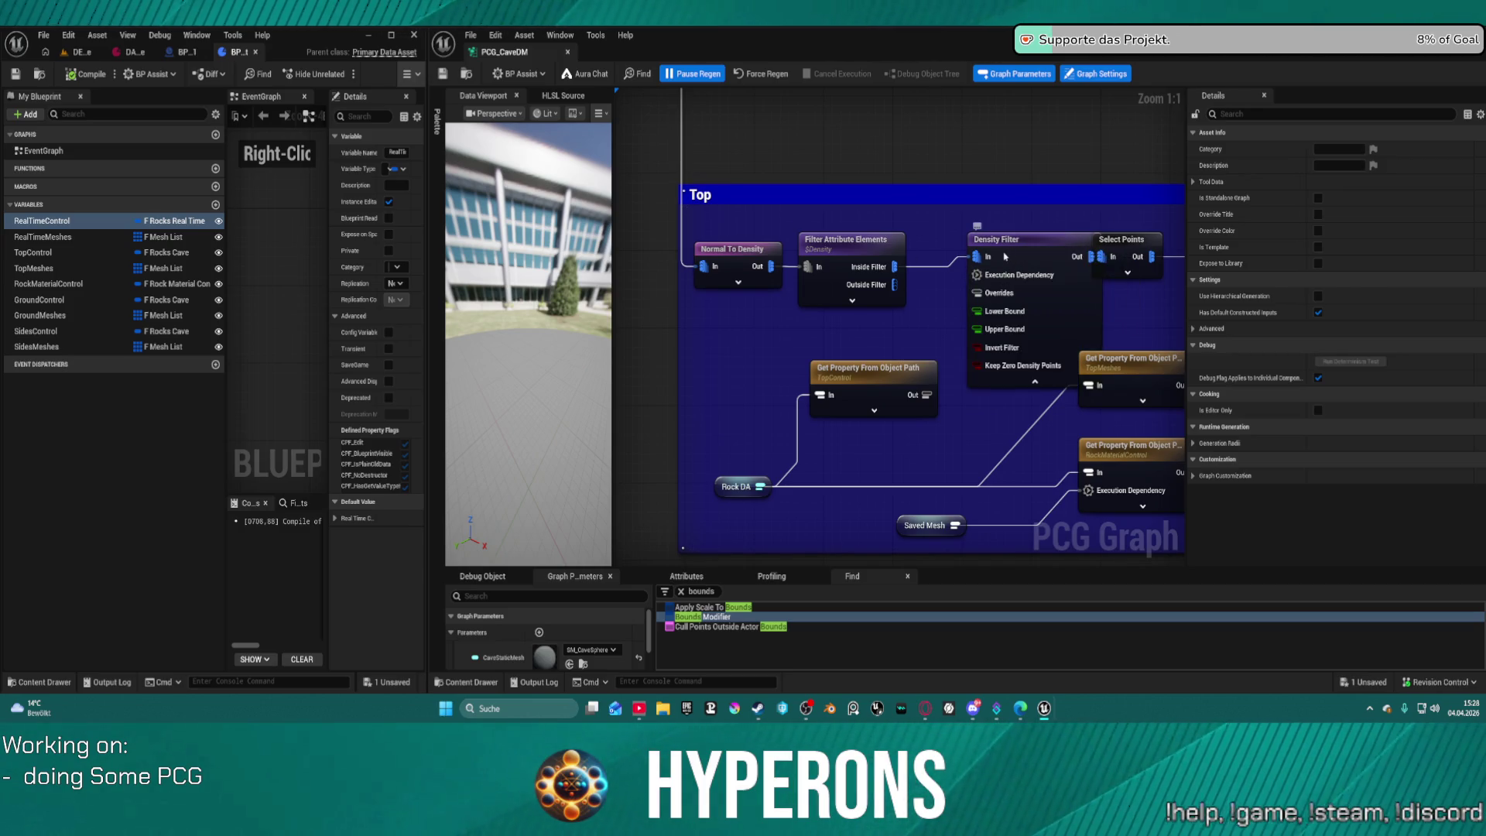
click(986, 263)
click(861, 246)
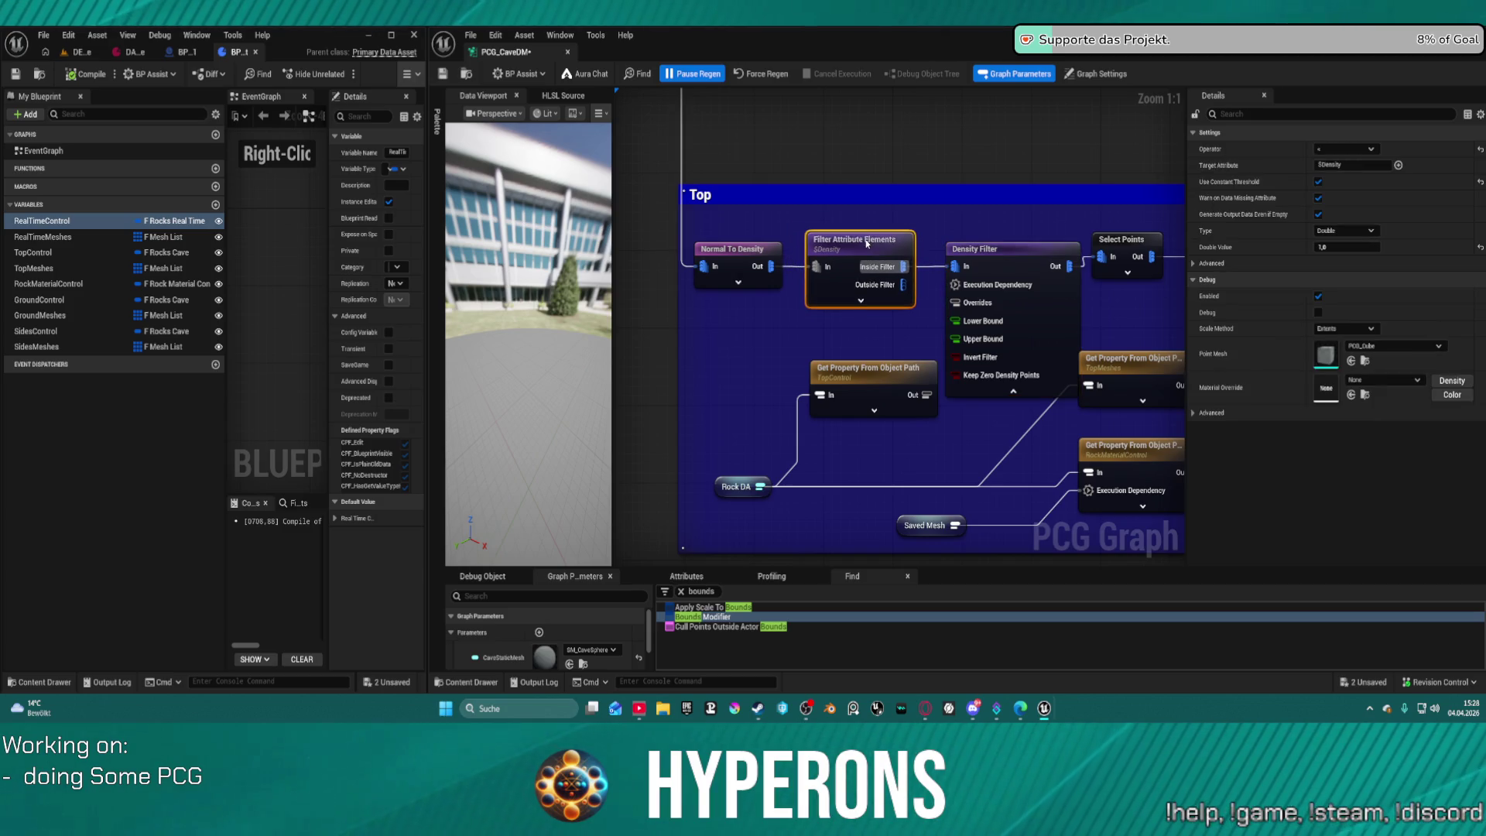
drag(999, 264, 998, 249)
click(1006, 381)
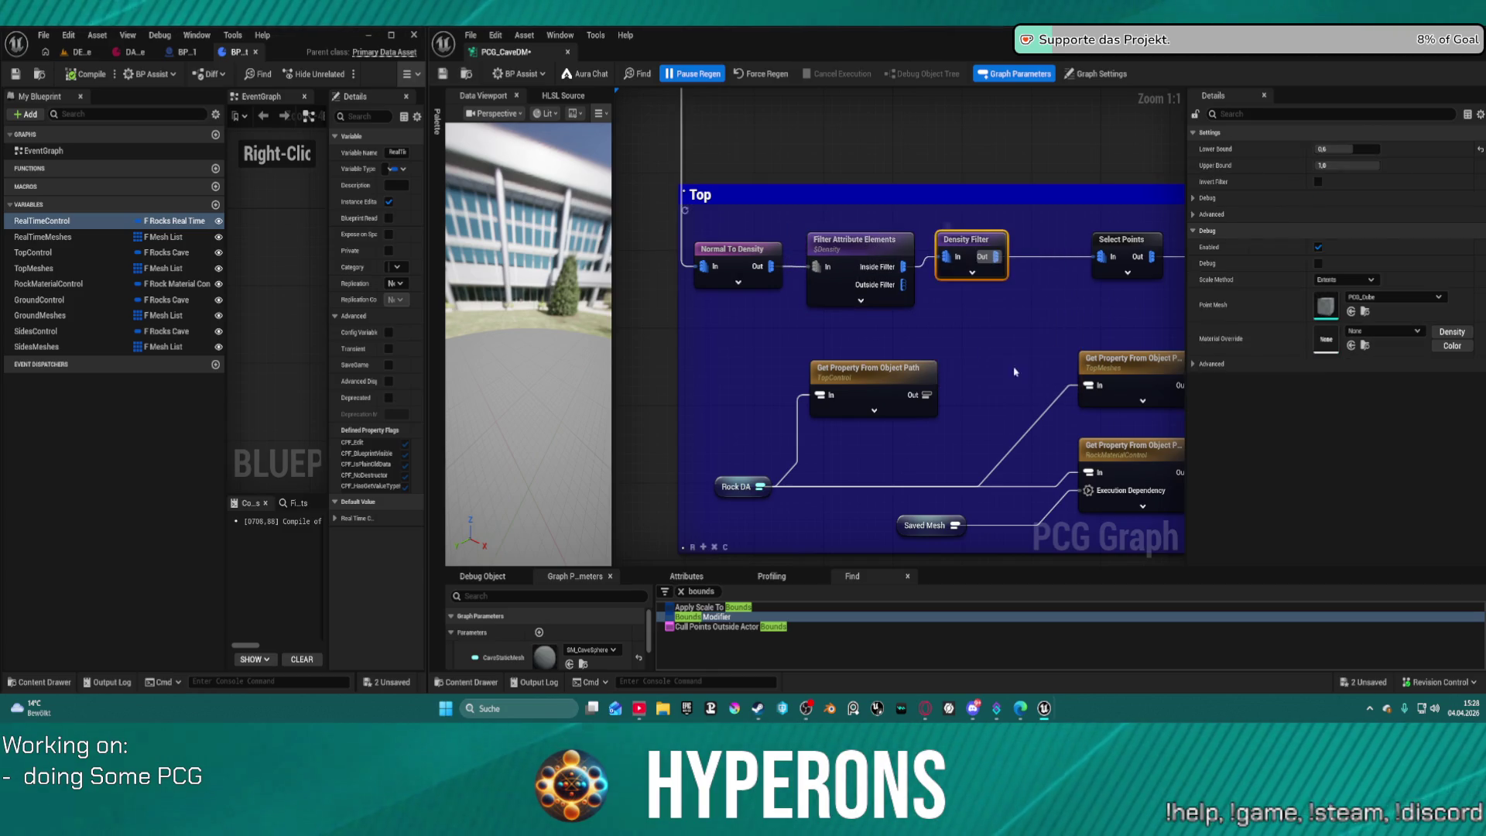
drag(977, 241, 1003, 252)
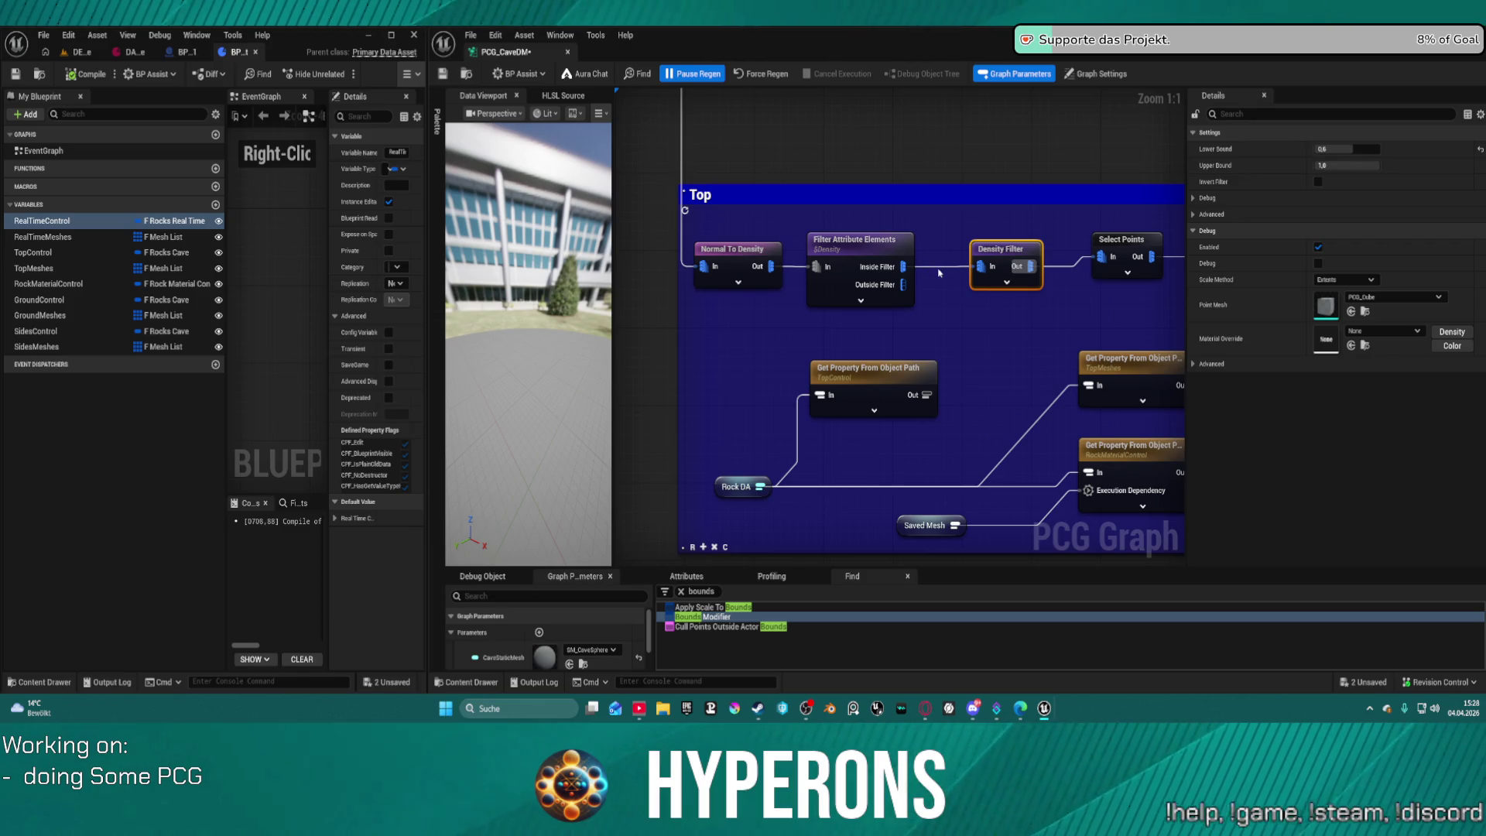
Wire Inside Filter straight into Select Points, bypassing Density Filter, then force-regenerate DEV_Cave.
drag(912, 268, 1102, 260)
drag(998, 254, 1008, 215)
alt+click(959, 246)
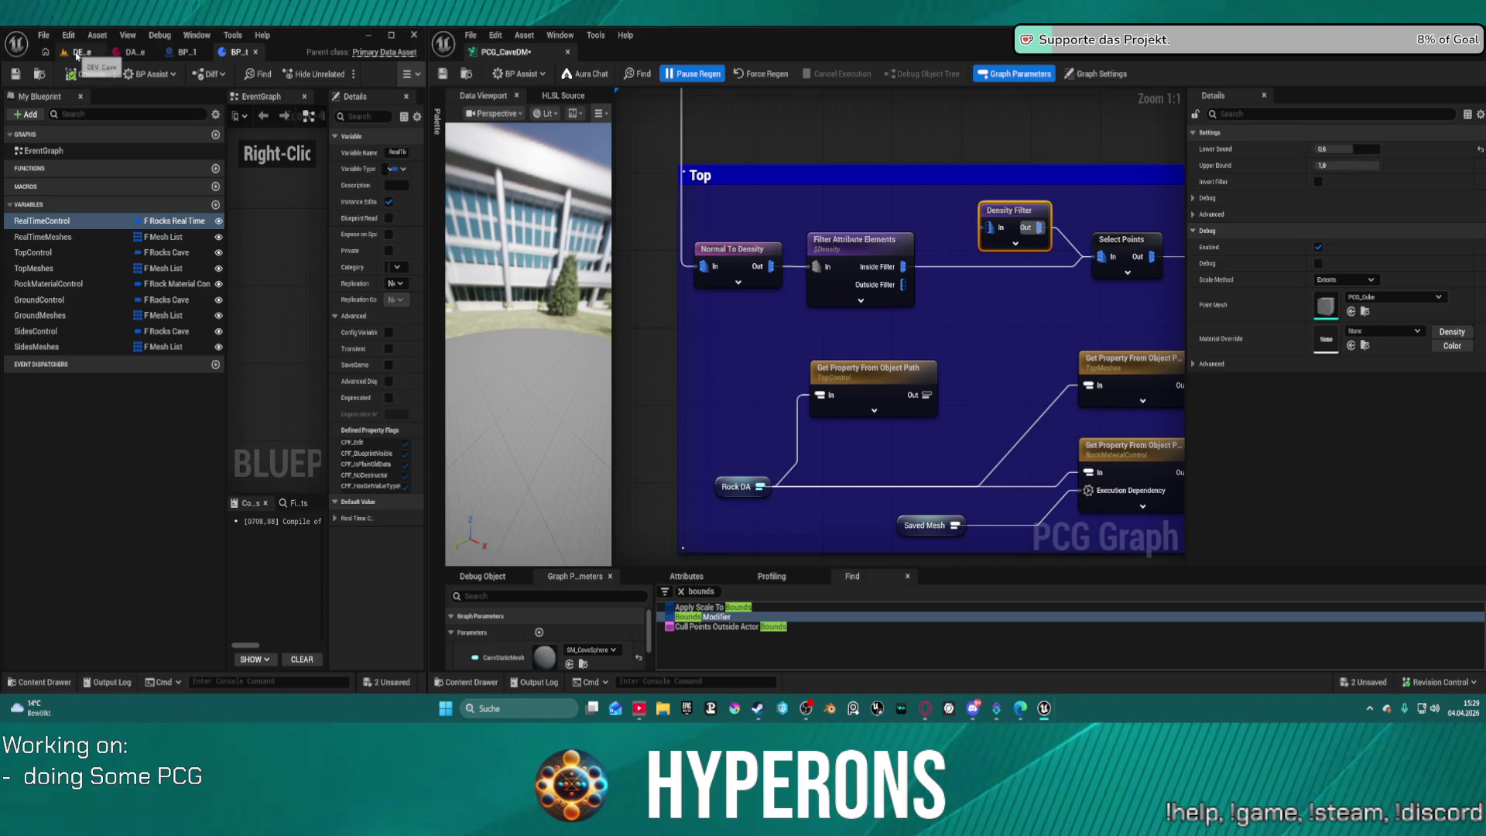
click(82, 52)
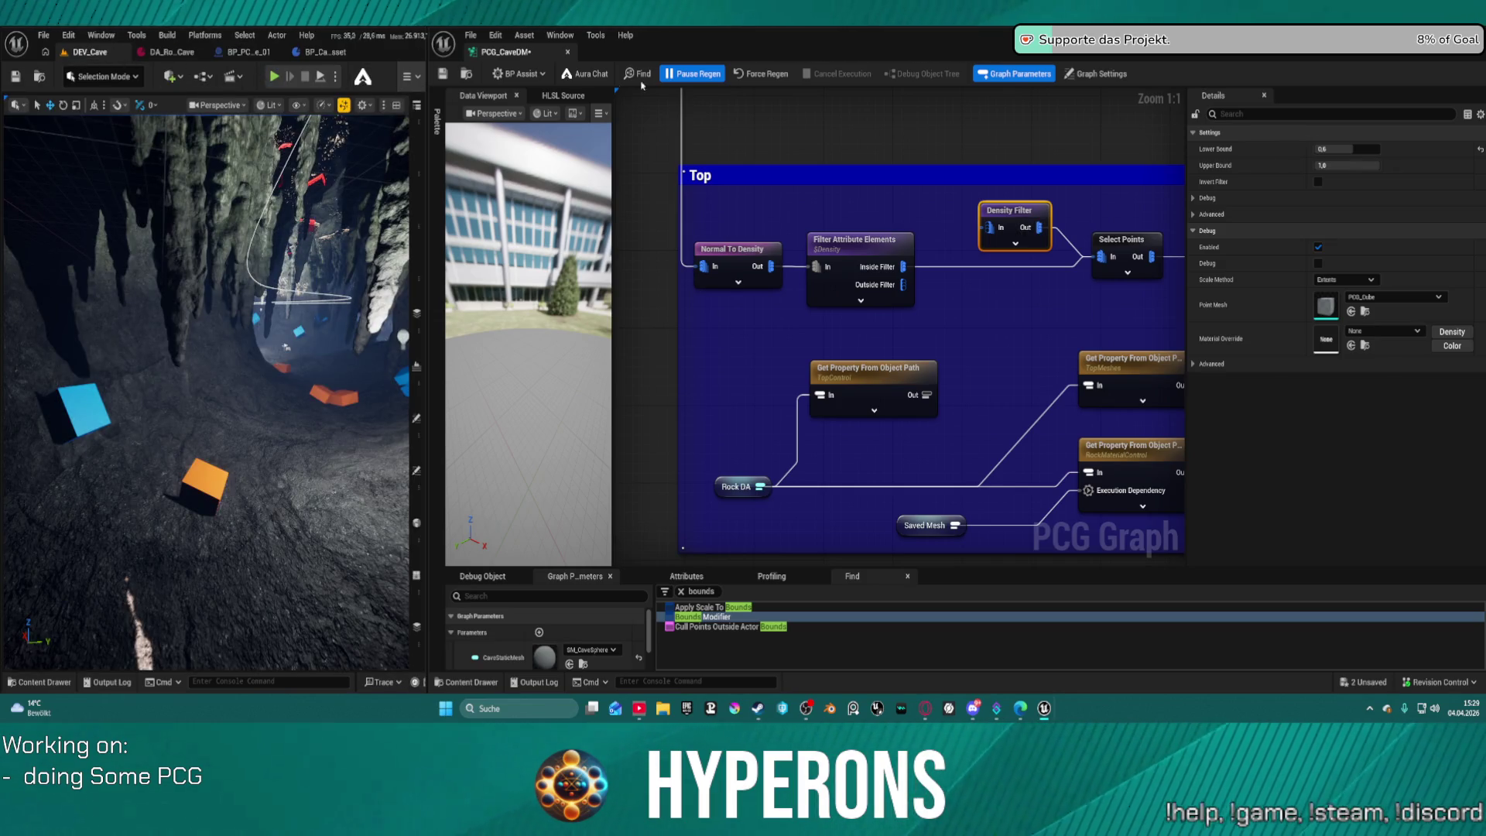
click(776, 76)
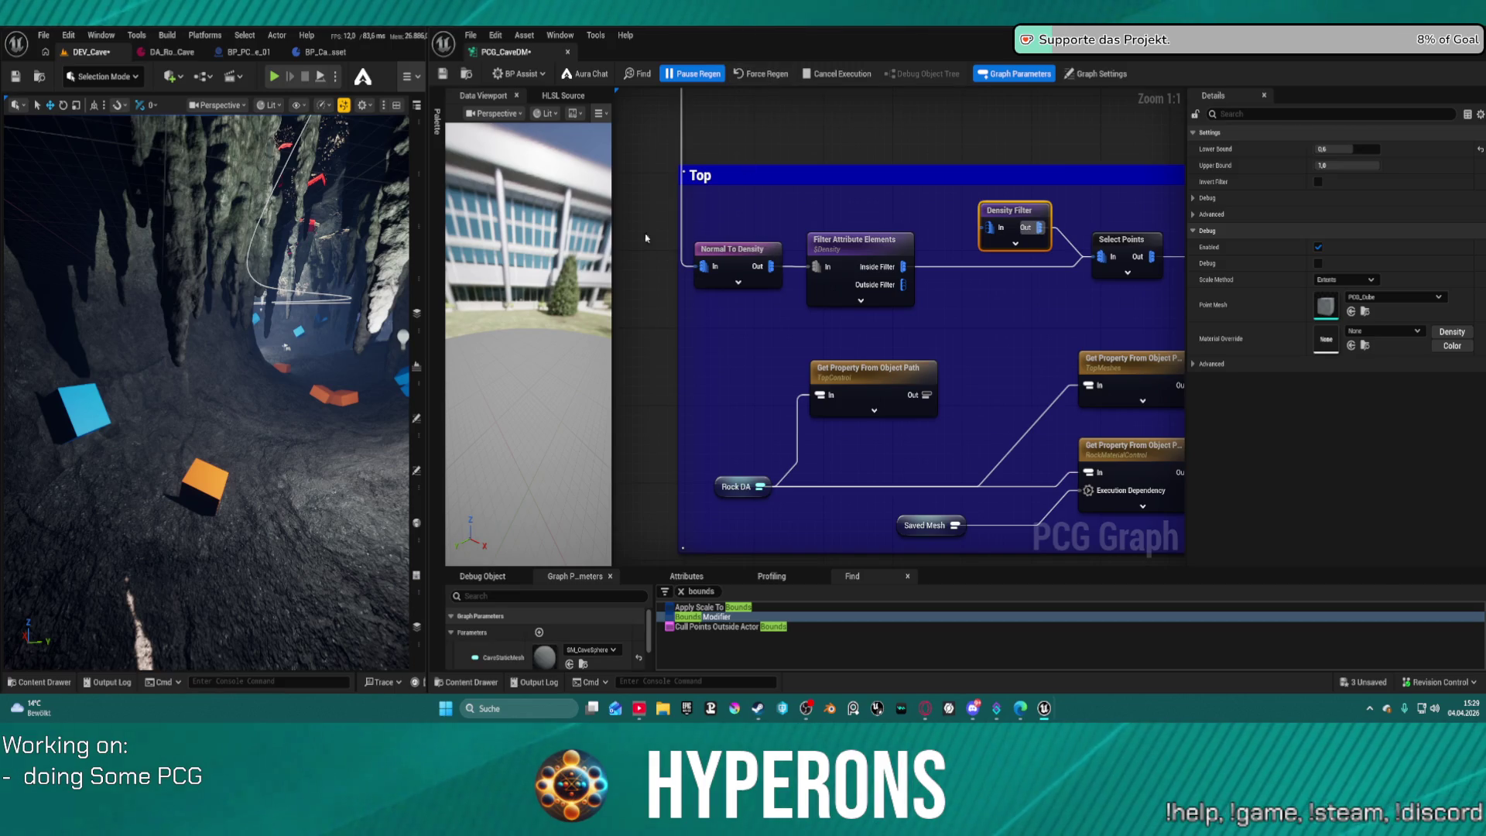